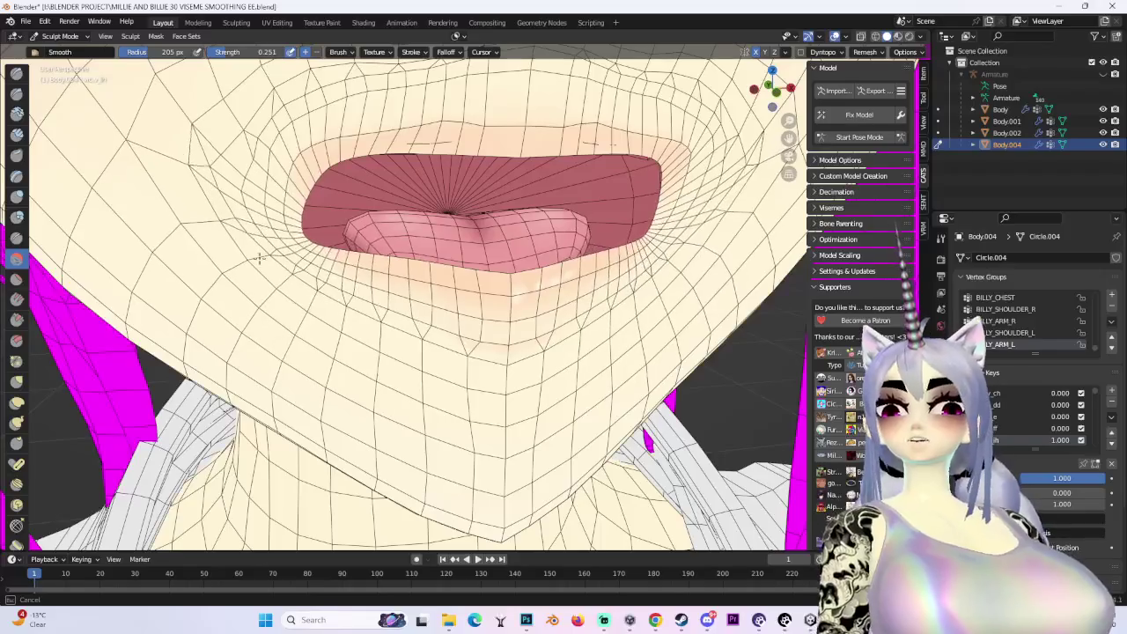
Smooth the skin around the lips and mouth corners with the Smooth sculpt brush
middle_drag(309, 269, 584, 414)
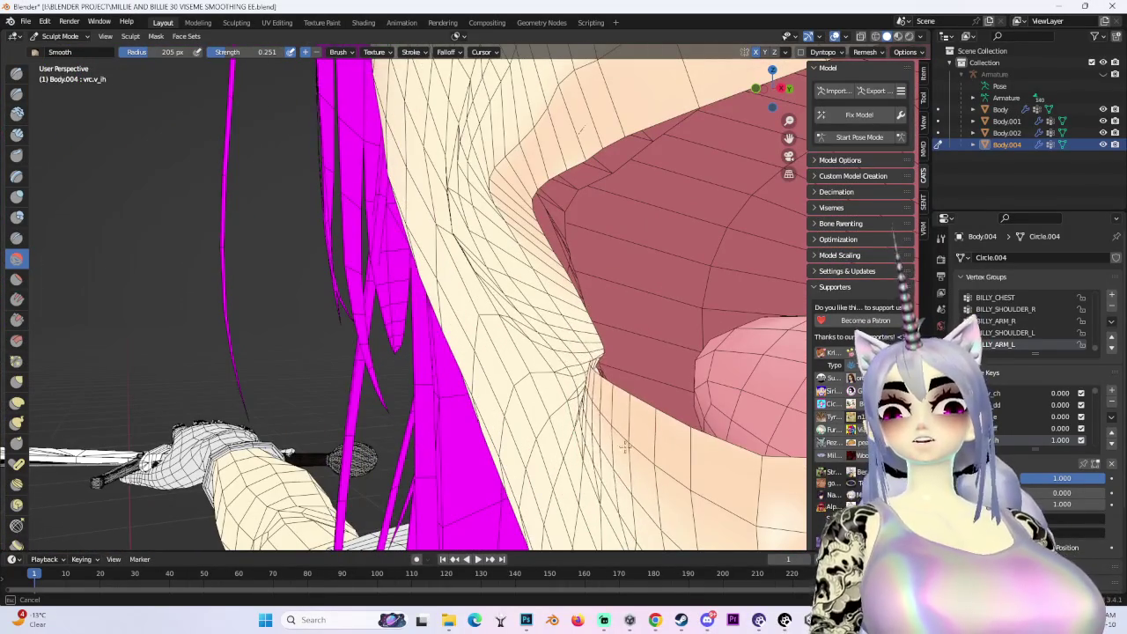
mouse_move(575, 448)
middle_down()
mouse_move(478, 377)
mouse_move(417, 243)
middle_up()
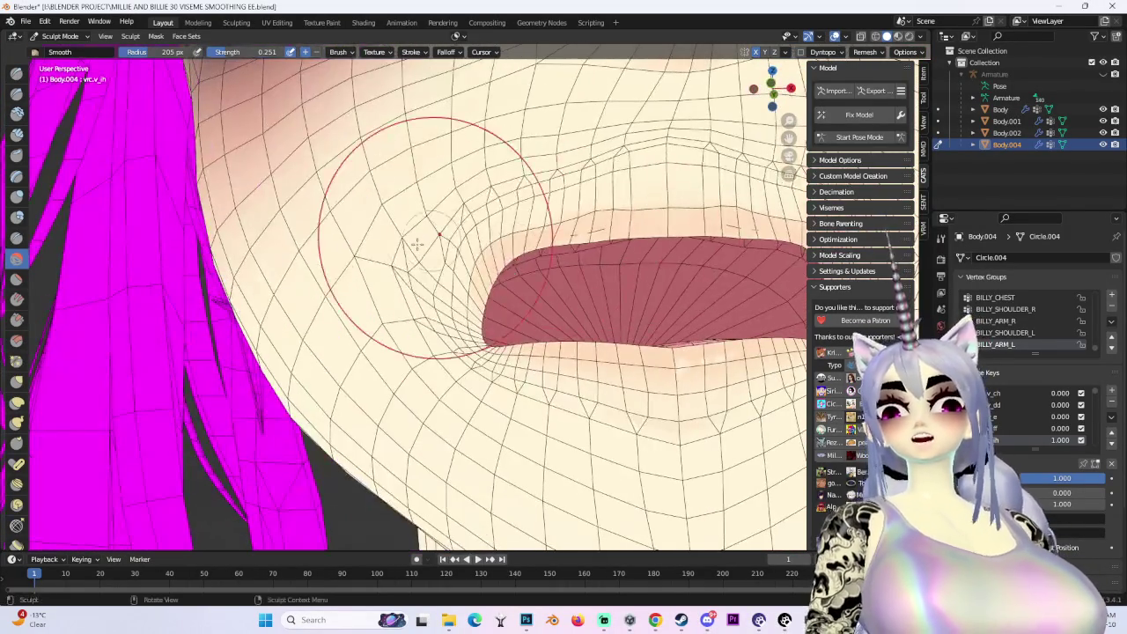
middle_drag(691, 192, 677, 157)
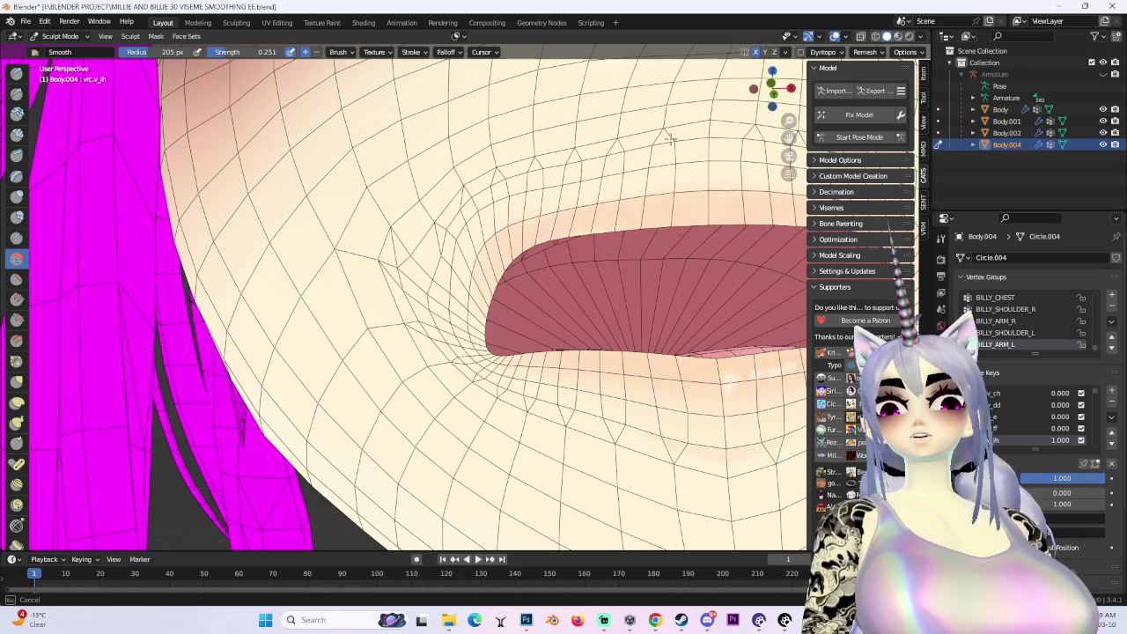
mouse_move(609, 231)
middle_down()
mouse_move(685, 295)
mouse_move(486, 383)
mouse_move(623, 187)
middle_up()
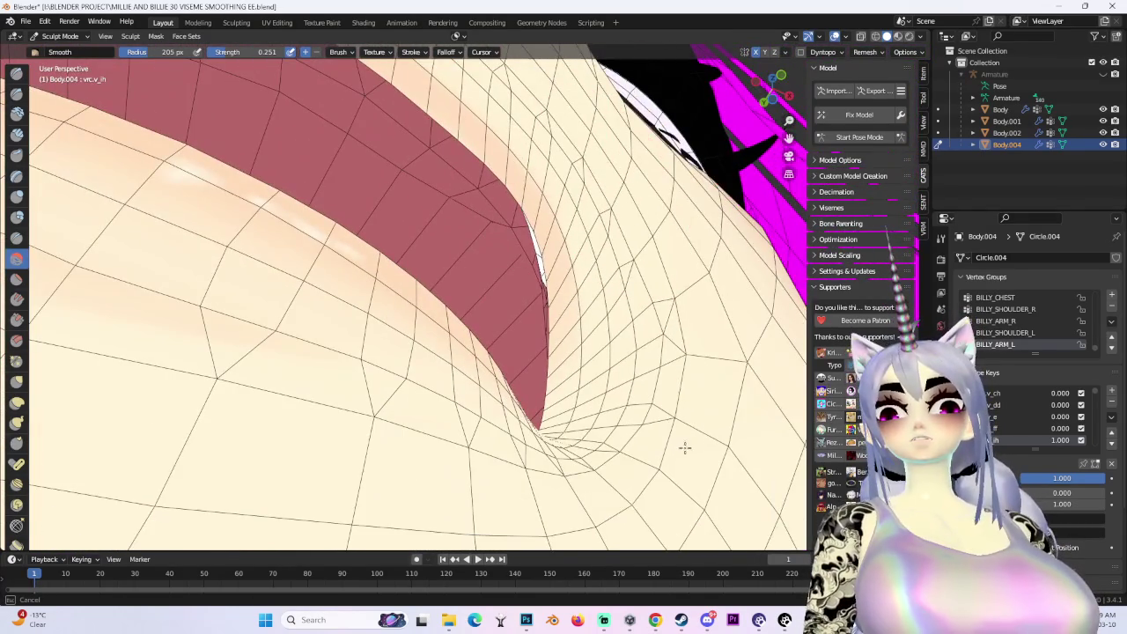
middle_drag(684, 448, 476, 346)
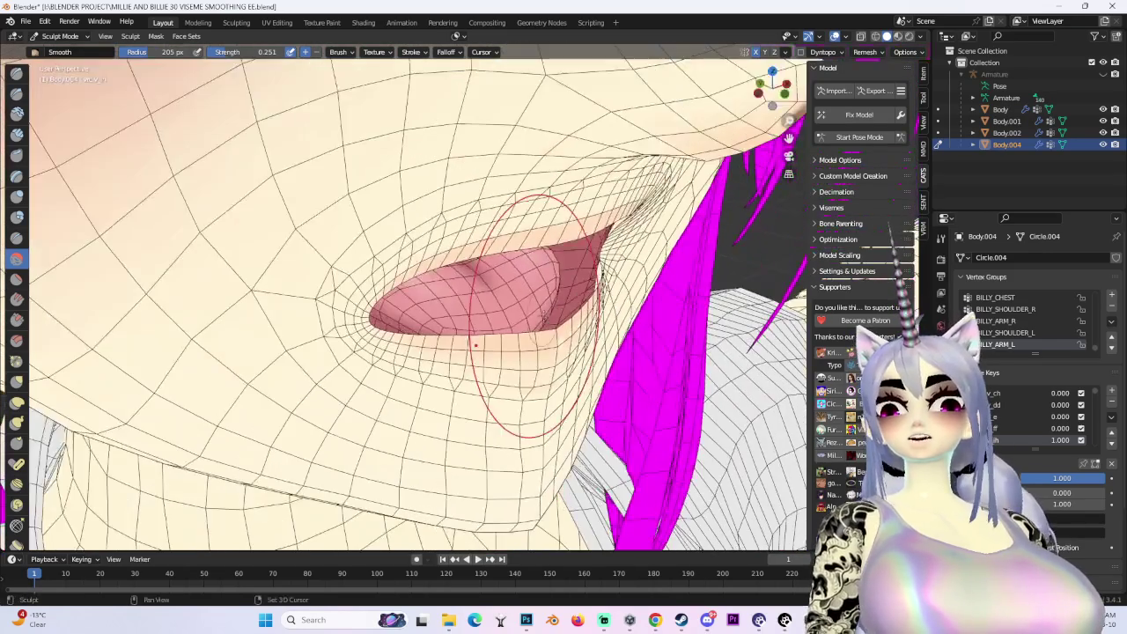
middle_drag(366, 262, 797, 106)
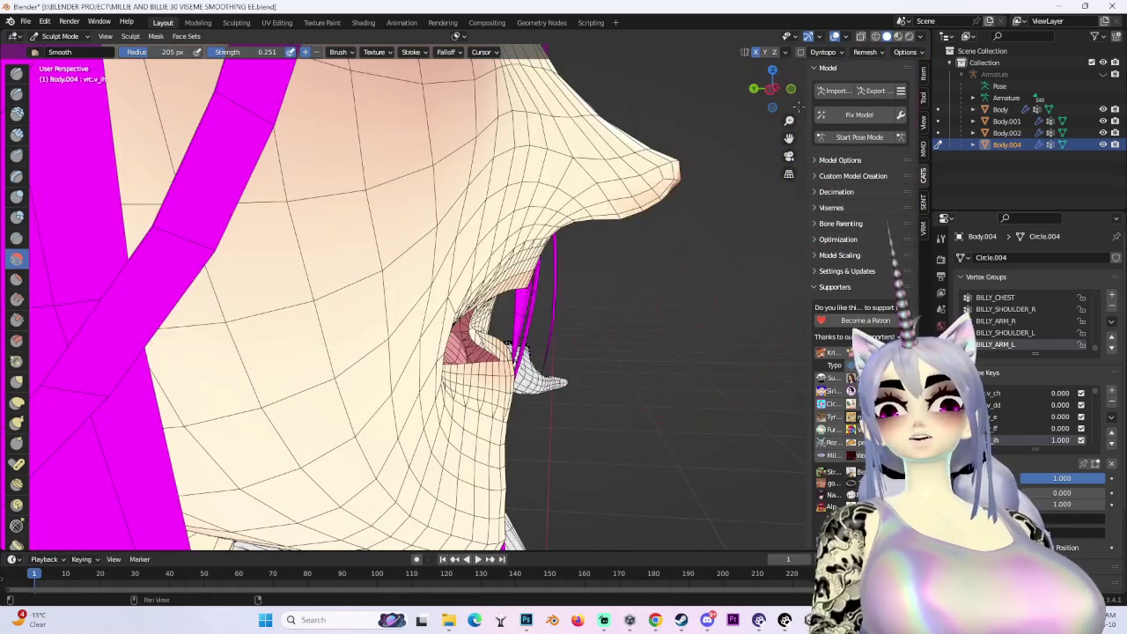
click(769, 89)
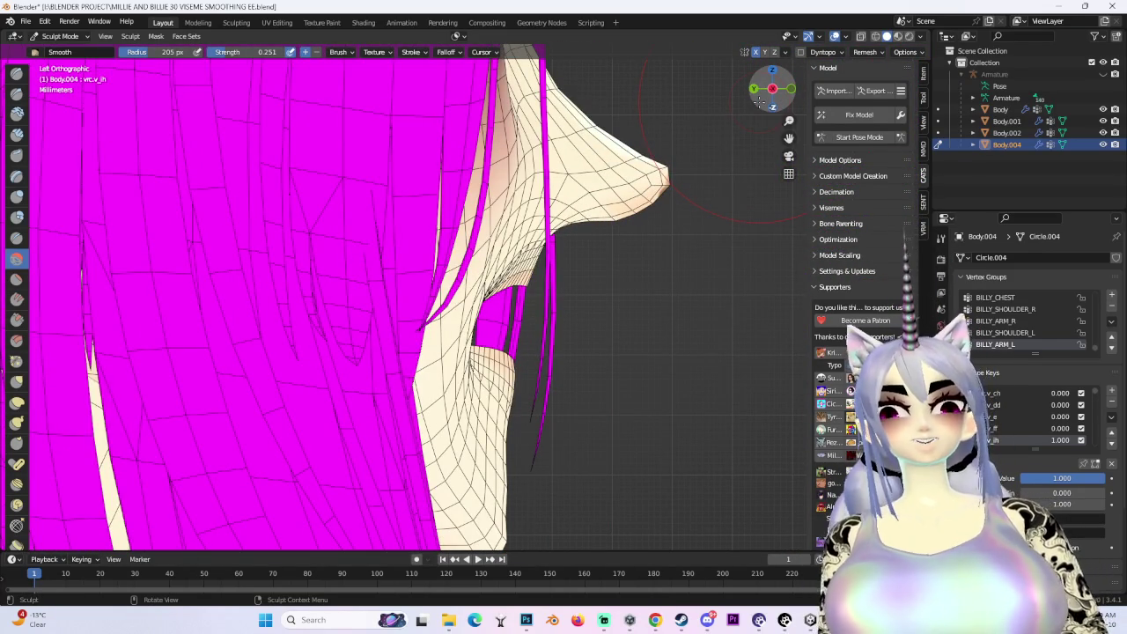
mouse_move(265, 264)
middle_down()
mouse_move(221, 222)
mouse_move(398, 262)
middle_up()
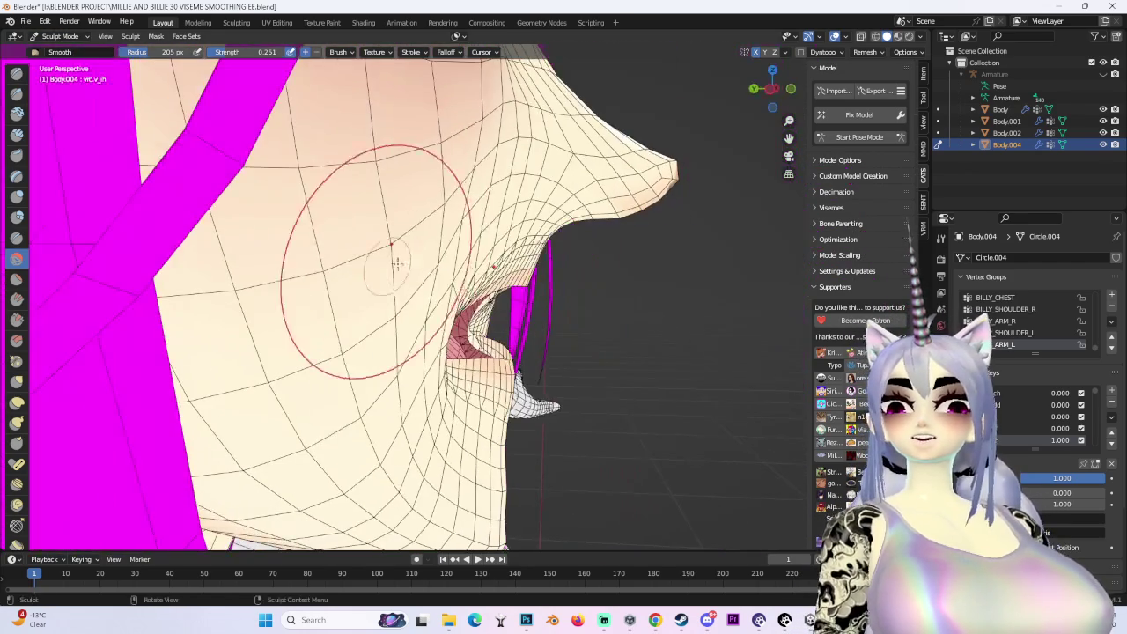
mouse_move(404, 320)
middle_down()
mouse_move(438, 423)
mouse_move(251, 447)
mouse_move(392, 281)
mouse_move(370, 291)
mouse_move(388, 264)
middle_up()
Switch to Edit Mode and reveal the hidden mouth faces with Alt+H
click(60, 36)
click(60, 56)
key(alt+h)
Move the lip-edge vertices with proportional editing to even out the lip outline
mouse_move(483, 351)
middle_down()
mouse_move(621, 244)
mouse_move(577, 220)
middle_up()
click(766, 90)
scroll(576, 194, up, 5)
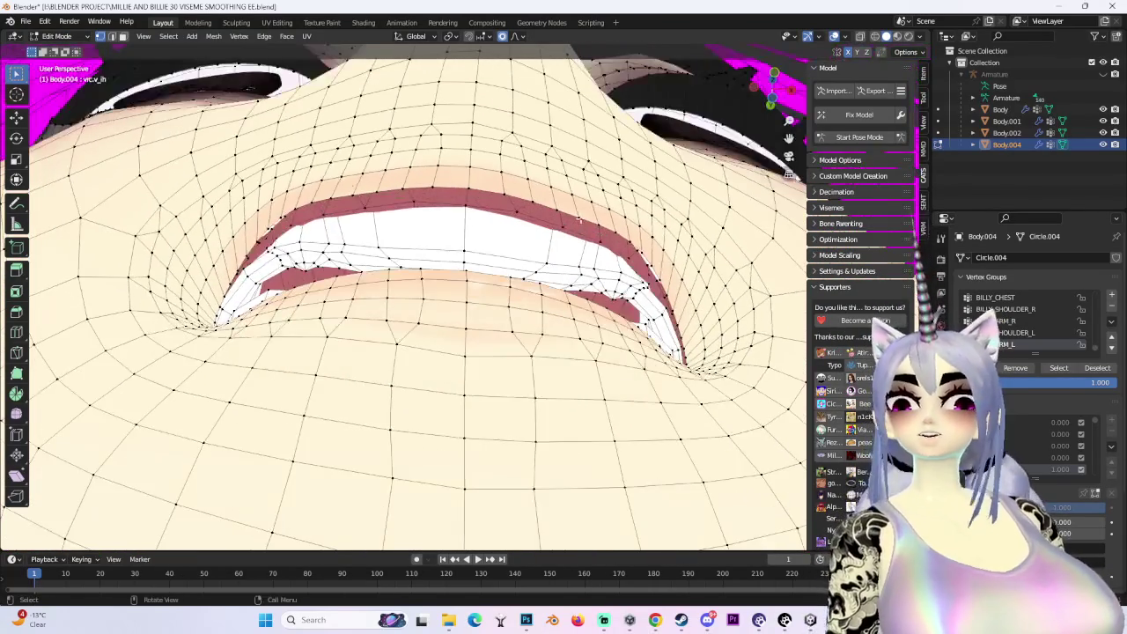
scroll(577, 170, up, 5)
key(g)
scroll(578, 171, down, 3)
right_click(578, 171)
scroll(577, 171, down, 5)
middle_drag(577, 171, 671, 244)
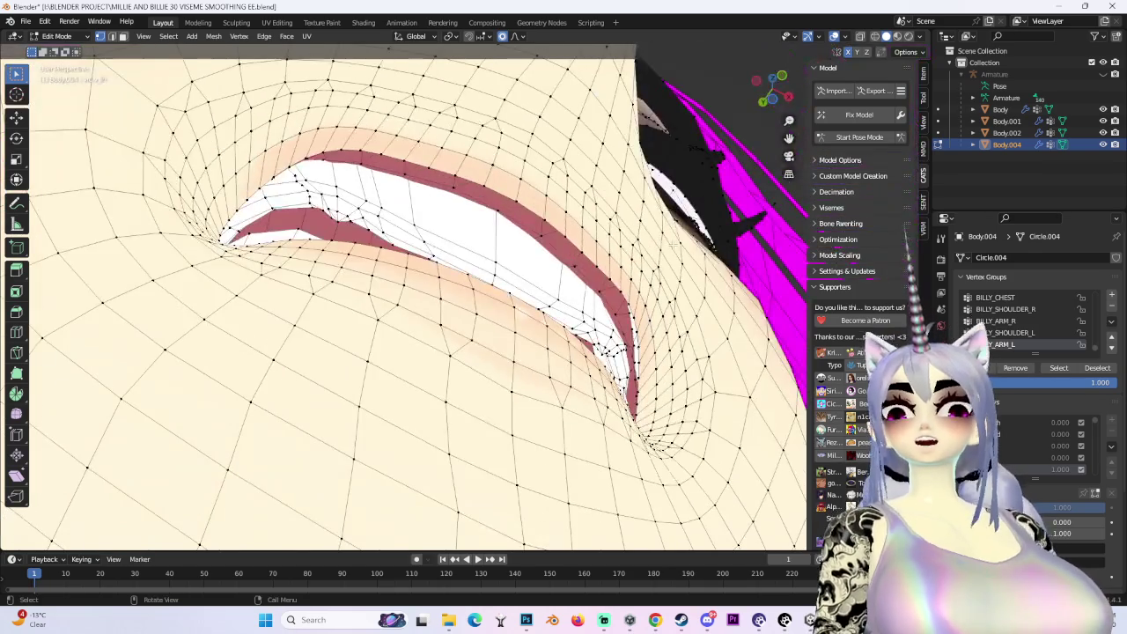
key(g)
click(662, 243)
Reshape the lip edge again with a soft-falloff move from a close angled view
mouse_move(614, 291)
middle_down()
mouse_move(389, 278)
mouse_move(397, 264)
middle_up()
key(g)
click(405, 244)
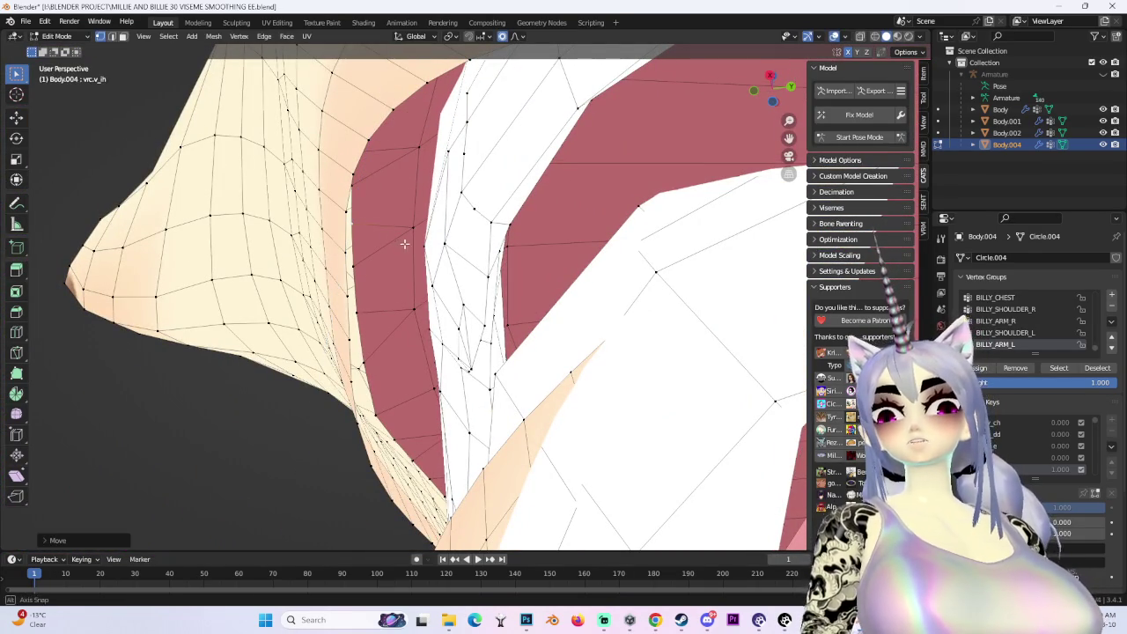
key(g)
key(Escape)
Check the smoothed lip outline from the front orthographic view
mouse_move(376, 223)
middle_down()
mouse_move(388, 291)
mouse_move(387, 246)
middle_up()
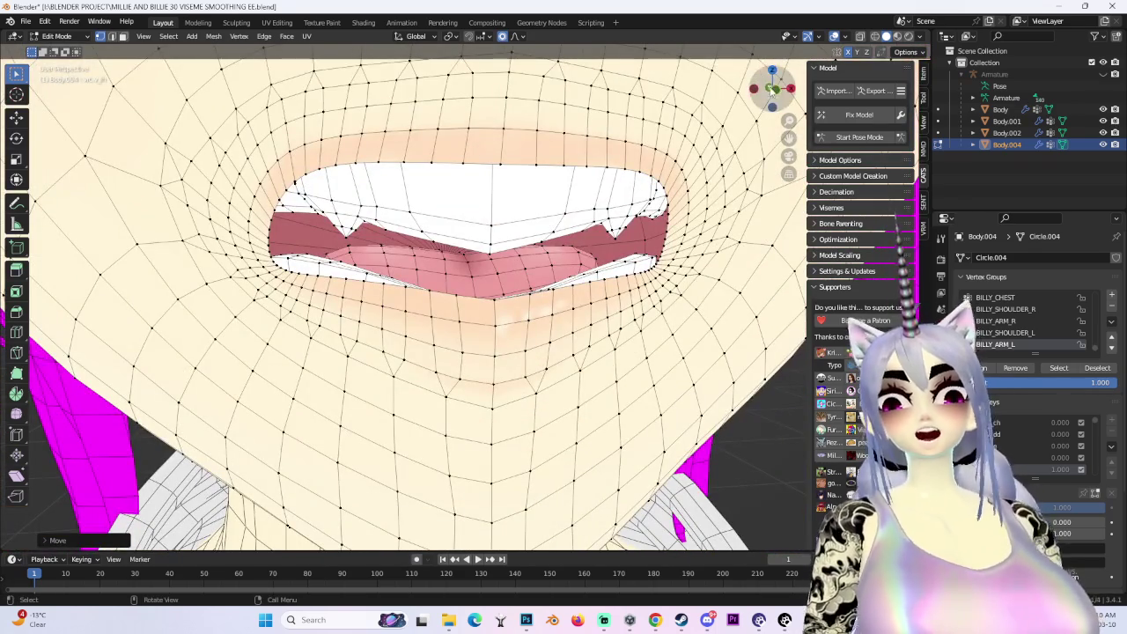
key(ctrl+KP_1)
click(773, 88)
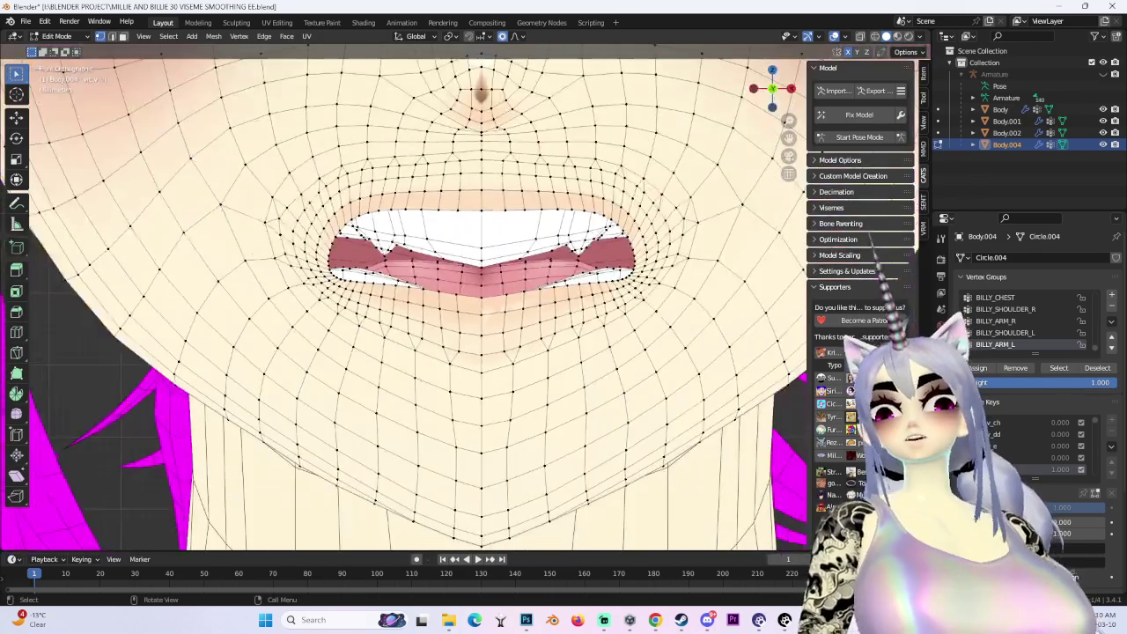
shift+middle_drag(568, 335, 757, 423)
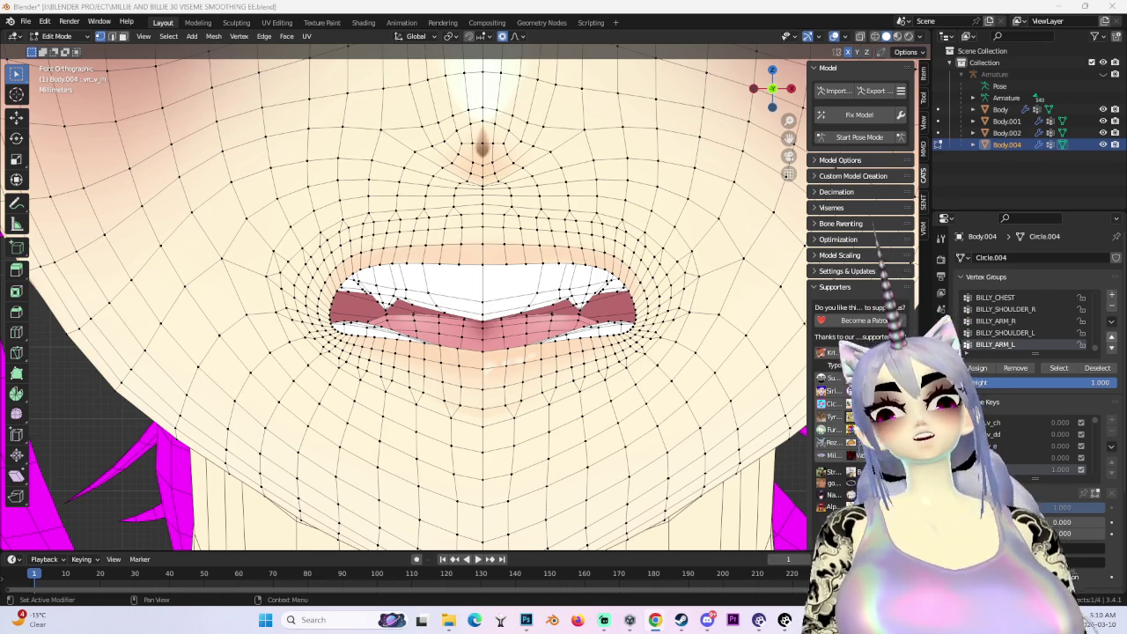
scroll(210, 544, down, 2)
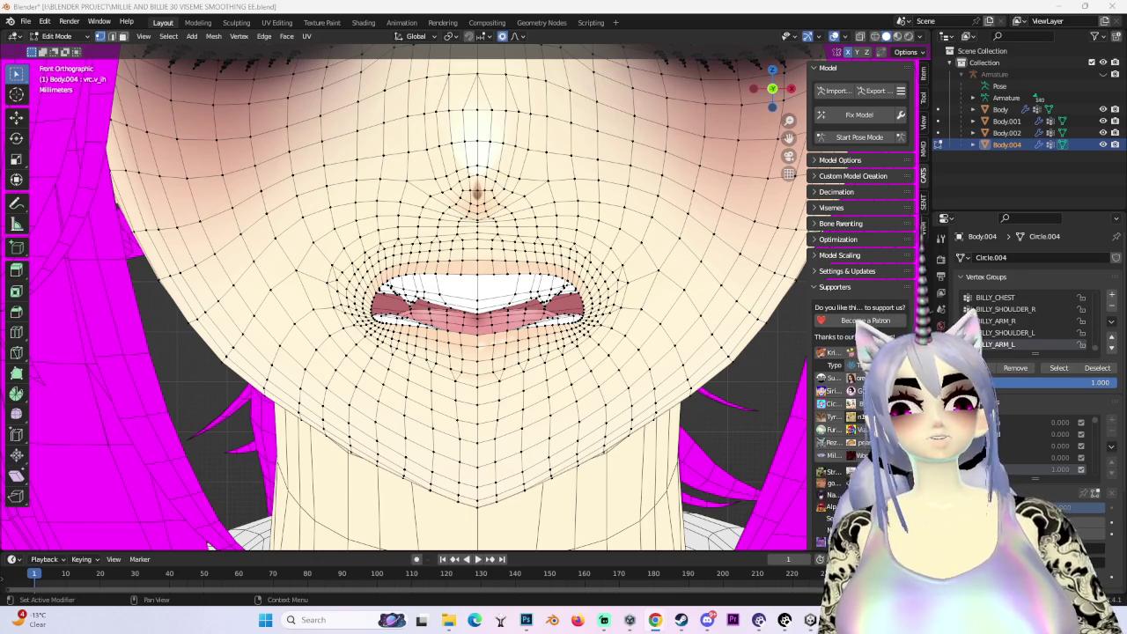
mouse_move(210, 545)
middle_down()
mouse_move(264, 528)
mouse_move(467, 300)
middle_up()
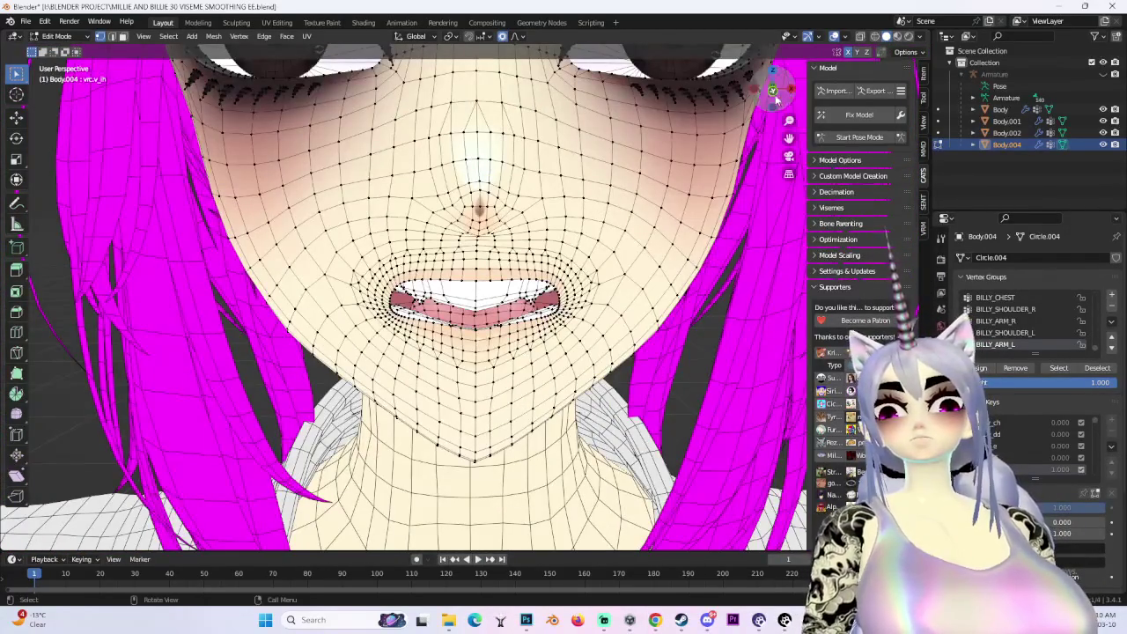
click(775, 93)
scroll(396, 418, up, 2)
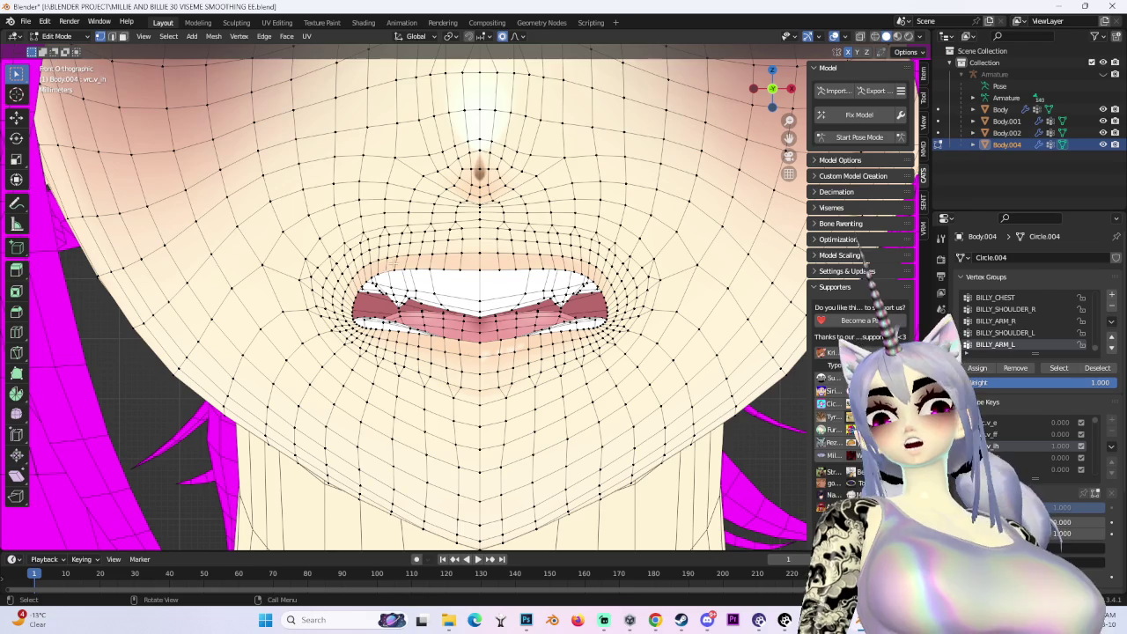
Lower the upper lip slightly with vertical-only soft-falloff moves
key(g)
key(z)
scroll(409, 265, down, 7)
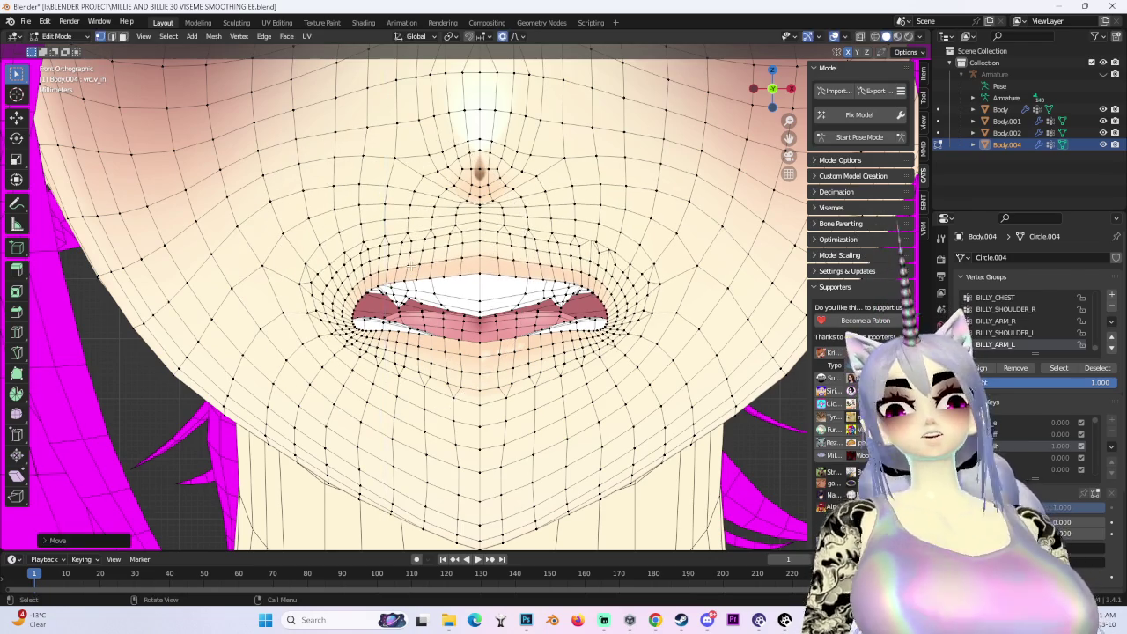
scroll(409, 274, up, 3)
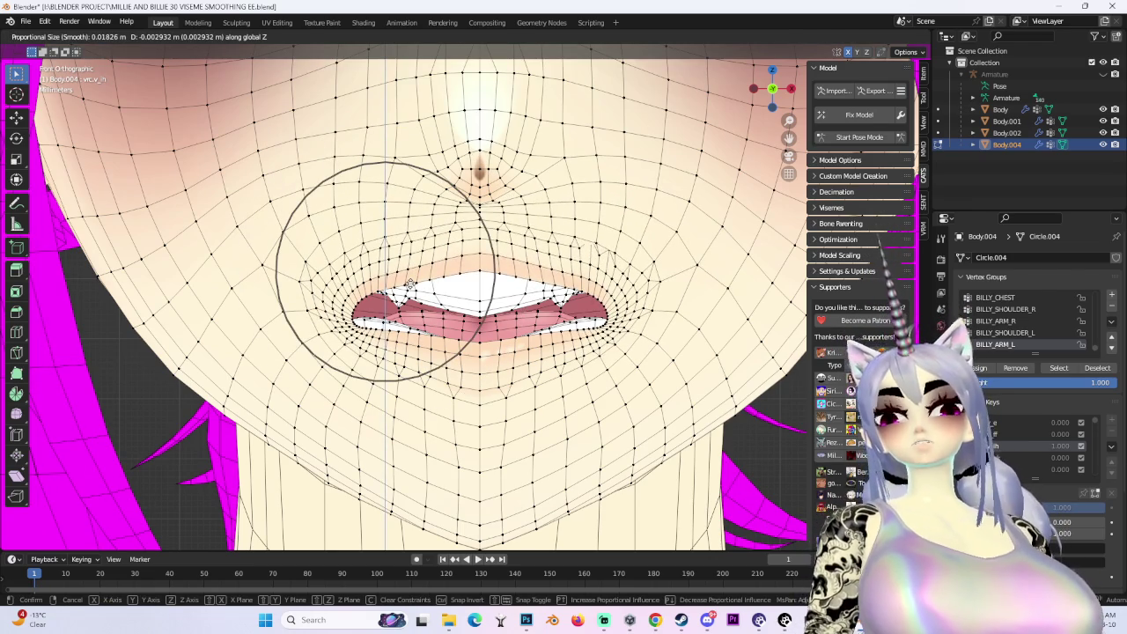
click(410, 283)
click(480, 280)
key(g)
key(z)
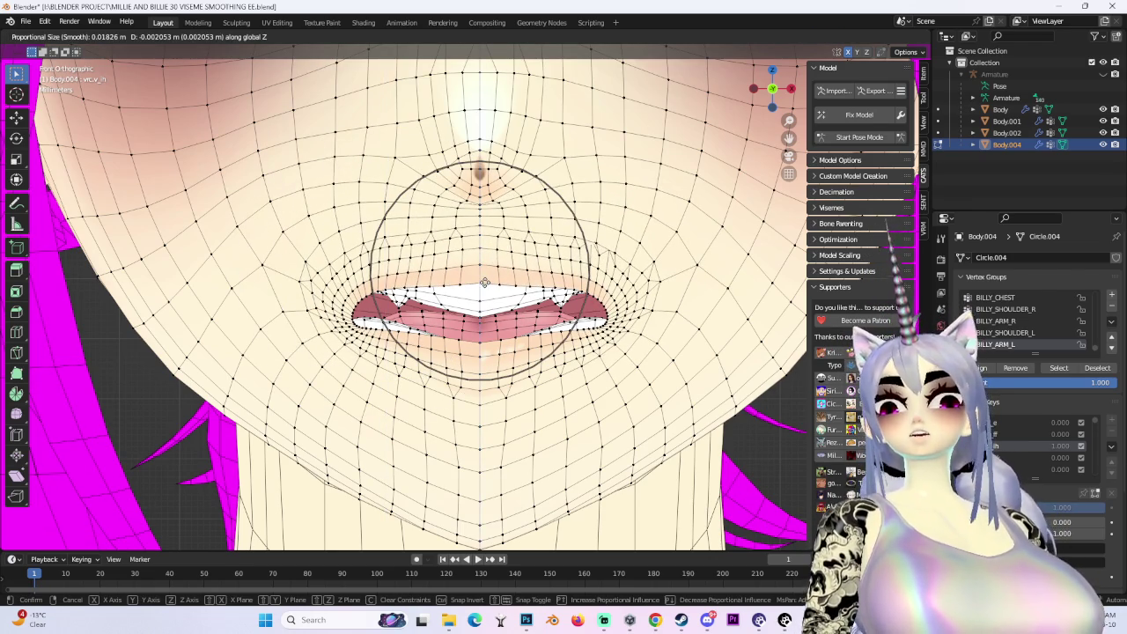
click(484, 282)
Rotate the mouth-corner vertices with soft falloff into rounder corners
shift+middle_drag(484, 282, 651, 287)
click(487, 328)
key(r)
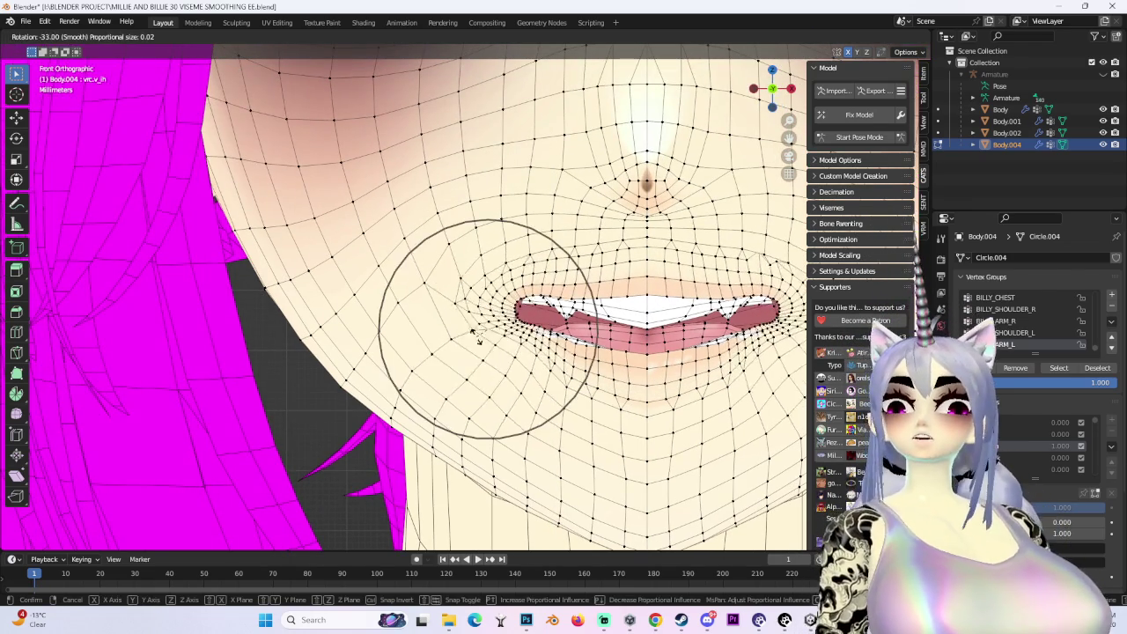
click(483, 328)
key(r)
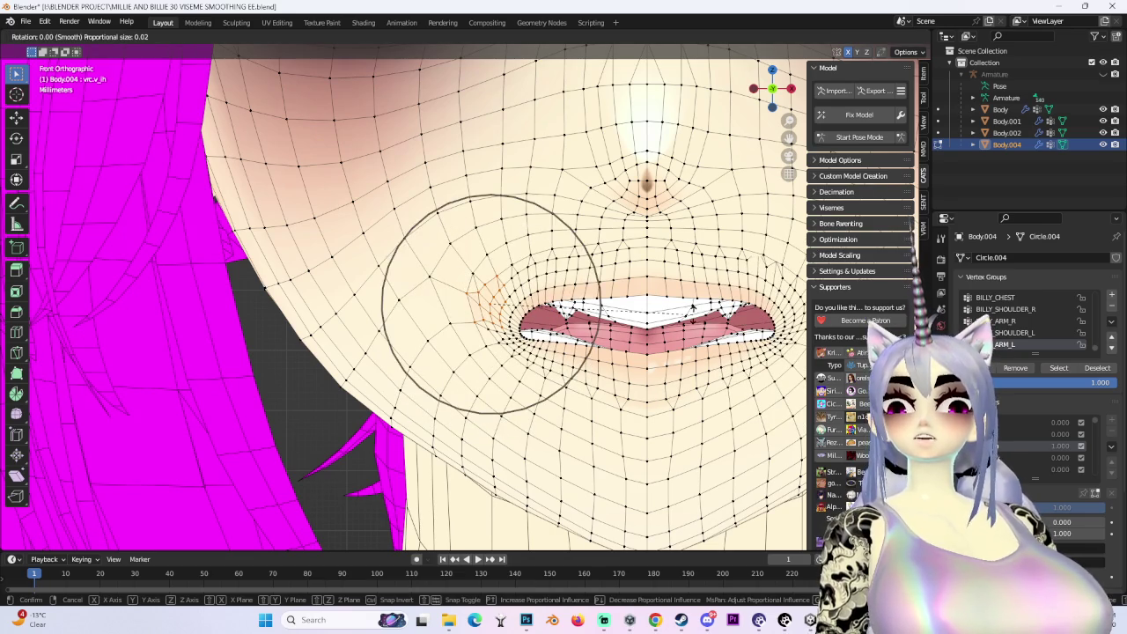
click(649, 346)
key(r)
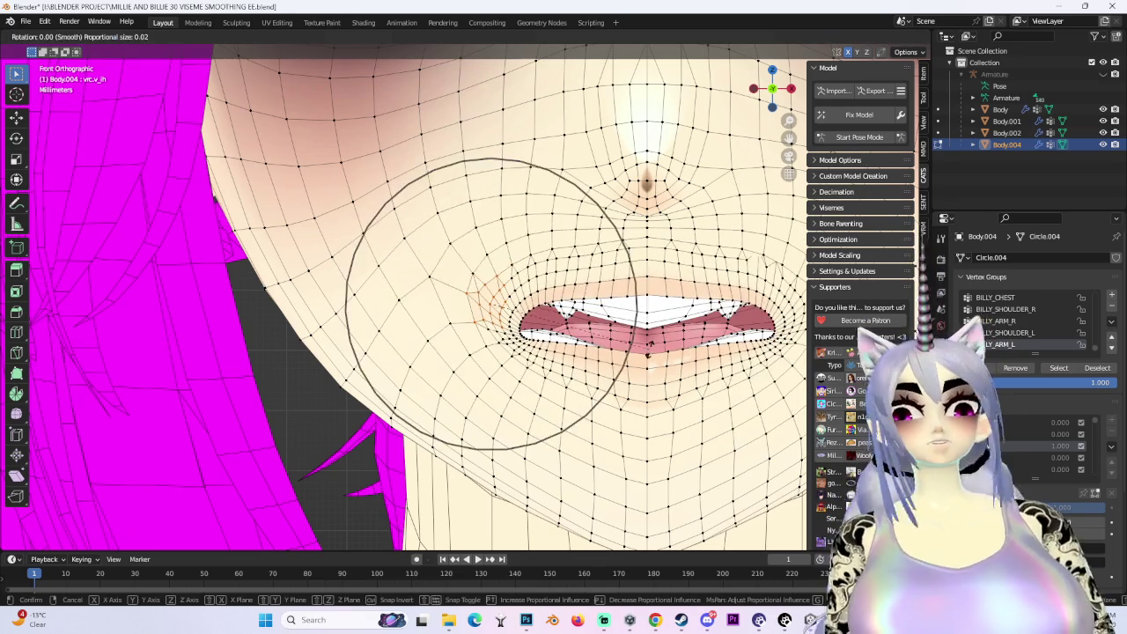
scroll(631, 377, up, 2)
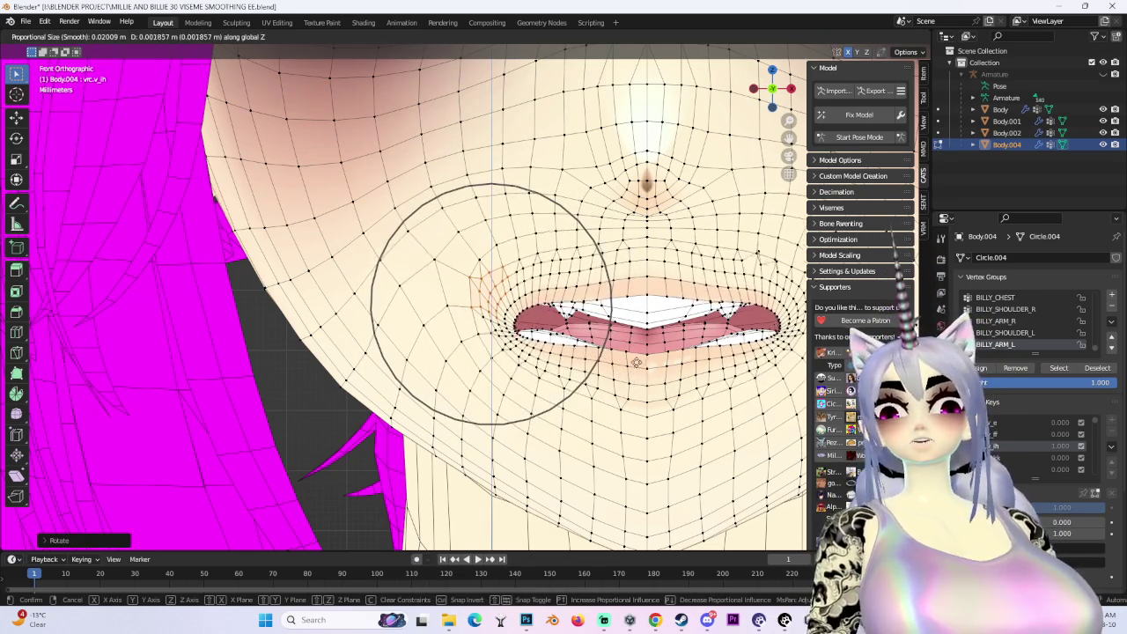
click(630, 377)
scroll(631, 377, down, 2)
Nudge the mouth vertices vertically with one more soft-falloff move
middle_drag(631, 376, 704, 361)
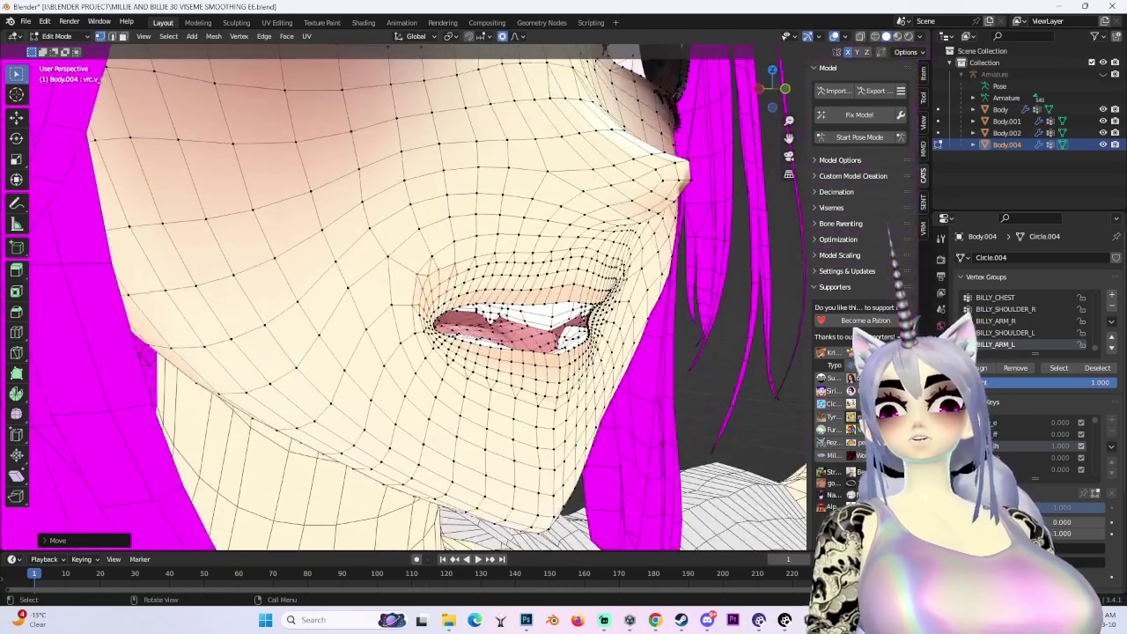
key(g)
key(Escape)
middle_drag(528, 326, 562, 333)
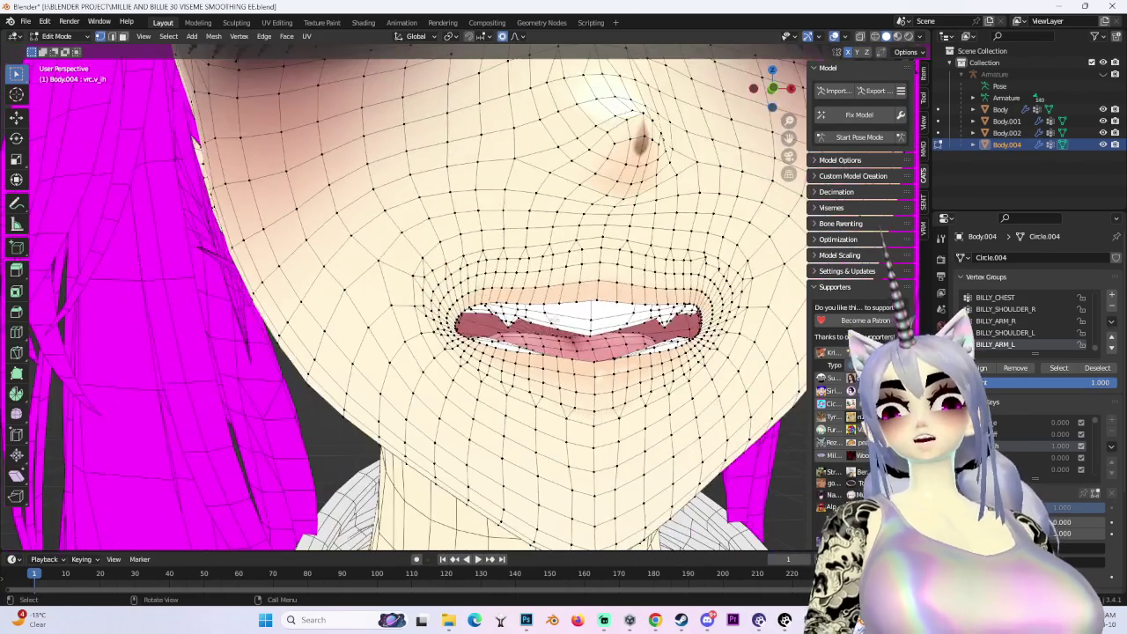
key(g)
key(z)
click(590, 310)
Review the reshaped mouth from a close front orthographic view
click(598, 298)
mouse_move(598, 298)
middle_down()
mouse_move(618, 350)
mouse_move(635, 299)
middle_up()
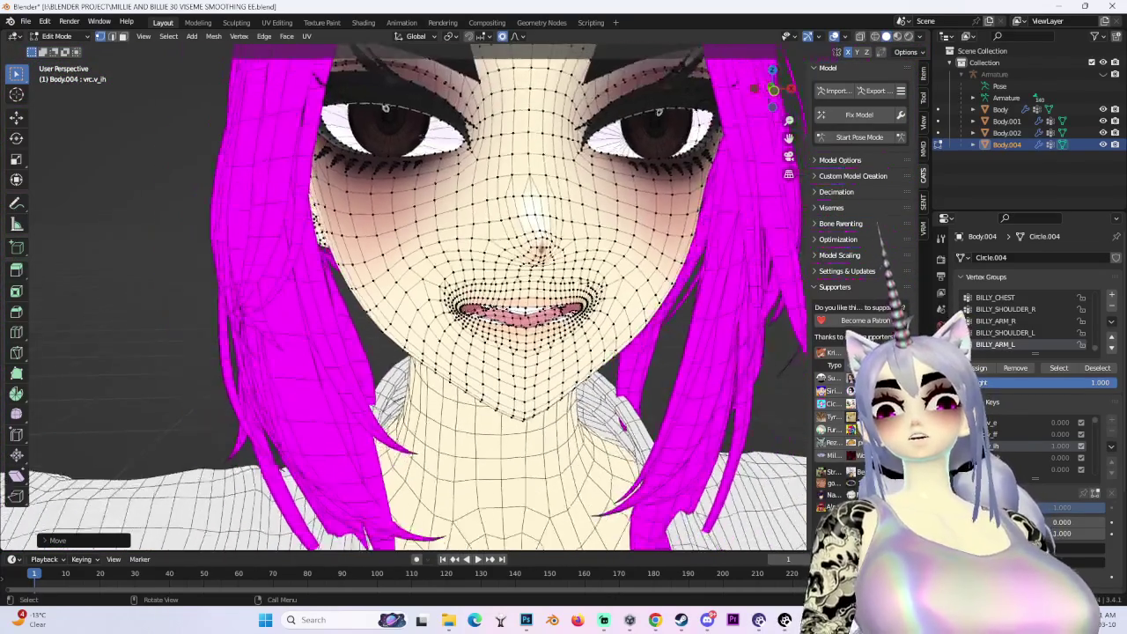
click(774, 107)
scroll(528, 369, up, 2)
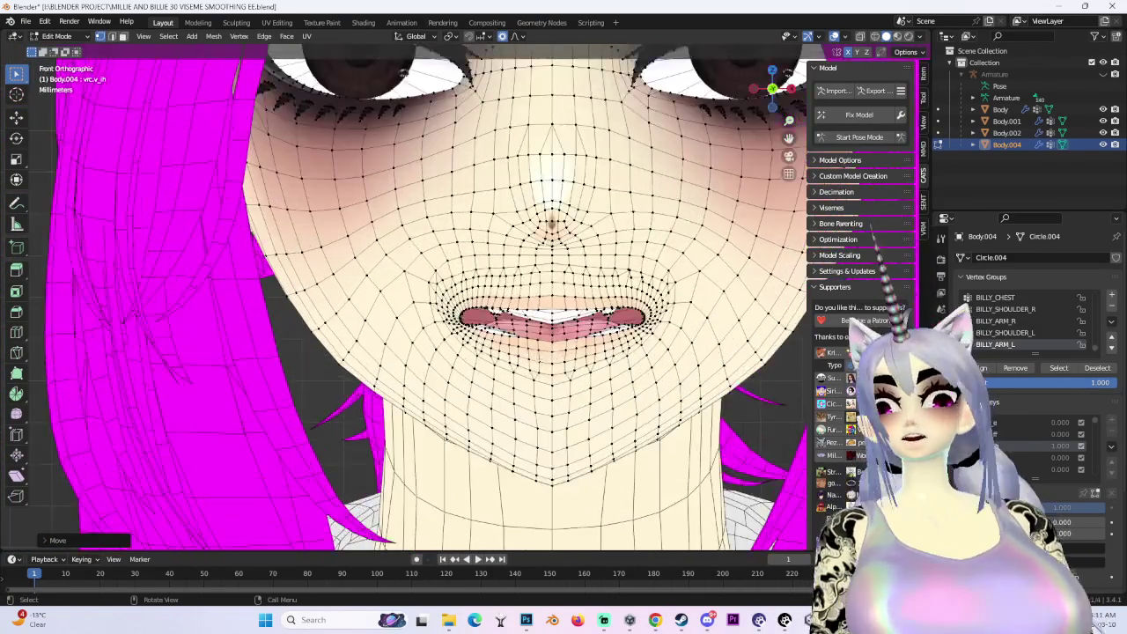
scroll(573, 344, up, 2)
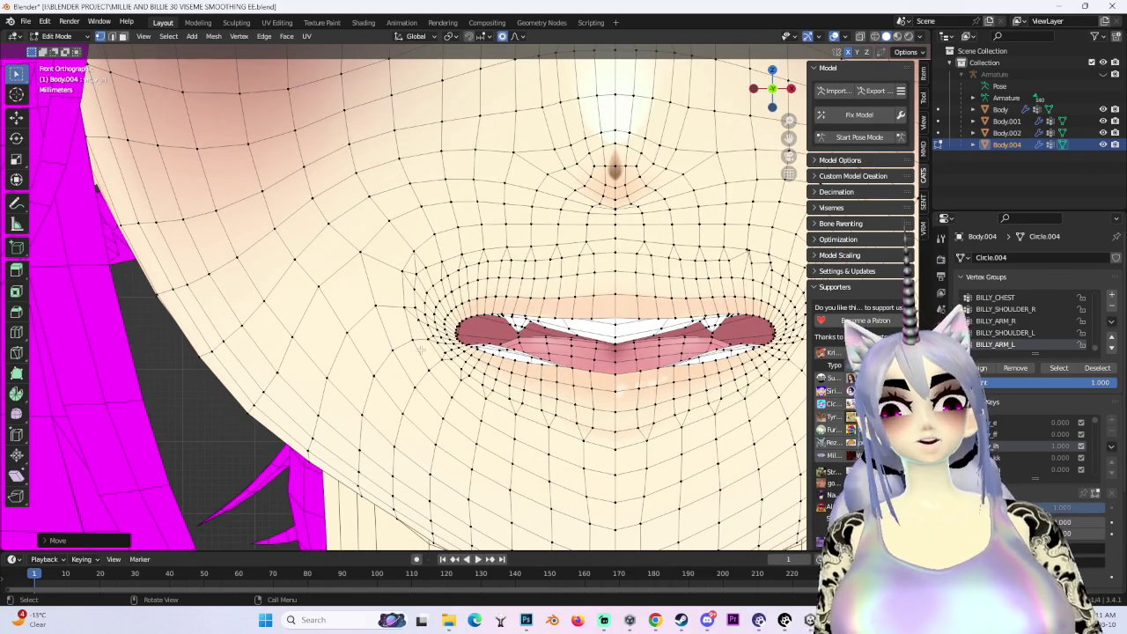
Raise the mouth-corner vertices along Z with soft falloff and nudge the lip
middle_drag(421, 350, 379, 370)
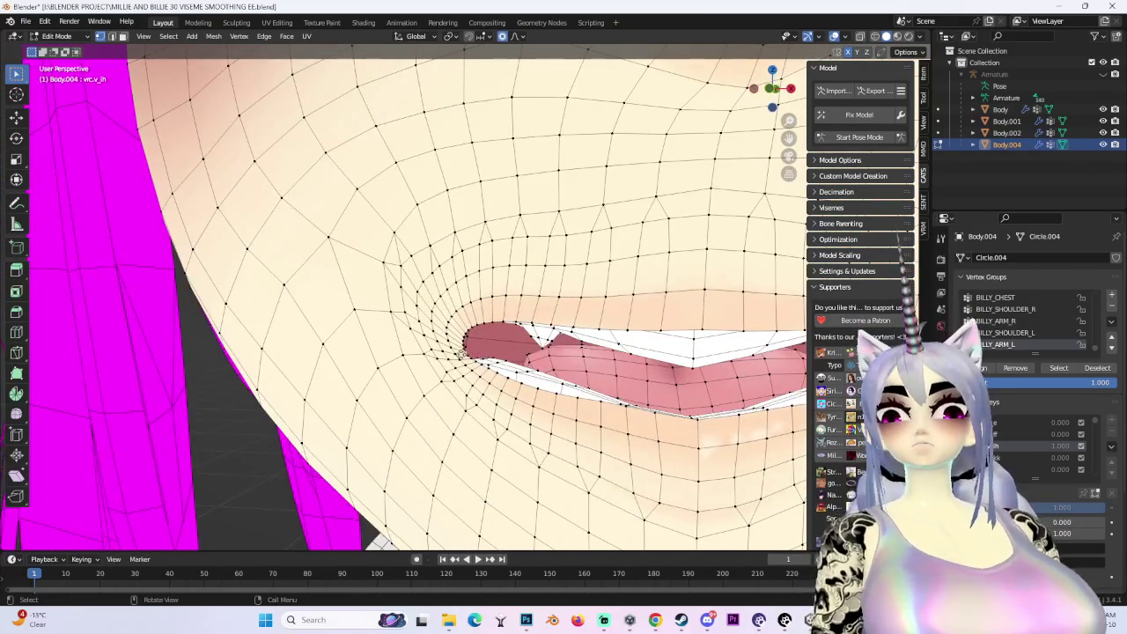
key(g)
key(z)
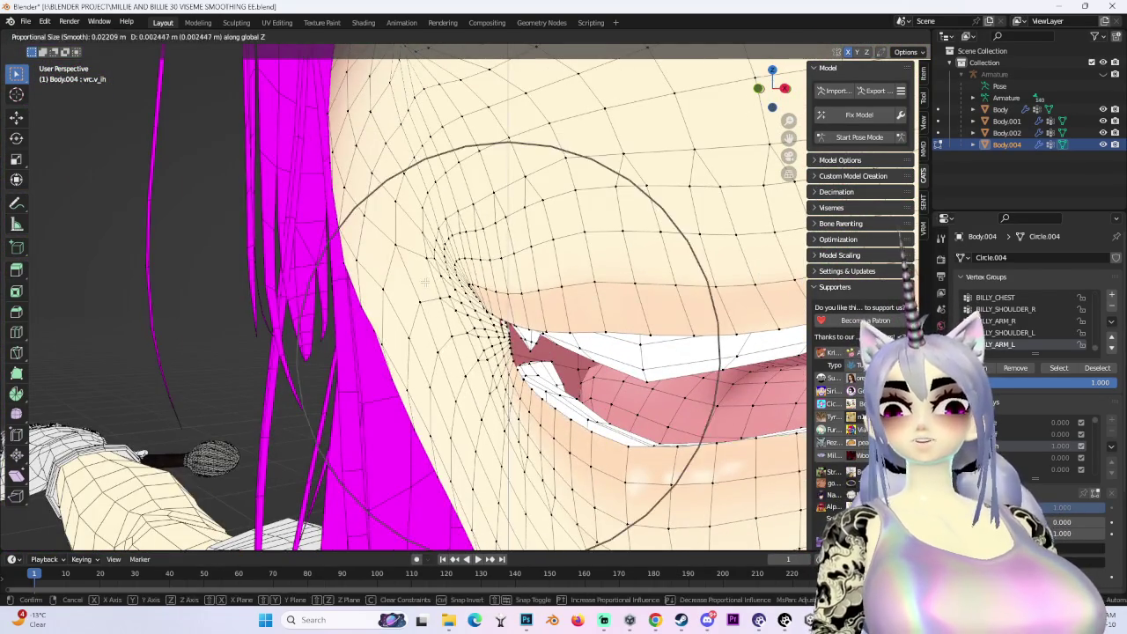
click(426, 282)
middle_drag(425, 282, 370, 300)
key(g)
key(z)
click(396, 291)
key(g)
click(370, 299)
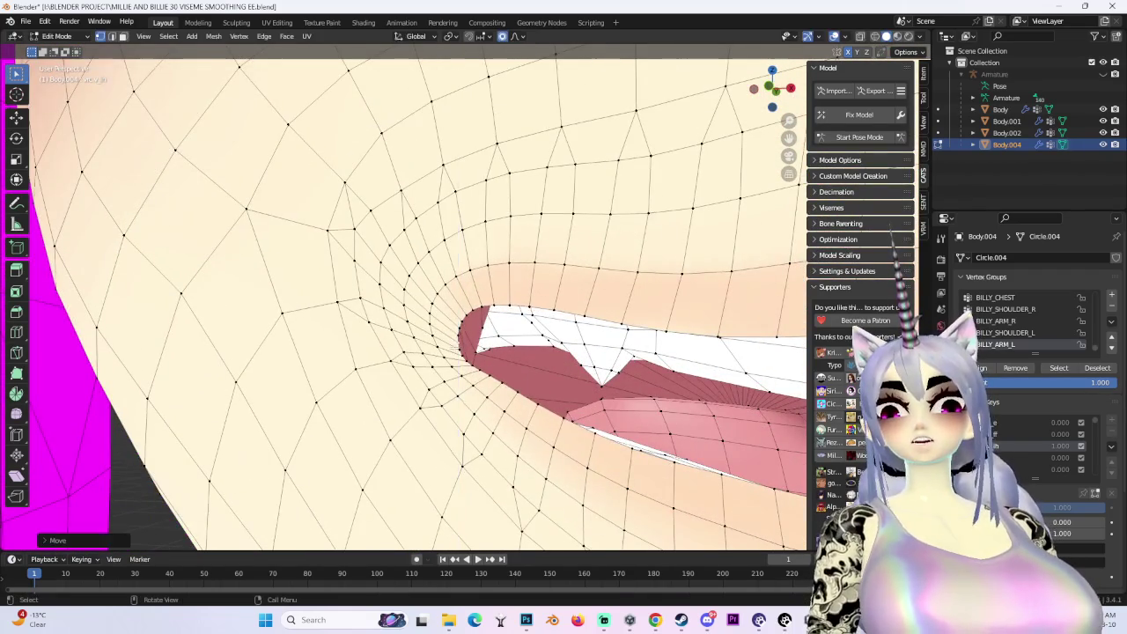
Reshape the mouth corner and lip from a side angle with several Z-locked soft moves
middle_drag(423, 369, 493, 370)
key(g)
key(z)
click(379, 375)
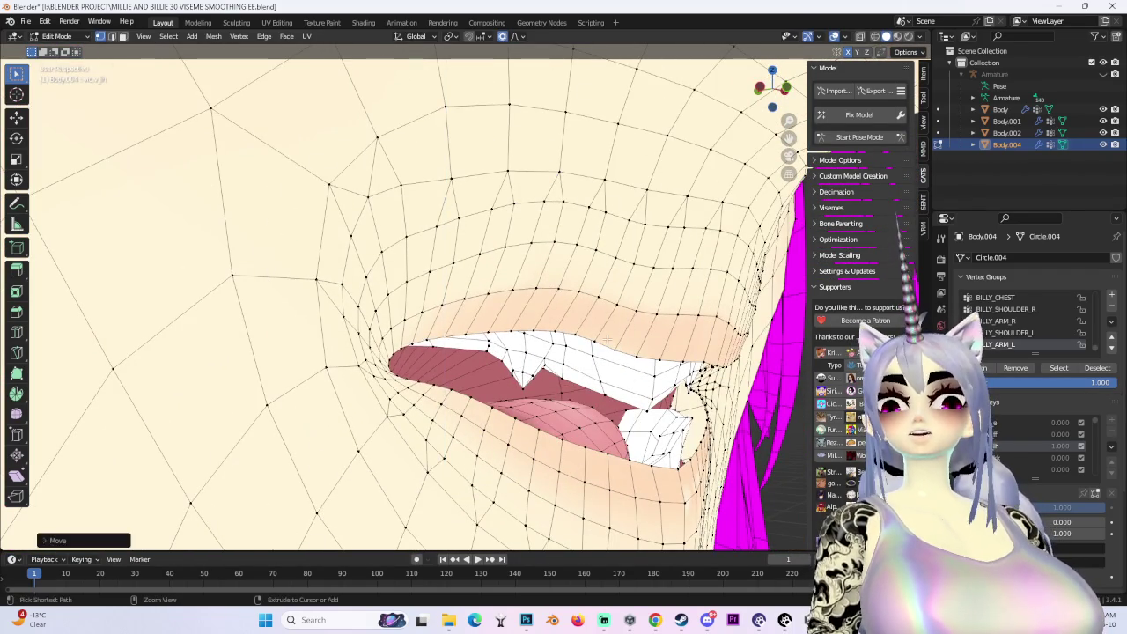
key(g)
key(z)
middle_drag(536, 333, 462, 324)
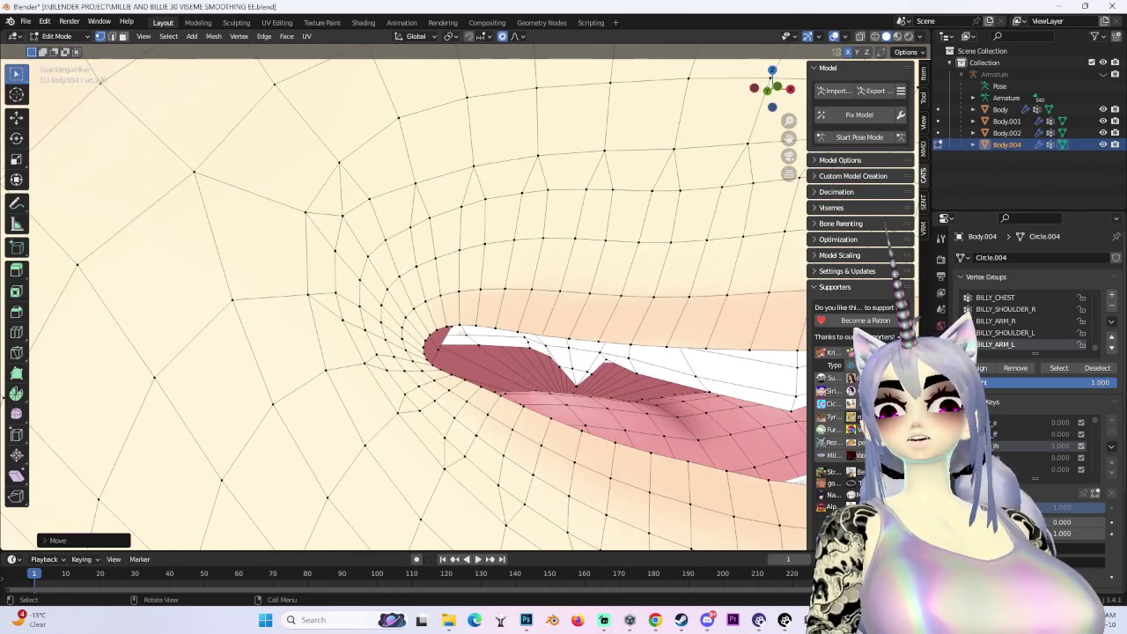
click(447, 339)
key(g)
key(z)
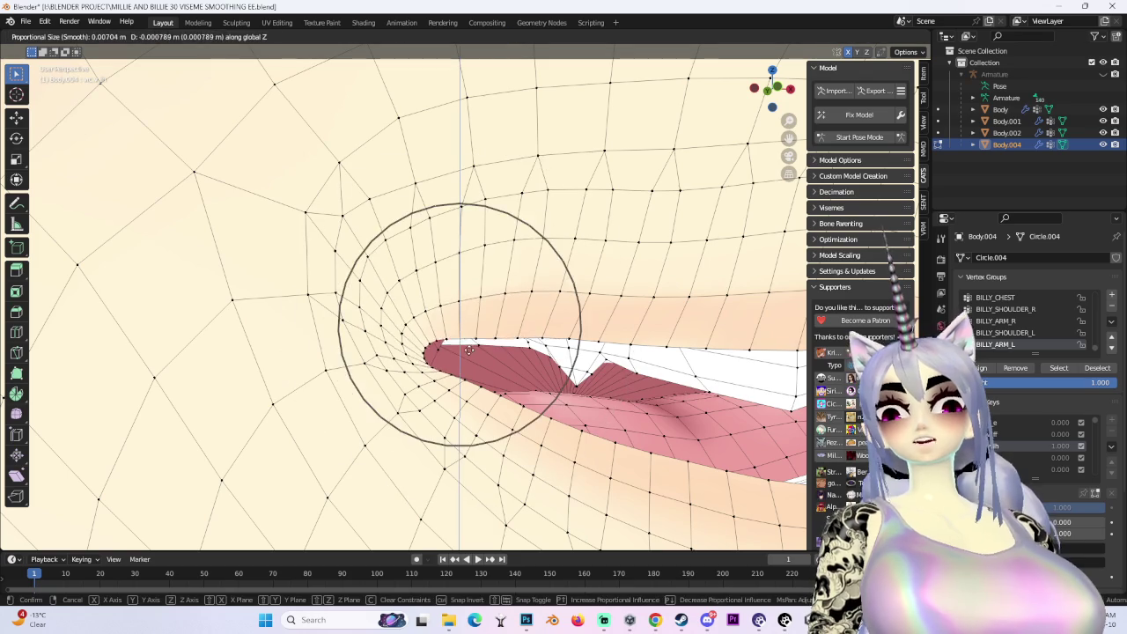
click(446, 339)
Adjust the lips vertically, then shift a lip front-to-back along Y
mouse_move(447, 339)
middle_down()
mouse_move(474, 361)
mouse_move(361, 460)
mouse_move(568, 394)
middle_up()
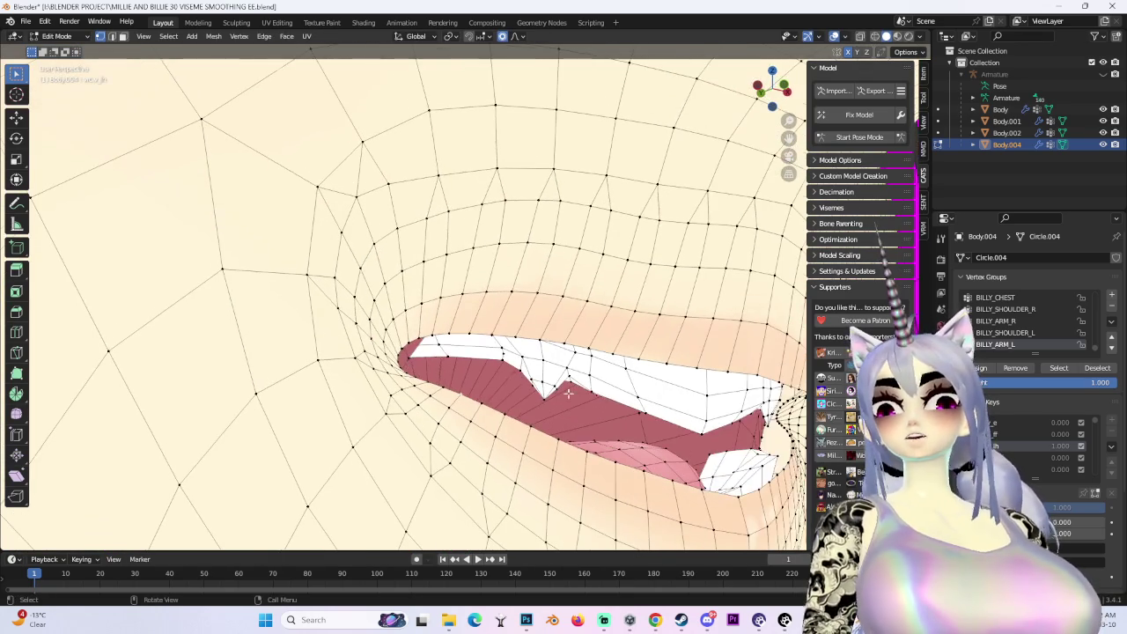
key(g)
key(z)
click(396, 350)
mouse_move(395, 351)
middle_down()
mouse_move(458, 335)
mouse_move(499, 294)
mouse_move(553, 357)
mouse_move(479, 338)
mouse_move(643, 95)
mouse_move(493, 282)
middle_up()
key(g)
click(500, 294)
key(g)
key(y)
click(478, 352)
Lower the lower lip and teeth along Z to open the mouth wider
scroll(493, 281, up, 2)
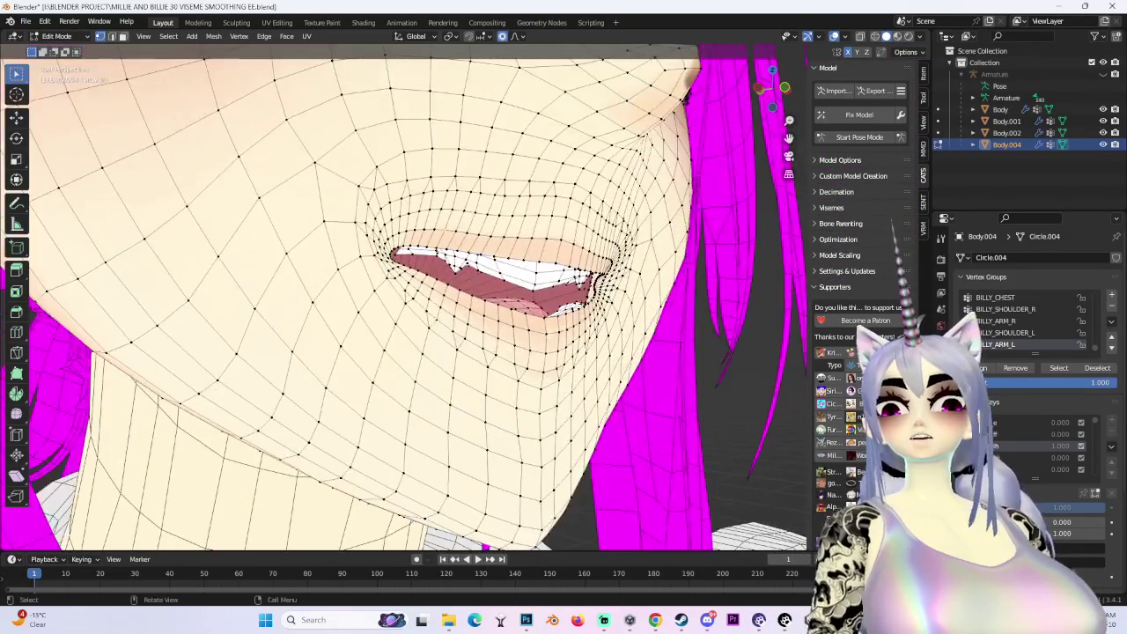
key(g)
key(z)
click(421, 319)
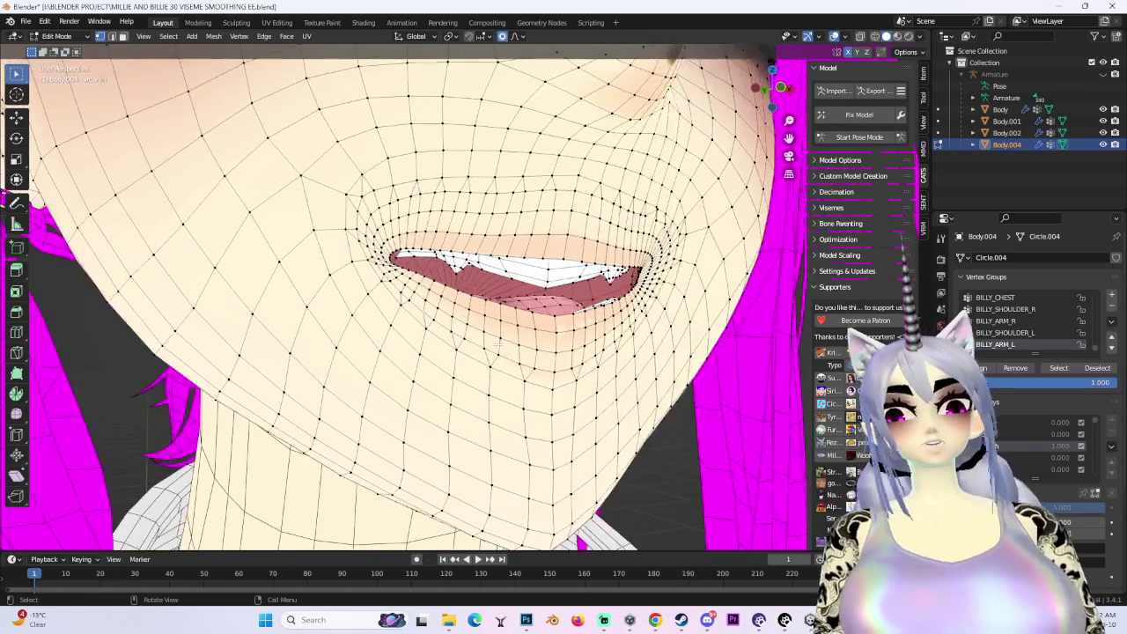
middle_drag(421, 319, 494, 291)
key(g)
key(z)
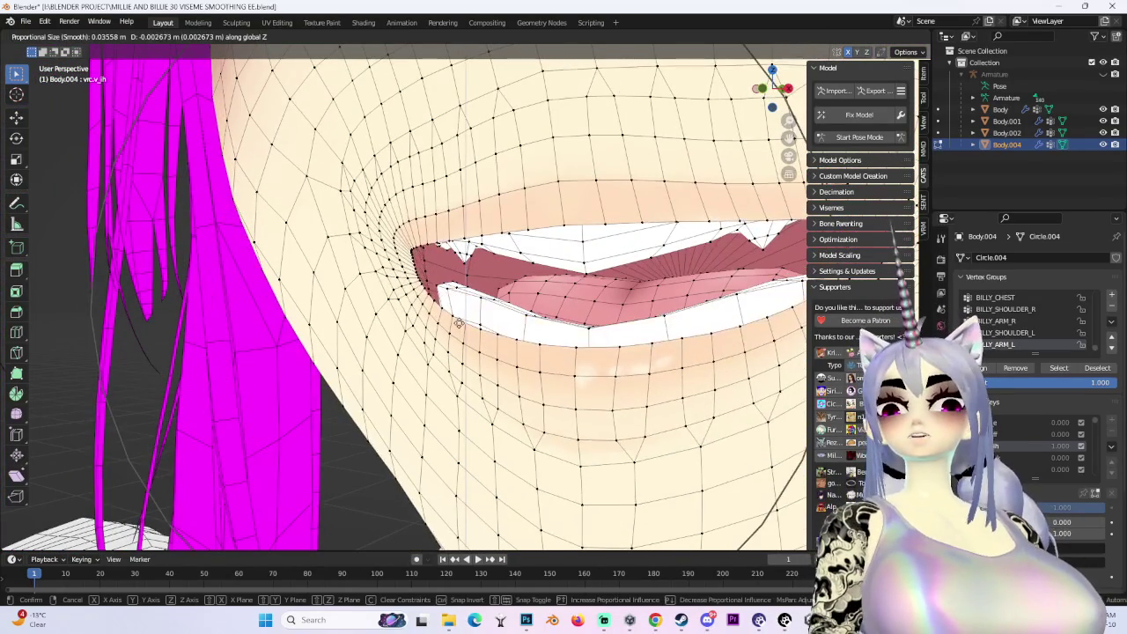
key(Return)
Push the inner lip back along Y so it tucks behind the lips
key(KP_1)
scroll(405, 299, down, 2)
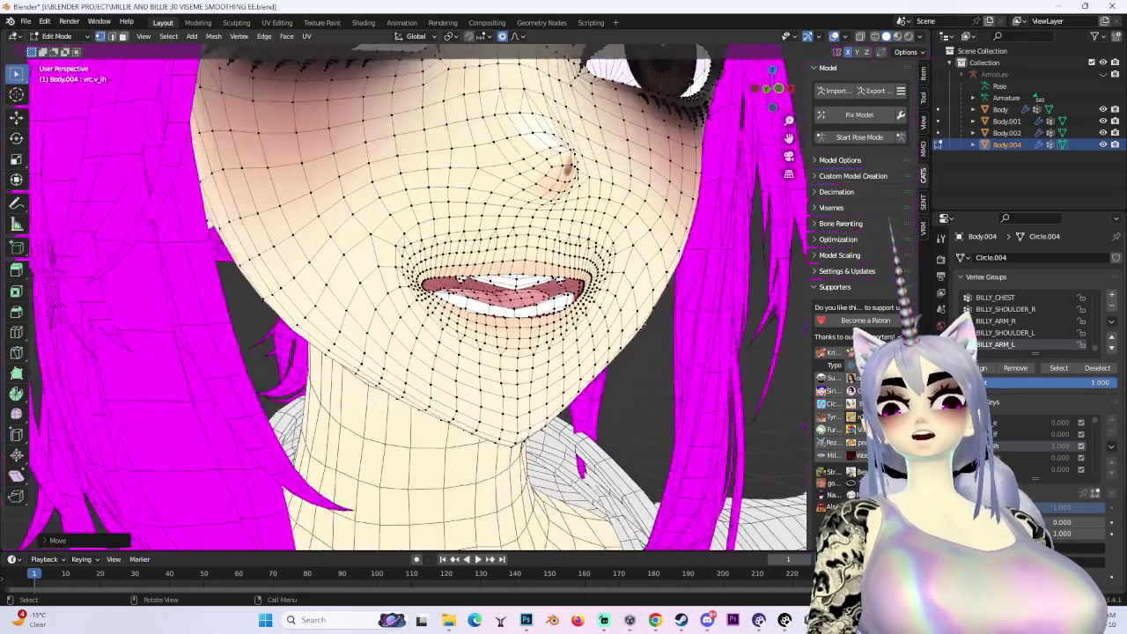
shift+middle_drag(405, 353, 405, 260)
scroll(1014, 452, down, 2)
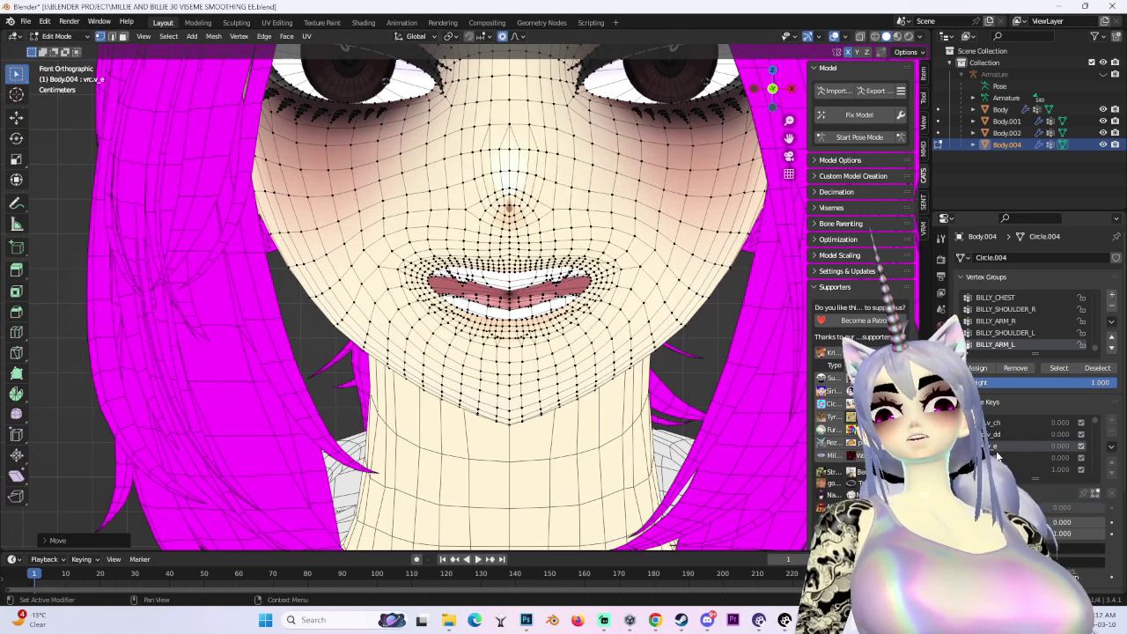
scroll(452, 291, up, 3)
middle_drag(452, 290, 331, 330)
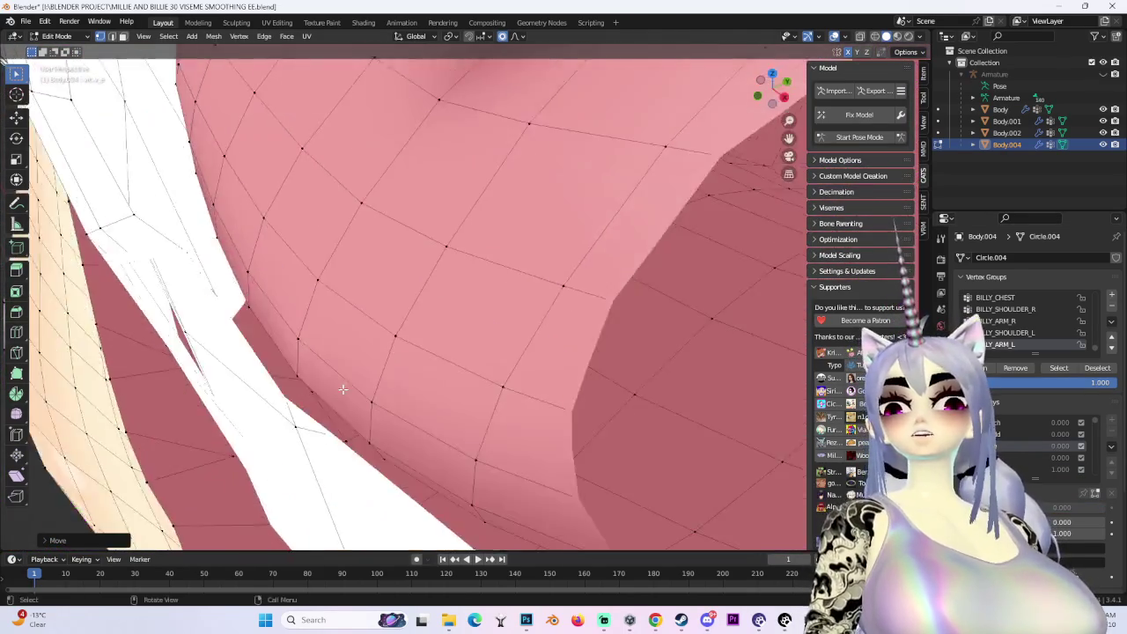
mouse_move(331, 329)
middle_down()
mouse_move(346, 384)
mouse_move(336, 378)
middle_up()
key(g)
key(y)
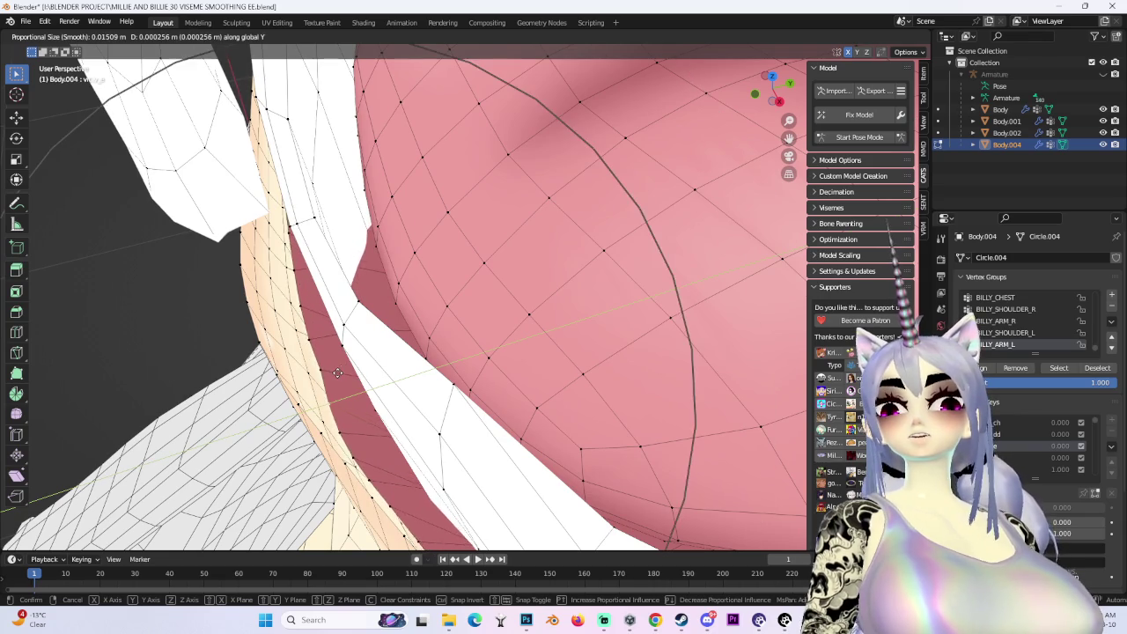
click(337, 373)
Smooth the mouth corners with further Z-locked soft moves
middle_drag(337, 372, 406, 352)
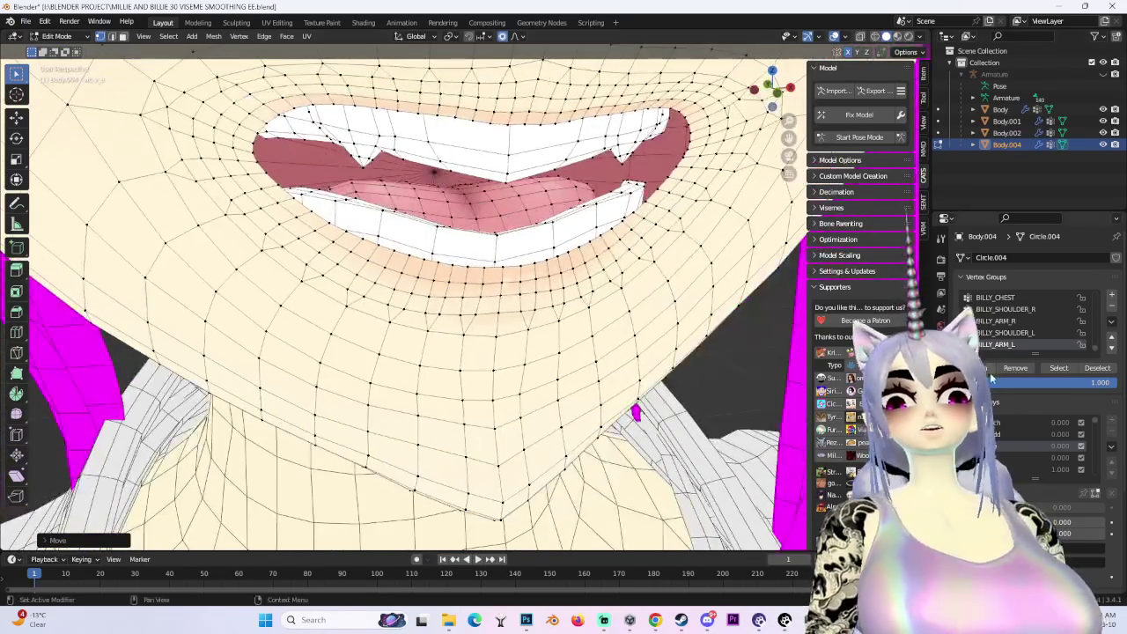
mouse_move(211, 168)
middle_down()
mouse_move(198, 159)
mouse_move(273, 429)
mouse_move(17, 189)
middle_up()
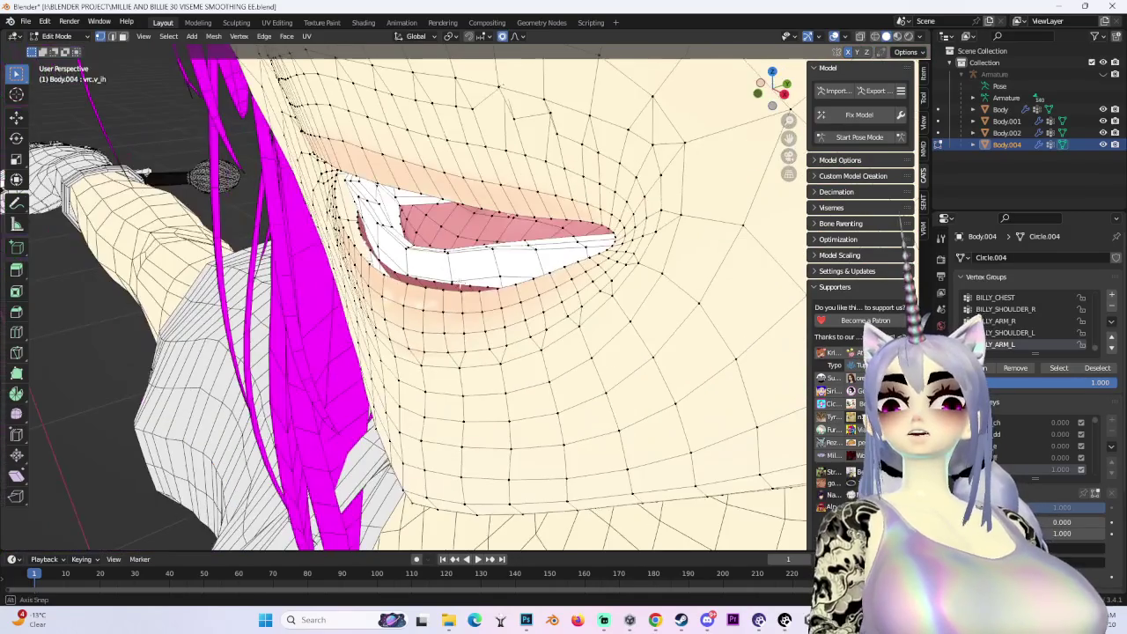
key(g)
key(z)
click(473, 327)
mouse_move(473, 327)
middle_down()
mouse_move(493, 317)
mouse_move(438, 327)
mouse_move(489, 313)
middle_up()
key(g)
key(z)
click(460, 319)
click(464, 318)
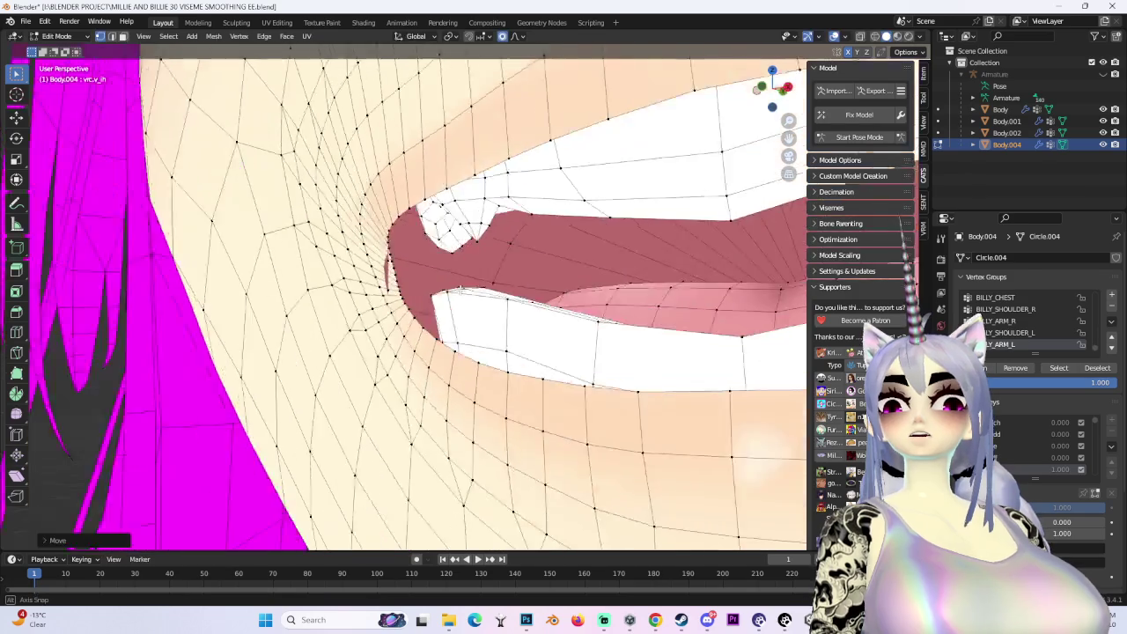
Refine the mouth-corner shape with free soft moves from frontal angles
middle_drag(464, 318, 312, 250)
scroll(363, 240, up, 5)
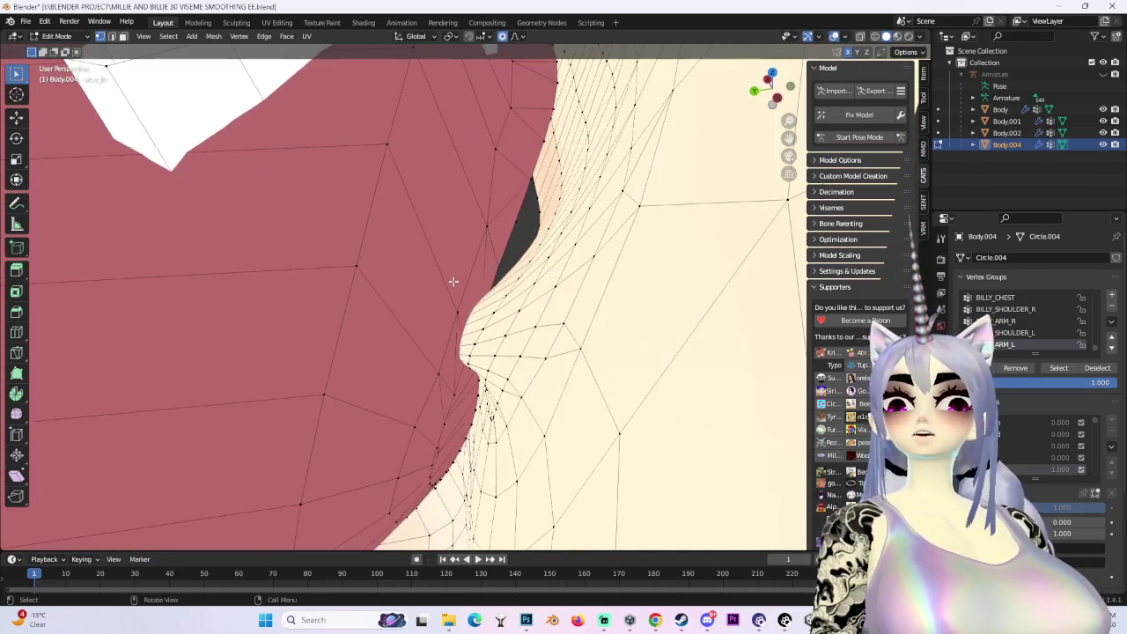
click(461, 244)
scroll(461, 244, down, 5)
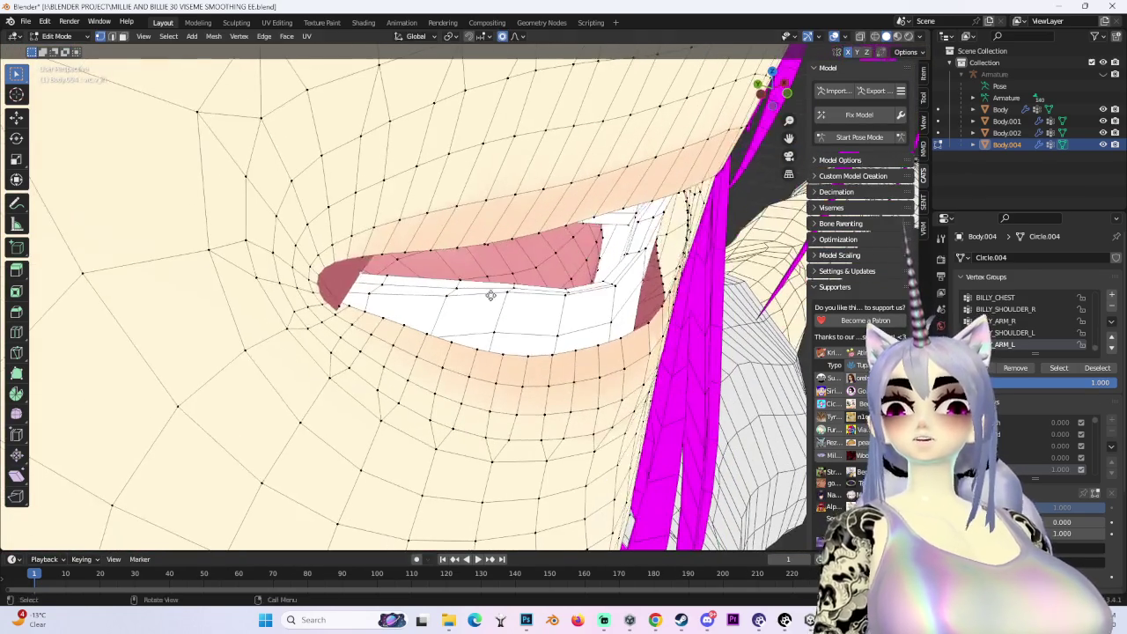
middle_drag(400, 273, 452, 258)
key(g)
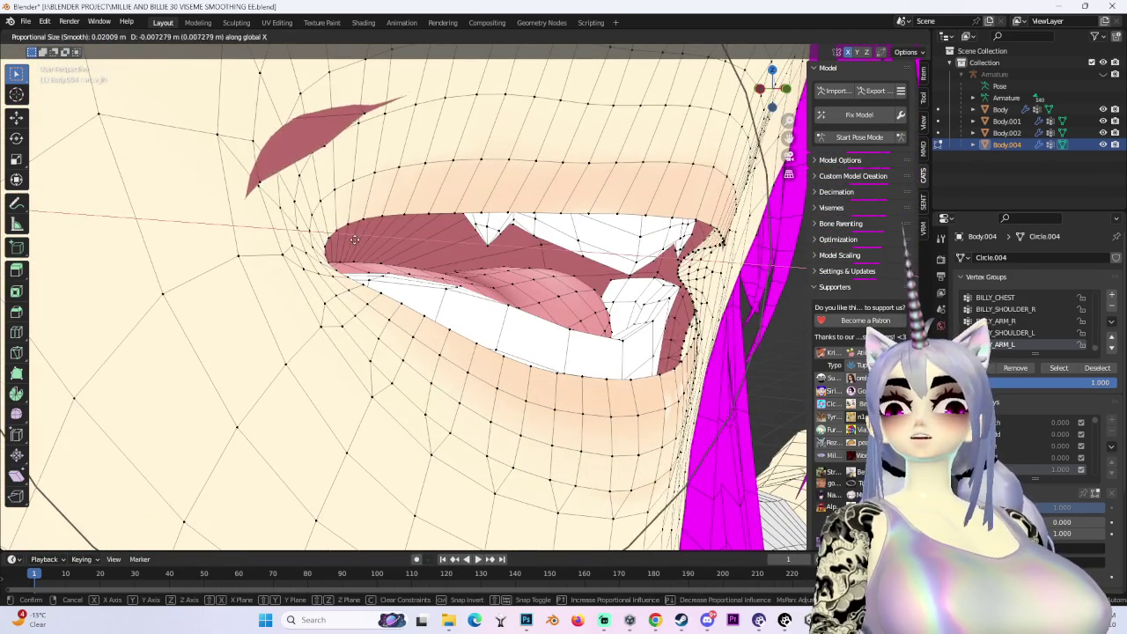
click(354, 240)
mouse_move(354, 239)
middle_down()
mouse_move(519, 301)
mouse_move(461, 252)
mouse_move(473, 288)
middle_up()
Lift the lip along Z, push it back along Y, then view the mouth from the front
key(g)
mouse_move(387, 288)
middle_down()
mouse_move(482, 364)
mouse_move(555, 351)
mouse_move(602, 406)
middle_up()
key(z)
click(555, 350)
key(g)
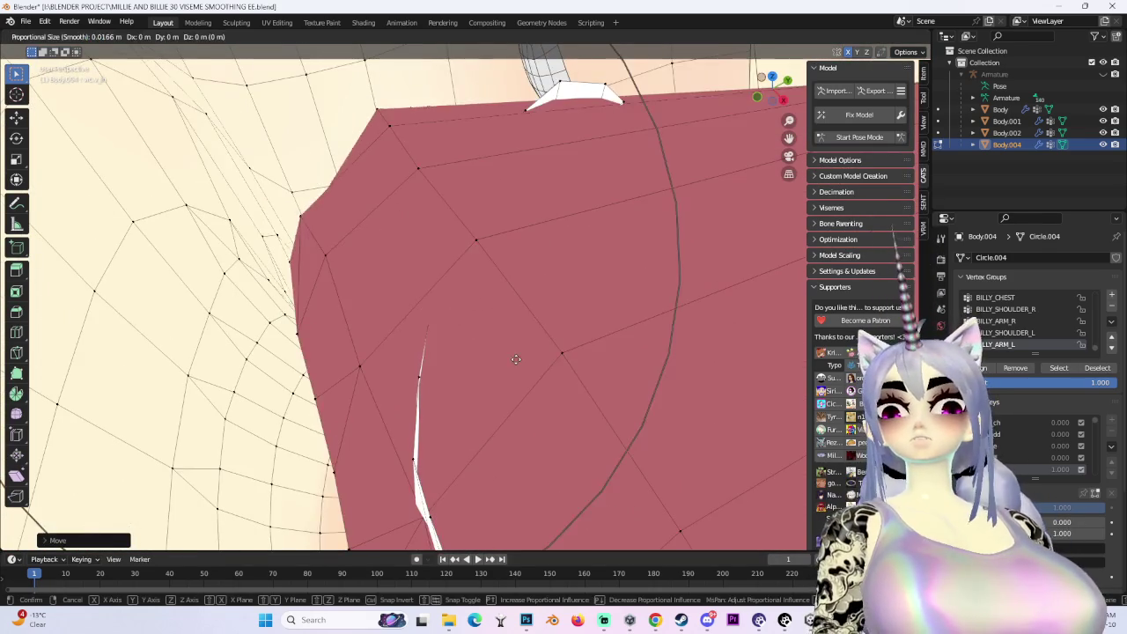
click(546, 370)
mouse_move(546, 369)
middle_down()
mouse_move(410, 295)
mouse_move(371, 360)
mouse_move(493, 370)
mouse_move(793, 109)
middle_up()
key(g)
key(y)
click(371, 360)
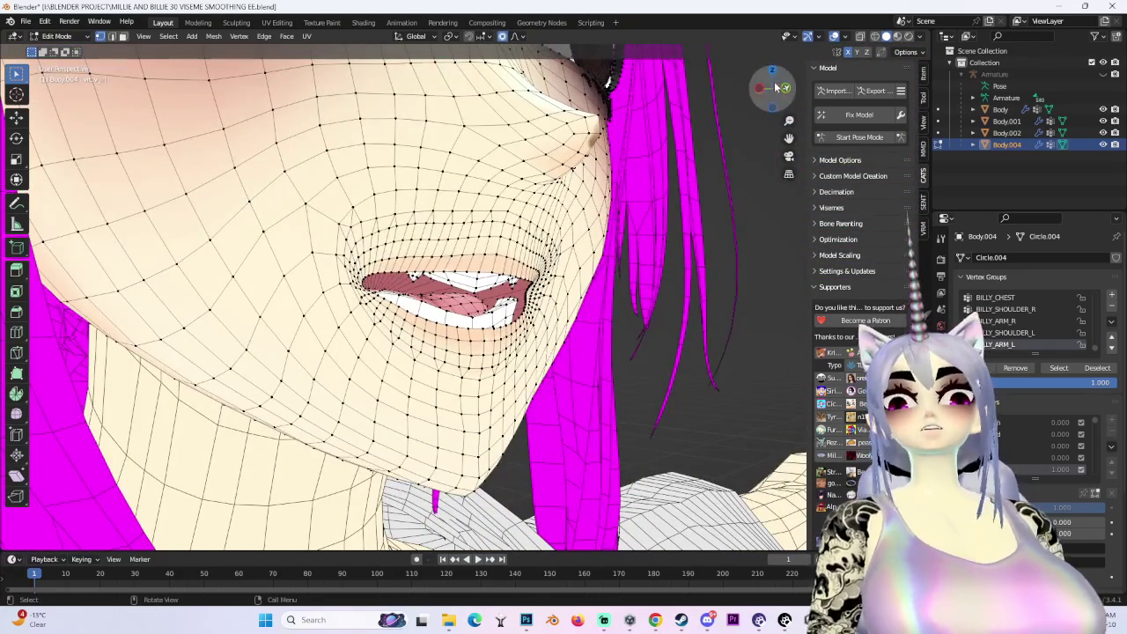
click(787, 90)
Hide the overlays and nudge the lips vertically with a resized soft falloff
key(shift+alt+z)
scroll(563, 291, up, 3)
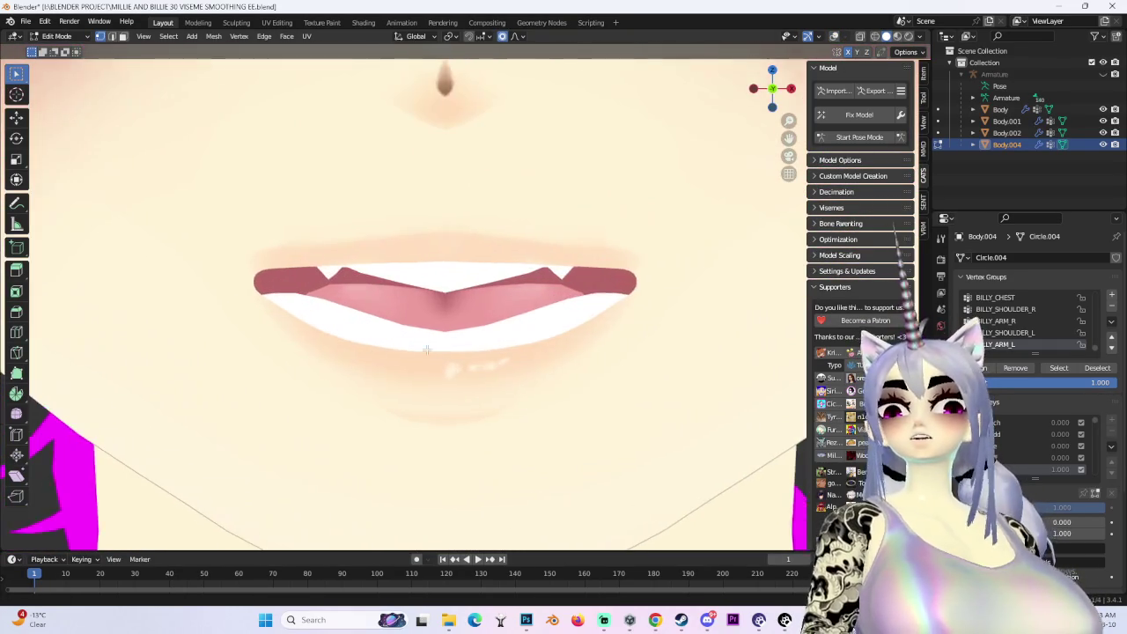
scroll(564, 291, up, 3)
scroll(413, 378, down, 2)
scroll(418, 361, down, 2)
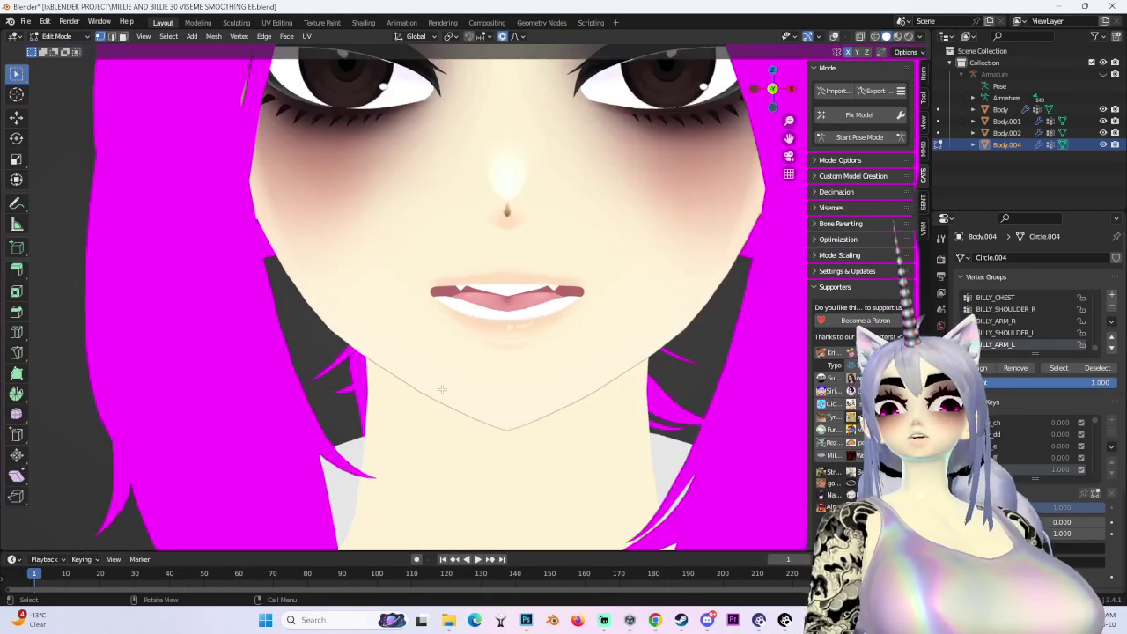
scroll(423, 335, up, 4)
key(g)
key(z)
scroll(424, 343, up, 3)
scroll(424, 339, down, 3)
click(432, 336)
key(g)
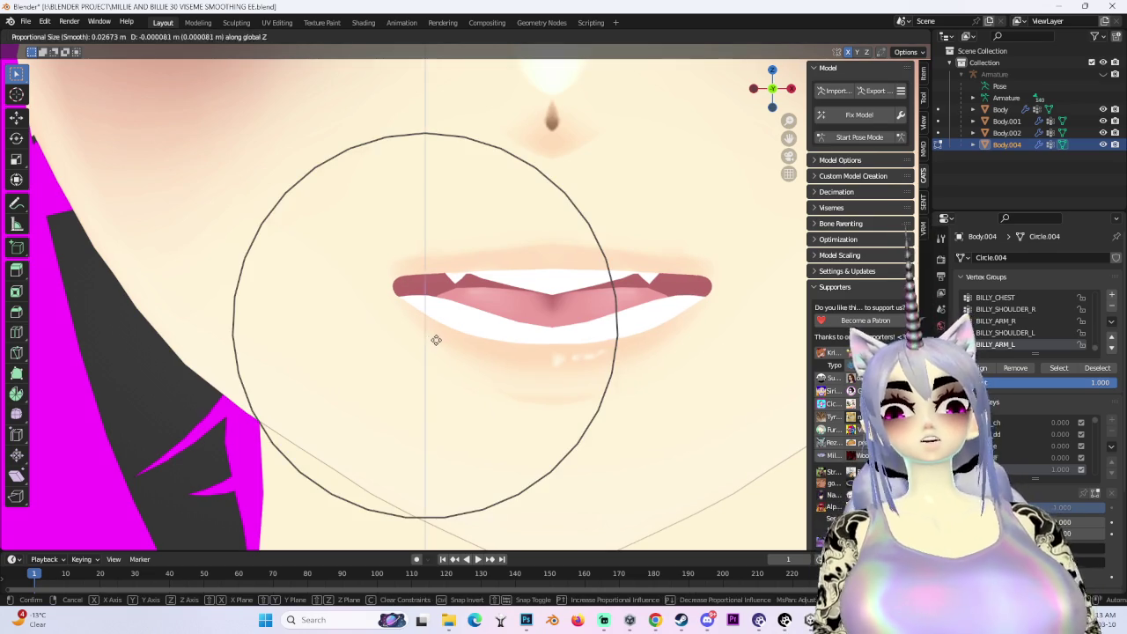
click(438, 335)
Move the lips along Z with a smaller falloff and cancel a trial scale
key(g)
key(z)
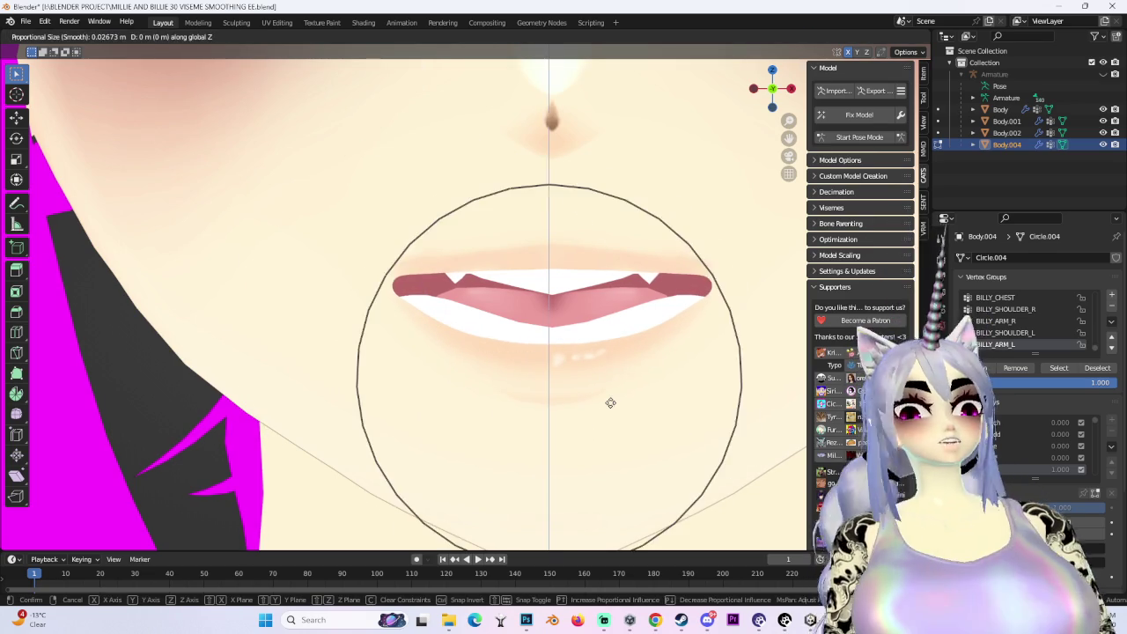
scroll(611, 403, down, 3)
click(610, 403)
scroll(590, 391, up, 2)
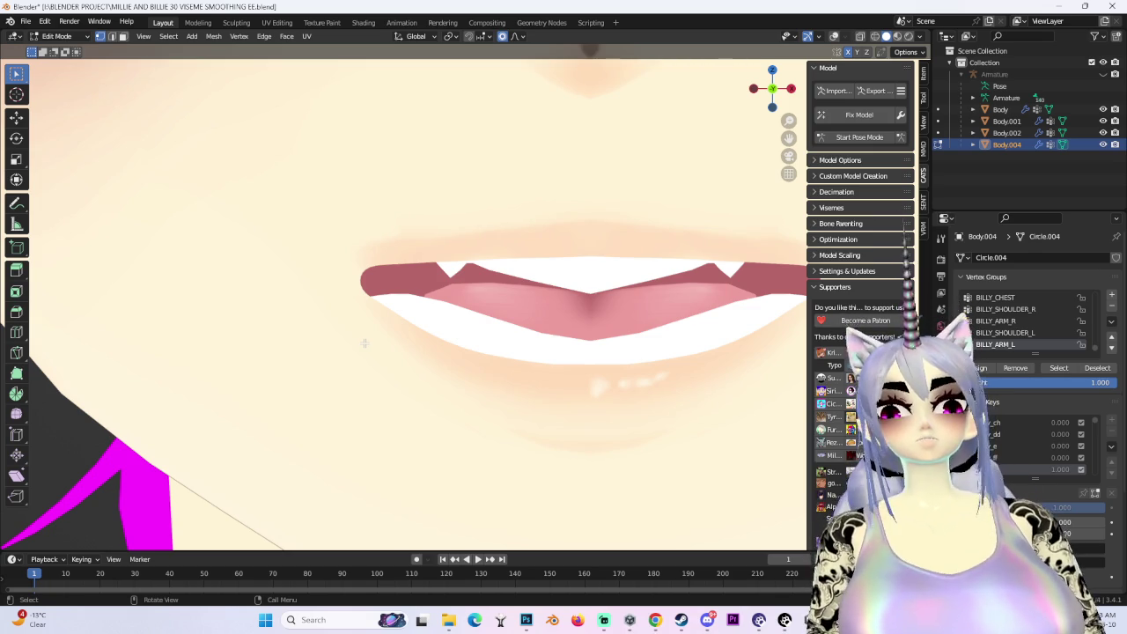
middle_drag(356, 306, 357, 171)
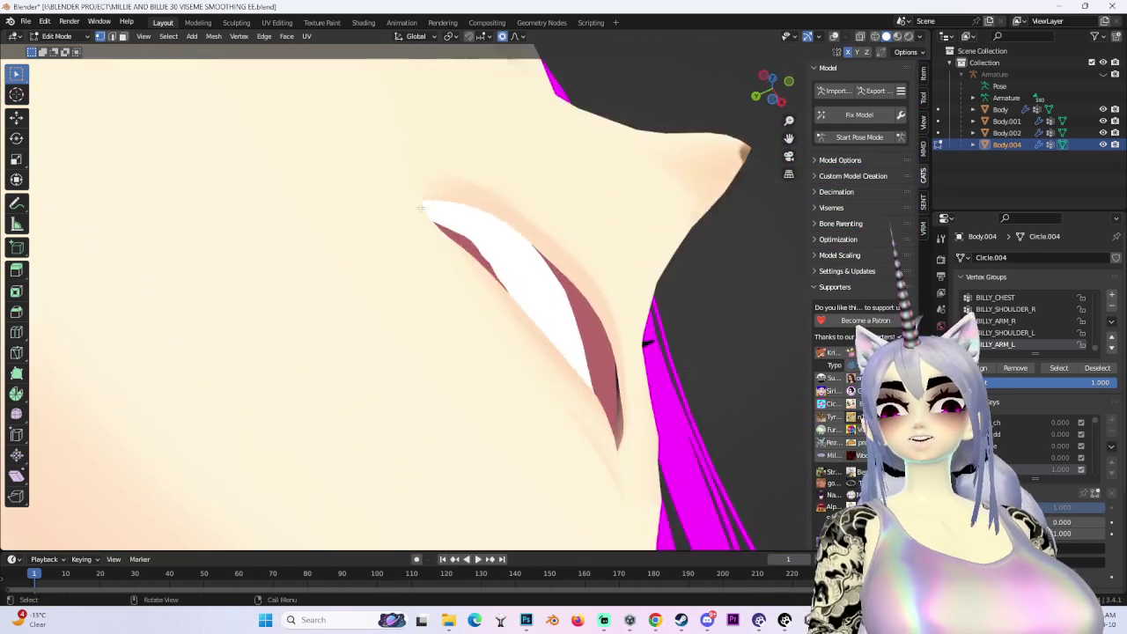
key(s)
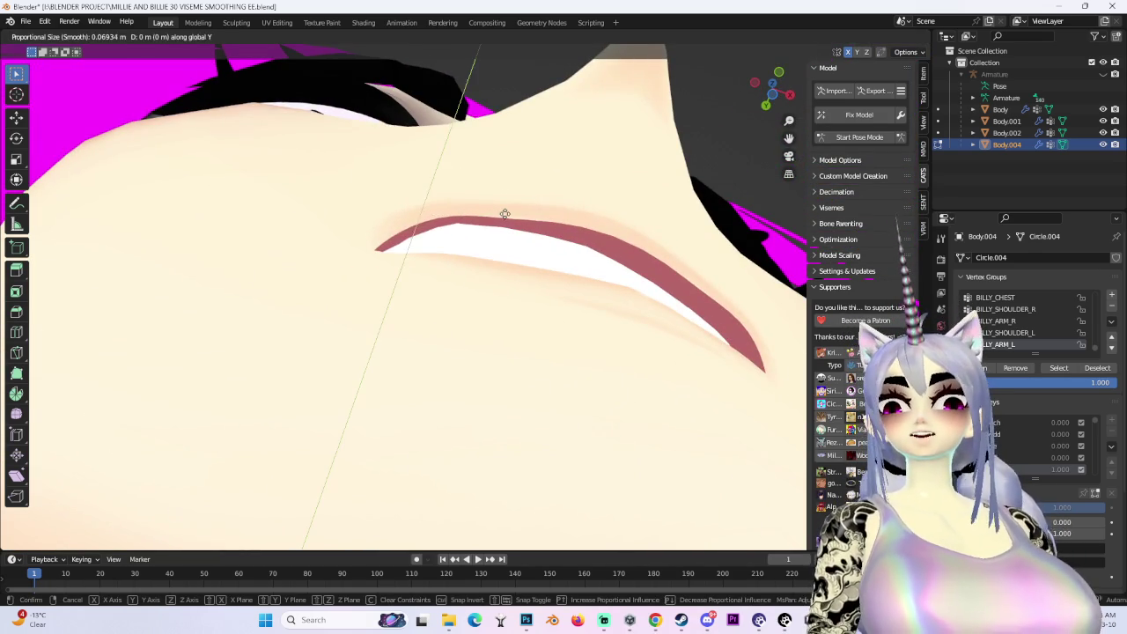
right_click(499, 236)
Box-select the upper lip vertices and push them front-to-back along Y
drag(432, 175, 511, 216)
key(g)
key(y)
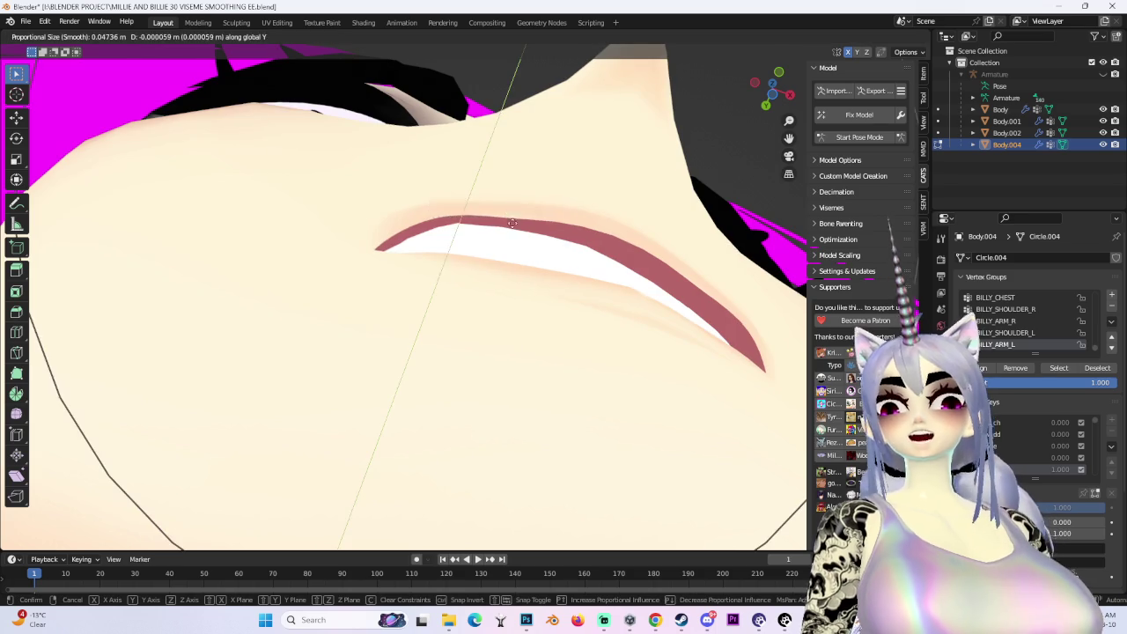
right_click(515, 225)
key(g)
key(y)
click(521, 231)
Make final soft-falloff nudges to the lip from side and chin angles
mouse_move(521, 231)
middle_down()
mouse_move(572, 220)
mouse_move(423, 332)
mouse_move(592, 360)
middle_up()
key(g)
click(449, 336)
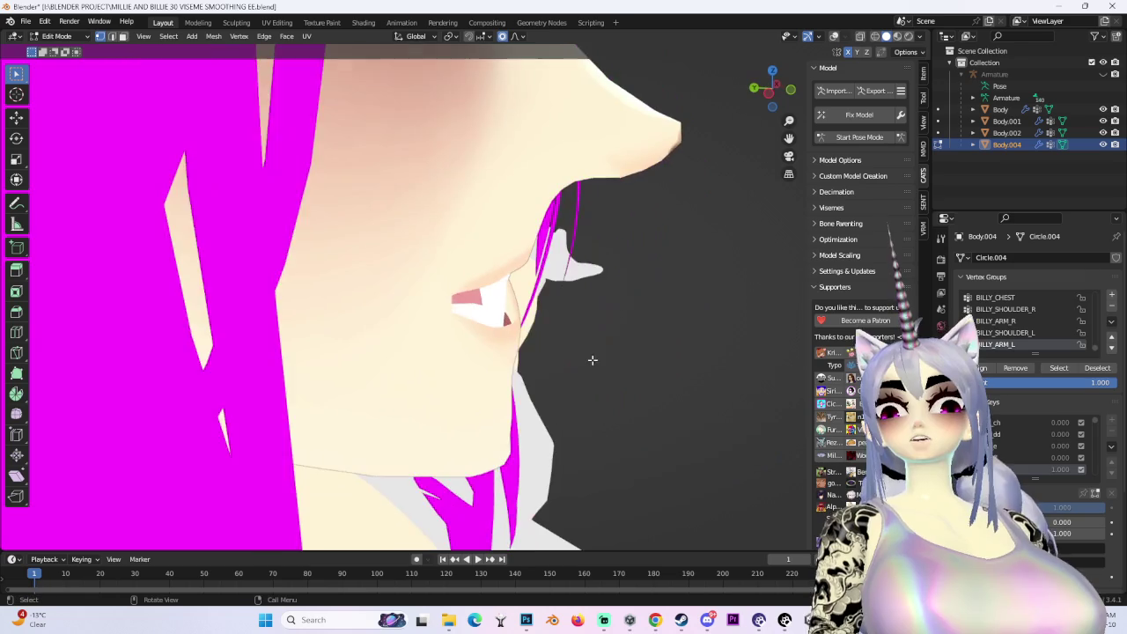
middle_drag(431, 323, 388, 289)
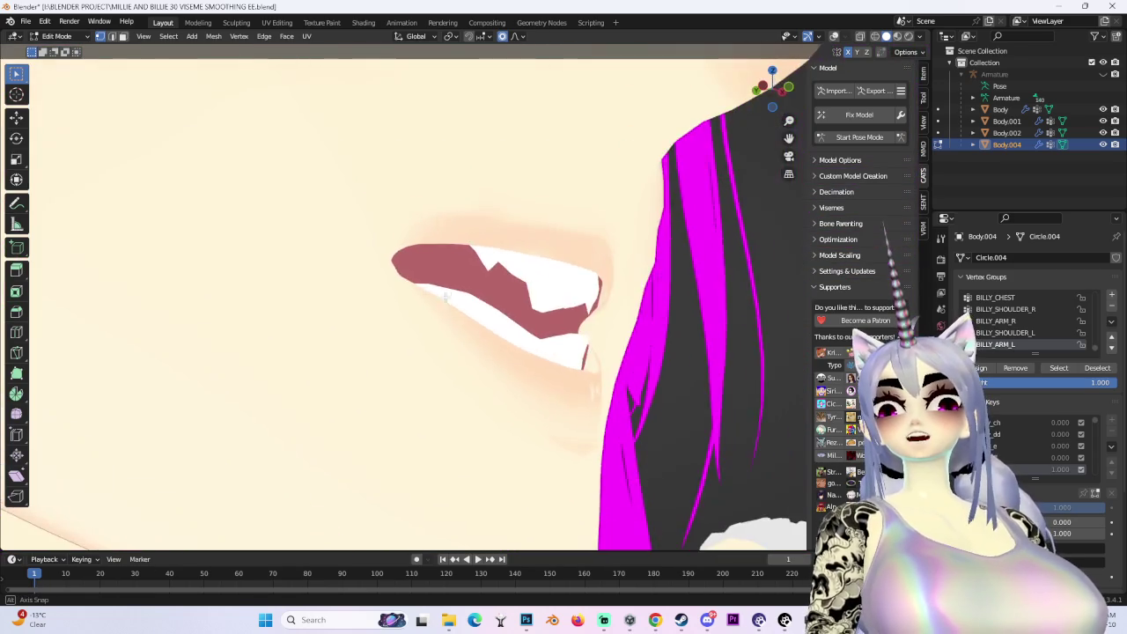
key(g)
scroll(385, 285, up, 5)
click(353, 289)
mouse_move(365, 285)
middle_down()
mouse_move(341, 322)
mouse_move(496, 288)
mouse_move(817, 97)
middle_up()
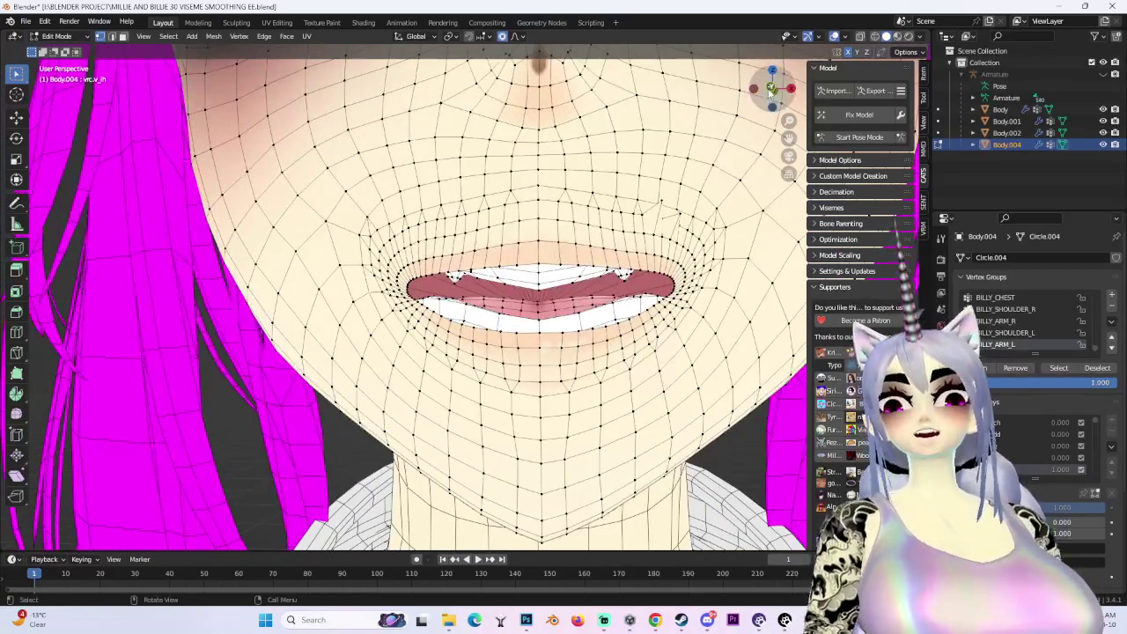
In front view, undo the previous soft move around the mouth
click(772, 90)
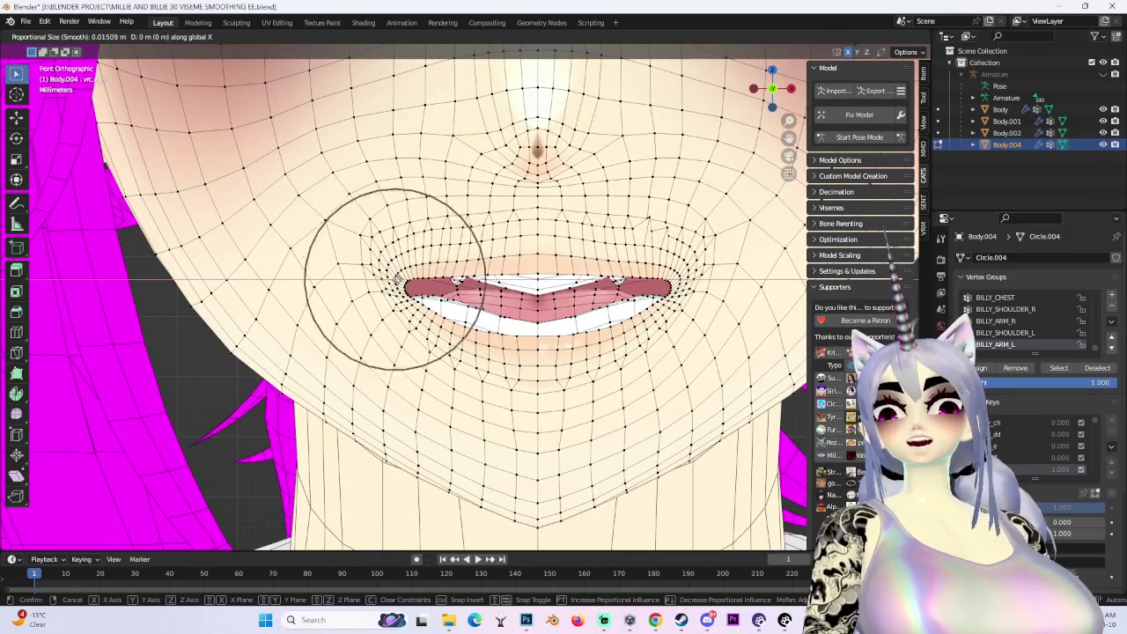
scroll(394, 280, down, 3)
key(Return)
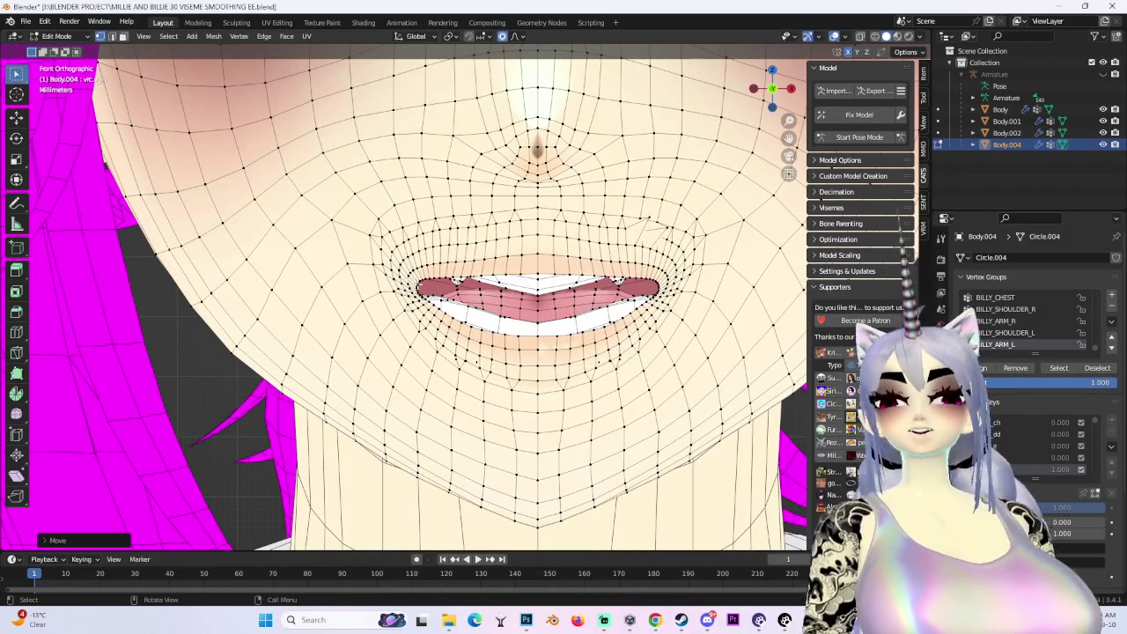
key(ctrl+z)
Push the lips along global Y with a proportional-editing move
key(g)
key(Escape)
key(g)
scroll(482, 251, up, 2)
mouse_move(482, 251)
middle_down()
mouse_move(459, 338)
mouse_move(465, 296)
middle_up()
key(y)
key(Return)
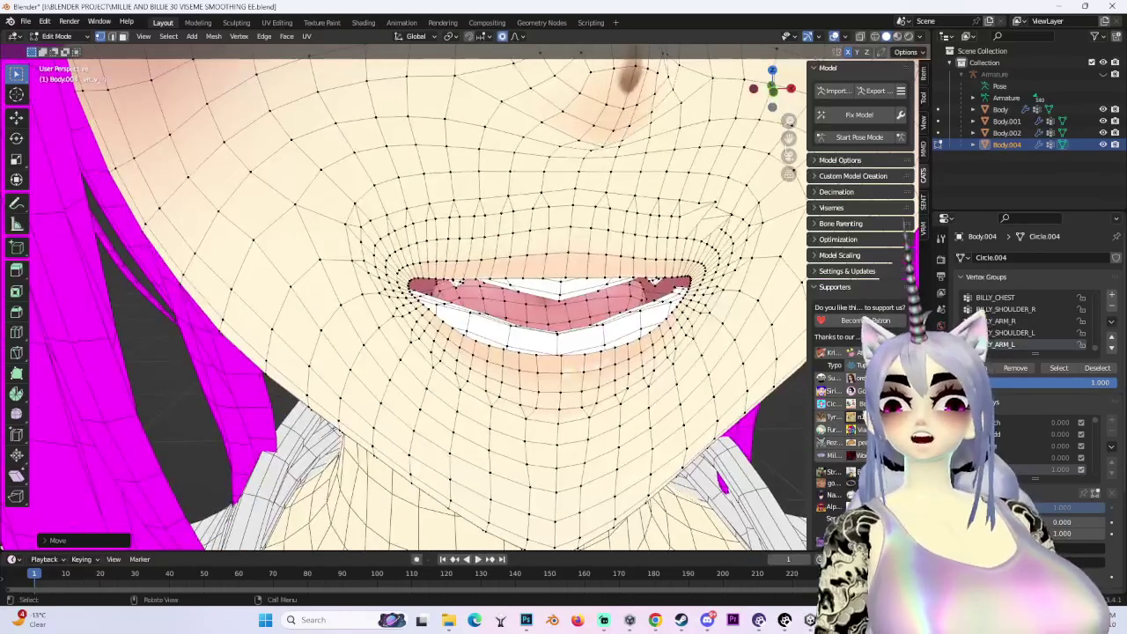
From a three-quarter view, push the vertices above the upper lip with soft falloff
scroll(465, 296, down, 4)
mouse_move(465, 296)
middle_down()
mouse_move(574, 255)
mouse_move(465, 296)
middle_up()
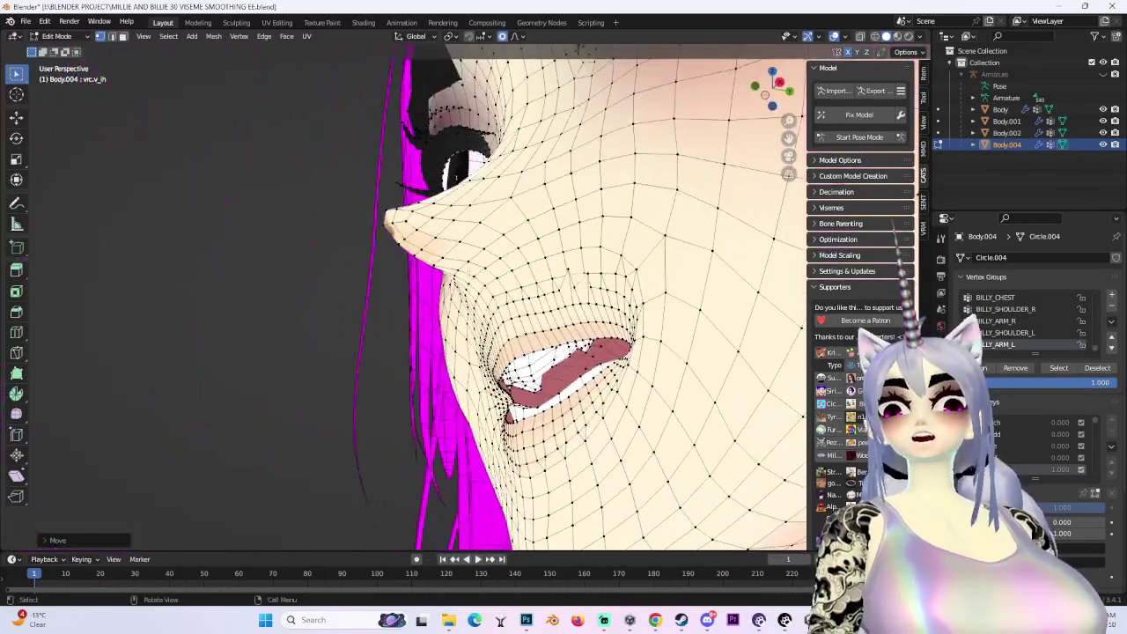
key(g)
click(568, 280)
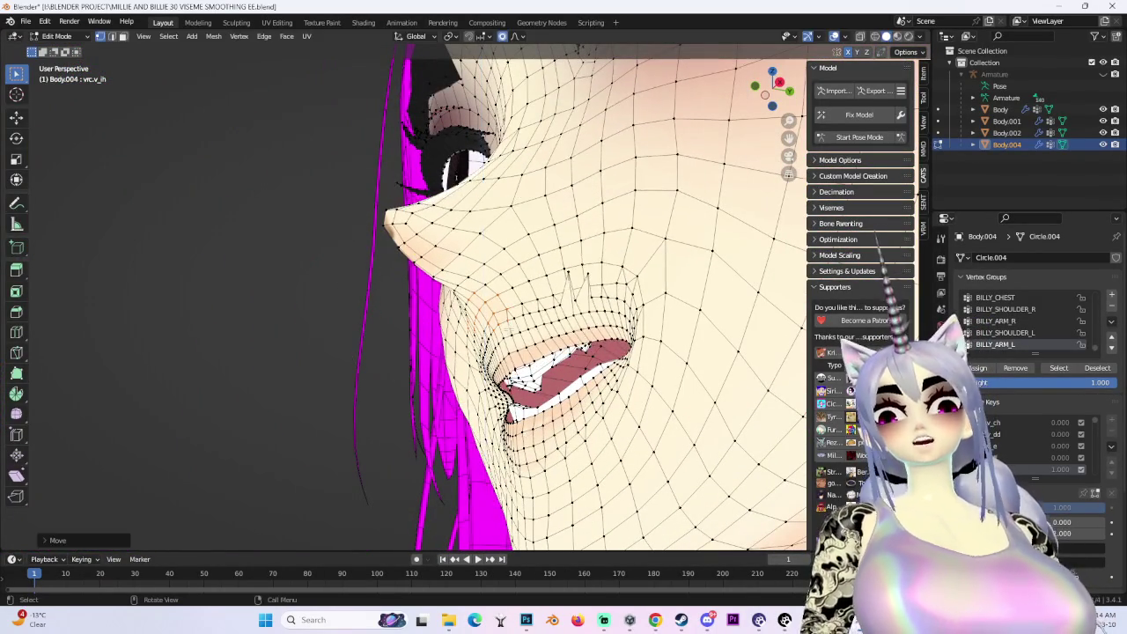
In right ortho view, reshape the lip with two soft-falloff moves
middle_drag(465, 296, 518, 352)
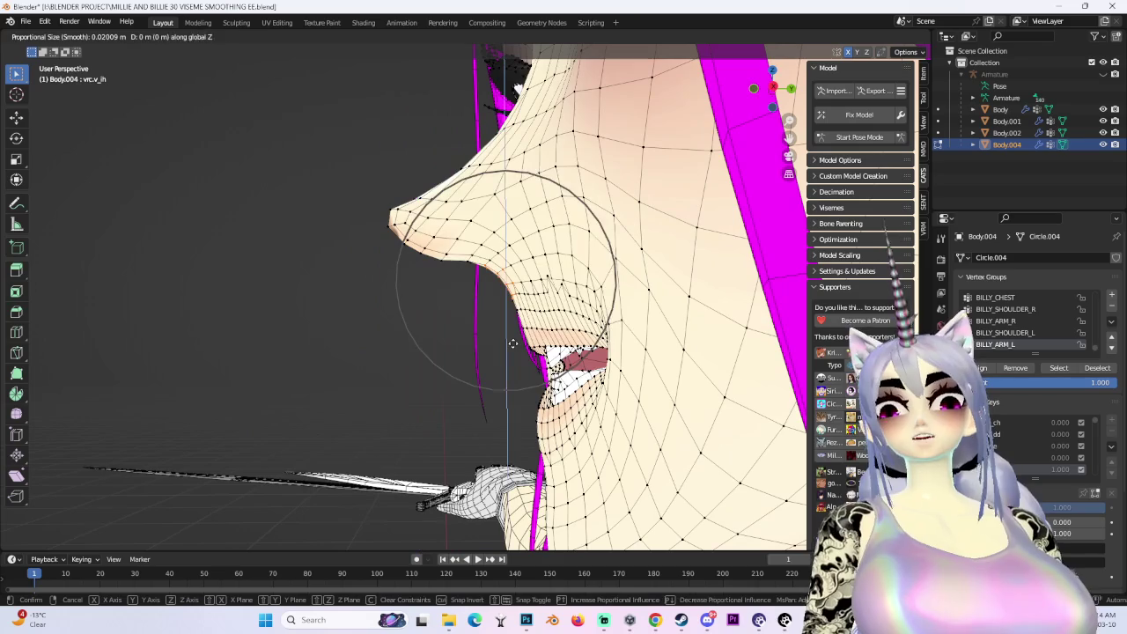
click(774, 85)
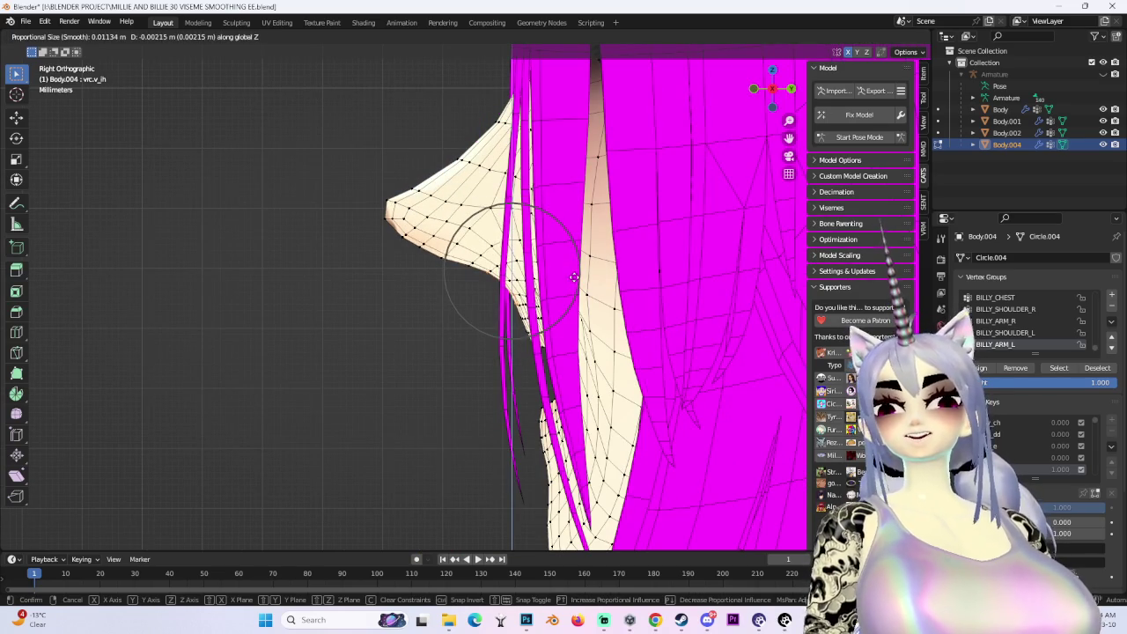
scroll(563, 292, up, 2)
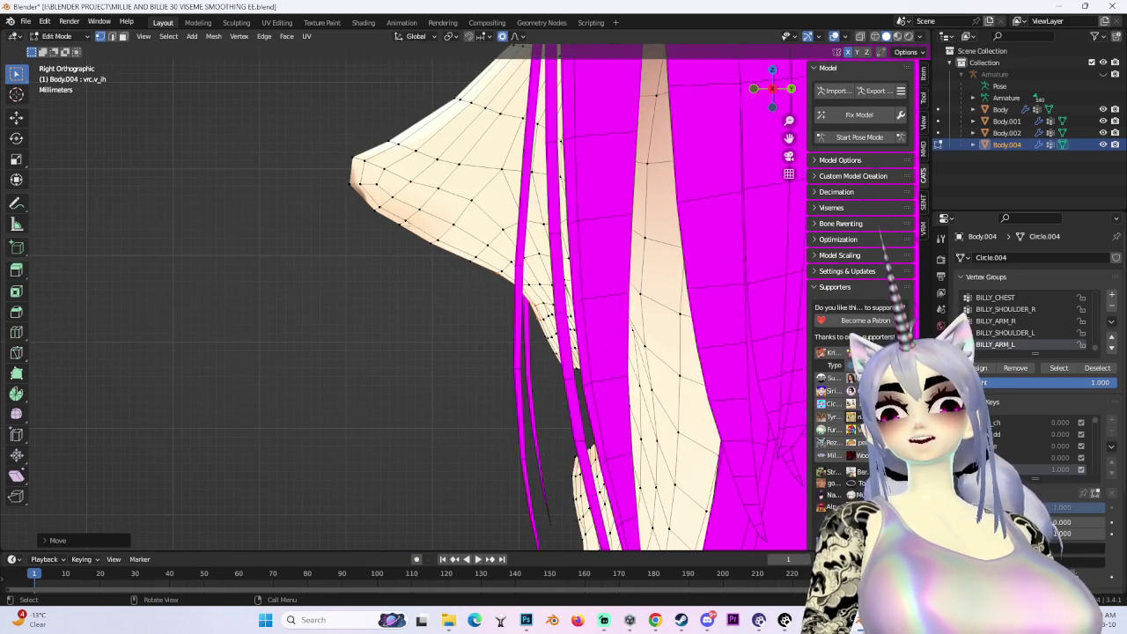
scroll(546, 297, up, 1)
scroll(521, 306, up, 2)
click(522, 315)
key(g)
click(503, 308)
Back in front ortho view, move the lips vertically with soft falloff
mouse_move(503, 308)
middle_down()
mouse_move(598, 301)
mouse_move(621, 51)
middle_up()
click(775, 92)
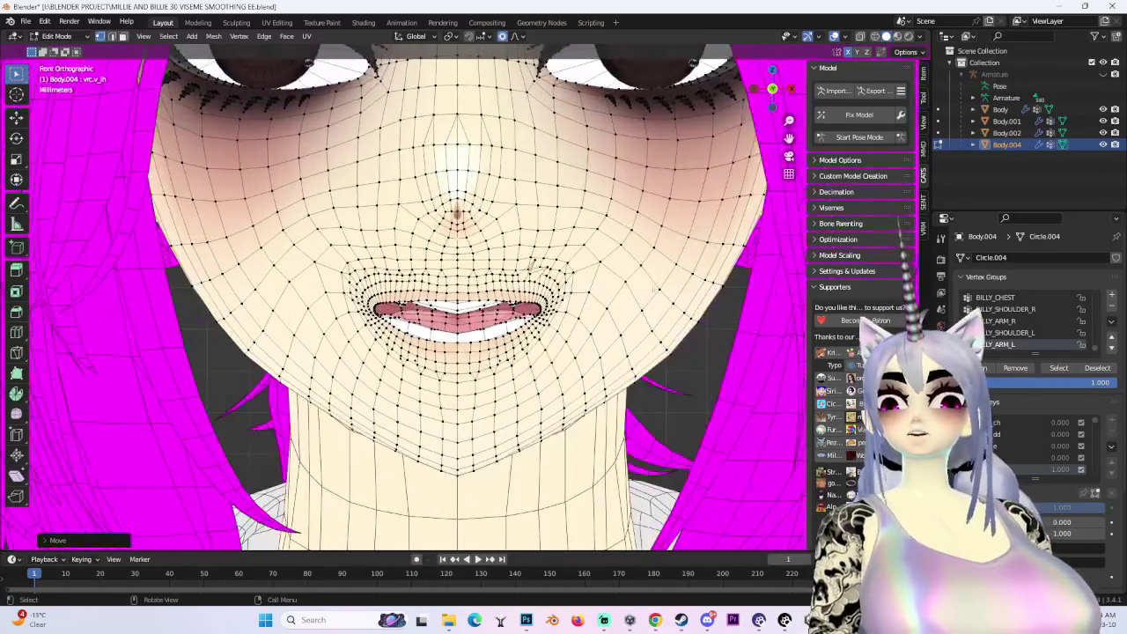
scroll(531, 263, up, 2)
scroll(636, 207, up, 3)
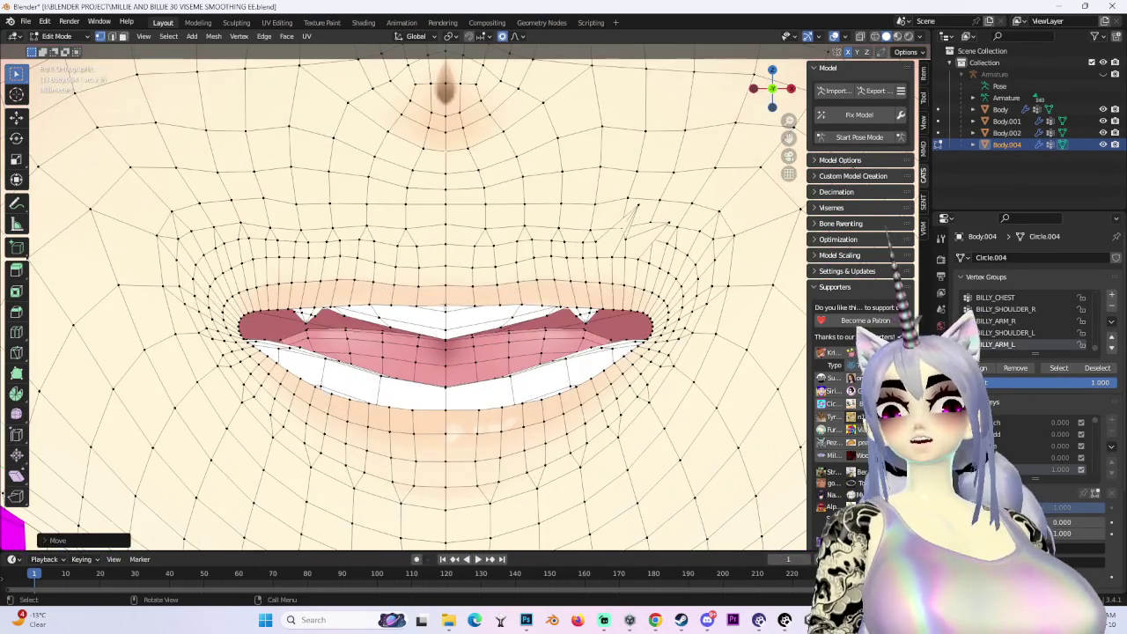
click(451, 310)
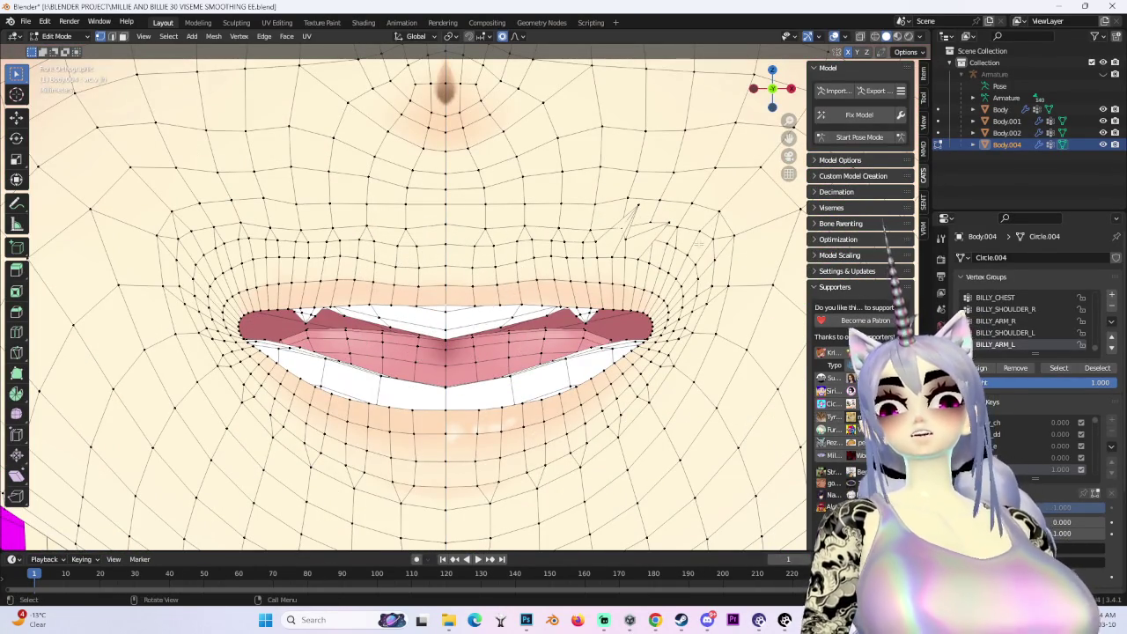
click(451, 310)
Lift the upper lip with two Z-locked proportional moves
scroll(450, 310, down, 4)
scroll(484, 327, down, 1)
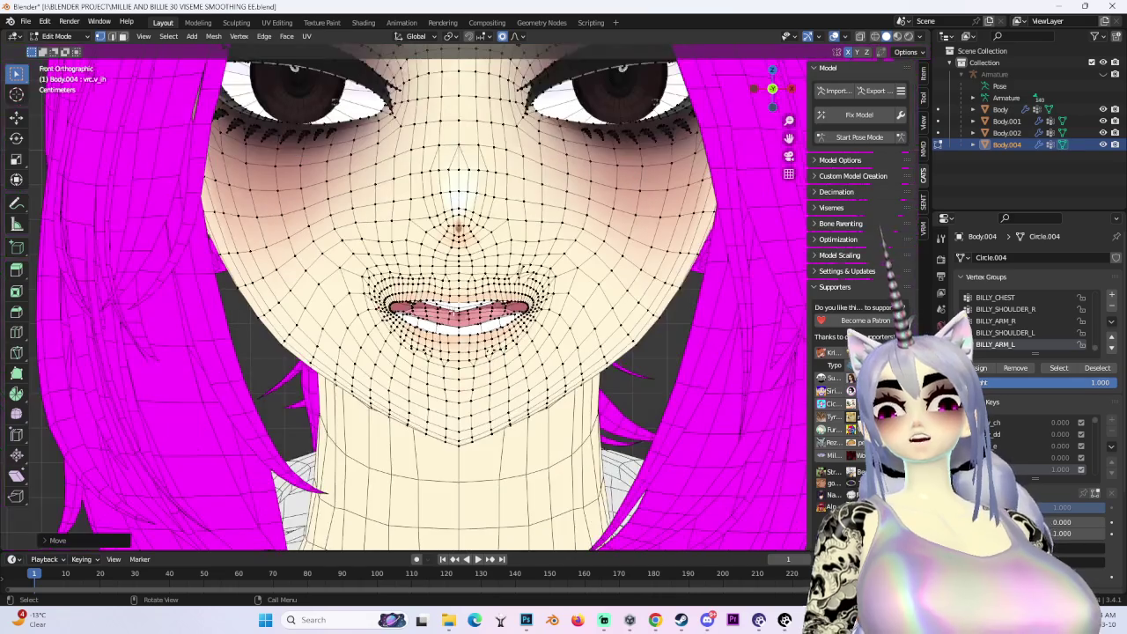
key(g)
key(z)
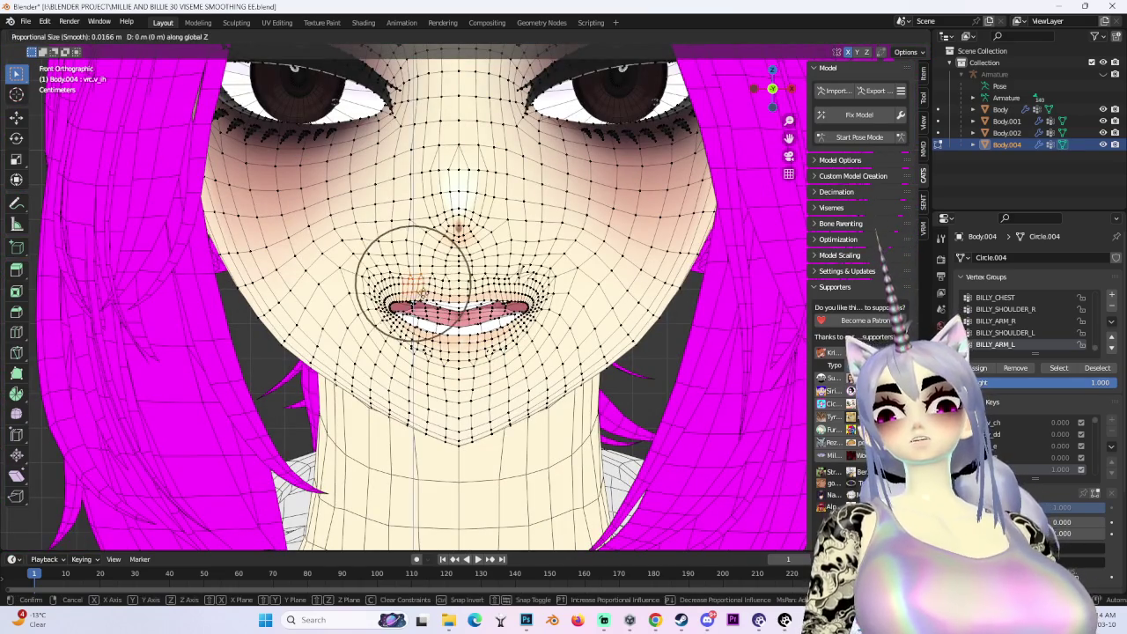
click(421, 293)
middle_drag(421, 293, 370, 265)
key(g)
key(z)
click(279, 57)
From a frontal angle, apply a final soft reshape of the lips and return to front view
middle_drag(279, 58, 612, 231)
scroll(612, 231, up, 2)
scroll(612, 231, up, 2)
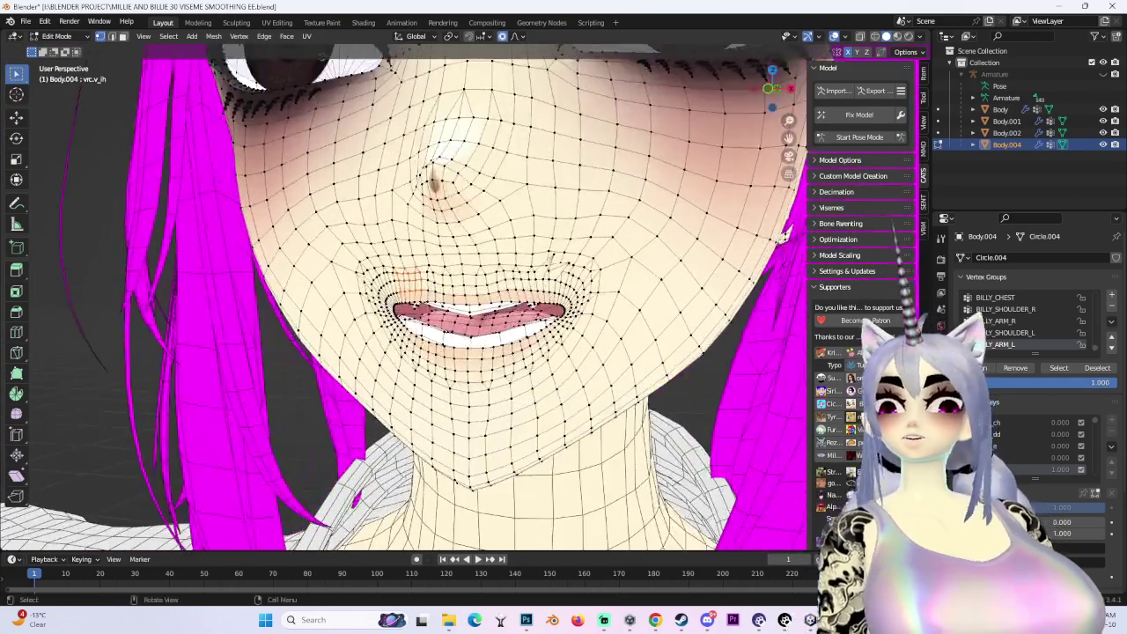
scroll(612, 230, up, 2)
key(g)
click(607, 236)
mouse_move(608, 236)
middle_down()
mouse_move(529, 264)
mouse_move(759, 61)
middle_up()
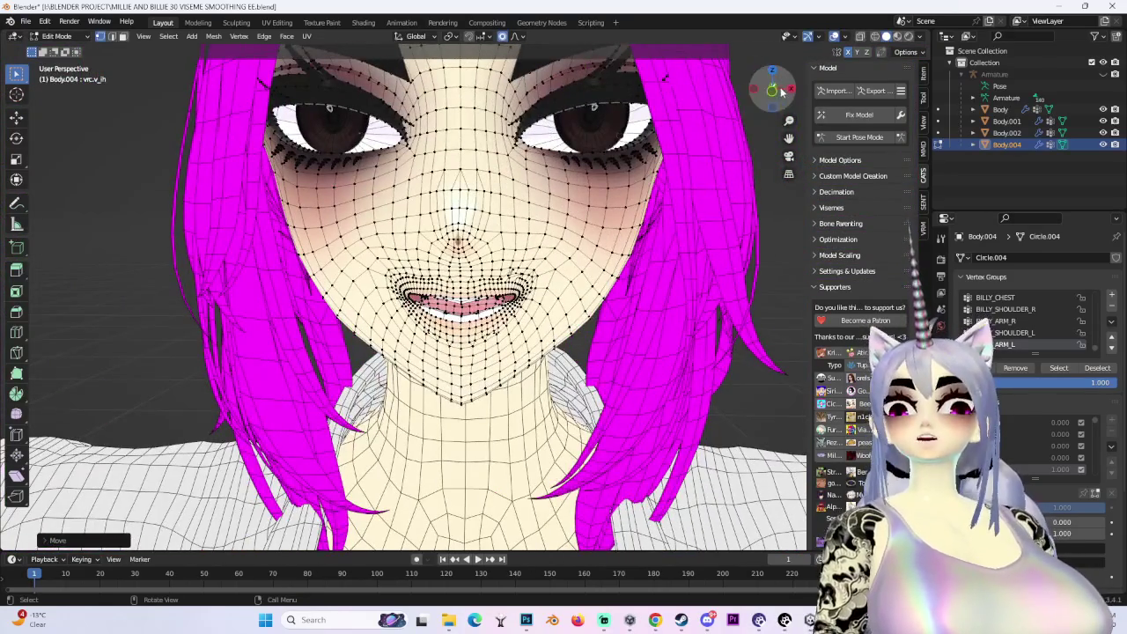
click(775, 90)
click(773, 89)
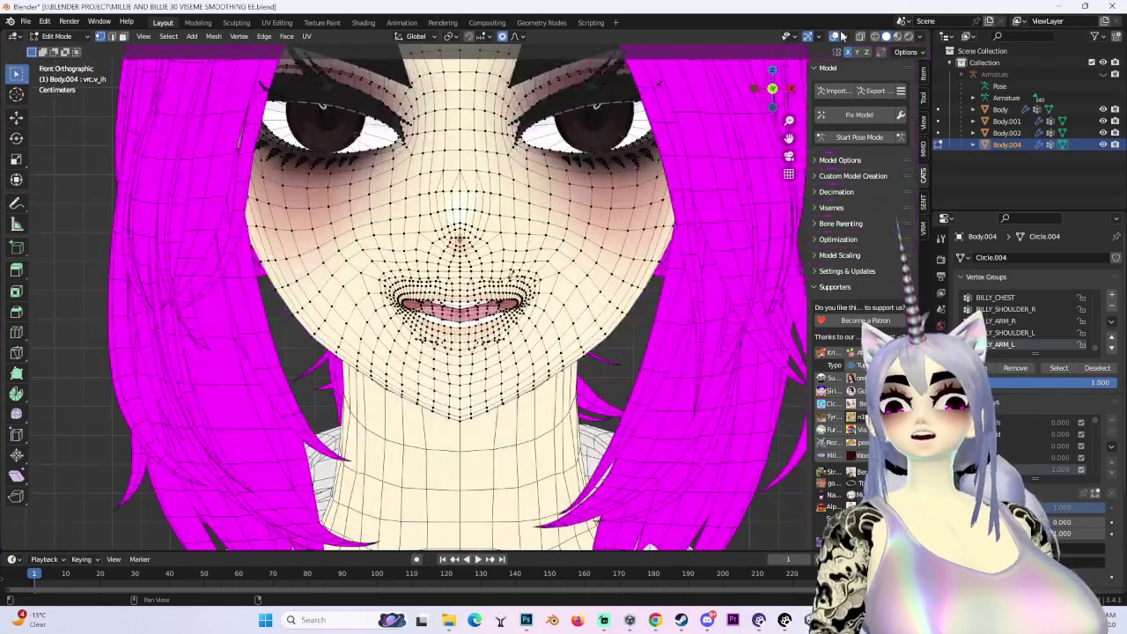
Turn overlays off and move the vertices just below the lips vertically
click(835, 36)
scroll(634, 345, up, 3)
scroll(564, 368, down, 1)
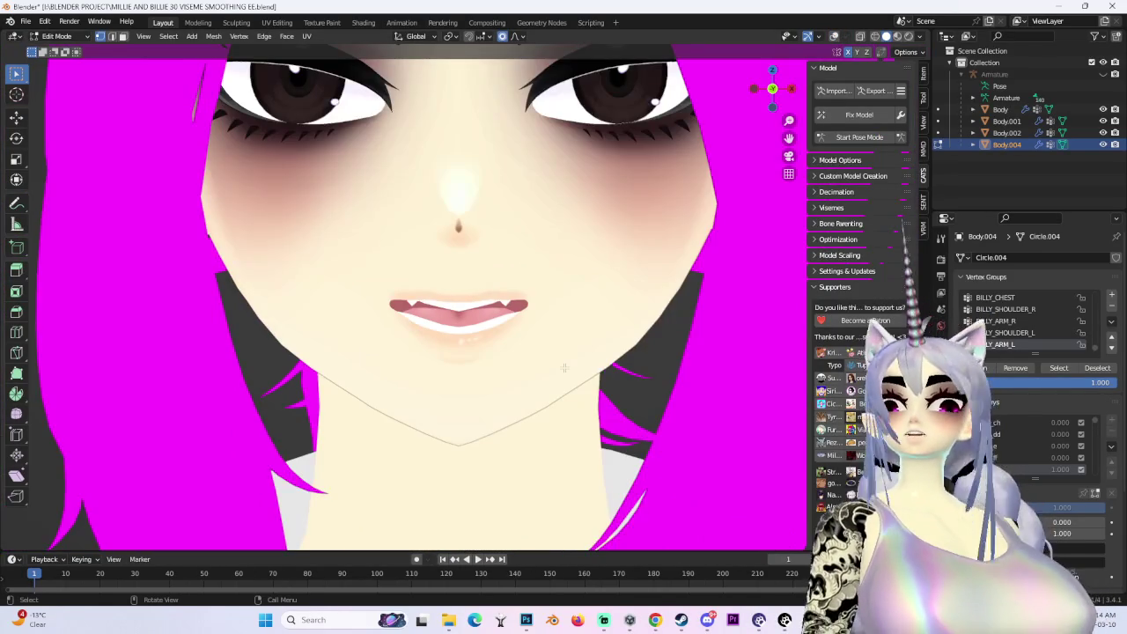
scroll(463, 405, up, 1)
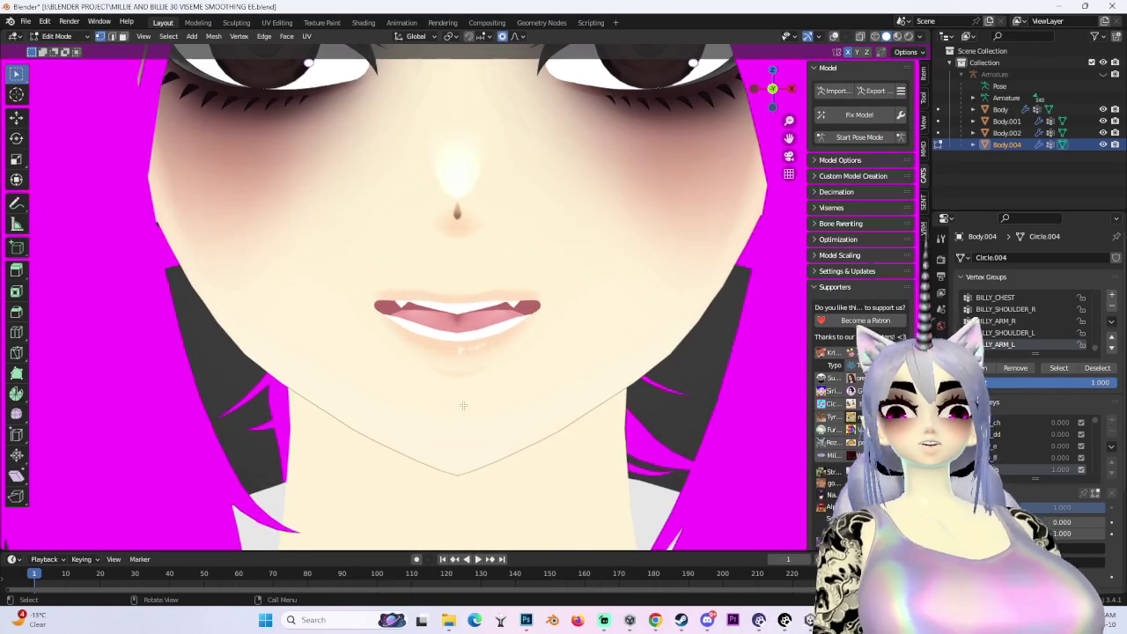
key(g)
key(z)
drag(505, 285, 438, 278)
click(497, 283)
Refine the lip shape with two more soft-falloff moves
key(g)
click(456, 275)
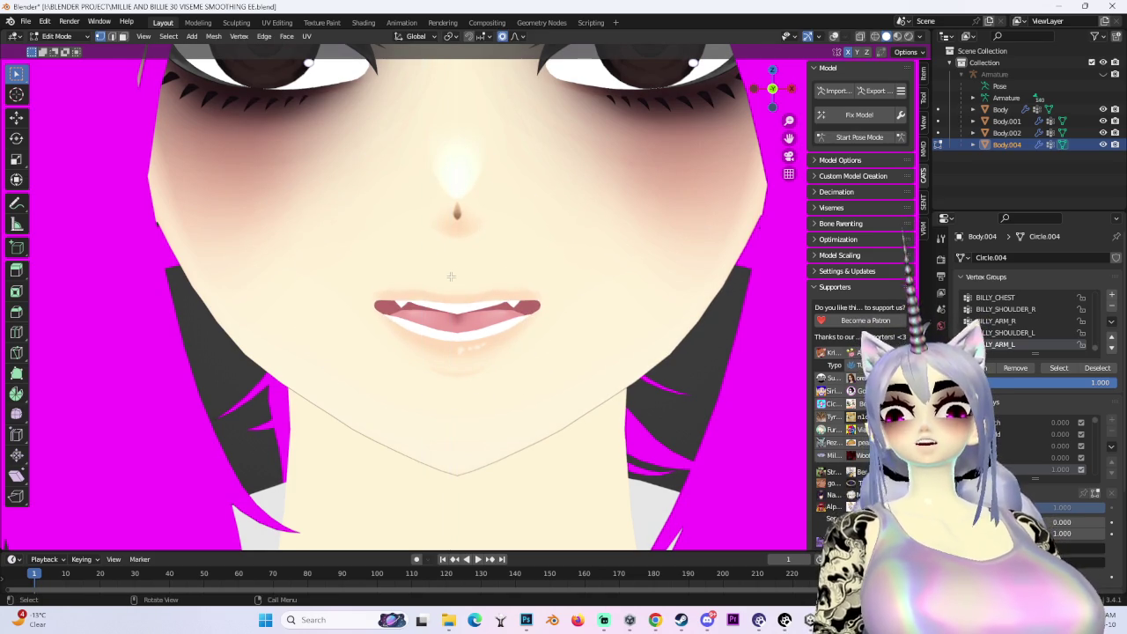
key(g)
click(437, 272)
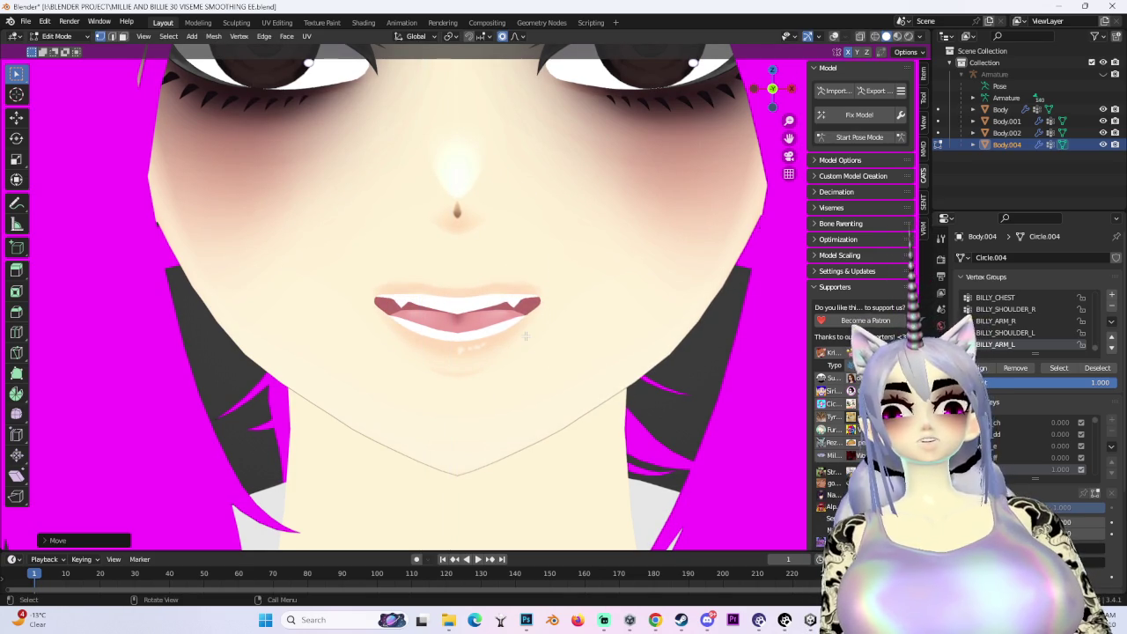
Lift the skin under the lower lip with three Z-locked soft moves
drag(409, 348, 517, 378)
key(g)
key(z)
click(515, 385)
key(g)
key(z)
click(541, 385)
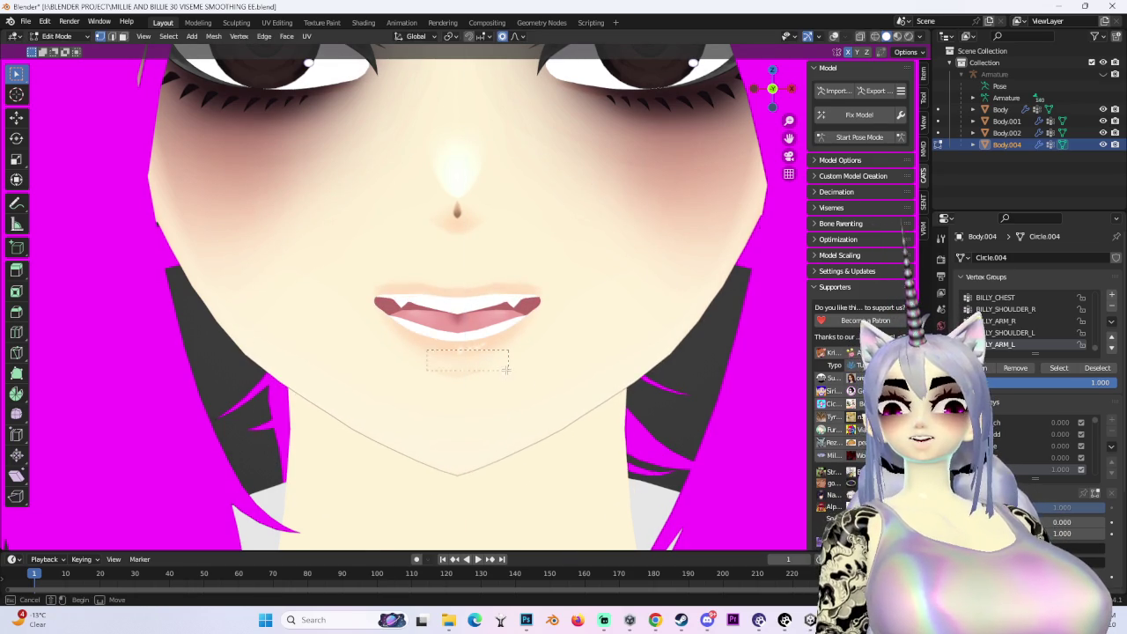
drag(507, 369, 505, 370)
key(g)
key(z)
click(505, 381)
Re-enable overlays and push the mouth corner back along global Y
mouse_move(504, 381)
middle_down()
mouse_move(573, 343)
mouse_move(611, 355)
mouse_move(534, 355)
mouse_move(411, 379)
mouse_move(478, 395)
mouse_move(478, 342)
mouse_move(450, 323)
middle_up()
key(g)
click(407, 378)
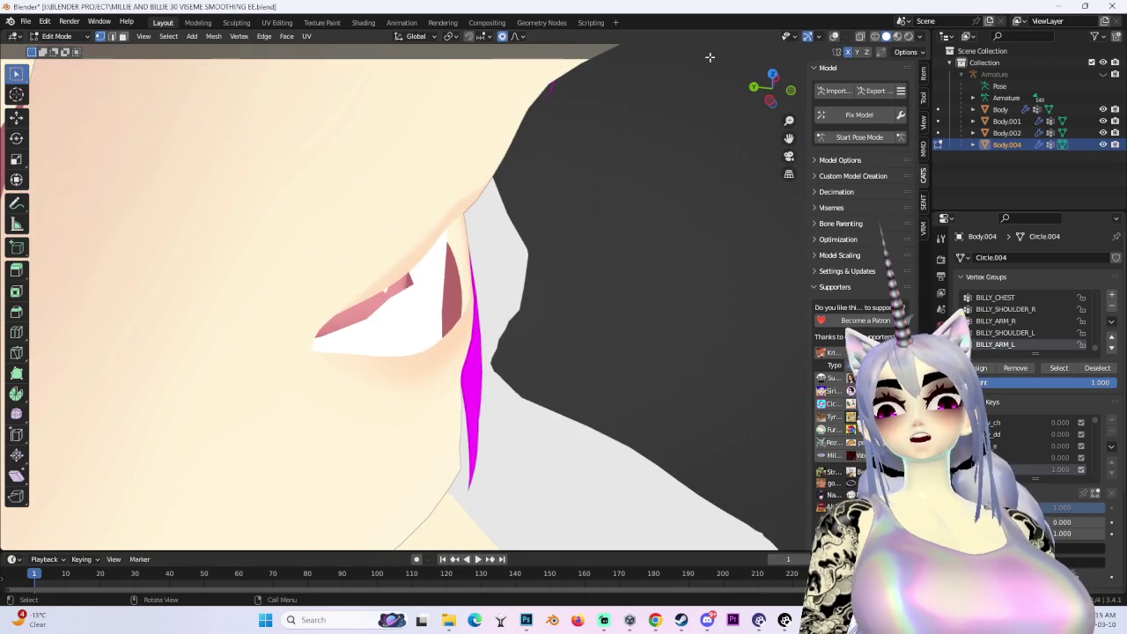
click(835, 36)
mouse_move(507, 327)
middle_down()
mouse_move(458, 334)
mouse_move(411, 289)
mouse_move(609, 289)
mouse_move(352, 246)
middle_up()
key(g)
key(y)
click(440, 317)
Shift the lip along Y from the side and adjust the mouth corner again
key(g)
key(y)
scroll(329, 244, down, 5)
scroll(291, 244, up, 3)
click(300, 247)
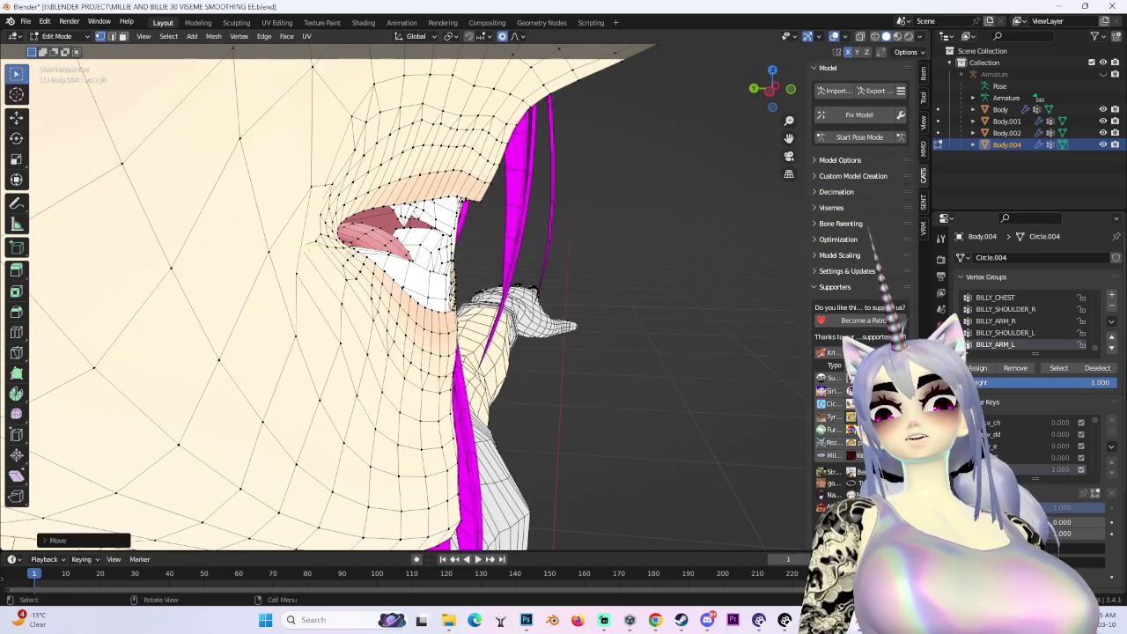
scroll(494, 324, up, 3)
middle_drag(494, 324, 546, 324)
scroll(546, 324, down, 3)
mouse_move(335, 236)
middle_down()
mouse_move(313, 269)
mouse_move(378, 255)
middle_up()
click(313, 268)
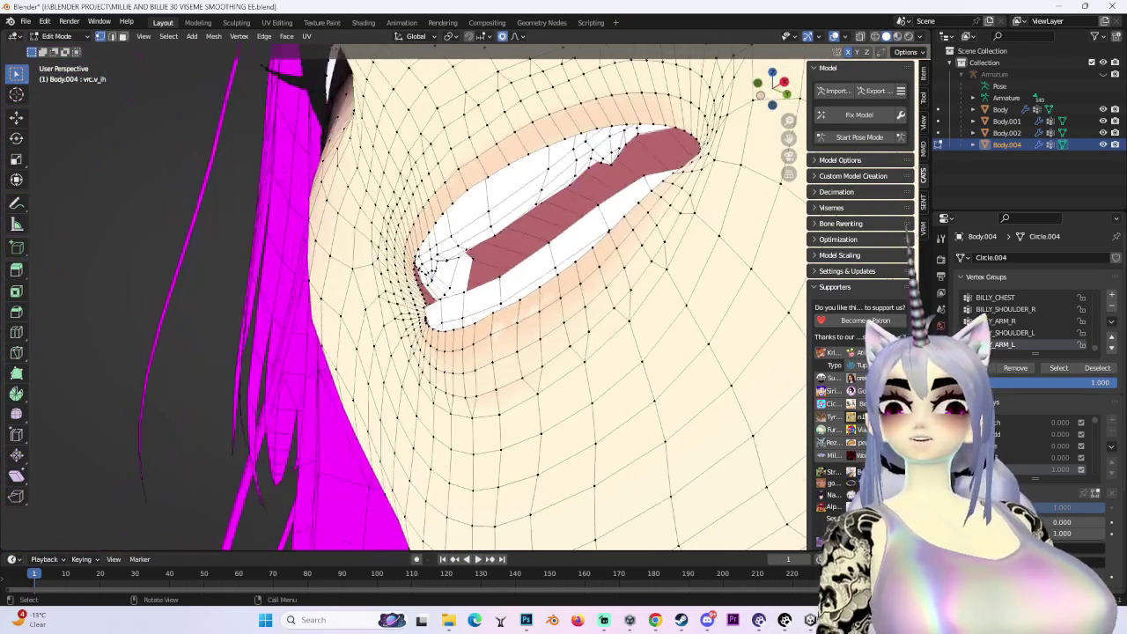
Reshape the mouth corner with a wider falloff radius, then view the whole face
scroll(390, 303, down, 2)
scroll(392, 291, down, 2)
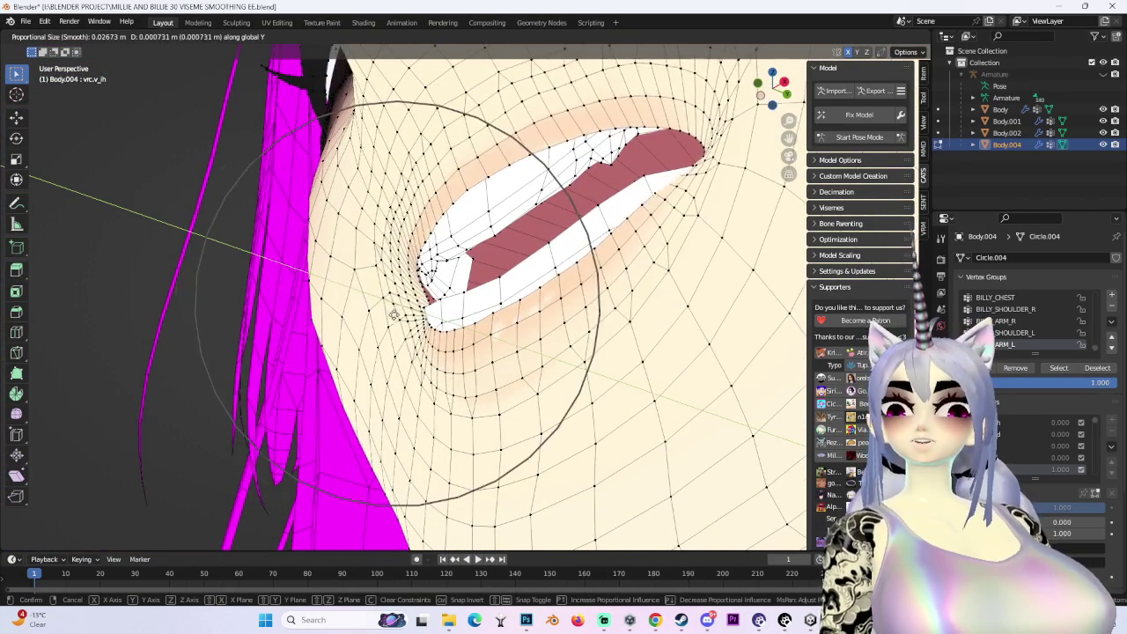
scroll(393, 273, down, 2)
click(394, 261)
scroll(393, 260, down, 4)
mouse_move(393, 261)
middle_down()
mouse_move(592, 351)
mouse_move(419, 368)
mouse_move(458, 353)
middle_up()
scroll(419, 368, up, 3)
scroll(458, 352, up, 2)
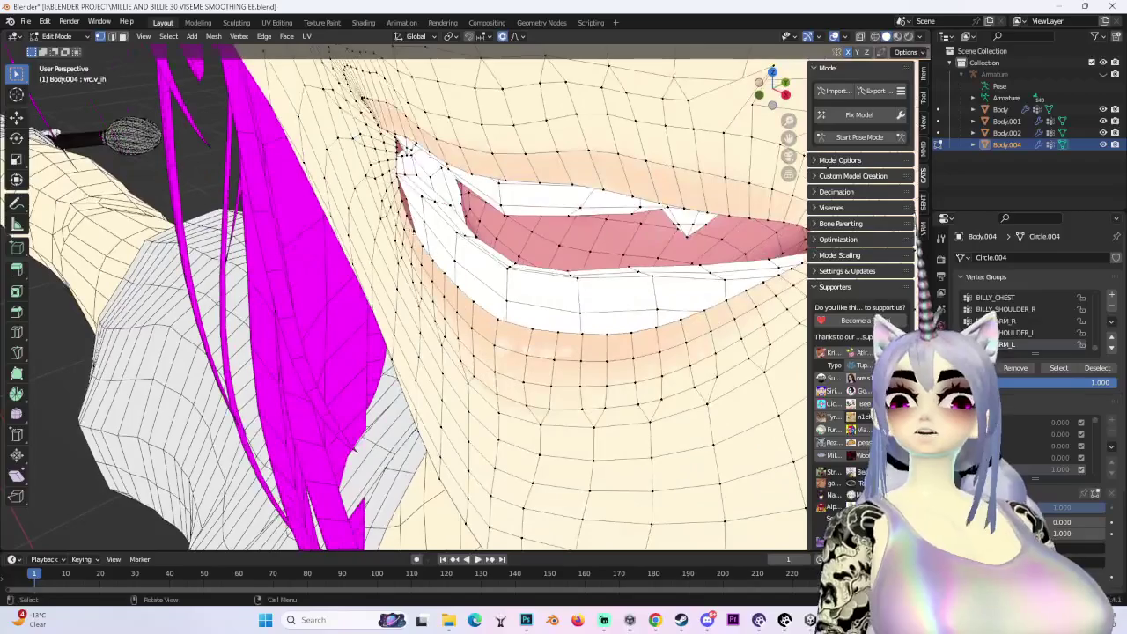
scroll(464, 301, down, 2)
middle_drag(464, 302, 376, 143)
scroll(376, 143, down, 2)
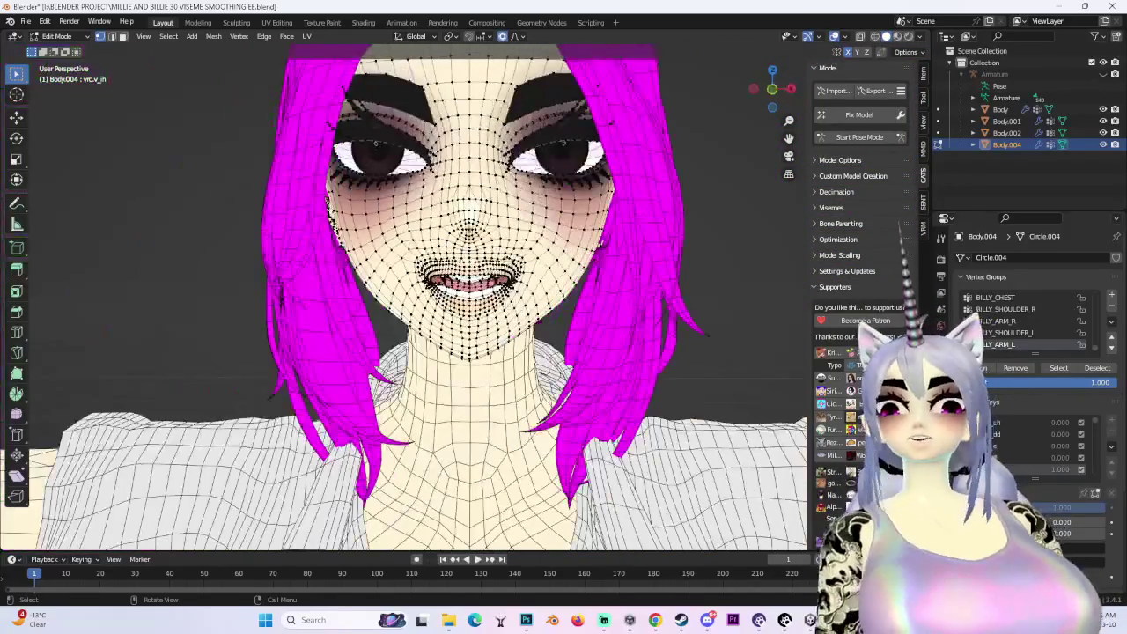
Hide the mesh overlays and zoom in on a front view of the mouth
click(834, 39)
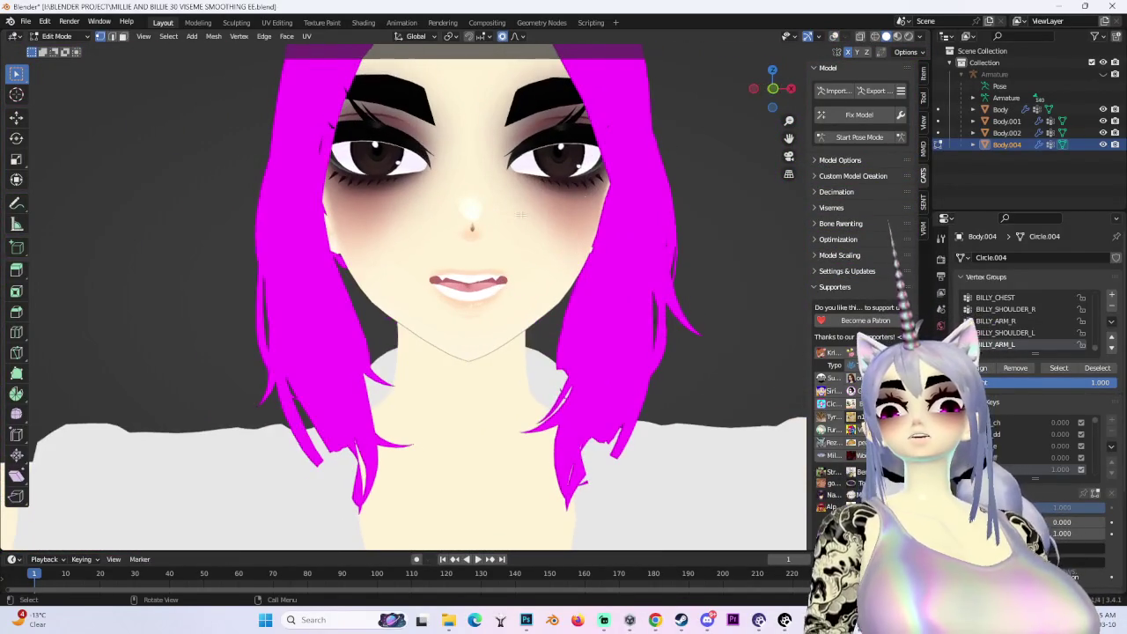
click(772, 91)
scroll(511, 264, up, 4)
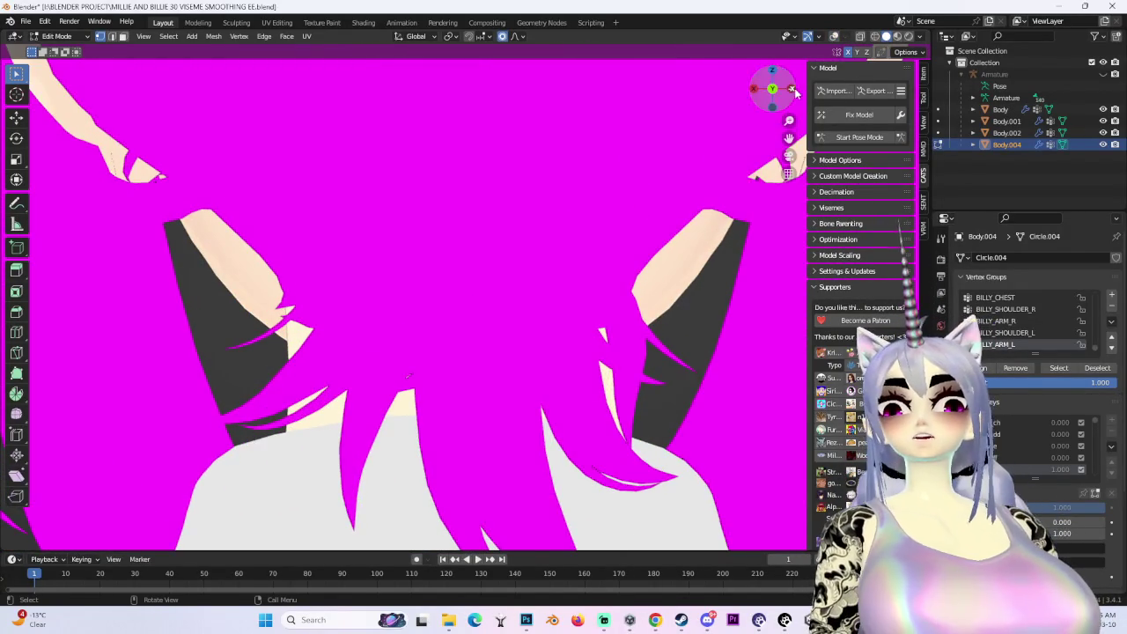
click(769, 89)
scroll(423, 289, up, 3)
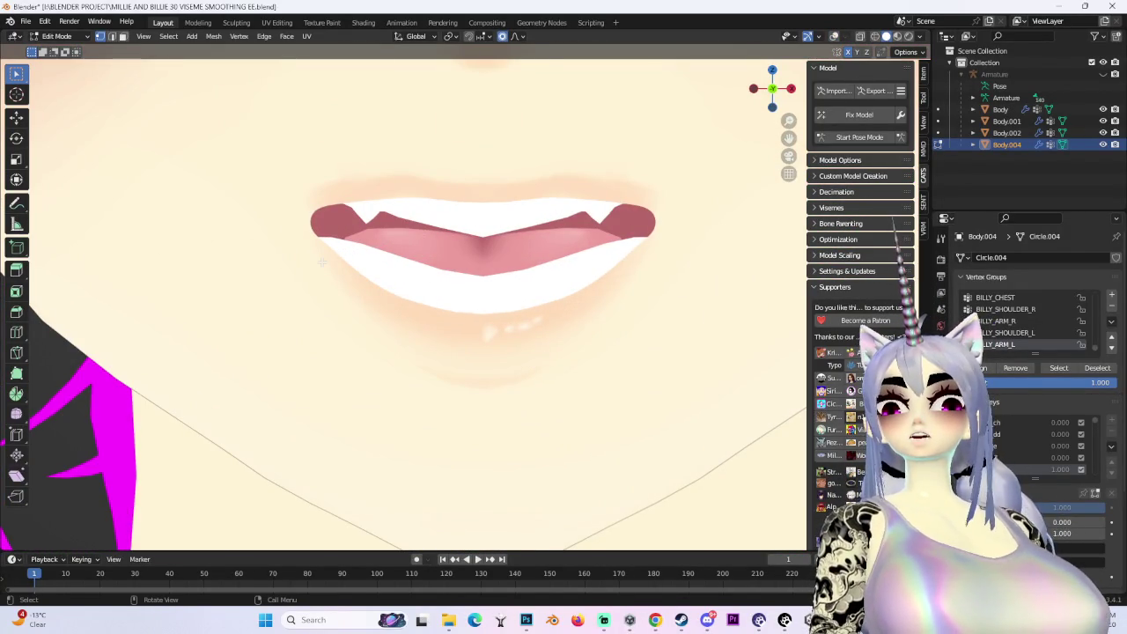
Nudge the lip vertices vertically along Z with a soft proportional falloff
key(g)
key(z)
scroll(321, 268, down, 2)
scroll(321, 275, down, 2)
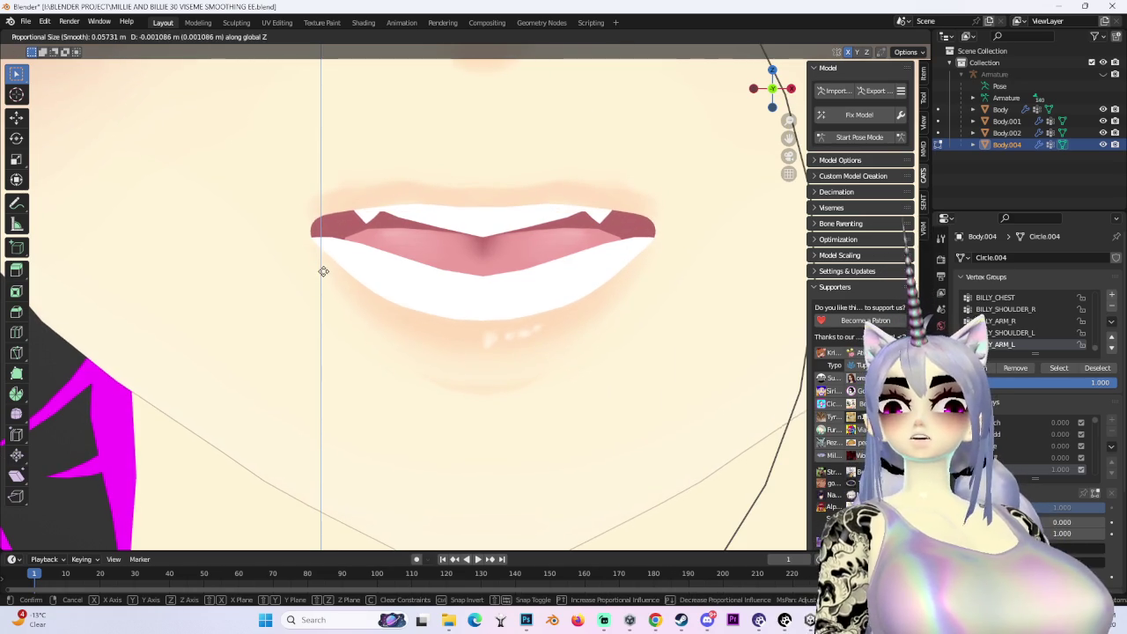
click(324, 271)
scroll(529, 291, down, 5)
scroll(570, 308, down, 1)
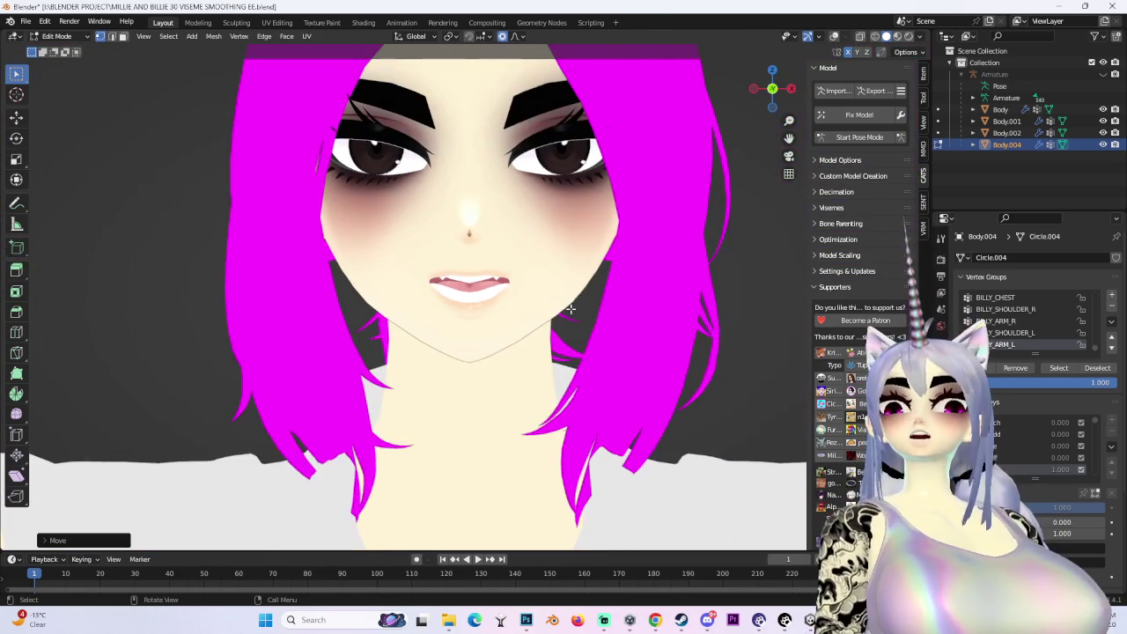
scroll(471, 265, up, 6)
scroll(355, 279, up, 2)
Make two more soft Z-only lip moves, orbiting around the mouth between them
key(g)
key(z)
scroll(334, 262, down, 2)
click(327, 272)
mouse_move(327, 273)
middle_down()
mouse_move(375, 264)
mouse_move(383, 302)
mouse_move(388, 254)
mouse_move(553, 285)
mouse_move(364, 239)
mouse_move(736, 328)
mouse_move(557, 279)
mouse_move(582, 248)
middle_up()
key(g)
key(z)
scroll(432, 289, down, 2)
click(433, 290)
Refine the lips with another soft vertical move and a free soft move of the mouth
key(g)
key(z)
scroll(387, 255, down, 2)
click(387, 255)
key(g)
scroll(365, 238, down, 2)
click(321, 238)
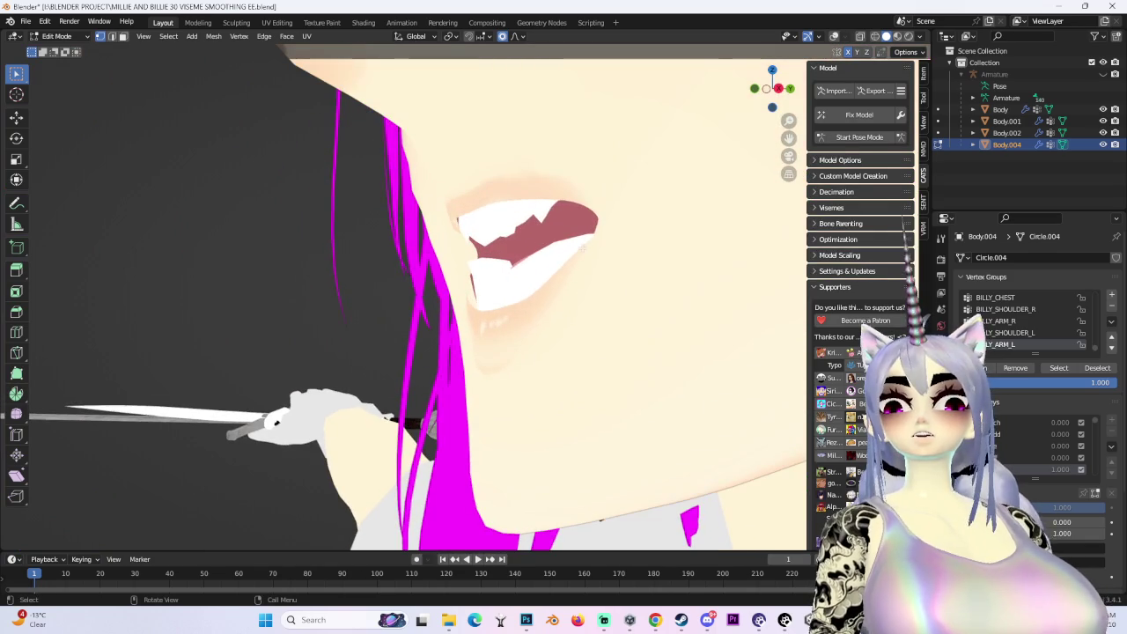
Shift the mouth corners freely and front-to-back, checked from the side of the face
key(g)
key(z)
key(Escape)
key(g)
click(571, 275)
middle_drag(570, 274, 703, 300)
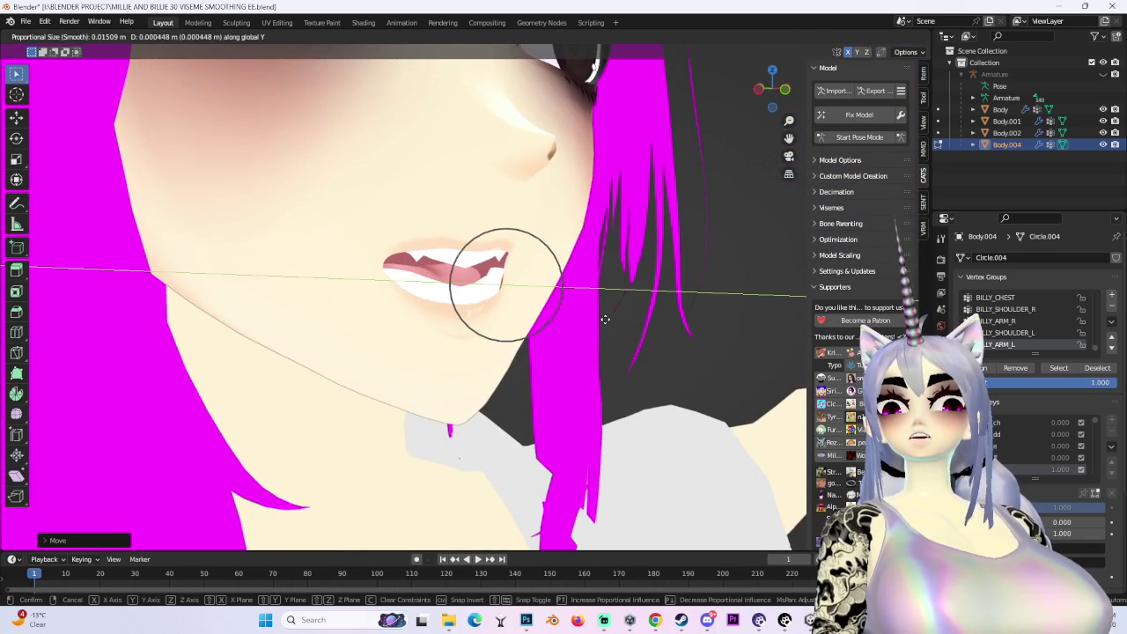
click(605, 318)
Return to a straight front view (numpad 1) and show the mesh wireframe again
key(KP_1)
scroll(430, 240, up, 1)
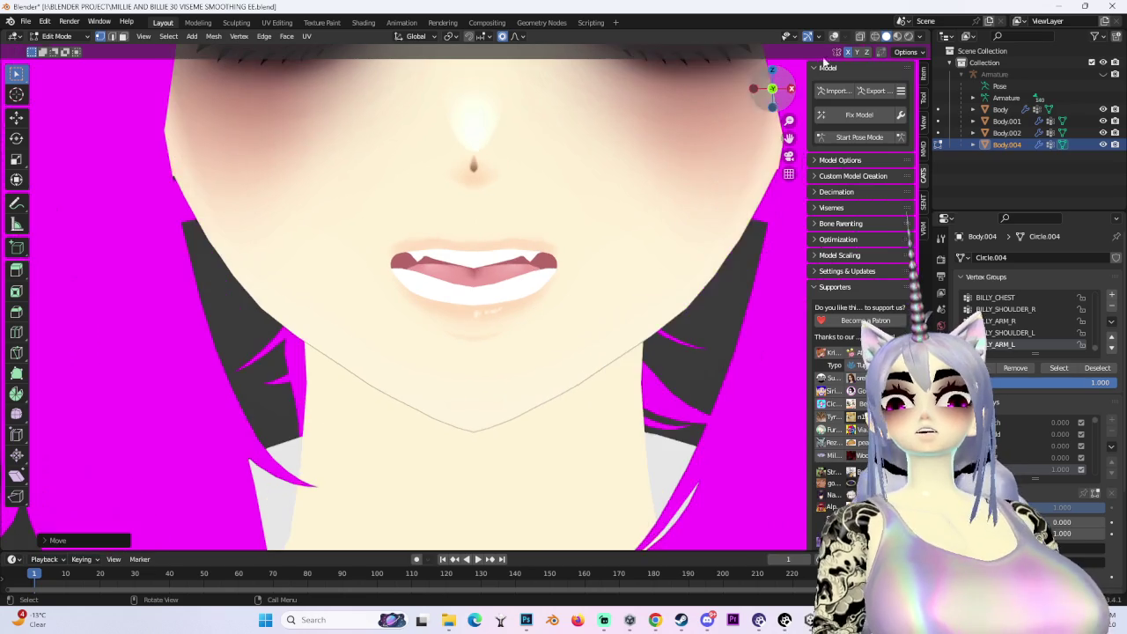
key(shift+alt+z)
scroll(430, 240, up, 2)
scroll(430, 240, up, 2)
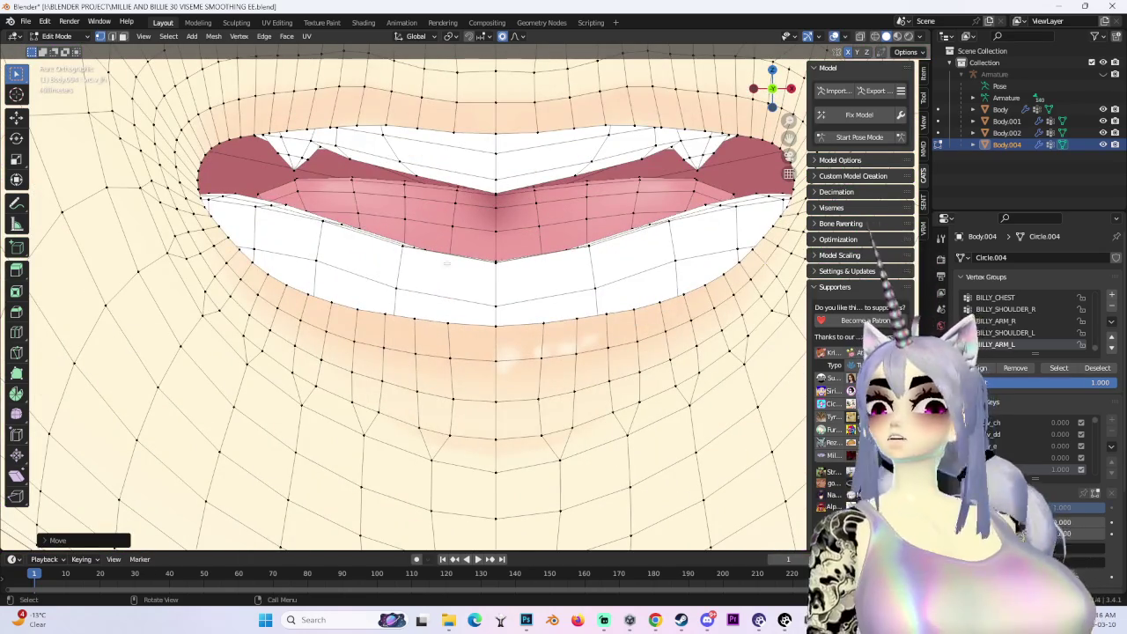
Select the connected lip area and move it vertically along Z with soft falloff
key(a)
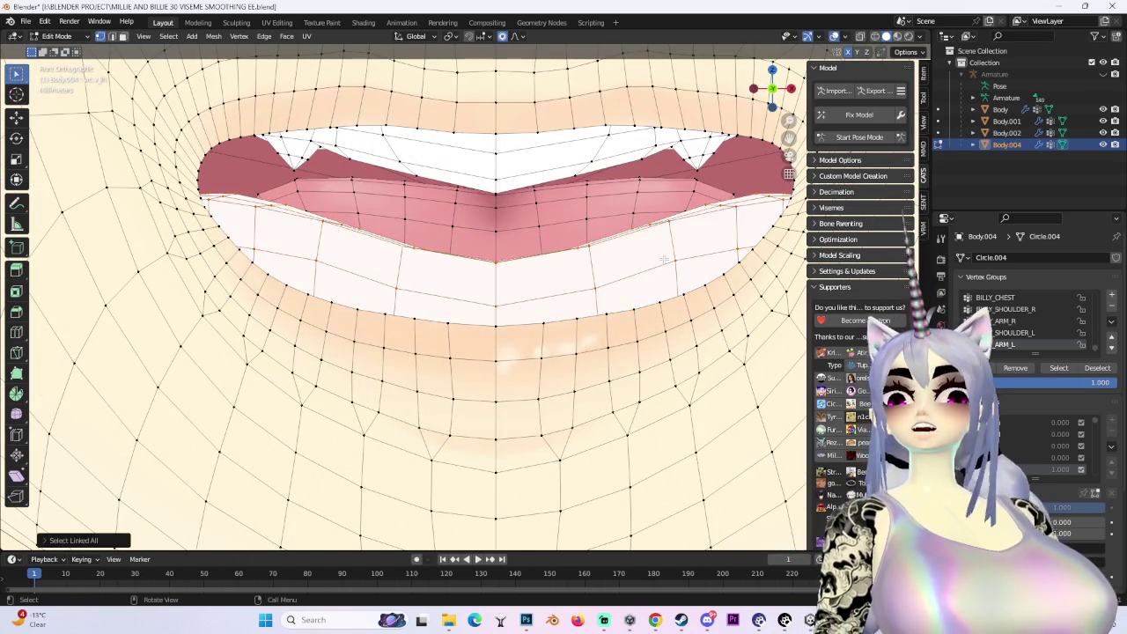
key(g)
key(z)
click(670, 296)
scroll(669, 296, down, 5)
middle_drag(669, 296, 551, 332)
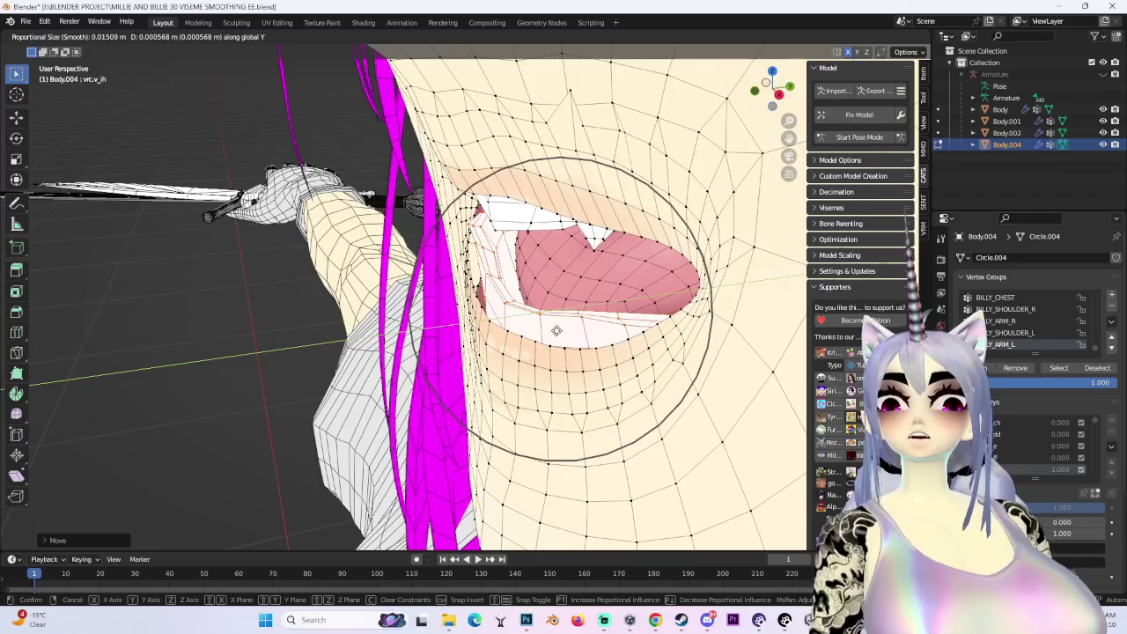
click(556, 331)
Orbit in close and push the lip corner front-to-back along Y with soft falloff
middle_drag(557, 330, 713, 250)
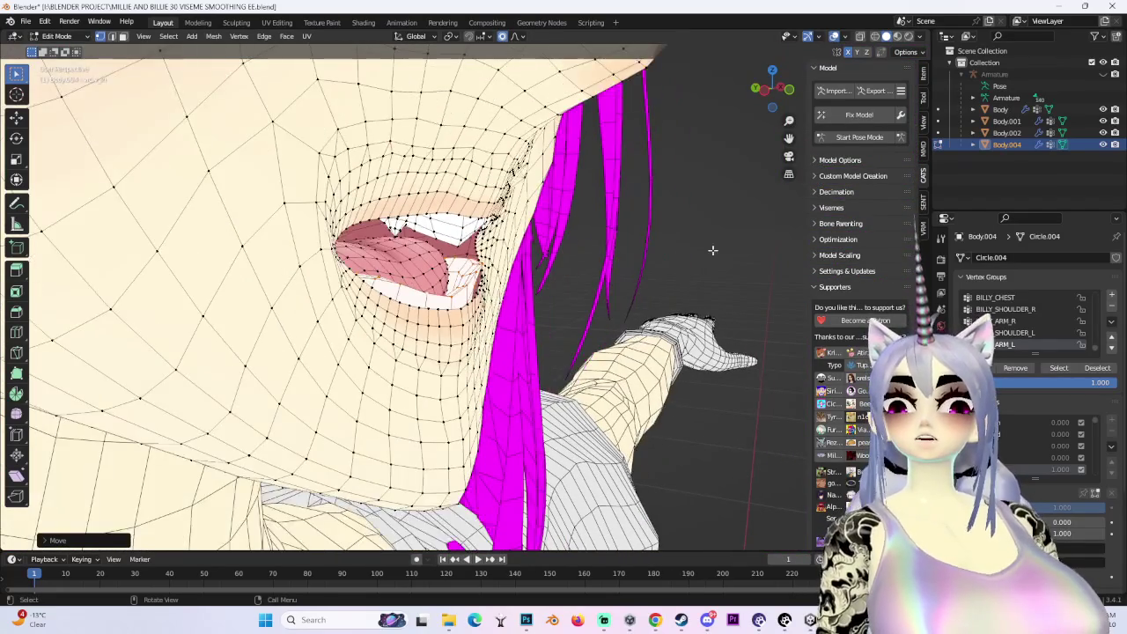
scroll(716, 238, down, 3)
middle_drag(900, 20, 792, 176)
mouse_move(462, 271)
middle_down()
mouse_move(353, 282)
mouse_move(322, 297)
middle_up()
scroll(352, 282, up, 5)
scroll(352, 282, up, 3)
key(g)
key(y)
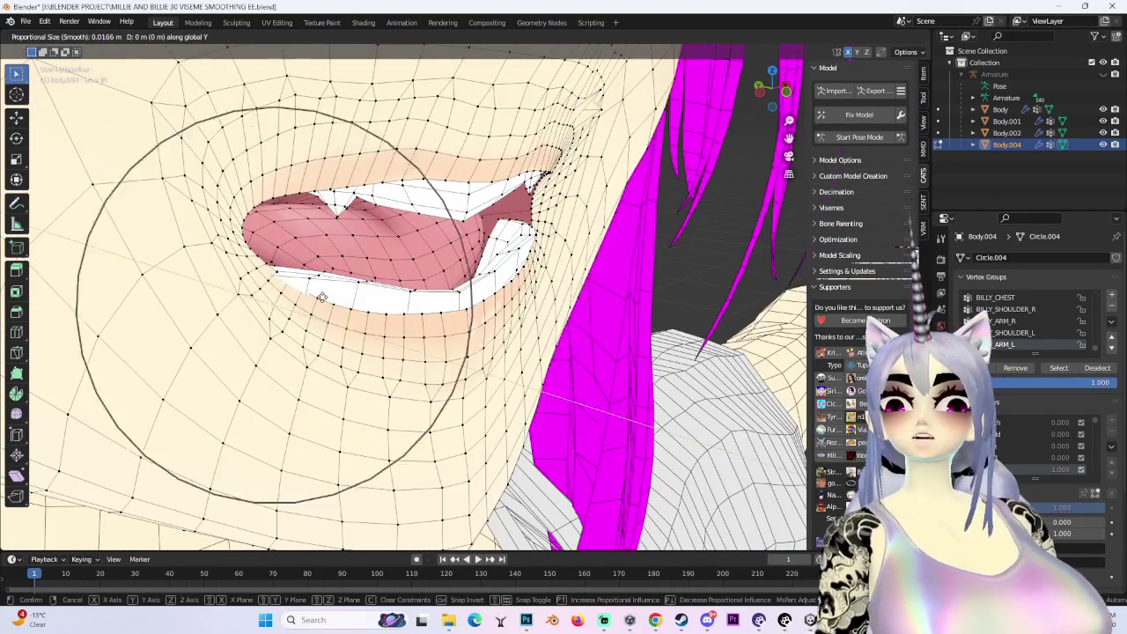
scroll(326, 299, down, 4)
click(328, 299)
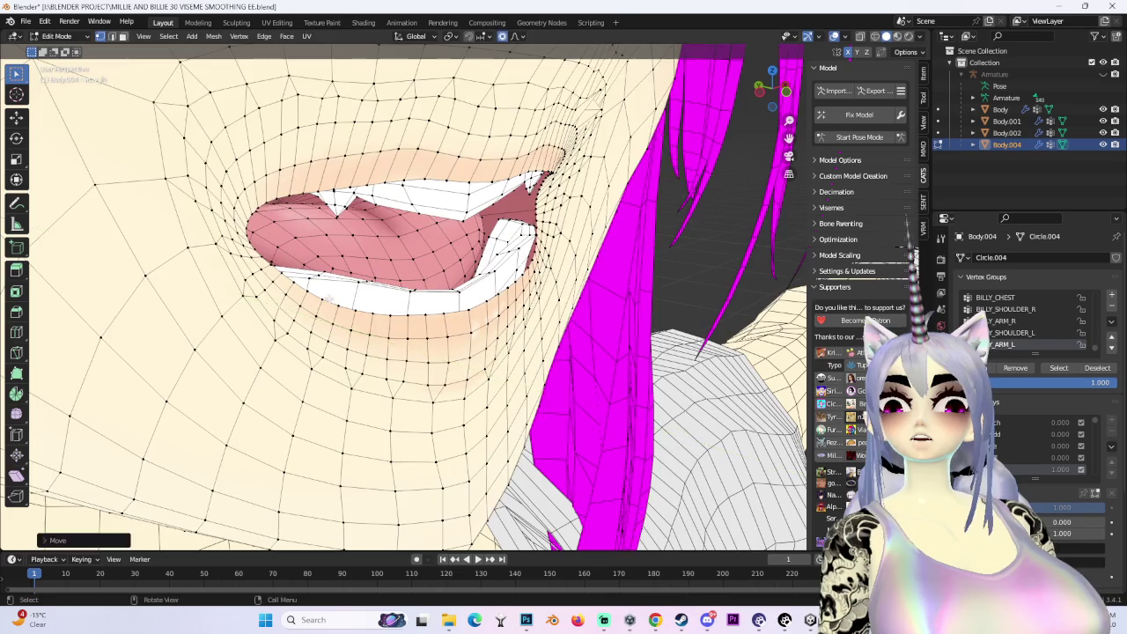
From a side view, cancel a Y-axis lip move and redo it as a free soft move
scroll(328, 299, down, 3)
mouse_move(327, 299)
middle_down()
mouse_move(648, 251)
mouse_move(747, 72)
middle_up()
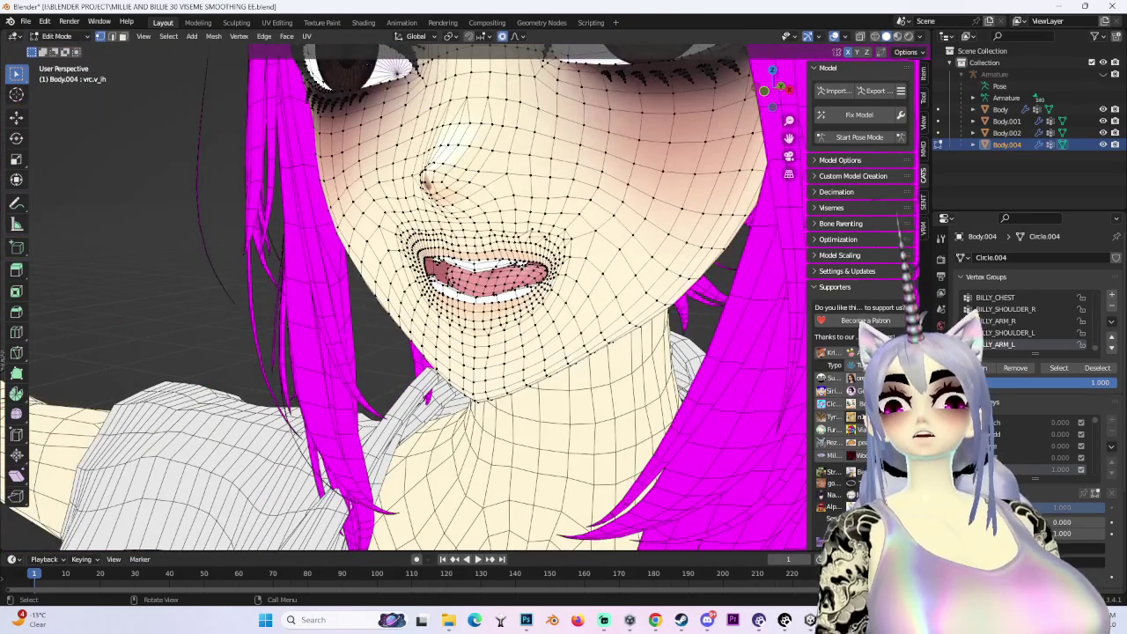
scroll(405, 300, up, 5)
middle_drag(405, 299, 493, 264)
key(g)
key(y)
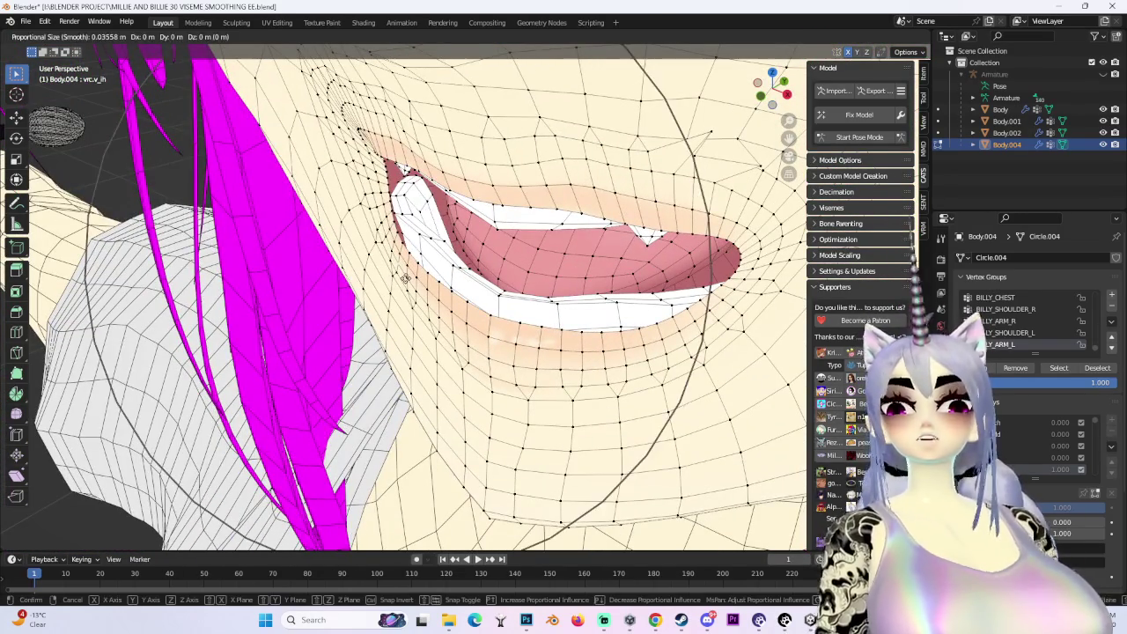
scroll(406, 275, down, 2)
middle_drag(406, 275, 377, 292)
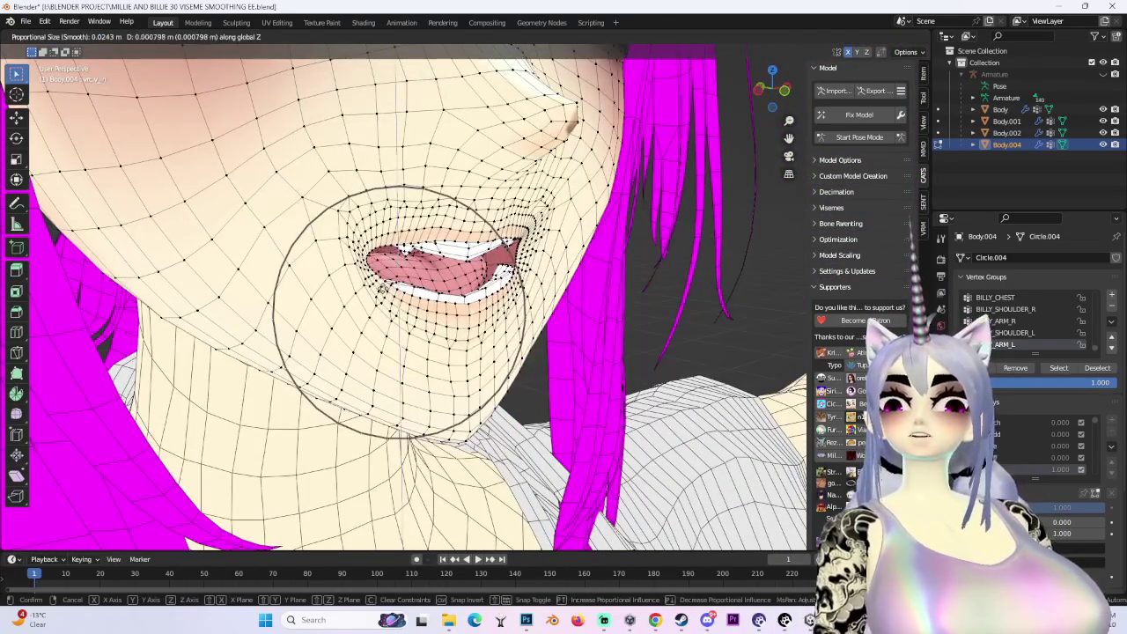
right_click(405, 290)
scroll(424, 300, up, 2)
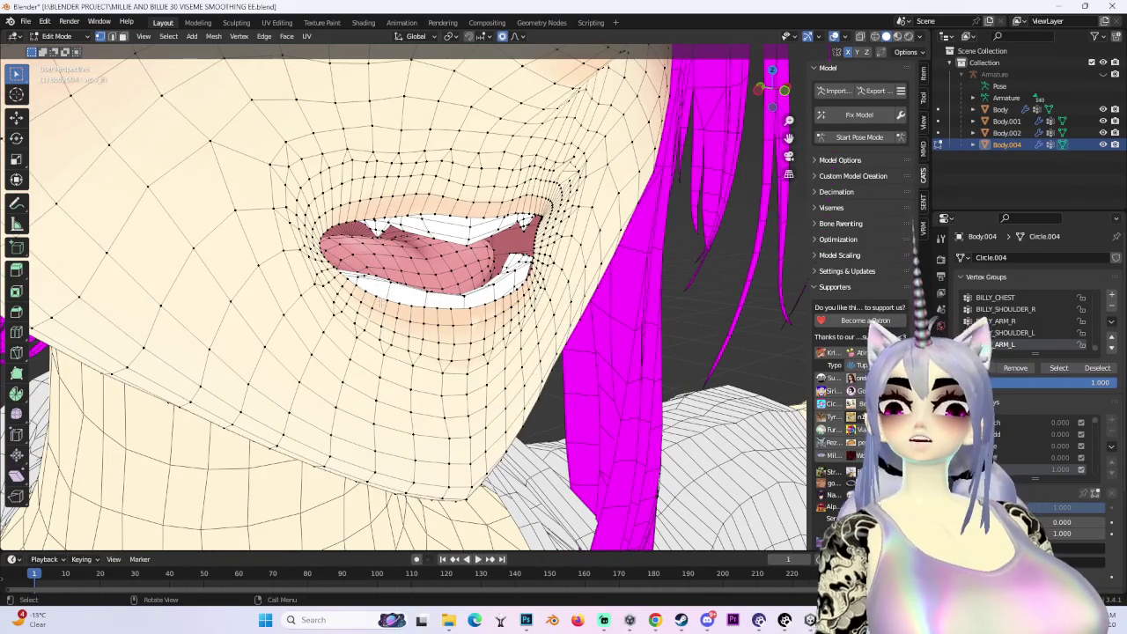
key(g)
click(423, 299)
Inspect the mouth from an orthographic front view and a three-quarter view of the face
middle_drag(423, 300, 475, 290)
scroll(476, 286, down, 3)
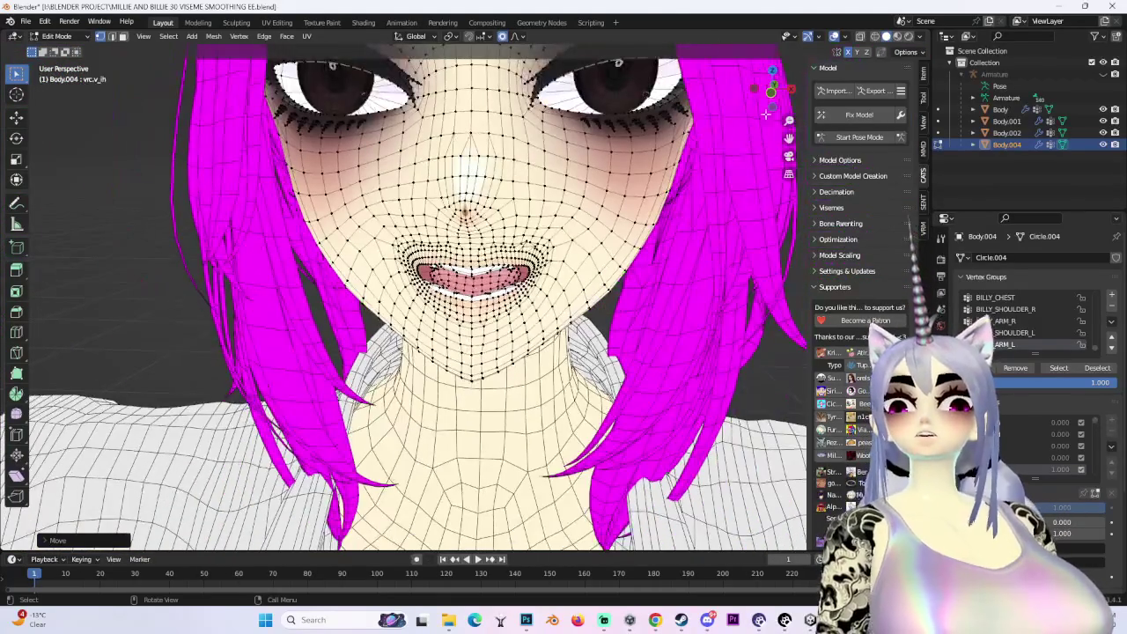
click(779, 95)
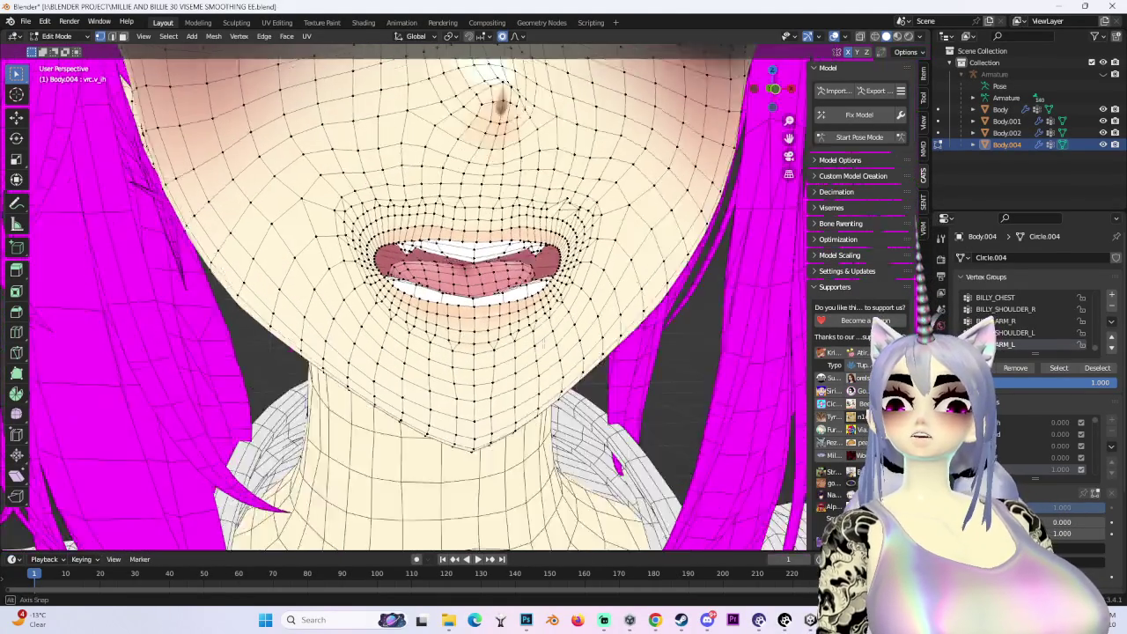
mouse_move(475, 291)
middle_down()
mouse_move(575, 88)
mouse_move(543, 77)
mouse_move(561, 82)
middle_up()
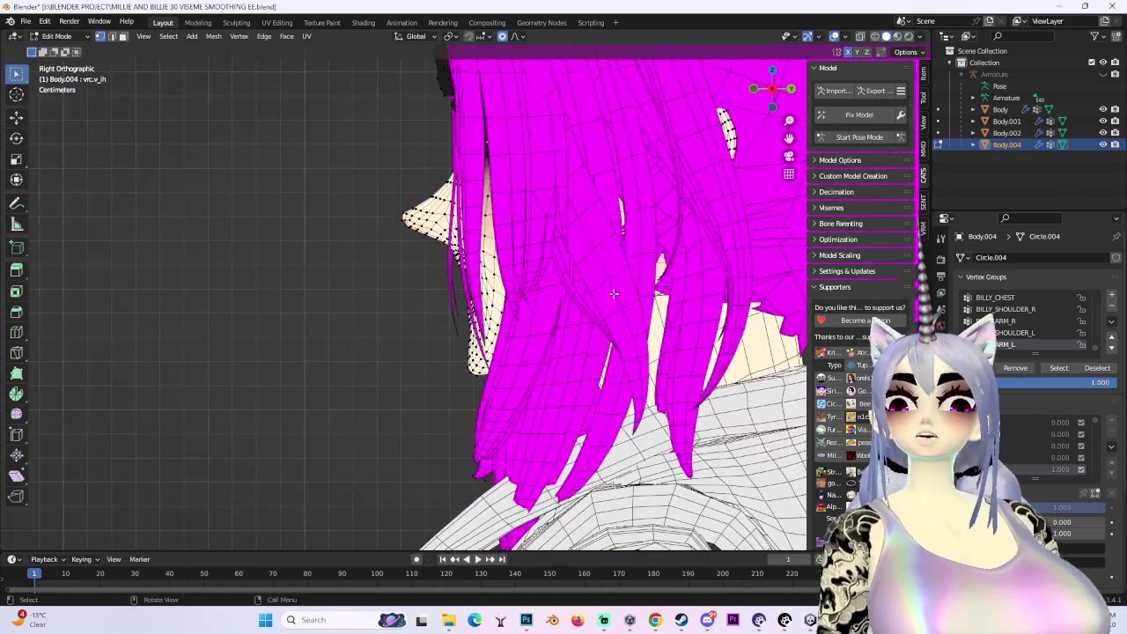
click(57, 39)
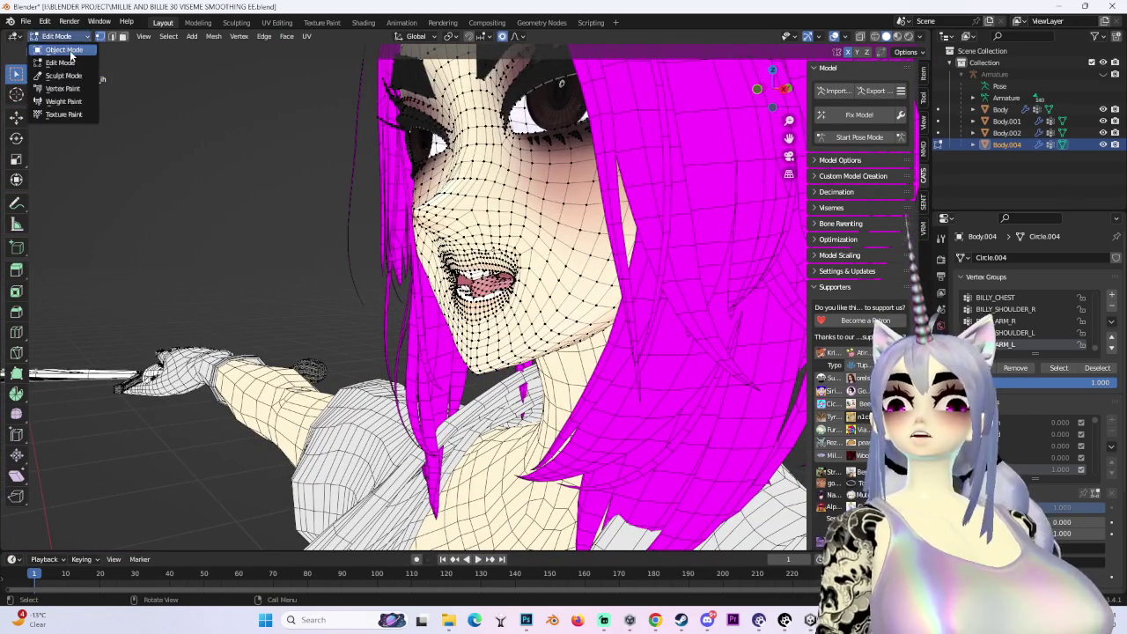
Switch Body.004 to Object Mode and orbit to inspect the reshaped mouth
click(58, 55)
middle_drag(635, 220, 597, 299)
scroll(570, 287, up, 3)
scroll(597, 300, down, 2)
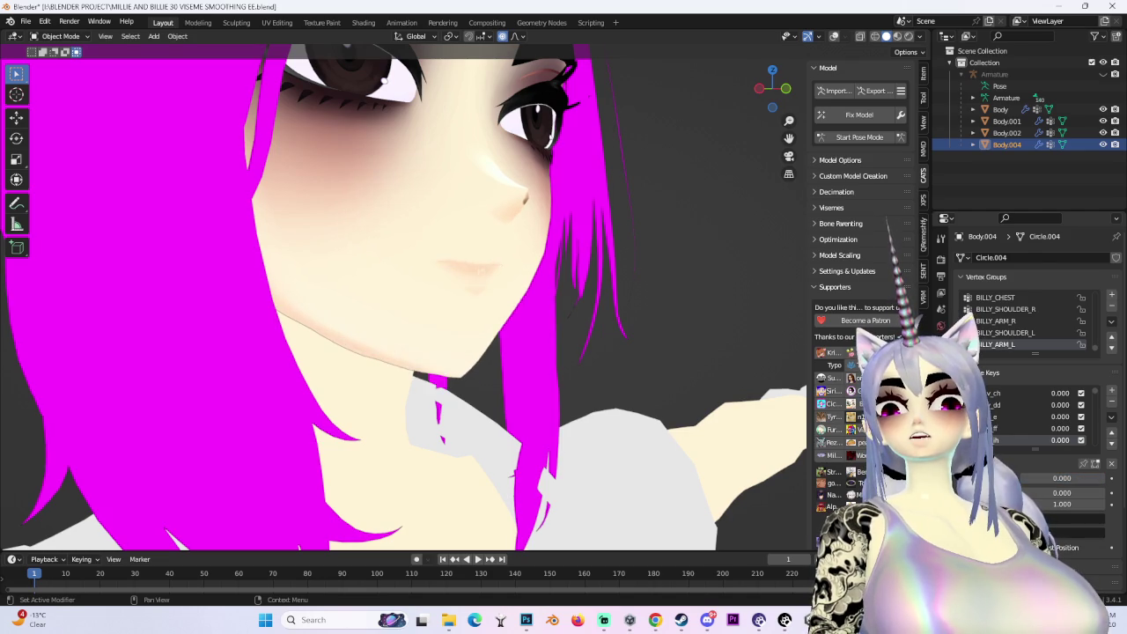
middle_drag(1, 324, 194, 341)
scroll(414, 315, down, 1)
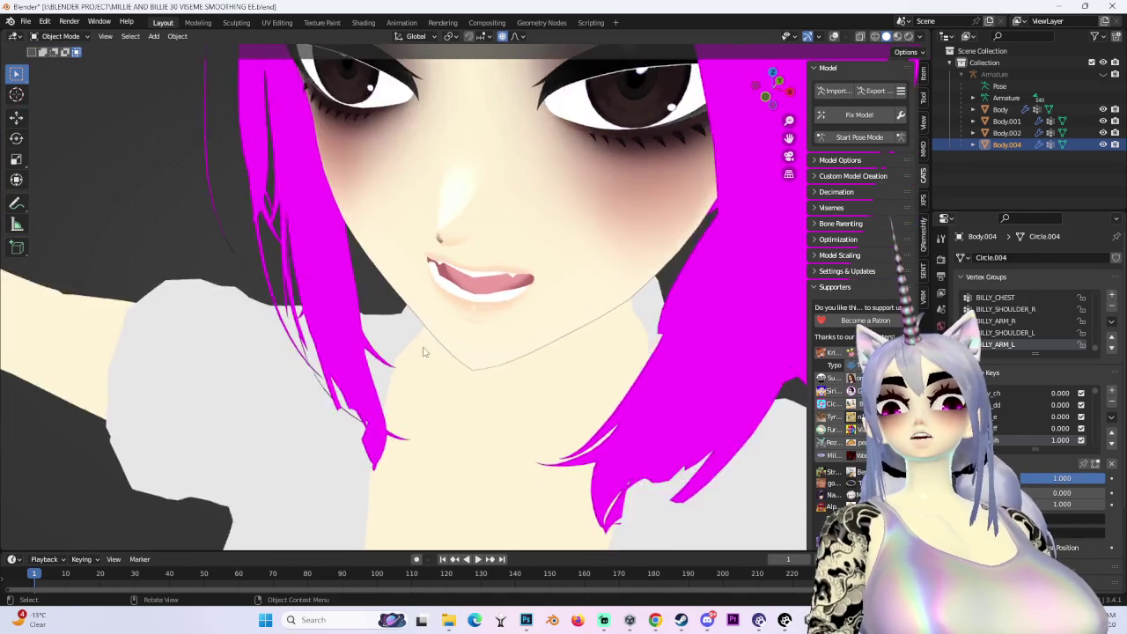
scroll(405, 314, up, 3)
scroll(393, 314, down, 3)
middle_drag(394, 314, 556, 328)
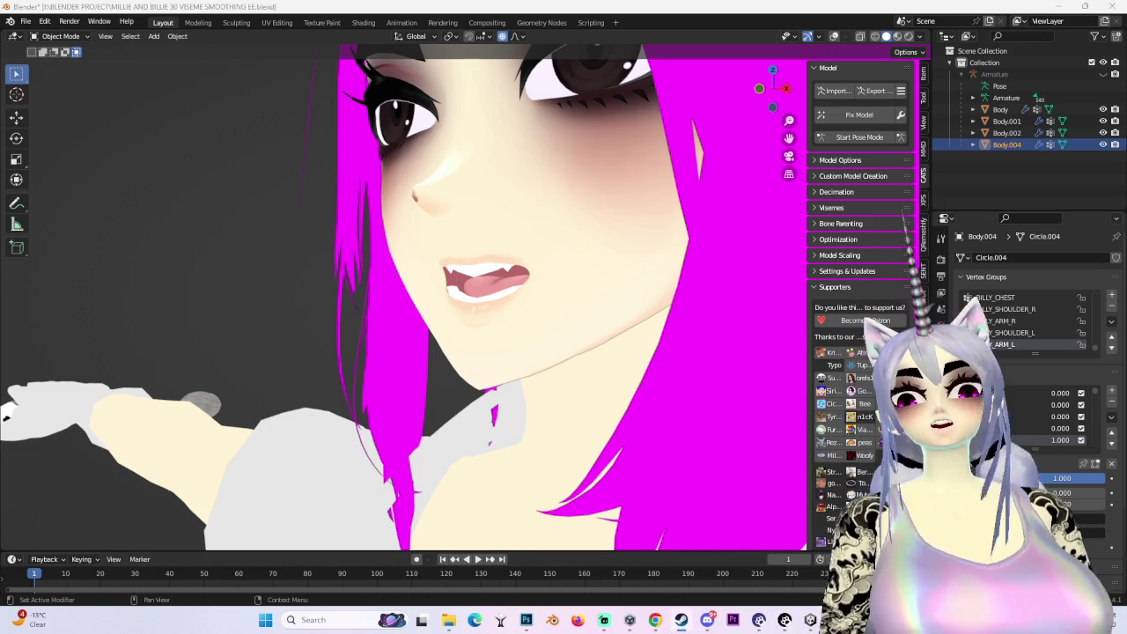
Briefly view the NieR:Automata page in Steam, then minimise it and return to Blender
click(681, 620)
click(501, 231)
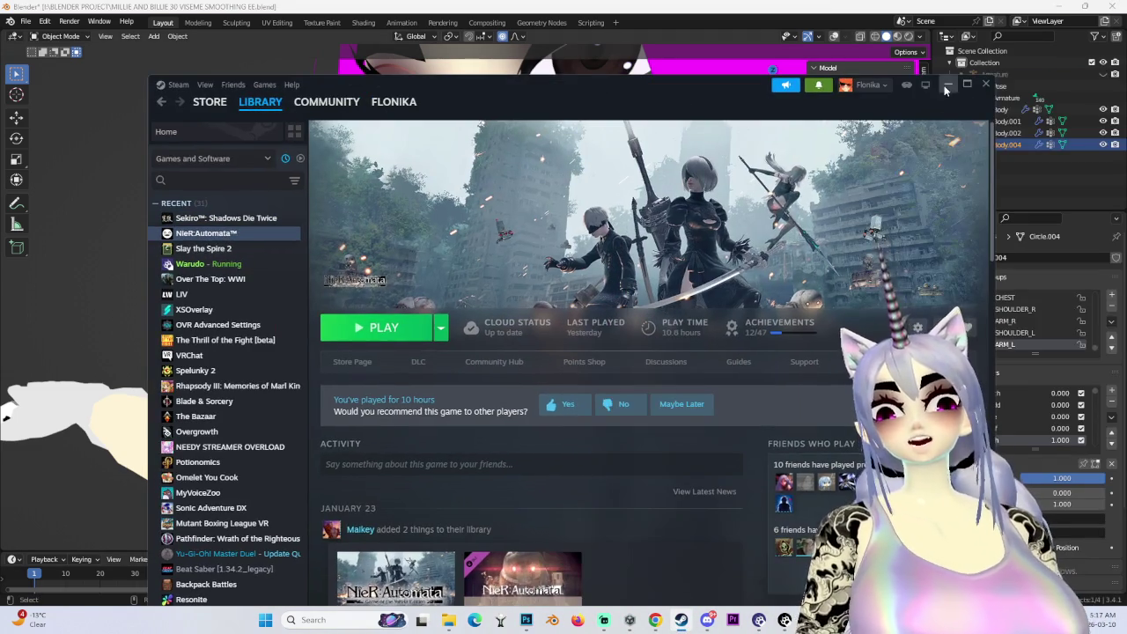
click(946, 89)
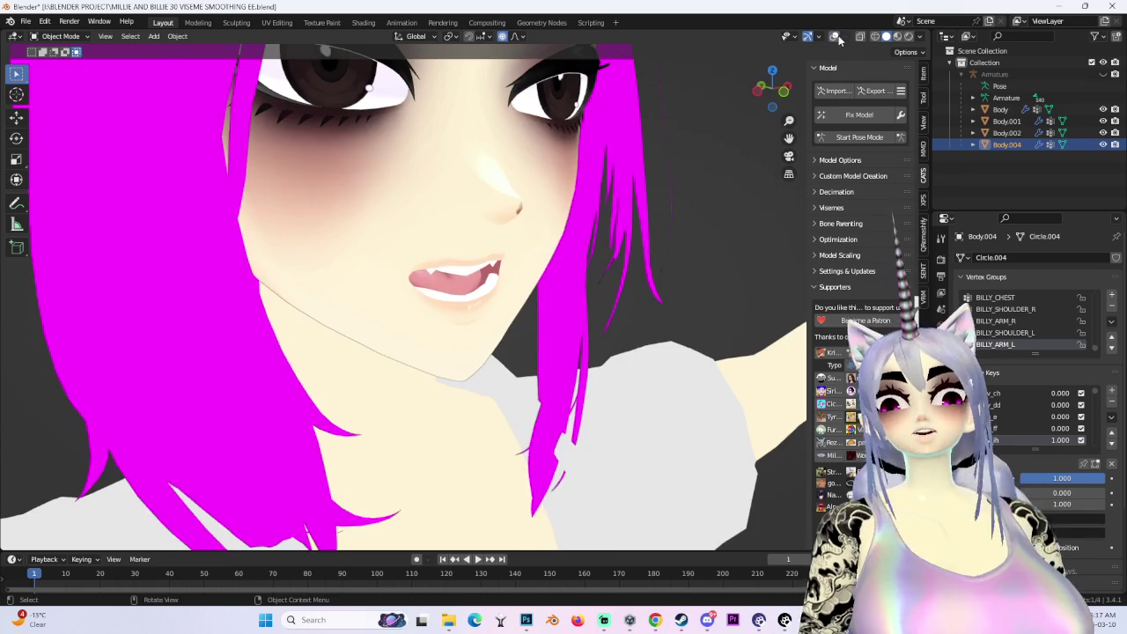
middle_drag(546, 362, 342, 335)
click(58, 36)
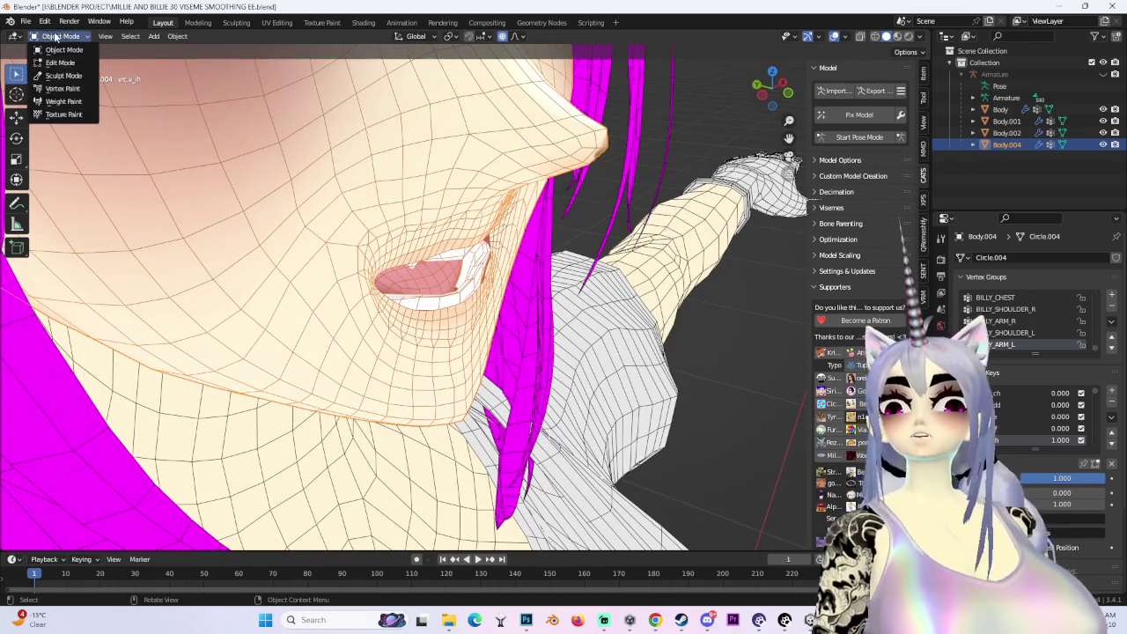
Return to Edit Mode and soft-move the lip vertices twice along the Y depth axis
click(55, 65)
key(g)
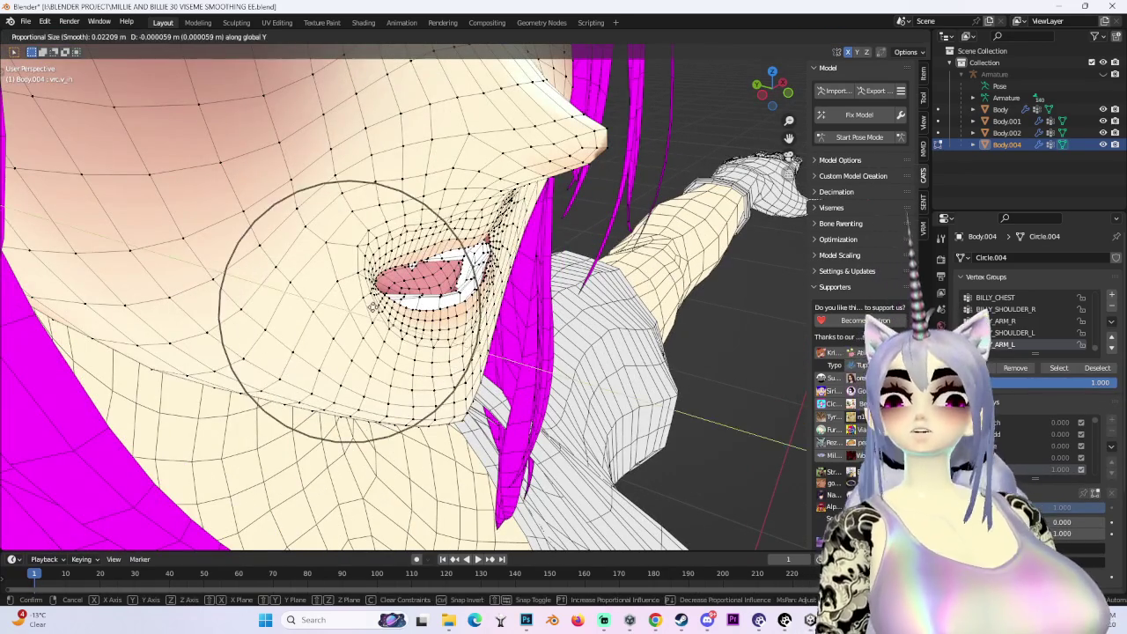
scroll(357, 315, down, 4)
key(y)
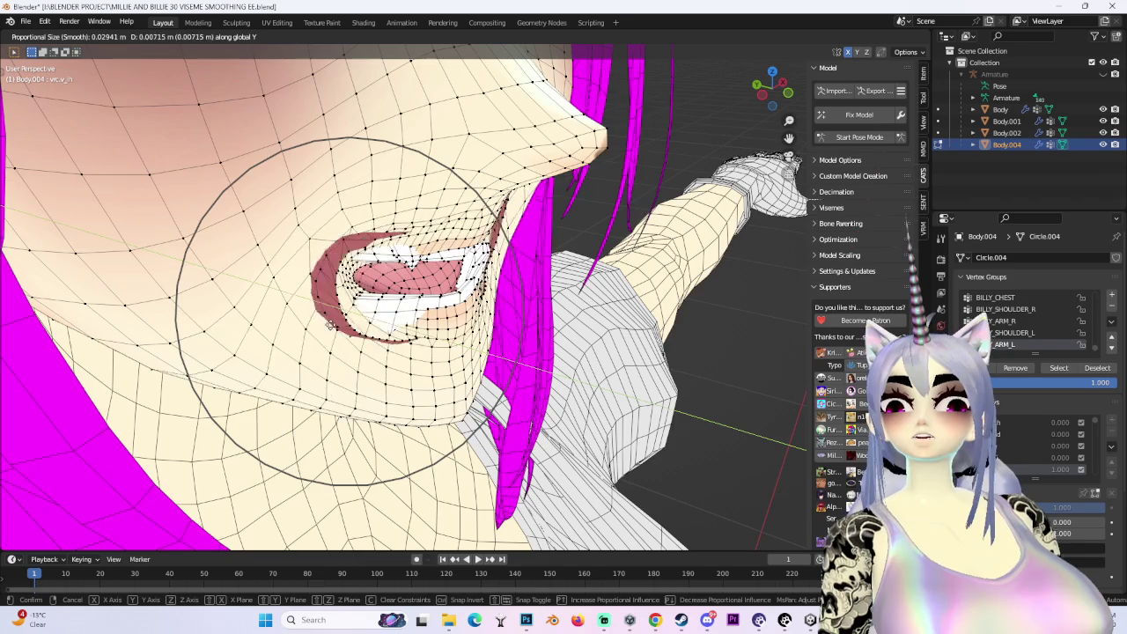
click(346, 326)
key(g)
scroll(335, 291, down, 3)
key(y)
click(391, 280)
mouse_move(391, 280)
middle_down()
mouse_move(301, 53)
mouse_move(370, 176)
middle_up()
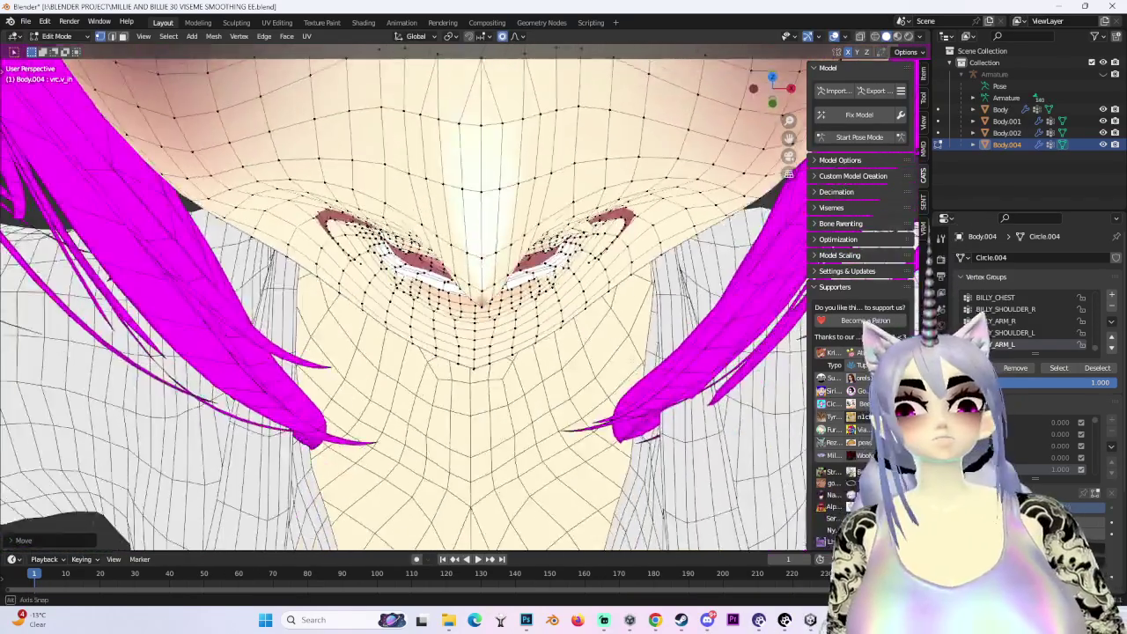
Push the mouth vertices twice more along Y, working from beneath the chin
key(g)
key(y)
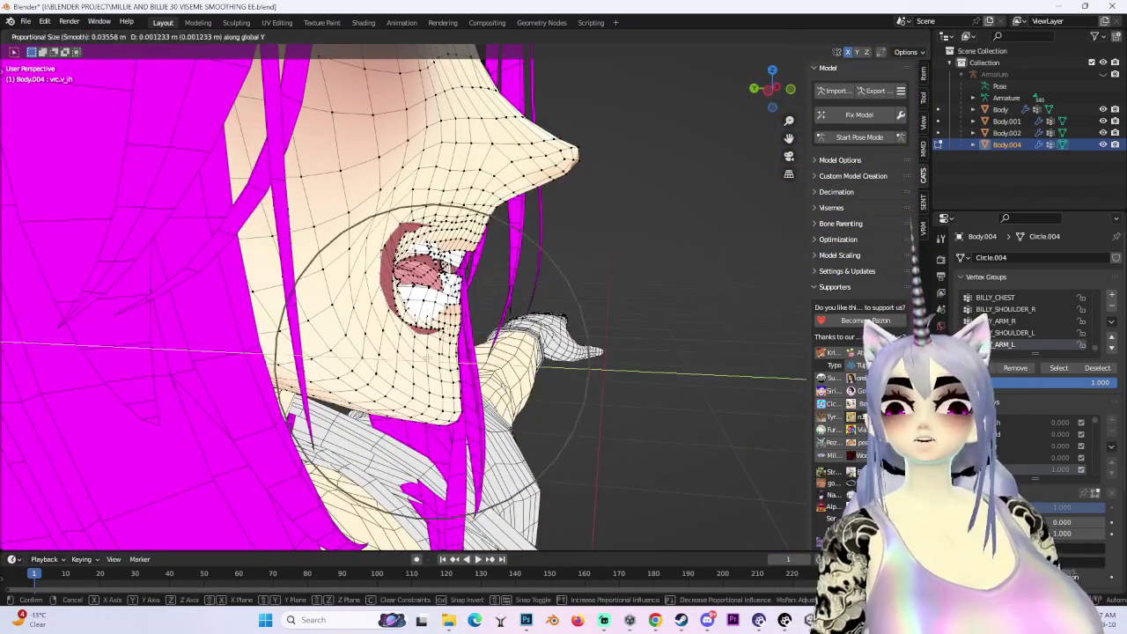
click(458, 397)
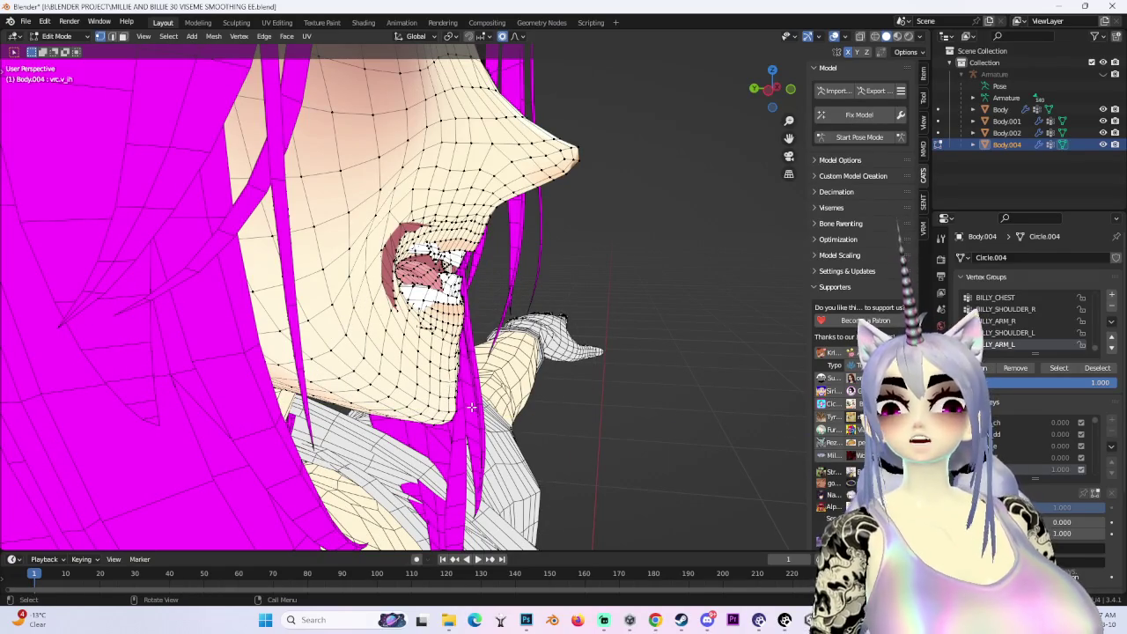
middle_drag(476, 408, 518, 331)
key(g)
key(y)
click(515, 332)
click(452, 302)
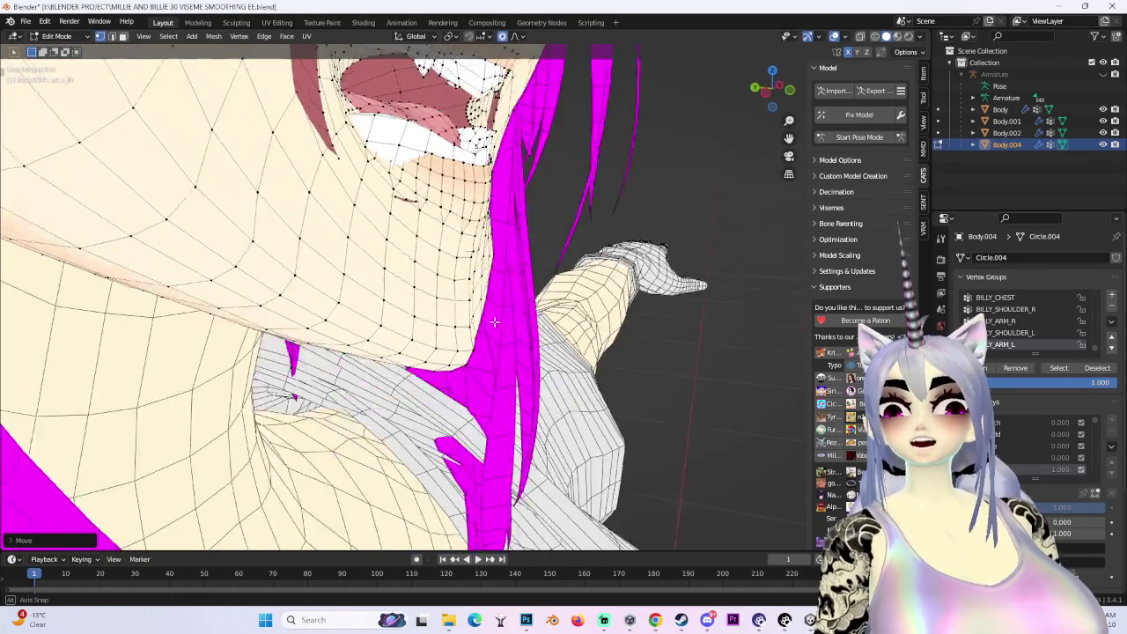
Resize the proportional falloff and confirm another mouth-corner nudge
mouse_move(452, 302)
middle_down()
mouse_move(465, 268)
mouse_move(499, 339)
middle_up()
scroll(465, 267, up, 3)
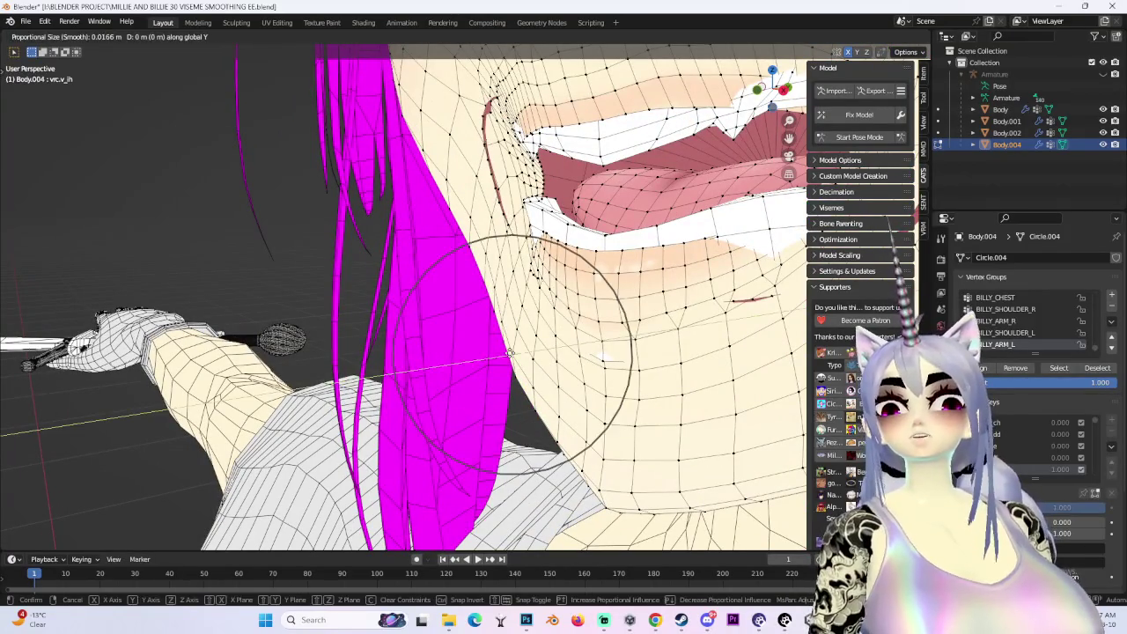
scroll(511, 353, down, 1)
scroll(519, 355, down, 2)
scroll(528, 357, down, 2)
scroll(537, 359, down, 1)
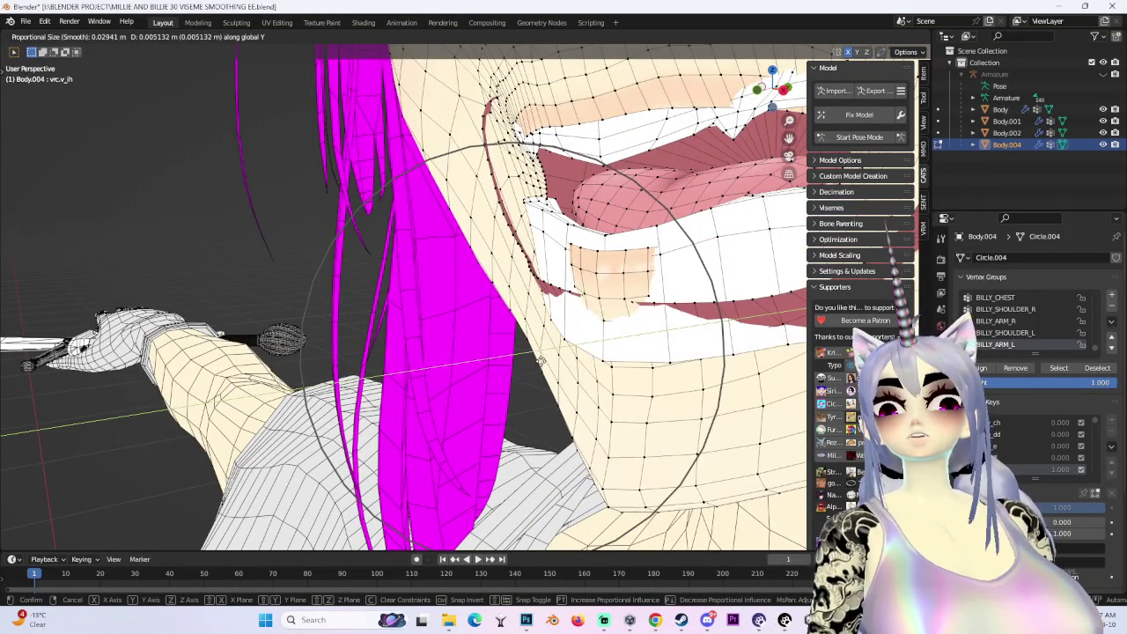
click(540, 361)
mouse_move(541, 361)
middle_down()
mouse_move(517, 339)
mouse_move(573, 335)
middle_up()
scroll(517, 339, up, 3)
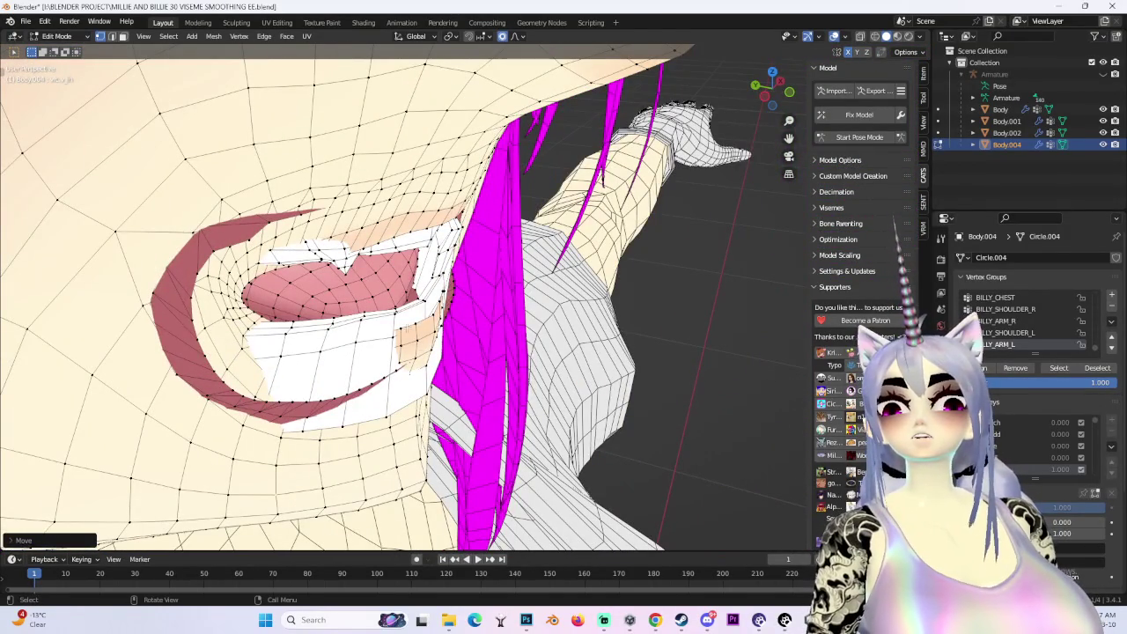
Nudge the mouth corner along Y twice, from frontal and side angles
middle_drag(458, 340, 445, 338)
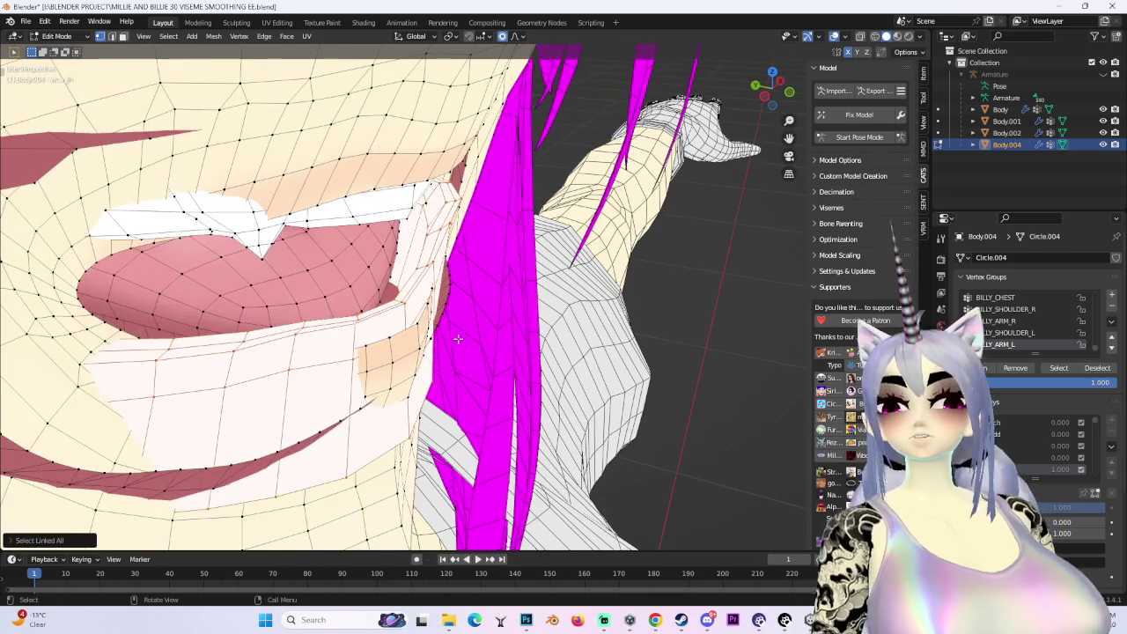
key(g)
key(y)
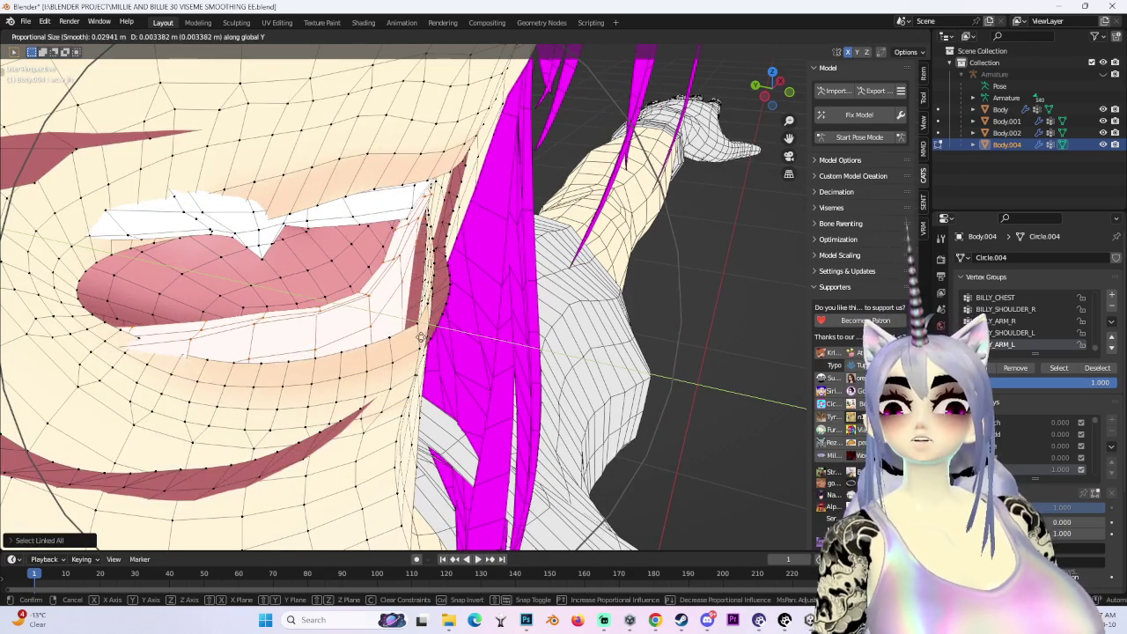
click(425, 340)
middle_drag(424, 340, 529, 324)
mouse_move(321, 310)
middle_down()
mouse_move(445, 330)
mouse_move(492, 402)
middle_up()
key(g)
key(y)
click(449, 329)
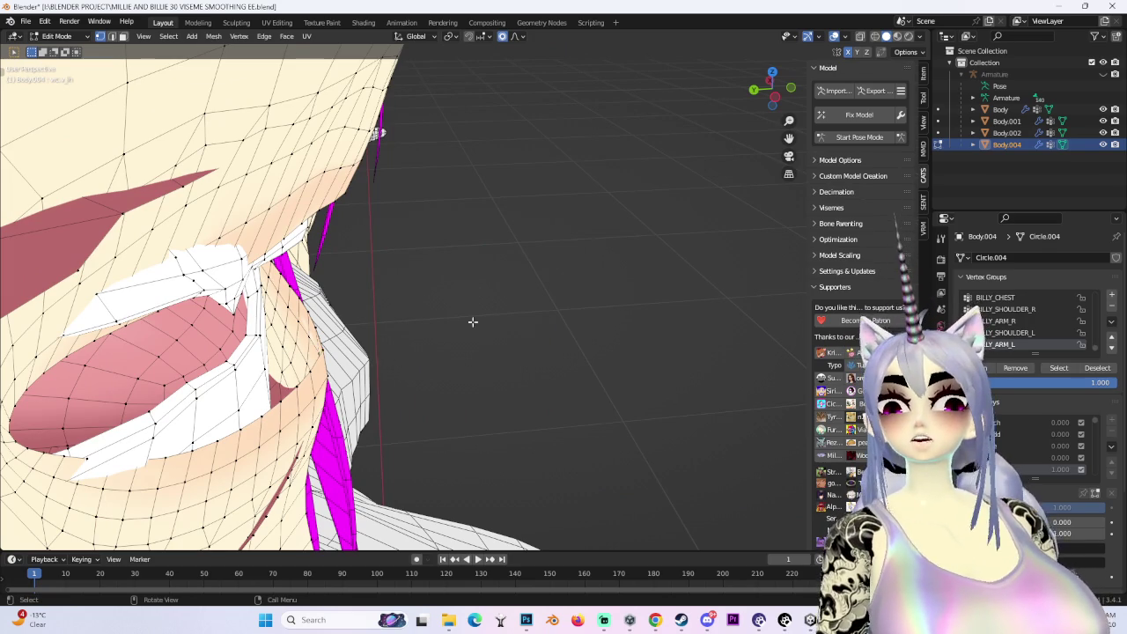
Shift the mouth area freely, then refine the mouth corner along Y and unconstrained
middle_drag(473, 322, 441, 352)
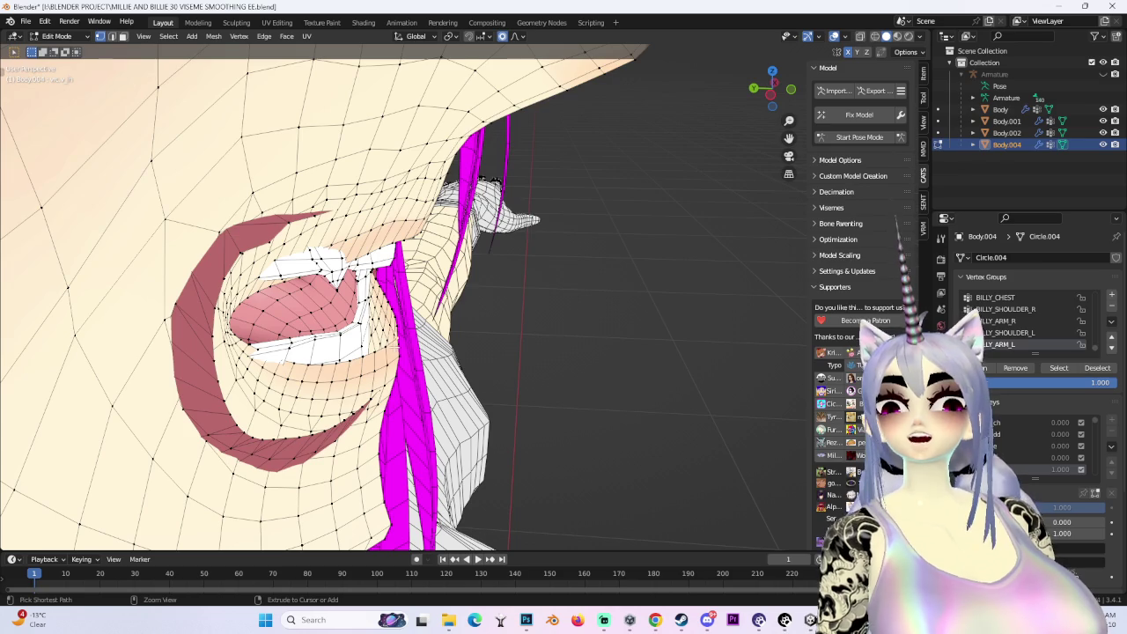
key(g)
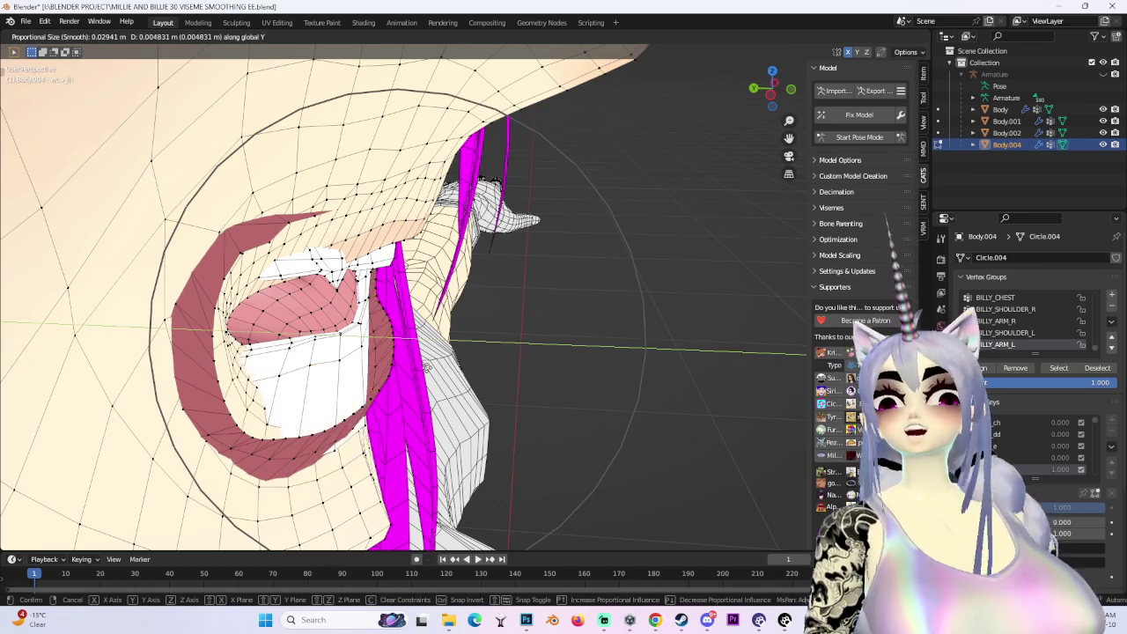
click(411, 369)
key(g)
key(y)
click(398, 350)
mouse_move(398, 350)
middle_down()
mouse_move(474, 533)
mouse_move(499, 304)
middle_up()
key(g)
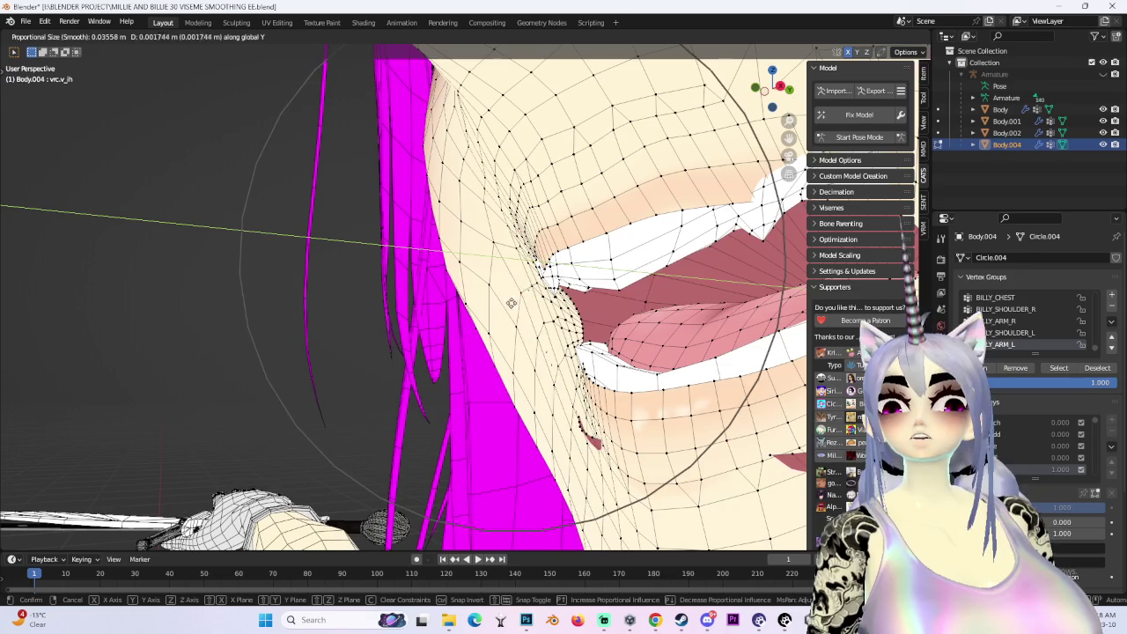
key(y)
key(y)
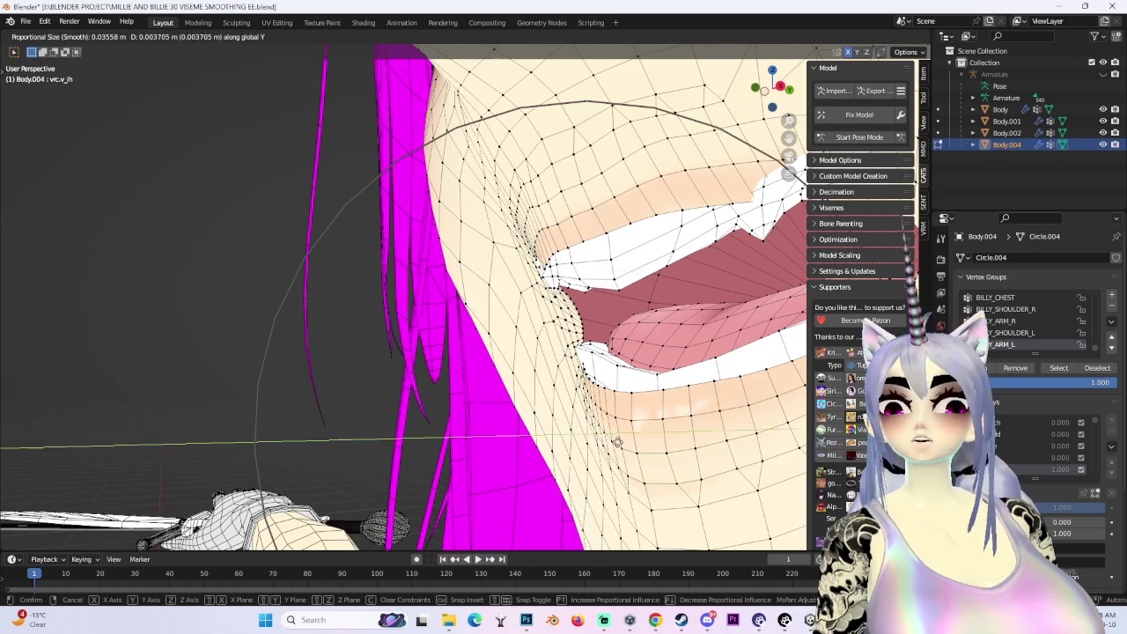
click(616, 443)
Push the mouth corner once more along Y from a side view
middle_drag(617, 443, 605, 181)
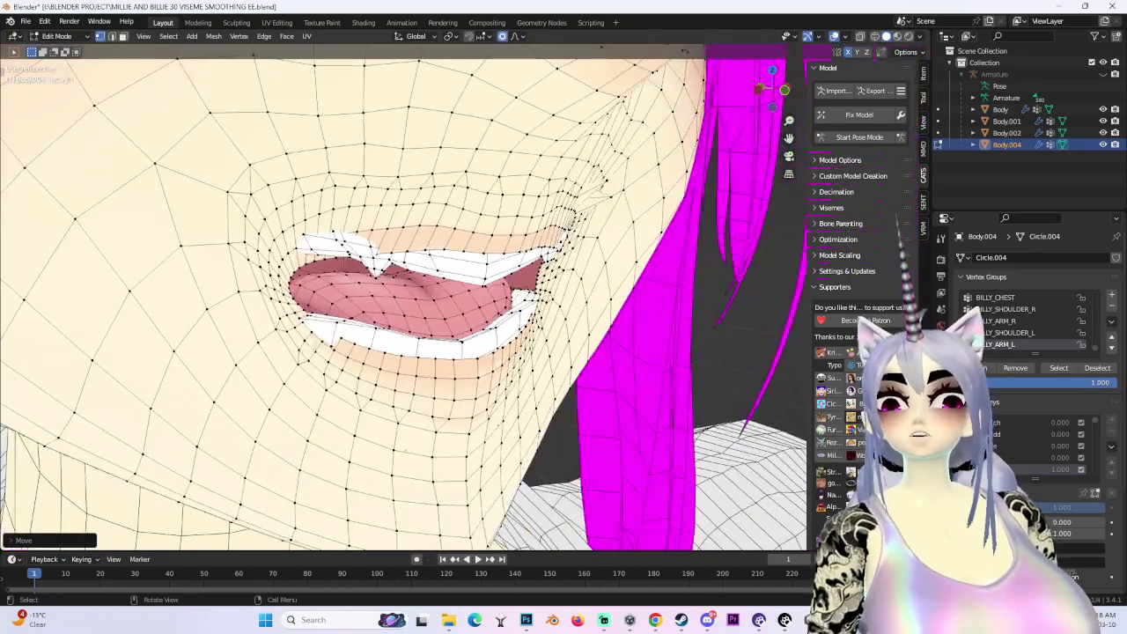
middle_drag(304, 336, 362, 286)
key(g)
key(y)
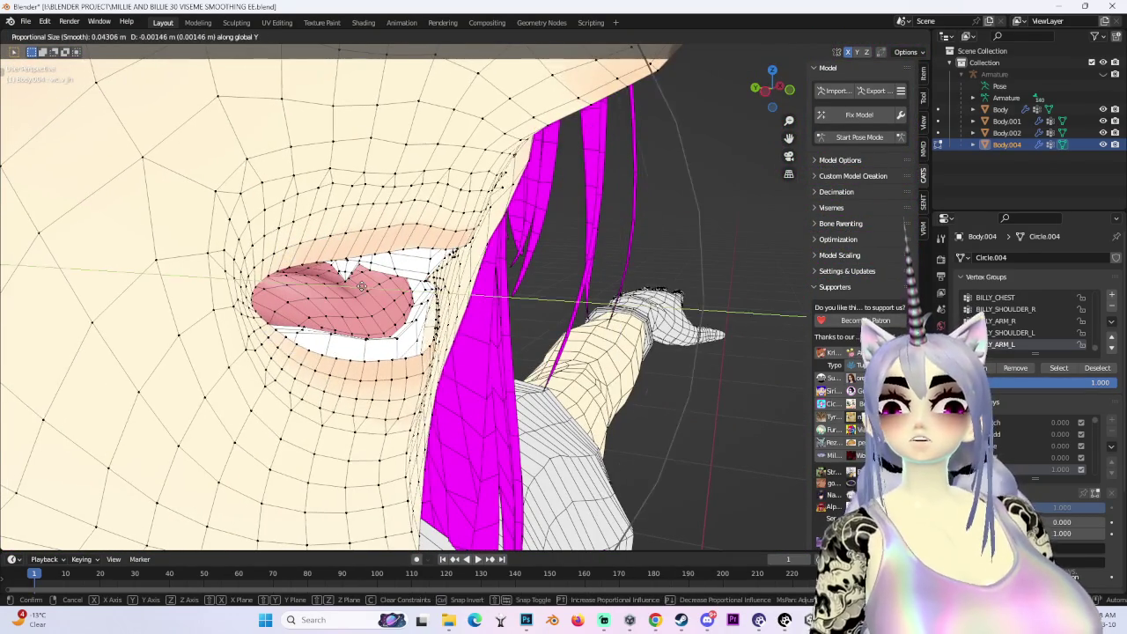
click(362, 287)
middle_drag(362, 287, 428, 291)
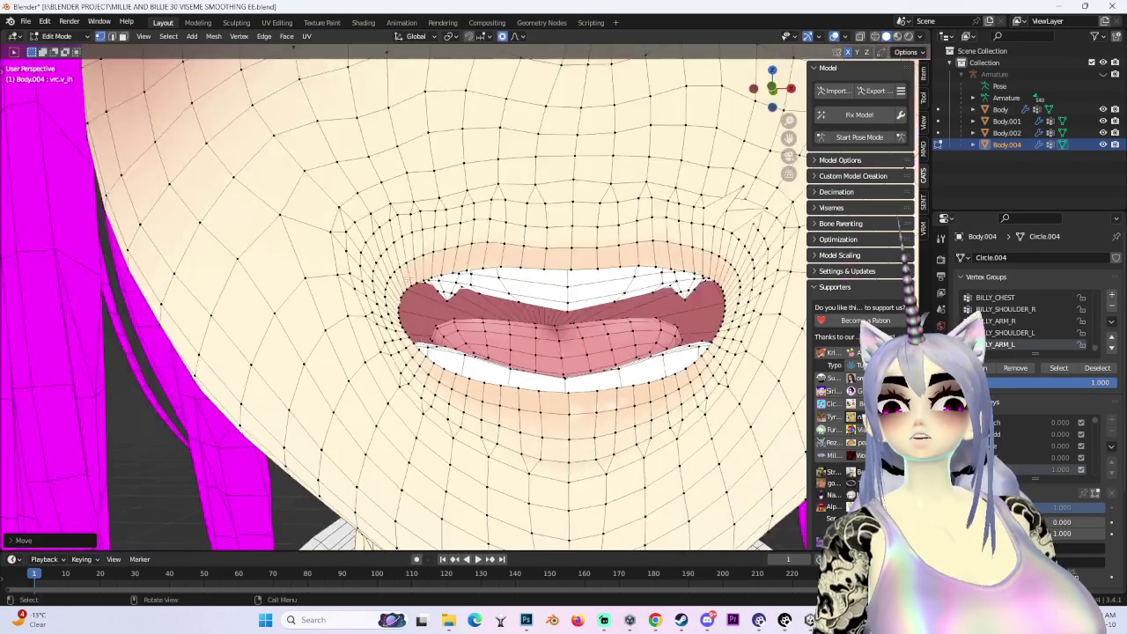
In front orthographic view, make two soft lip adjustments with a resized falloff
key(KP_1)
scroll(423, 335, up, 2)
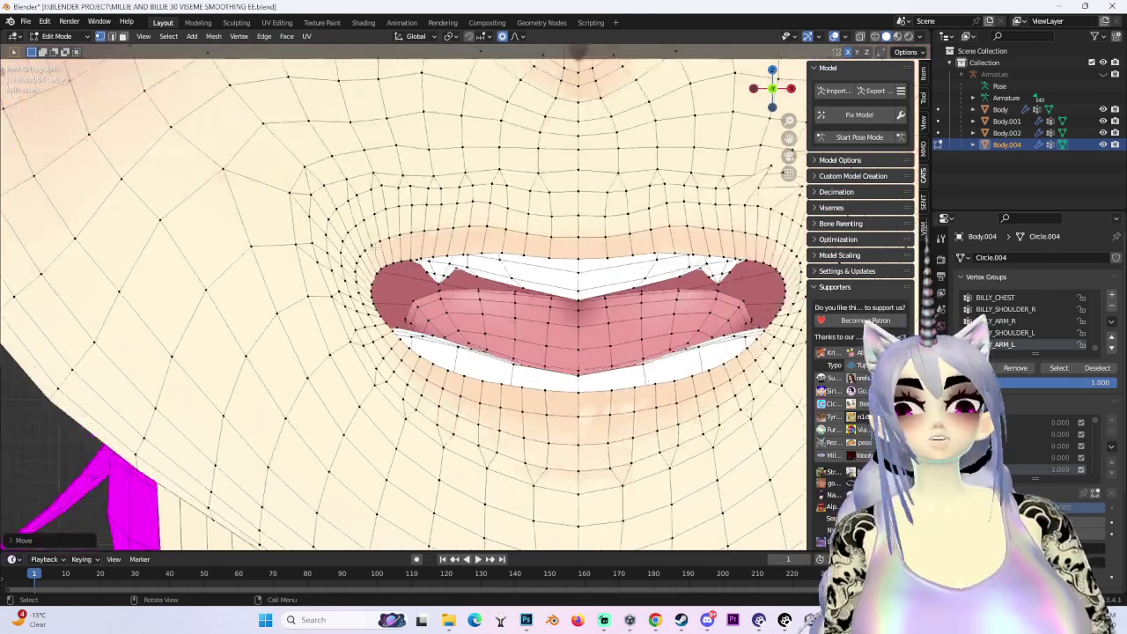
scroll(405, 370, up, 2)
key(g)
scroll(458, 352, down, 3)
click(519, 323)
scroll(518, 322, down, 3)
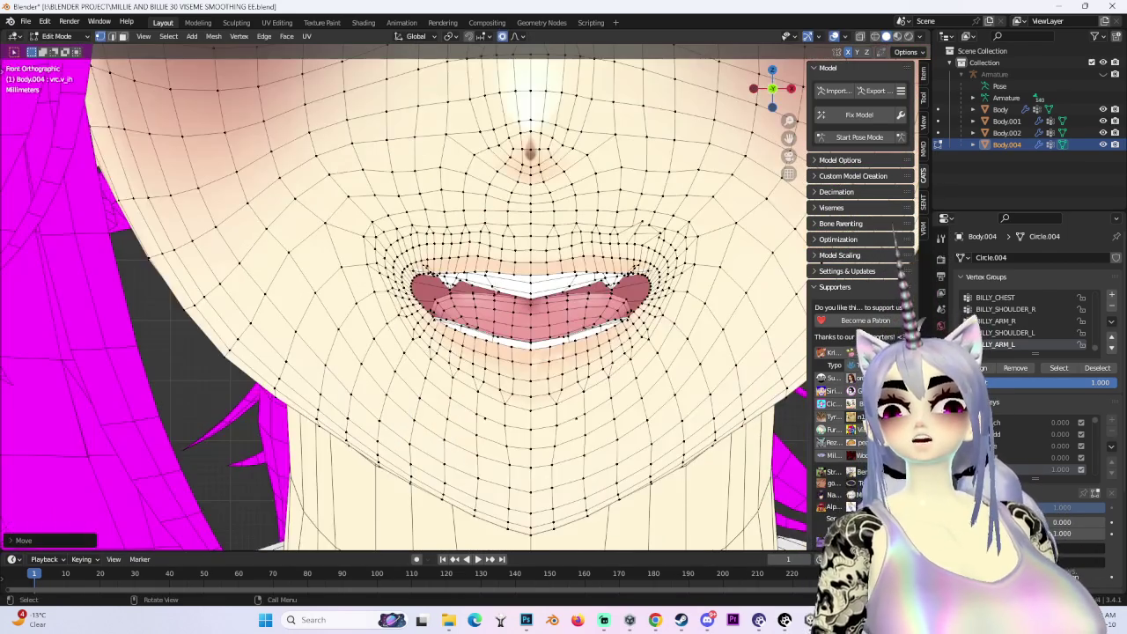
scroll(518, 322, up, 2)
key(g)
scroll(518, 322, up, 2)
click(523, 309)
Slide the mouth corner sideways along the X axis
mouse_move(523, 309)
middle_down()
mouse_move(599, 317)
mouse_move(528, 352)
middle_up()
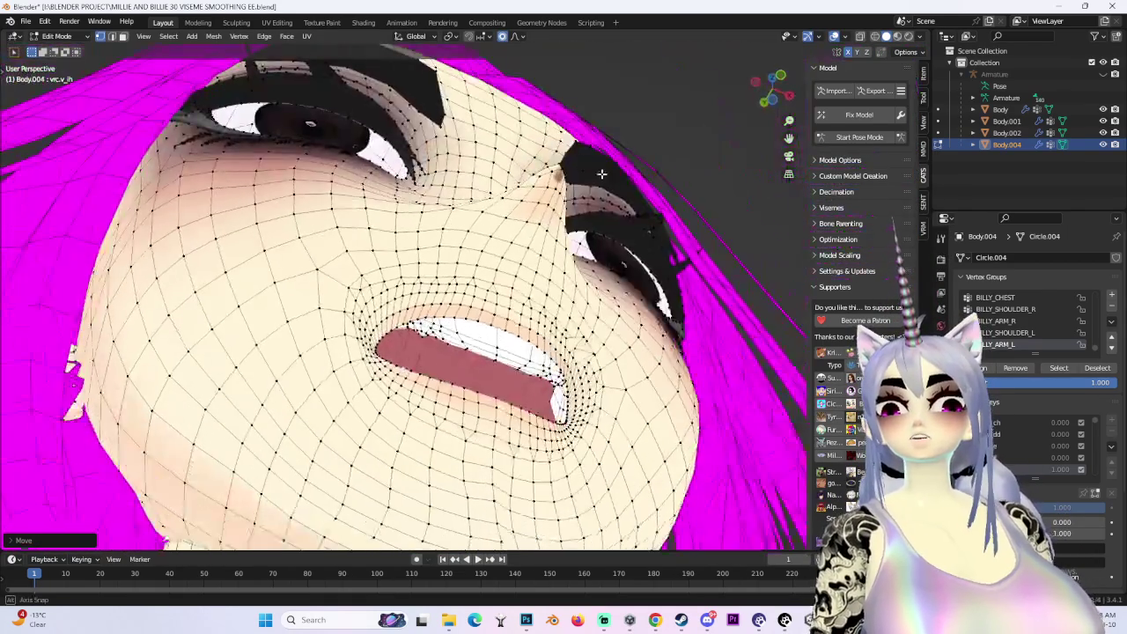
scroll(528, 353, down, 4)
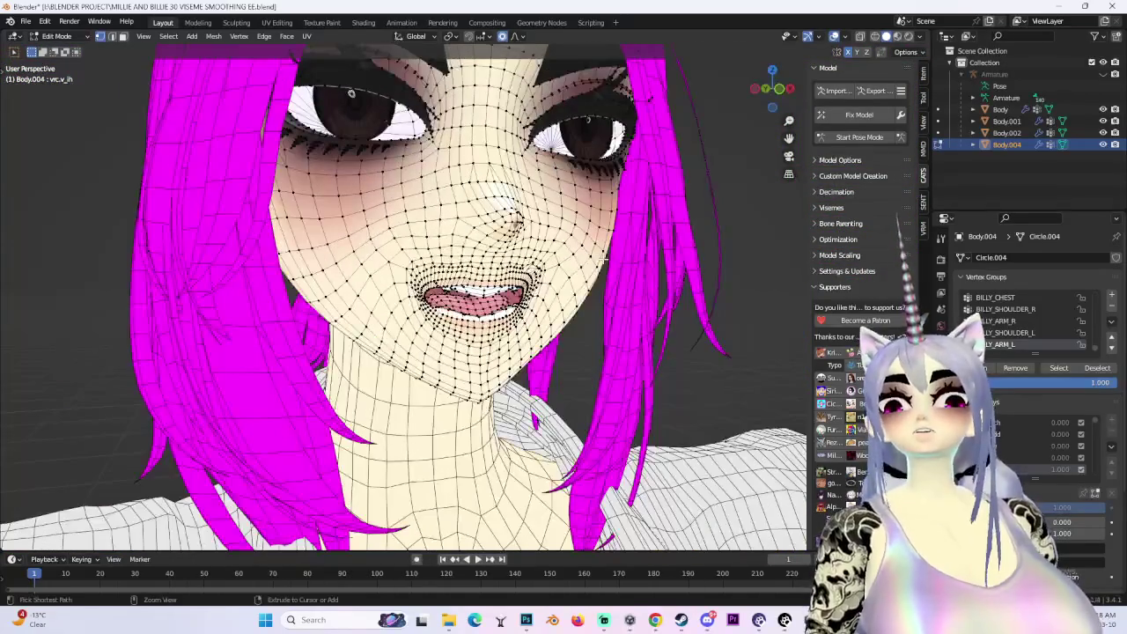
scroll(470, 273, up, 2)
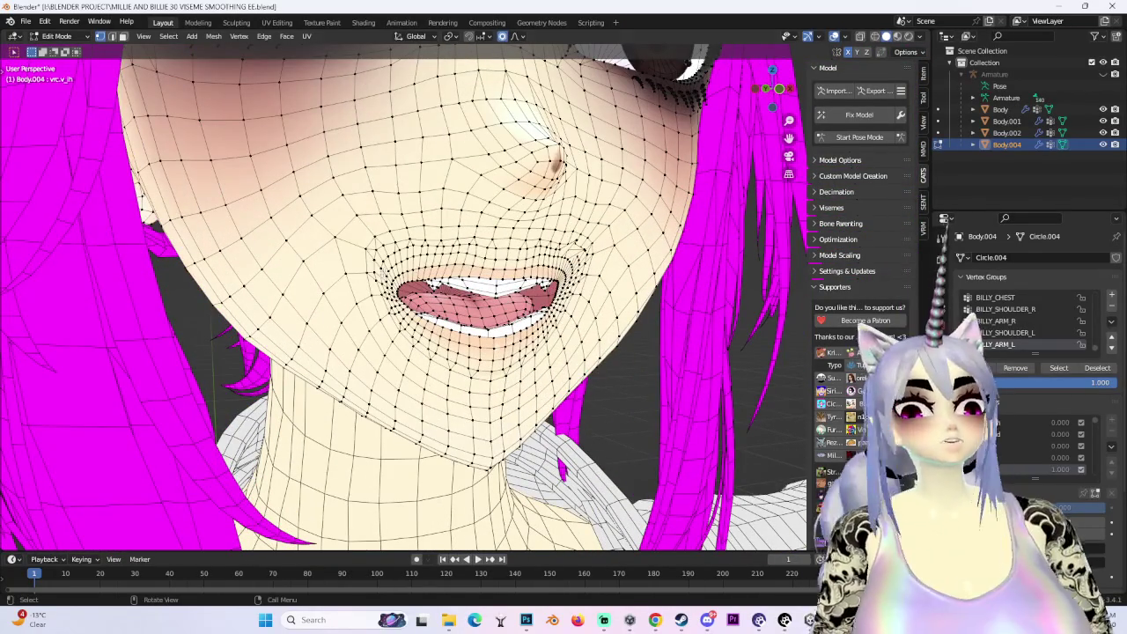
key(g)
scroll(356, 270, down, 3)
key(Escape)
key(g)
key(x)
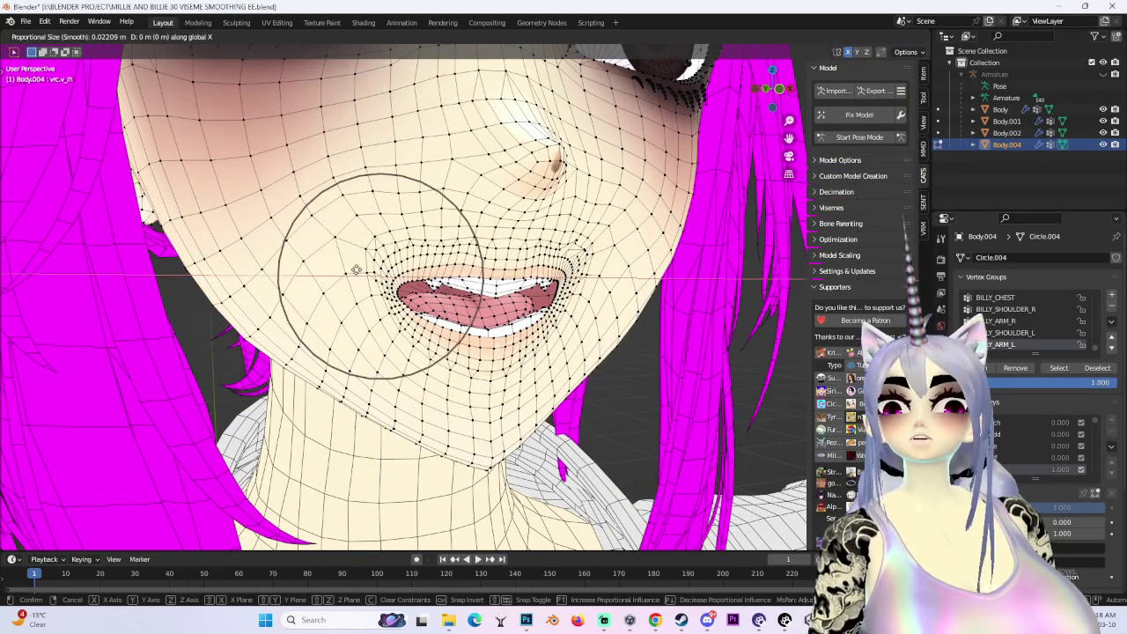
click(356, 270)
Snap to front orthographic view and turn off Viewport Overlays to judge the shaded mouth
middle_drag(356, 269, 369, 105)
scroll(369, 105, down, 3)
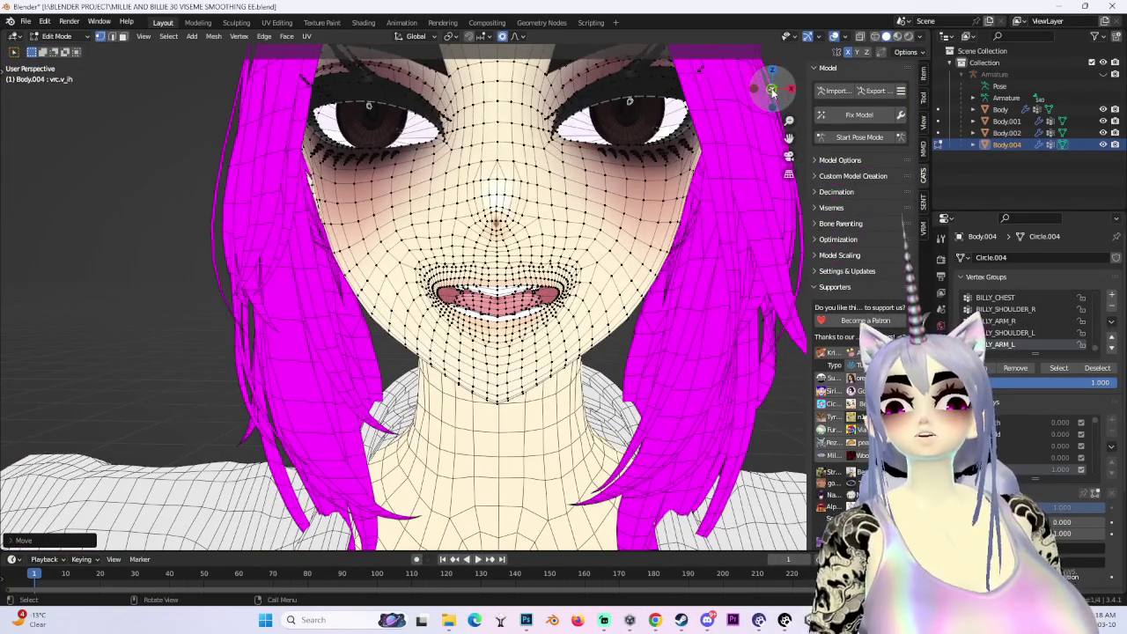
click(772, 91)
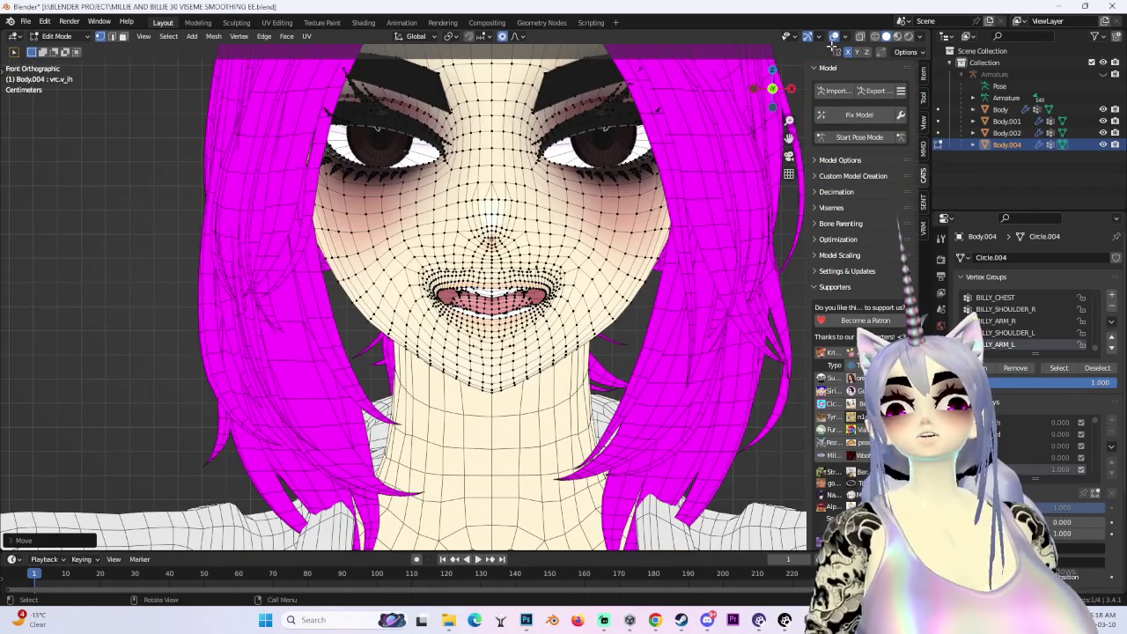
click(834, 37)
scroll(569, 398, up, 3)
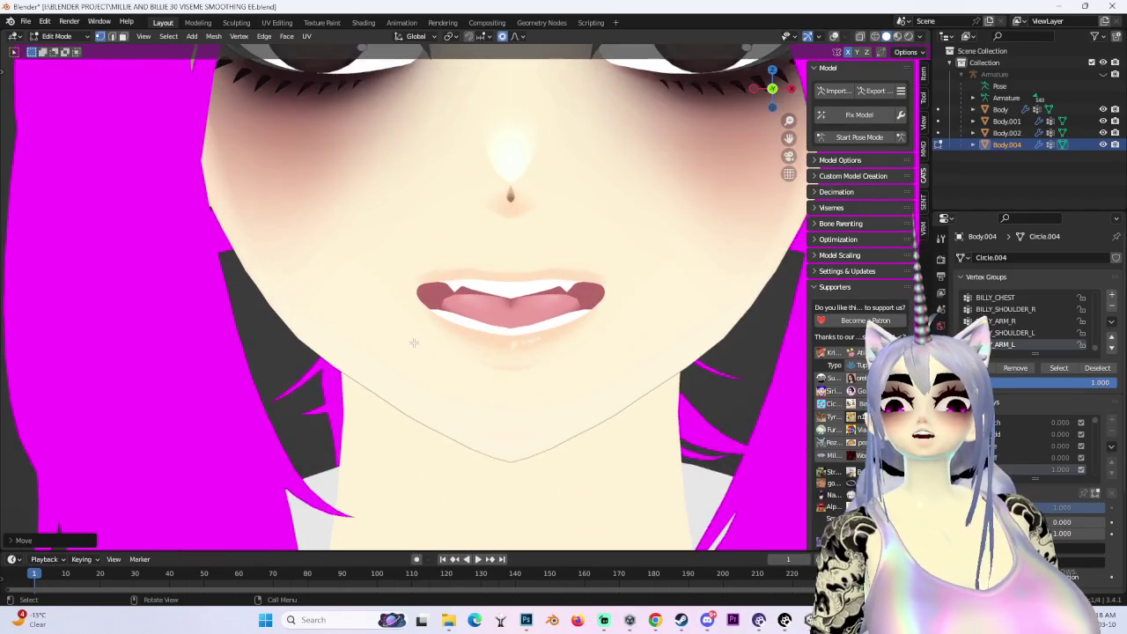
scroll(570, 398, up, 3)
key(g)
click(419, 279)
mouse_move(419, 279)
middle_down()
mouse_move(446, 280)
mouse_move(422, 331)
middle_up()
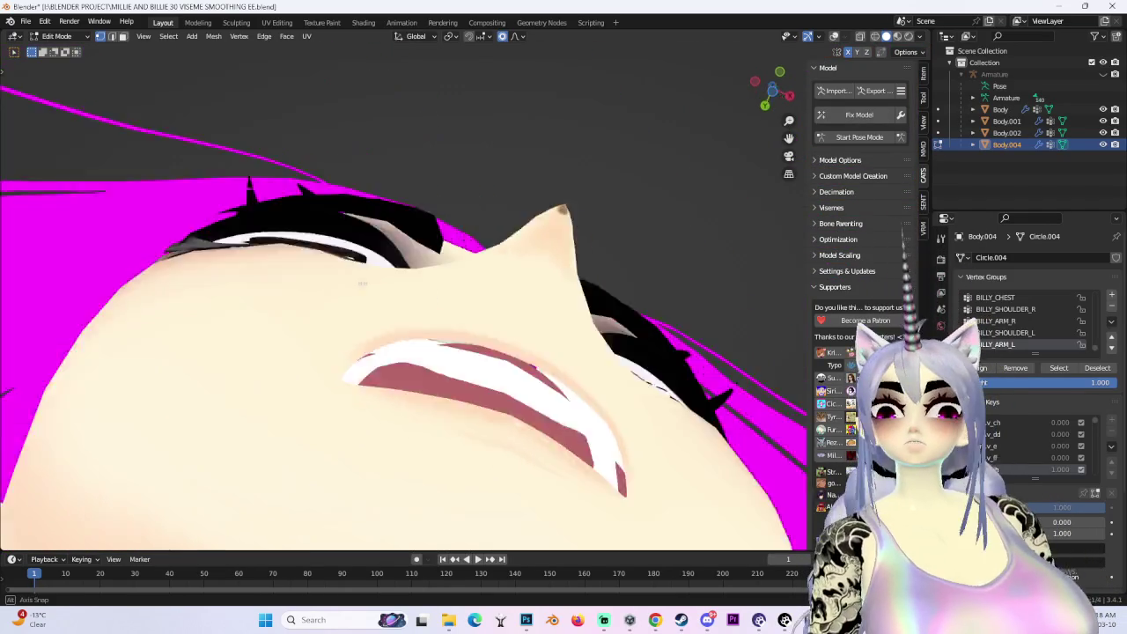
key(g)
key(z)
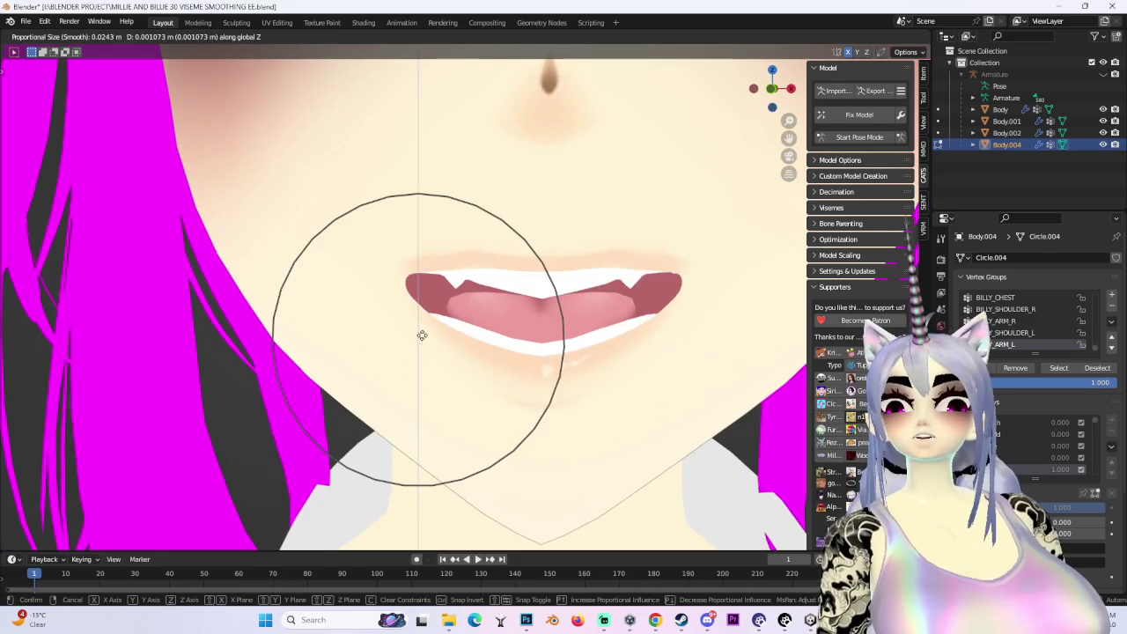
right_click(422, 336)
scroll(432, 332, down, 3)
key(g)
click(453, 323)
scroll(453, 323, down, 3)
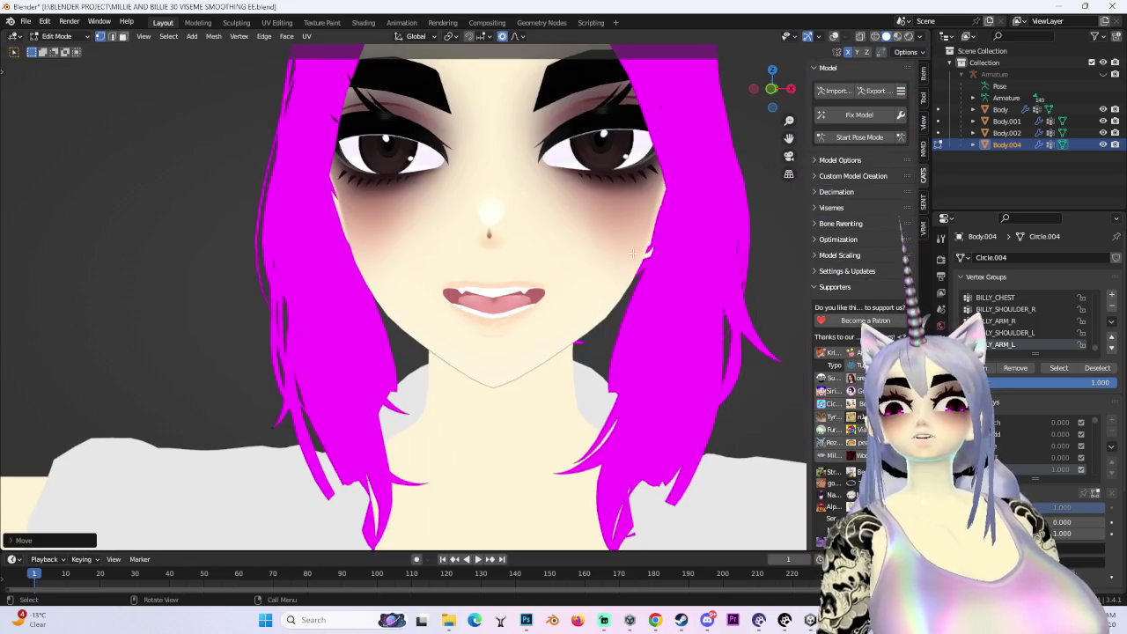
click(775, 91)
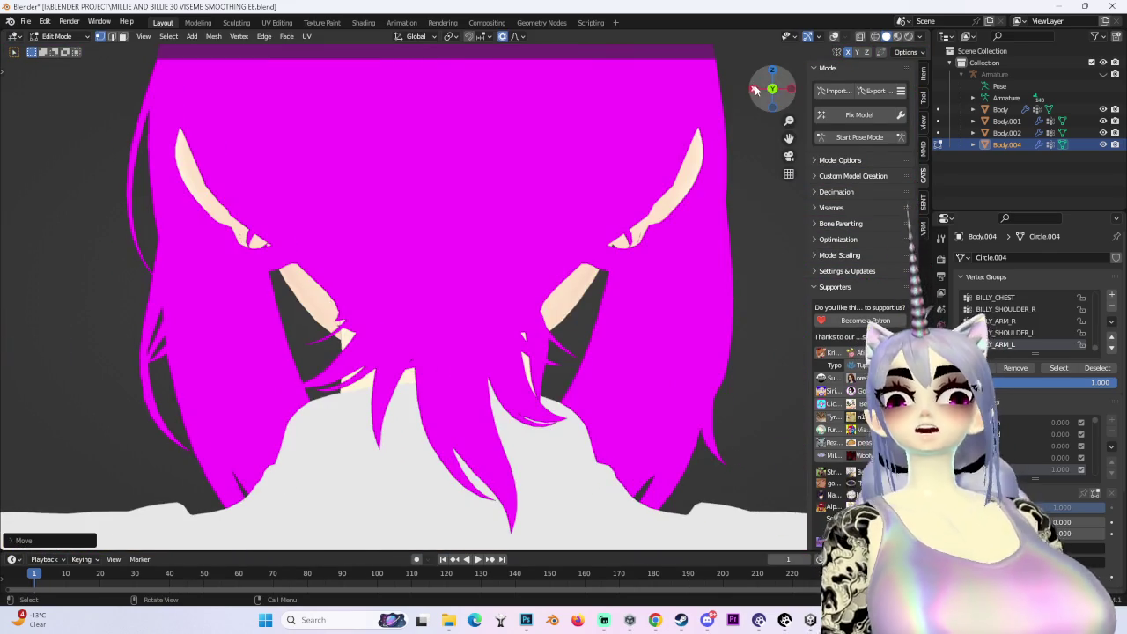
click(755, 90)
drag(755, 90, 533, 340)
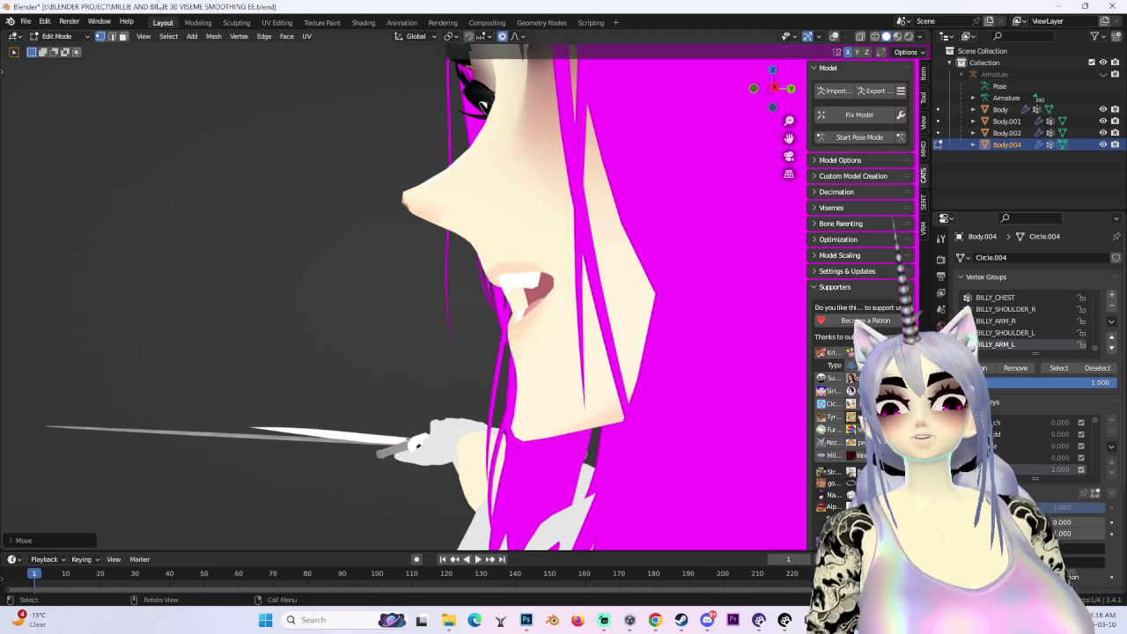
click(56, 37)
click(53, 54)
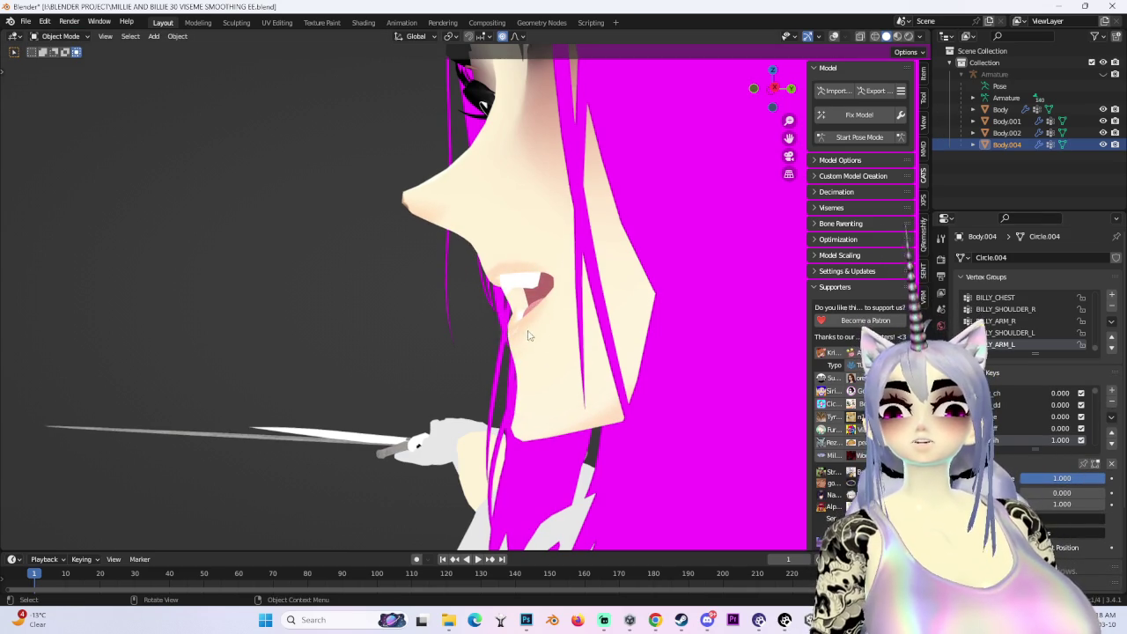
click(56, 36)
click(53, 61)
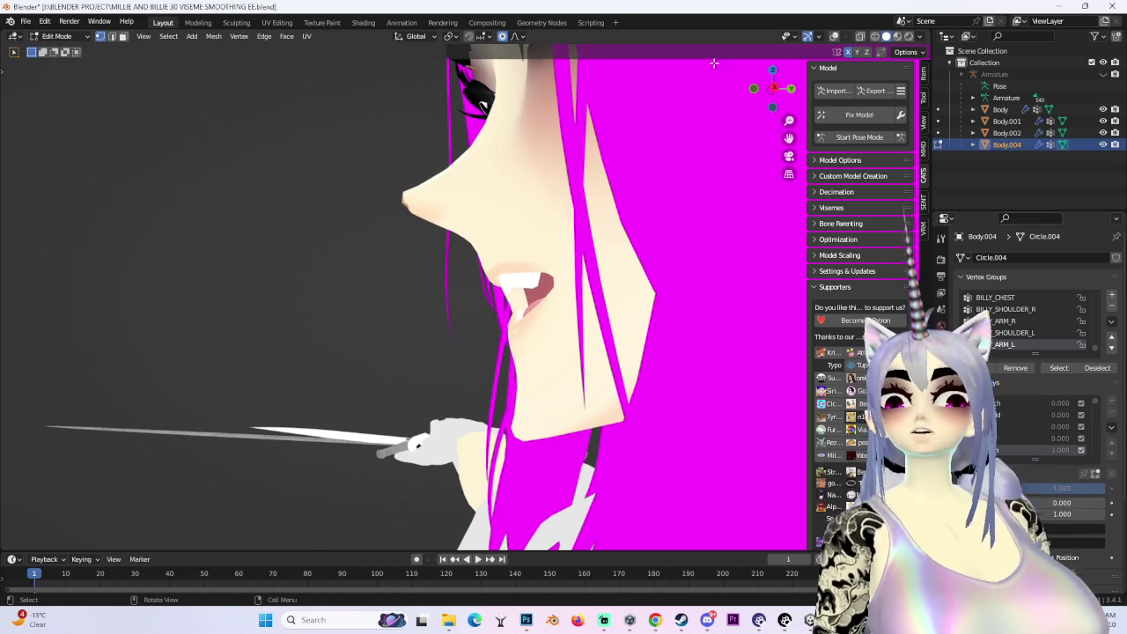
mouse_move(546, 74)
middle_down()
mouse_move(486, 73)
mouse_move(589, 380)
middle_up()
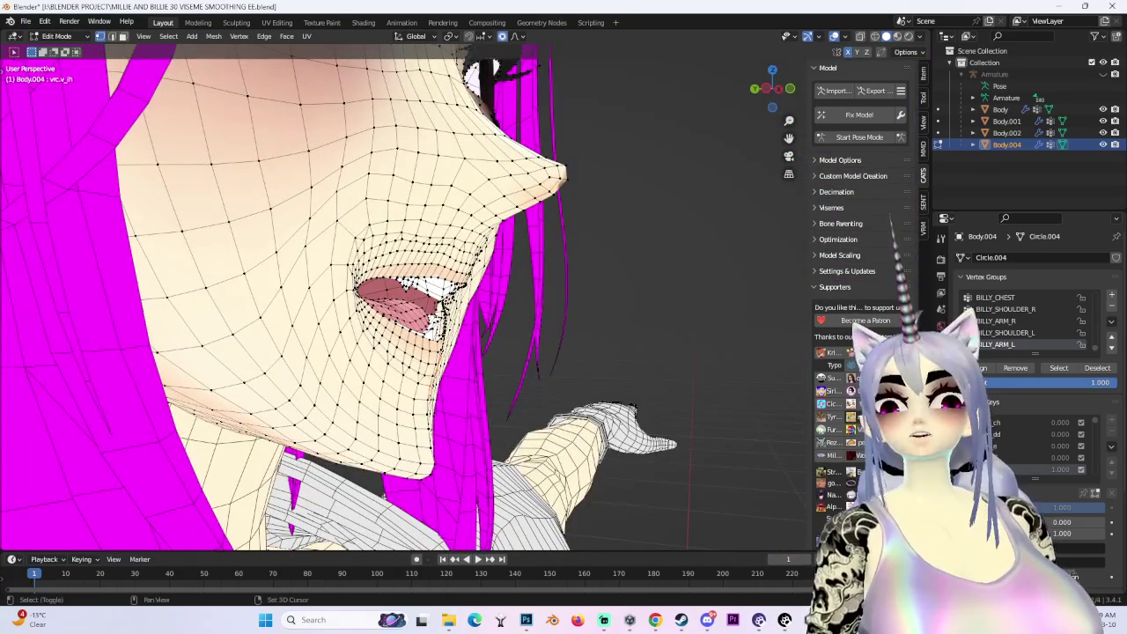
Soft-move the lip vertices twice along the Y axis
key(g)
key(y)
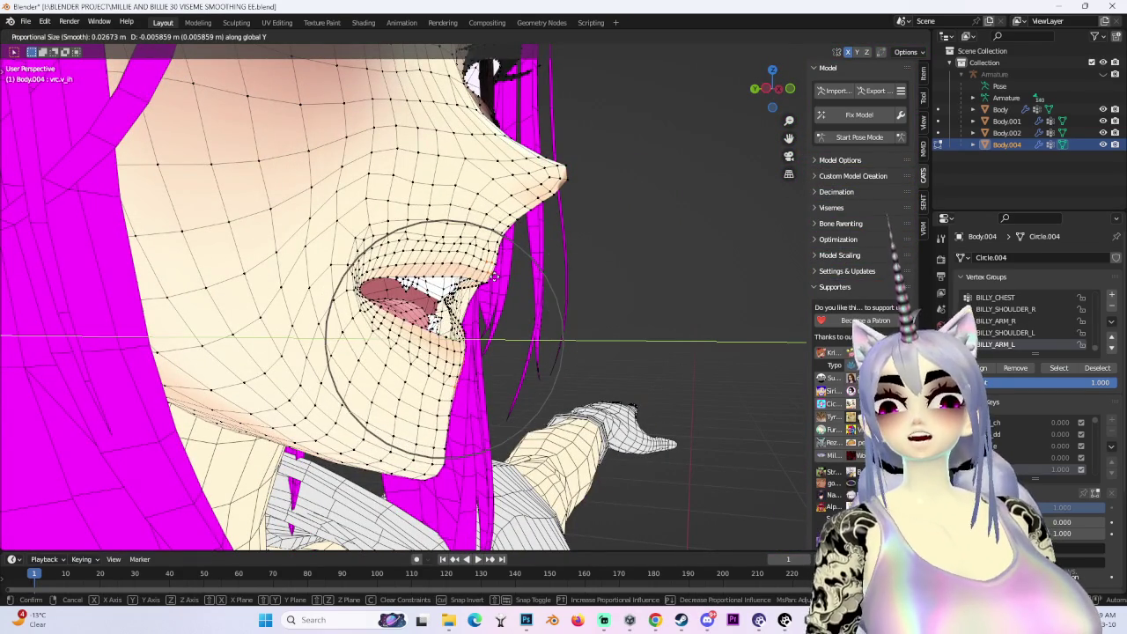
mouse_move(495, 276)
middle_down()
mouse_move(493, 318)
mouse_move(528, 369)
mouse_move(579, 387)
middle_up()
click(498, 339)
key(g)
key(y)
click(585, 381)
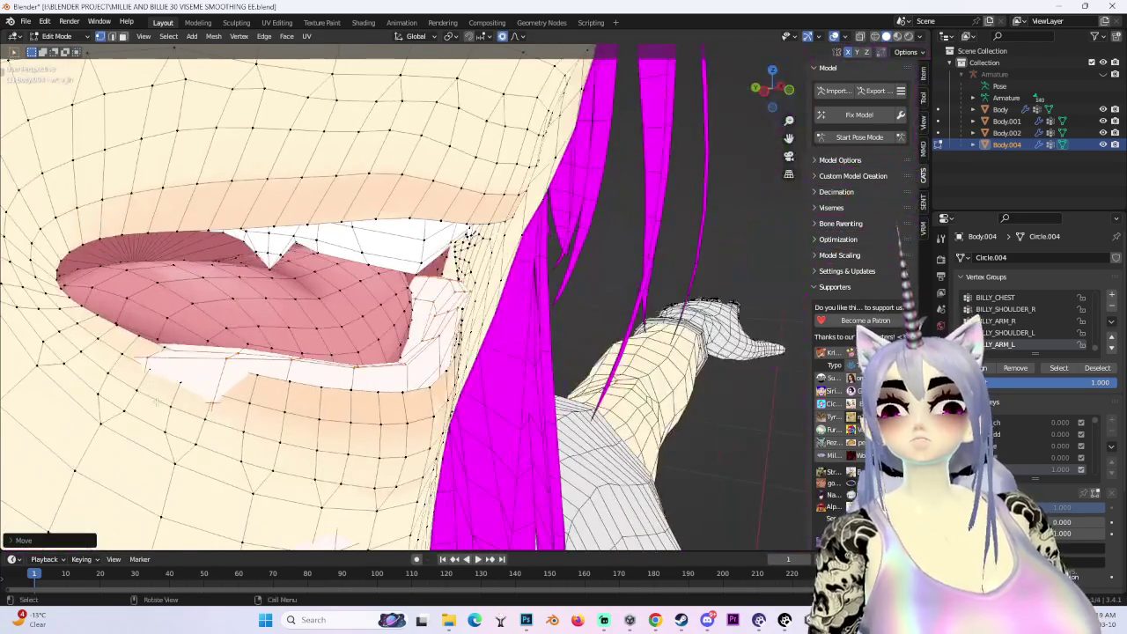
Slide the lips to reshape the mouth, then ease the upper lip along Y
key(g)
mouse_move(223, 381)
middle_down()
mouse_move(264, 385)
mouse_move(352, 293)
mouse_move(426, 365)
middle_up()
scroll(264, 385, down, 5)
click(264, 384)
middle_drag(505, 289, 404, 277)
key(g)
key(y)
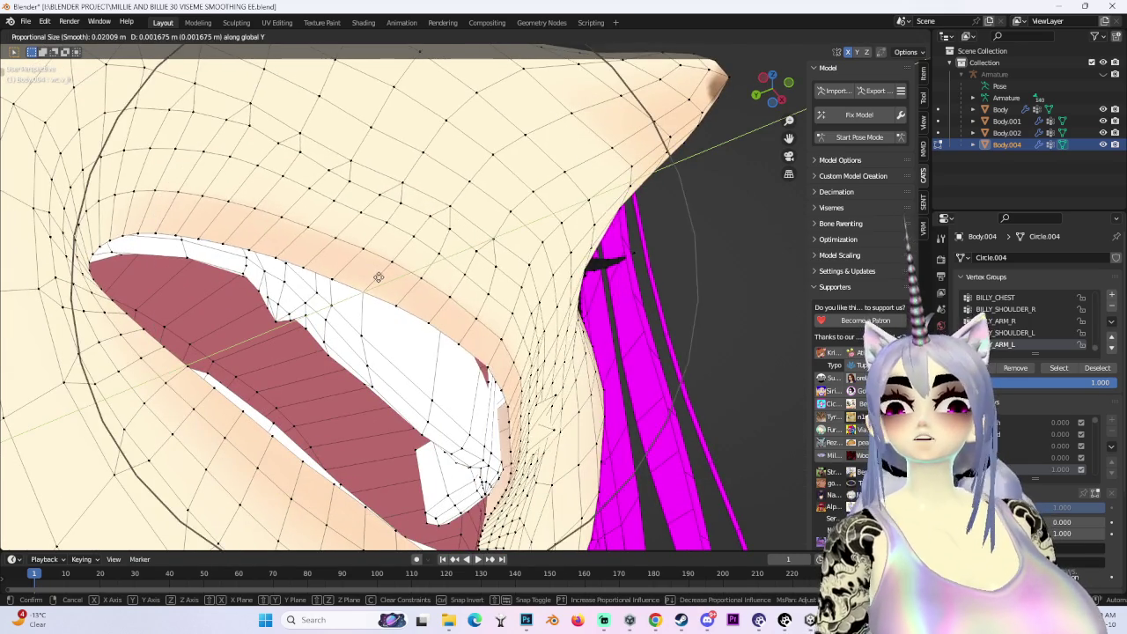
click(523, 370)
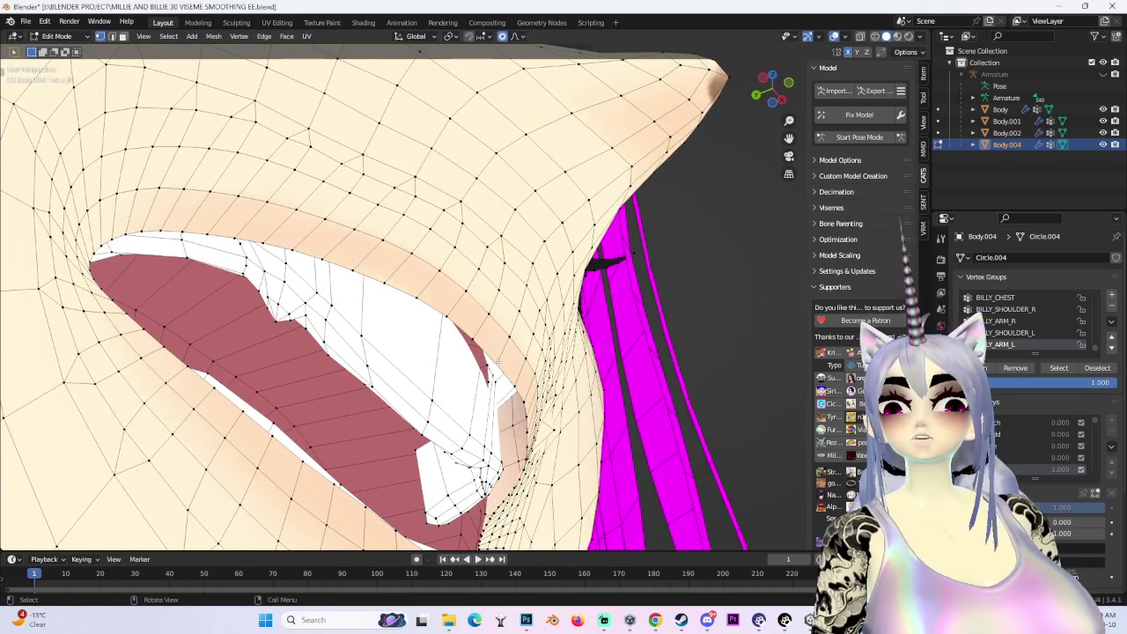
Make two more soft lip moves, the second constrained to Y
key(g)
click(467, 383)
mouse_move(466, 383)
middle_down()
mouse_move(509, 411)
mouse_move(537, 384)
middle_up()
scroll(509, 411, down, 3)
key(g)
key(y)
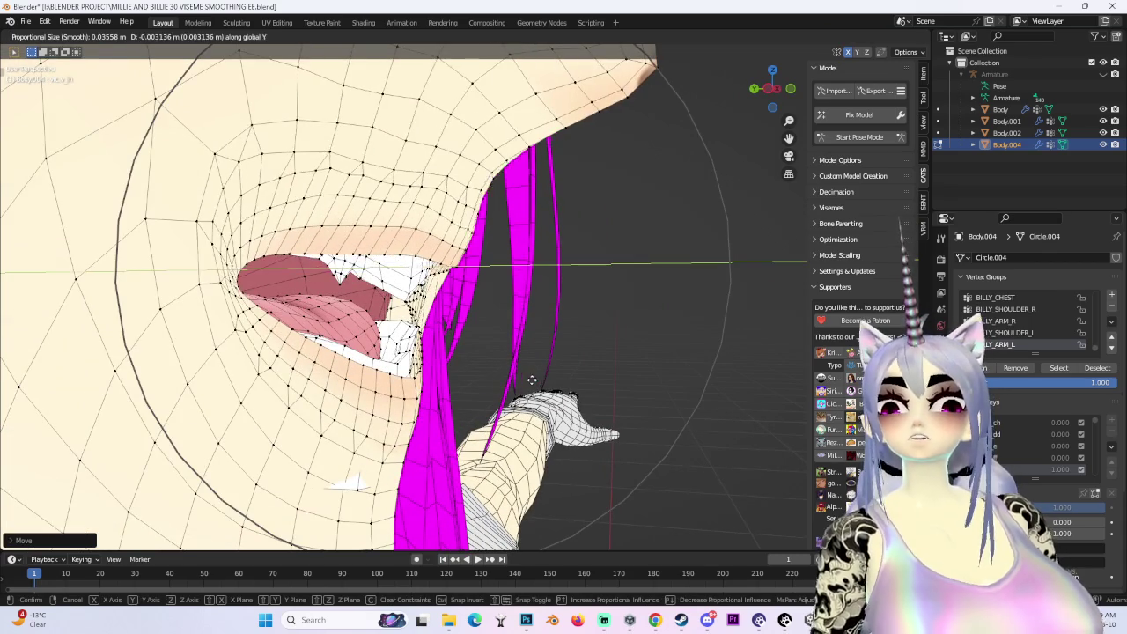
click(551, 379)
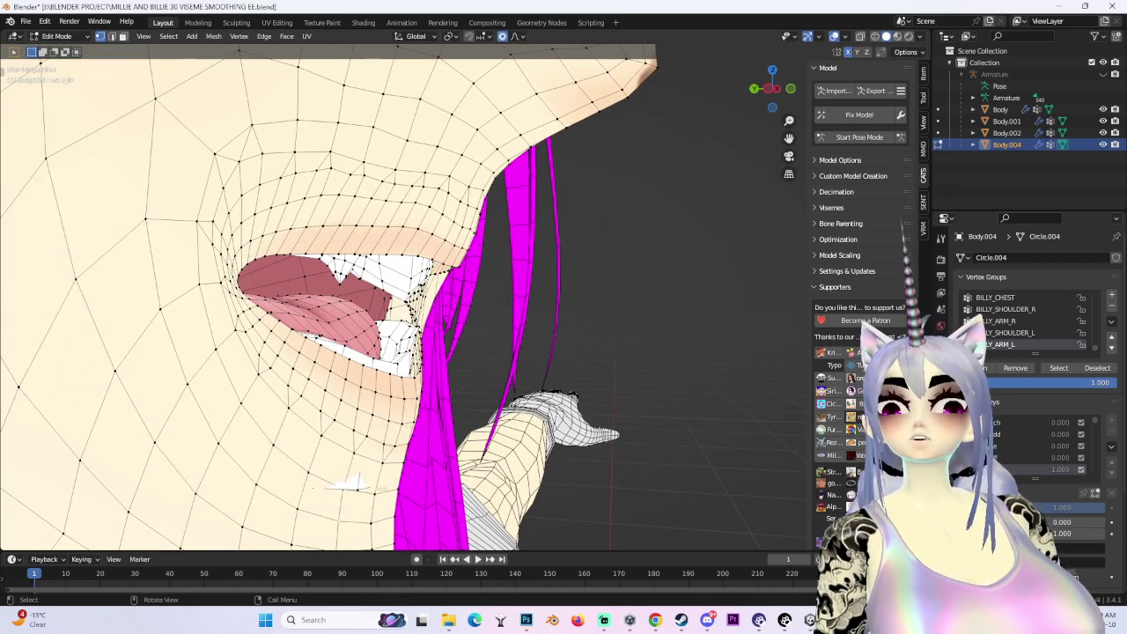
Nudge the mouth vertices along Y, then freely from a three-quarter angle
middle_drag(353, 483, 423, 429)
key(g)
key(y)
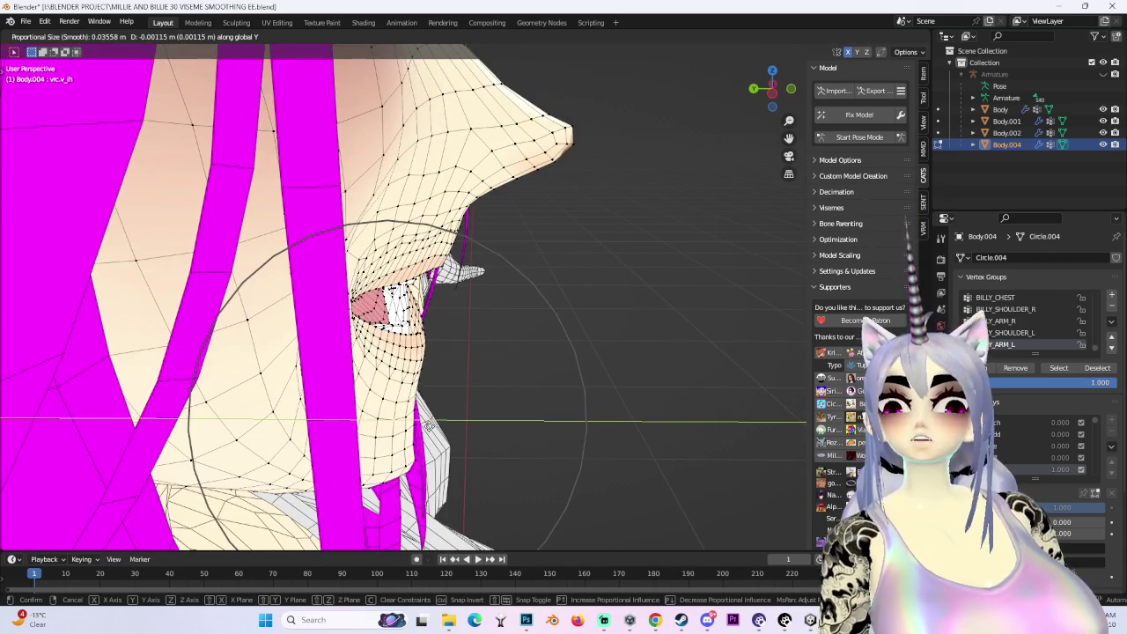
click(428, 423)
mouse_move(428, 423)
middle_down()
mouse_move(493, 414)
mouse_move(675, 294)
mouse_move(390, 297)
middle_up()
key(g)
scroll(349, 306, up, 2)
scroll(346, 301, down, 3)
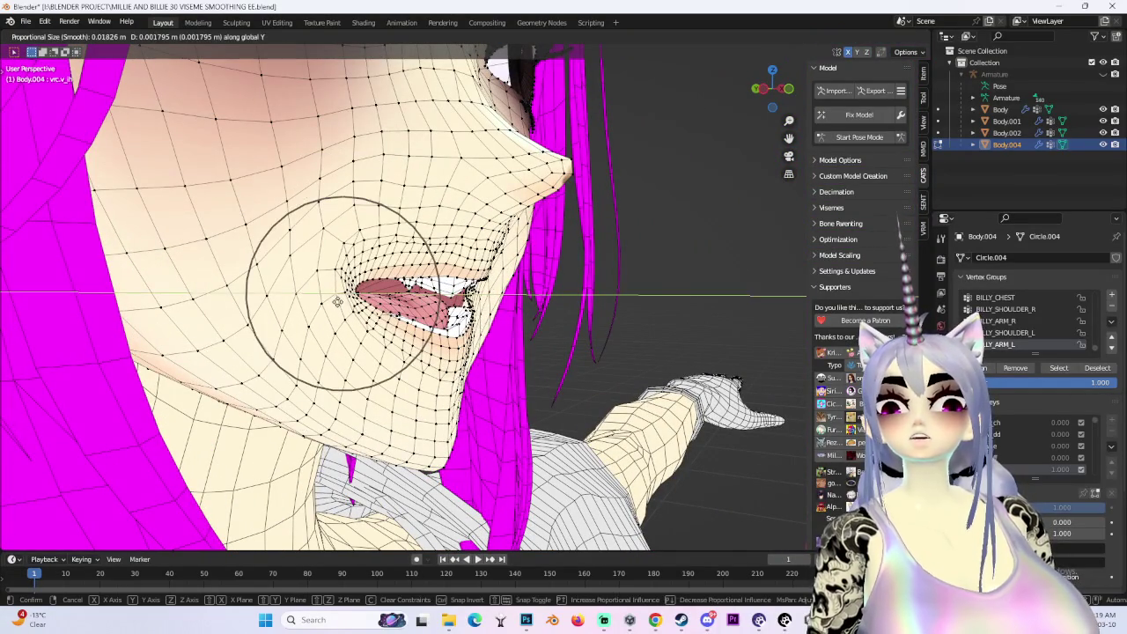
click(338, 302)
Undo one bad mouth move and redo it as a vertical Z-axis move
key(g)
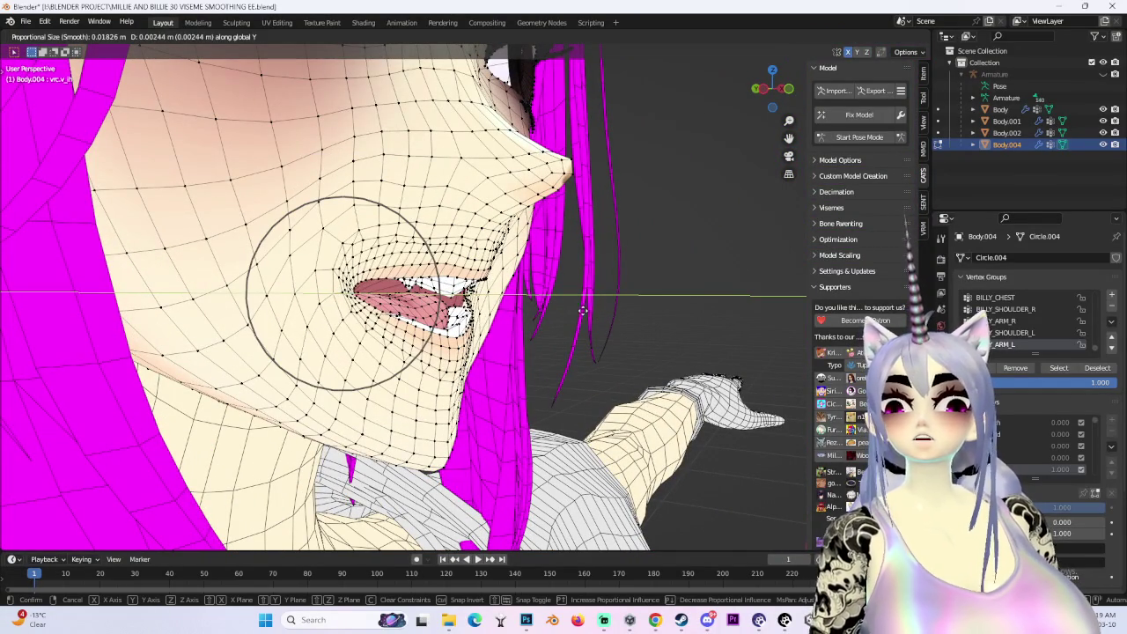
click(582, 311)
key(ctrl+z)
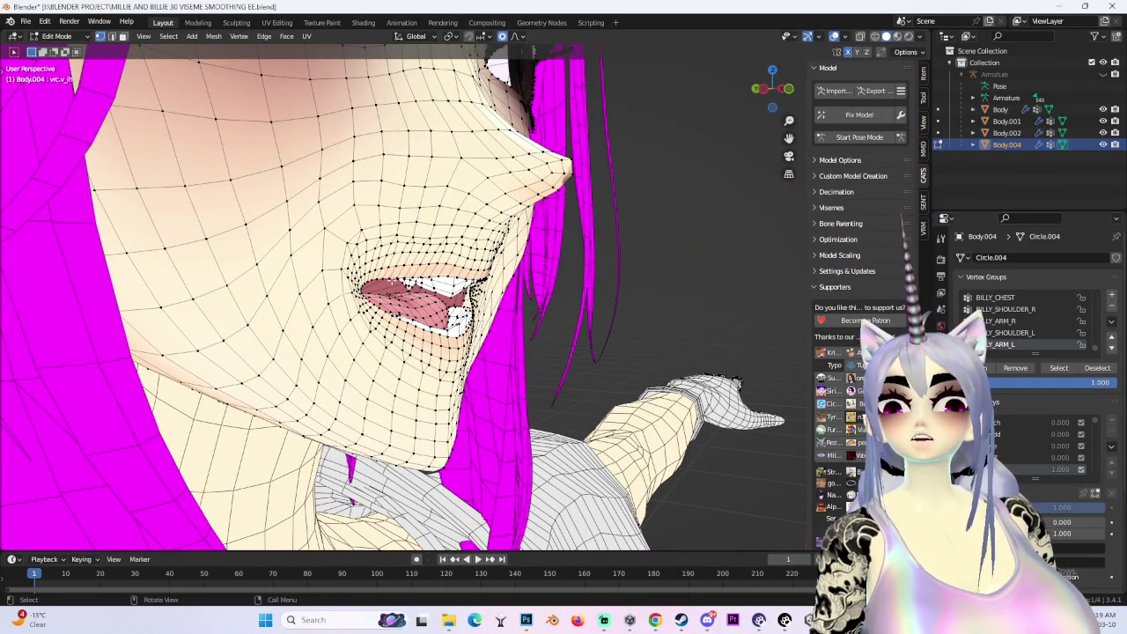
key(g)
key(z)
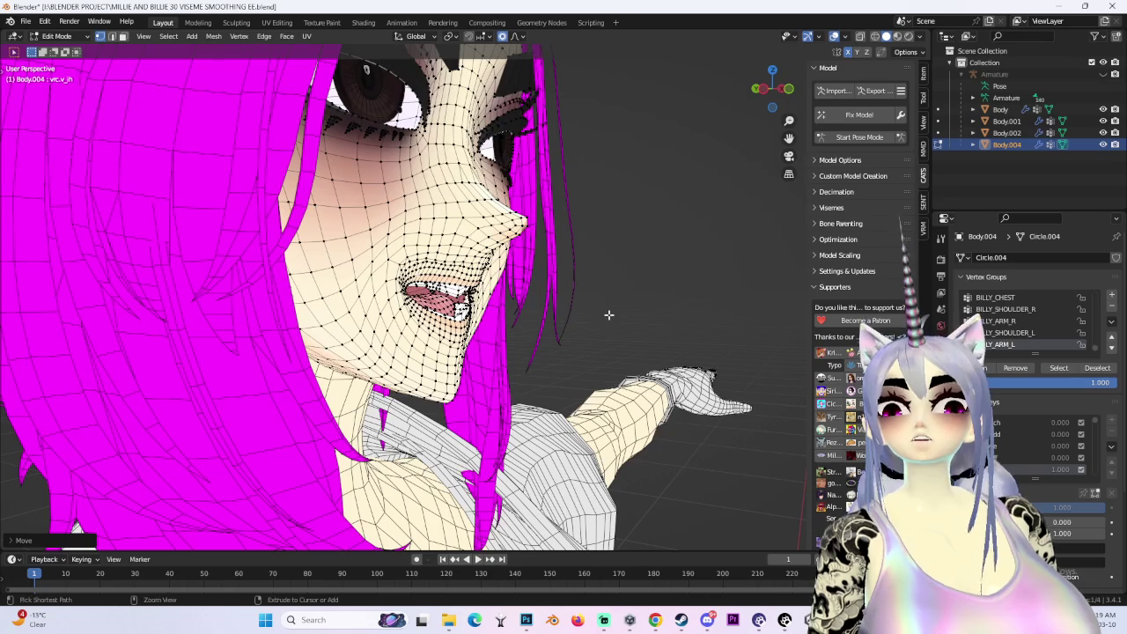
key(g)
key(z)
click(611, 310)
Inspect the mouth up close and snap to a straight front view
mouse_move(616, 314)
middle_down()
mouse_move(564, 299)
mouse_move(599, 287)
middle_up()
scroll(563, 300, up, 3)
scroll(563, 300, up, 3)
scroll(500, 311, down, 2)
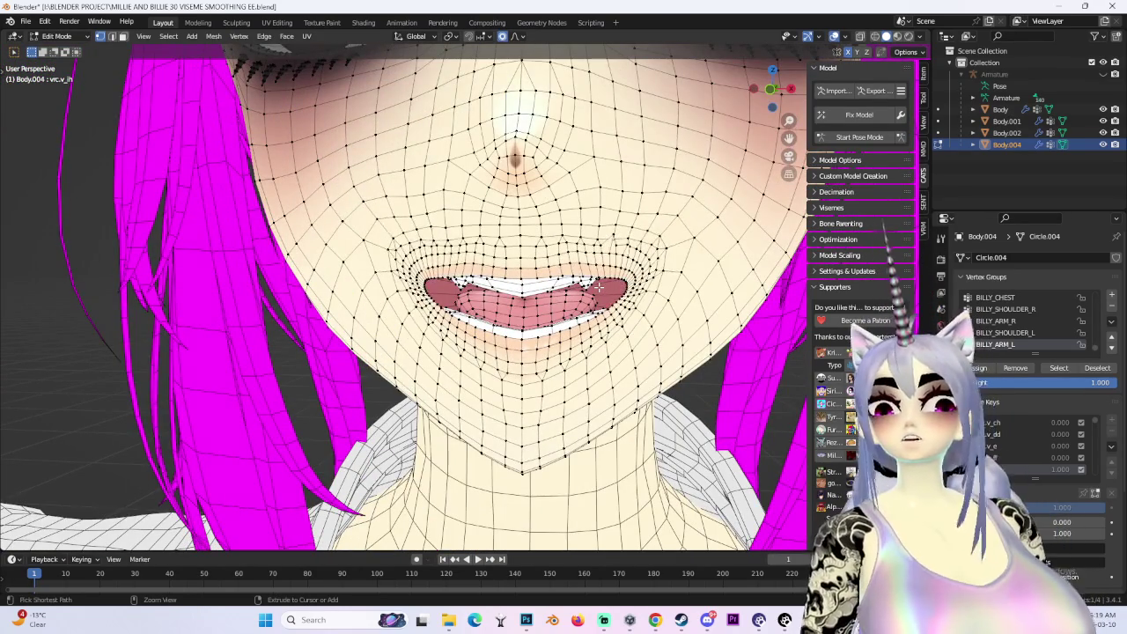
scroll(590, 288, down, 3)
click(771, 91)
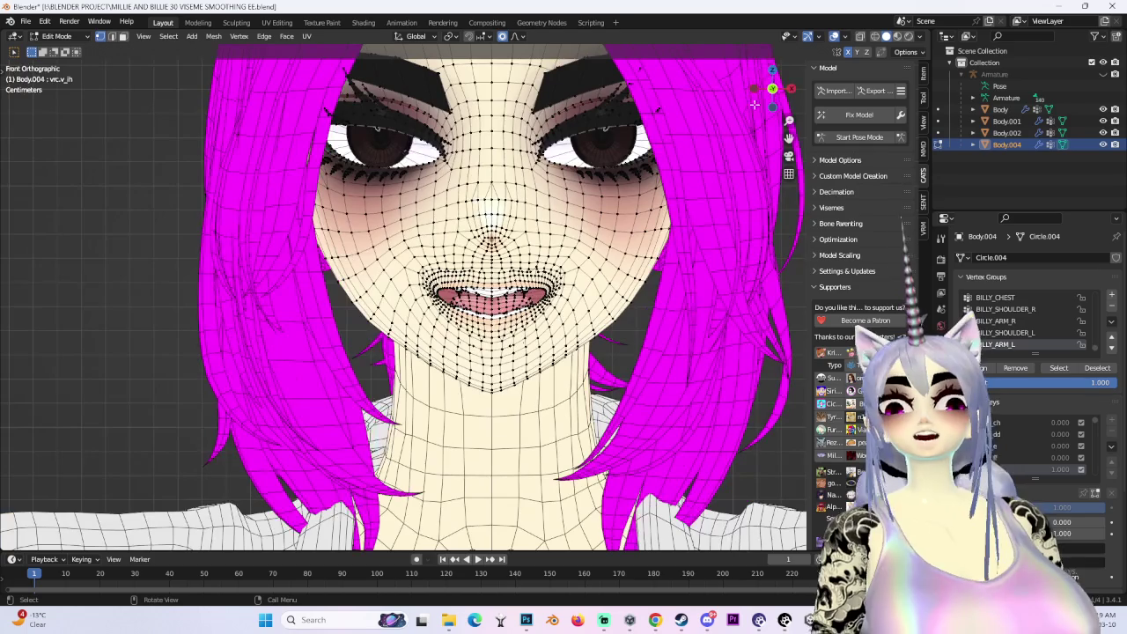
Preview the viseme shape keys one by one and settle on vrc.v_ff for editing
scroll(772, 89, up, 3)
scroll(773, 89, down, 2)
click(995, 434)
click(995, 468)
click(995, 446)
click(997, 457)
click(999, 469)
click(1001, 457)
click(1001, 469)
click(1002, 457)
click(1004, 469)
click(1004, 457)
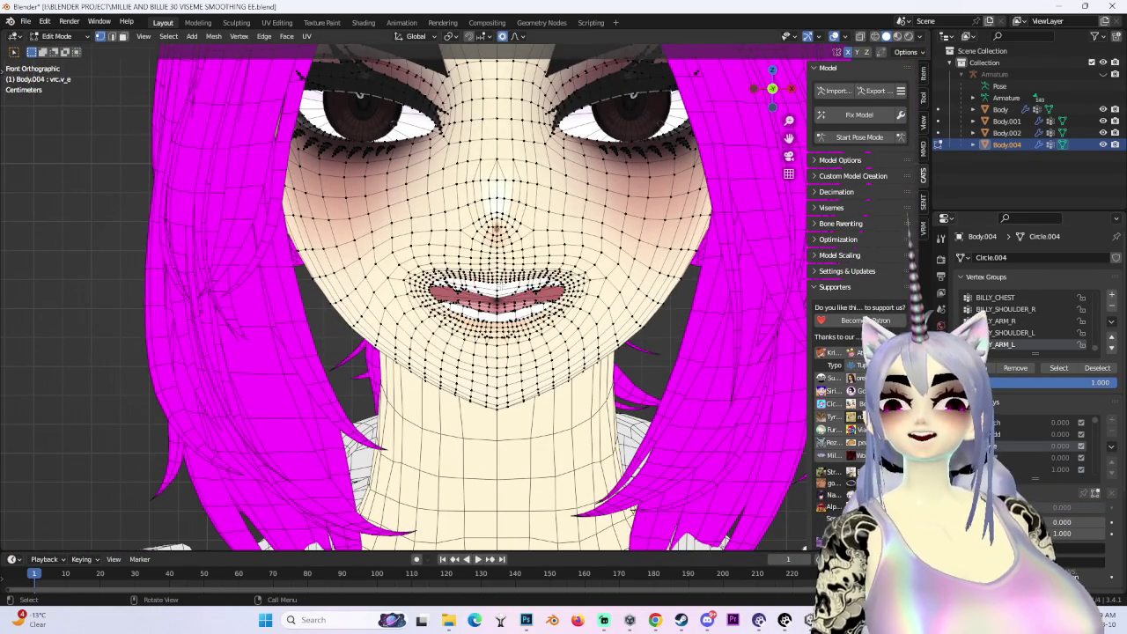
click(1014, 457)
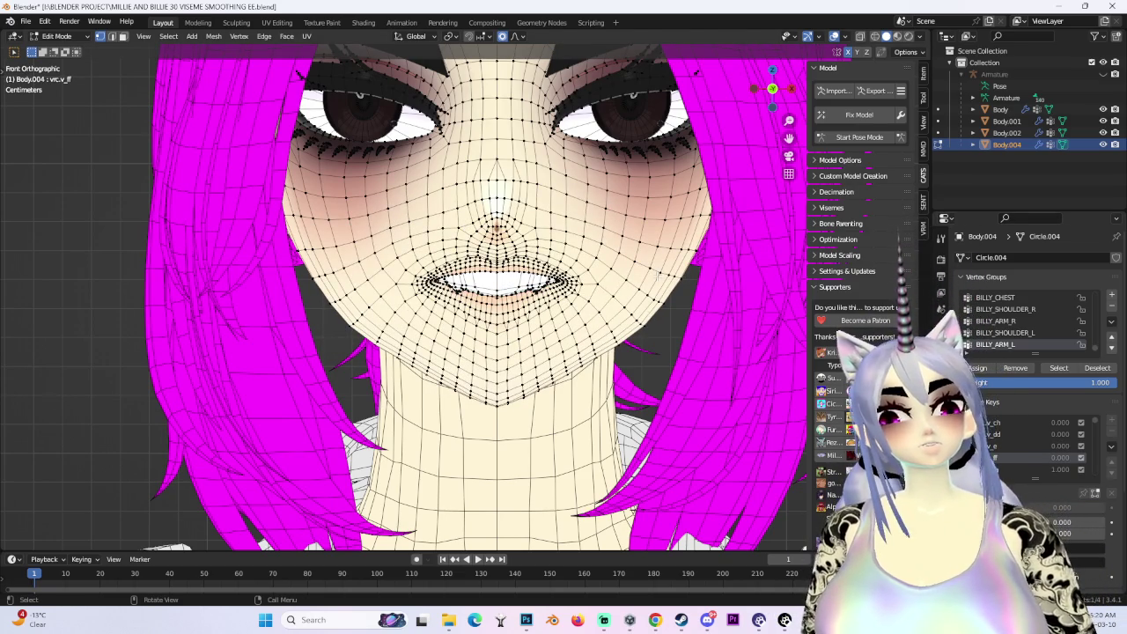
From a tilted view, move the vrc.v_ff mouth vertices vertically along Z with soft falloff
mouse_move(659, 276)
middle_down()
mouse_move(616, 247)
mouse_move(563, 264)
middle_up()
scroll(564, 264, up, 2)
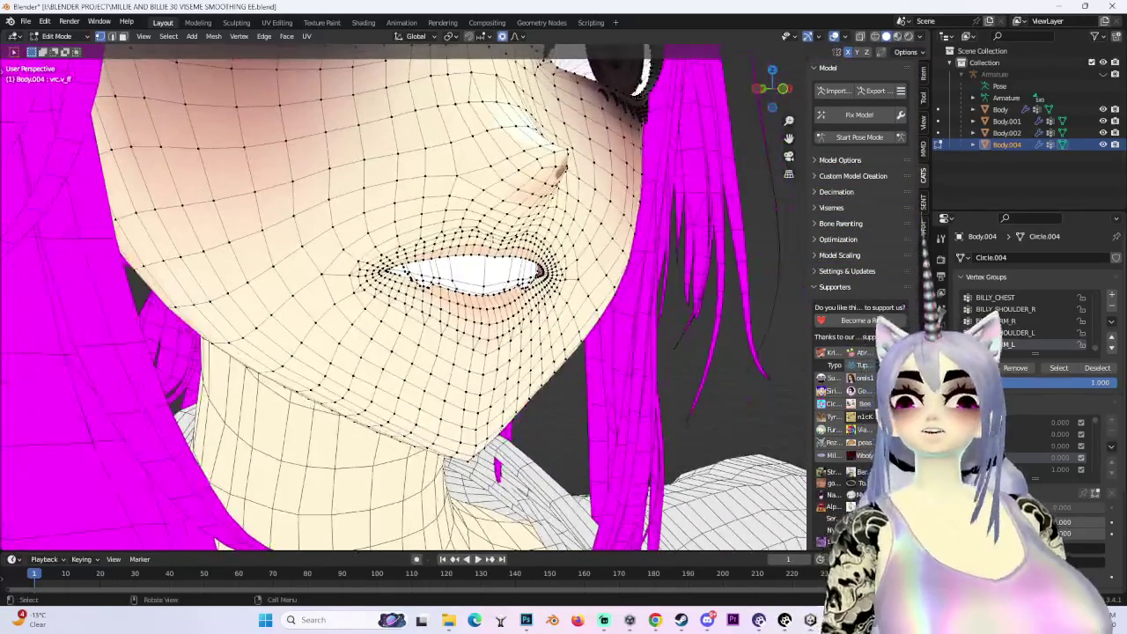
key(g)
scroll(573, 258, down, 4)
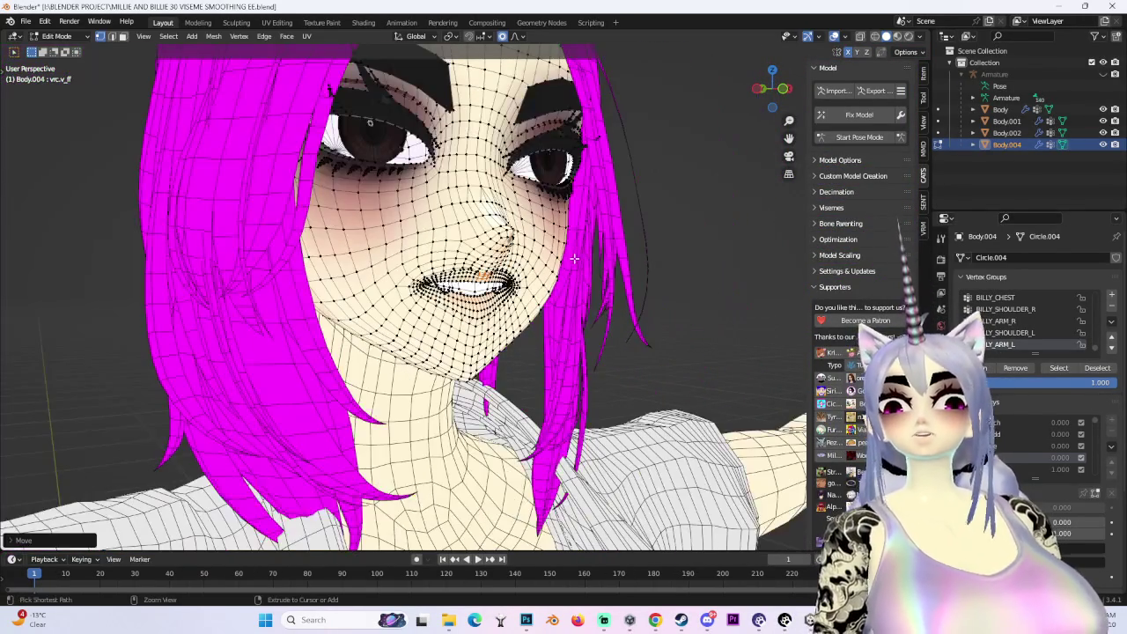
key(z)
scroll(573, 260, down, 2)
scroll(574, 263, up, 3)
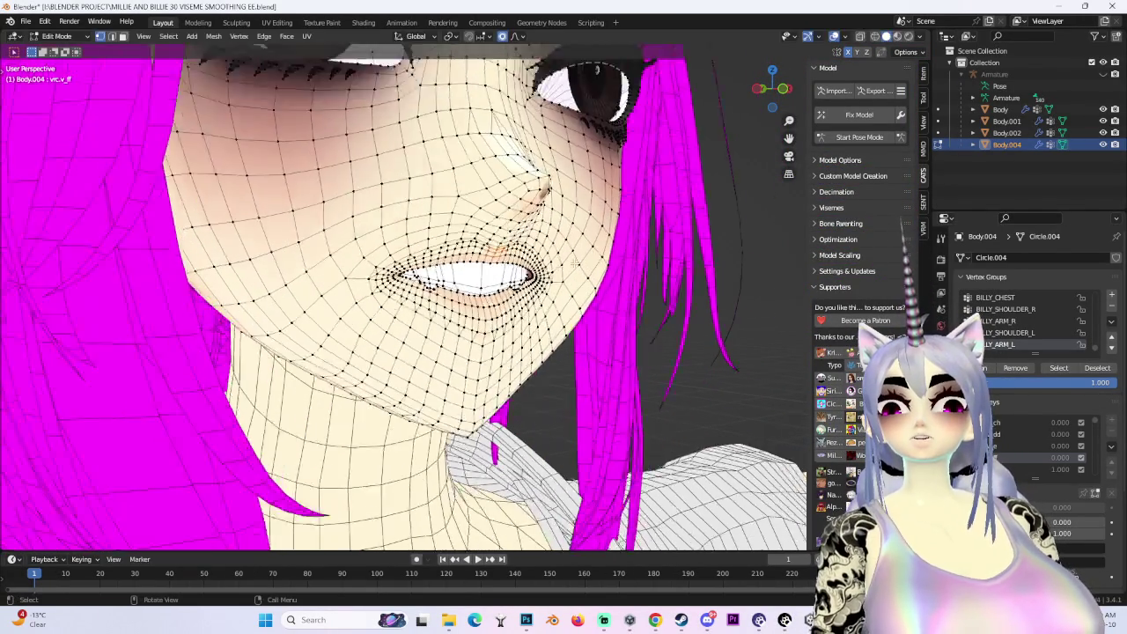
click(573, 262)
scroll(573, 262, down, 2)
Turn viewport overlays off and view the shaded face head-on
click(834, 36)
mouse_move(670, 211)
middle_down()
mouse_move(634, 262)
mouse_move(565, 278)
mouse_move(634, 275)
mouse_move(629, 258)
mouse_move(558, 257)
mouse_move(467, 300)
middle_up()
scroll(643, 264, up, 1)
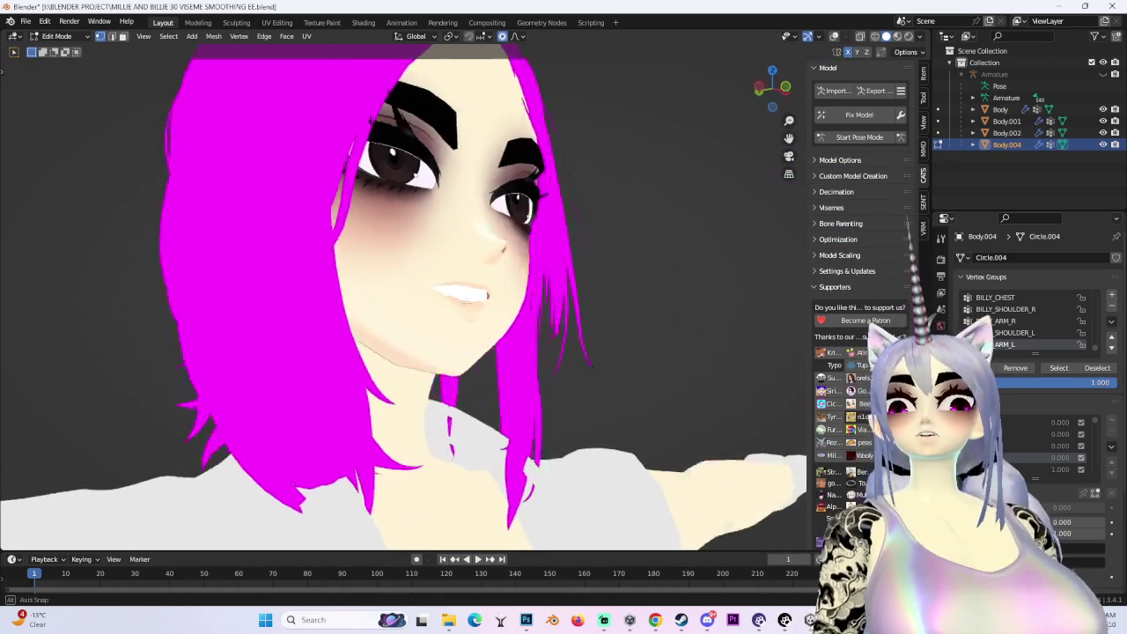
Nudge the mouth vertices with a free move, then snap to a straight front view
scroll(466, 300, up, 5)
scroll(682, 297, up, 3)
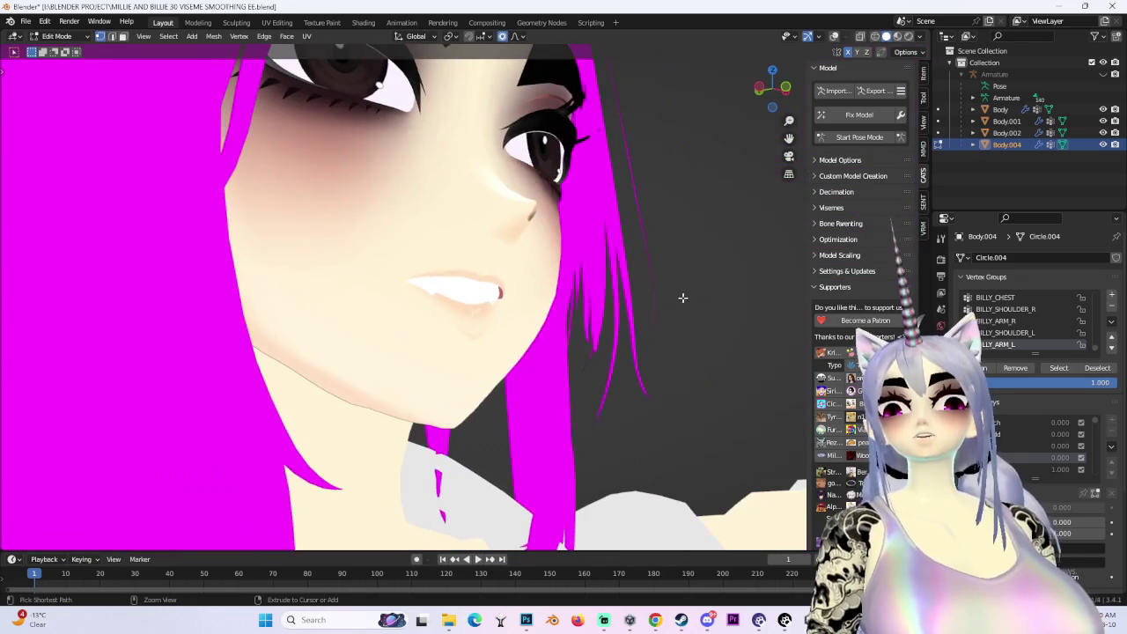
key(g)
click(683, 297)
mouse_move(683, 298)
middle_down()
mouse_move(612, 334)
mouse_move(458, 331)
mouse_move(567, 330)
mouse_move(608, 292)
mouse_move(511, 305)
mouse_move(536, 302)
mouse_move(777, 105)
middle_up()
click(783, 94)
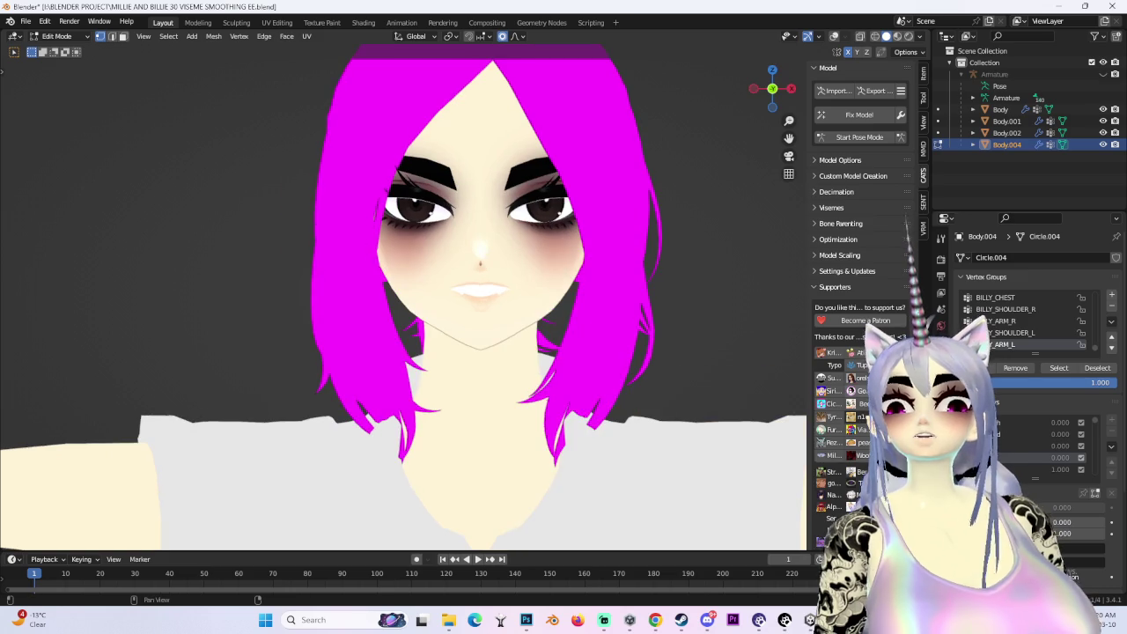
Return to the closed-lips viseme and softly reshape its mouth
click(1005, 444)
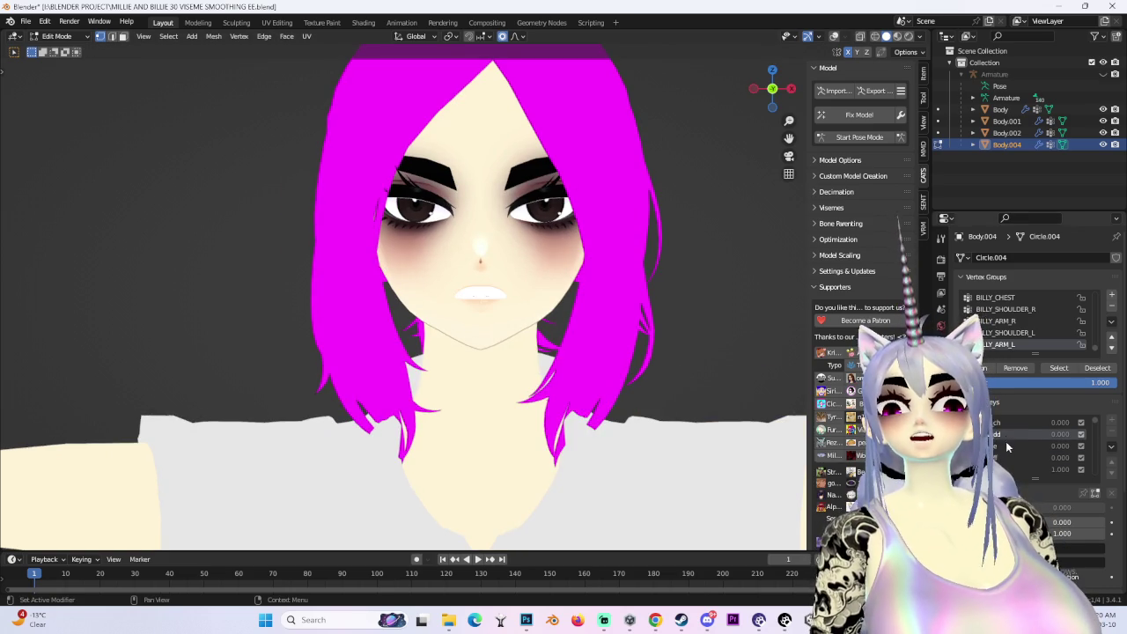
click(1001, 434)
click(1003, 447)
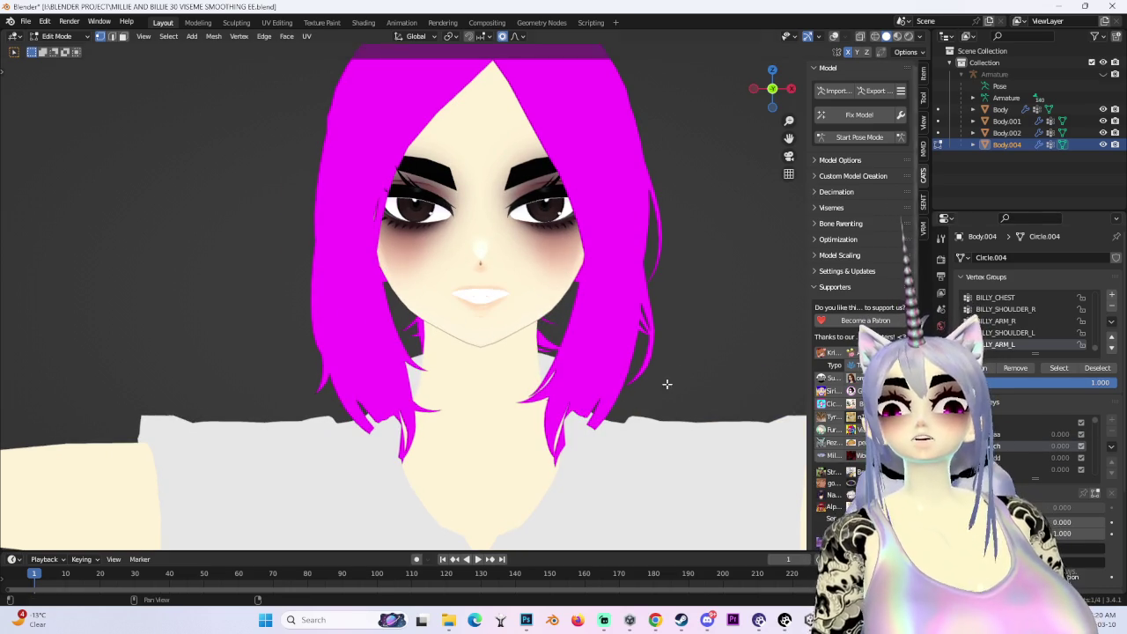
scroll(427, 303, up, 5)
key(g)
scroll(415, 314, down, 2)
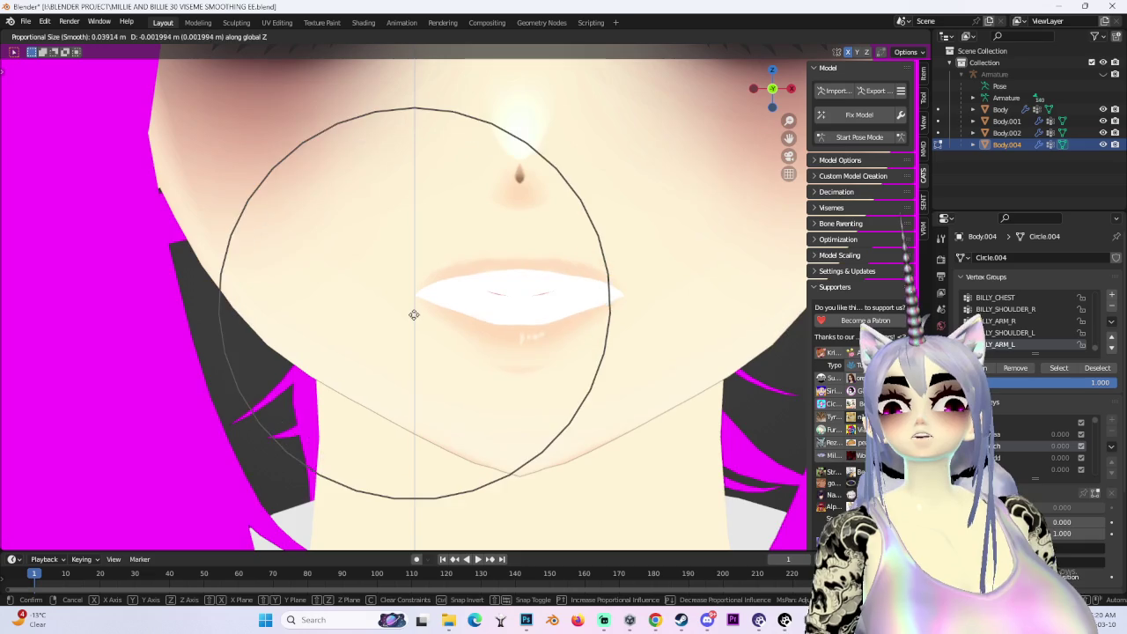
click(415, 314)
scroll(415, 314, down, 5)
From a sideways angle, softly nudge the mouth twice, then move it vertically along Z
mouse_move(558, 300)
middle_down()
mouse_move(410, 295)
mouse_move(529, 304)
mouse_move(635, 331)
mouse_move(679, 320)
mouse_move(401, 304)
mouse_move(370, 292)
middle_up()
key(g)
click(413, 293)
key(g)
click(538, 309)
scroll(546, 308, up, 3)
key(g)
key(z)
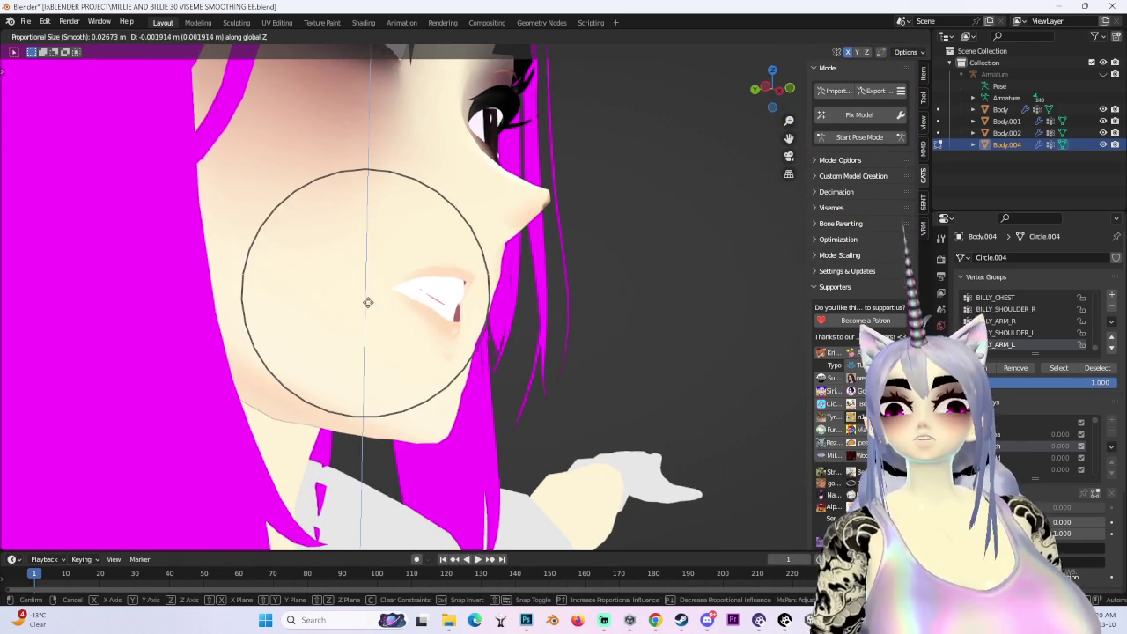
click(422, 299)
From the front, softly adjust the mouth and make two vertical Z refinements to the lips
middle_drag(572, 297, 504, 300)
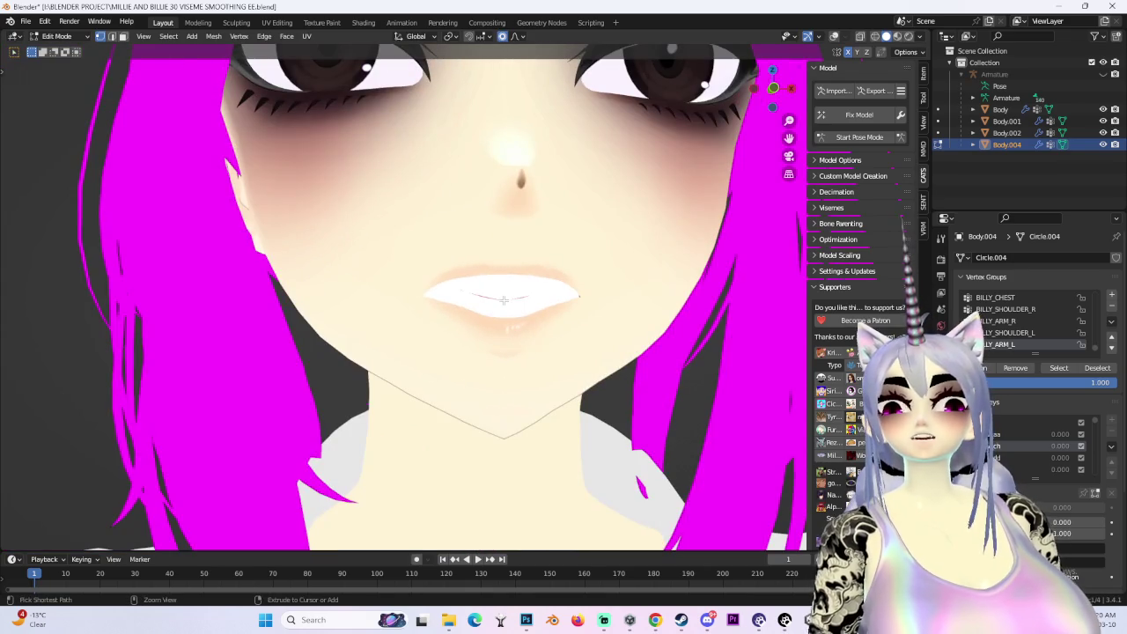
key(g)
click(476, 268)
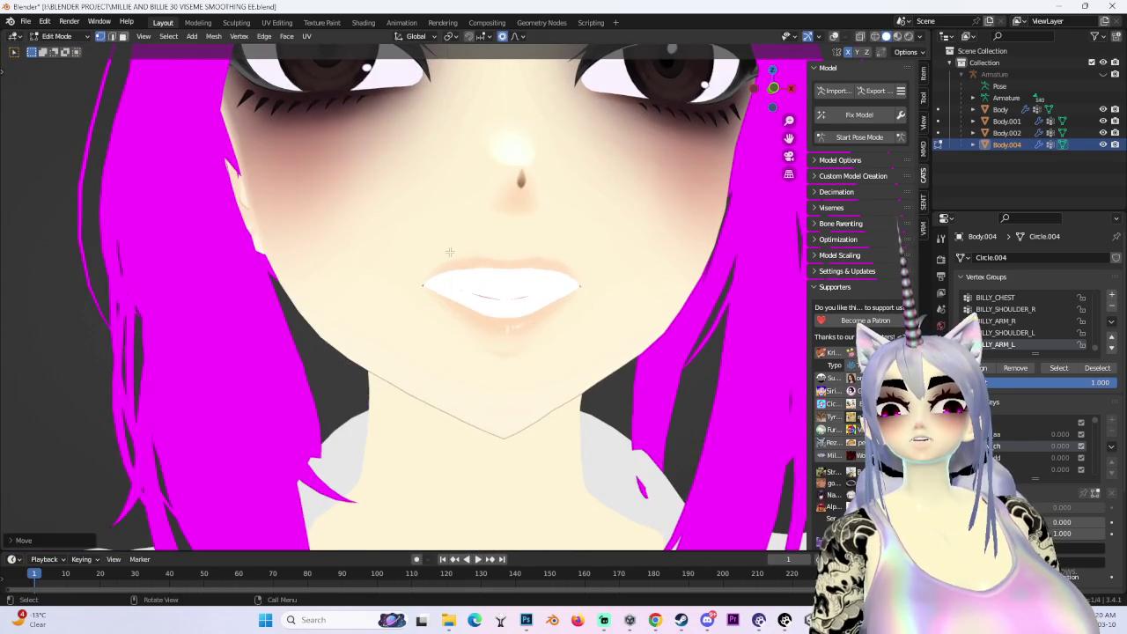
scroll(510, 273, down, 3)
key(g)
key(z)
click(548, 277)
mouse_move(549, 277)
middle_down()
mouse_move(667, 287)
mouse_move(512, 283)
mouse_move(580, 271)
middle_up()
scroll(512, 284, up, 3)
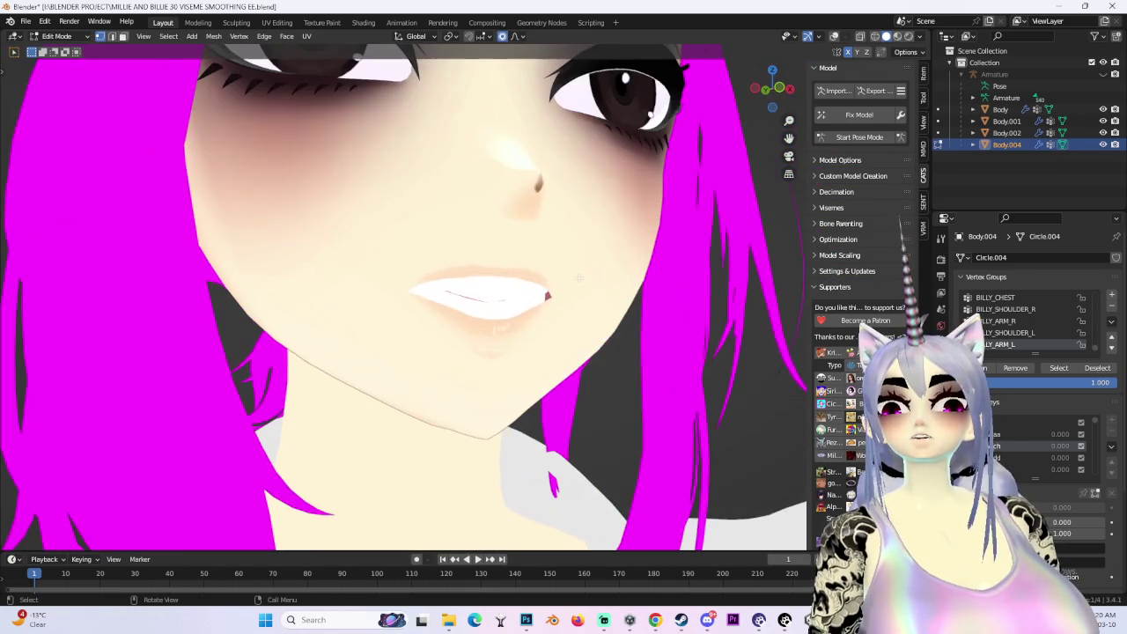
key(g)
key(z)
click(581, 268)
scroll(621, 271, down, 3)
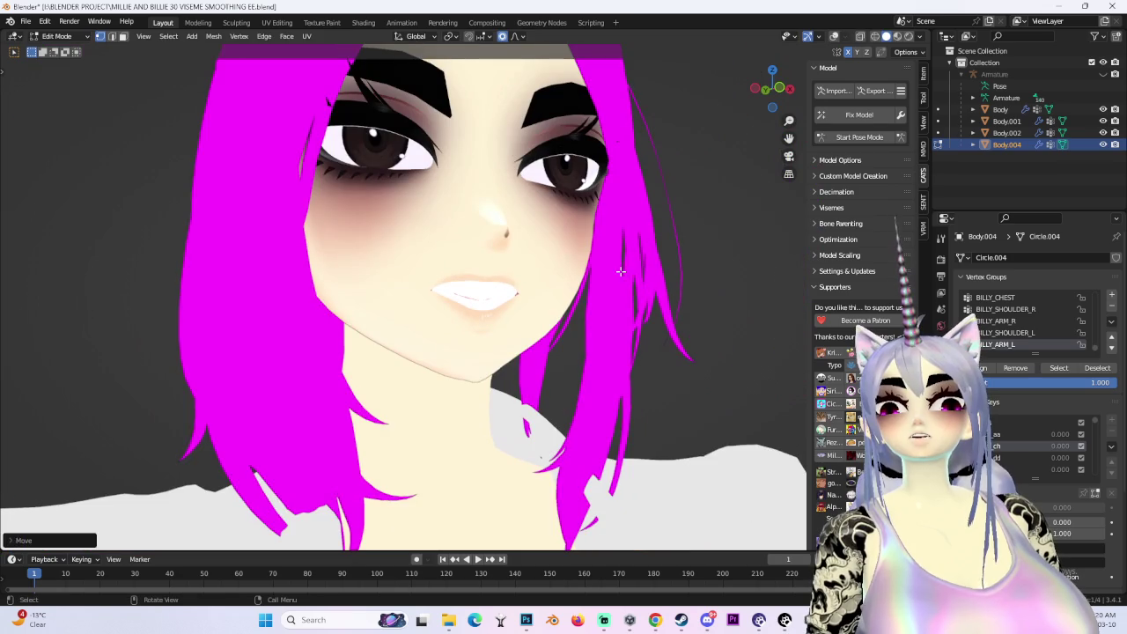
Refine the lip line with four more small vertical Z moves using soft falloff
key(g)
key(z)
click(426, 283)
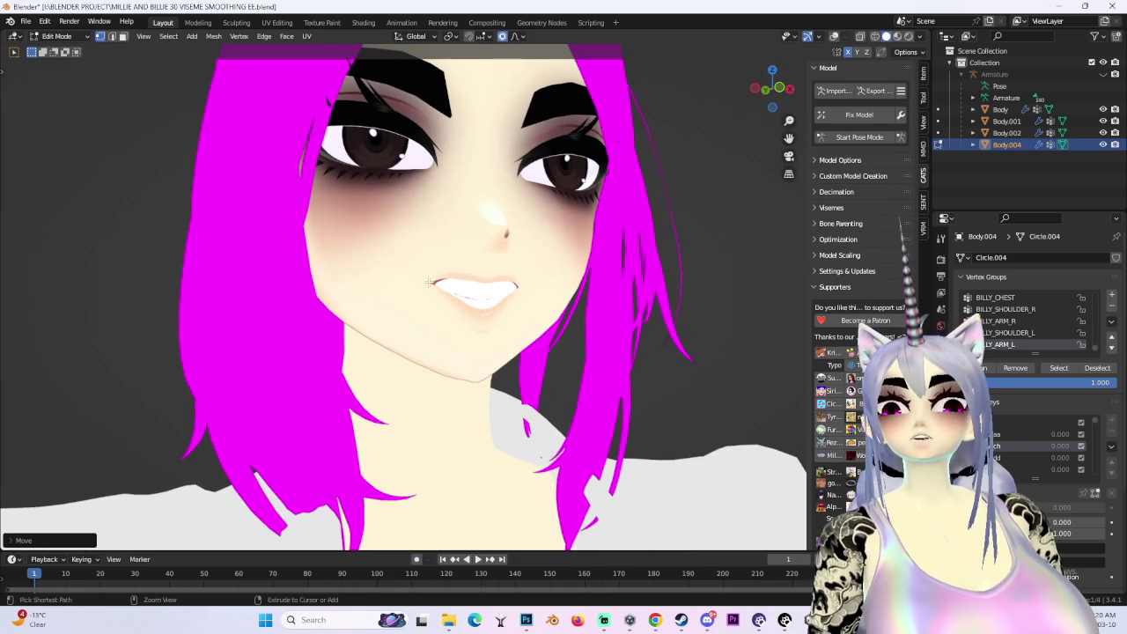
key(g)
key(z)
click(440, 271)
mouse_move(441, 271)
middle_down()
mouse_move(572, 277)
mouse_move(501, 287)
middle_up()
scroll(571, 277, up, 2)
key(g)
key(z)
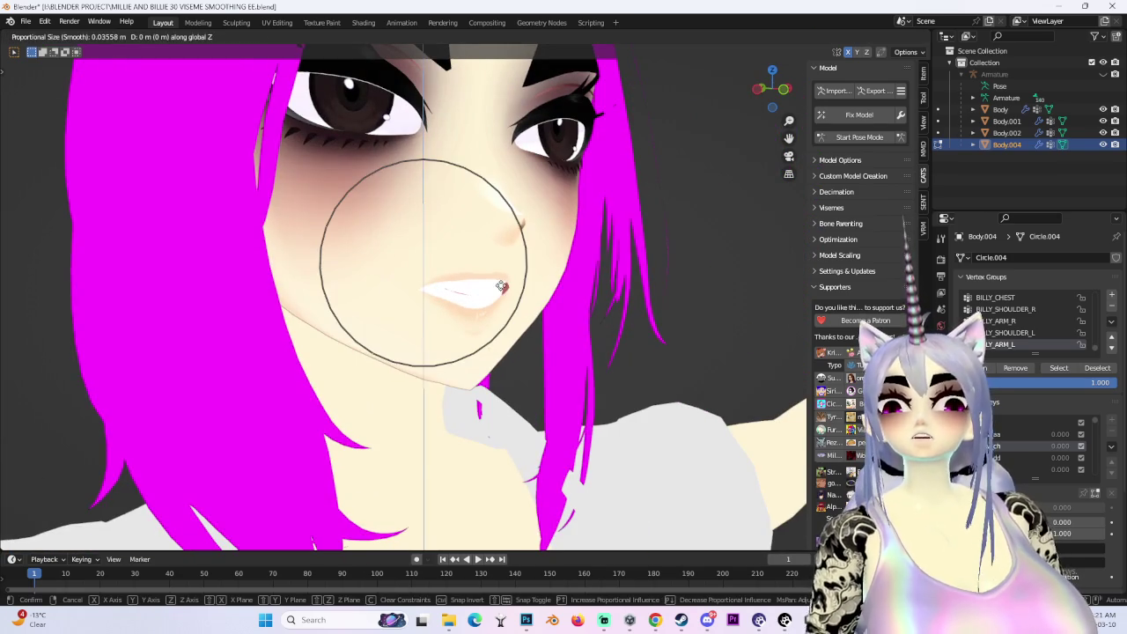
click(502, 276)
key(g)
key(z)
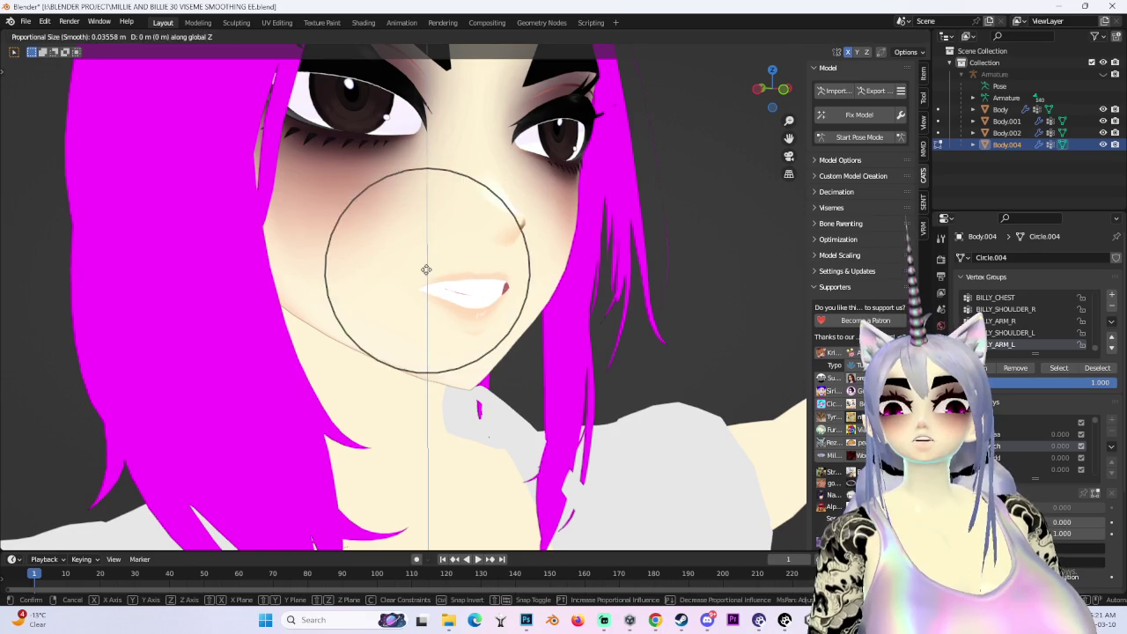
click(428, 261)
From a side angle, shift the mouth sideways along X, then return to front view
mouse_move(428, 261)
middle_down()
mouse_move(644, 290)
mouse_move(494, 303)
middle_up()
scroll(492, 304, up, 3)
key(g)
key(x)
click(390, 274)
mouse_move(390, 274)
middle_down()
mouse_move(554, 327)
mouse_move(551, 305)
middle_up()
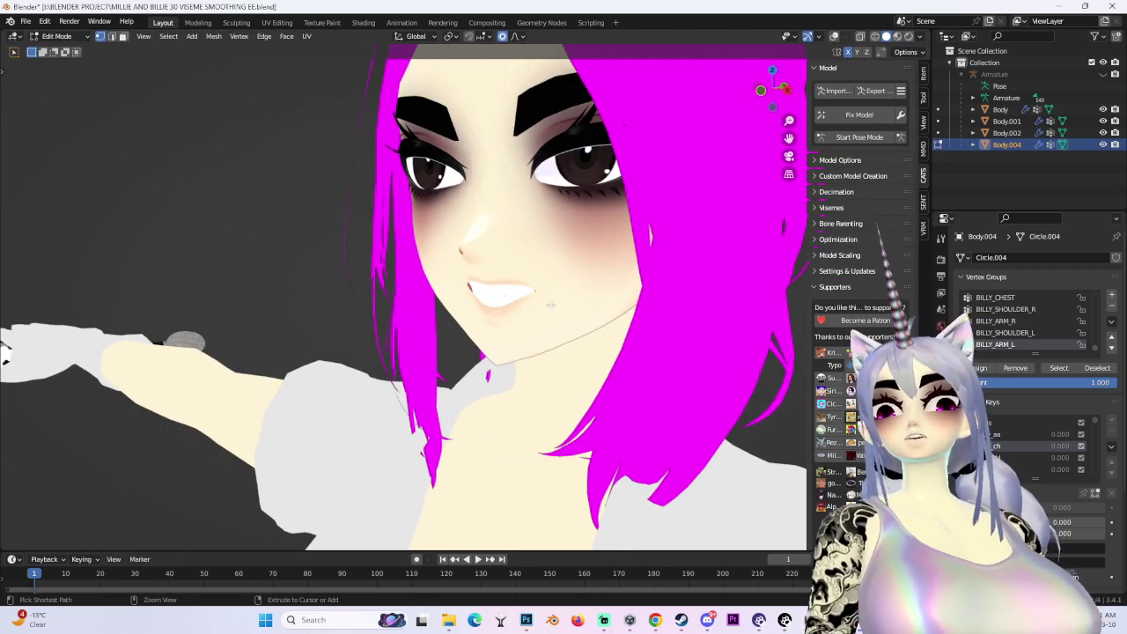
click(757, 91)
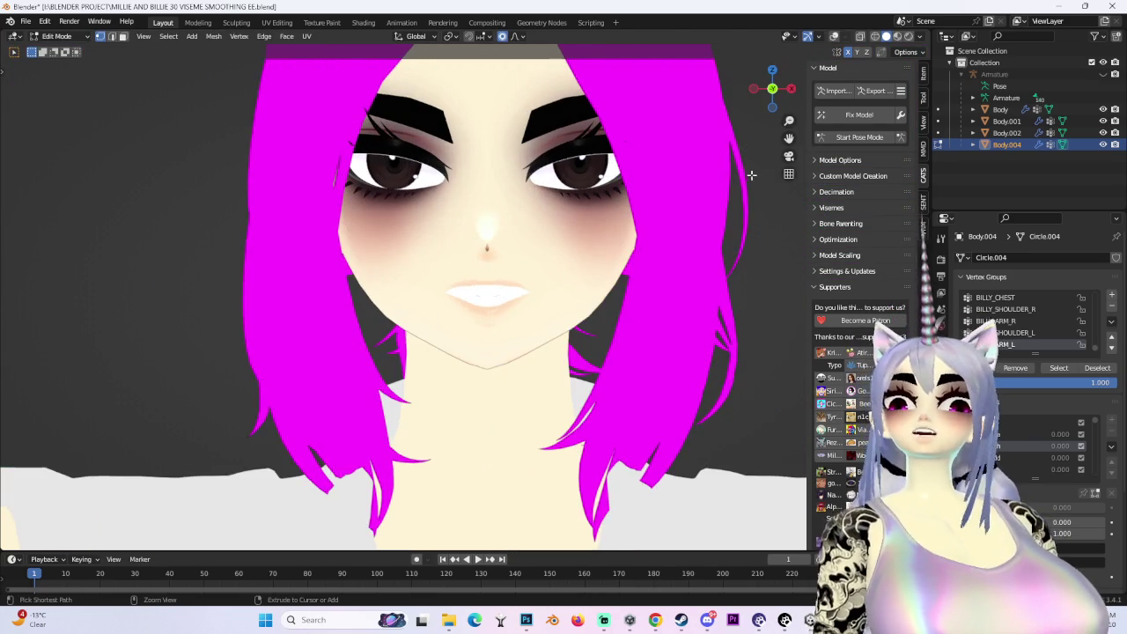
In a three-quarter close-up, make three free soft adjustments to the mouth
scroll(429, 326, up, 2)
mouse_move(429, 326)
middle_down()
mouse_move(388, 295)
mouse_move(441, 264)
mouse_move(727, 326)
middle_up()
key(g)
click(374, 302)
key(g)
click(476, 256)
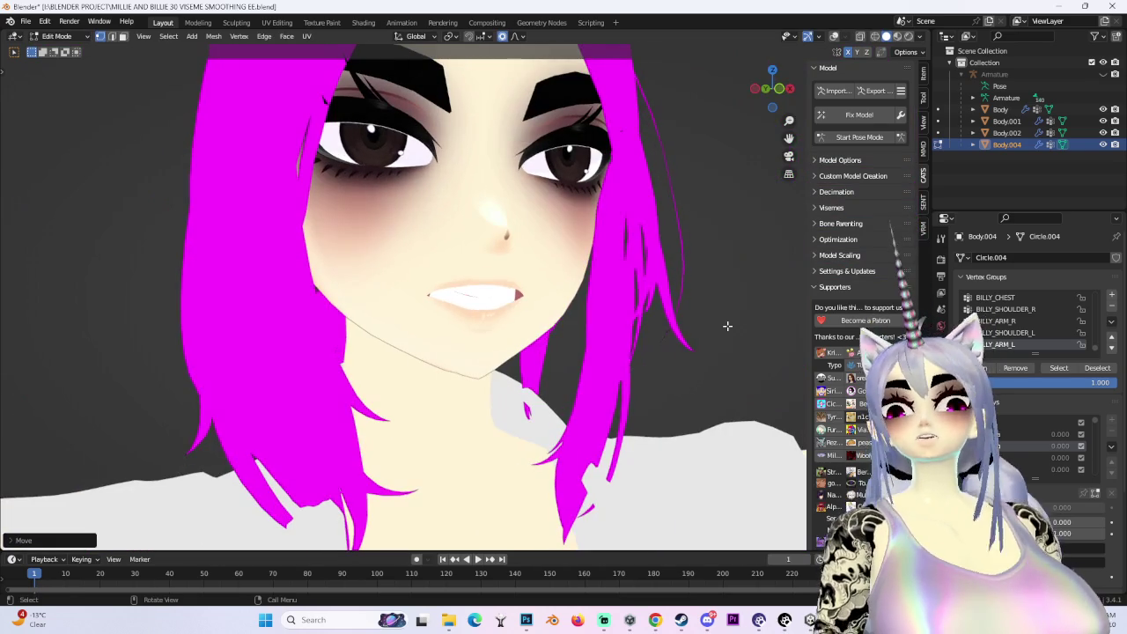
key(g)
click(577, 352)
Shift the mouth corner sideways along X, then give it a final free soft nudge
key(g)
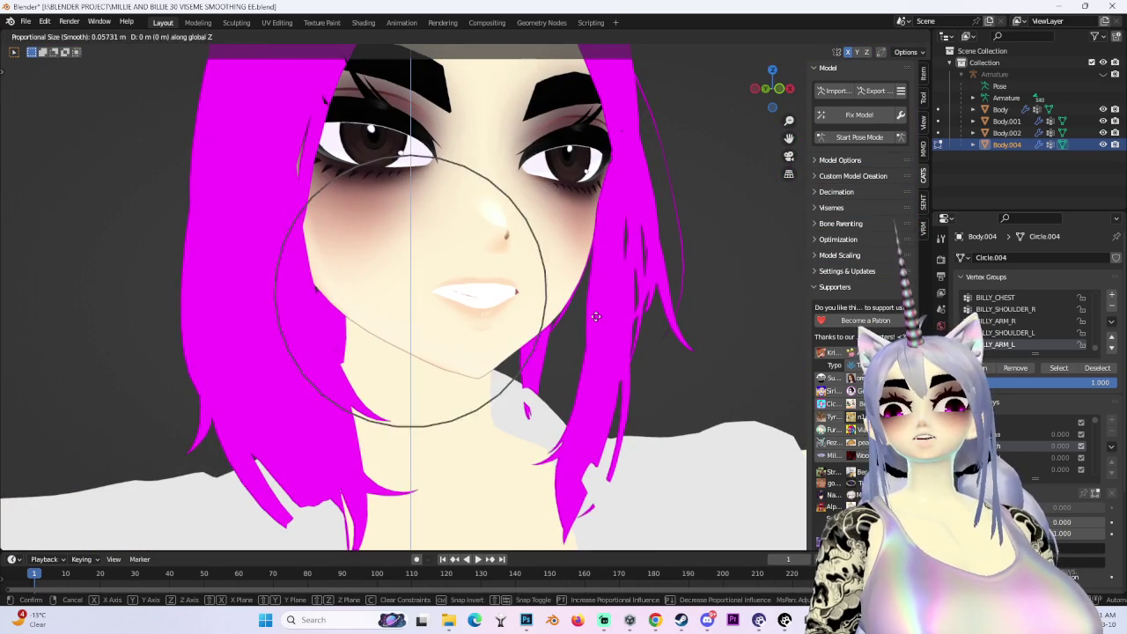
key(z)
key(x)
click(680, 314)
mouse_move(676, 316)
middle_down()
mouse_move(643, 298)
mouse_move(665, 293)
mouse_move(611, 287)
mouse_move(669, 297)
middle_up()
key(g)
click(643, 298)
scroll(663, 290, up, 3)
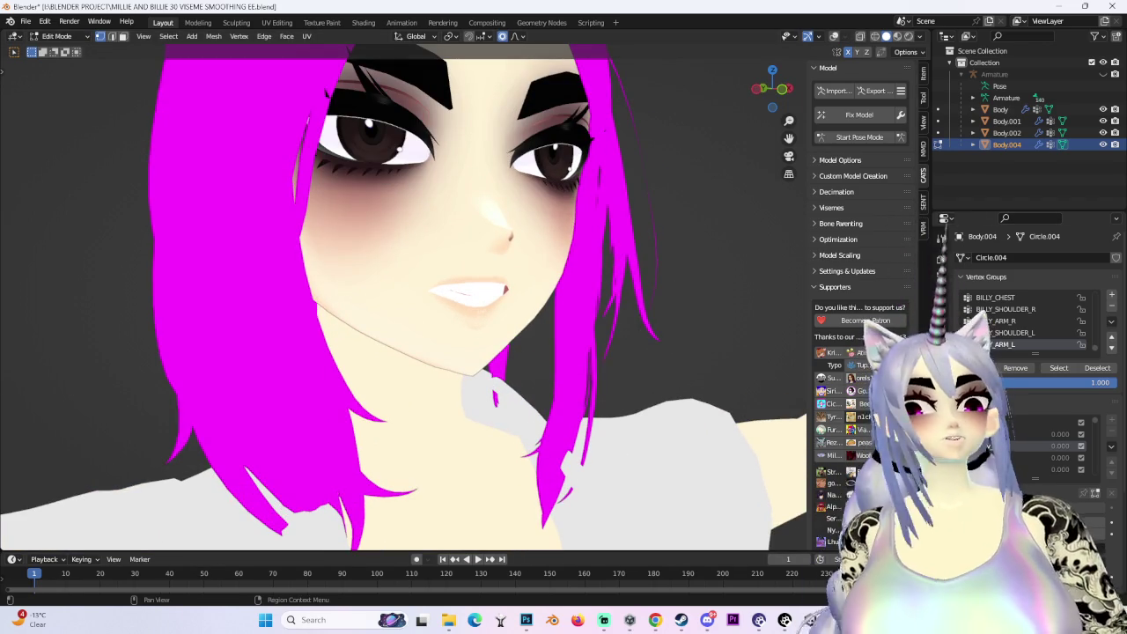
Zoom in on the jaw and chin and show the mesh wireframe overlay
scroll(704, 352, down, 3)
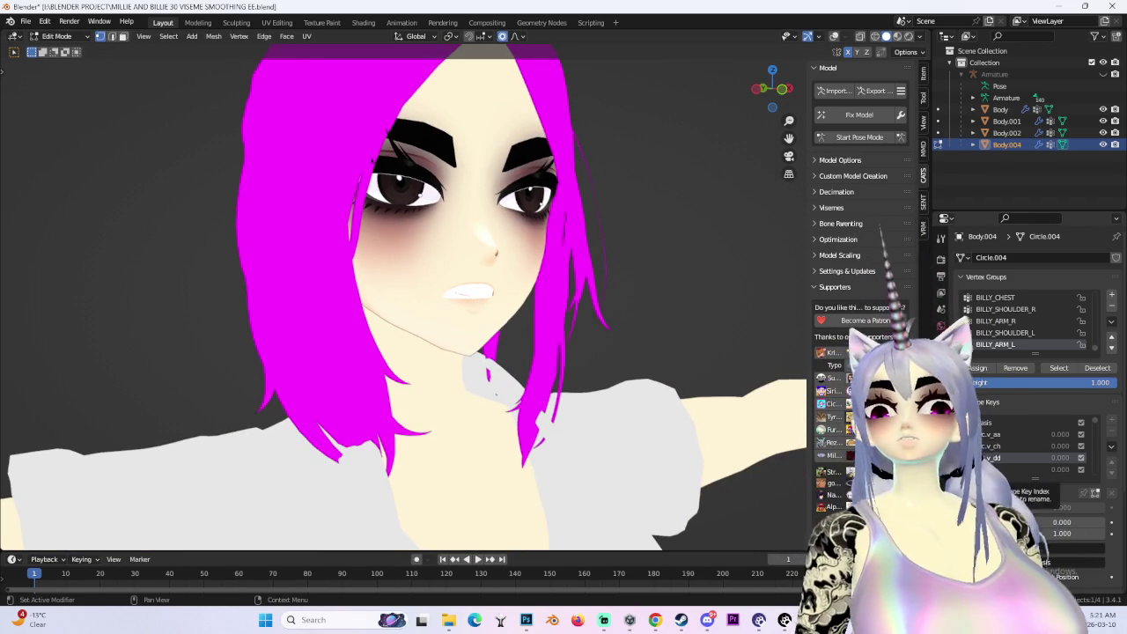
scroll(583, 378, up, 1)
scroll(529, 372, up, 1)
scroll(534, 405, up, 1)
scroll(534, 405, down, 3)
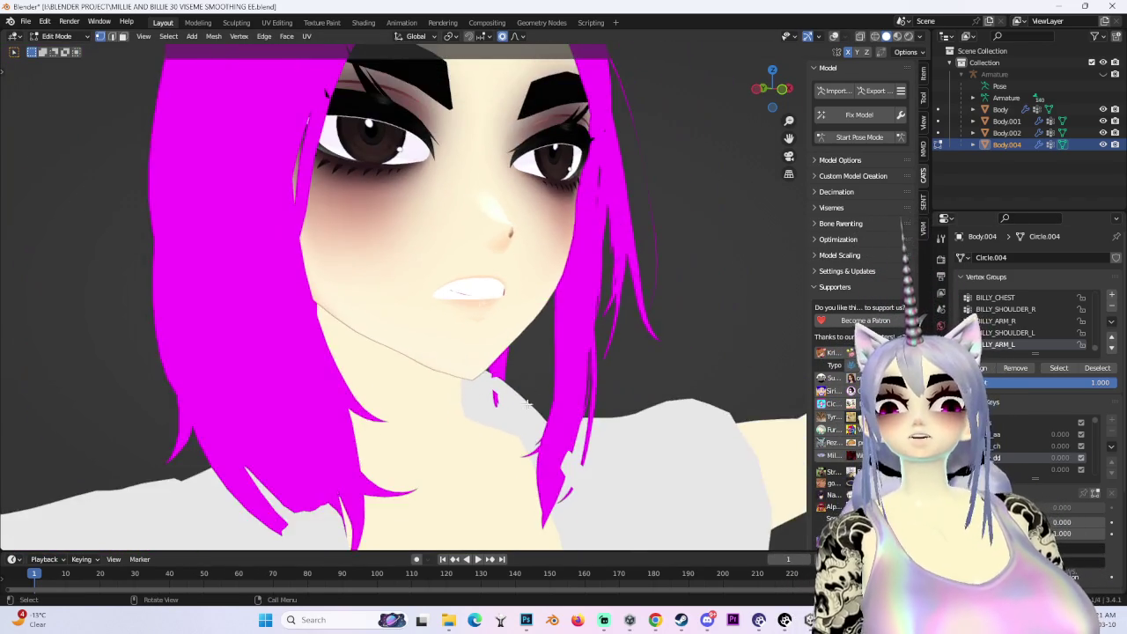
middle_drag(534, 405, 532, 392)
scroll(531, 392, up, 1)
scroll(532, 387, up, 2)
scroll(532, 386, up, 2)
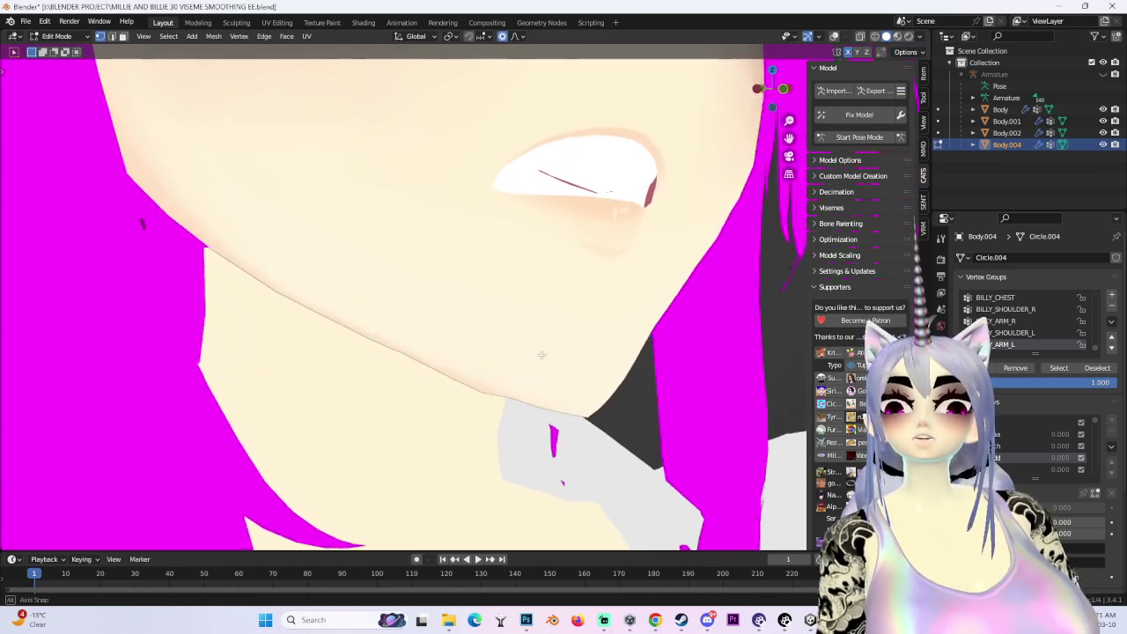
scroll(532, 387, up, 1)
scroll(532, 386, up, 1)
scroll(532, 387, up, 1)
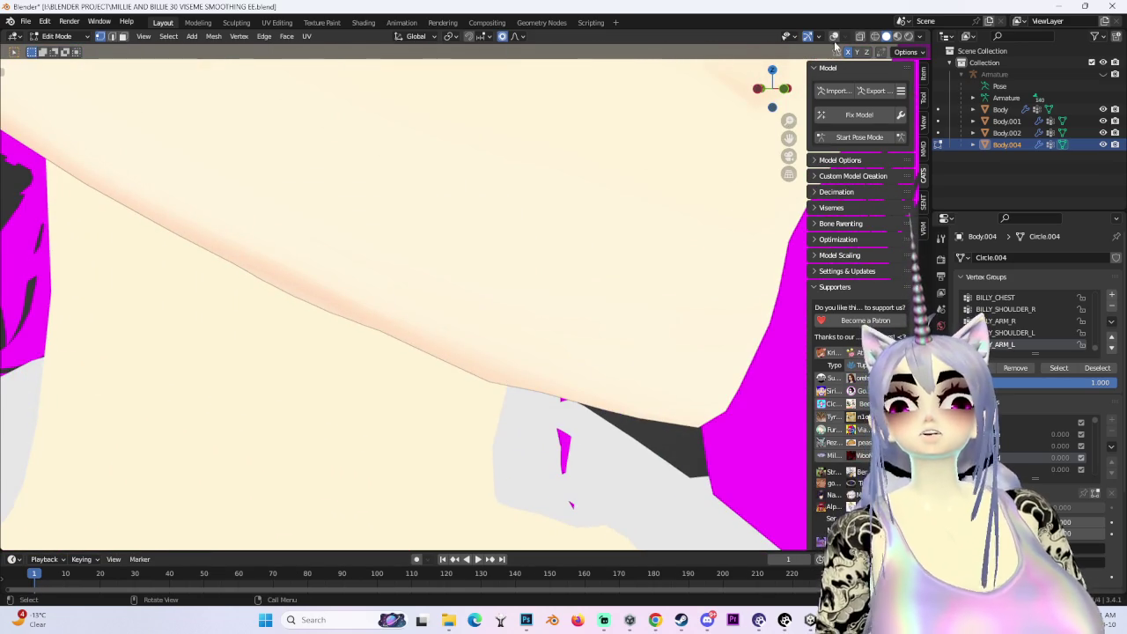
click(834, 37)
Nudge the chin-line vertices with a small proportional radius, then orbit around the chin
key(g)
scroll(498, 357, up, 3)
scroll(498, 356, up, 3)
click(499, 356)
mouse_move(500, 356)
middle_down()
mouse_move(663, 399)
mouse_move(610, 371)
mouse_move(544, 375)
mouse_move(532, 166)
middle_up()
In front orthographic view, make vrc.v_e the active shape key and hide the wireframe overlay
click(768, 90)
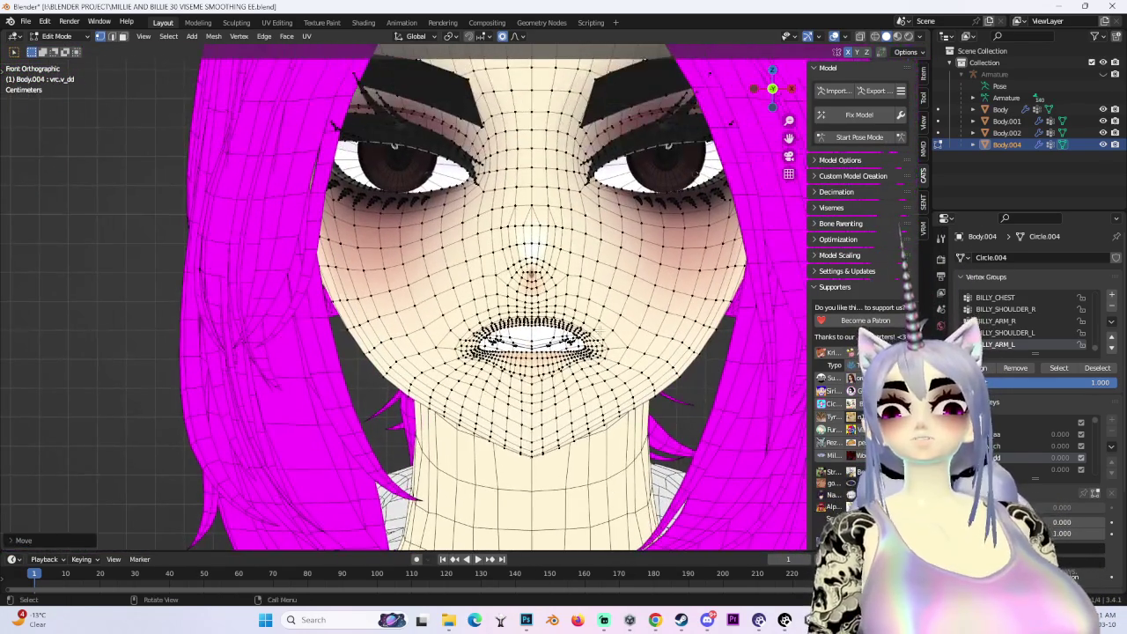
click(1004, 468)
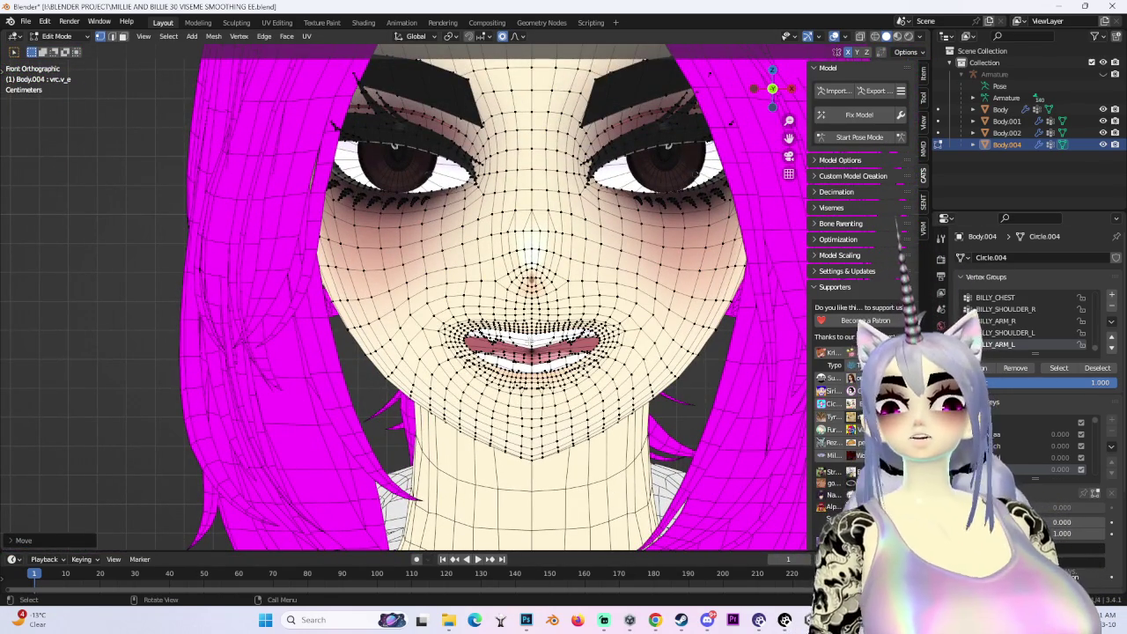
click(835, 39)
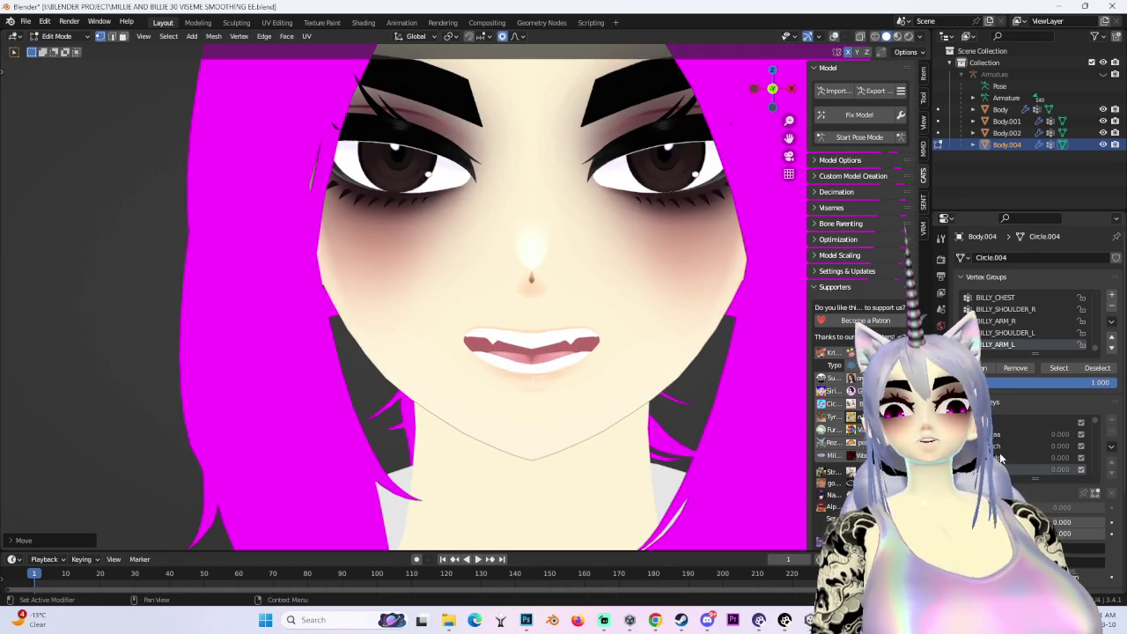
click(1001, 457)
click(1001, 468)
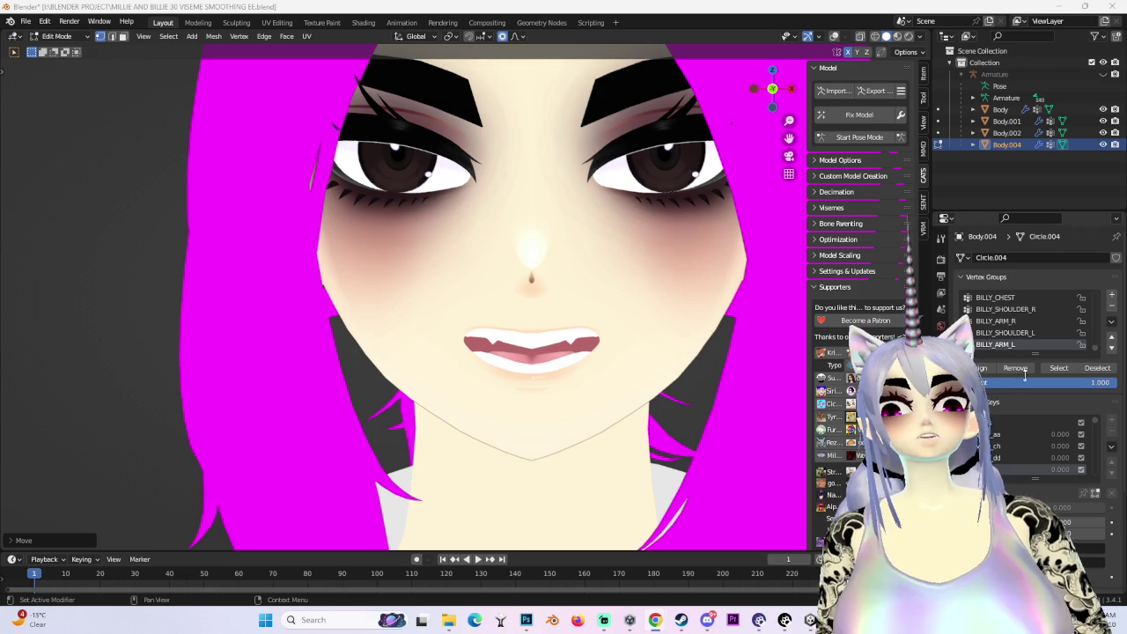
Move the vrc.v_e mouth corner vertically along Z twice with soft falloff
key(z)
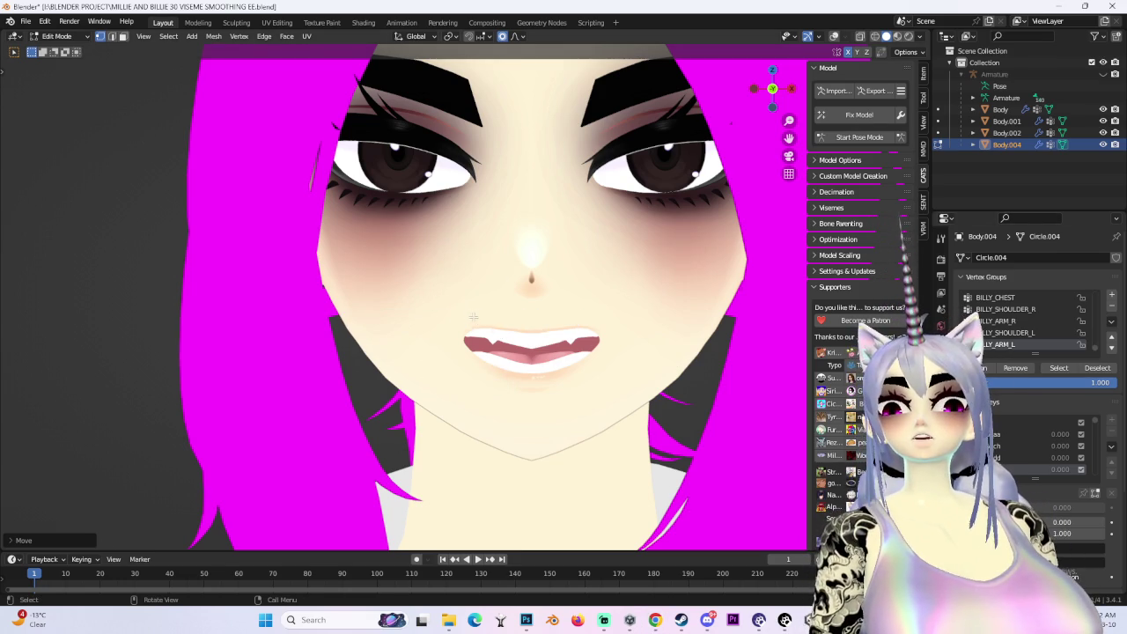
key(g)
key(z)
scroll(472, 322, down, 7)
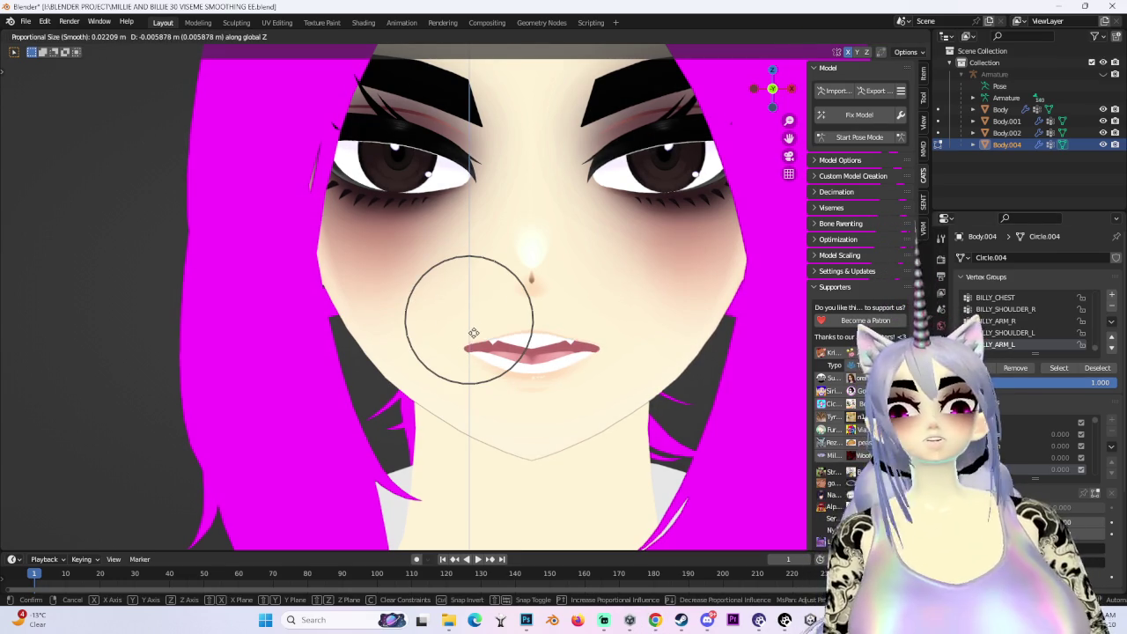
click(473, 325)
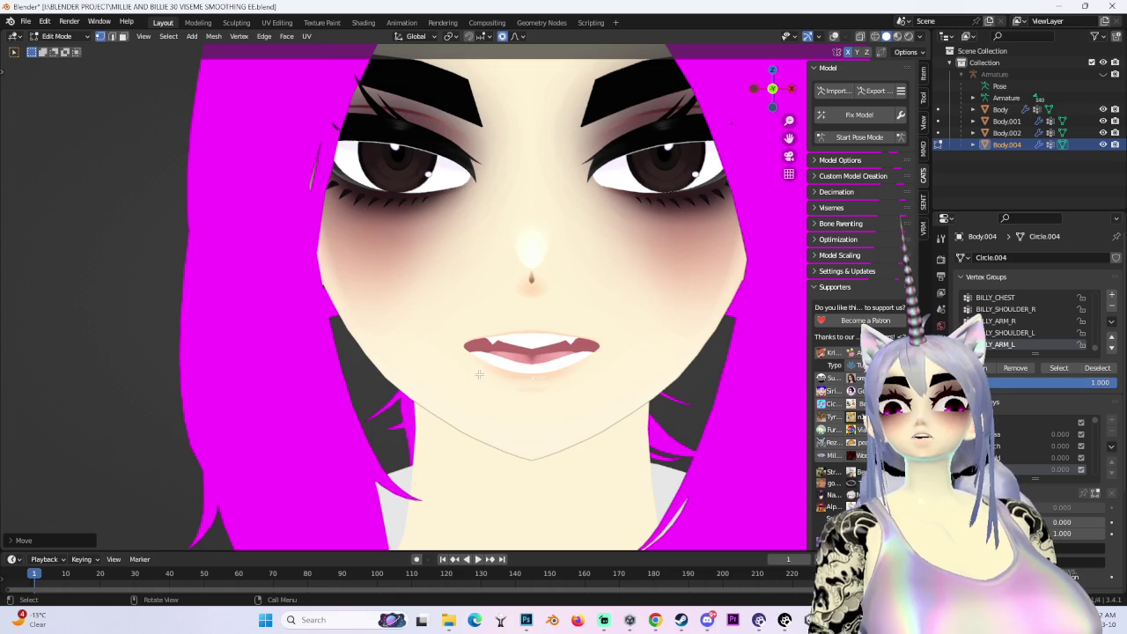
key(g)
key(z)
middle_drag(483, 378, 441, 345)
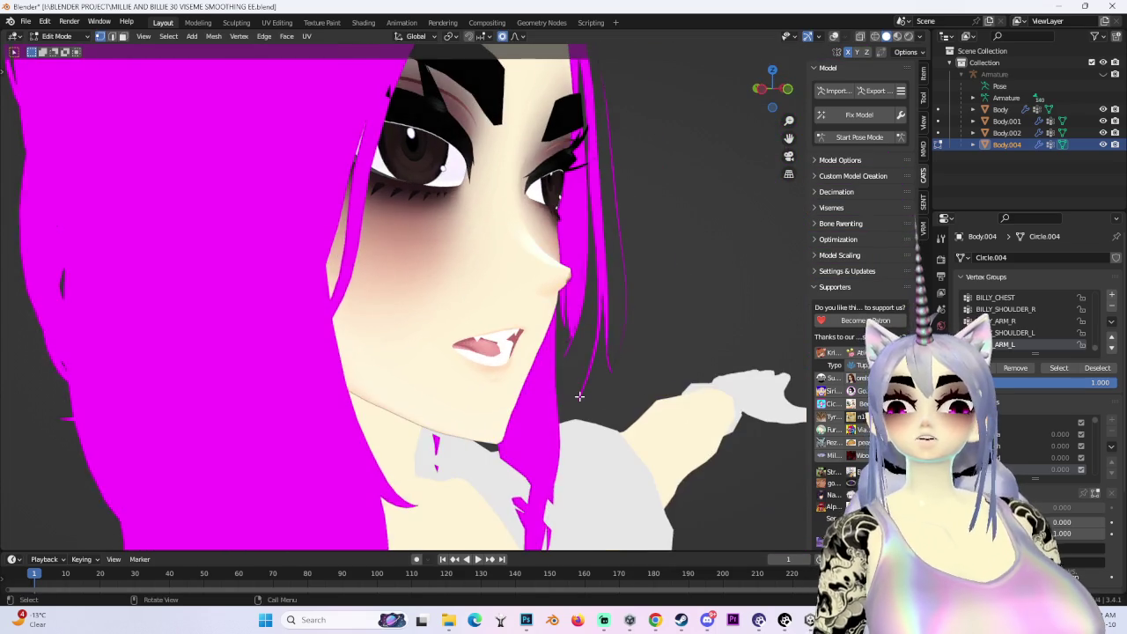
click(548, 496)
mouse_move(549, 496)
middle_down()
mouse_move(594, 407)
mouse_move(584, 396)
middle_up()
scroll(529, 308, up, 3)
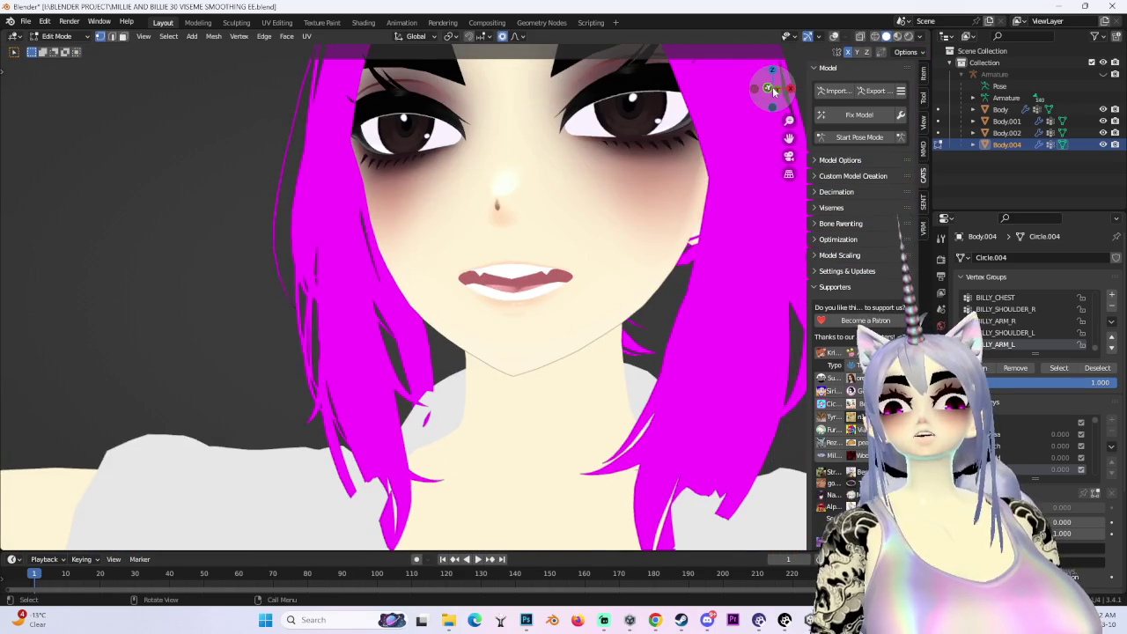
scroll(529, 308, up, 4)
Shift the mouth corner sideways along X, then move on to a later viseme shape key
key(g)
key(x)
click(442, 251)
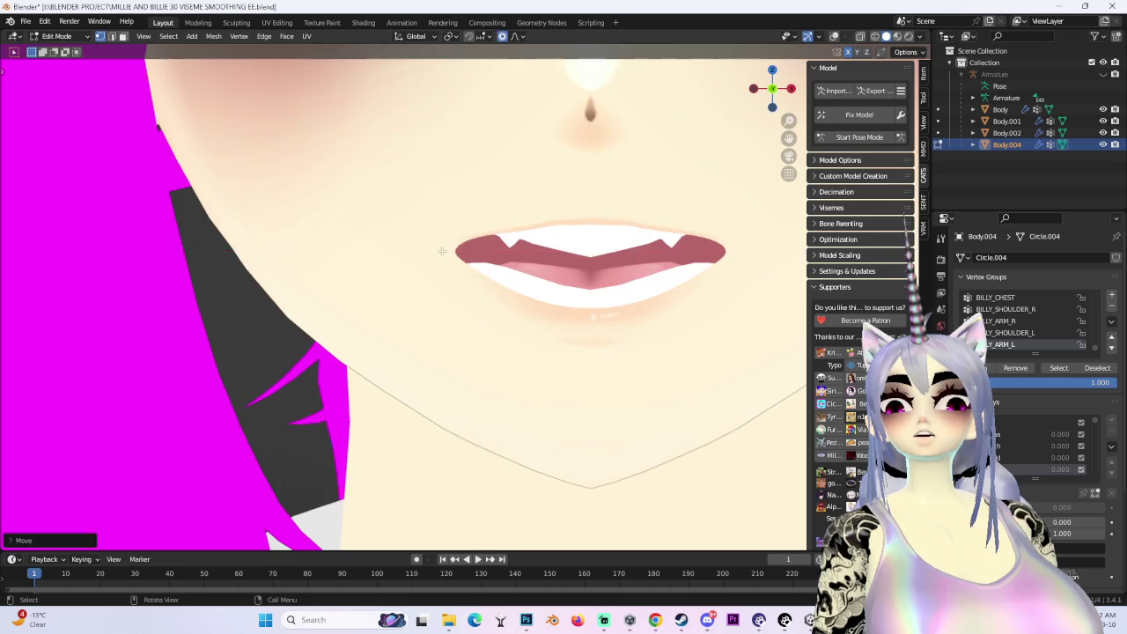
scroll(445, 251, down, 7)
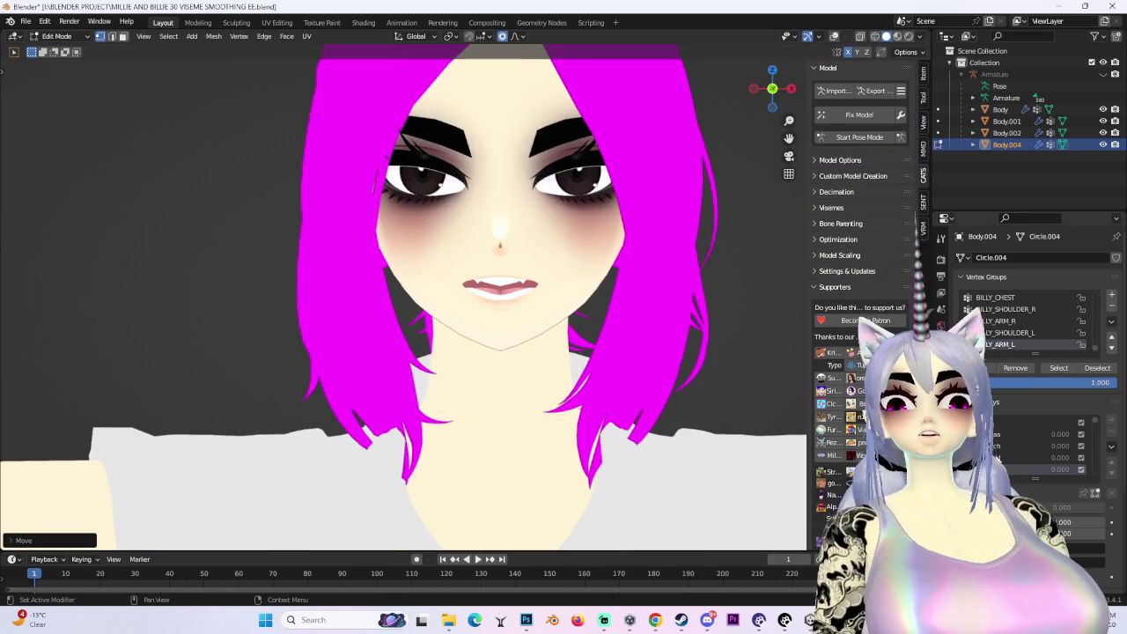
ctrl+scroll(1031, 449, down, 1)
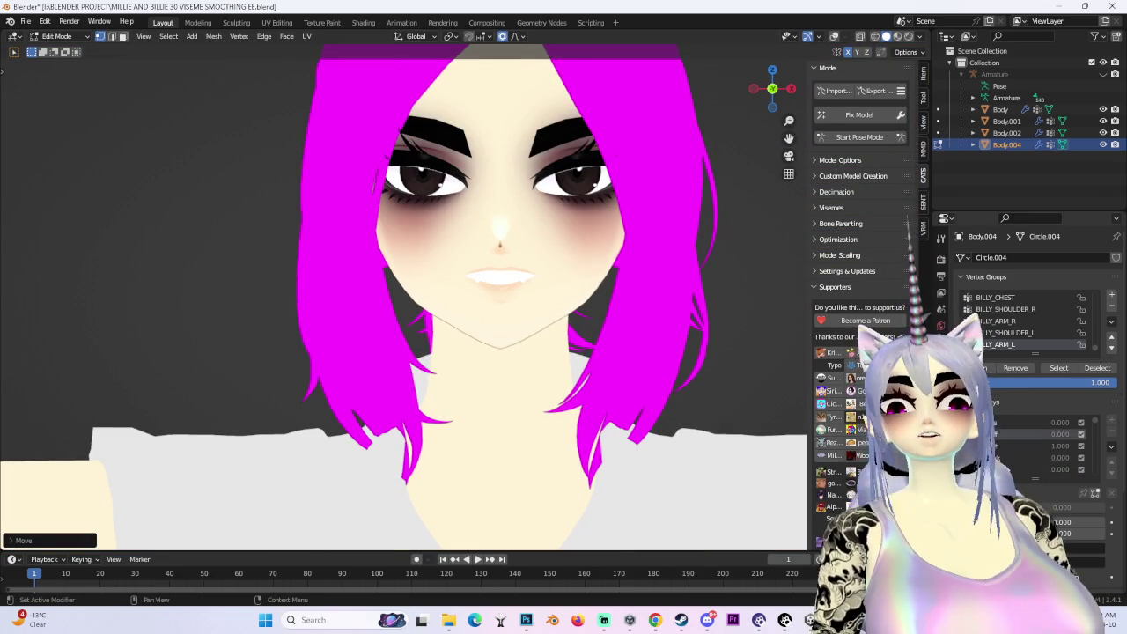
ctrl+scroll(1030, 446, up, 1)
scroll(571, 376, up, 3)
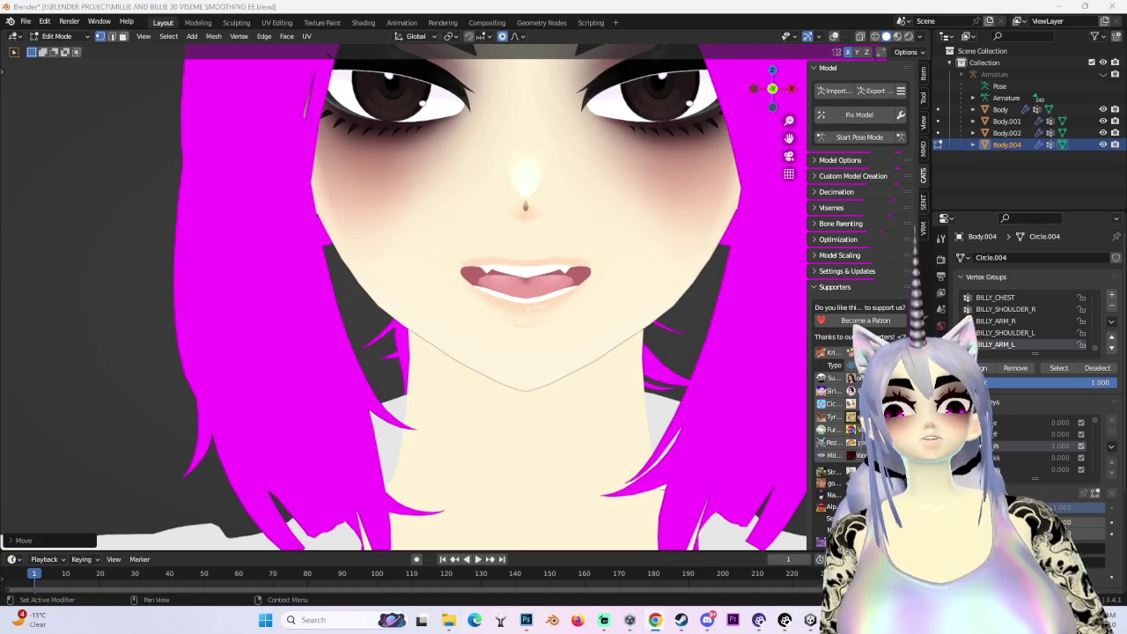
Raise the mouth vertices along Z in several small proportional-falloff moves
key(g)
key(z)
click(429, 250)
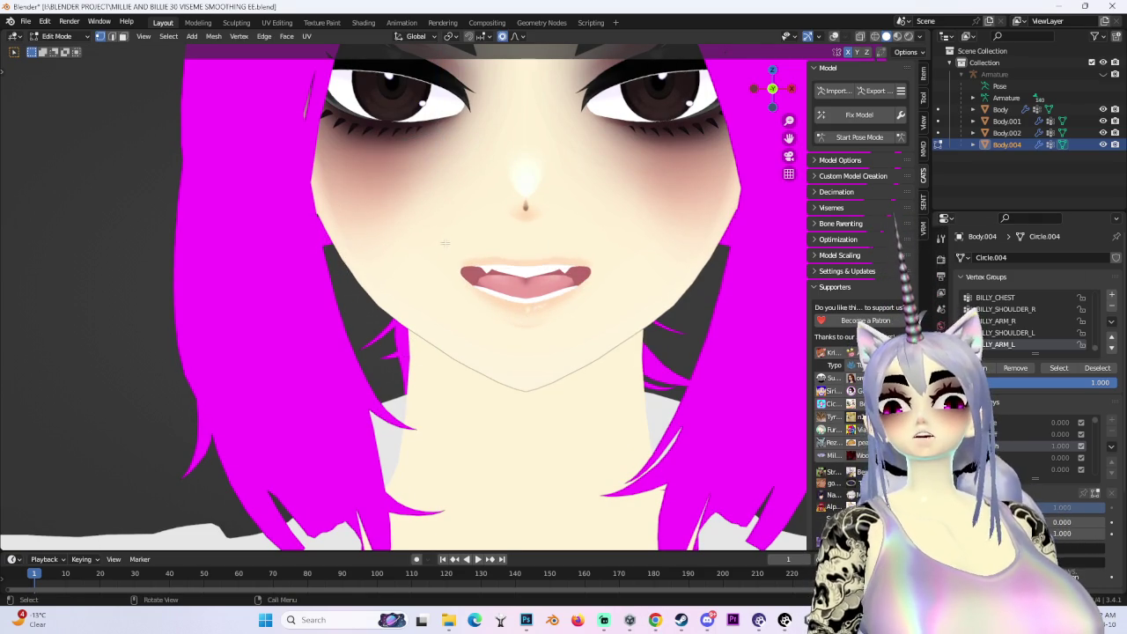
key(g)
key(z)
click(422, 249)
scroll(527, 249, down, 3)
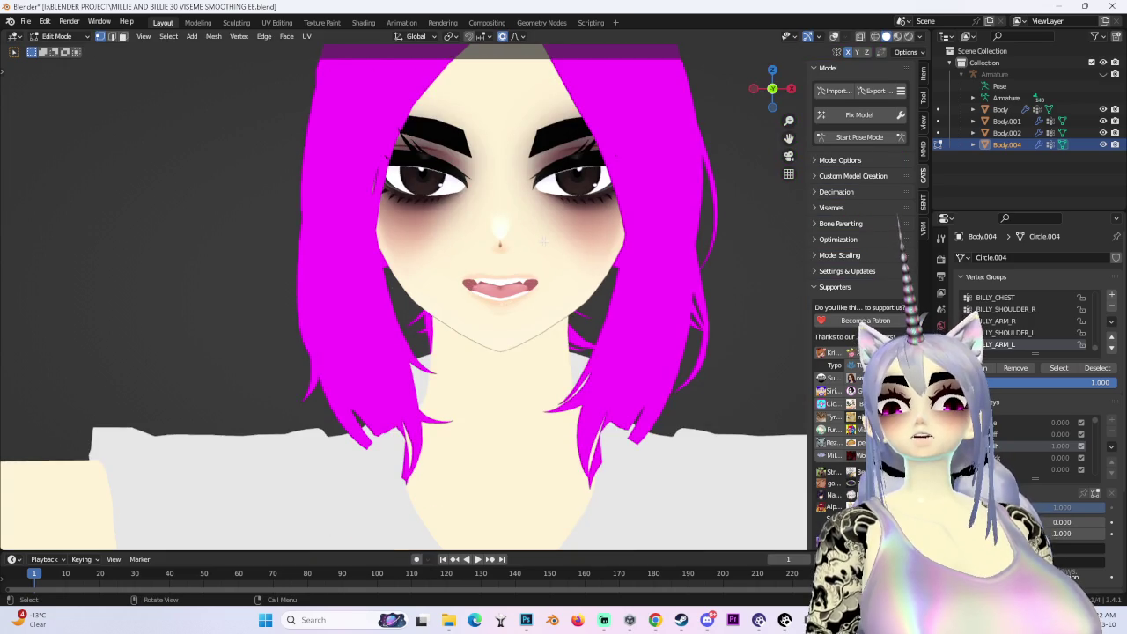
key(g)
key(z)
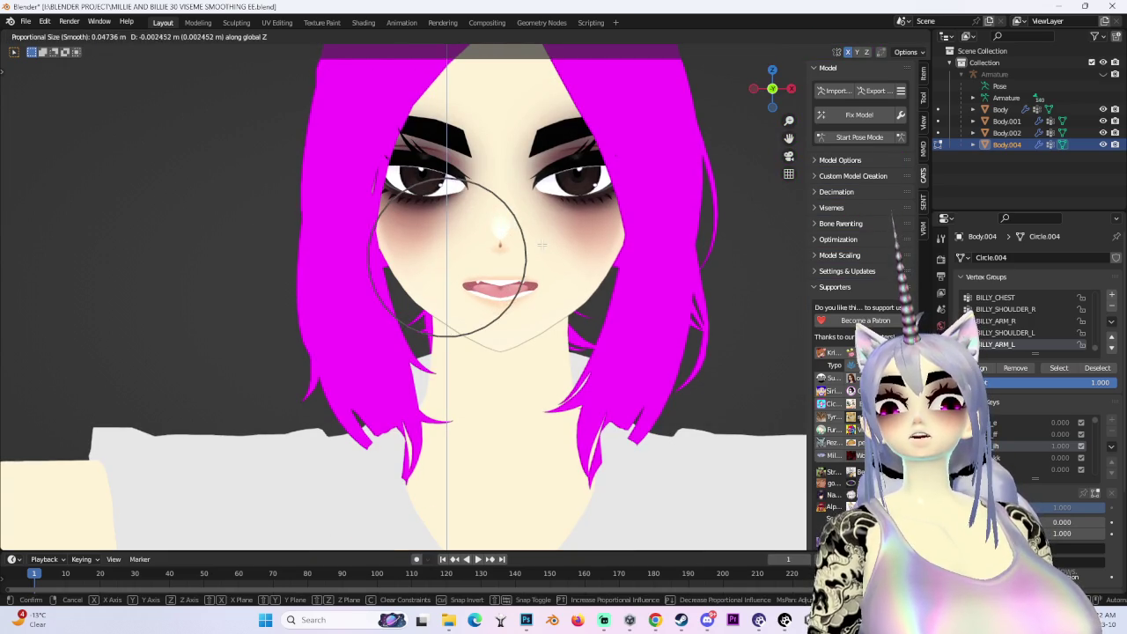
click(541, 245)
scroll(529, 251, up, 3)
Give the lips a final 0.00245 m soft-falloff Z nudge and check it from an angle
key(g)
key(z)
click(446, 267)
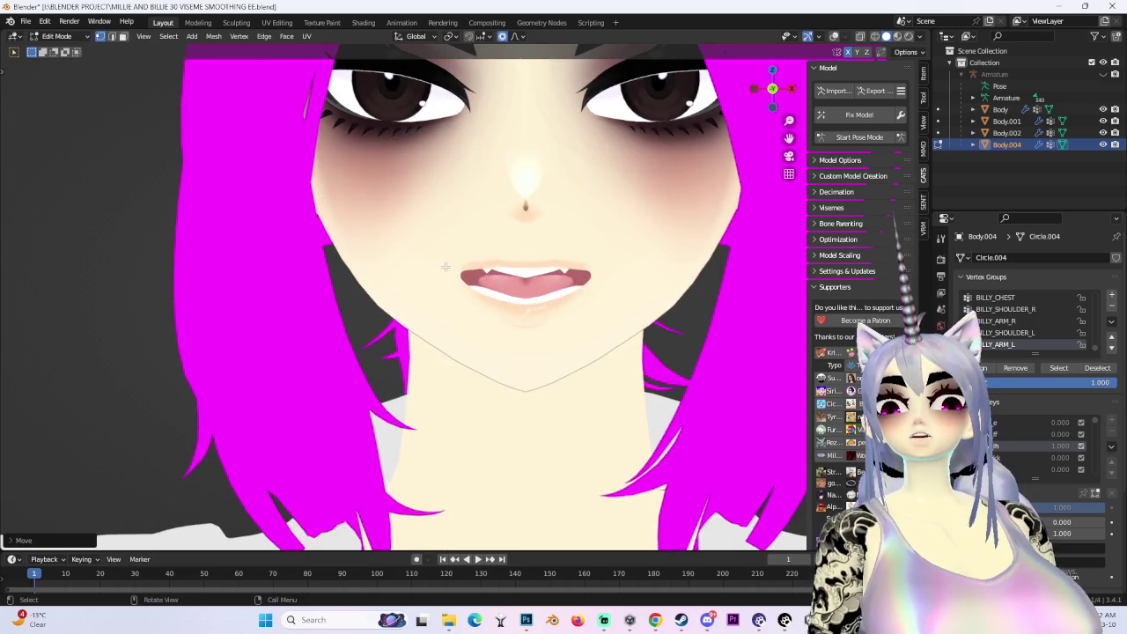
scroll(446, 267, down, 3)
middle_drag(445, 267, 712, 284)
scroll(705, 283, up, 2)
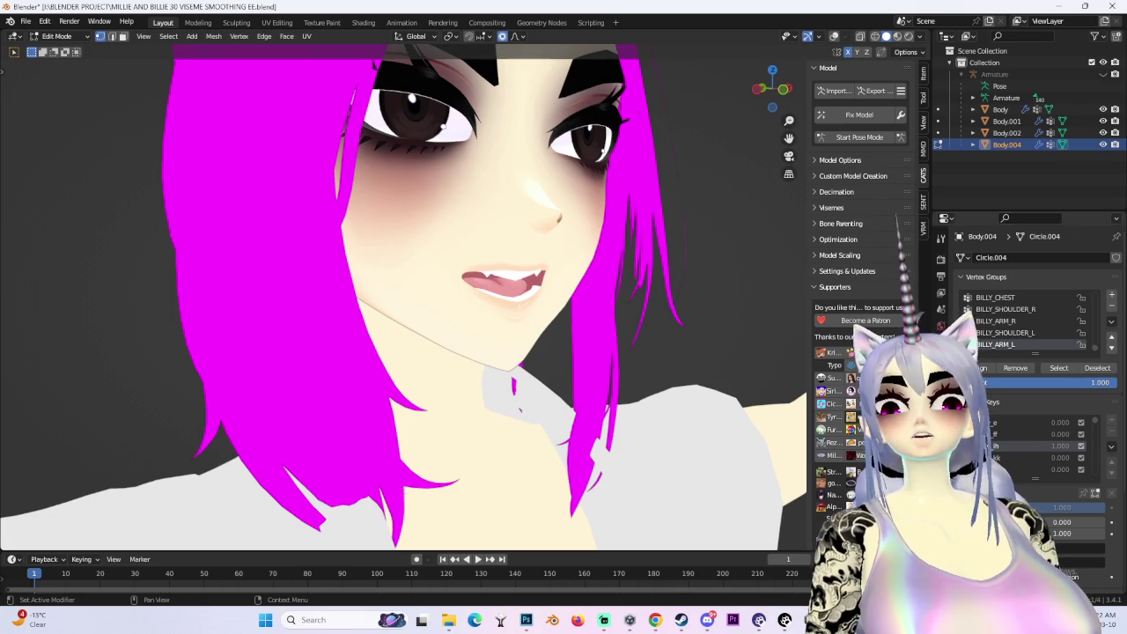
Switch to the vrc.v_kk viseme shape key and view it from the front with overlays shown
click(999, 458)
click(780, 92)
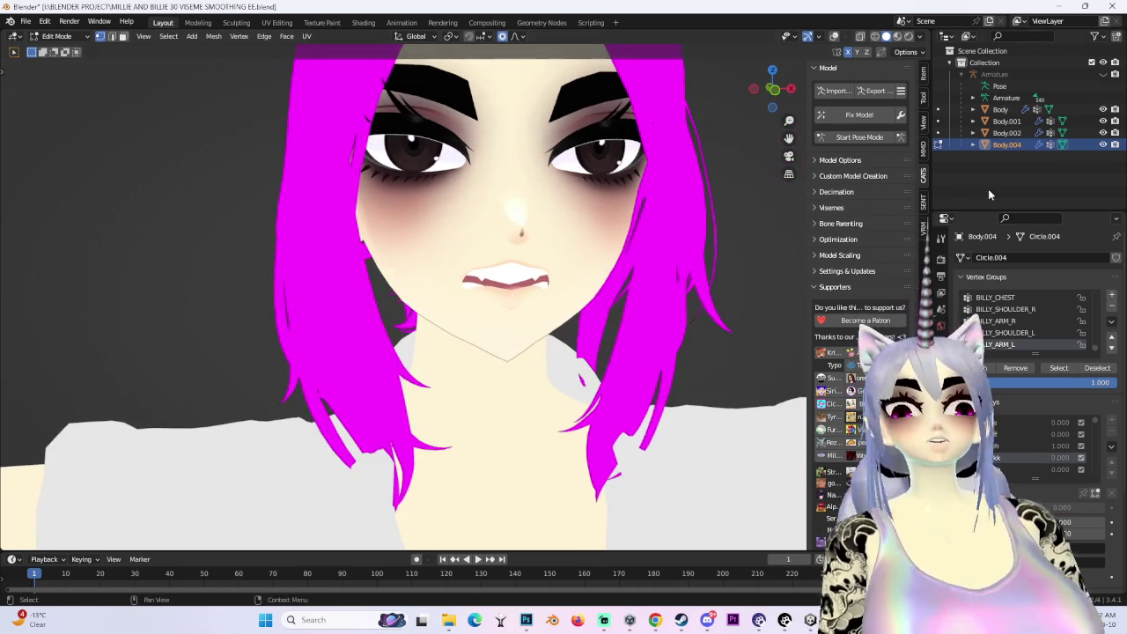
key(shift+alt+z)
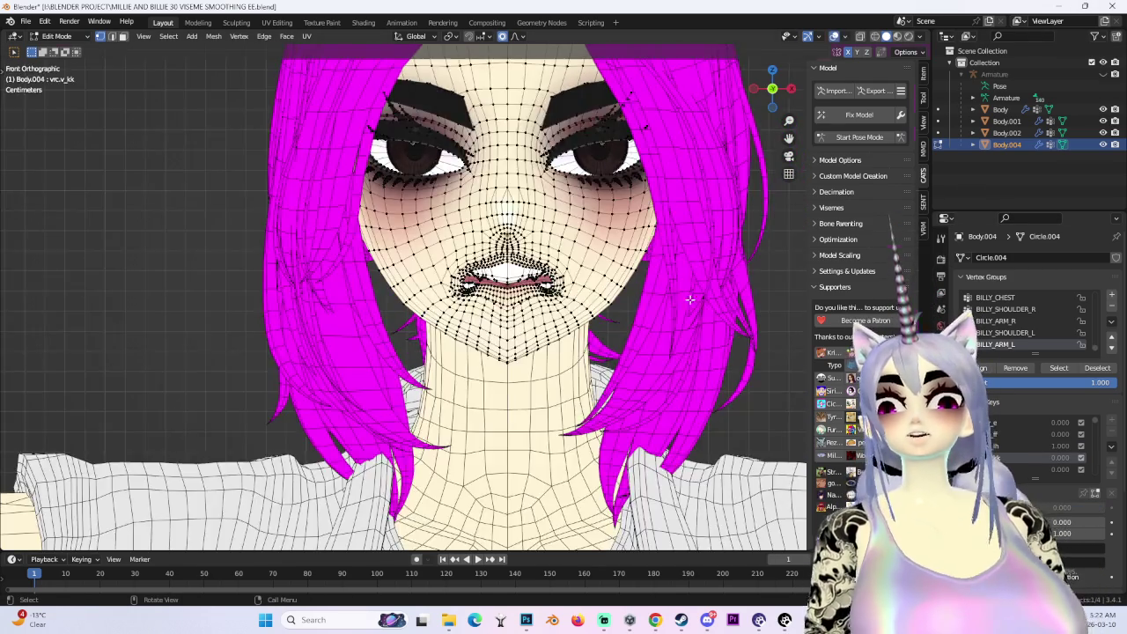
scroll(396, 264, up, 4)
middle_drag(397, 264, 126, 75)
click(27, 21)
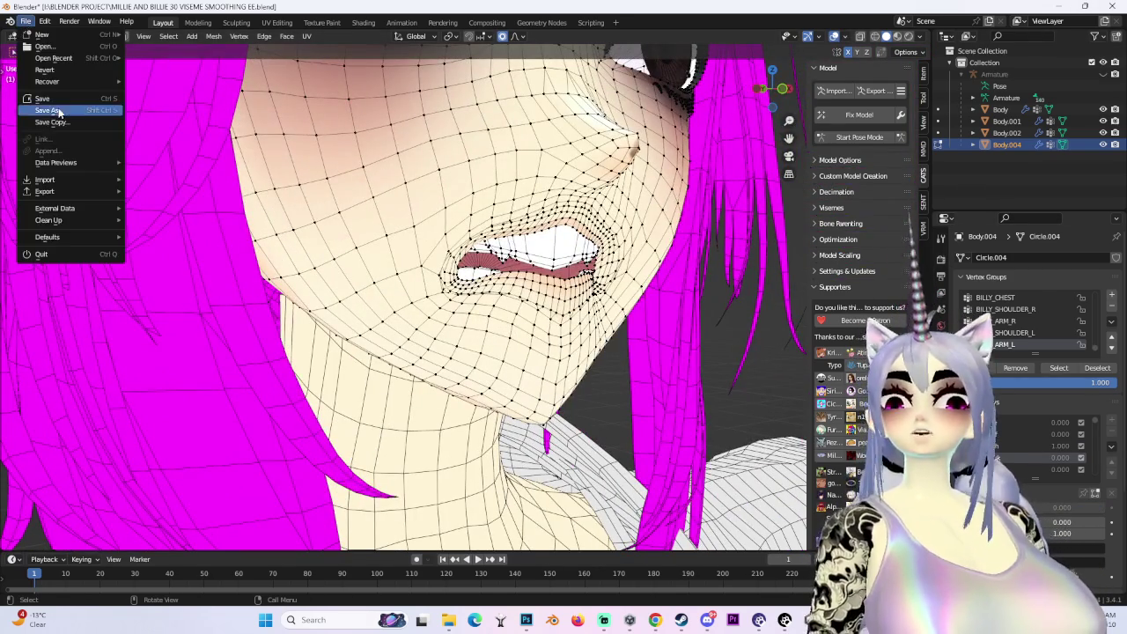
Save the project as 'MILLIE AND BILLIE 31VISEME SMOOTHING IH.blend'
click(58, 112)
click(308, 511)
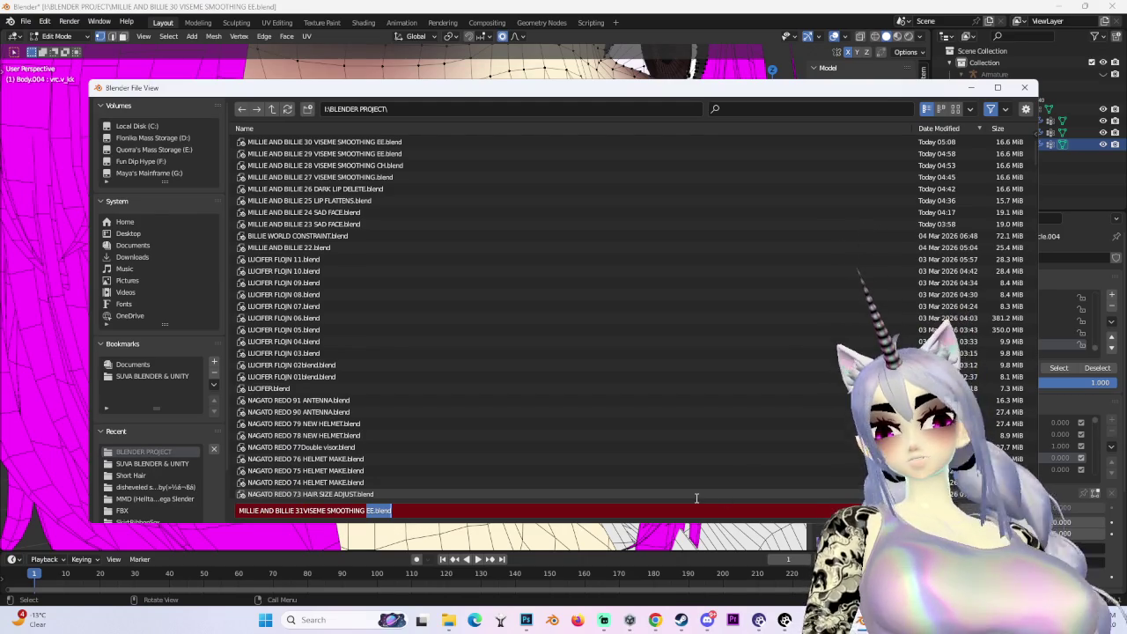
key(Return)
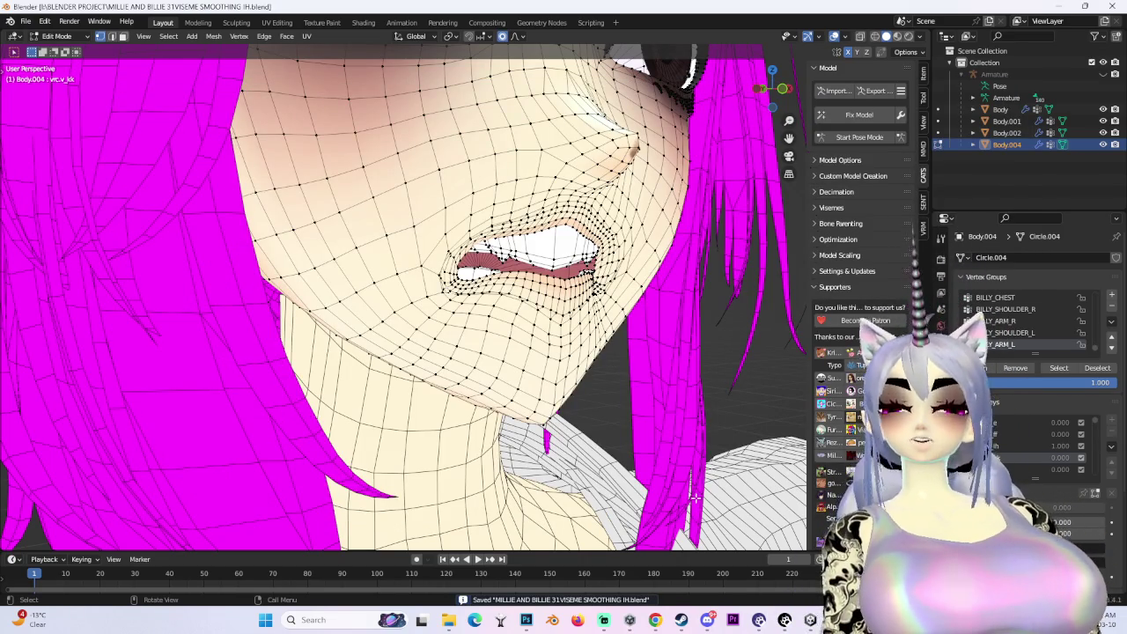
Return the viewport to a straight front view of the face
middle_drag(695, 497, 634, 458)
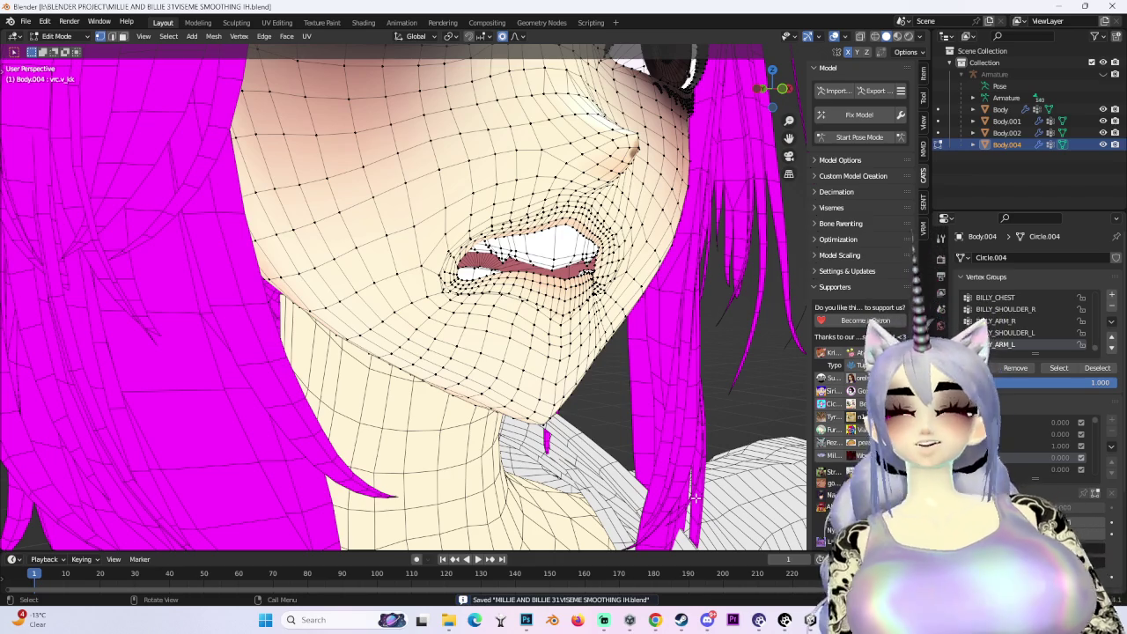
key(KP_1)
click(53, 36)
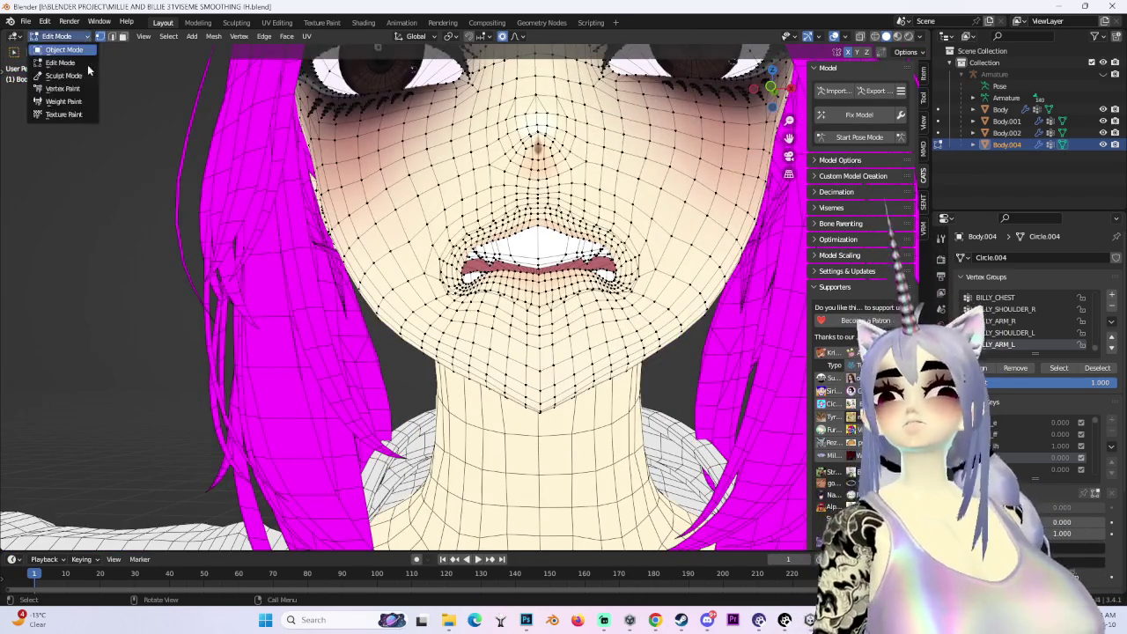
Hide the selected teeth in Edit Mode to expose the mouth
click(62, 47)
click(52, 36)
click(61, 58)
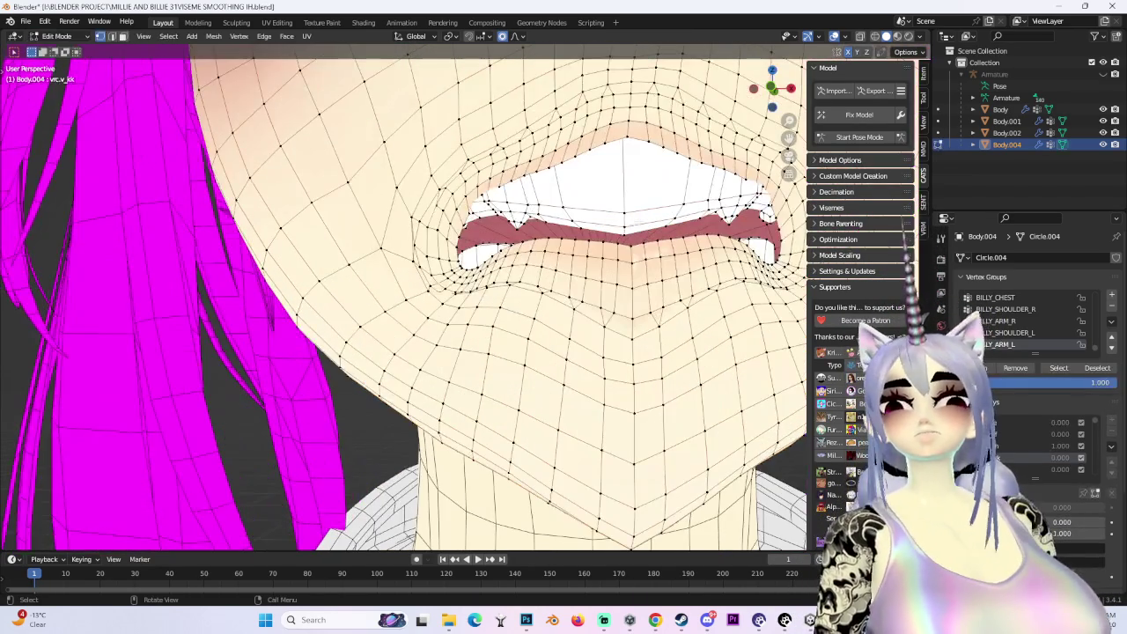
middle_drag(396, 308, 335, 264)
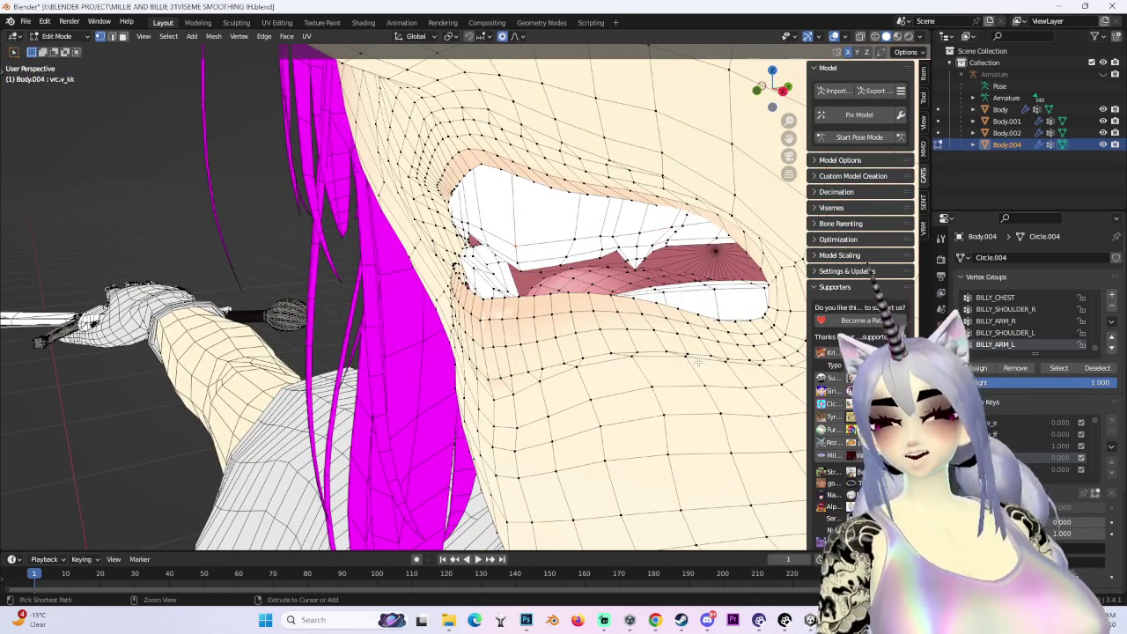
key(h)
mouse_move(704, 363)
middle_down()
mouse_move(704, 460)
mouse_move(664, 336)
middle_up()
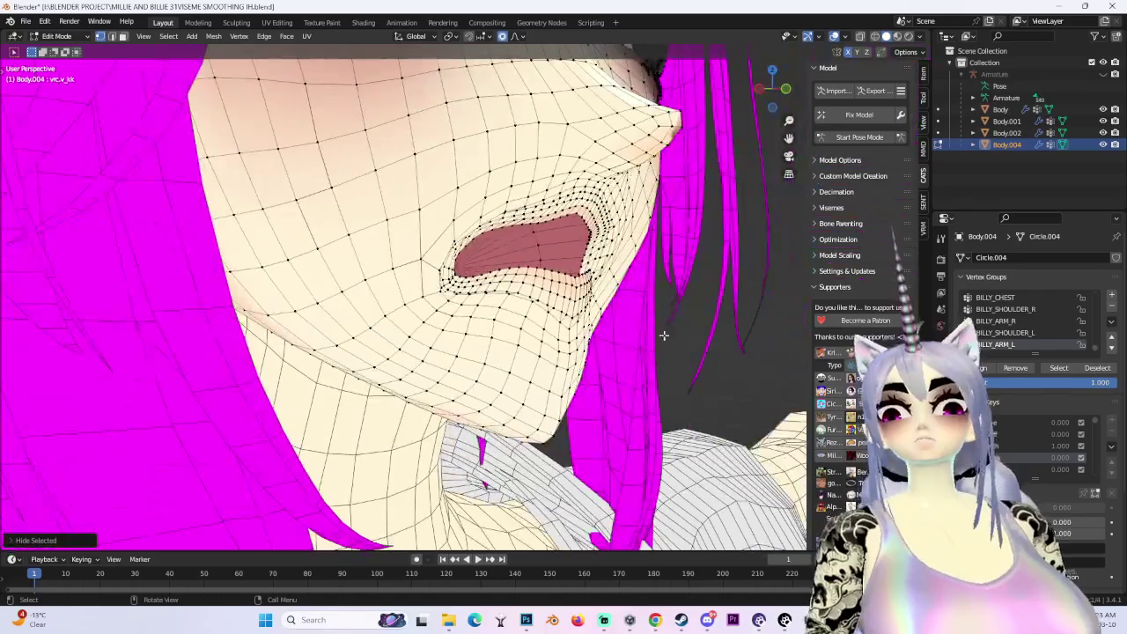
Enter Sculpt Mode with the Smooth brush and set the vrc.v_kk viseme to full strength
click(53, 36)
click(62, 45)
click(52, 36)
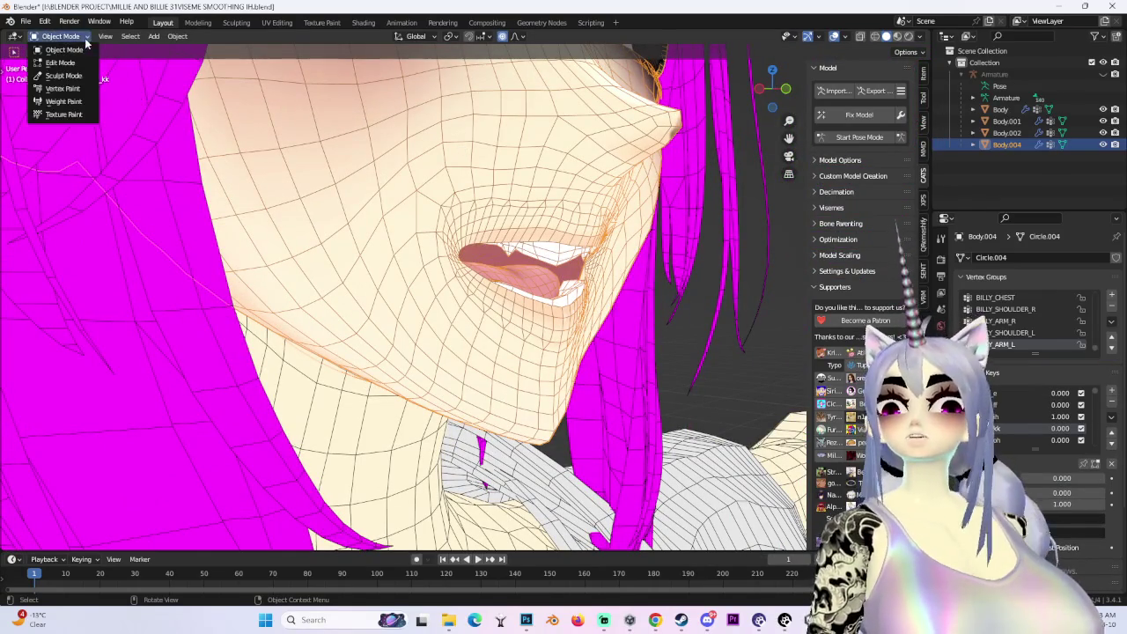
click(61, 73)
middle_drag(298, 114, 475, 207)
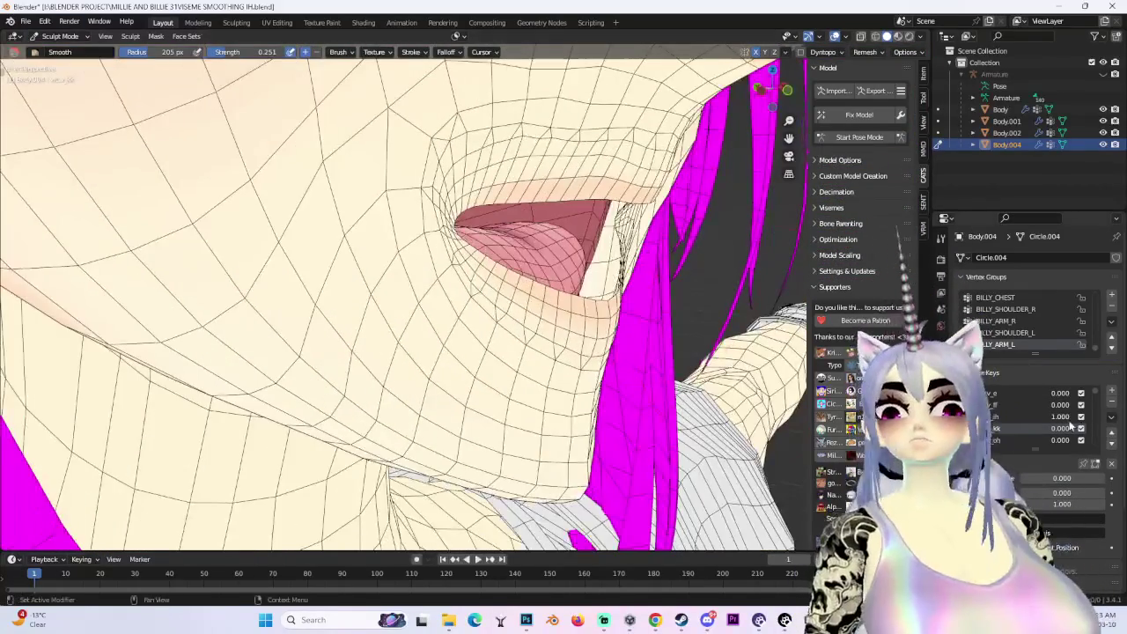
mouse_move(1060, 417)
mouse_down()
mouse_move(1033, 416)
mouse_move(1083, 428)
mouse_up()
Smooth the lips with the Smooth brush, checking from the side and below
mouse_move(493, 291)
middle_down()
mouse_move(604, 337)
mouse_move(666, 297)
mouse_move(528, 220)
middle_up()
mouse_move(428, 144)
middle_down()
mouse_move(485, 174)
mouse_move(367, 136)
mouse_move(397, 176)
mouse_move(602, 348)
mouse_move(585, 214)
middle_up()
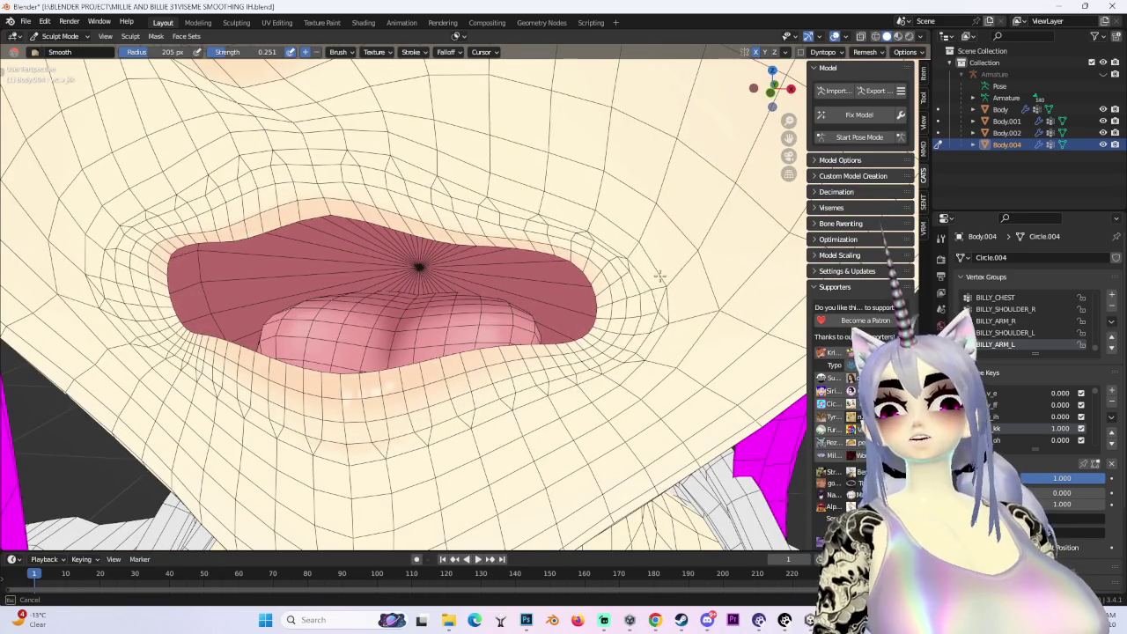
mouse_move(404, 183)
middle_down()
mouse_move(478, 113)
mouse_move(378, 114)
middle_up()
middle_drag(200, 427, 339, 379)
middle_drag(378, 426, 444, 322)
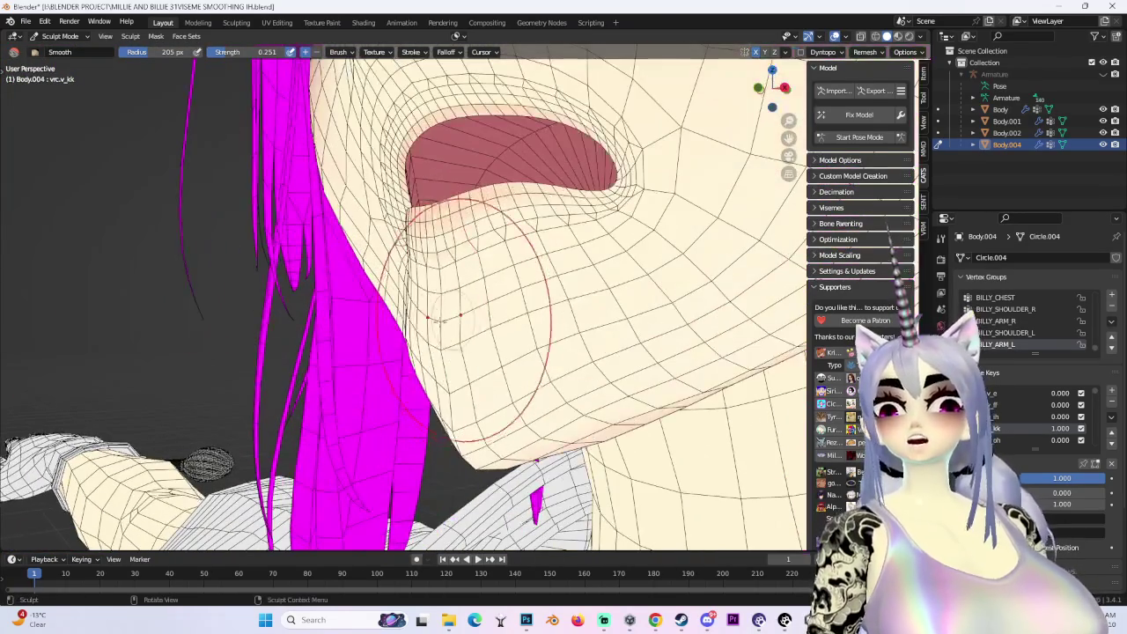
middle_drag(515, 363, 604, 307)
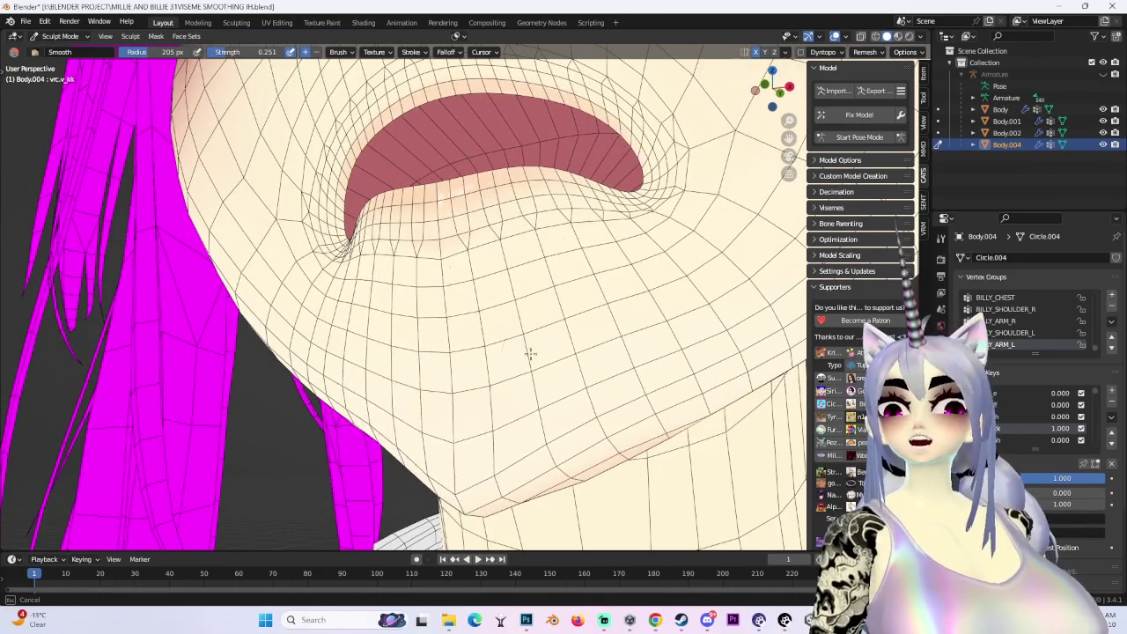
middle_drag(530, 353, 477, 375)
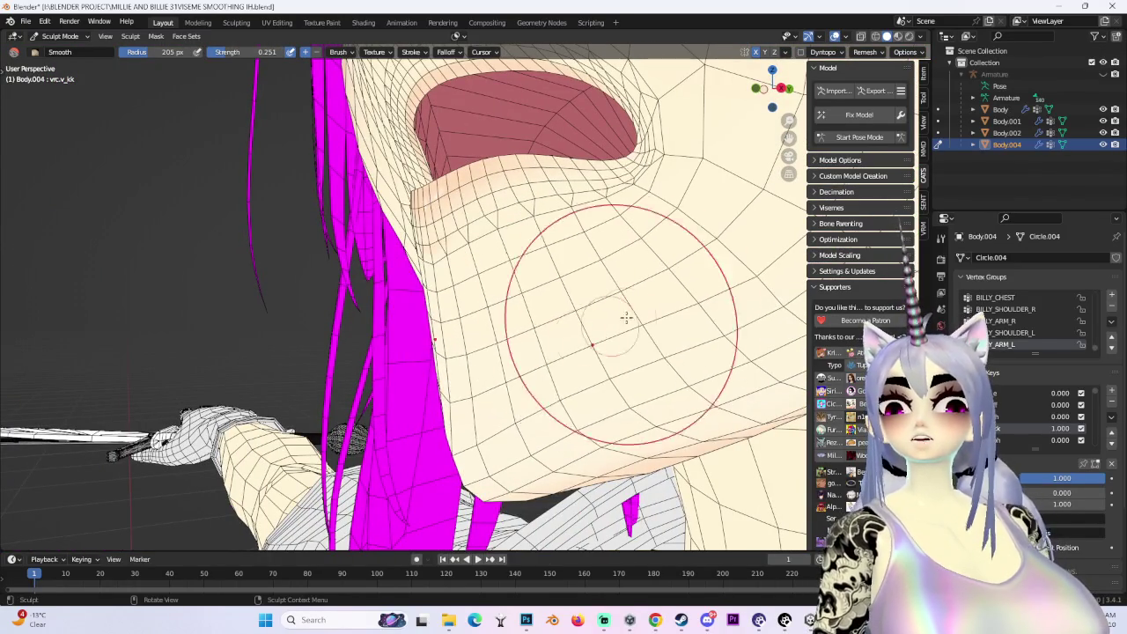
middle_drag(626, 318, 597, 323)
mouse_move(616, 282)
middle_down()
mouse_move(572, 335)
mouse_move(546, 346)
mouse_move(714, 212)
middle_up()
Smooth the chin and area under the mouth, checking frontal and low angles
scroll(623, 331, up, 2)
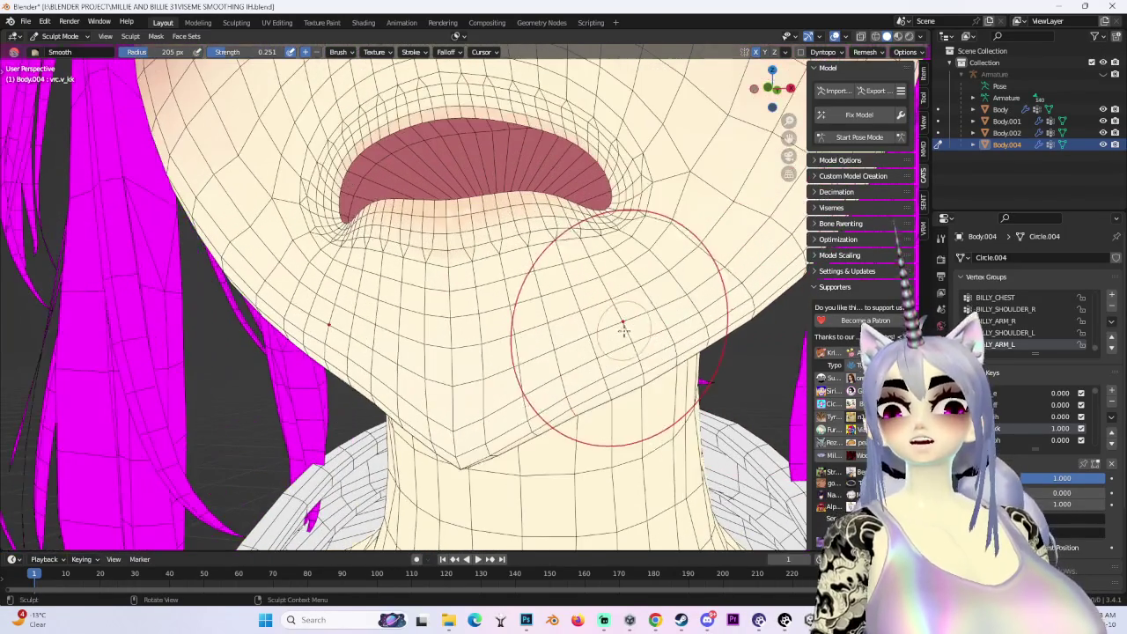
middle_drag(529, 317, 397, 325)
middle_drag(303, 262, 378, 264)
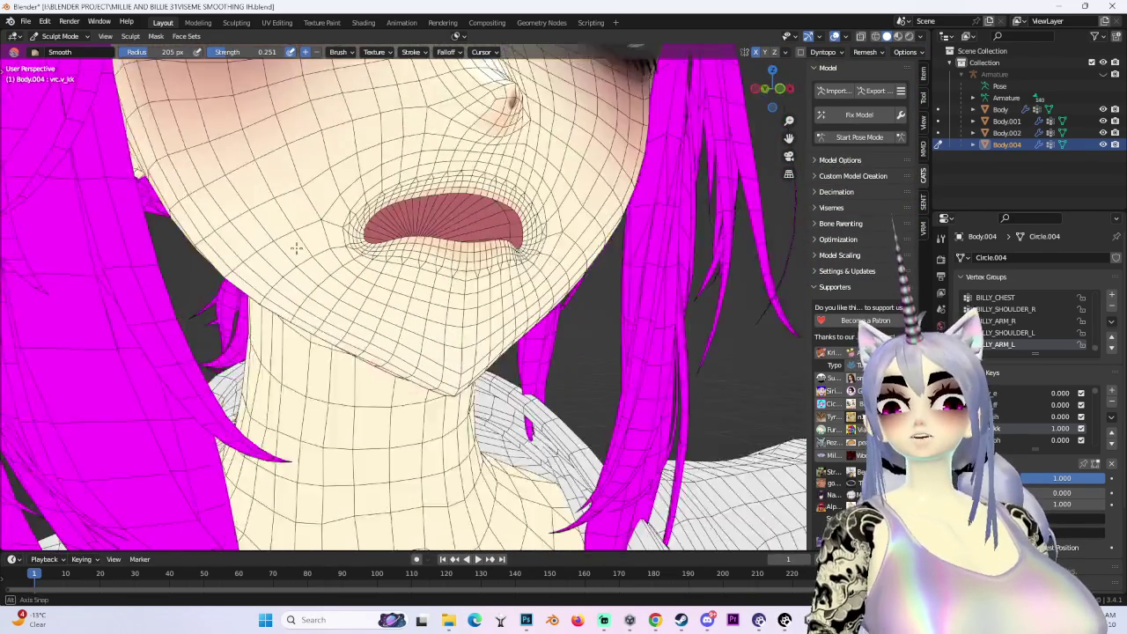
scroll(466, 252, up, 3)
scroll(518, 333, down, 2)
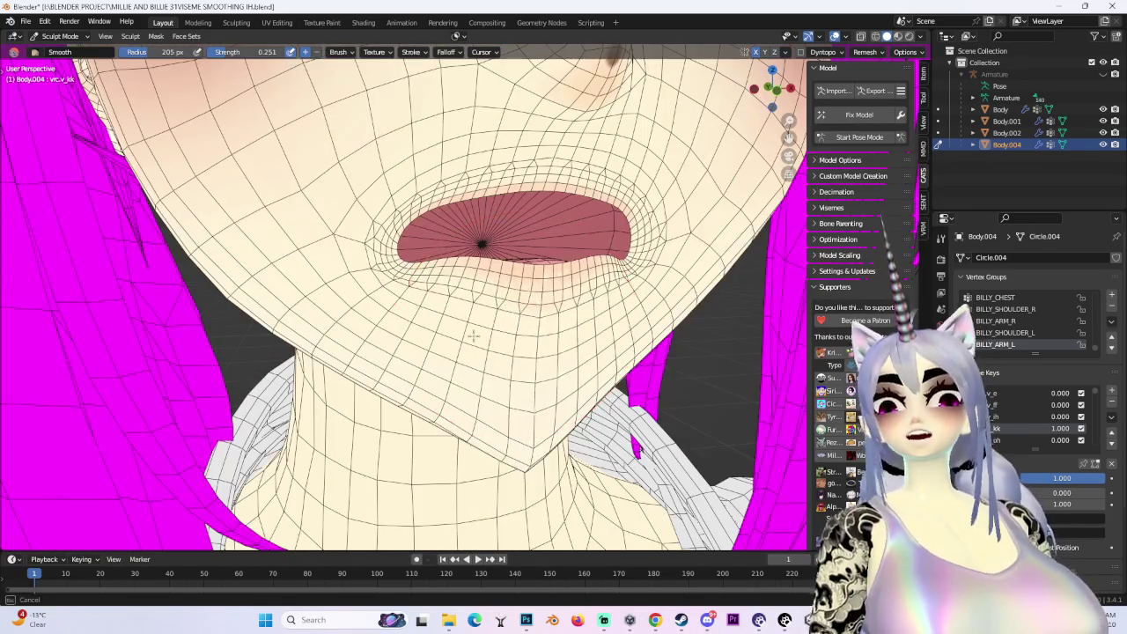
middle_drag(473, 336, 470, 284)
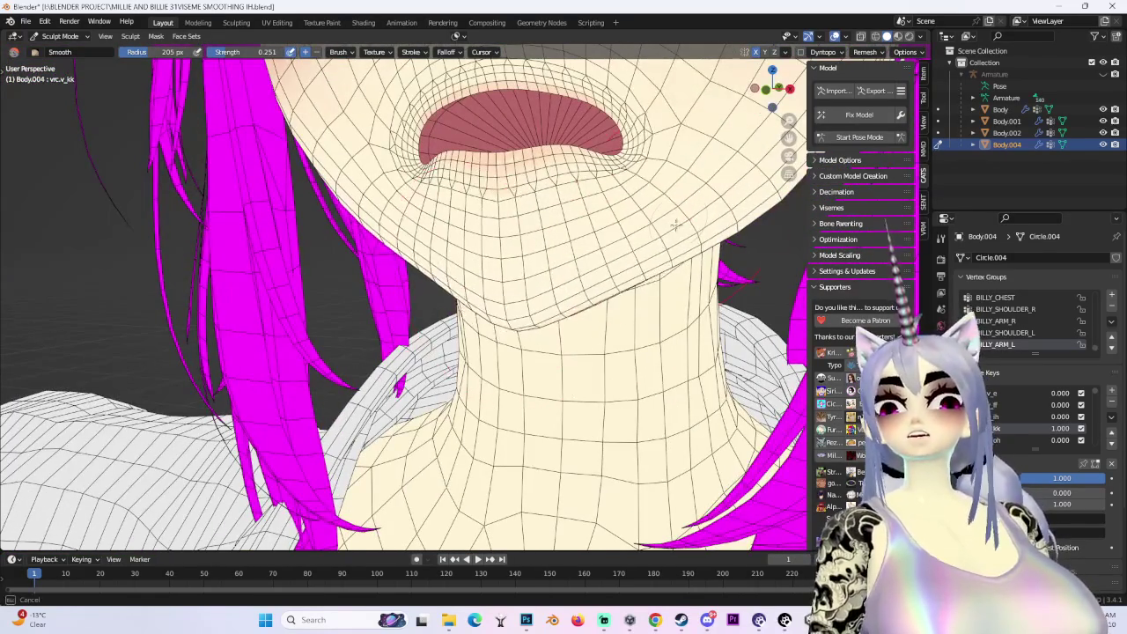
middle_drag(675, 224, 616, 308)
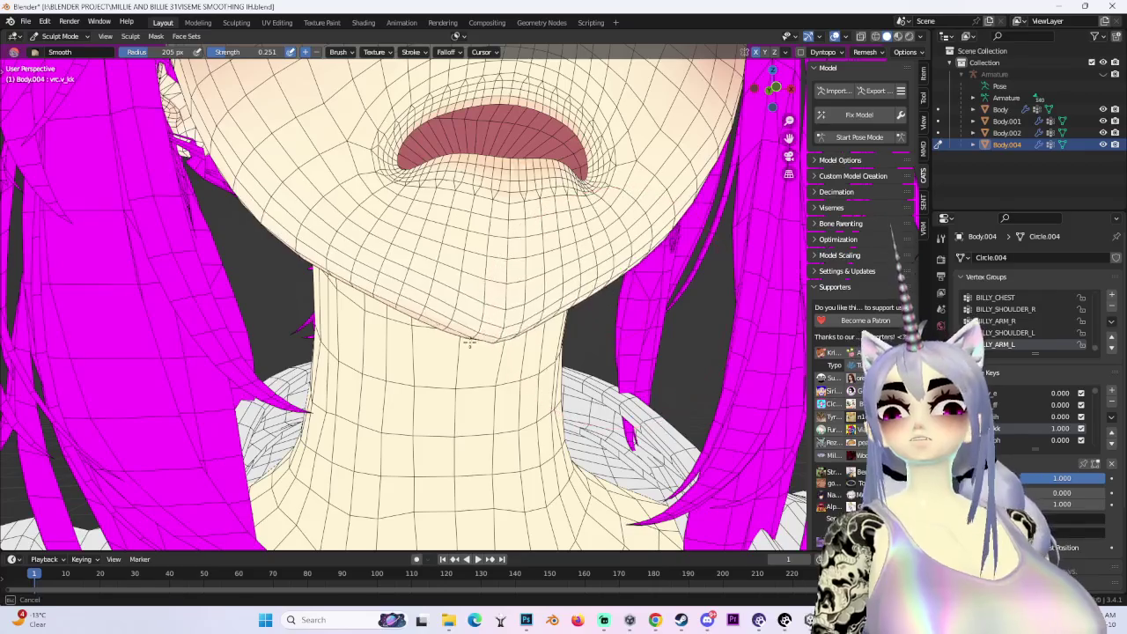
middle_drag(470, 344, 620, 298)
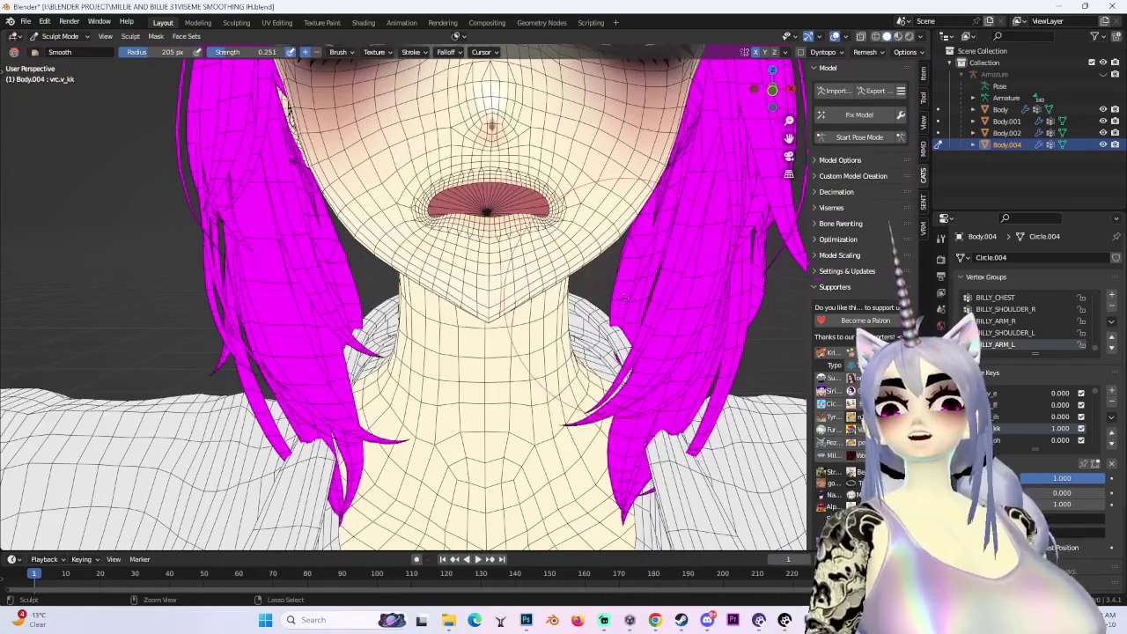
mouse_move(541, 340)
middle_down()
mouse_move(563, 317)
mouse_move(548, 284)
mouse_move(555, 255)
middle_up()
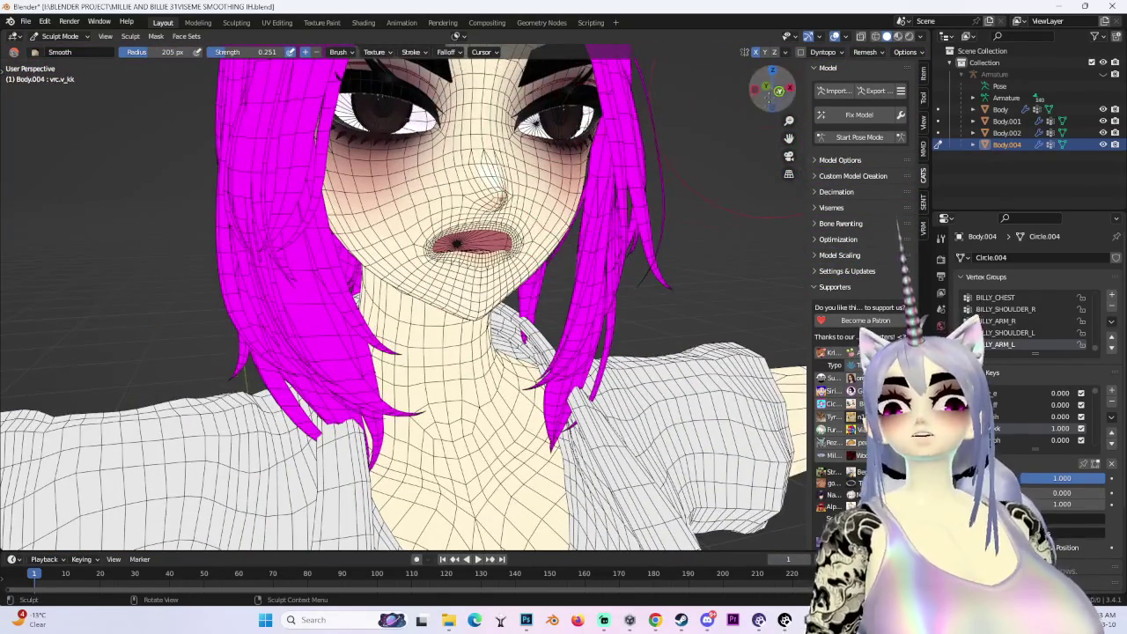
Review the mouth in front orthographic view and return to Edit Mode
click(769, 97)
click(771, 89)
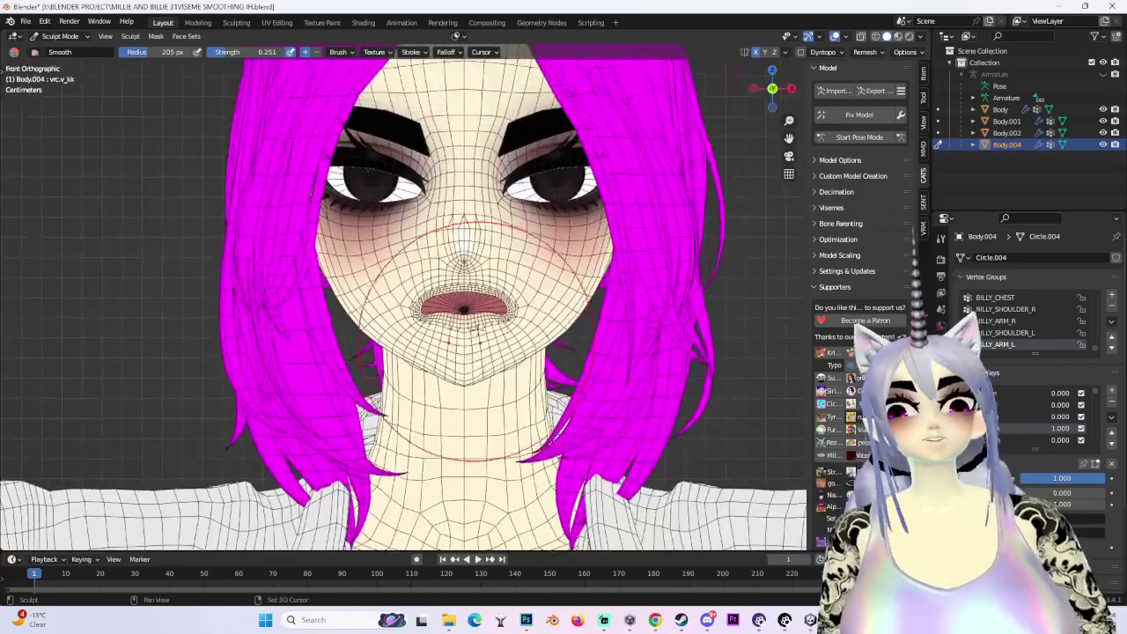
scroll(462, 324, up, 5)
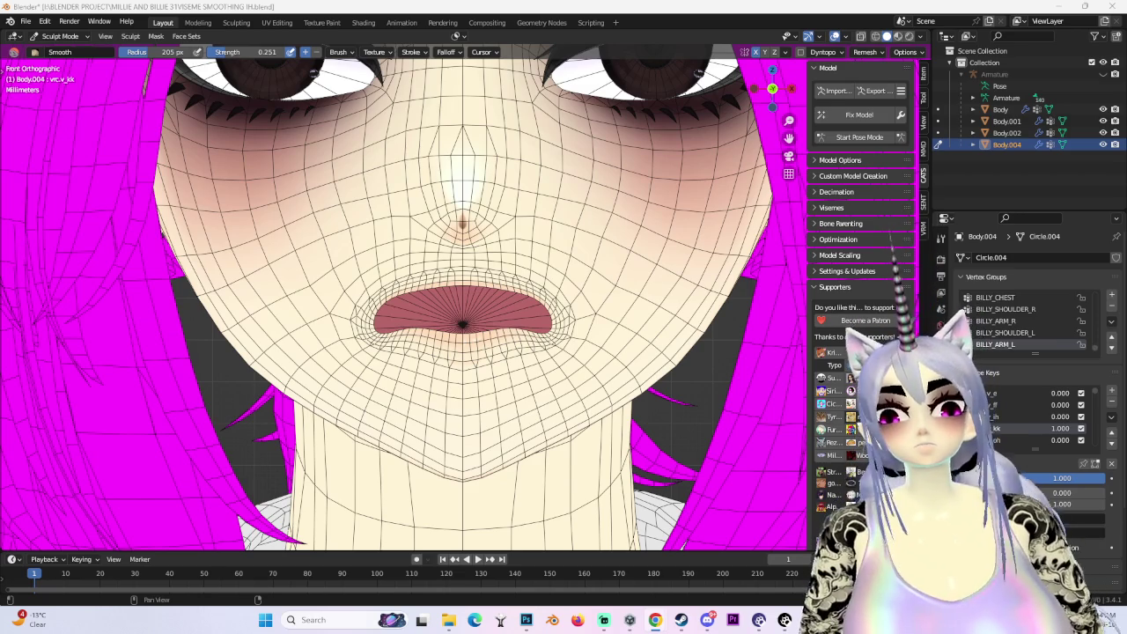
scroll(427, 306, up, 2)
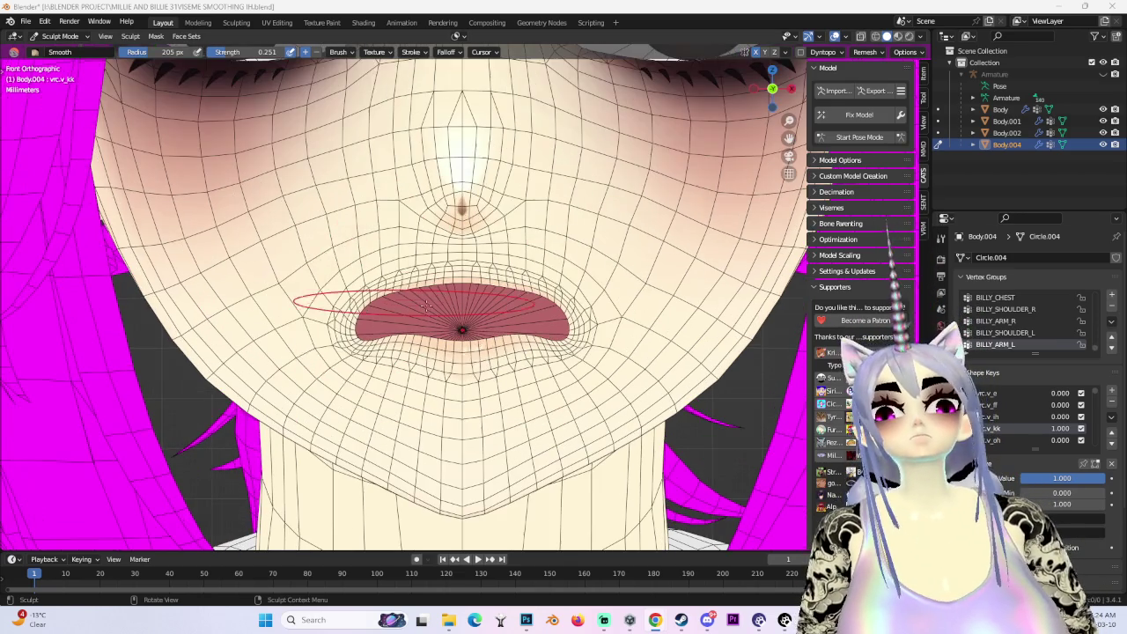
click(60, 37)
click(53, 66)
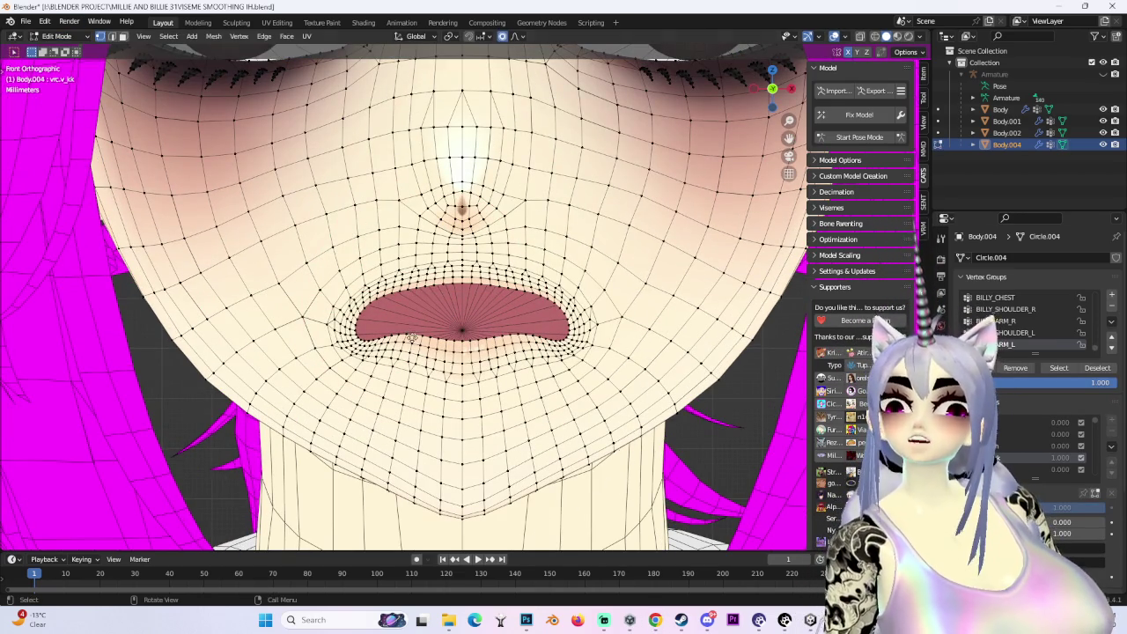
Try several vertical proportional moves of the mouth, cancelling each one
key(g)
key(Escape)
shift+scroll(429, 173, down, 2)
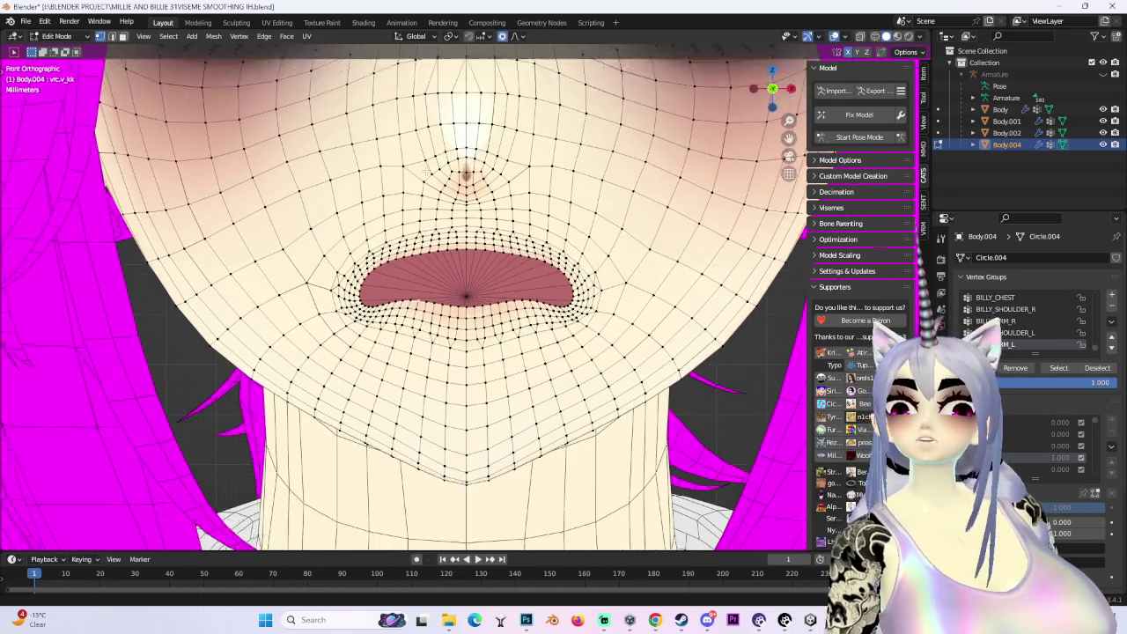
shift+scroll(429, 174, down, 2)
key(g)
key(z)
key(Escape)
key(g)
key(z)
key(Escape)
scroll(489, 284, up, 2)
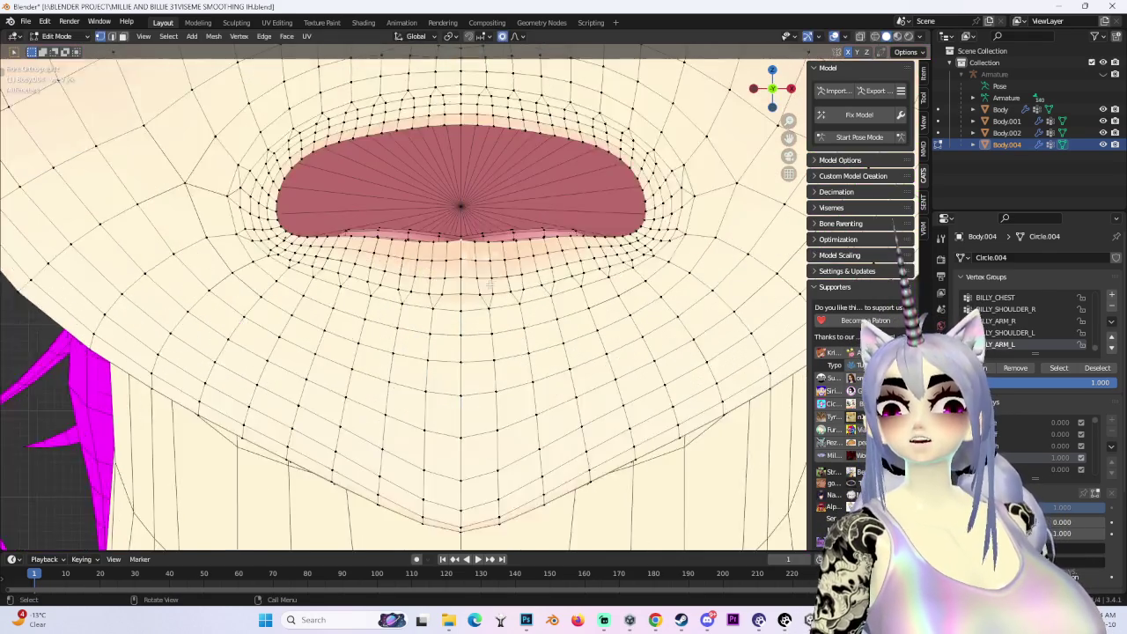
scroll(489, 284, up, 2)
Move the lower lip back up with two soft-falloff moves
key(g)
scroll(458, 238, up, 2)
click(451, 235)
key(g)
click(495, 253)
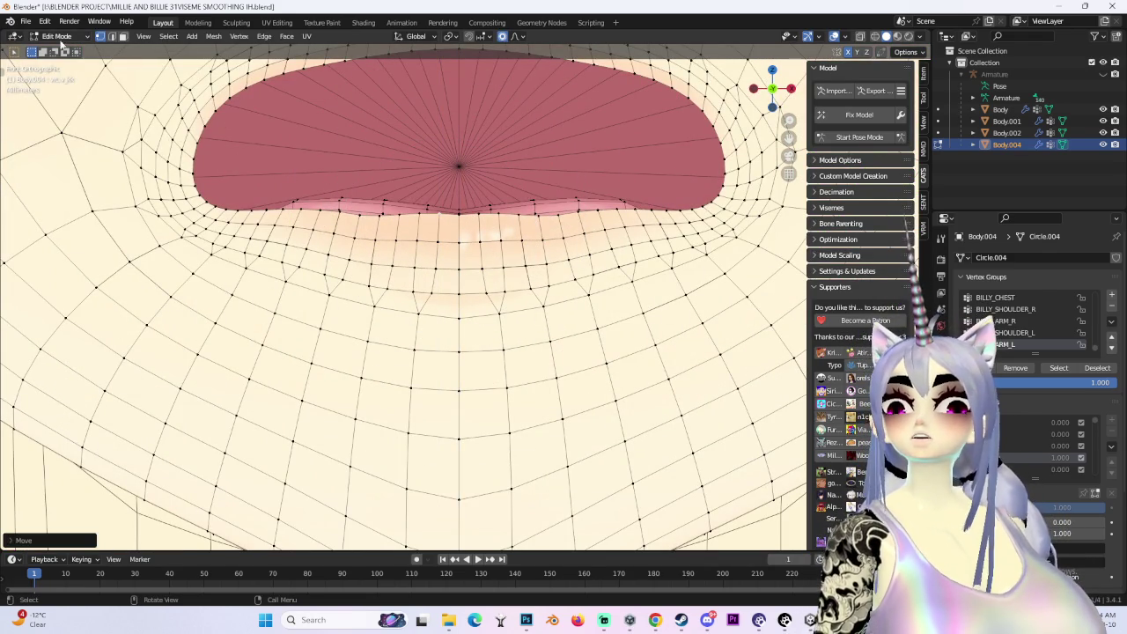
Switch to Sculpt Mode and smooth the skin below the lower lip
click(64, 76)
middle_drag(572, 234, 610, 299)
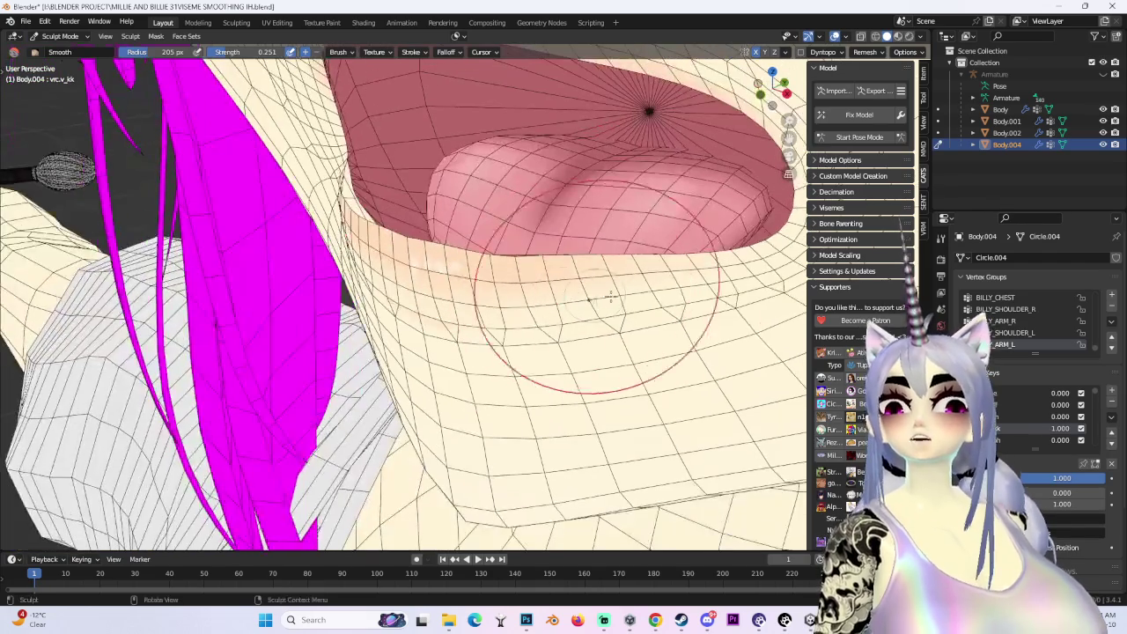
middle_drag(500, 278, 477, 298)
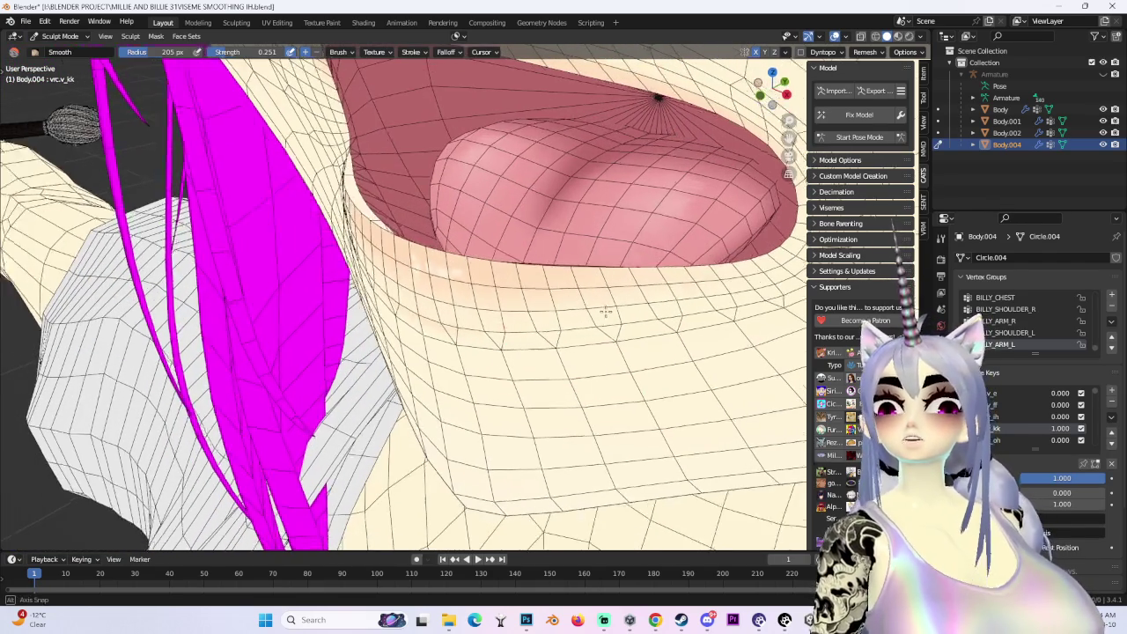
mouse_move(662, 352)
middle_down()
mouse_move(503, 276)
mouse_move(792, 123)
middle_up()
scroll(503, 277, up, 3)
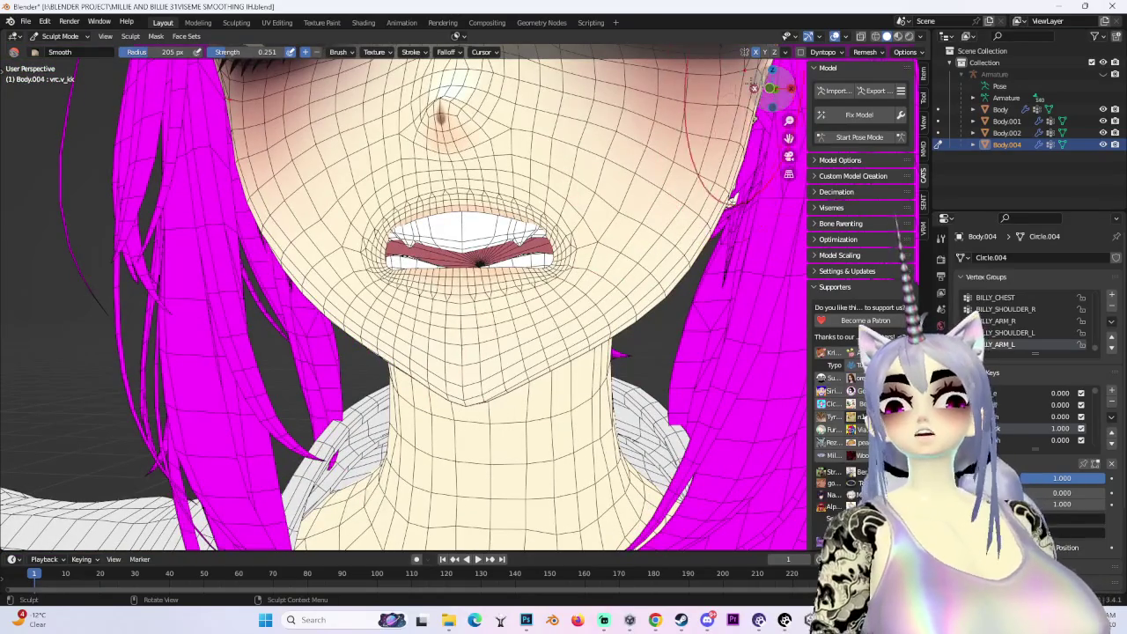
scroll(476, 291, up, 2)
middle_drag(423, 299, 453, 327)
scroll(452, 327, up, 2)
click(60, 36)
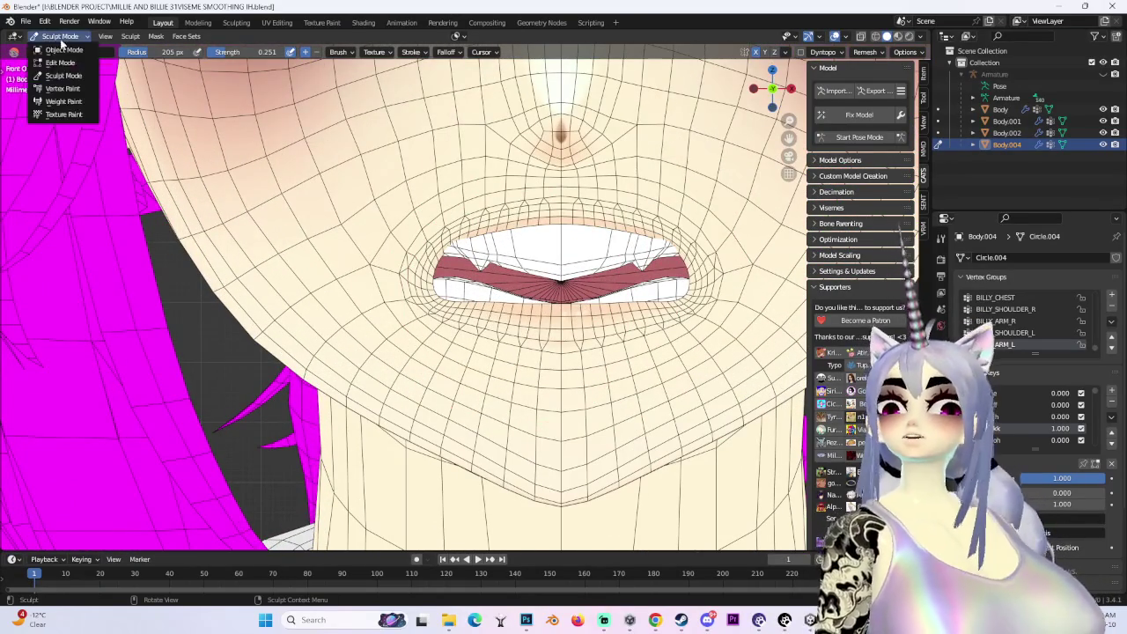
Back in Edit Mode, apply a soft-falloff move to the mouth vertices
click(60, 63)
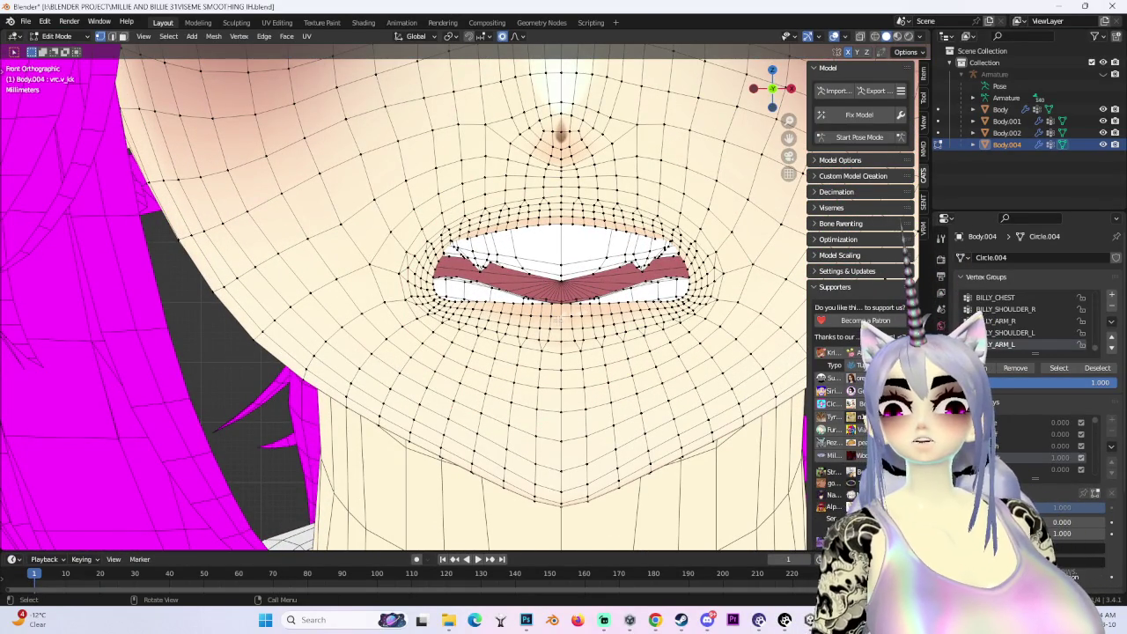
scroll(557, 321, down, 2)
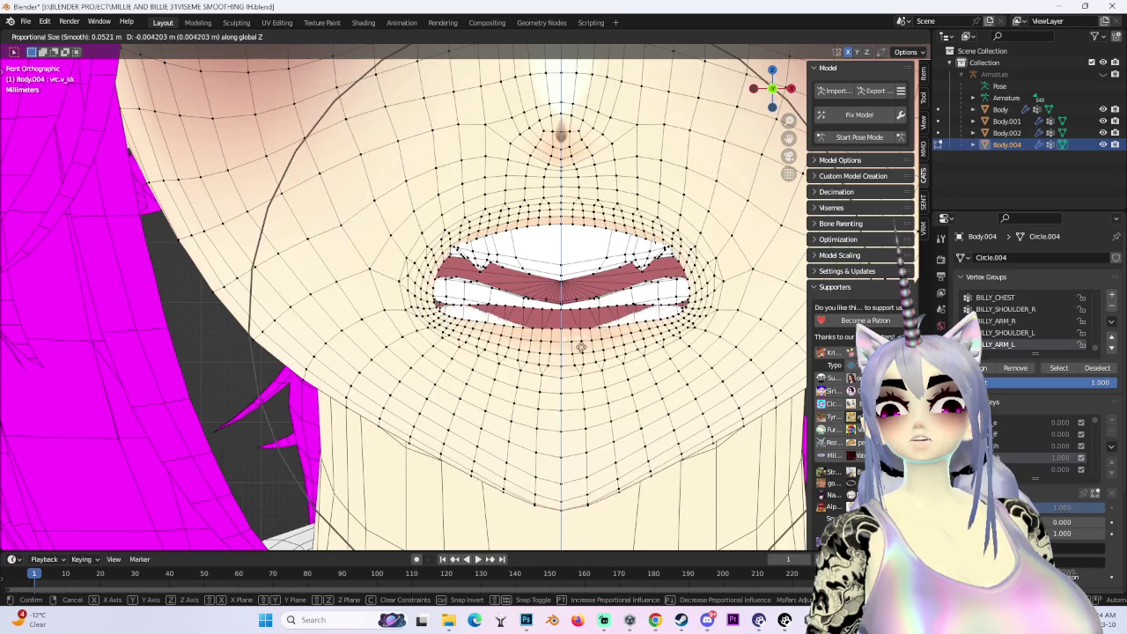
click(558, 322)
scroll(558, 322, down, 2)
scroll(558, 322, down, 2)
scroll(511, 290, up, 2)
Orbit around the adjusted mouth from side, front and three-quarter views
middle_drag(511, 290, 581, 300)
mouse_move(575, 374)
middle_down()
mouse_move(611, 282)
mouse_move(564, 290)
mouse_move(617, 290)
middle_up()
scroll(603, 317, up, 3)
scroll(610, 303, up, 2)
scroll(611, 303, down, 5)
scroll(610, 303, down, 2)
mouse_move(522, 324)
middle_down()
mouse_move(493, 317)
mouse_move(532, 310)
middle_up()
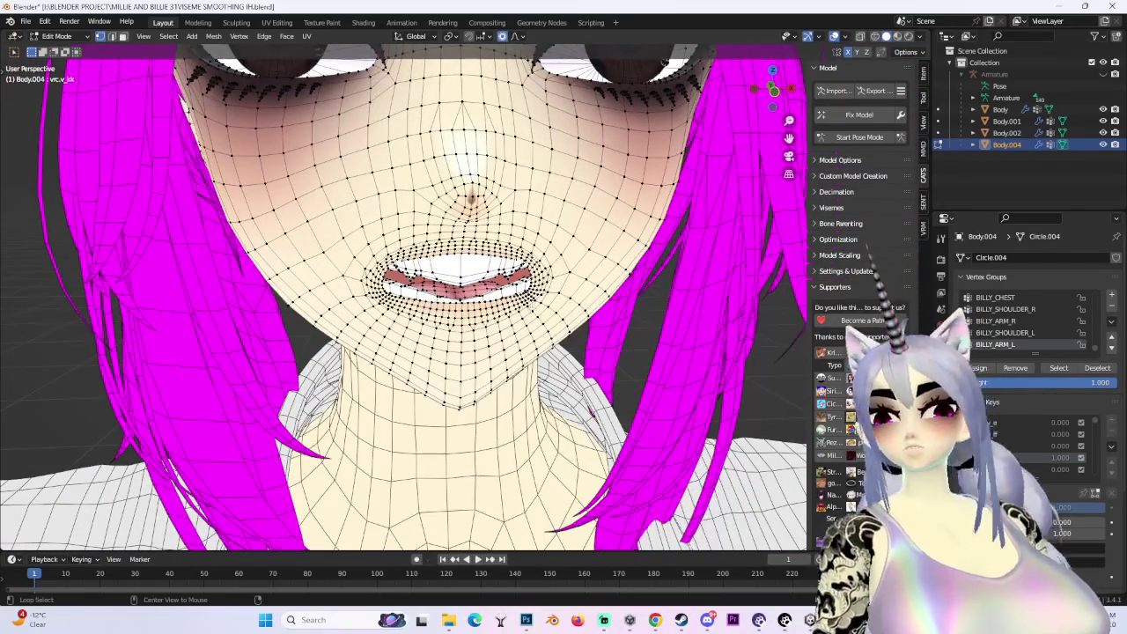
mouse_move(539, 303)
middle_down()
mouse_move(687, 311)
mouse_move(835, 104)
middle_up()
Hide the selected geometry, switch to front ortho view, and soft-move the upper-lip vertices
key(h)
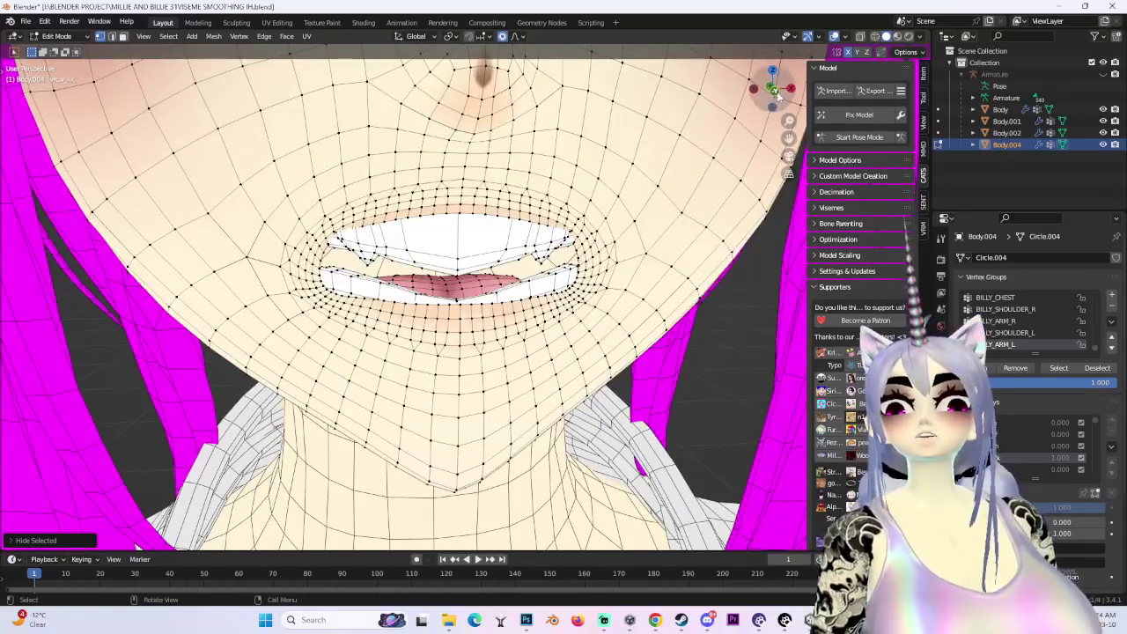
click(777, 96)
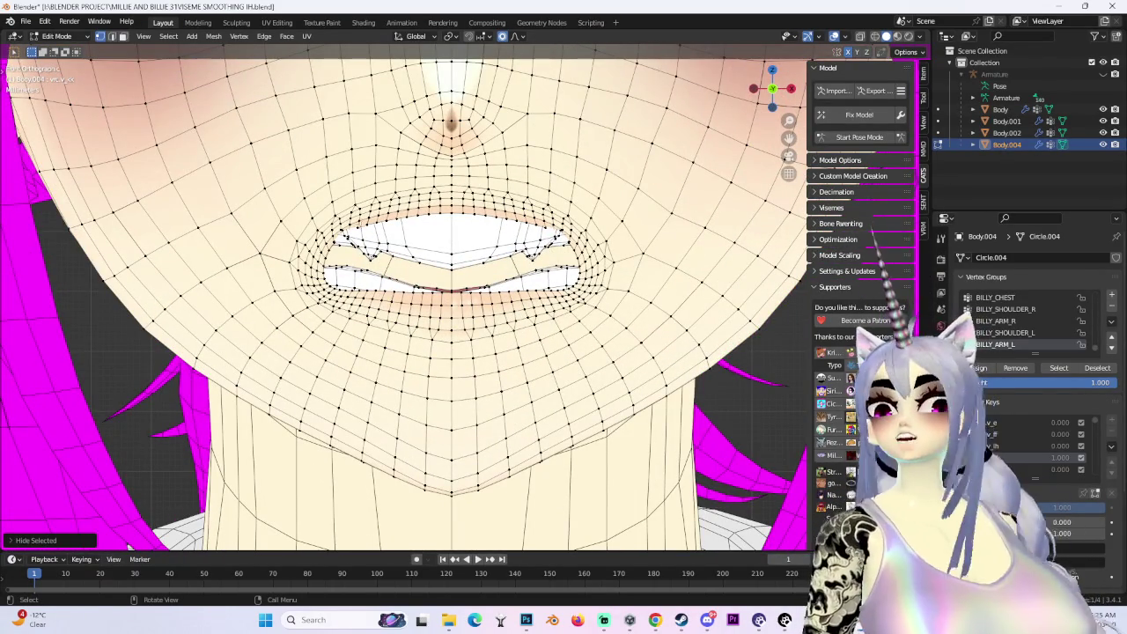
key(g)
scroll(343, 228, up, 3)
click(344, 228)
scroll(343, 228, down, 4)
scroll(492, 210, up, 4)
Make further soft-falloff lip moves, finishing with one constrained to the Z axis
key(g)
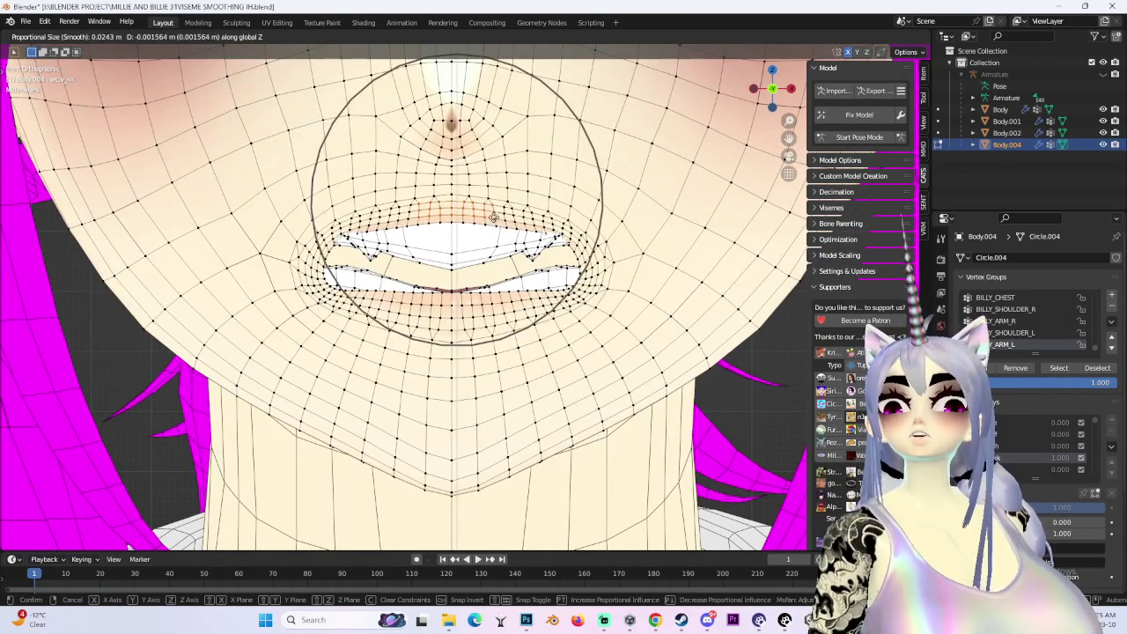
click(493, 217)
key(g)
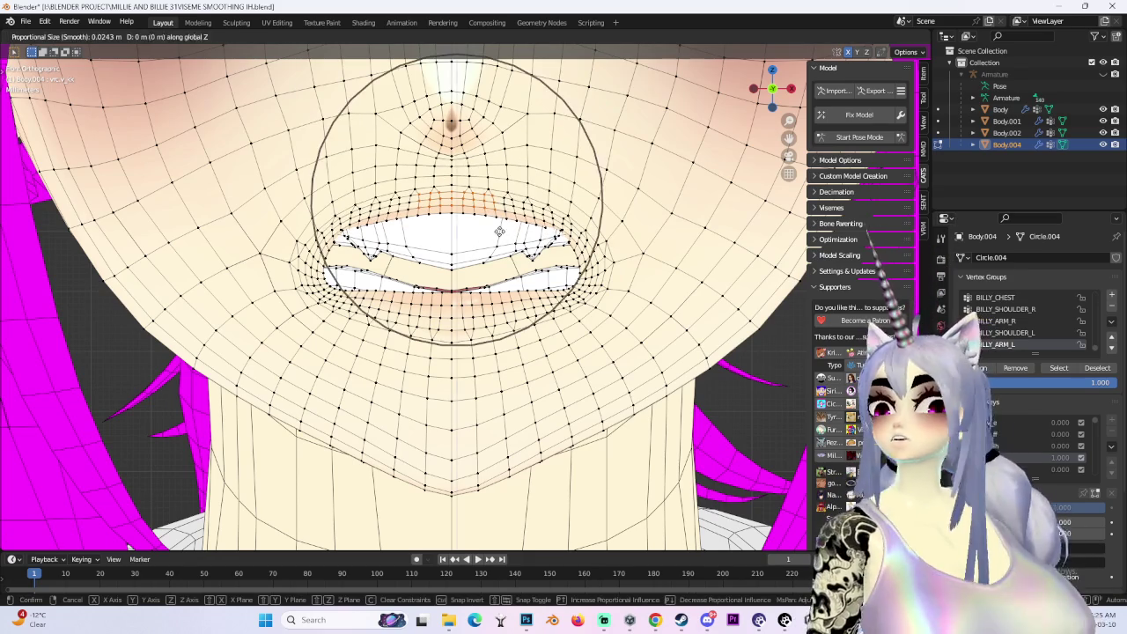
key(Escape)
key(g)
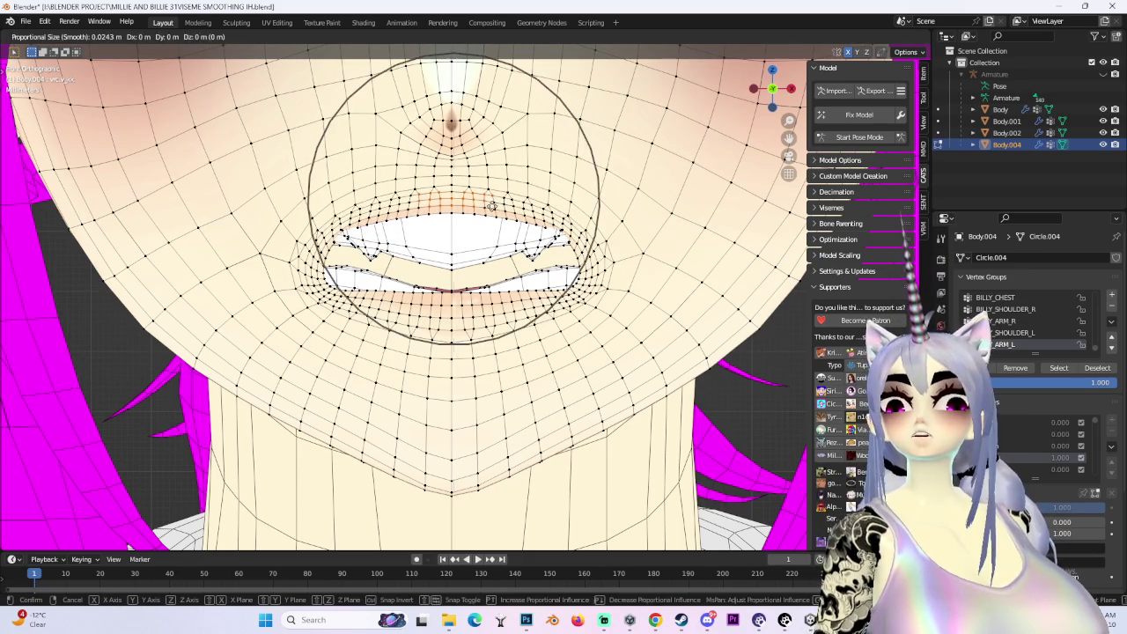
key(z)
click(492, 219)
mouse_move(491, 218)
middle_down()
mouse_move(579, 294)
mouse_move(476, 264)
middle_up()
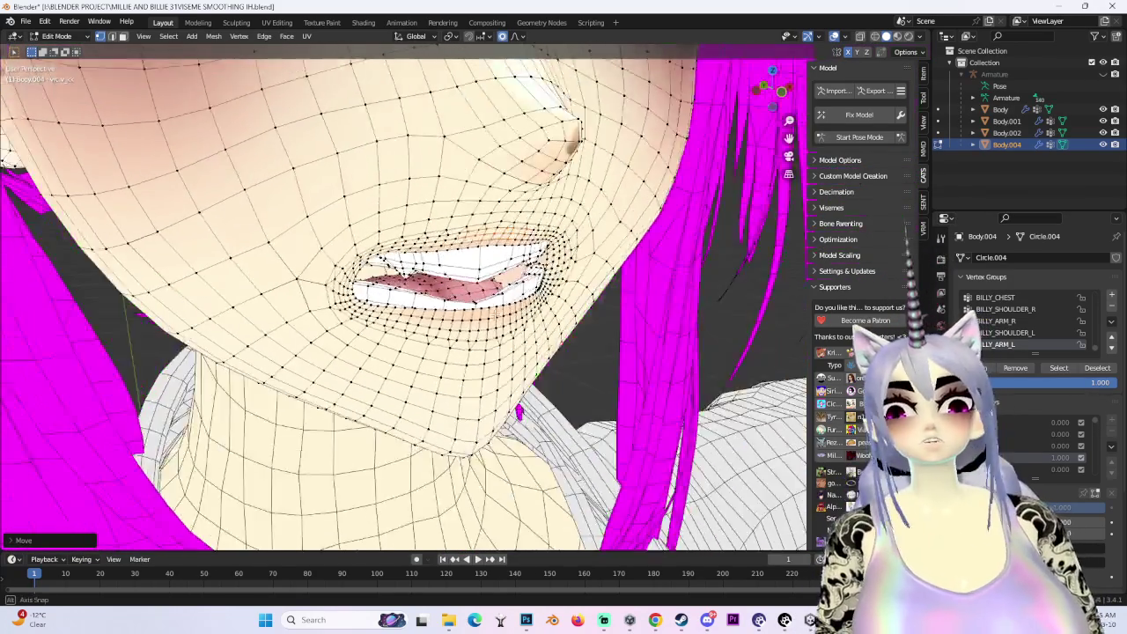
Soft-move the mouth side front-to-back, then shift the mouth vertices along Z
key(g)
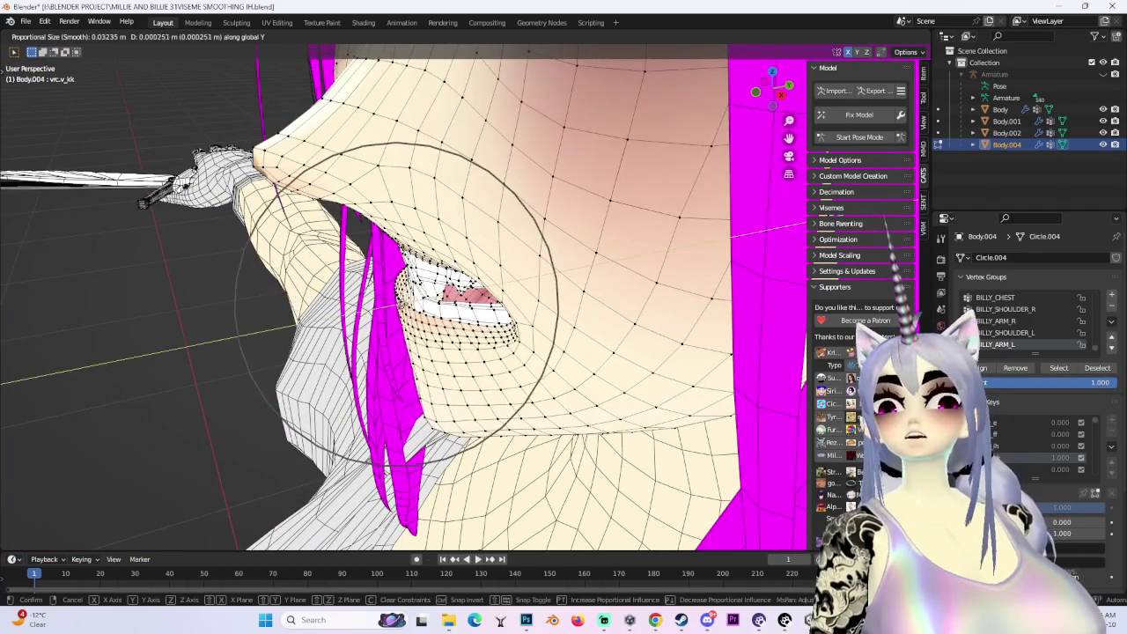
click(556, 288)
mouse_move(556, 288)
middle_down()
mouse_move(505, 431)
mouse_move(449, 395)
middle_up()
scroll(555, 288, up, 5)
scroll(556, 288, down, 5)
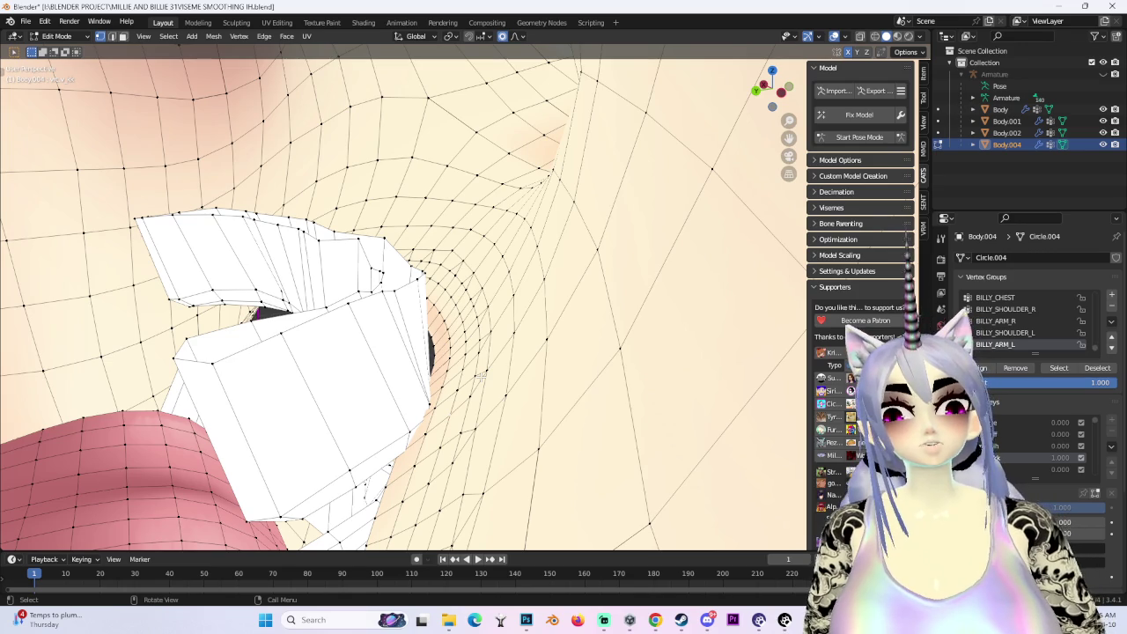
mouse_move(481, 375)
middle_down()
mouse_move(336, 401)
mouse_move(404, 380)
mouse_move(324, 134)
middle_up()
key(g)
key(z)
click(403, 379)
Redo the mouth move from a frontal view, constrained vertically along Z
key(g)
click(253, 107)
middle_drag(254, 106, 397, 317)
key(g)
key(Escape)
key(g)
key(z)
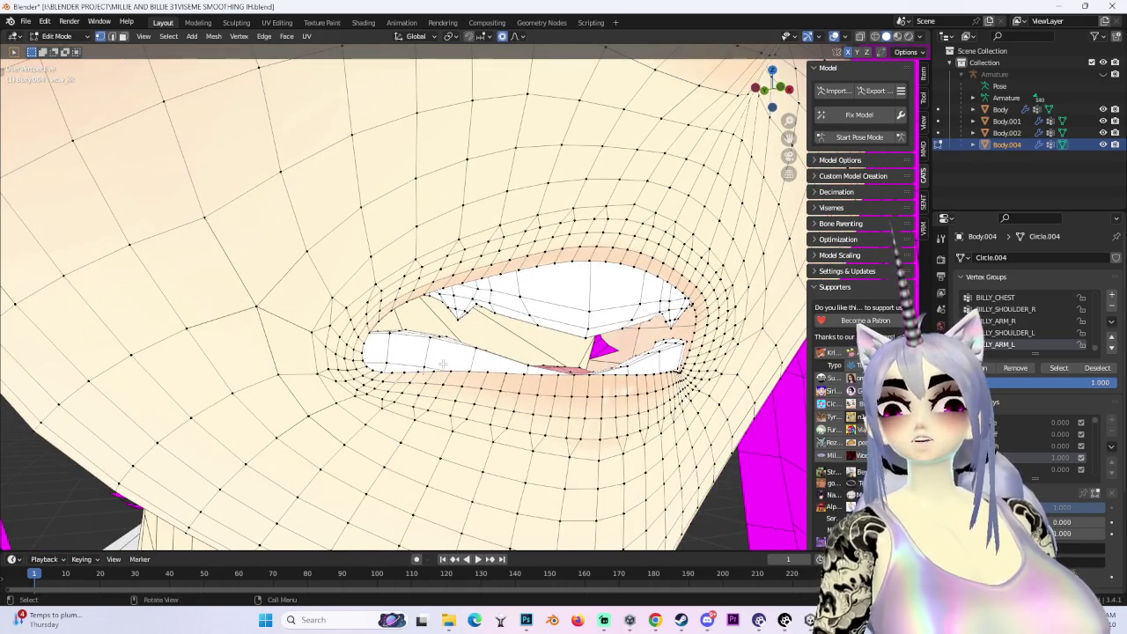
click(443, 364)
middle_drag(443, 364, 476, 335)
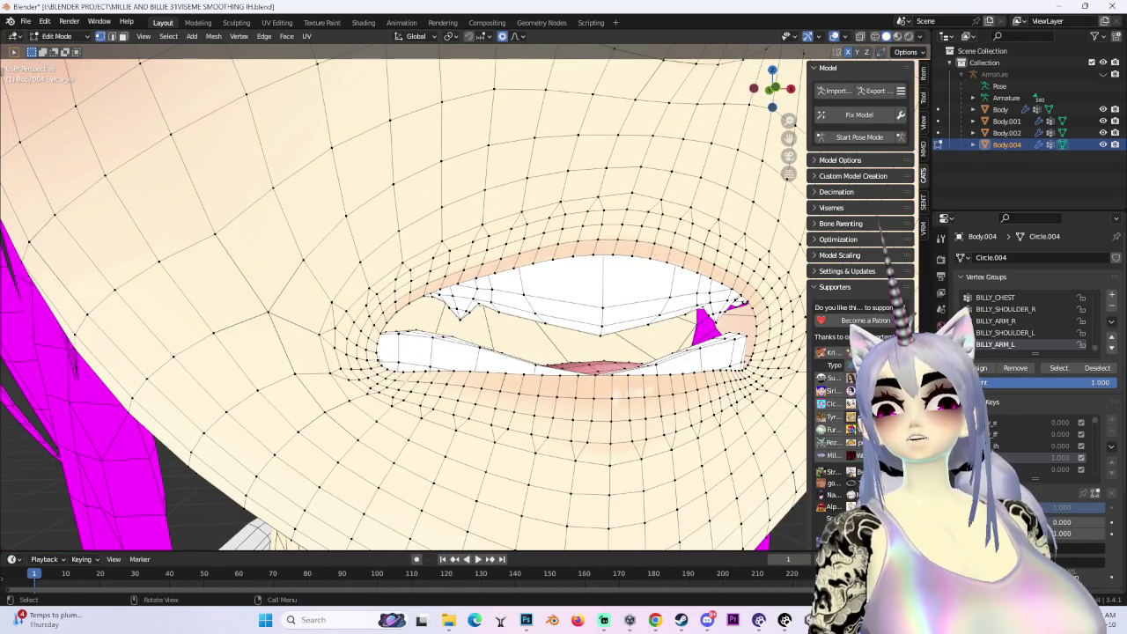
Raise the mouth corner along Z, then give it a free soft-falloff move
key(g)
key(z)
click(374, 343)
key(g)
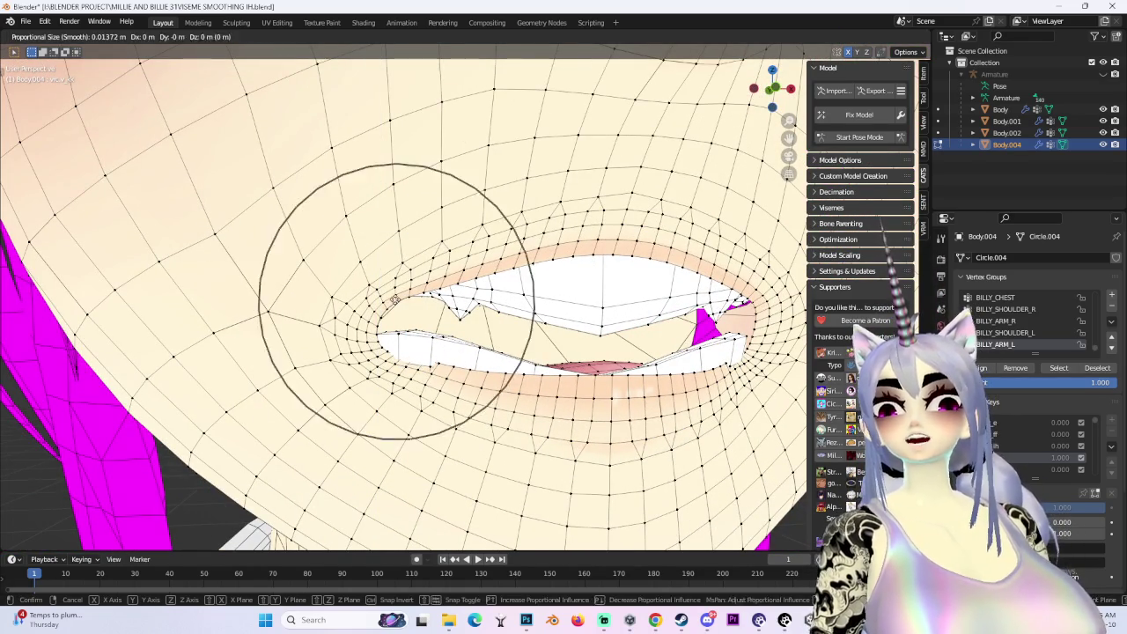
click(396, 310)
middle_drag(396, 310, 352, 299)
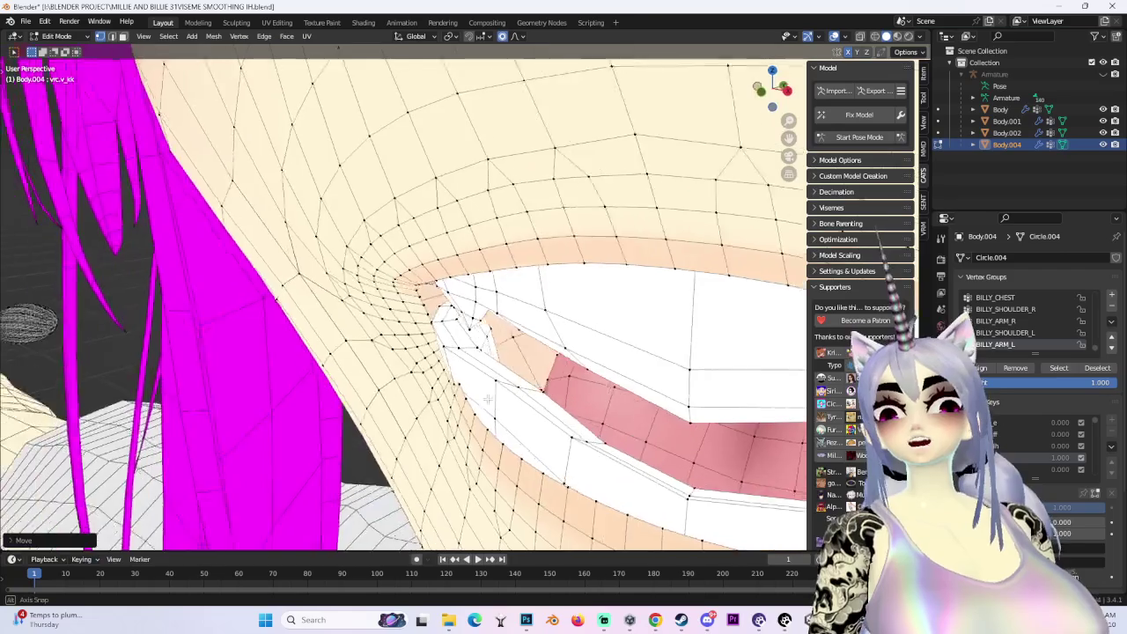
mouse_move(494, 324)
middle_down()
mouse_move(564, 370)
mouse_move(675, 408)
mouse_move(457, 358)
middle_up()
Push the mouth corner along Y, shift it sideways, and switch to Sculpt Mode
key(g)
key(y)
scroll(734, 408, down, 2)
click(735, 408)
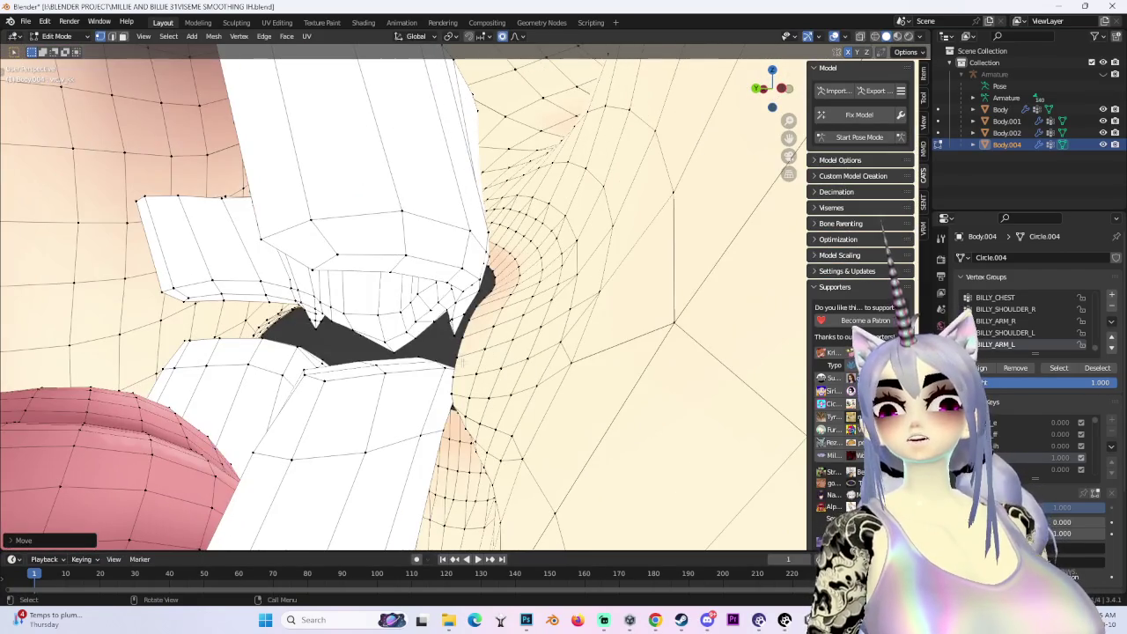
key(g)
click(521, 362)
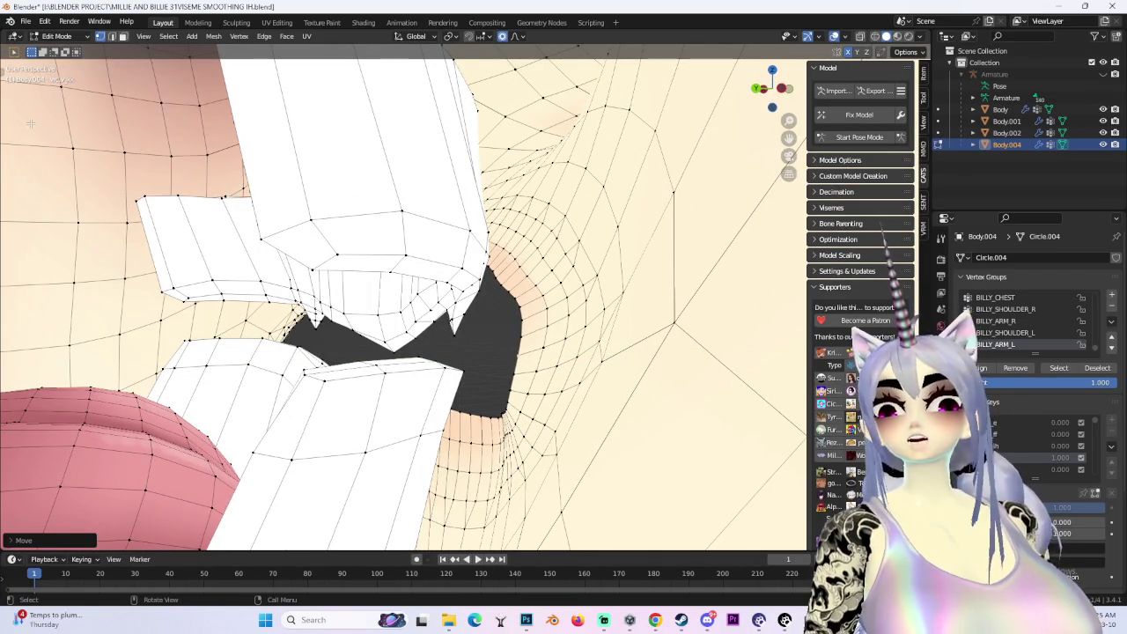
click(68, 76)
middle_drag(423, 334, 520, 426)
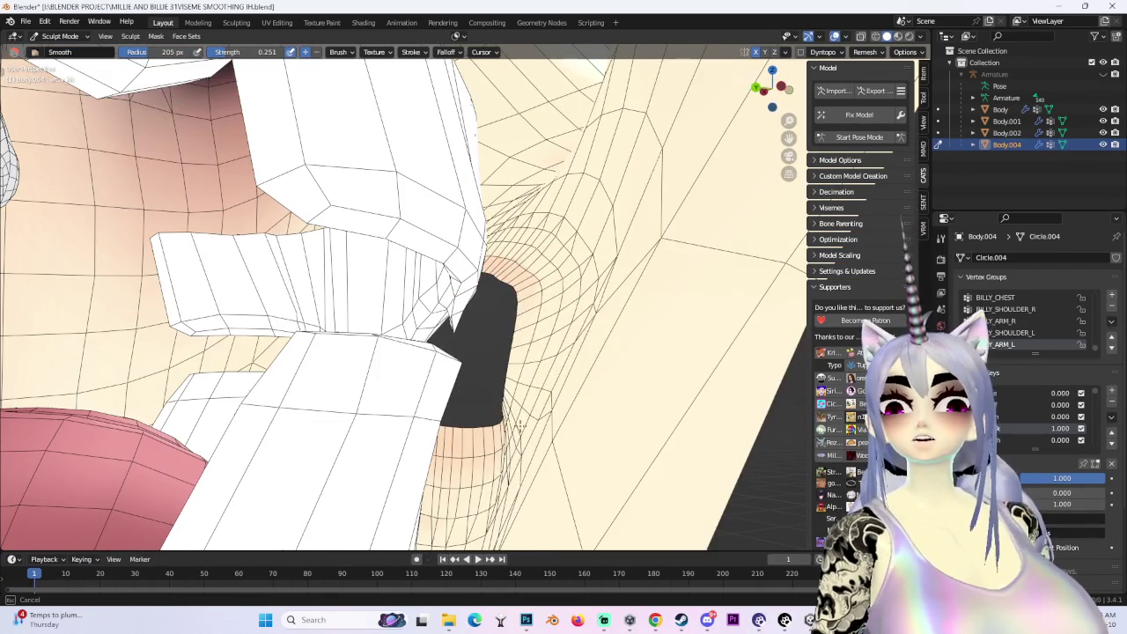
Smooth the mesh at the left mouth corner with the sculpt brush
middle_drag(564, 334, 393, 402)
middle_drag(510, 487, 435, 423)
drag(556, 78, 547, 93)
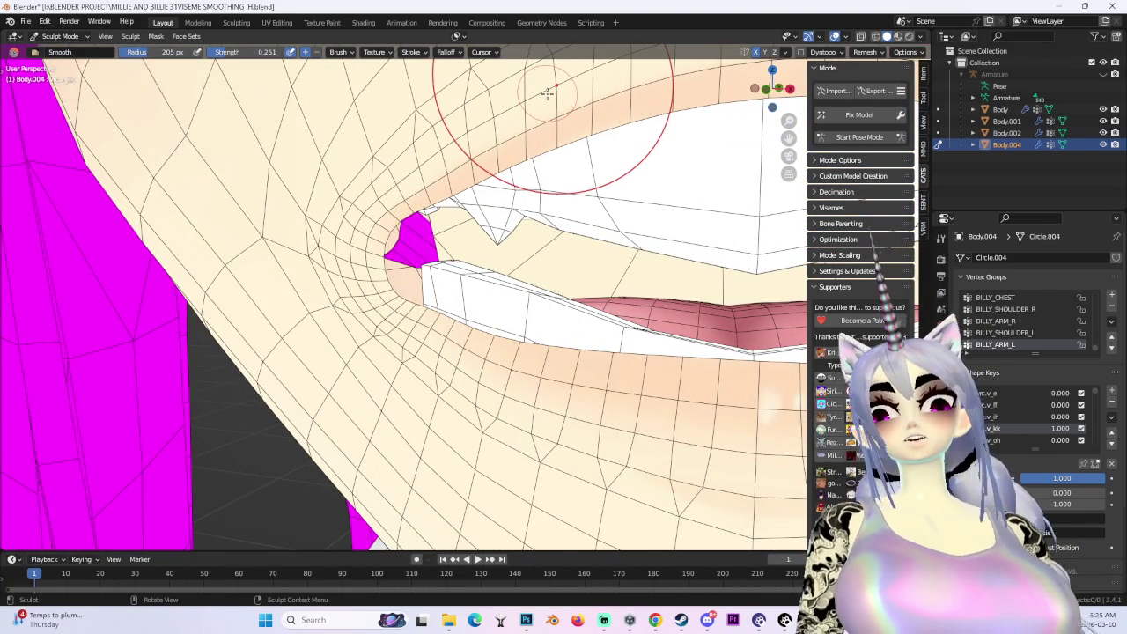
mouse_move(100, 212)
middle_down()
mouse_move(450, 398)
mouse_move(160, 106)
middle_up()
Return to Edit Mode and soft-move the corner vertices vertically along Z
click(77, 41)
click(55, 67)
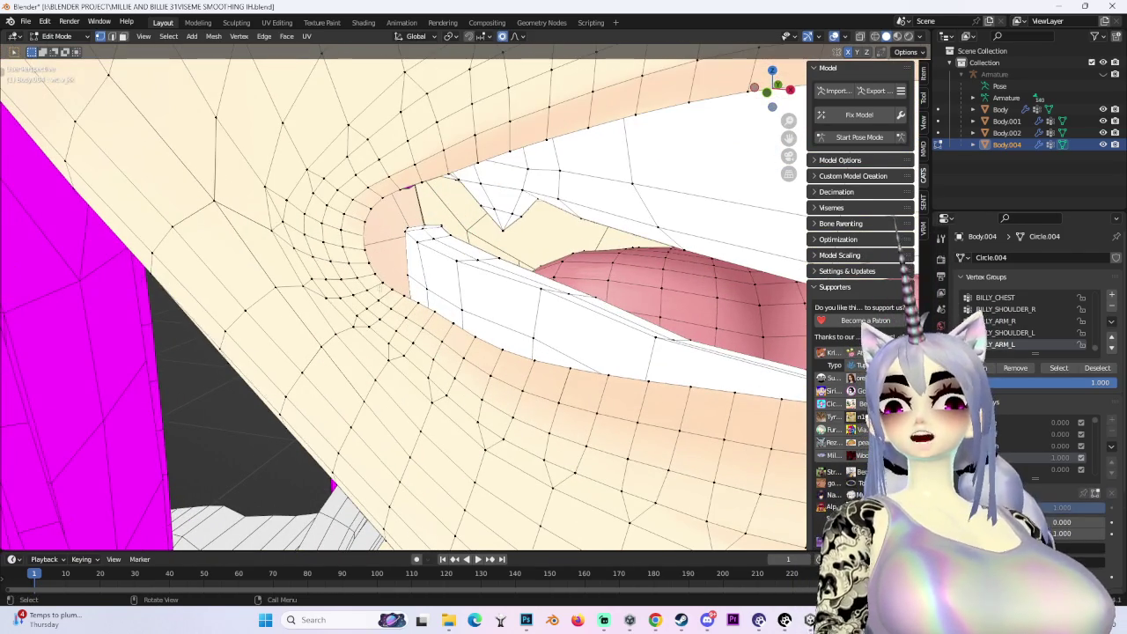
key(g)
key(z)
click(382, 256)
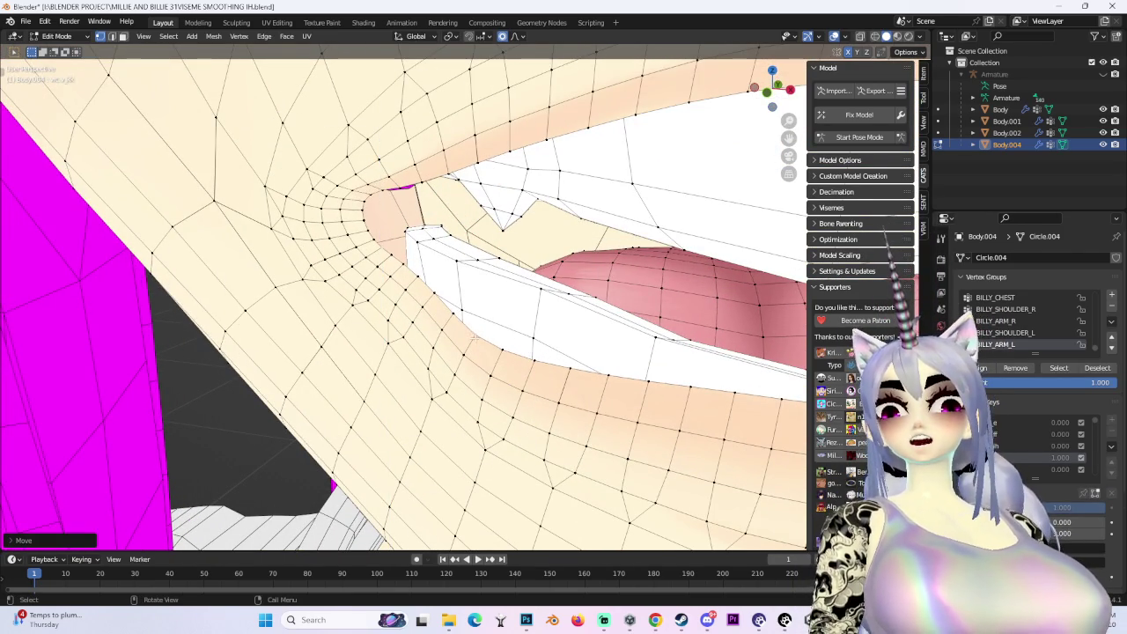
key(g)
click(422, 324)
Make several small free soft-falloff moves around the mouth corner
mouse_move(422, 324)
middle_down()
mouse_move(396, 271)
mouse_move(440, 353)
middle_up()
key(g)
click(377, 264)
key(g)
click(440, 352)
key(g)
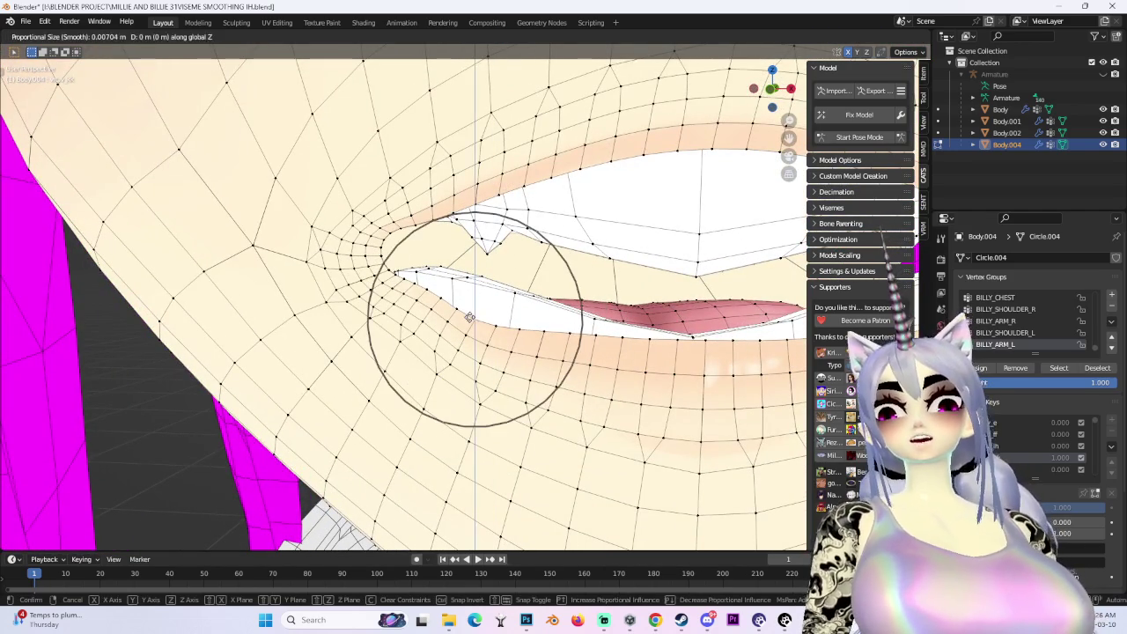
click(471, 301)
middle_drag(471, 301, 518, 298)
Nudge the mouth-corner vertices front-to-back along Y in repeated soft moves
key(g)
key(y)
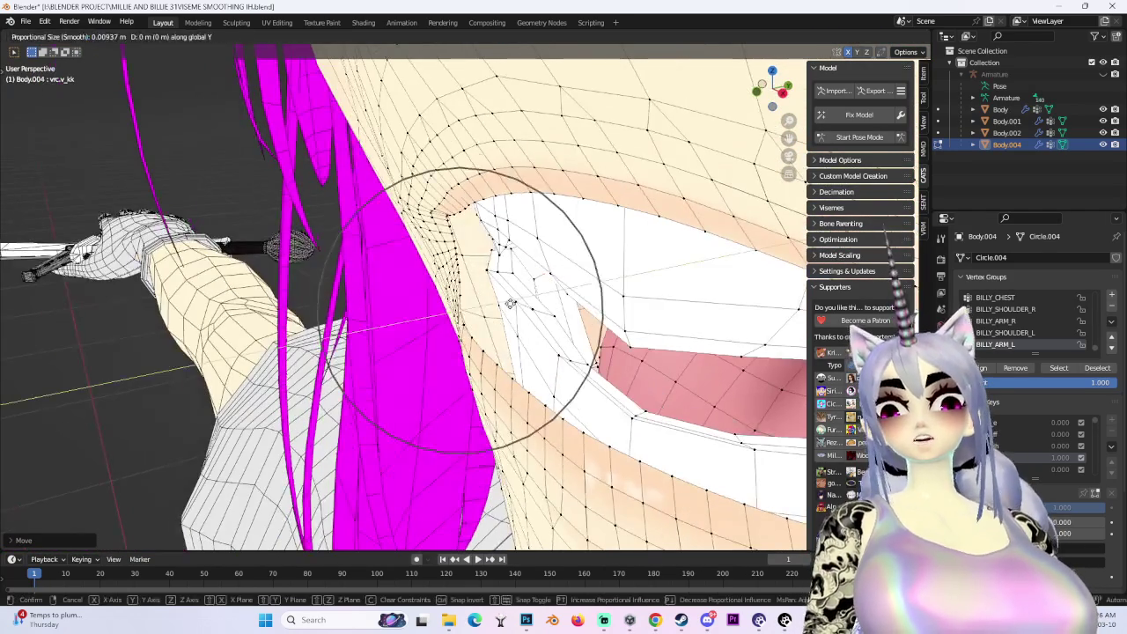
click(529, 304)
key(g)
key(y)
click(556, 300)
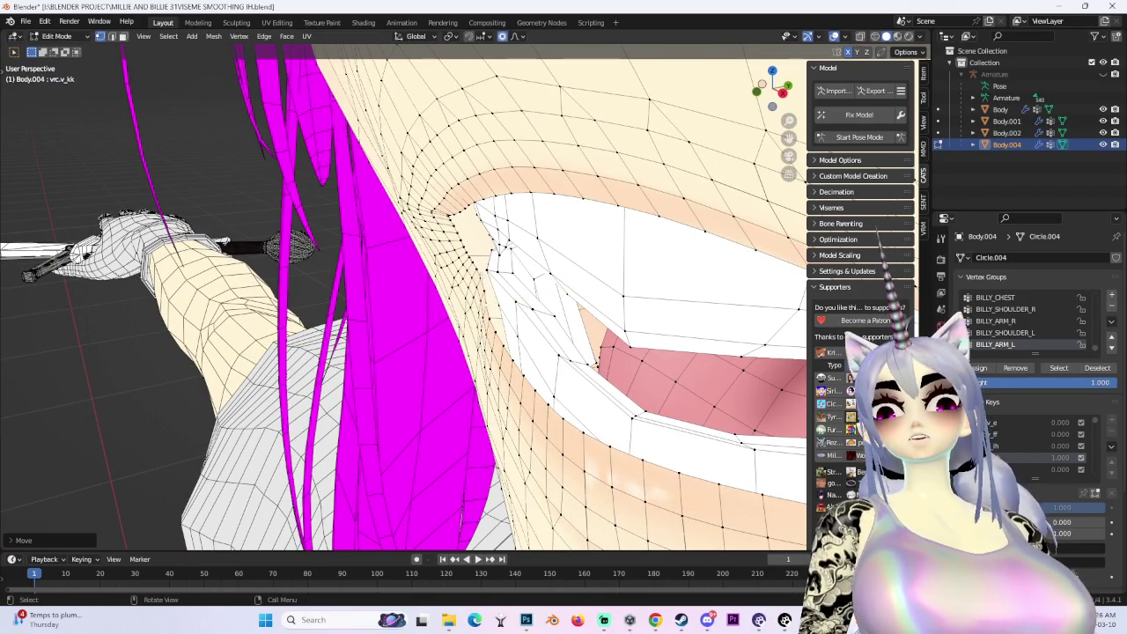
key(g)
key(y)
click(556, 299)
Continue pushing the corner vertices back along Y to smooth the crease
key(g)
key(y)
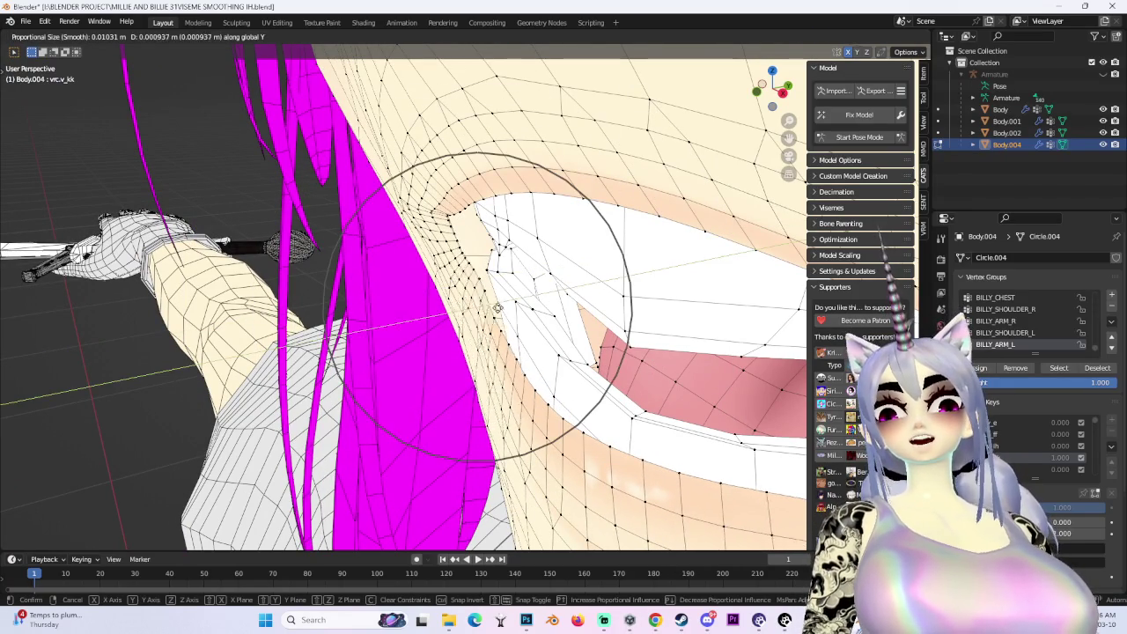
click(490, 306)
key(g)
key(y)
click(491, 307)
key(g)
key(y)
middle_drag(405, 299, 264, 264)
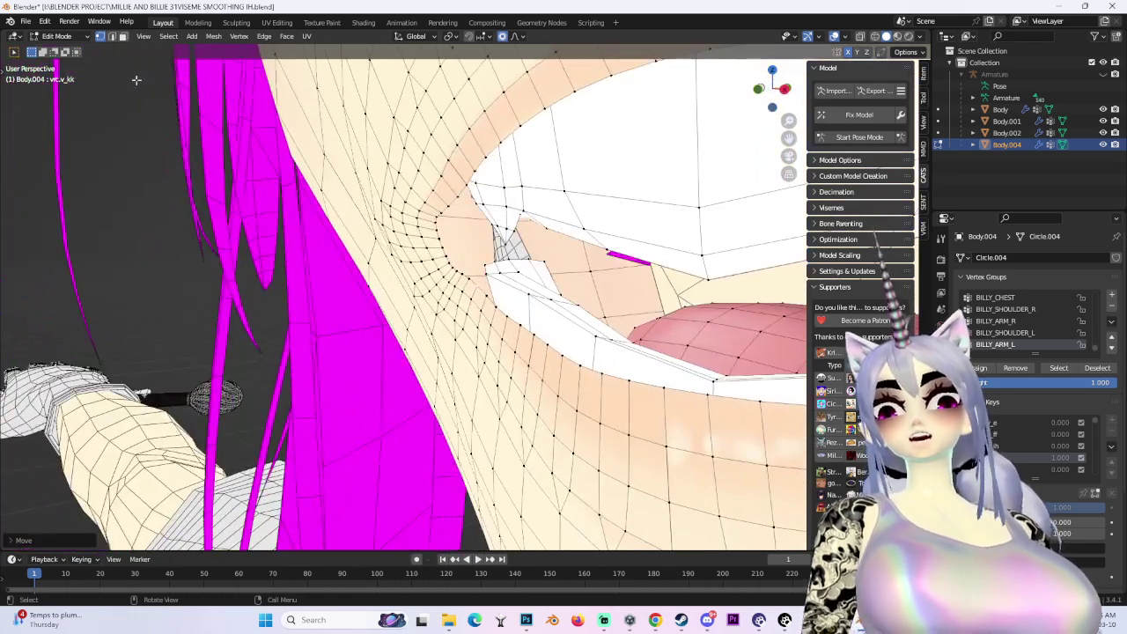
click(62, 37)
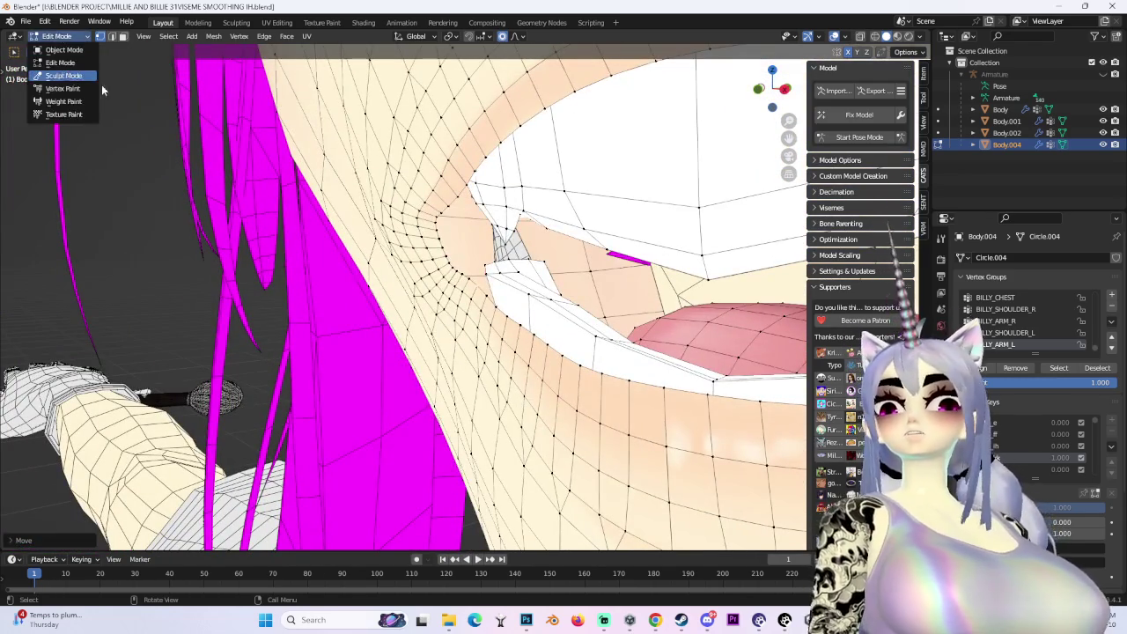
Switch to Sculpt Mode and back to Edit Mode, then hide the white inner-mouth faces
click(61, 74)
mouse_move(427, 299)
middle_down()
mouse_move(405, 306)
mouse_move(396, 291)
middle_up()
click(62, 37)
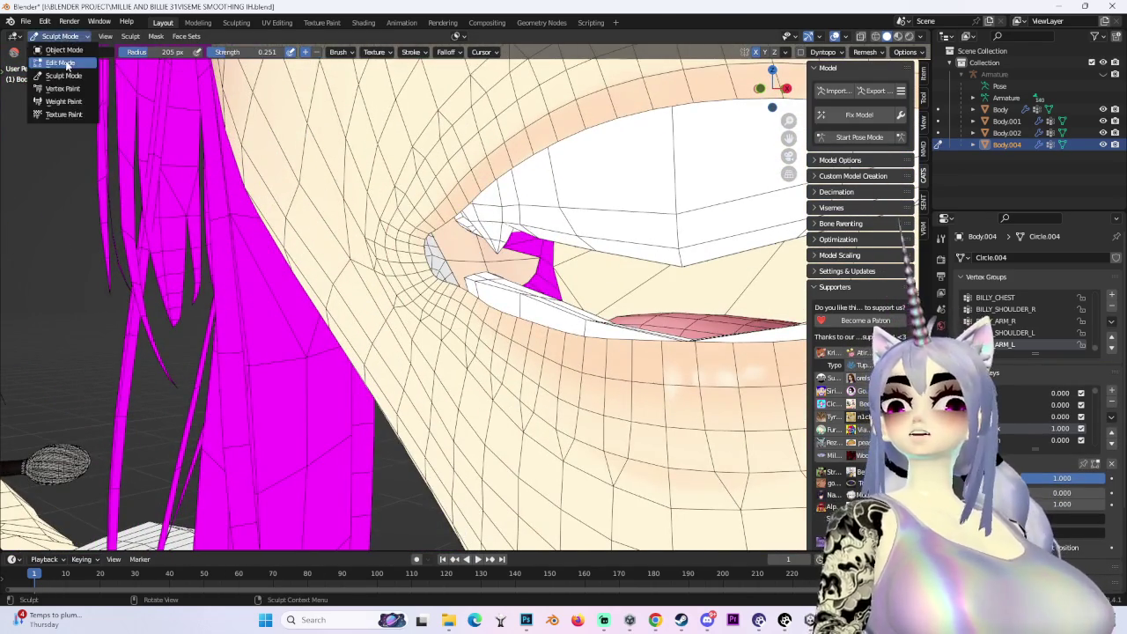
click(61, 65)
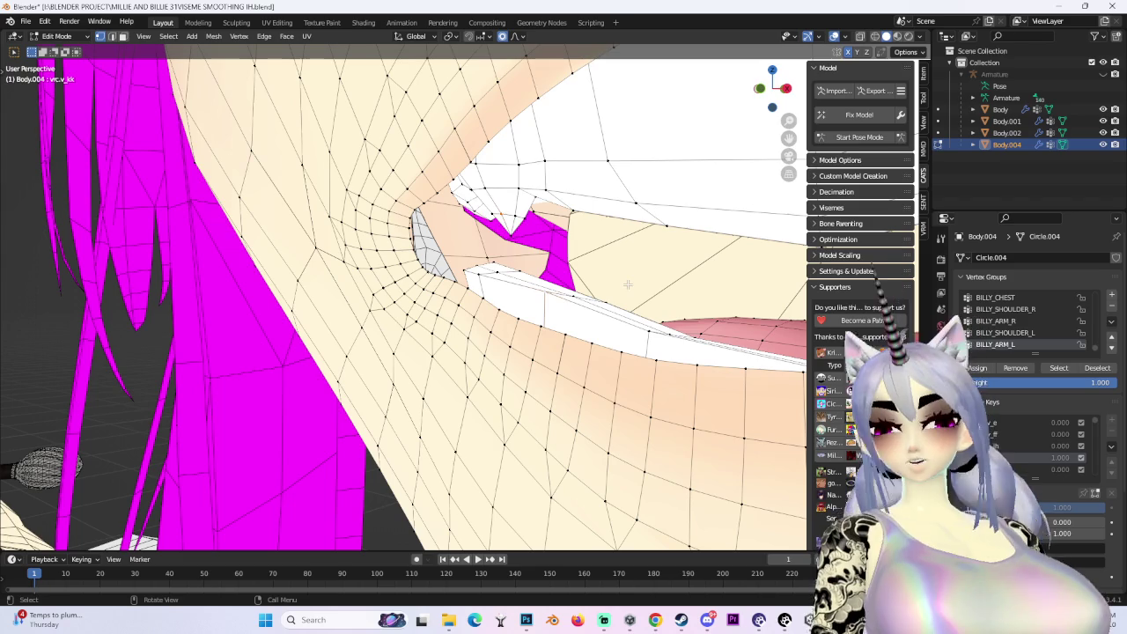
key(h)
Even out the mouth corner and lips with the Smooth sculpt brush
click(56, 36)
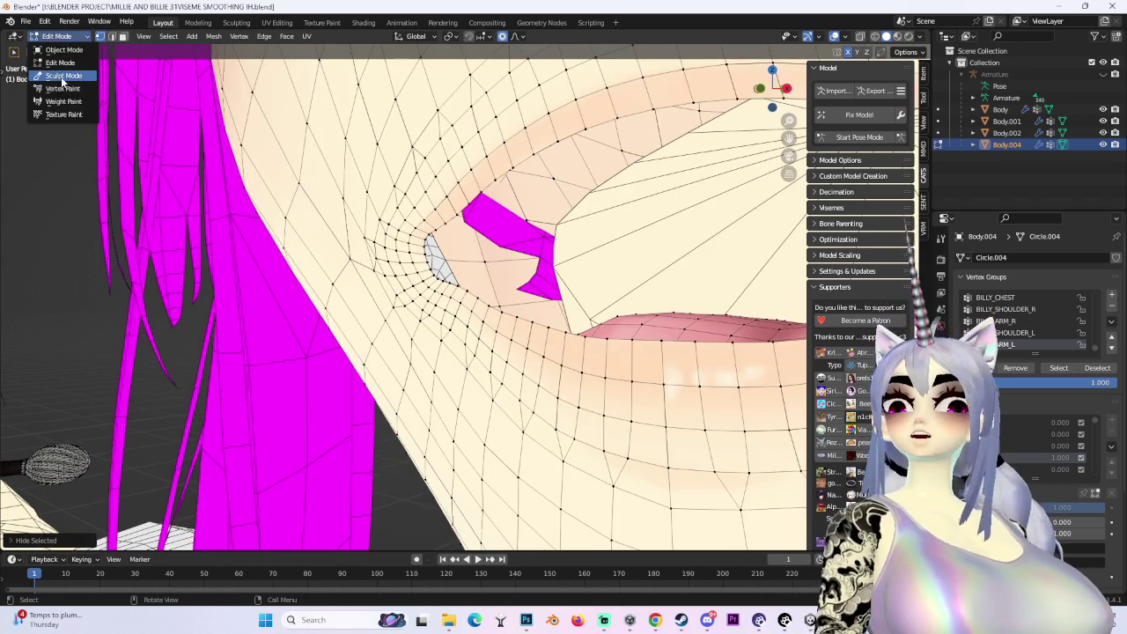
click(61, 77)
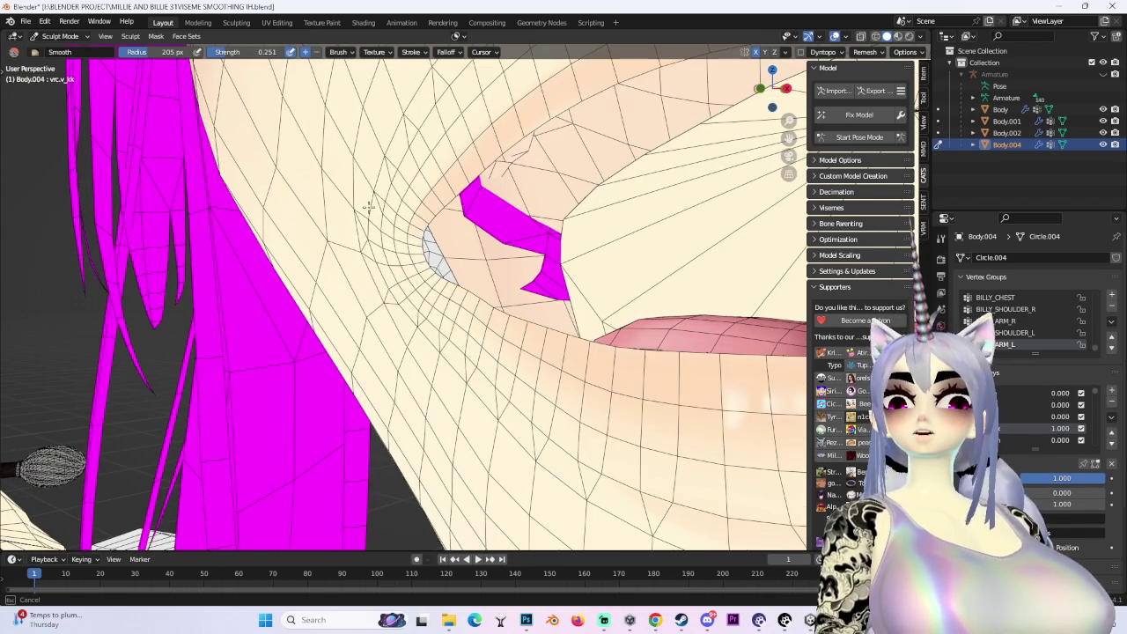
middle_drag(383, 275, 616, 356)
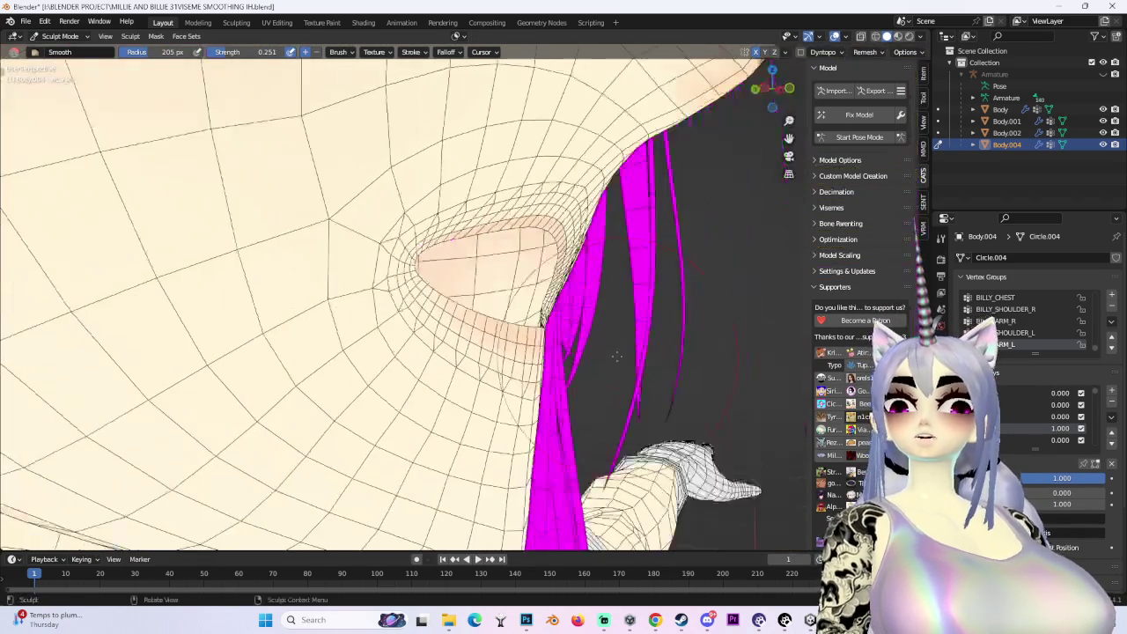
mouse_move(338, 228)
middle_down()
mouse_move(708, 252)
mouse_move(471, 253)
middle_up()
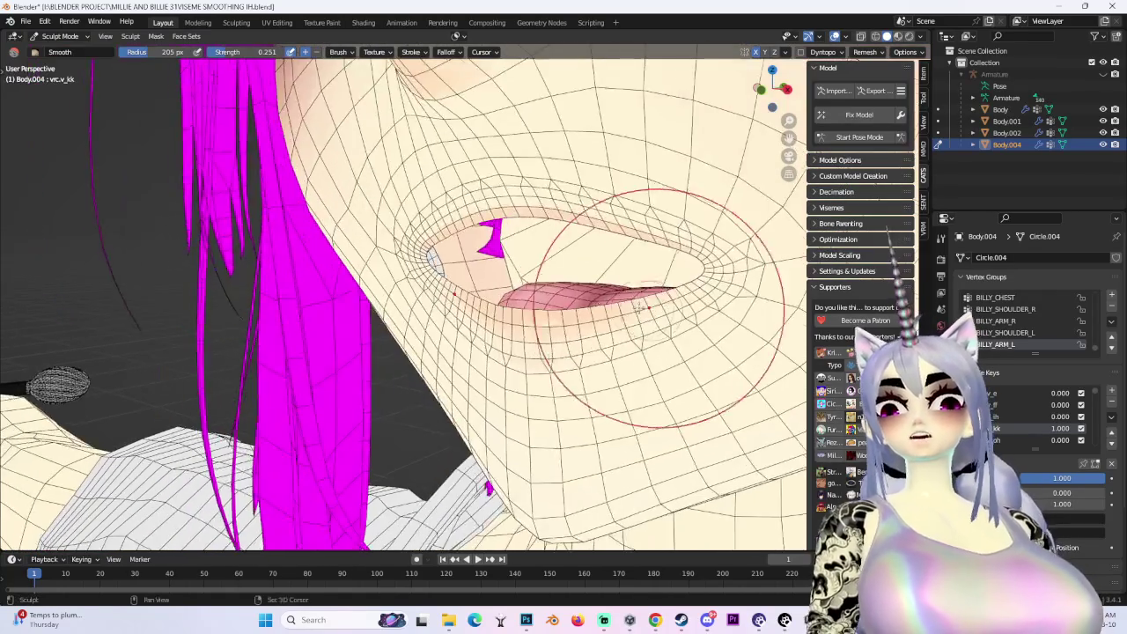
Check the deformed mouth in Object Mode, then return to Edit Mode
click(60, 35)
click(58, 54)
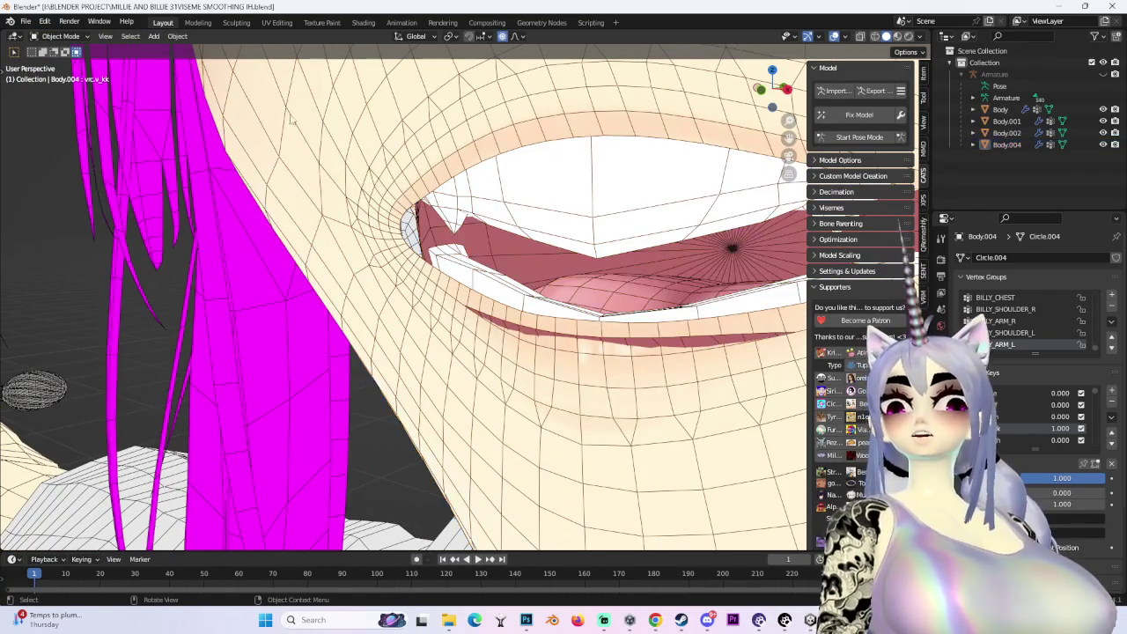
click(60, 35)
click(54, 54)
scroll(553, 257, up, 3)
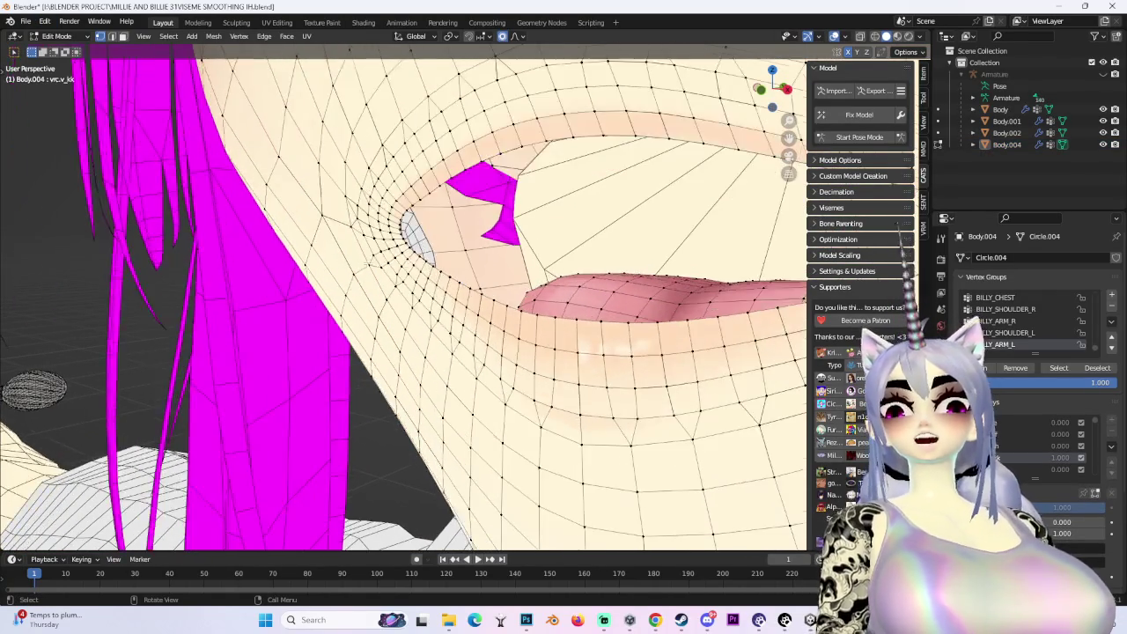
scroll(553, 257, up, 4)
click(777, 105)
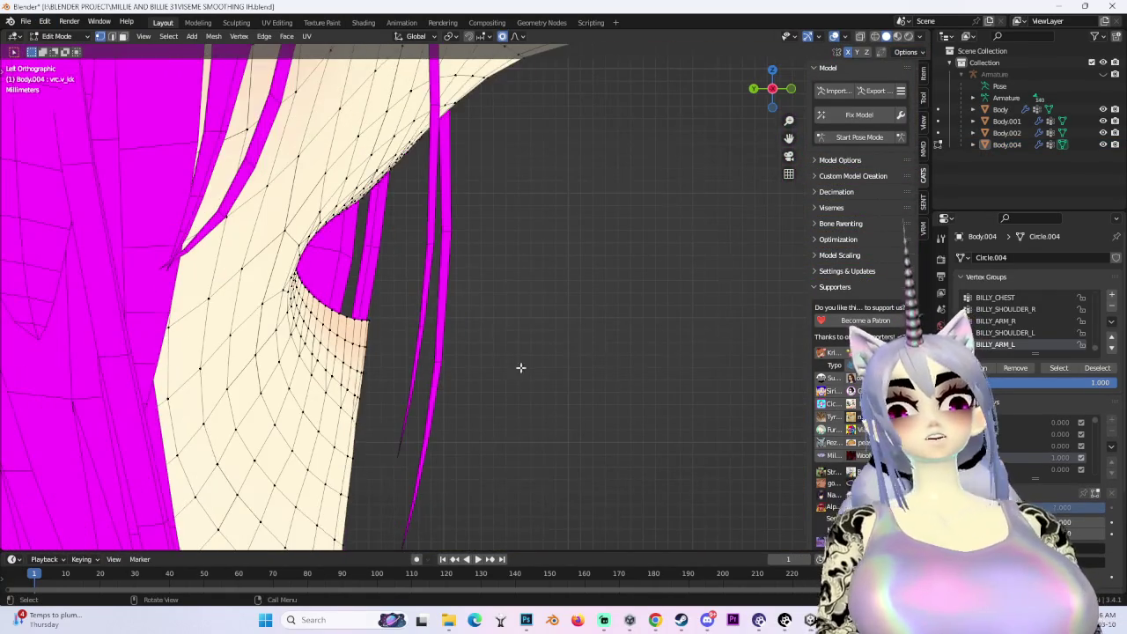
In front view, circle-select the lip vertices
click(792, 90)
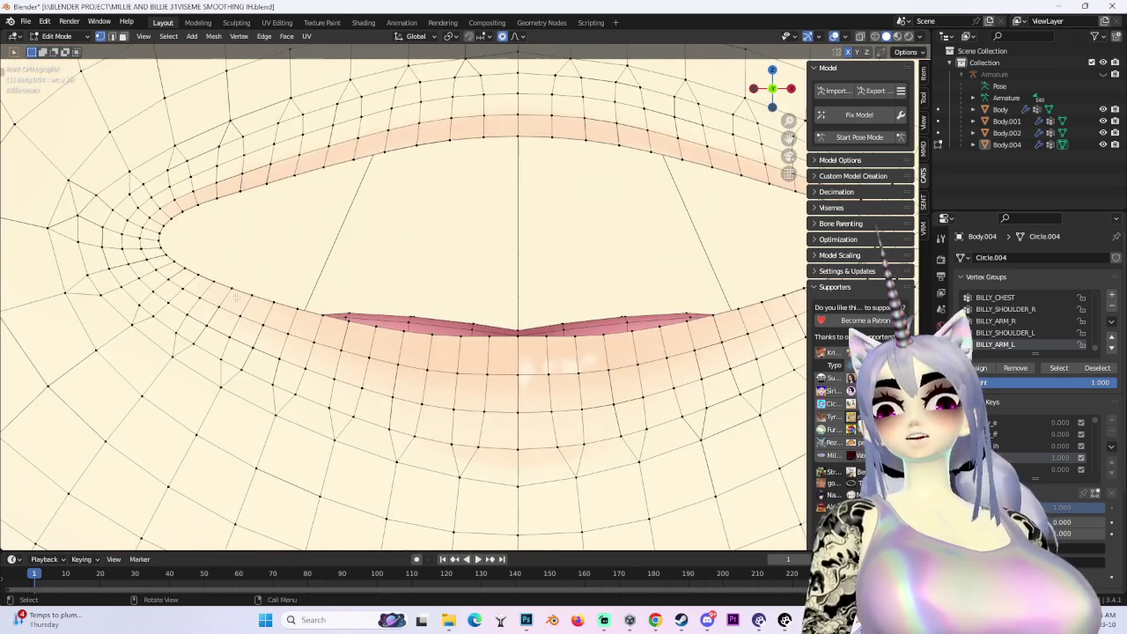
key(c)
scroll(236, 298, down, 4)
scroll(236, 297, down, 5)
key(Escape)
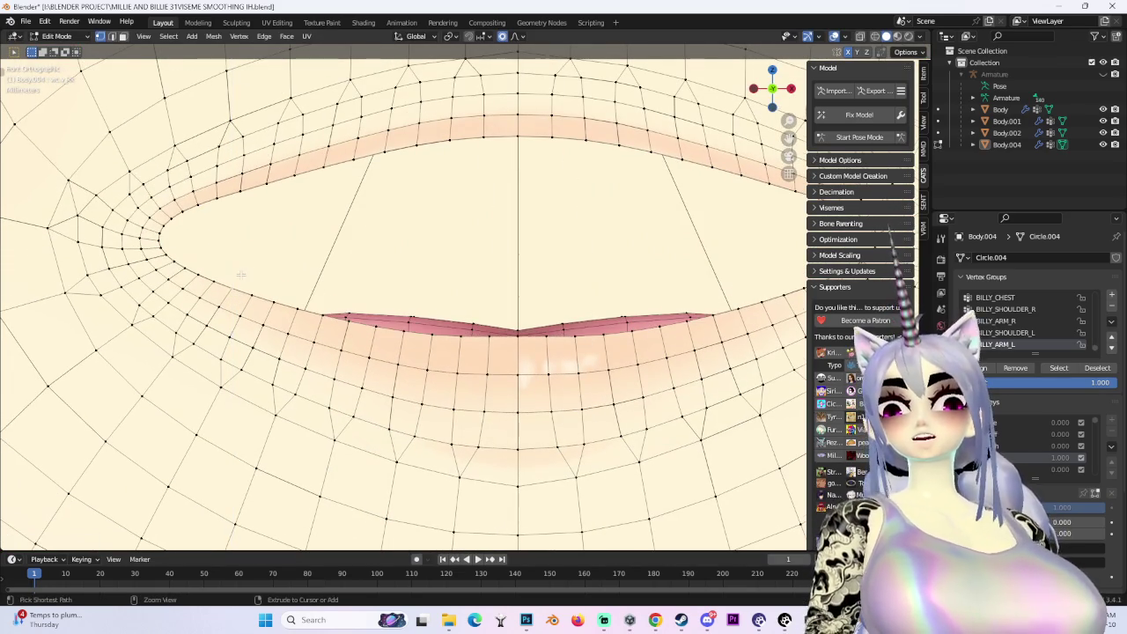
Make several soft-falloff moves of the selected lip vertices
key(g)
scroll(319, 348, up, 3)
click(477, 354)
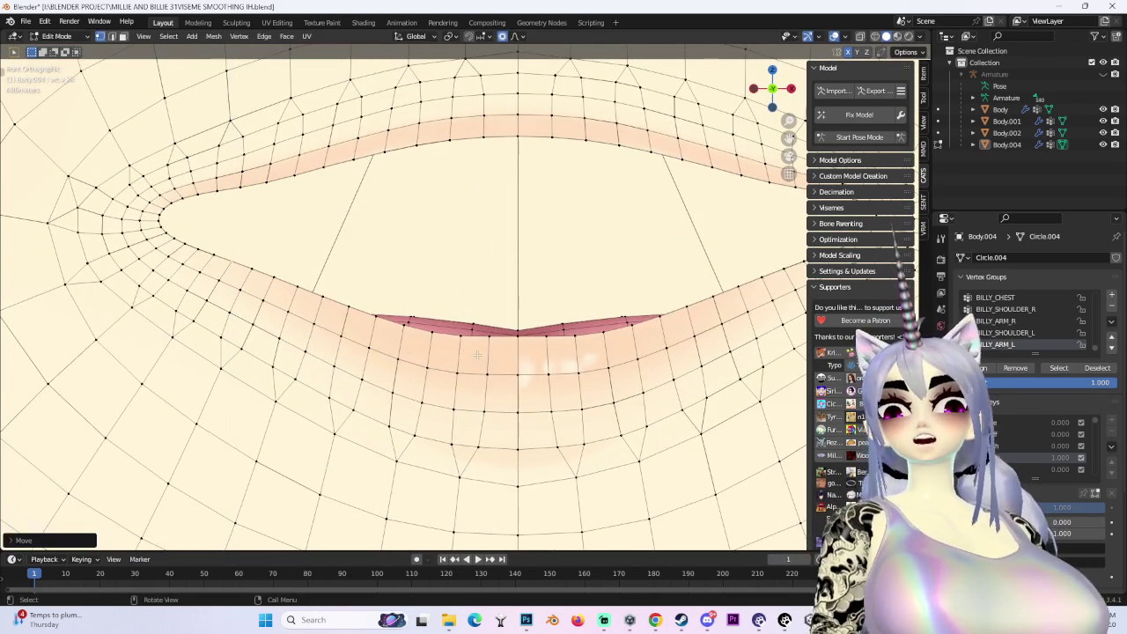
key(g)
click(453, 322)
mouse_move(453, 322)
middle_down()
mouse_move(593, 325)
mouse_move(197, 278)
middle_up()
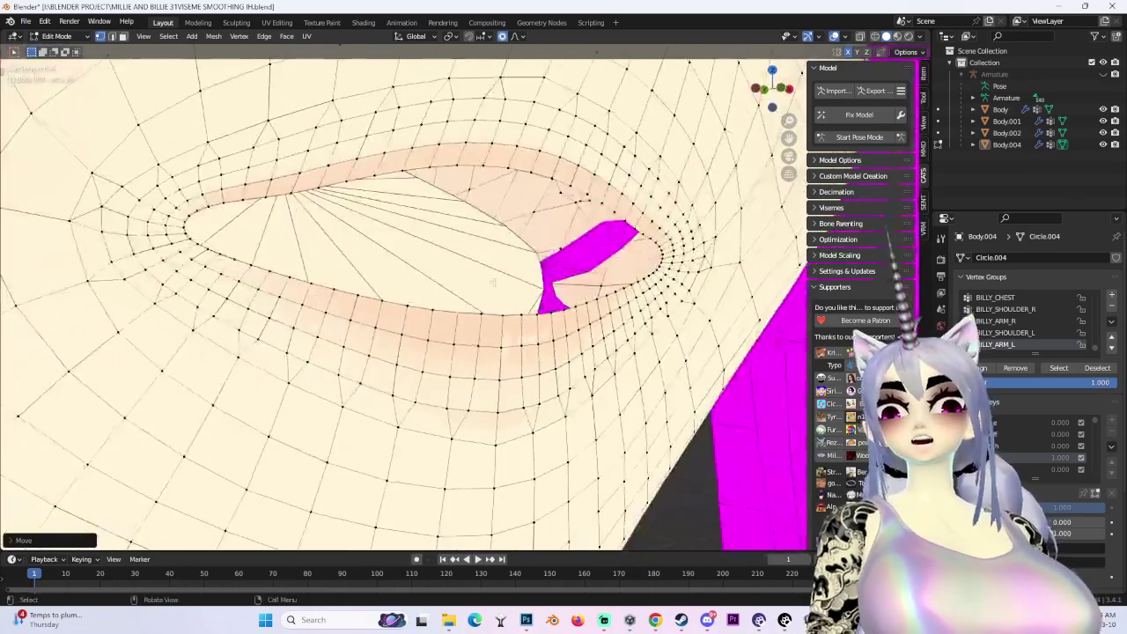
key(g)
click(171, 282)
Try raising the upper lip along Z, then undo that attempt
mouse_move(172, 281)
middle_down()
mouse_move(491, 298)
mouse_move(803, 167)
mouse_move(464, 315)
mouse_move(474, 293)
middle_up()
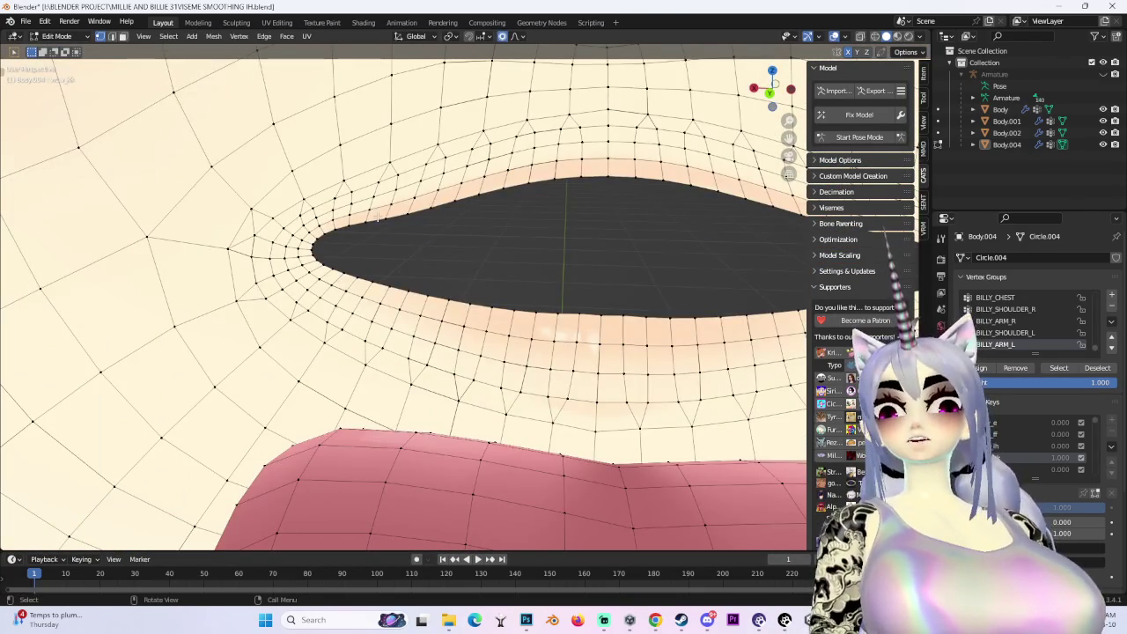
key(g)
key(Escape)
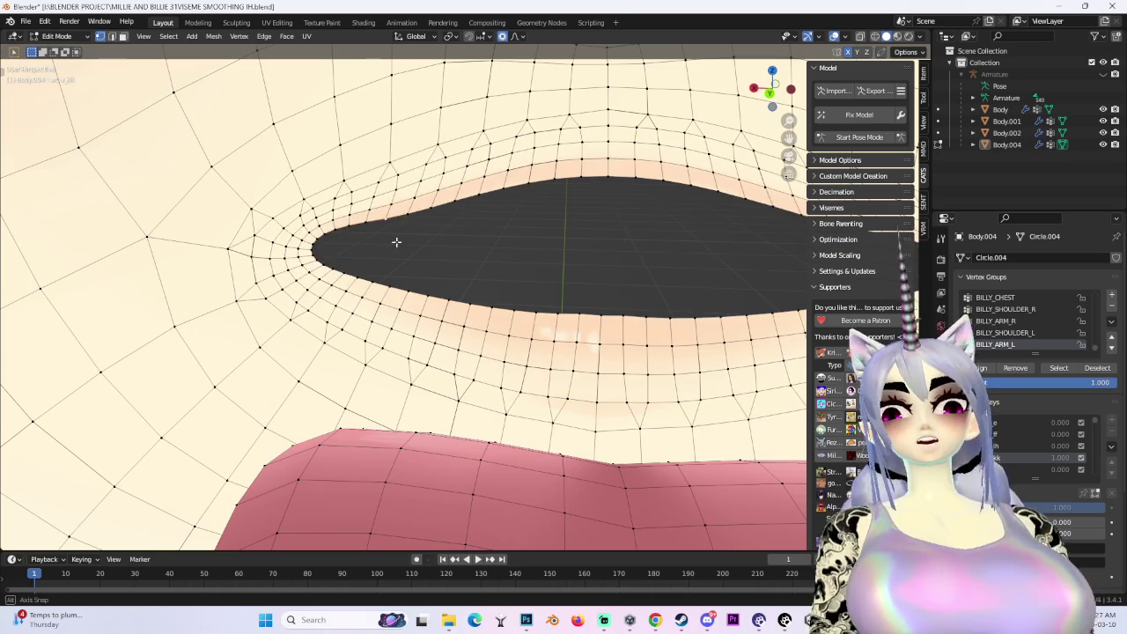
key(g)
key(z)
click(601, 223)
key(ctrl+z)
Raise the upper lip -0.003143 m along Z with soft falloff and check it from several views
key(g)
key(z)
click(611, 220)
mouse_move(610, 220)
middle_down()
mouse_move(499, 254)
mouse_move(439, 308)
middle_up()
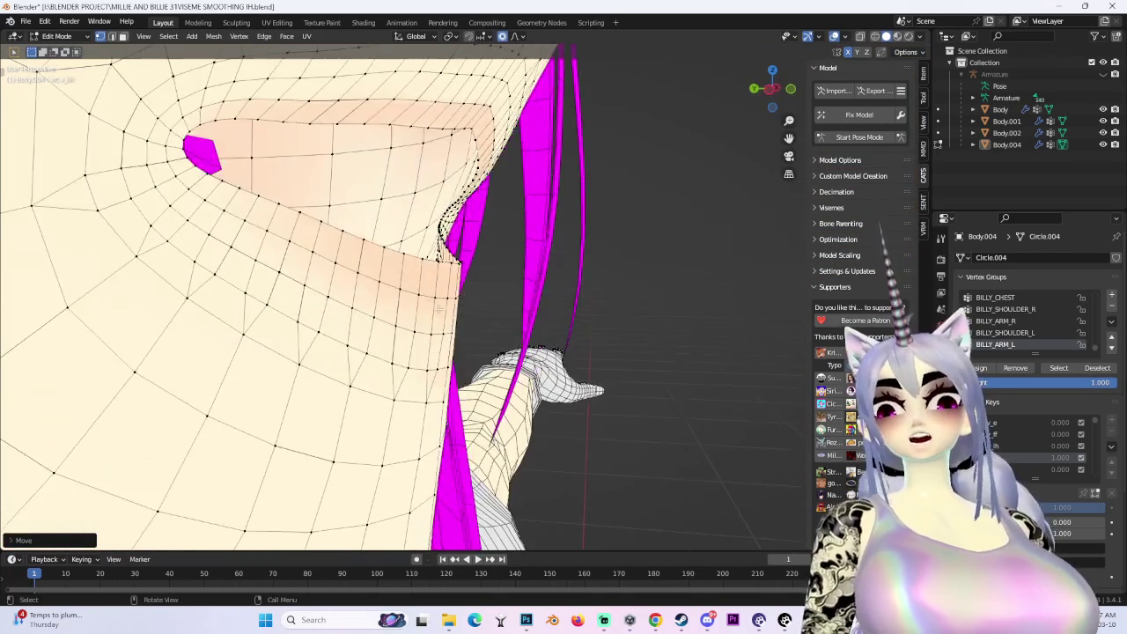
mouse_move(372, 289)
middle_down()
mouse_move(352, 299)
mouse_move(273, 264)
mouse_move(577, 233)
middle_up()
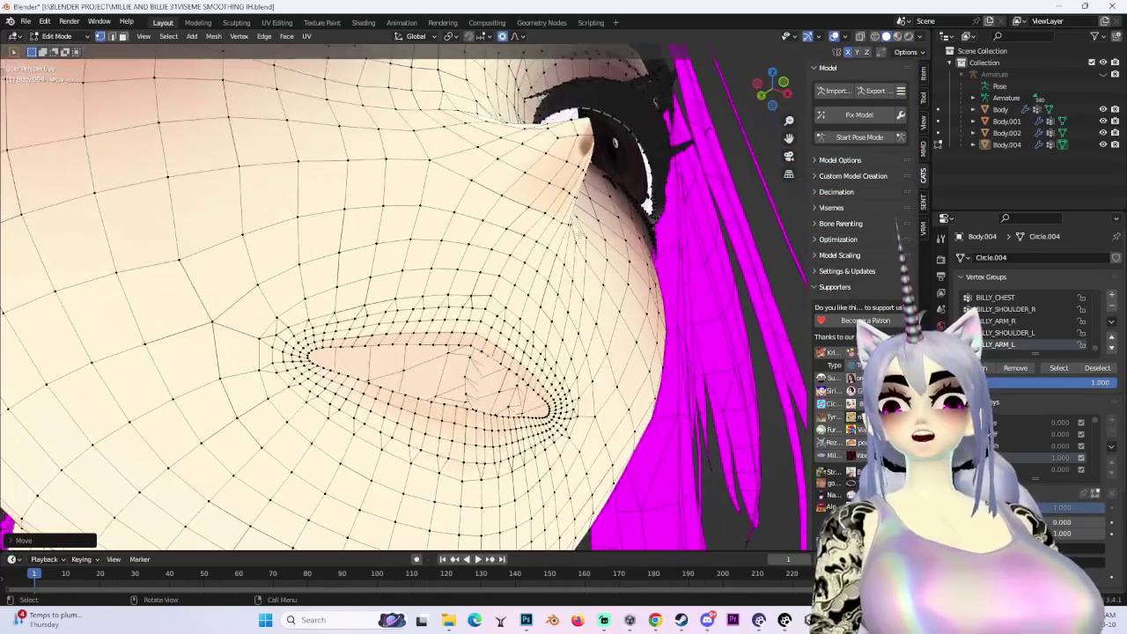
click(783, 83)
scroll(405, 300, up, 2)
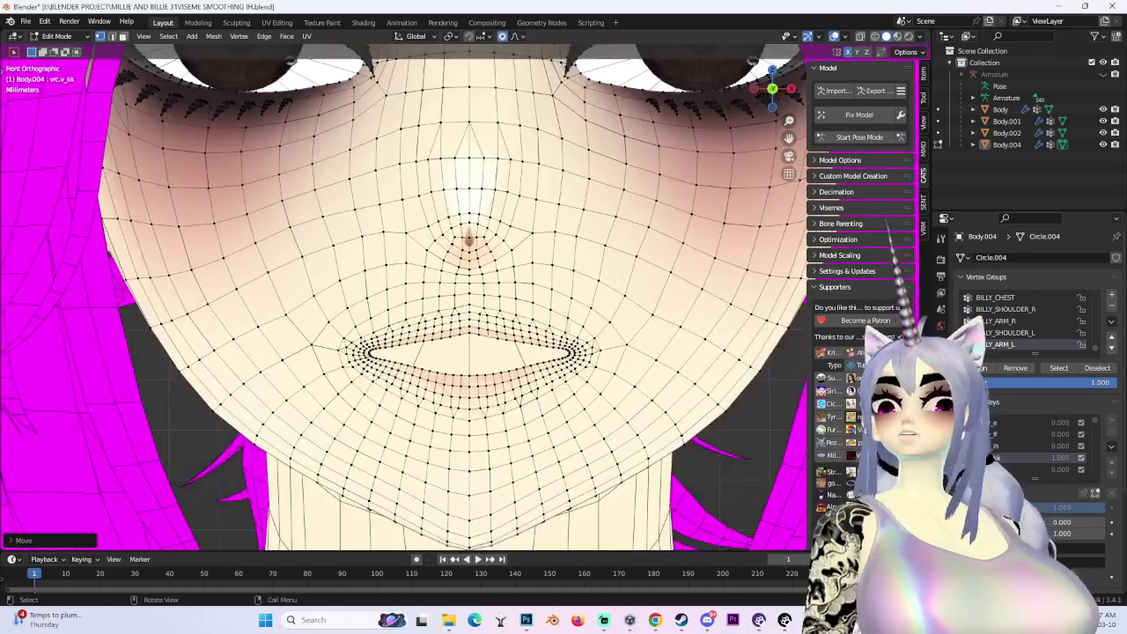
Nudge the left lip corner and lip with soft-falloff moves, the last along Z
scroll(414, 370, up, 2)
scroll(414, 370, up, 2)
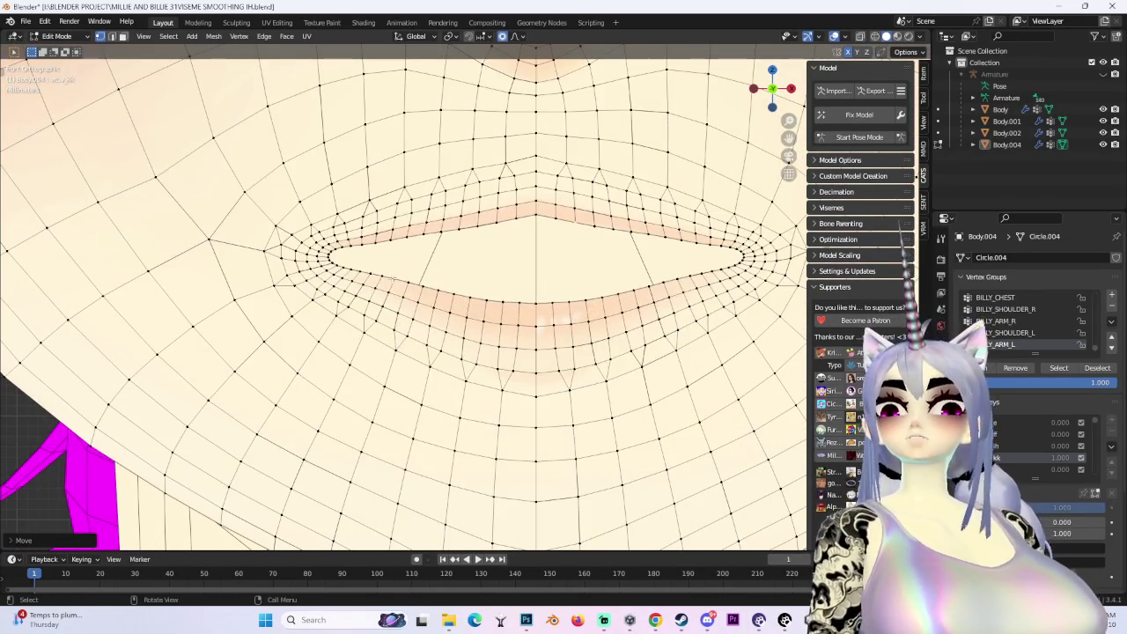
key(g)
click(524, 279)
key(g)
click(522, 295)
key(g)
key(z)
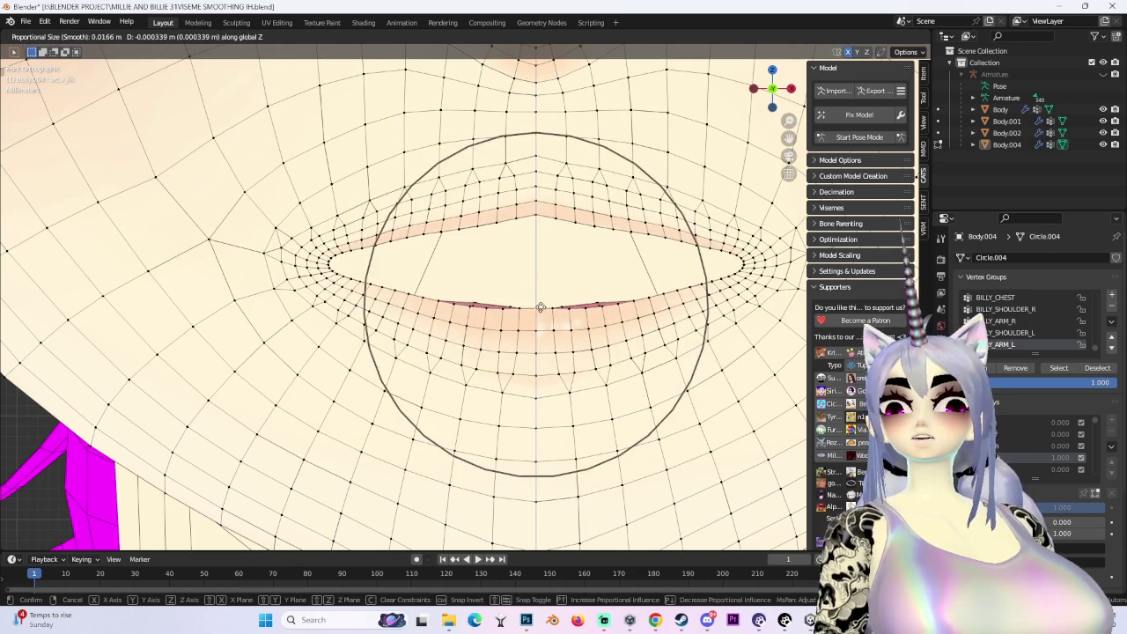
click(541, 306)
Raise the upper lip with proportional moves, undoing one misplaced attempt
key(g)
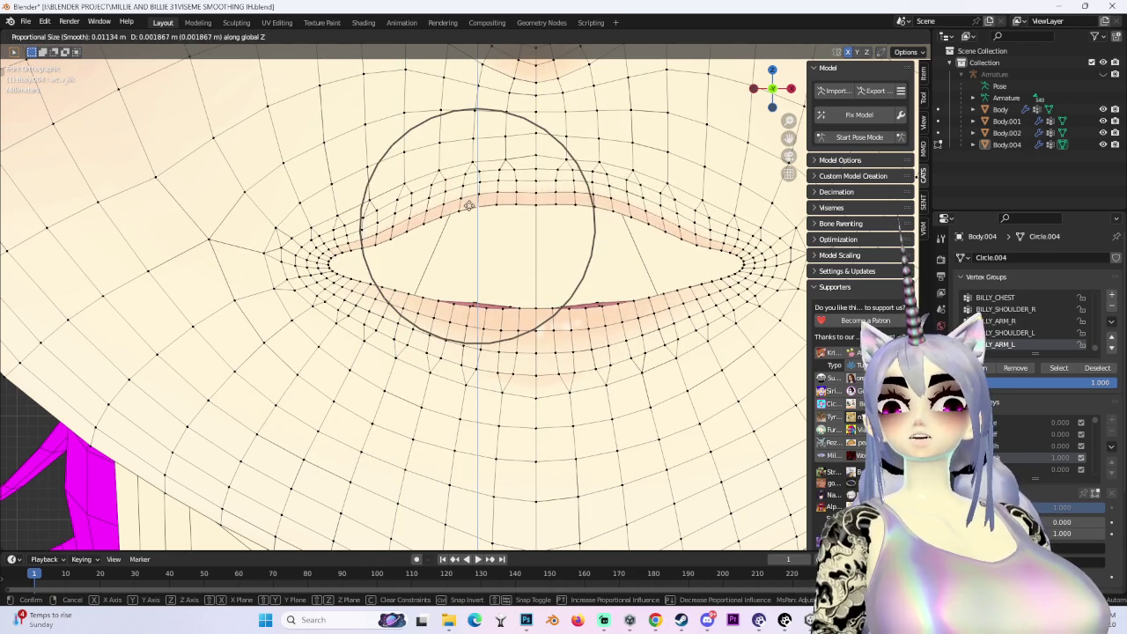
click(500, 221)
key(ctrl+z)
key(g)
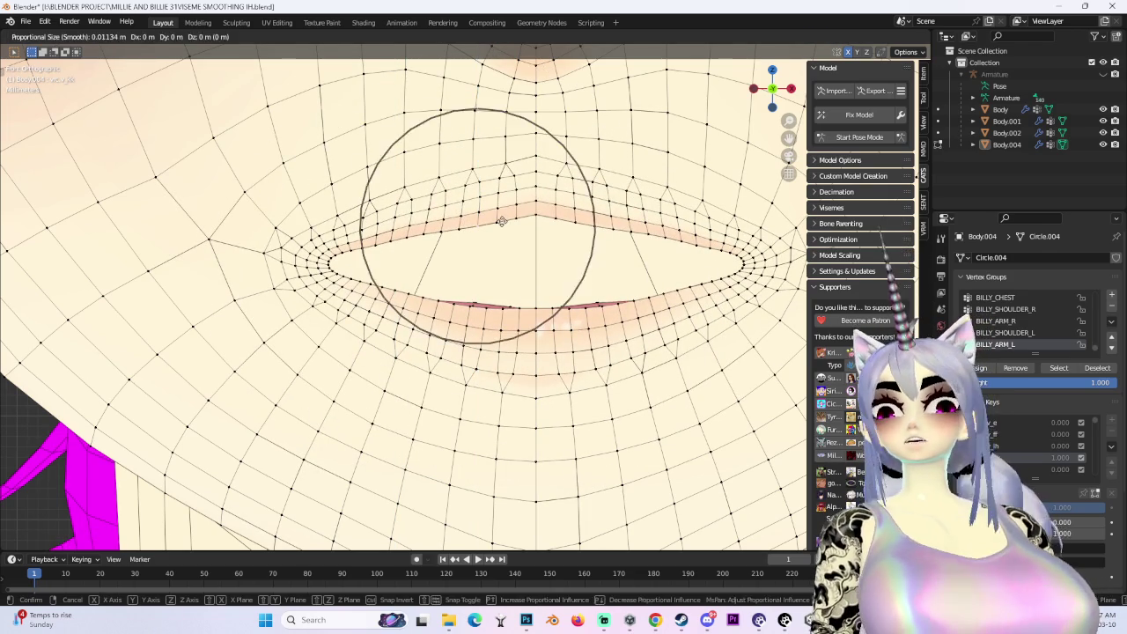
scroll(501, 220, down, 3)
click(541, 198)
key(g)
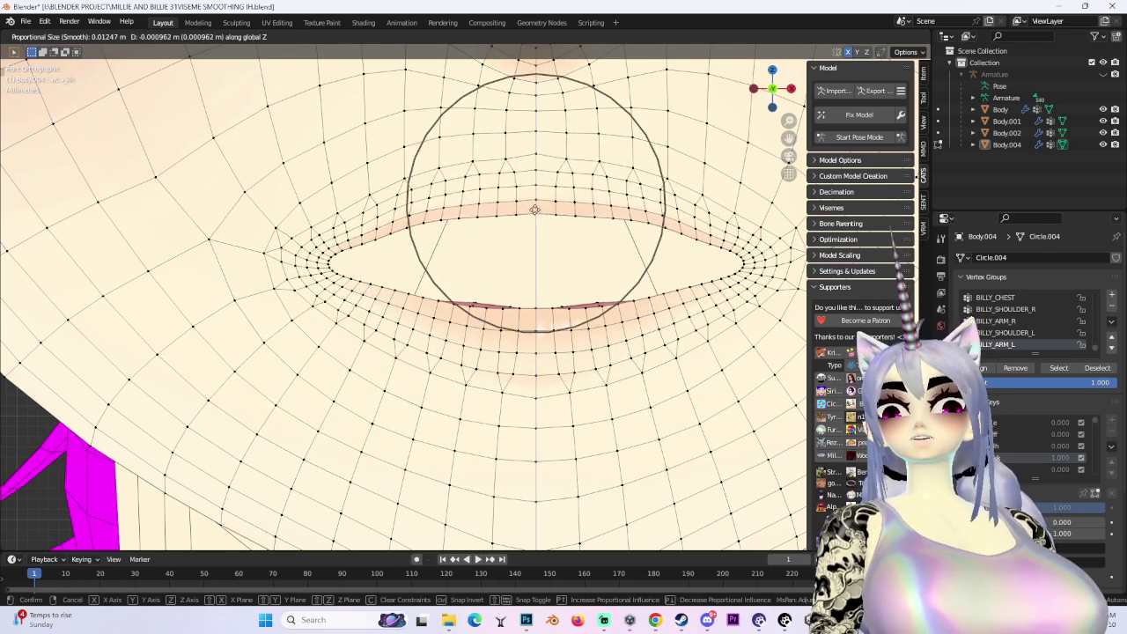
click(536, 206)
scroll(535, 206, down, 4)
From an angled view, shift the mouth-corner vertices along the Y axis
mouse_move(535, 206)
middle_down()
mouse_move(435, 272)
mouse_move(588, 209)
mouse_move(493, 211)
mouse_move(502, 207)
mouse_move(563, 265)
middle_up()
key(g)
key(y)
scroll(502, 202, down, 3)
click(503, 203)
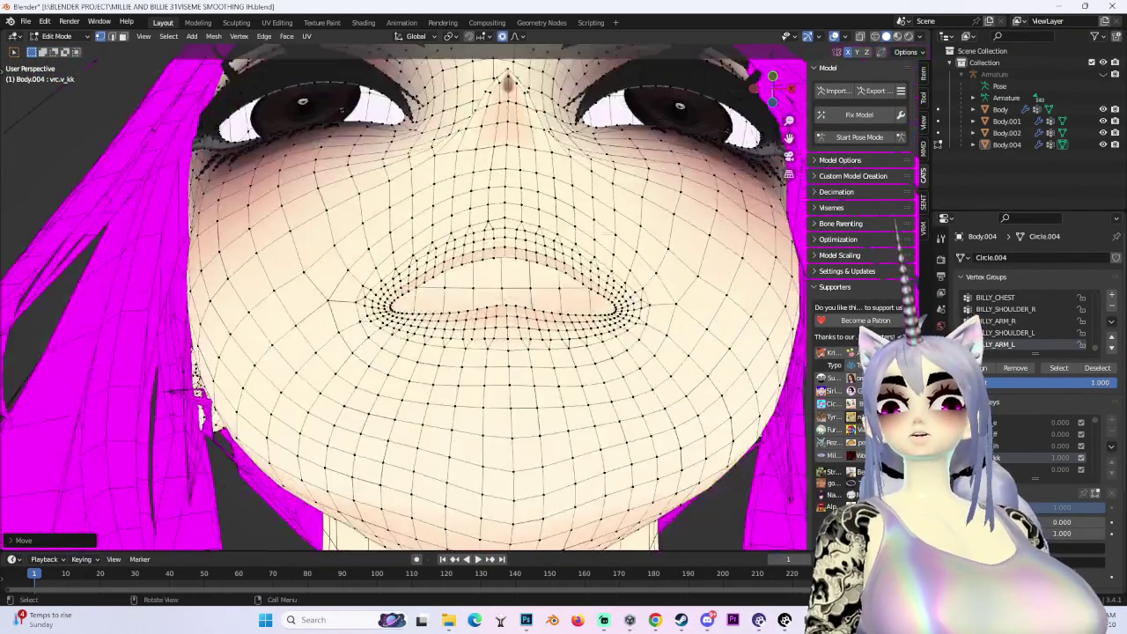
scroll(608, 317, up, 3)
Refine the mouth corner with two more soft moves, checking from a new angle
key(g)
scroll(616, 309, up, 2)
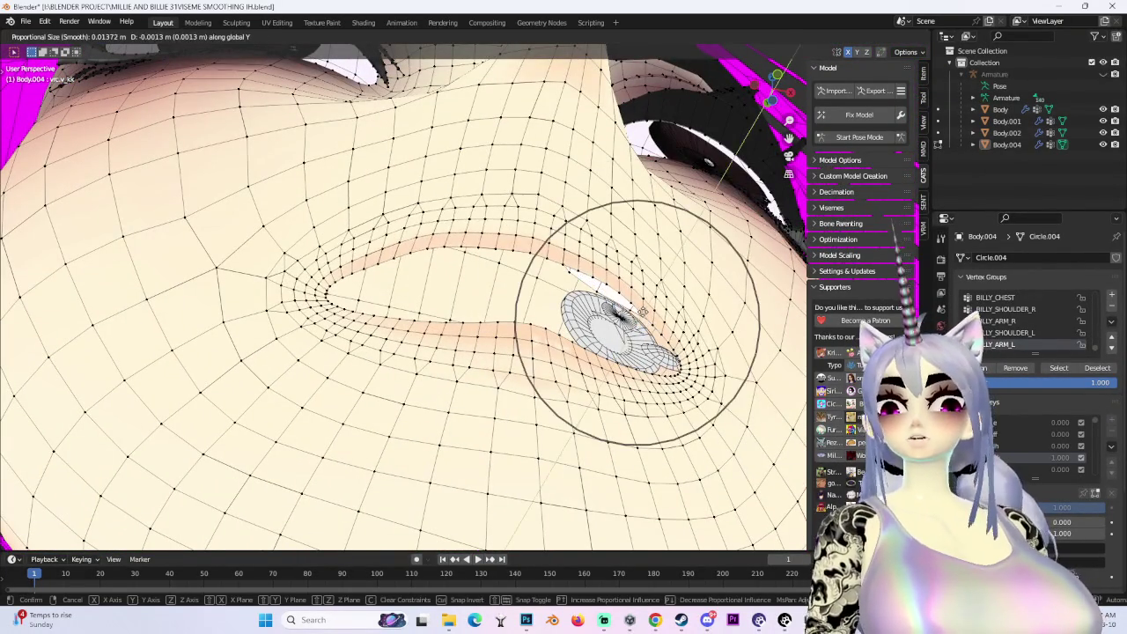
click(617, 308)
mouse_move(616, 308)
middle_down()
mouse_move(687, 321)
mouse_move(273, 255)
middle_up()
key(g)
click(311, 204)
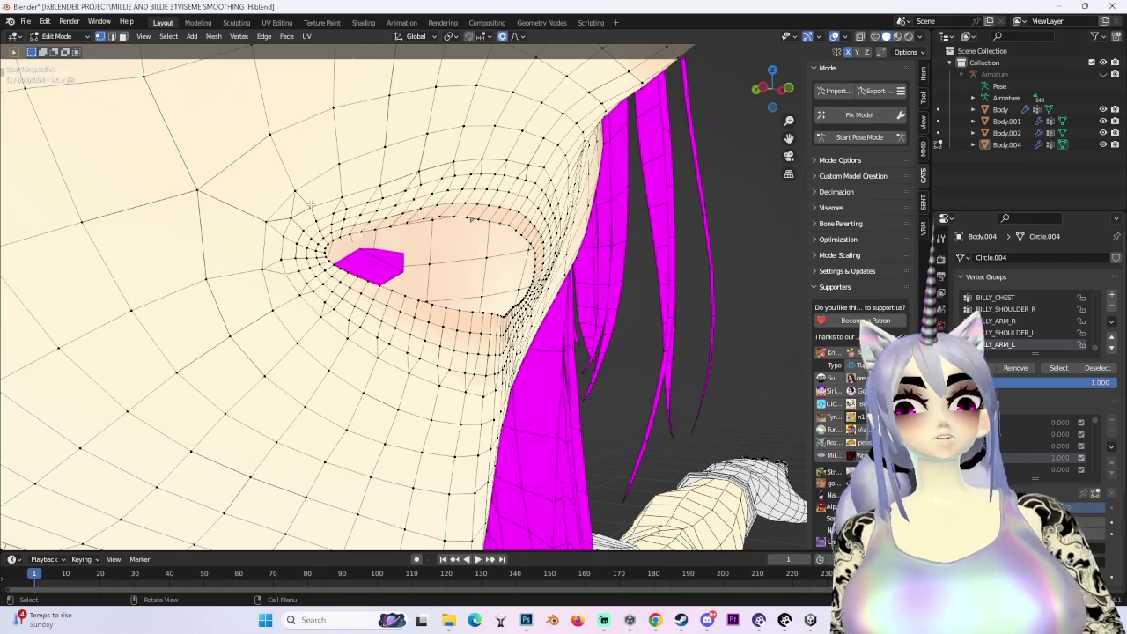
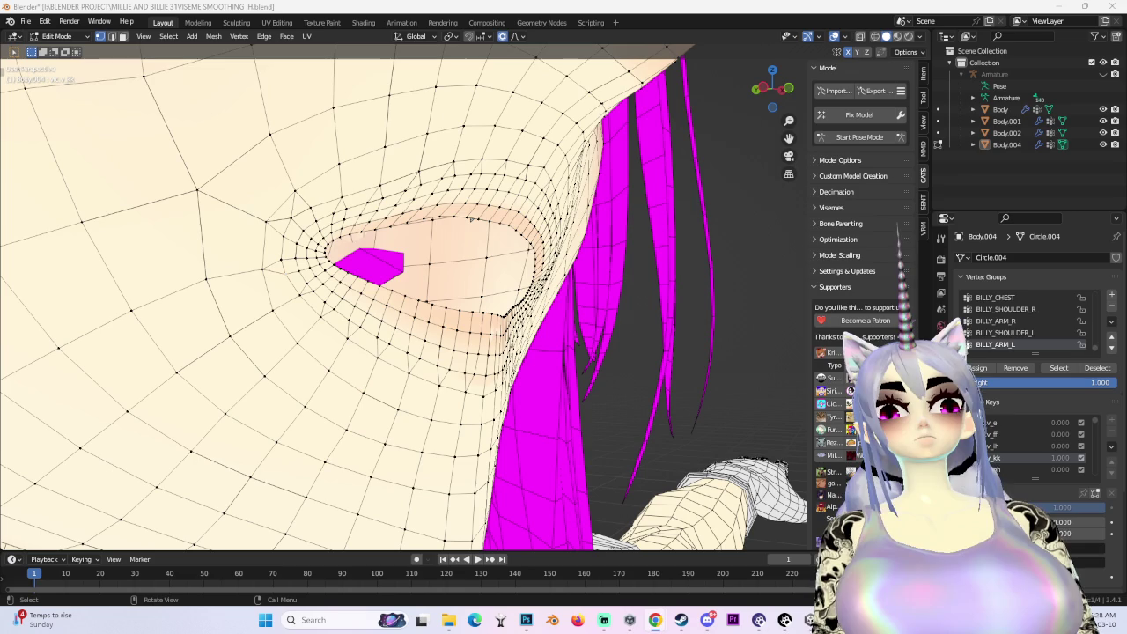
From the front view, reshape the lower lip with repeated proportional-editing moves, some locked to Z
key(KP_1)
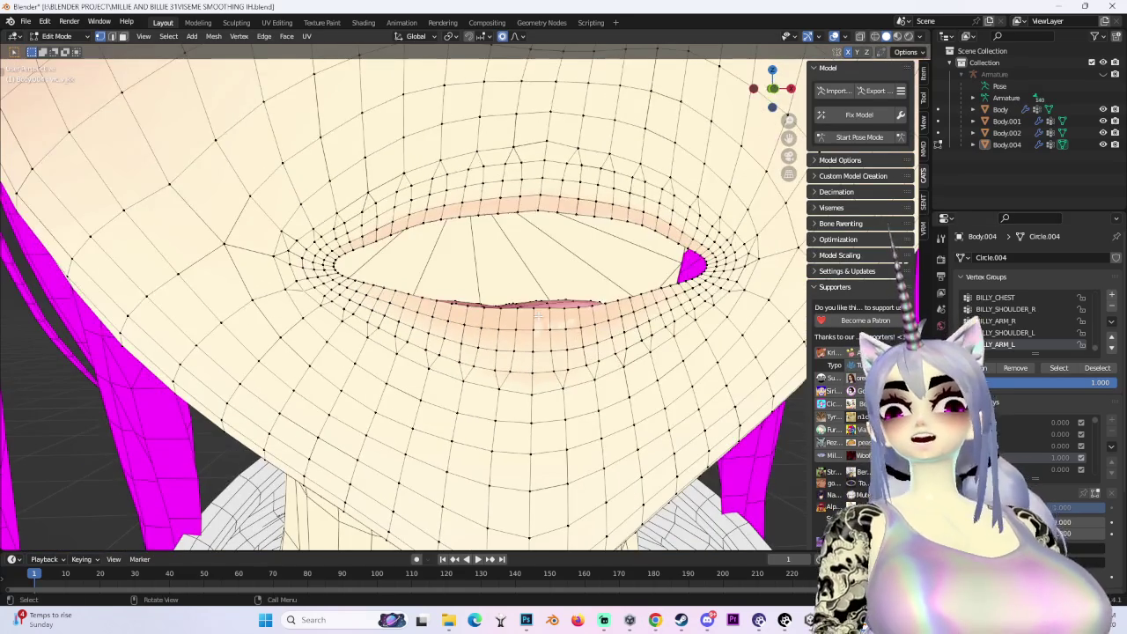
scroll(498, 296, up, 3)
key(g)
scroll(497, 297, down, 3)
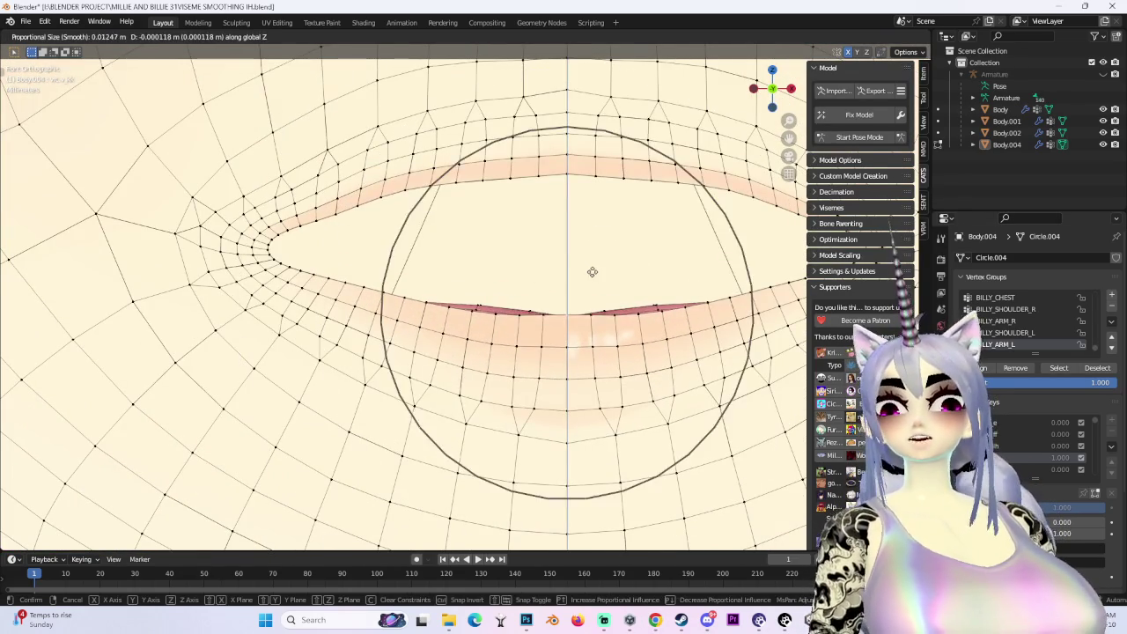
click(498, 297)
key(g)
click(476, 312)
key(g)
key(z)
click(528, 313)
key(g)
click(484, 315)
key(g)
key(z)
scroll(499, 315, up, 2)
click(499, 315)
scroll(499, 315, down, 3)
From the side view, shift the mouth vertices front-to-back along Y with smooth falloff
middle_drag(500, 315, 617, 281)
scroll(440, 282, up, 3)
middle_drag(532, 289, 473, 377)
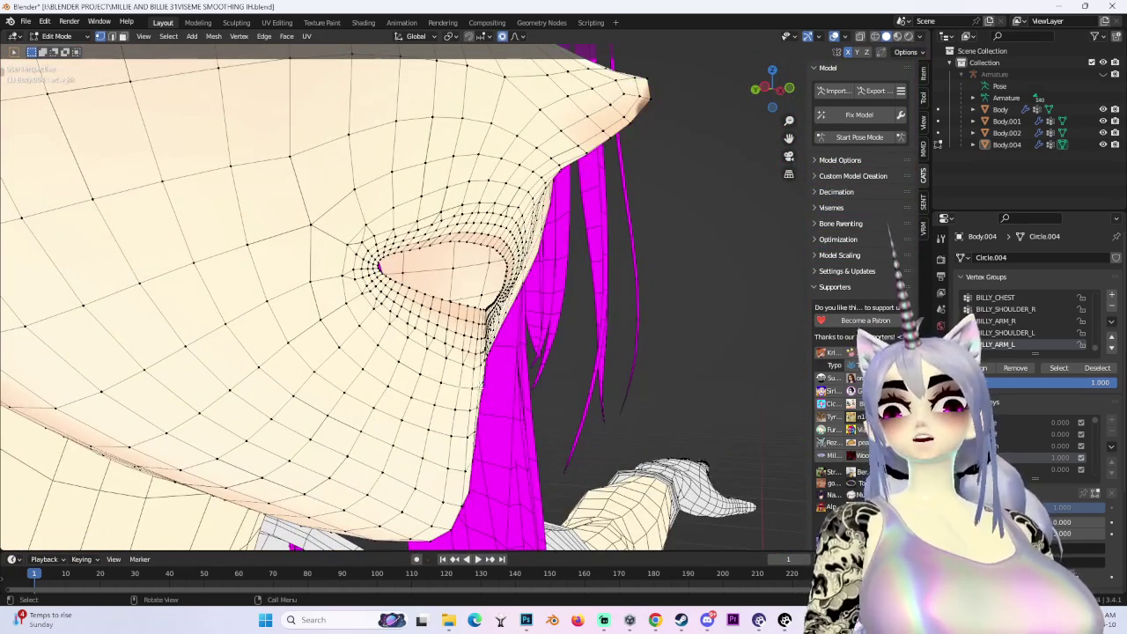
click(759, 98)
scroll(534, 307, up, 2)
scroll(534, 308, up, 1)
key(g)
key(y)
click(448, 326)
key(g)
key(y)
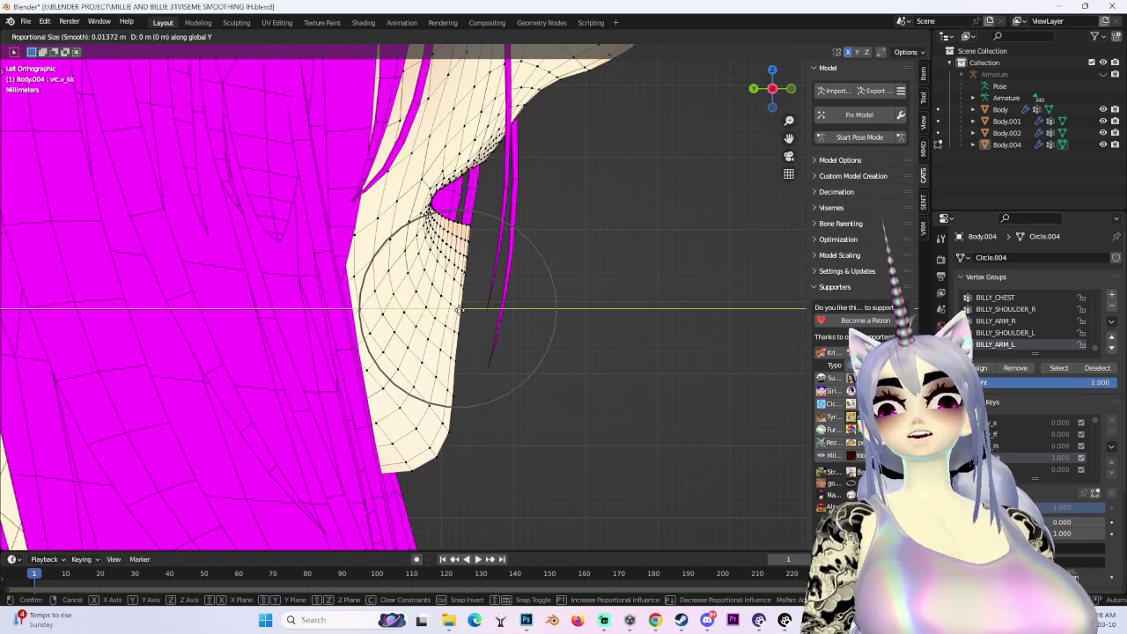
click(452, 313)
key(g)
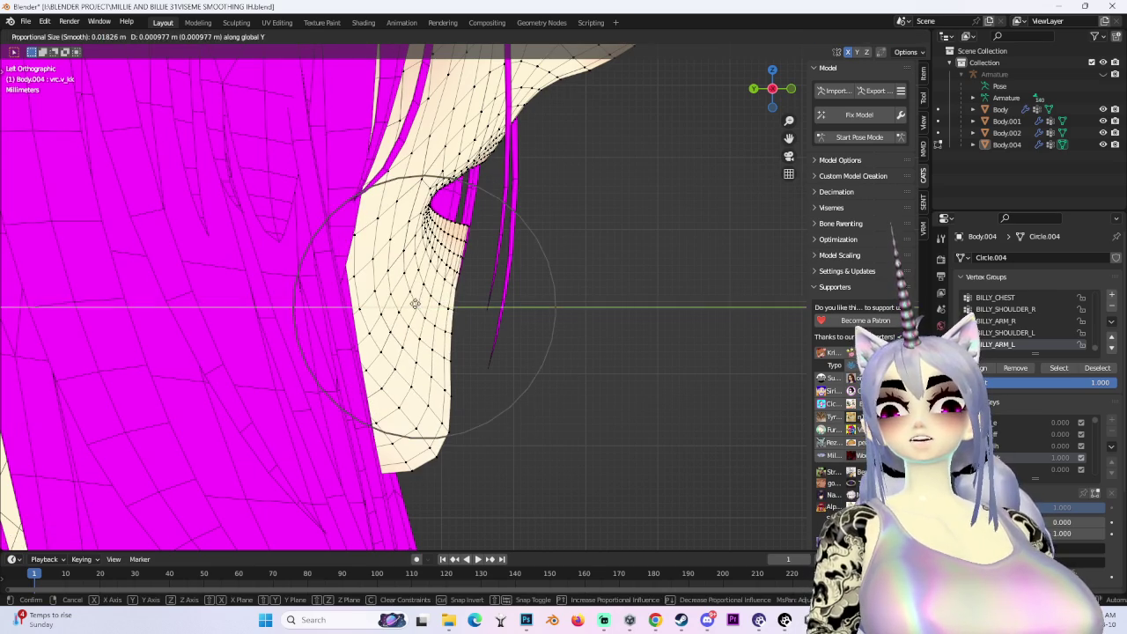
key(Escape)
Back in front view, reshape the lips vertically along Z with soft falloff
middle_drag(421, 303, 535, 241)
key(KP_1)
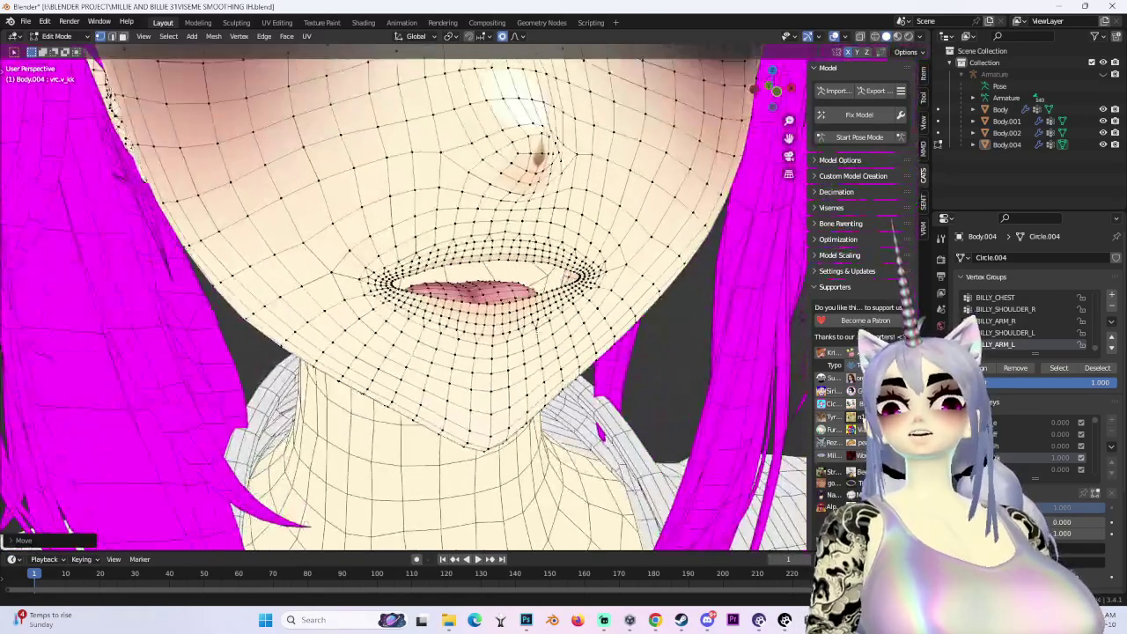
scroll(406, 350, up, 2)
scroll(407, 350, up, 2)
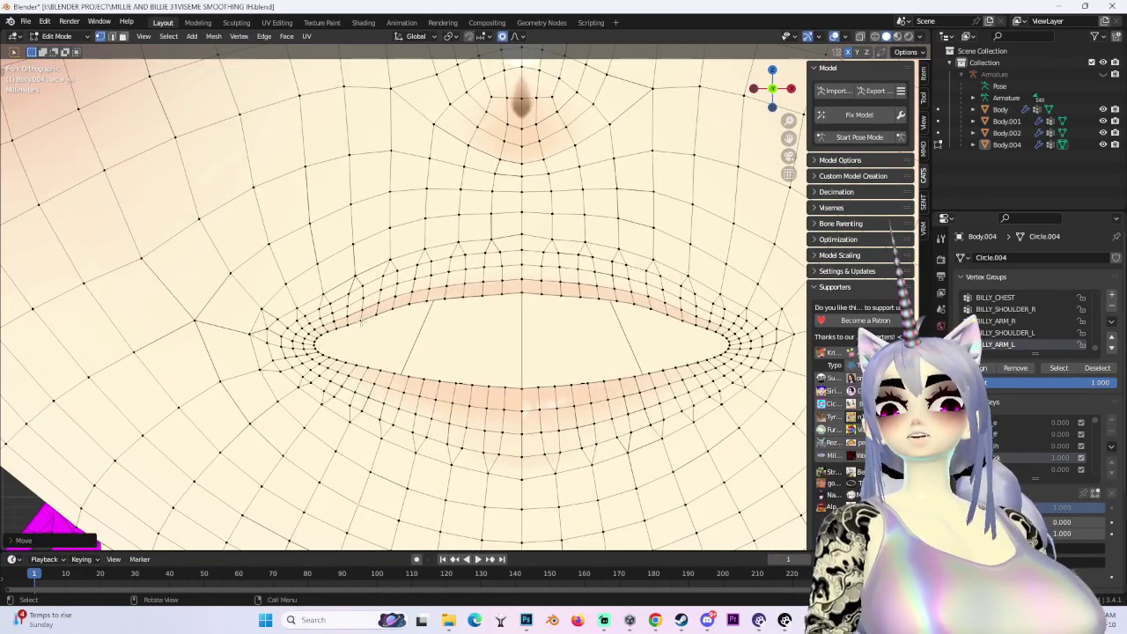
key(g)
key(z)
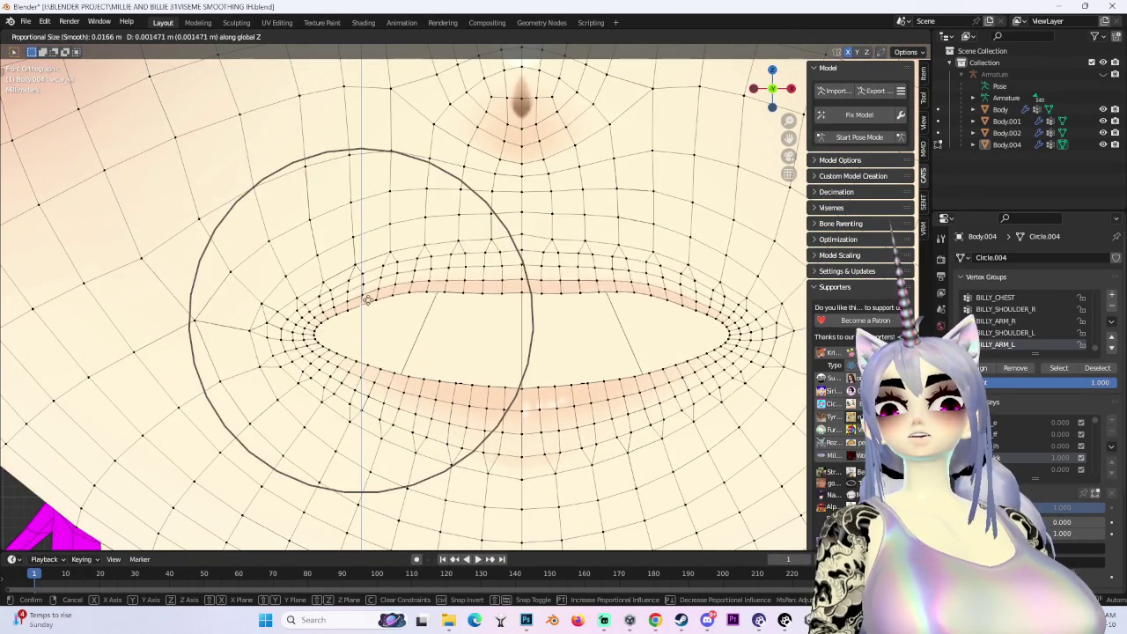
click(361, 317)
scroll(361, 333, down, 3)
Soften the lips once more, then reveal the hidden mouth geometry with Alt+H
key(g)
scroll(356, 330, up, 1)
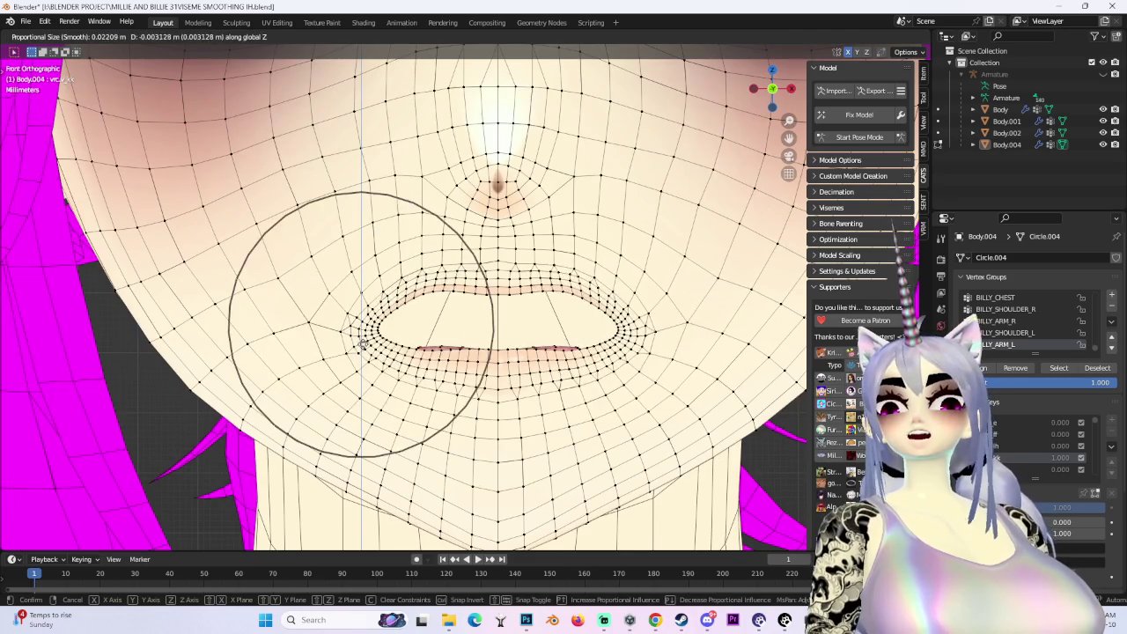
click(356, 331)
scroll(356, 330, down, 3)
scroll(599, 207, up, 2)
middle_drag(597, 206, 670, 300)
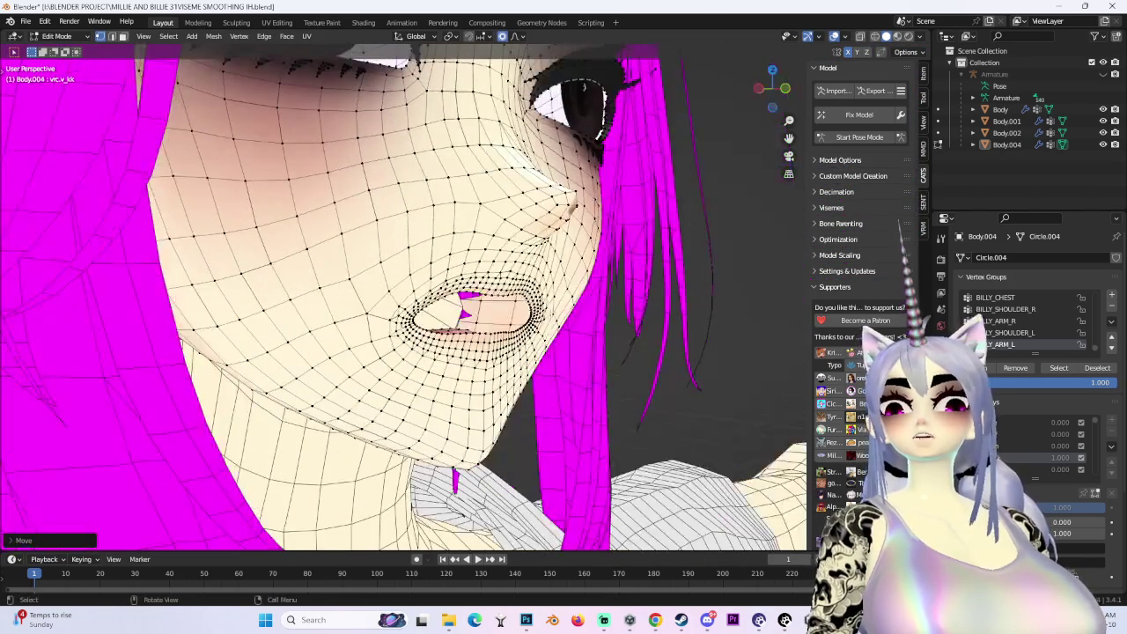
key(alt+h)
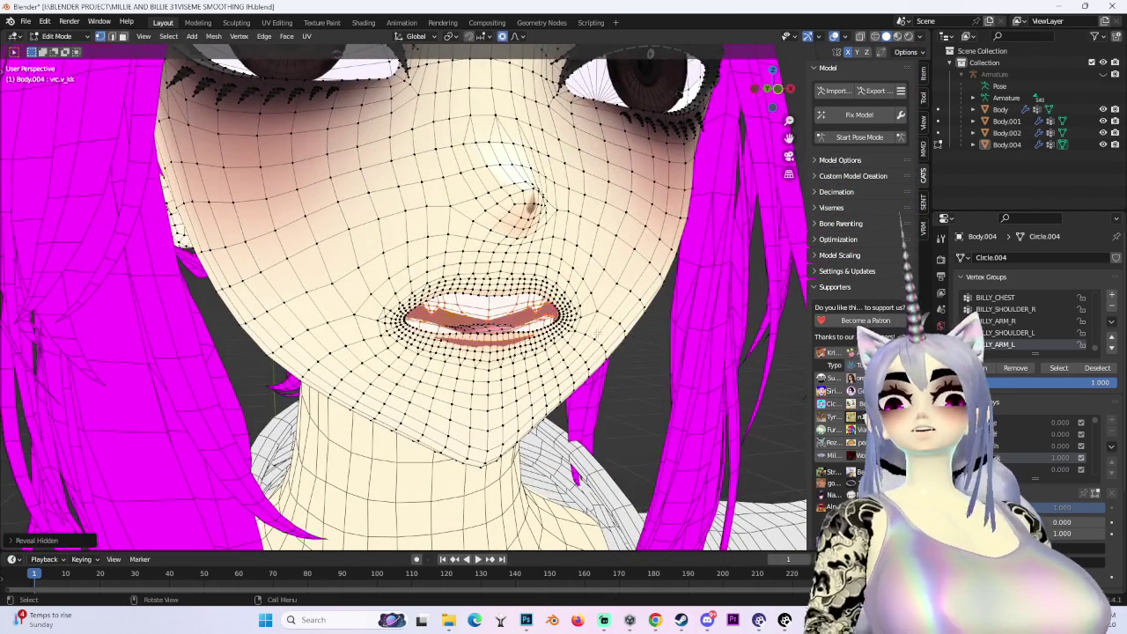
Hide part of the mouth interior again and soft-move the lip vertices seen from the front
scroll(671, 300, up, 3)
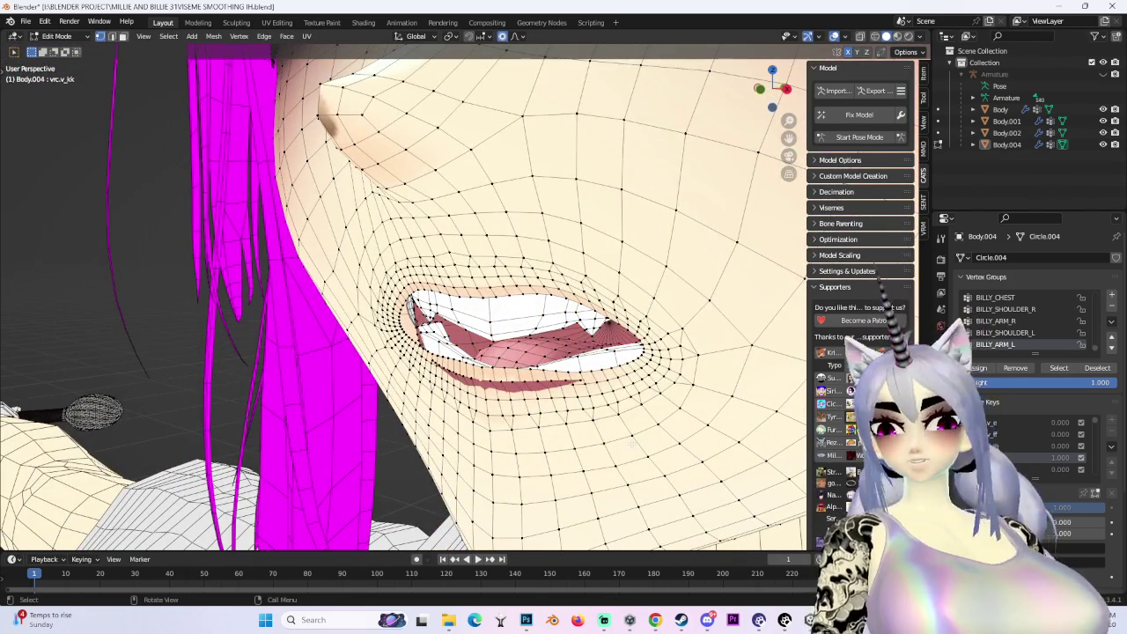
key(h)
scroll(631, 445, up, 2)
middle_drag(631, 445, 564, 352)
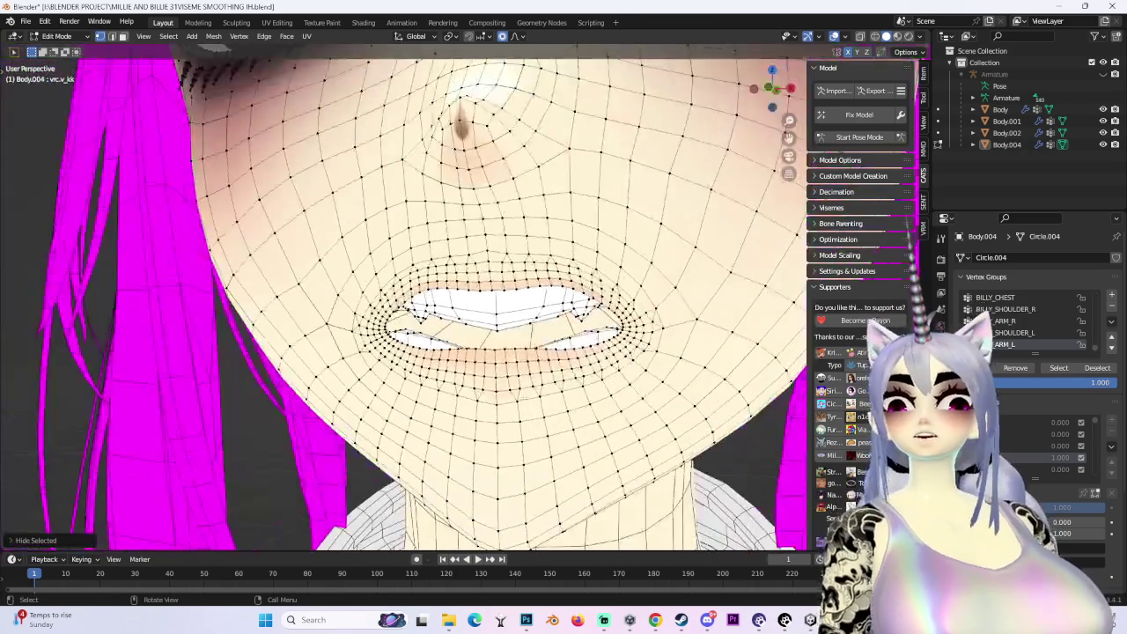
scroll(798, 103, down, 3)
click(768, 94)
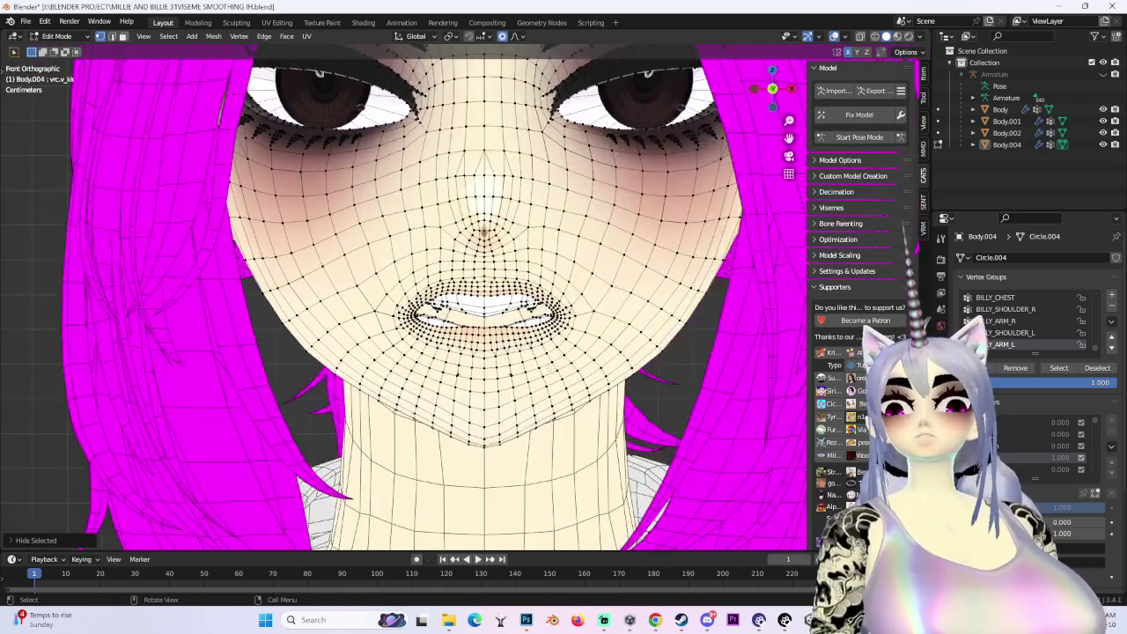
scroll(775, 114, up, 2)
scroll(784, 132, up, 2)
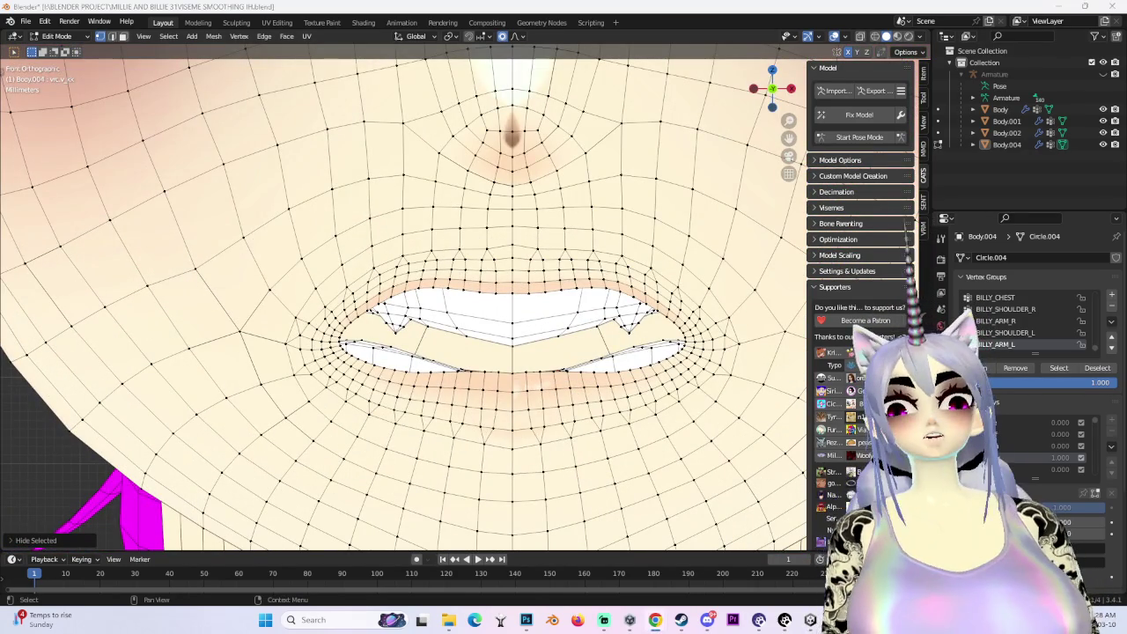
middle_drag(414, 265, 414, 227)
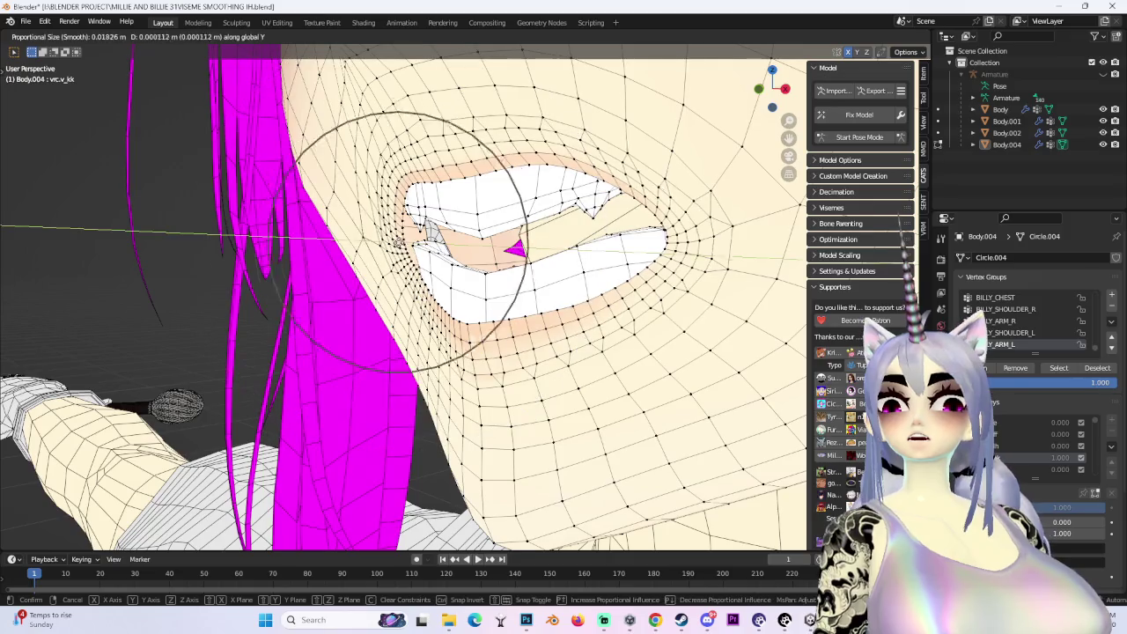
key(g)
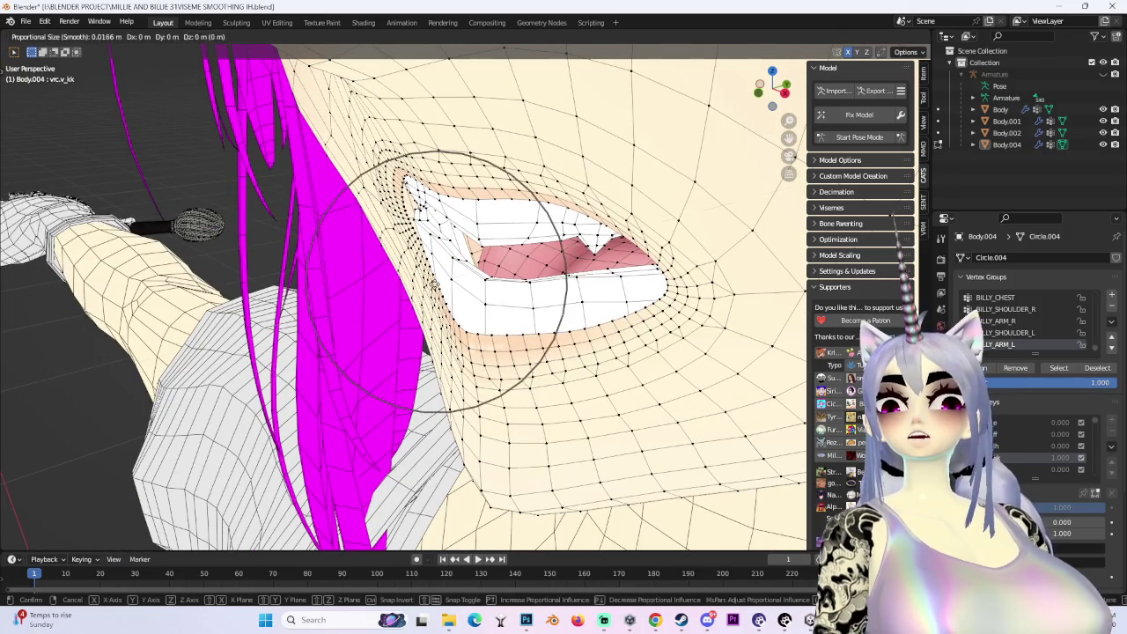
click(432, 276)
Push the mouth corner and lips along Y so they wrap more tightly around the teeth
middle_drag(493, 291, 461, 341)
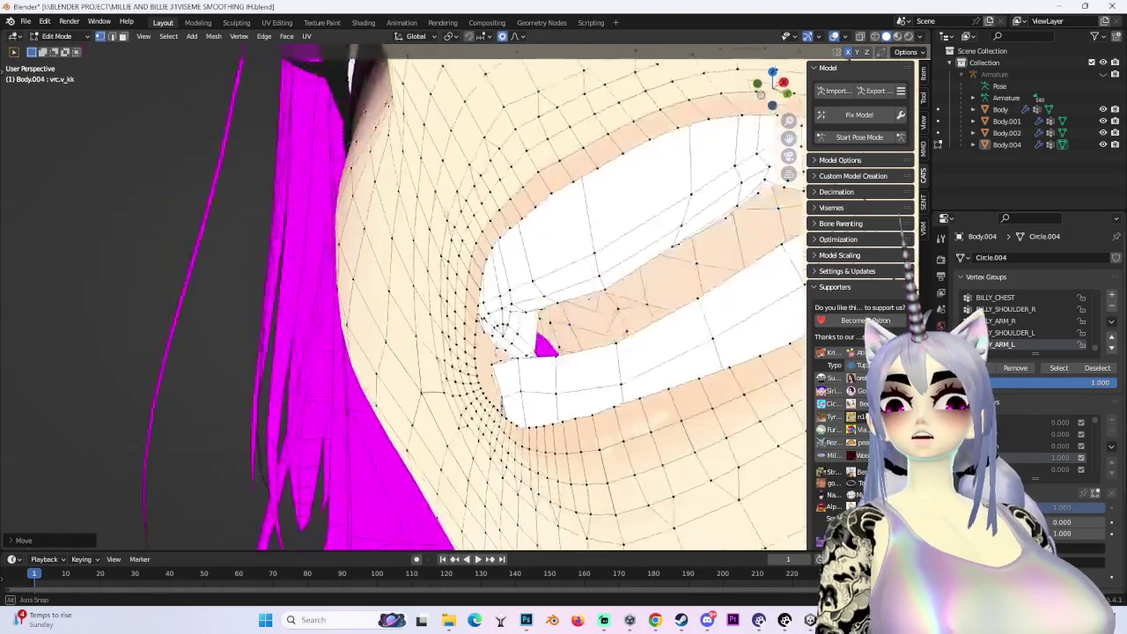
key(g)
key(y)
click(460, 341)
key(g)
click(414, 343)
key(g)
key(y)
click(440, 299)
mouse_move(440, 299)
middle_down()
mouse_move(585, 302)
mouse_move(846, 22)
middle_up()
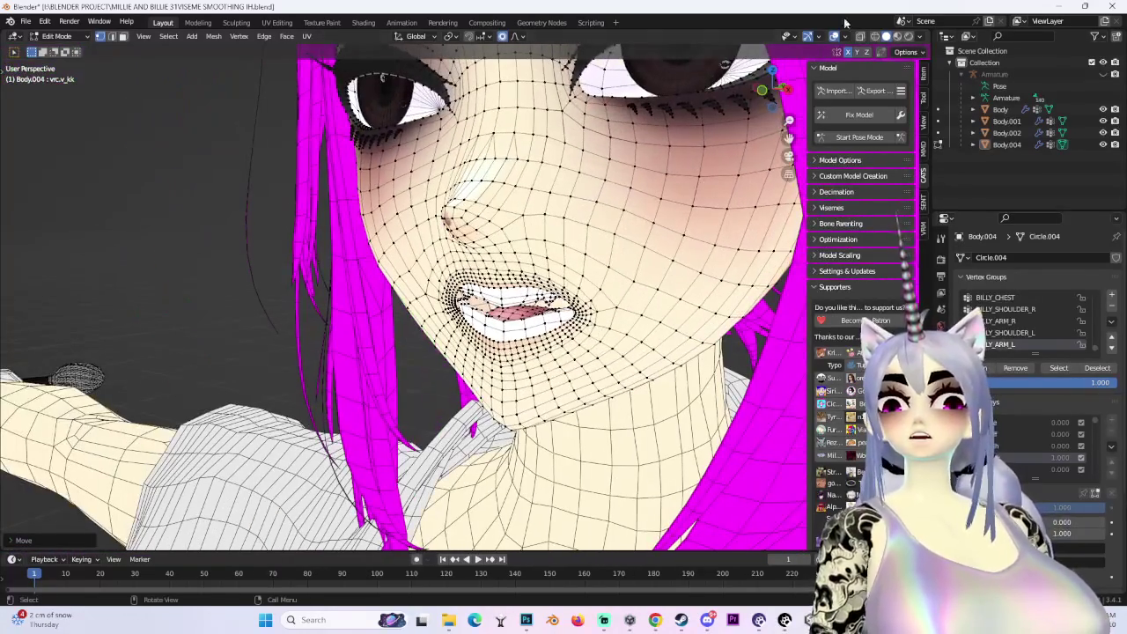
click(844, 37)
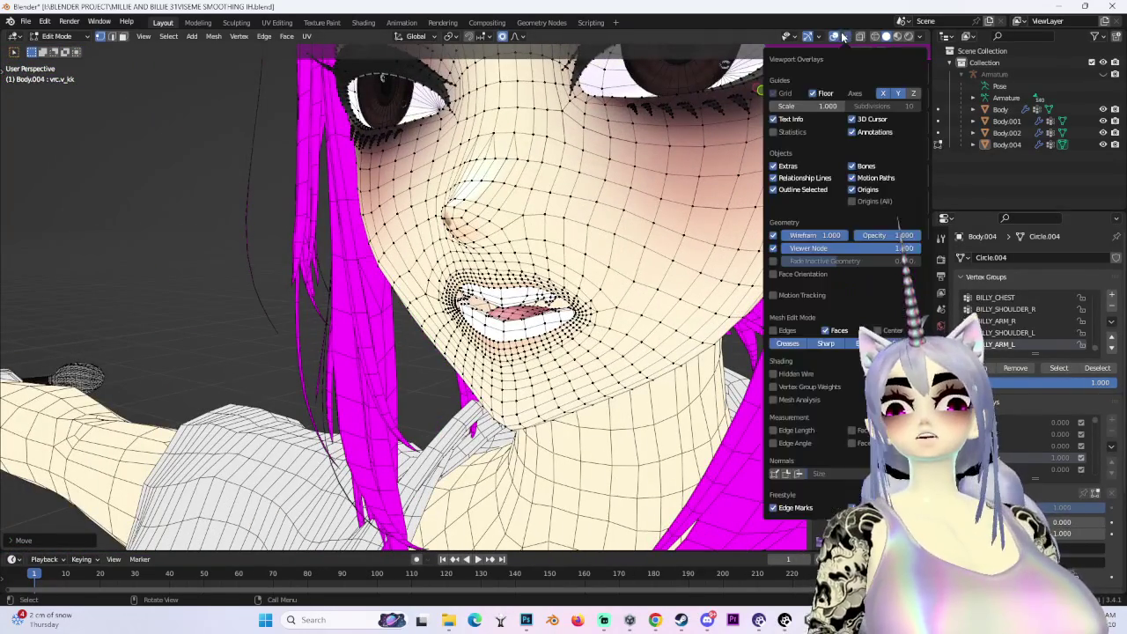
Turn off the wireframe overlay and soft-move the mouth corners, discarding one attempt
click(832, 36)
mouse_move(528, 228)
middle_down()
mouse_move(581, 287)
mouse_move(732, 88)
middle_up()
scroll(732, 88, up, 2)
scroll(770, 94, up, 3)
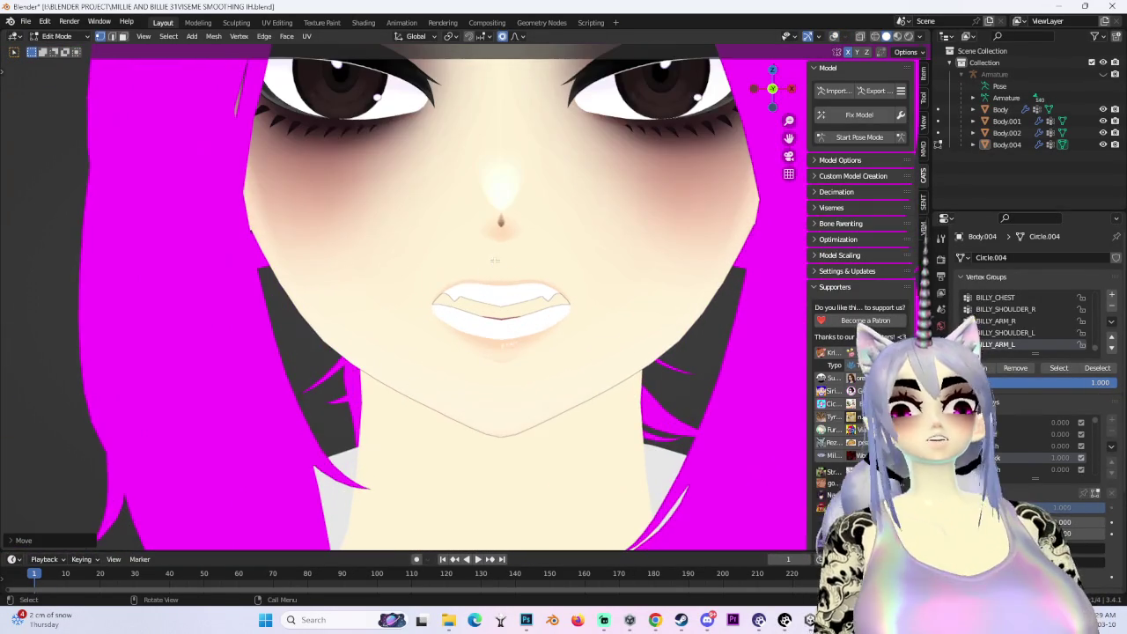
scroll(439, 337, down, 3)
key(g)
click(406, 320)
key(g)
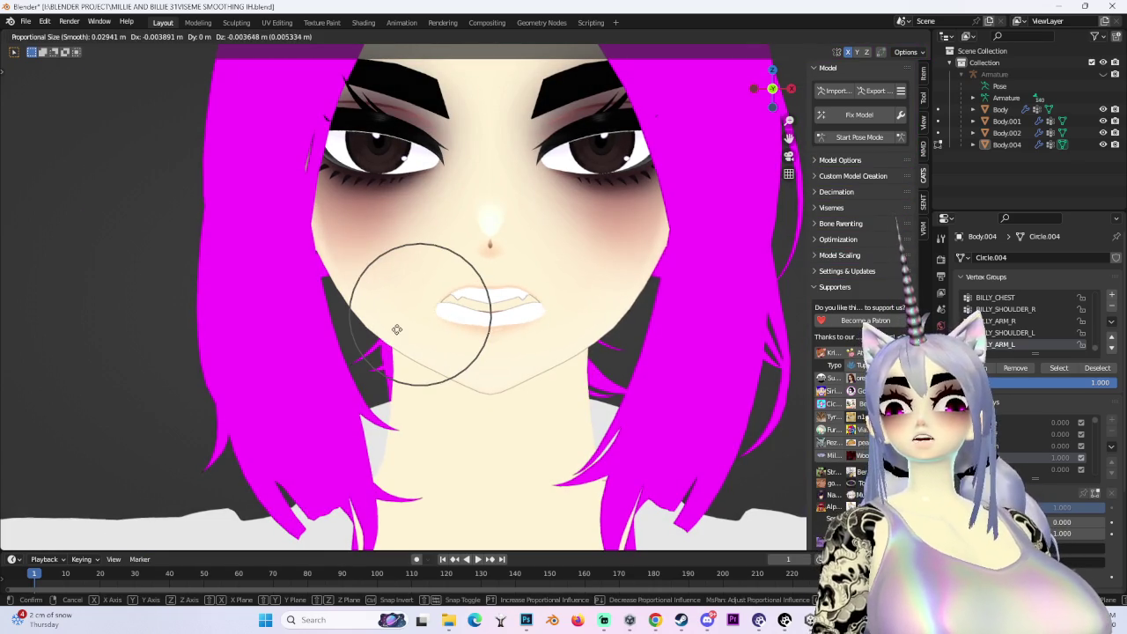
click(399, 323)
key(g)
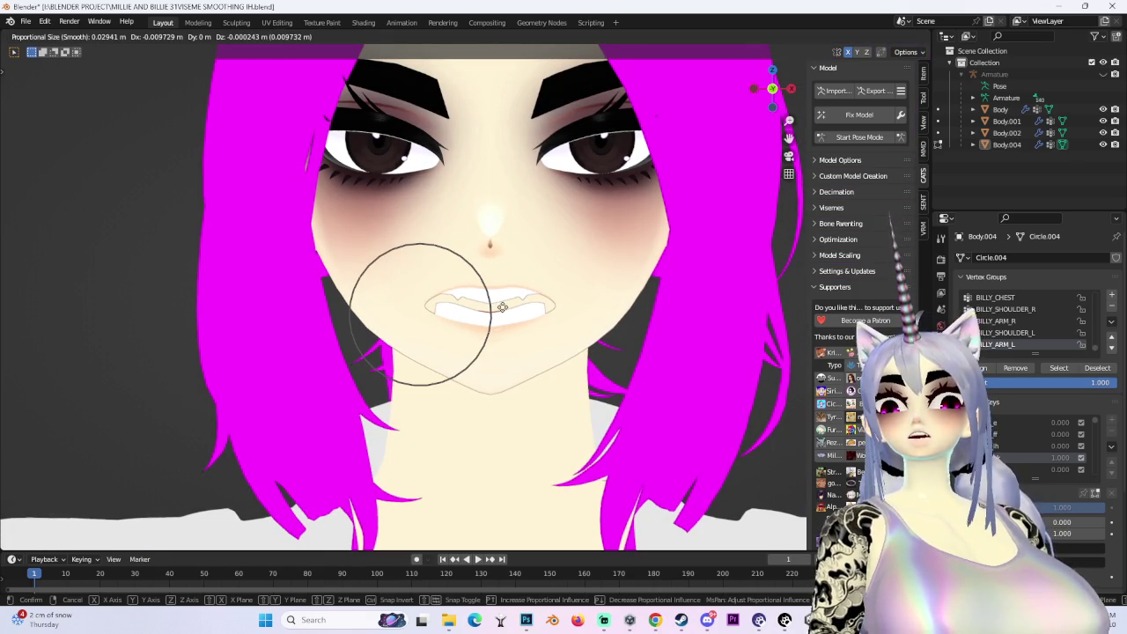
right_click(502, 307)
key(g)
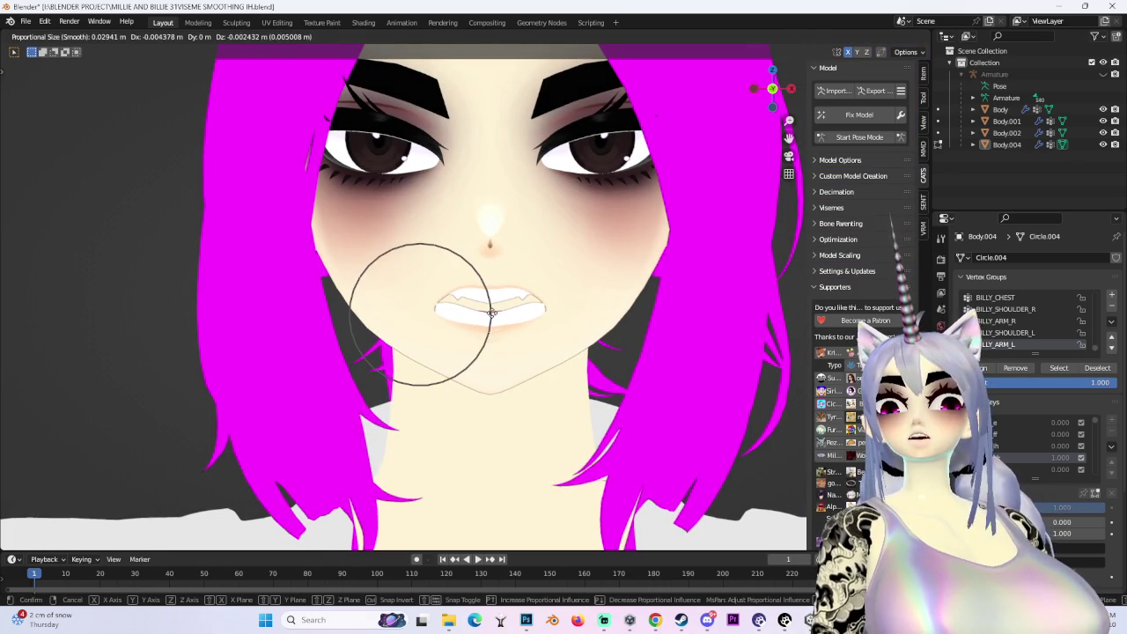
click(491, 313)
Shift the lips front-to-back along Y with soft falloff and review the whole face
middle_drag(492, 313, 519, 289)
scroll(519, 289, up, 3)
key(g)
key(y)
scroll(528, 287, up, 1)
click(531, 284)
middle_drag(531, 285, 585, 300)
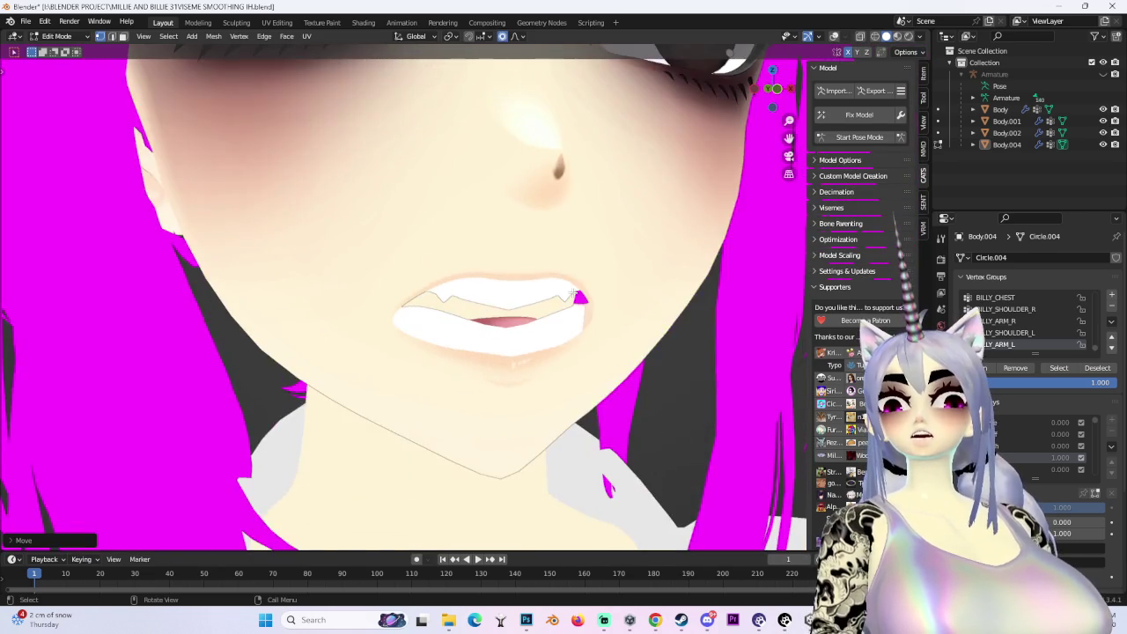
scroll(586, 300, down, 4)
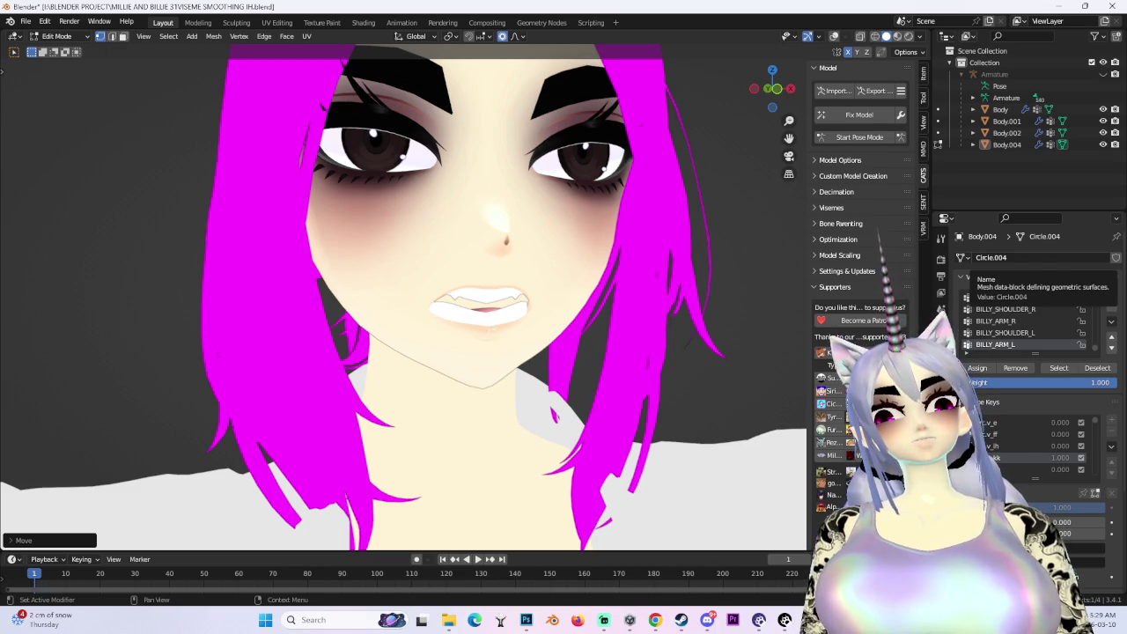
scroll(675, 334, down, 3)
scroll(571, 335, up, 5)
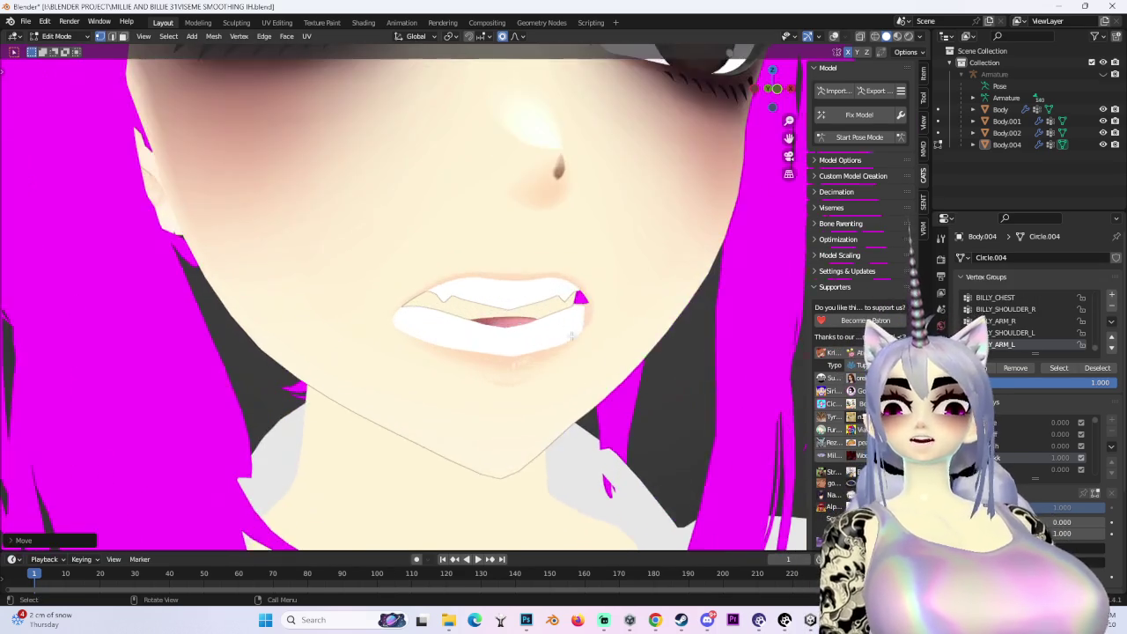
Nudge the lips with soft falloff and turn the mesh wireframe display back on
middle_drag(571, 336, 617, 302)
key(g)
scroll(538, 337, down, 3)
click(541, 320)
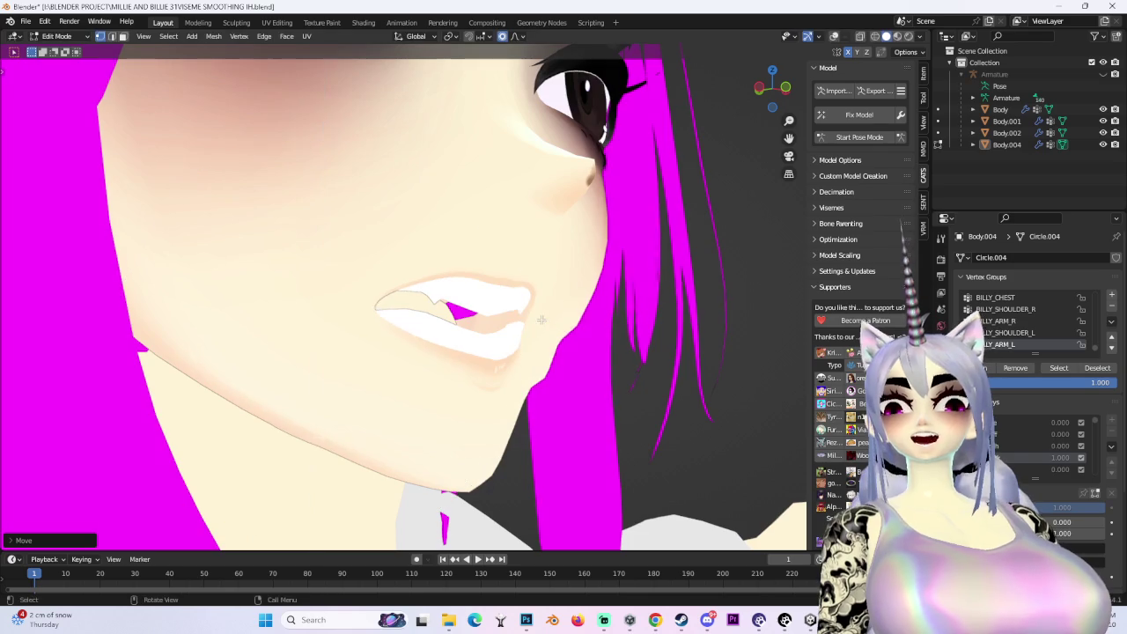
middle_drag(542, 319, 575, 292)
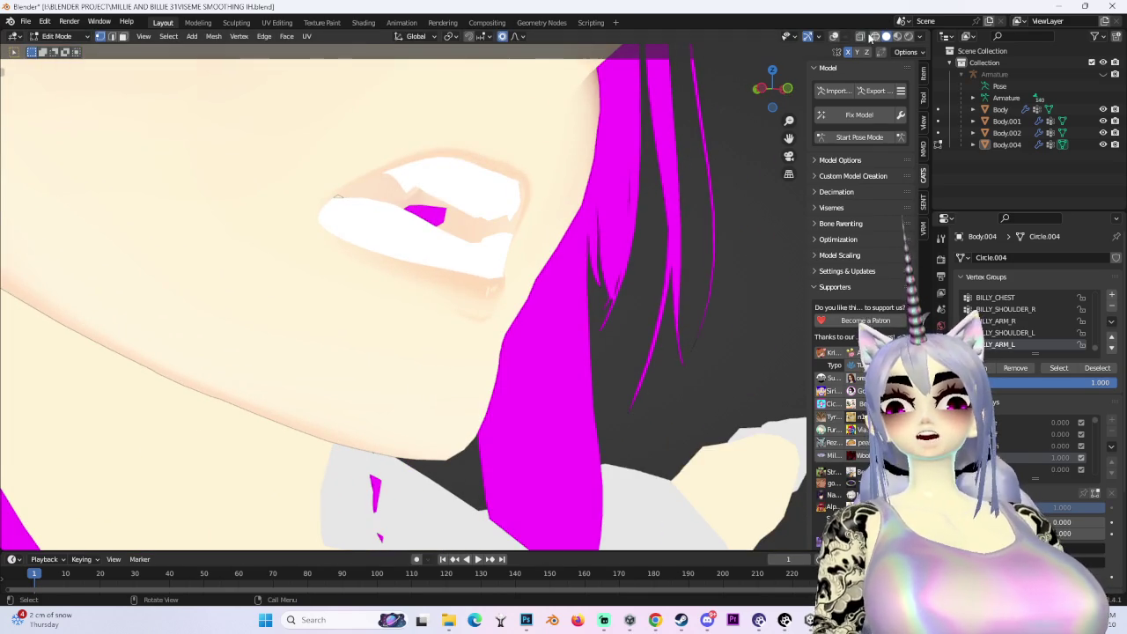
click(870, 37)
Move the mouth vertices, then the lips along Z with soft falloff, ending in Front view
mouse_move(528, 264)
middle_down()
mouse_move(478, 264)
mouse_move(493, 273)
mouse_move(598, 257)
mouse_move(401, 282)
mouse_move(447, 200)
mouse_move(511, 220)
mouse_move(493, 220)
mouse_move(563, 202)
middle_up()
key(c)
key(Escape)
key(g)
scroll(529, 264, down, 2)
click(546, 282)
key(g)
key(z)
click(446, 201)
click(772, 89)
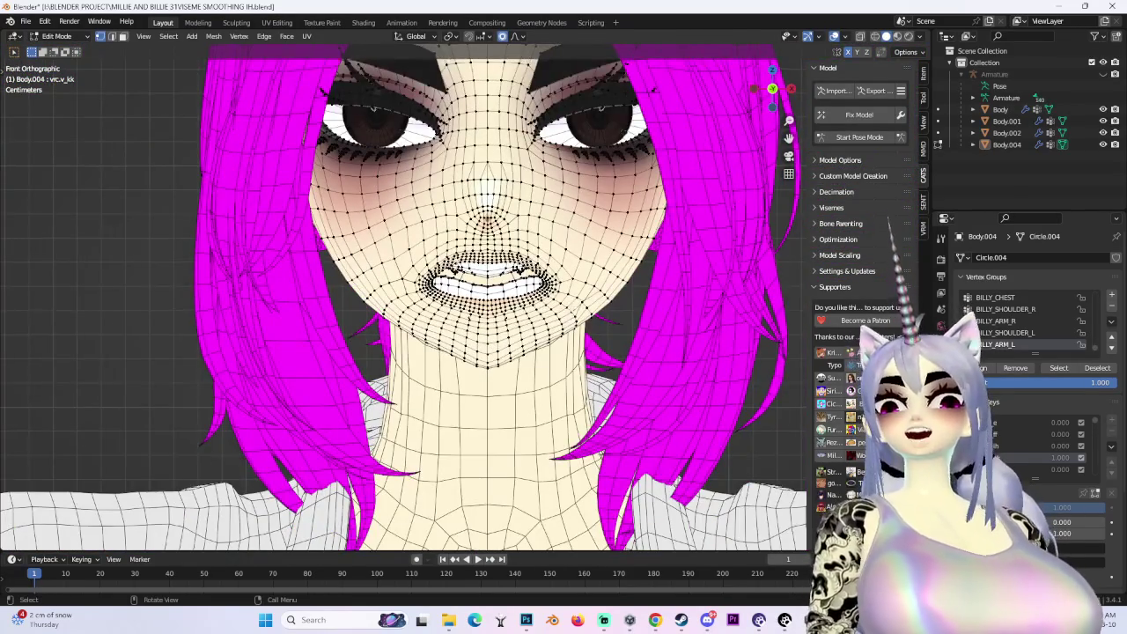
Hide the overlays and shift the lip vertices sideways along X with soft falloff
scroll(811, 132, up, 3)
key(shift+alt+z)
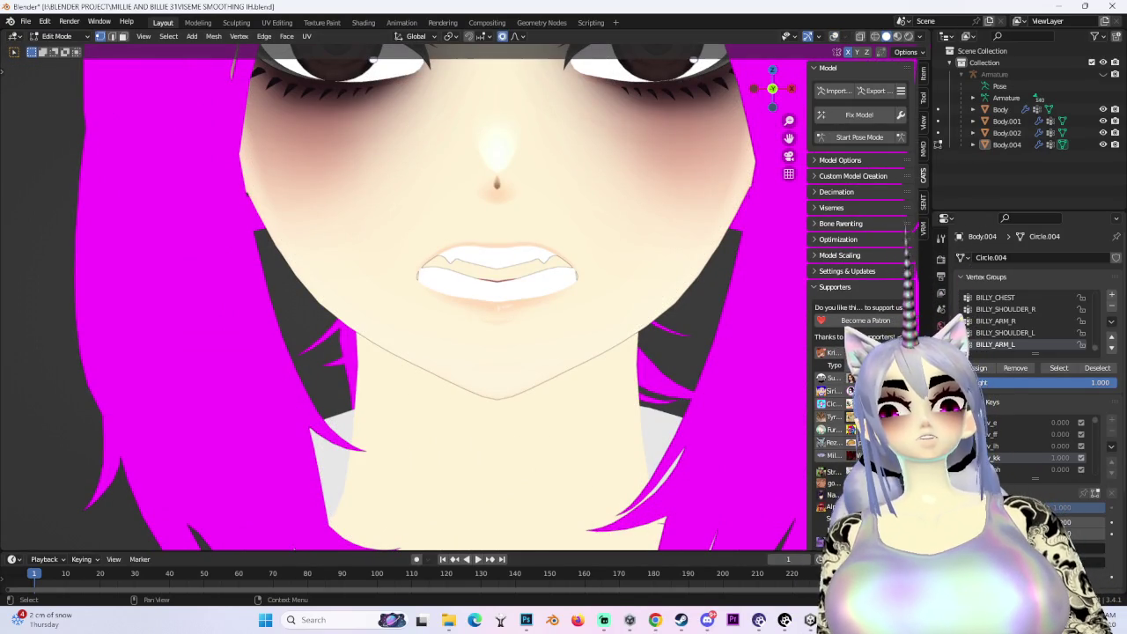
scroll(259, 333, down, 5)
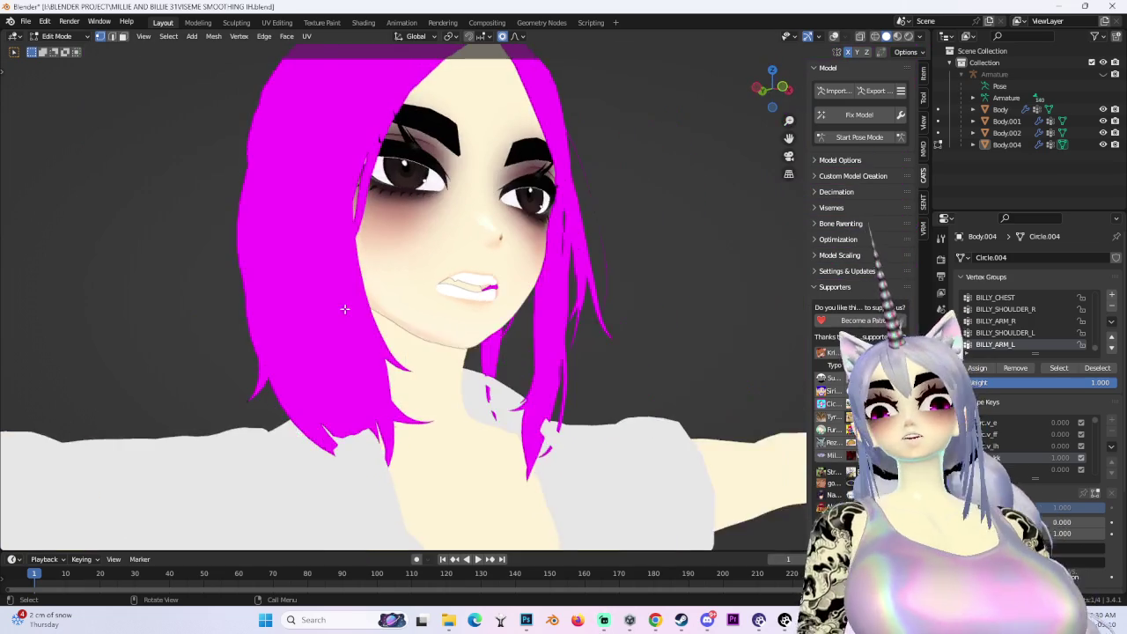
scroll(451, 266, up, 3)
scroll(451, 266, up, 3)
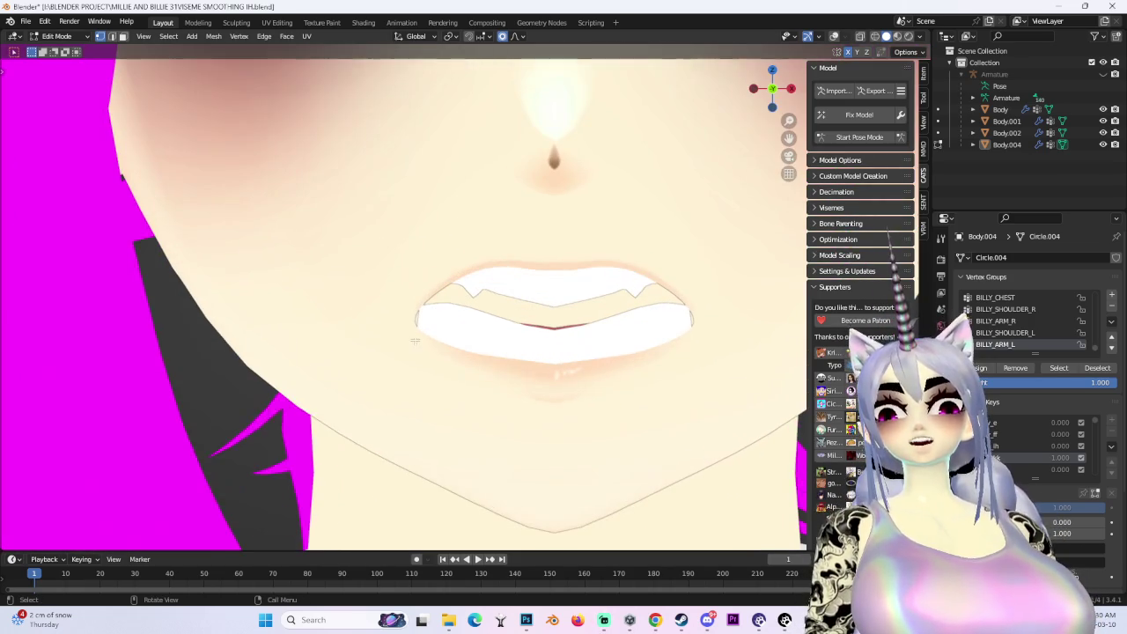
key(g)
key(x)
scroll(403, 321, down, 3)
click(398, 319)
Reshape the lips with two more soft moves, the second constrained to Y
key(g)
click(572, 308)
key(g)
mouse_move(573, 308)
middle_down()
mouse_move(528, 326)
mouse_move(818, 94)
middle_up()
key(y)
click(553, 320)
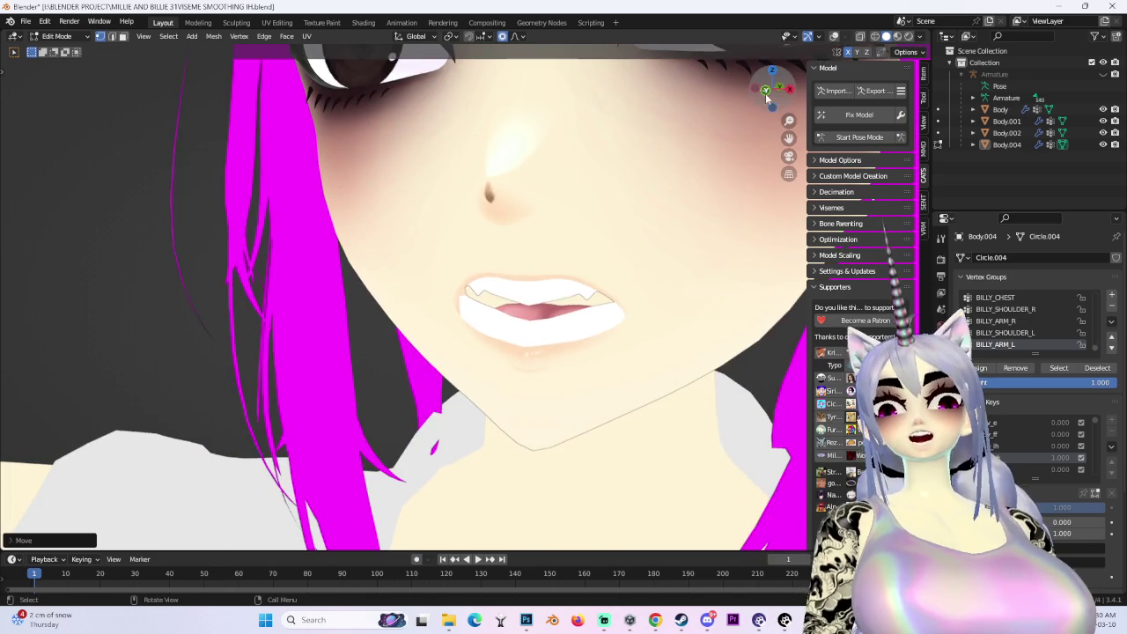
Move the lip vertices vertically along Z to reshape the lower lip
scroll(563, 333, down, 5)
scroll(563, 332, up, 3)
scroll(564, 333, up, 3)
key(g)
key(z)
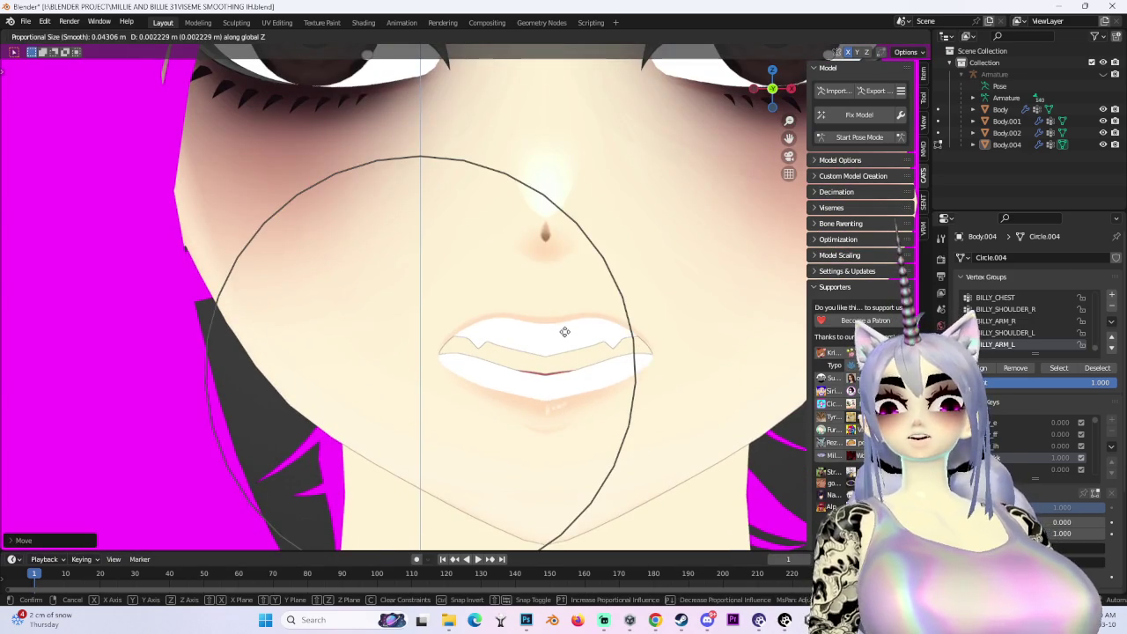
click(564, 332)
middle_drag(565, 332, 448, 314)
key(g)
key(z)
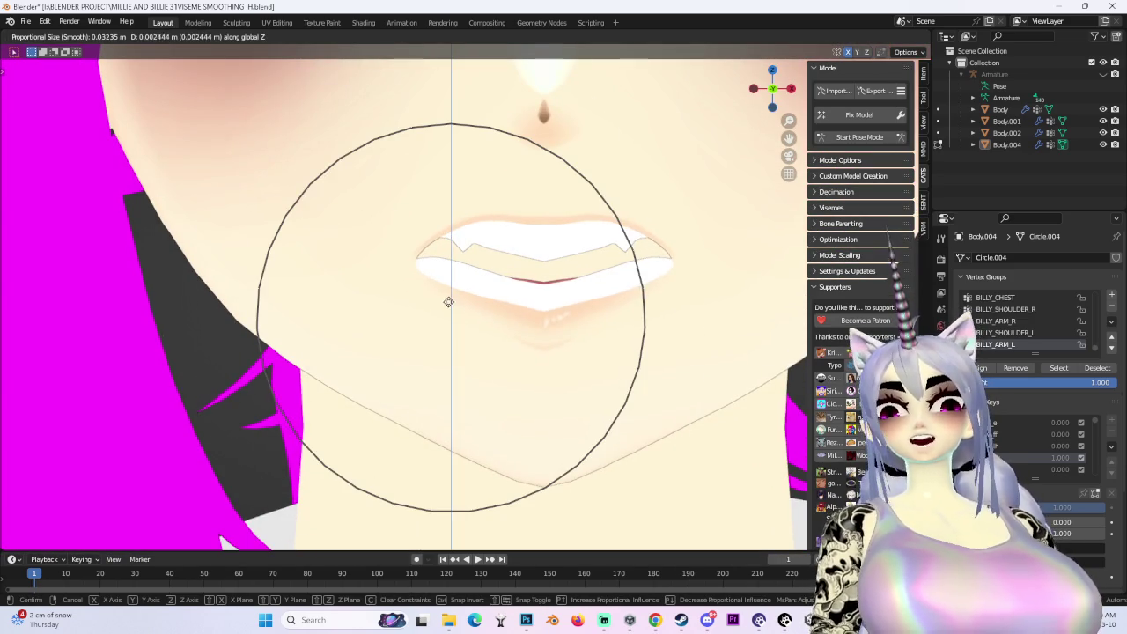
click(448, 308)
Make three more vertical Z tweaks to the lips with soft falloff
key(g)
key(z)
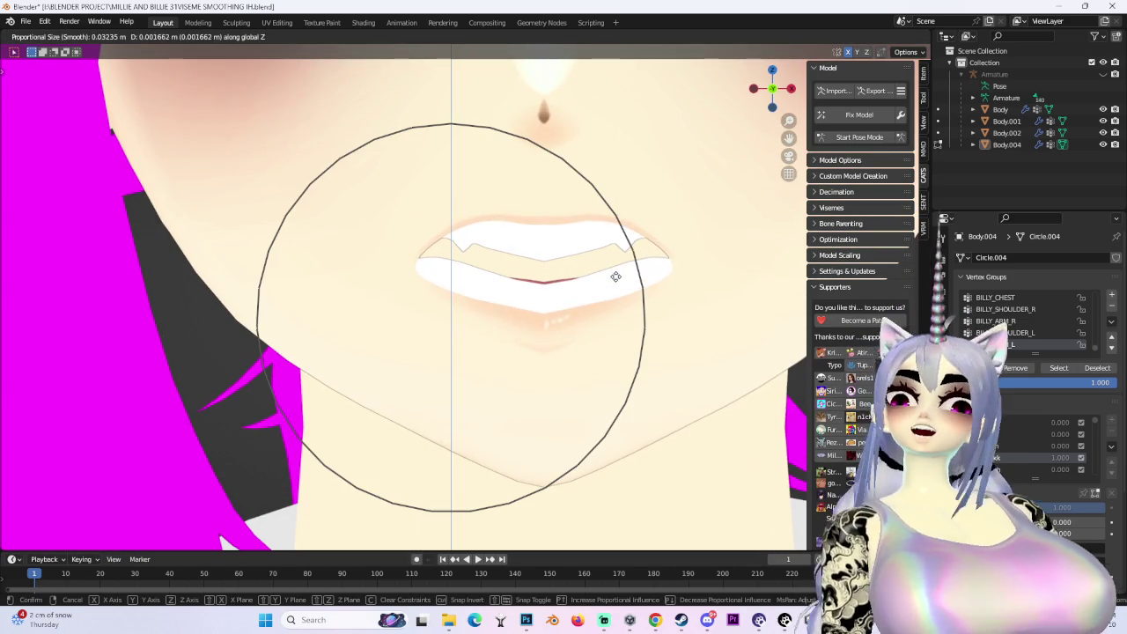
click(565, 281)
key(g)
key(z)
click(520, 261)
key(g)
key(z)
click(417, 225)
Reveal the hidden mesh parts such as the arms and show the wireframe overlay again
scroll(416, 224, down, 5)
mouse_move(416, 224)
middle_down()
mouse_move(611, 202)
mouse_move(562, 233)
mouse_move(603, 240)
middle_up()
scroll(562, 234, up, 2)
scroll(562, 233, up, 2)
key(alt+h)
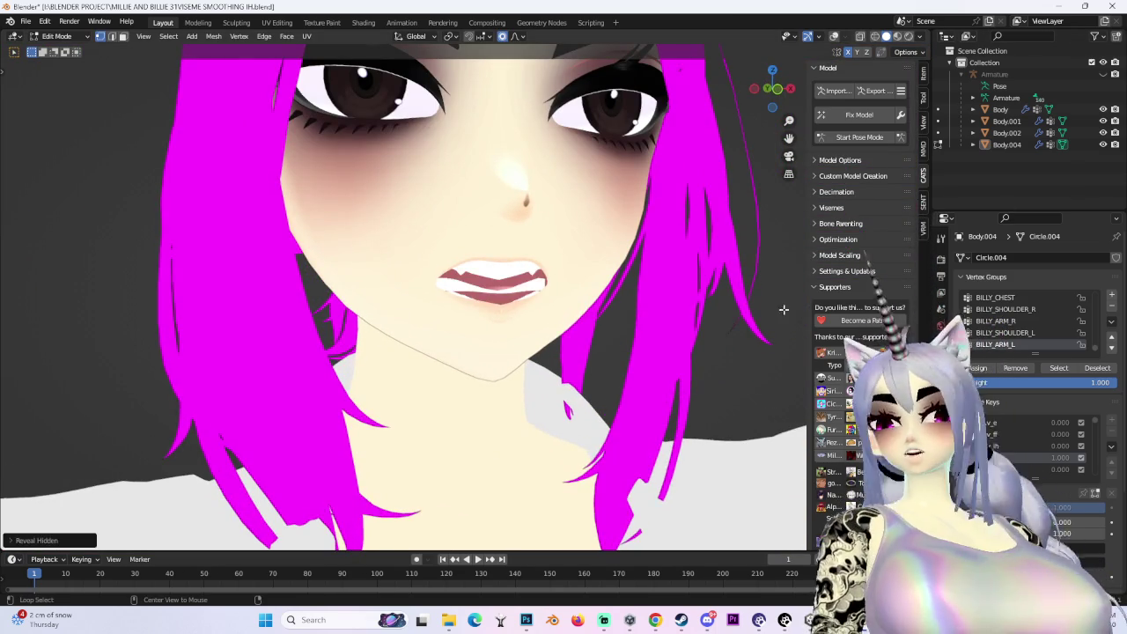
middle_drag(792, 309, 816, 97)
click(834, 40)
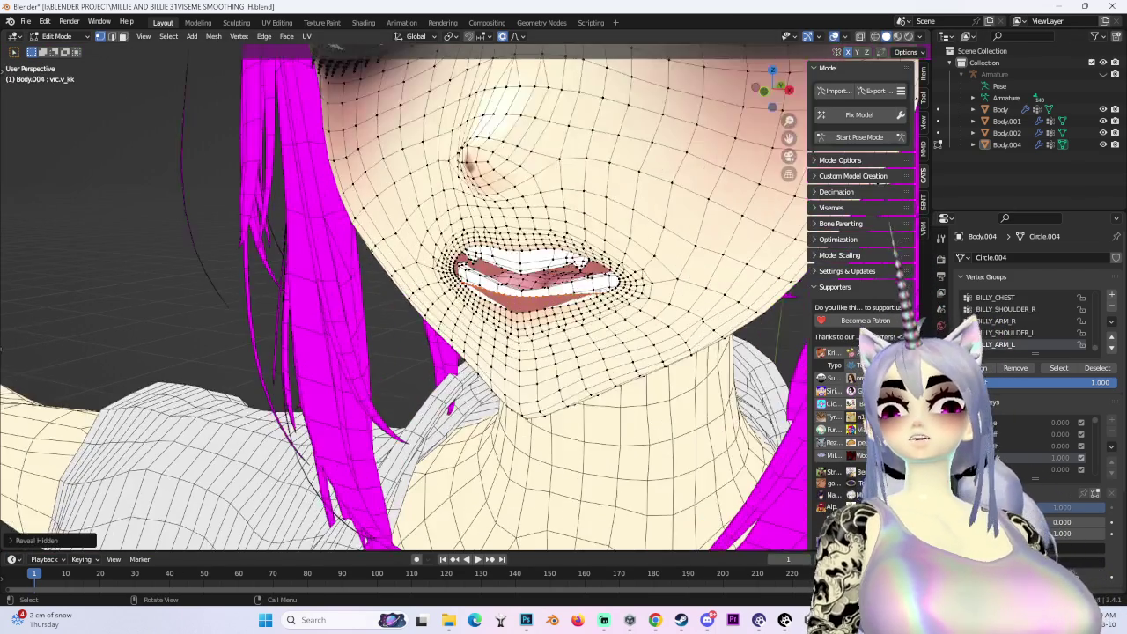
Pull the lower lip along Y with soft proportional falloff
key(g)
key(z)
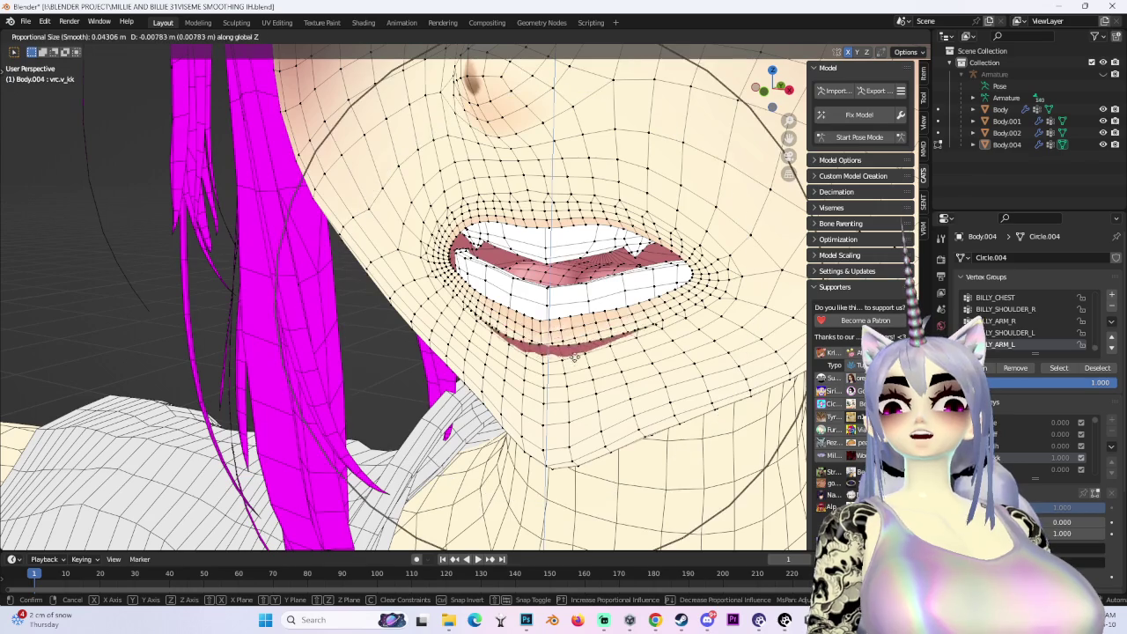
mouse_move(579, 376)
middle_down()
mouse_move(652, 382)
mouse_move(672, 310)
mouse_move(577, 360)
mouse_move(416, 254)
mouse_move(439, 212)
mouse_move(475, 220)
middle_up()
key(y)
click(656, 383)
scroll(673, 309, up, 5)
scroll(673, 309, down, 5)
Push the mouth corners along Y toward the teeth in several adjustments
key(g)
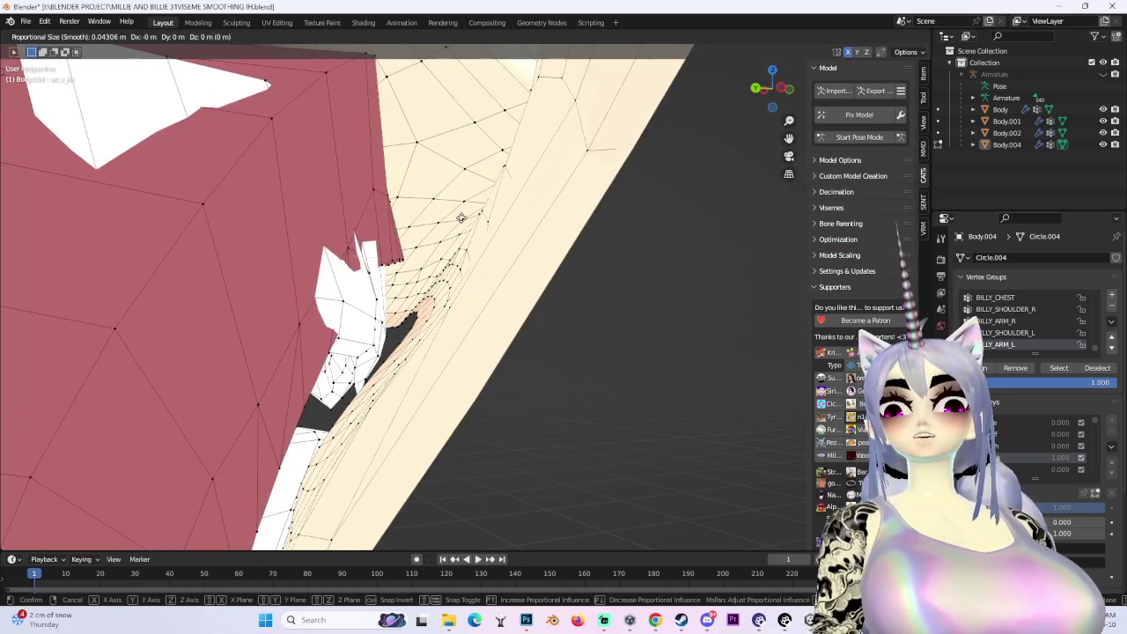
key(y)
click(511, 225)
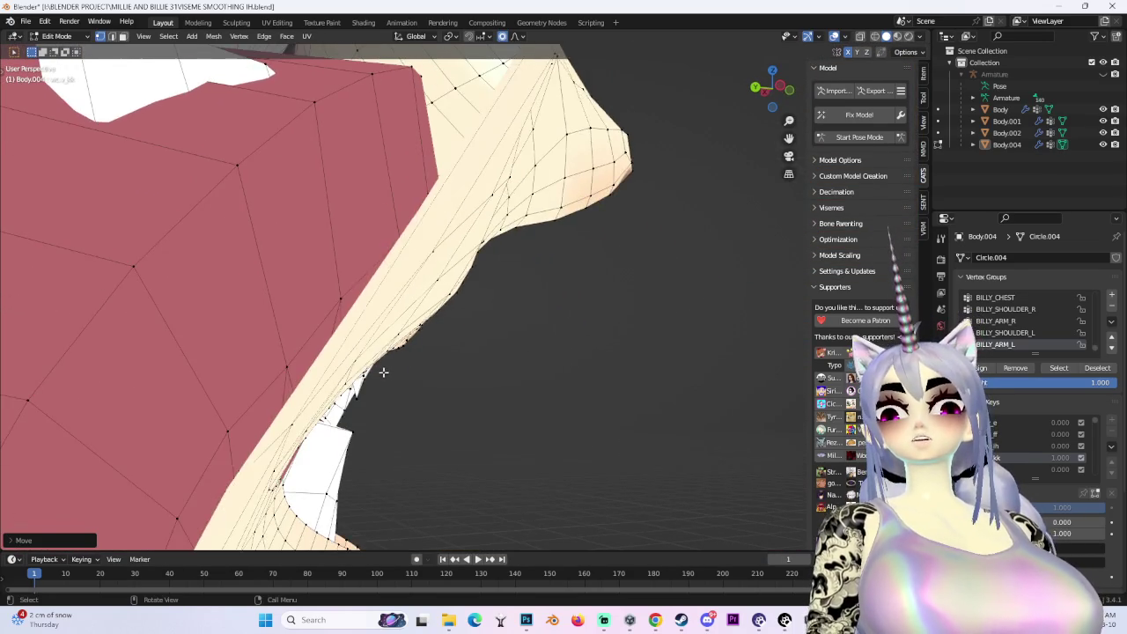
click(315, 454)
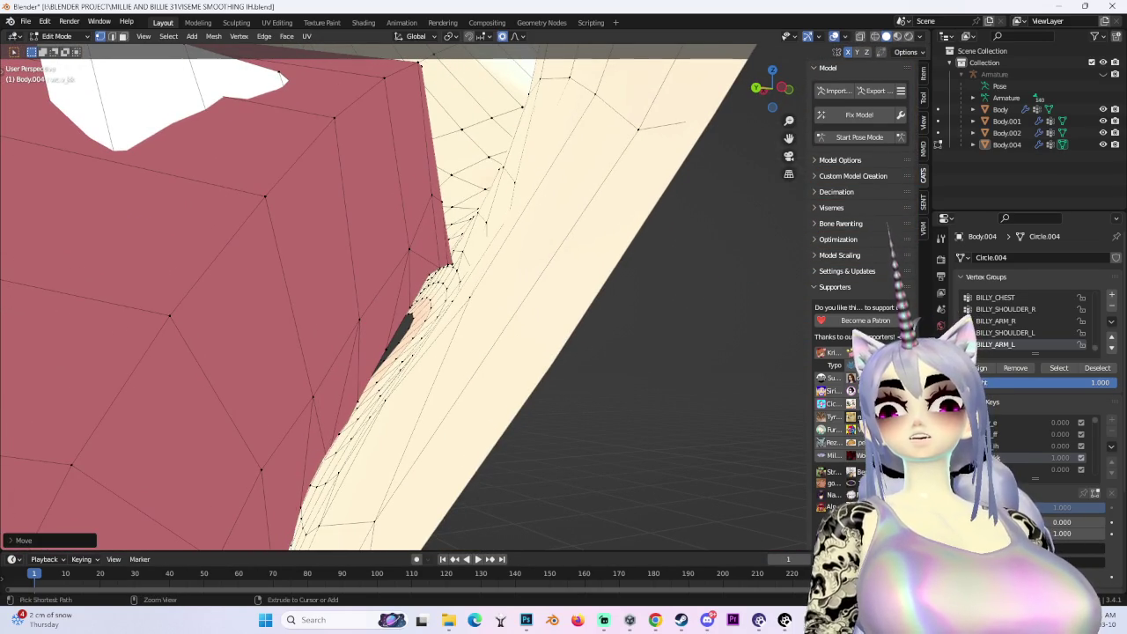
click(309, 514)
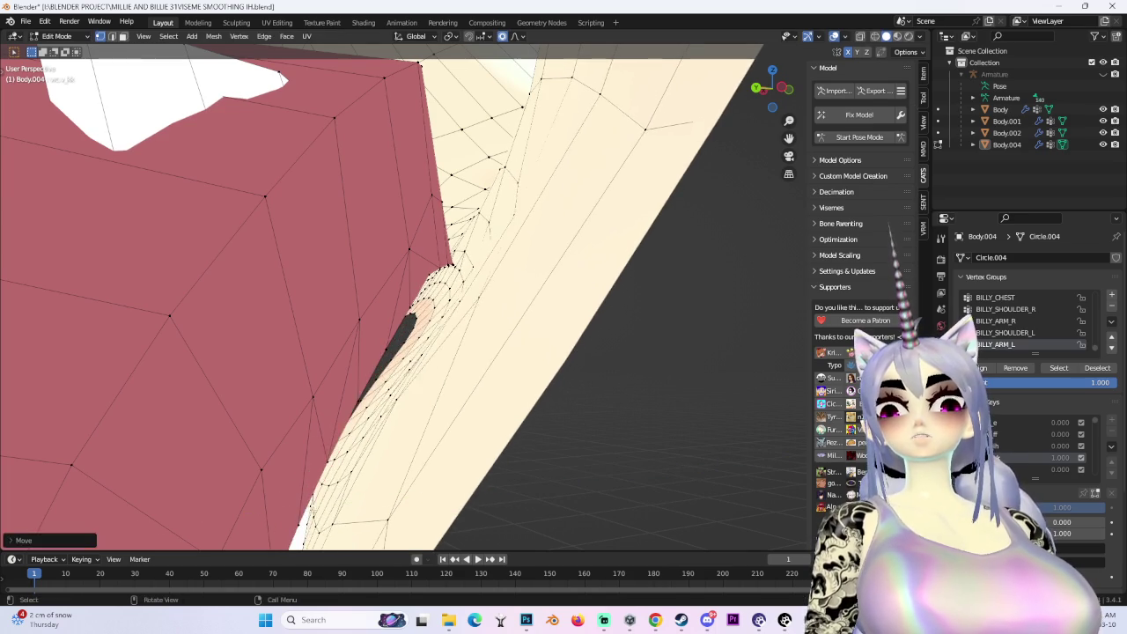
click(272, 517)
mouse_move(271, 517)
middle_down()
mouse_move(472, 288)
mouse_move(555, 269)
mouse_move(659, 448)
mouse_move(454, 364)
mouse_move(529, 299)
middle_up()
Switch to Front Orthographic view and make small final lip tweaks so the lips frame the teeth
key(g)
click(455, 365)
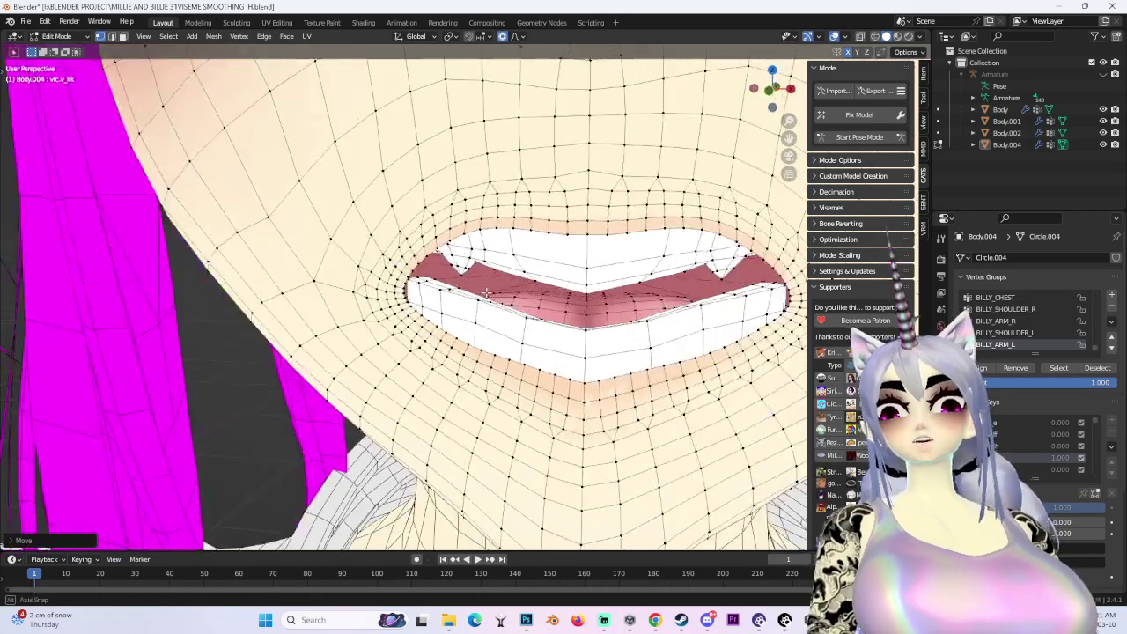
click(769, 91)
scroll(422, 381, up, 3)
key(g)
click(422, 381)
scroll(388, 405, down, 4)
scroll(441, 335, up, 1)
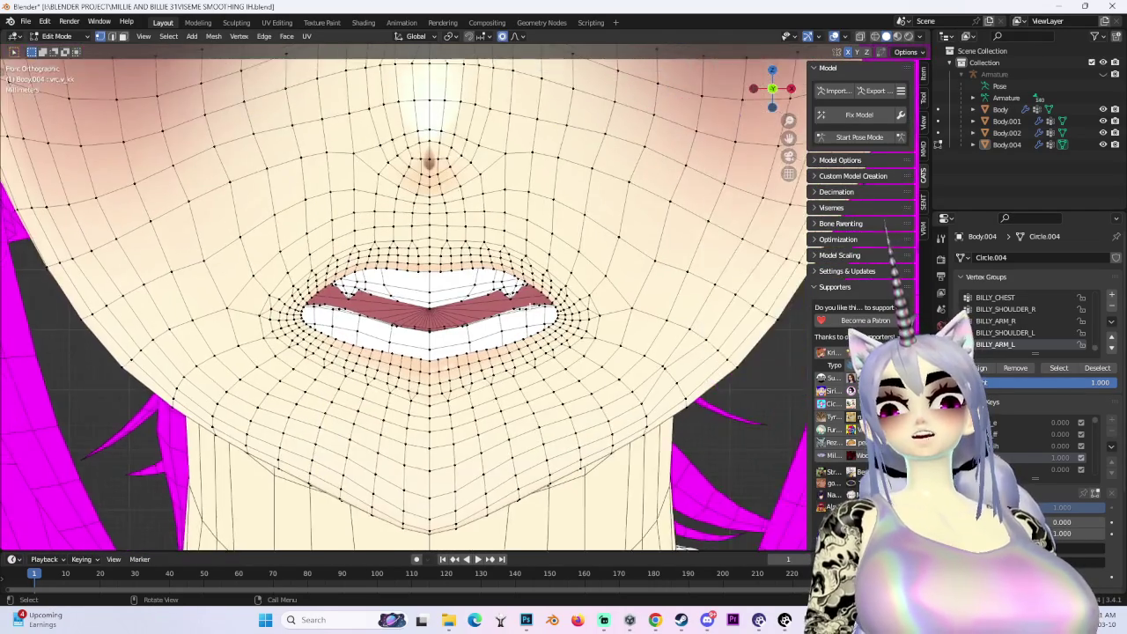
scroll(484, 312, down, 2)
Turn off the overlays and orbit around the head to inspect the wide-open mouth with teeth and tongue
click(834, 36)
middle_drag(396, 308, 441, 291)
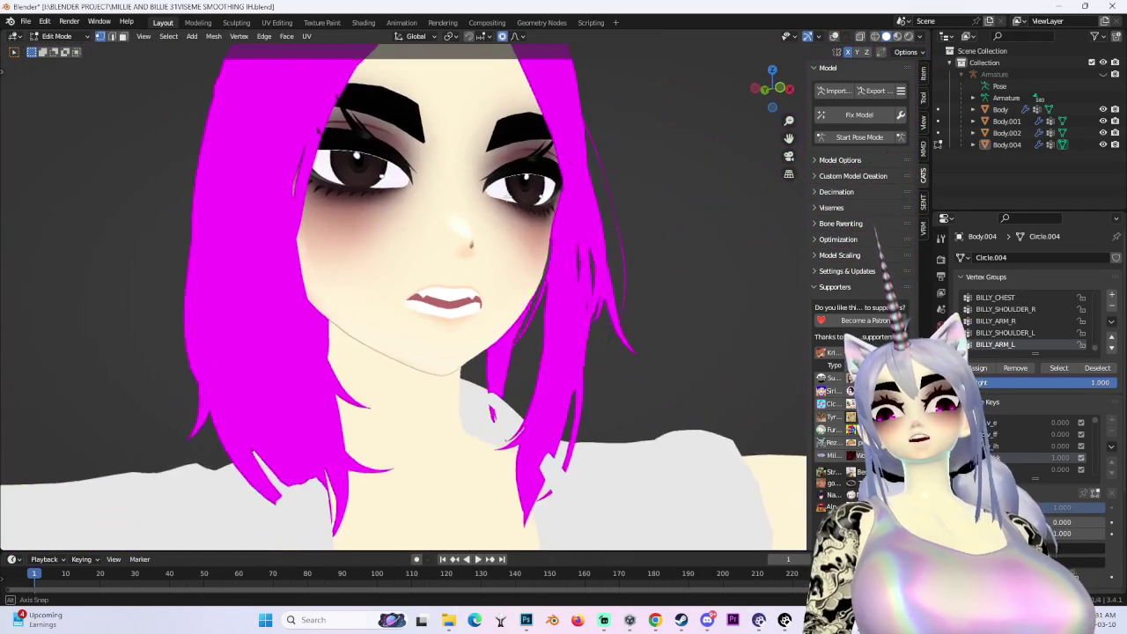
middle_drag(665, 222, 546, 300)
scroll(516, 334, up, 2)
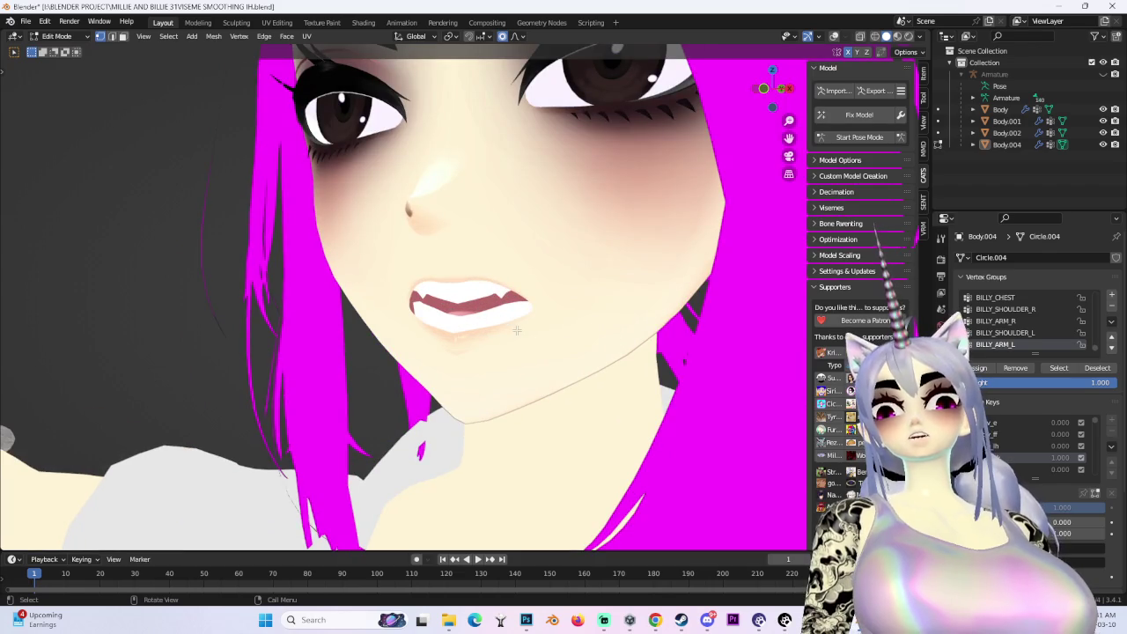
mouse_move(497, 263)
middle_down()
mouse_move(456, 304)
mouse_move(561, 290)
middle_up()
scroll(476, 281, down, 2)
scroll(456, 304, up, 2)
scroll(561, 290, down, 3)
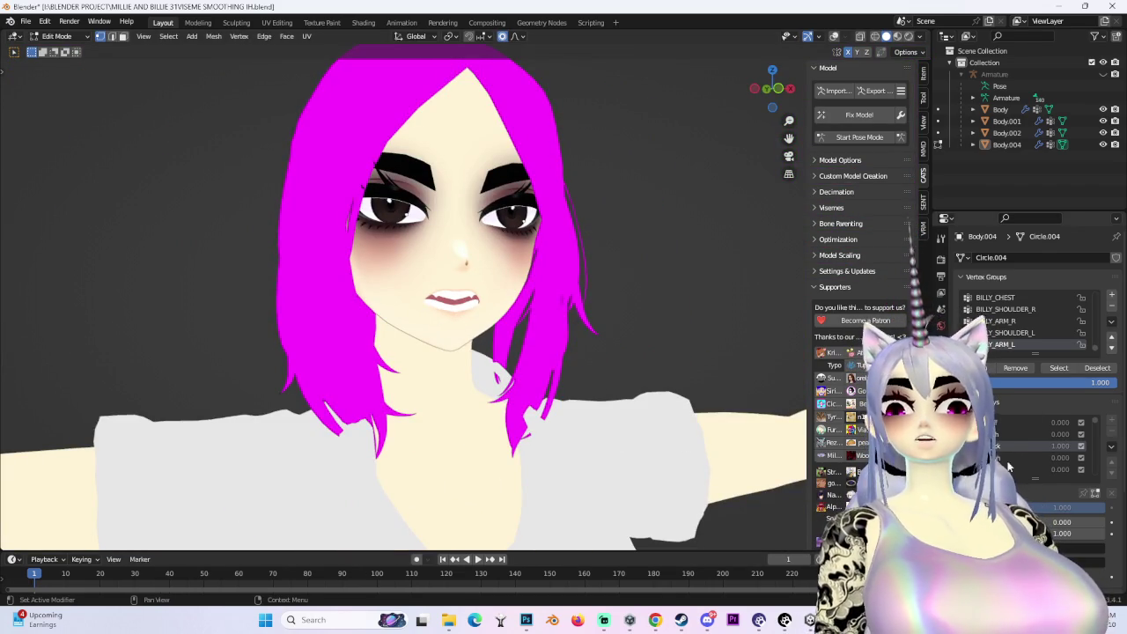
scroll(546, 304, up, 2)
middle_drag(546, 304, 551, 314)
scroll(551, 313, up, 3)
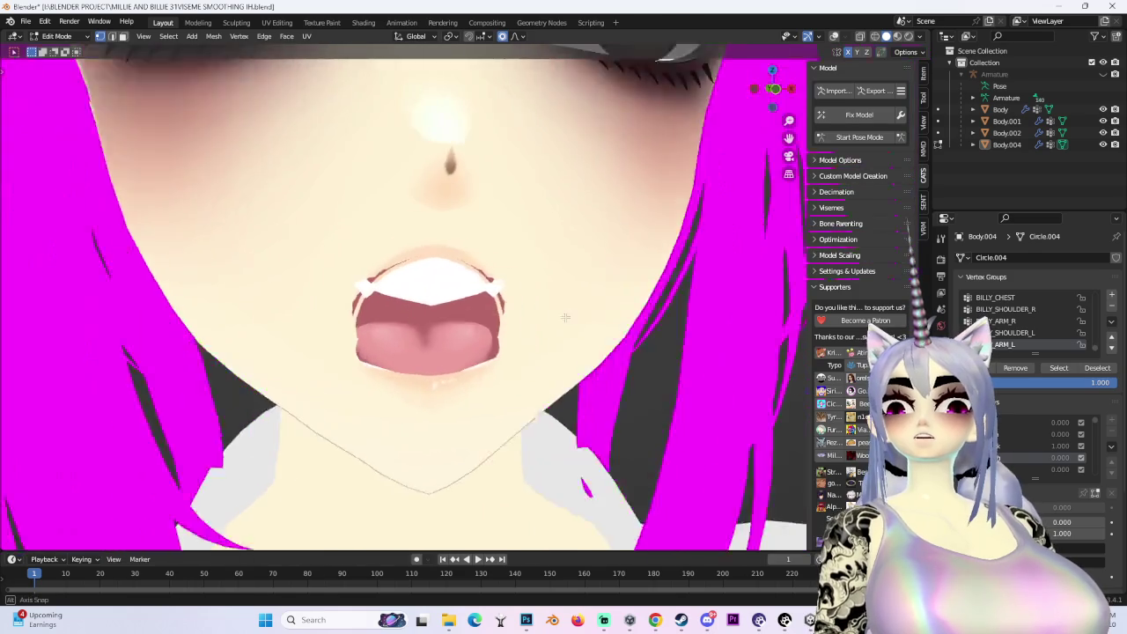
Hide the selected inner mouth parts of the open-mouth shape
scroll(440, 299, up, 2)
mouse_move(440, 300)
middle_down()
mouse_move(493, 291)
mouse_move(504, 314)
mouse_move(471, 261)
middle_up()
scroll(504, 314, down, 1)
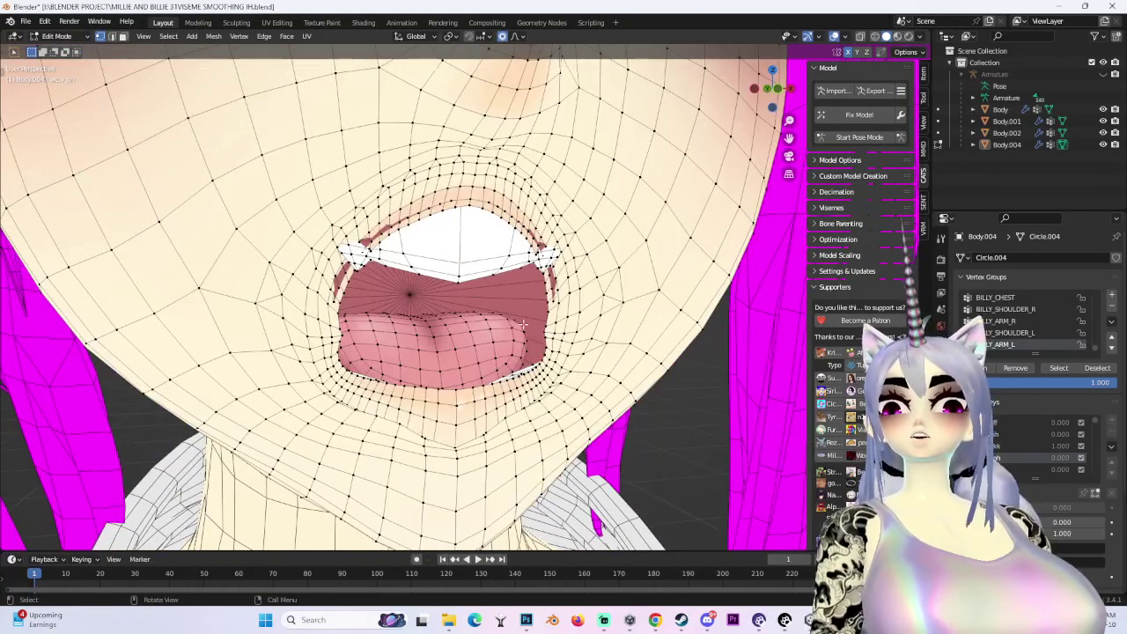
middle_drag(523, 325, 528, 282)
middle_drag(368, 291, 368, 270)
scroll(370, 273, up, 2)
right_click(417, 343)
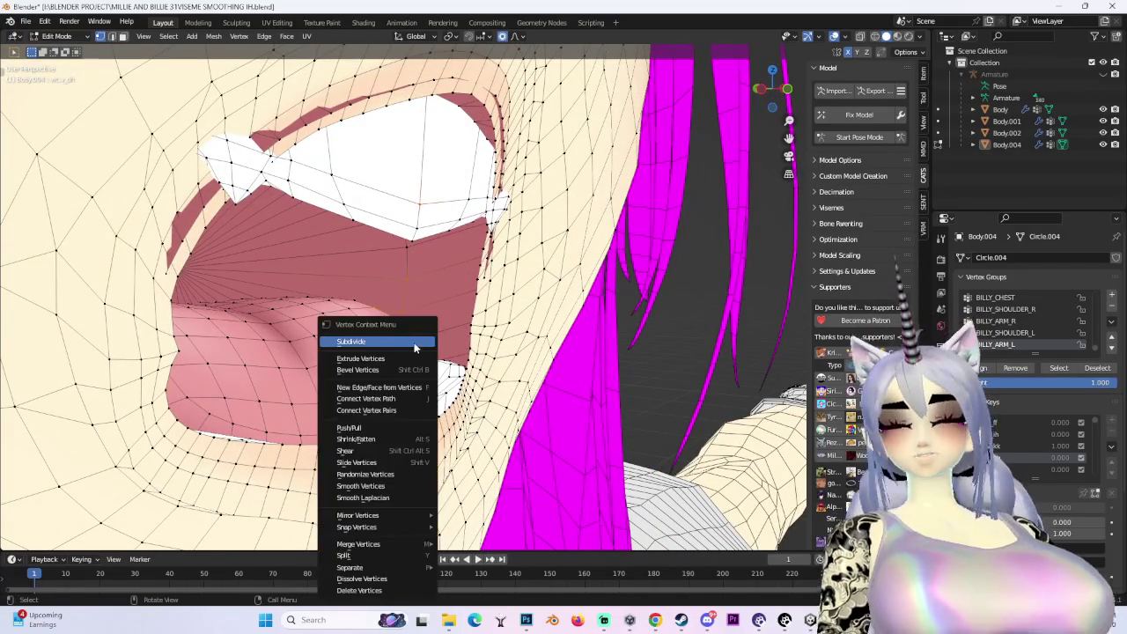
key(h)
scroll(403, 298, down, 3)
Switch the face mesh to Sculpt Mode and turn the vrc.v_oh shape fully on, another shape off
mouse_move(404, 298)
middle_down()
mouse_move(414, 282)
mouse_move(387, 264)
mouse_move(493, 335)
middle_up()
scroll(410, 283, down, 1)
click(64, 76)
mouse_move(1061, 417)
mouse_down()
mouse_move(1012, 417)
mouse_move(1110, 428)
mouse_up()
Set the vrc.v_oh shape to full strength and switch the viewport shading to Studio lighting
middle_drag(669, 352, 902, 18)
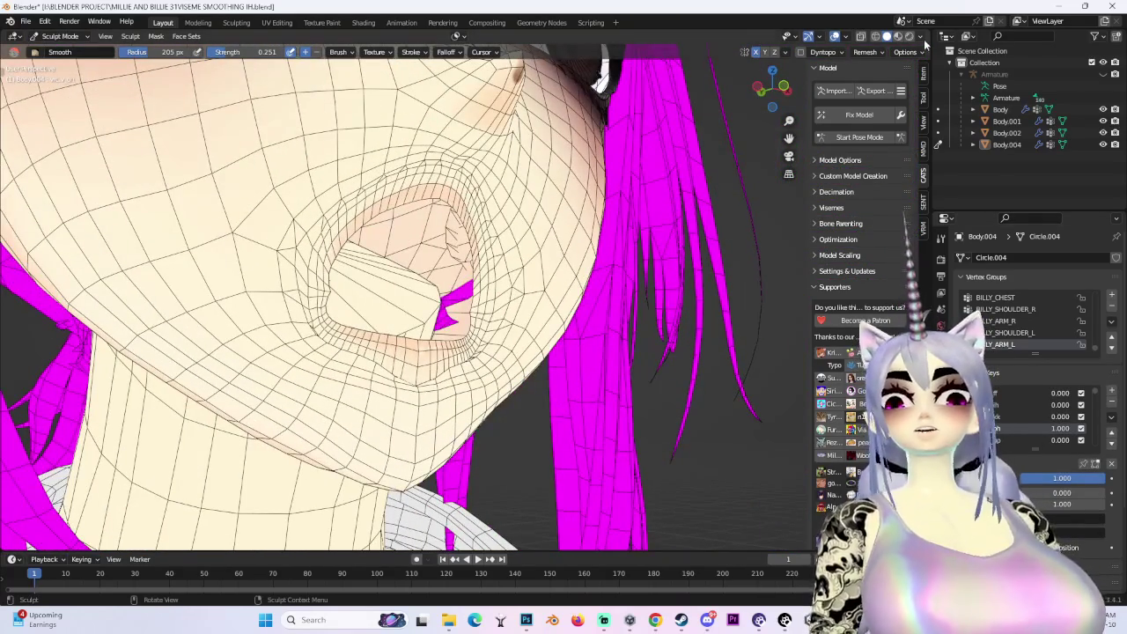
click(921, 36)
click(921, 36)
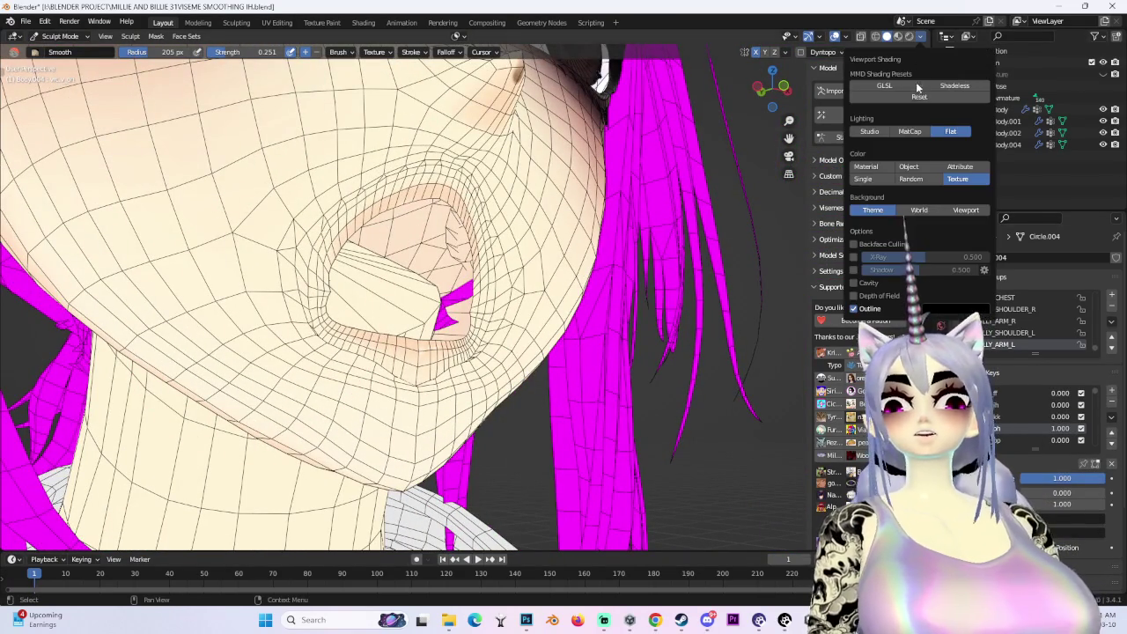
click(910, 134)
Smooth the lower lip corner with the Smooth brush and inspect it from several angles
drag(421, 391, 423, 393)
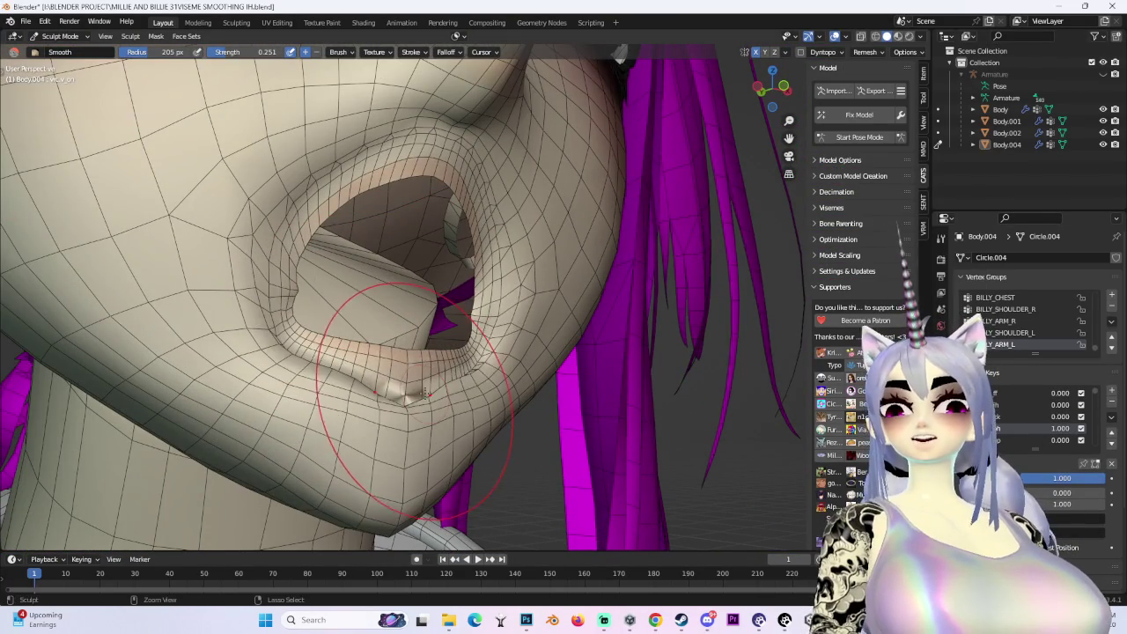
mouse_move(424, 381)
middle_down()
mouse_move(497, 139)
mouse_move(532, 171)
middle_up()
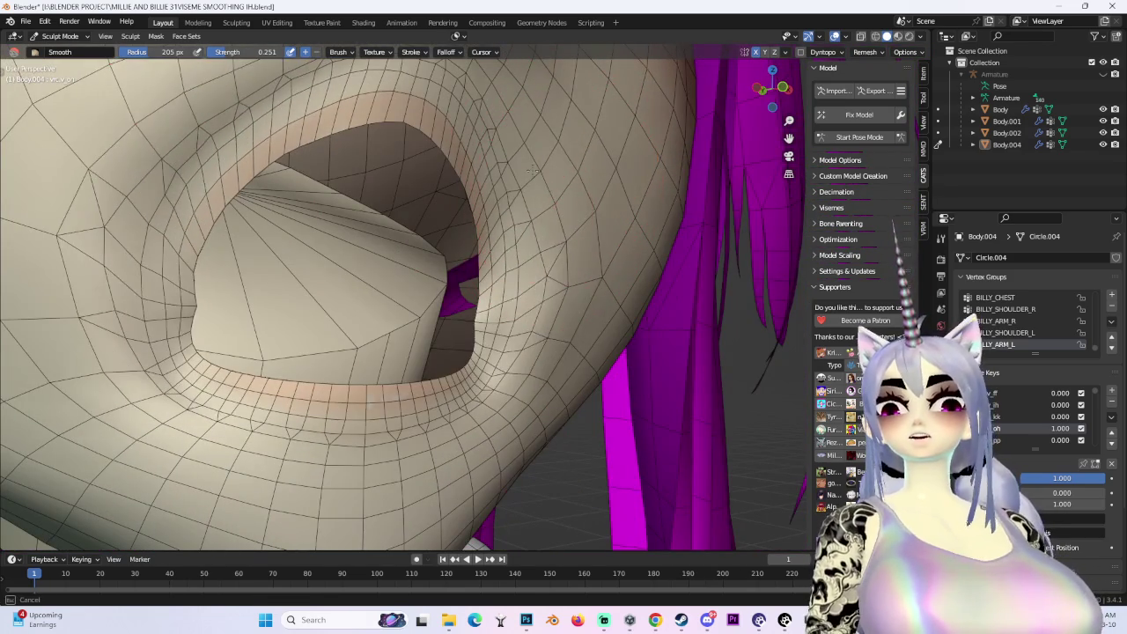
mouse_move(541, 352)
middle_down()
mouse_move(361, 208)
mouse_move(611, 272)
mouse_move(571, 308)
middle_up()
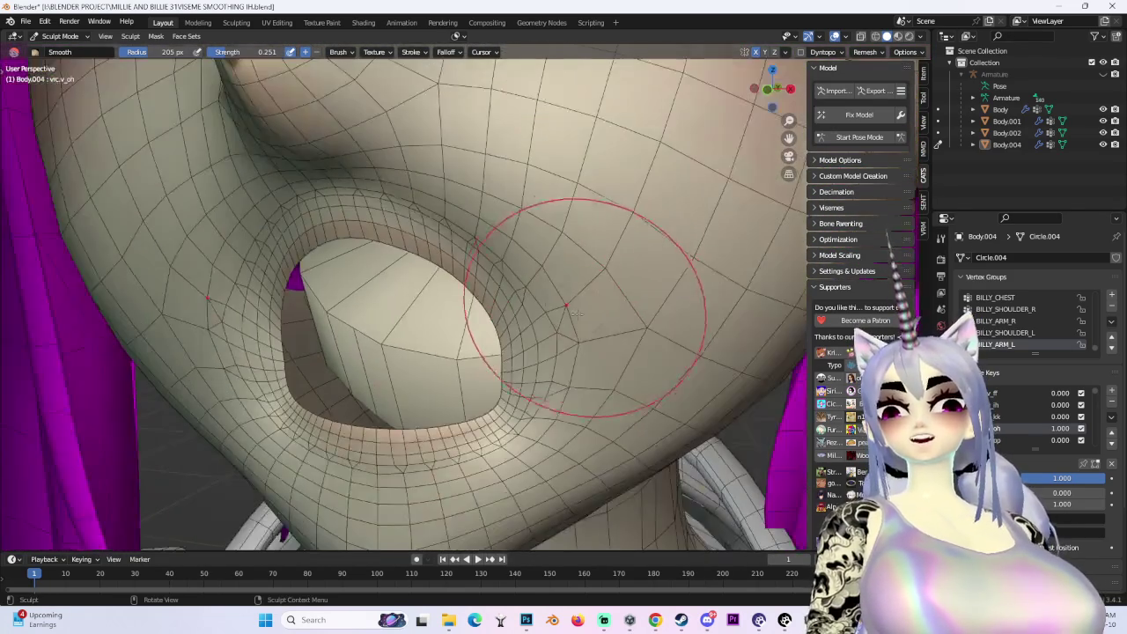
middle_drag(353, 438, 379, 405)
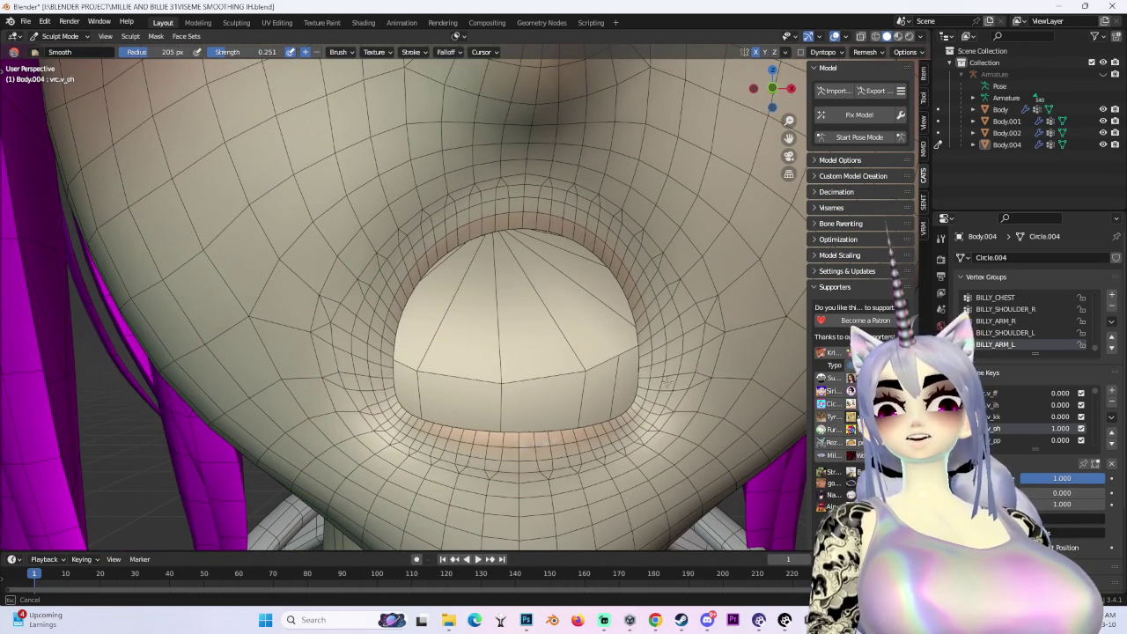
mouse_move(607, 461)
middle_down()
mouse_move(490, 517)
mouse_move(453, 214)
mouse_move(531, 303)
mouse_move(454, 254)
mouse_move(589, 317)
middle_up()
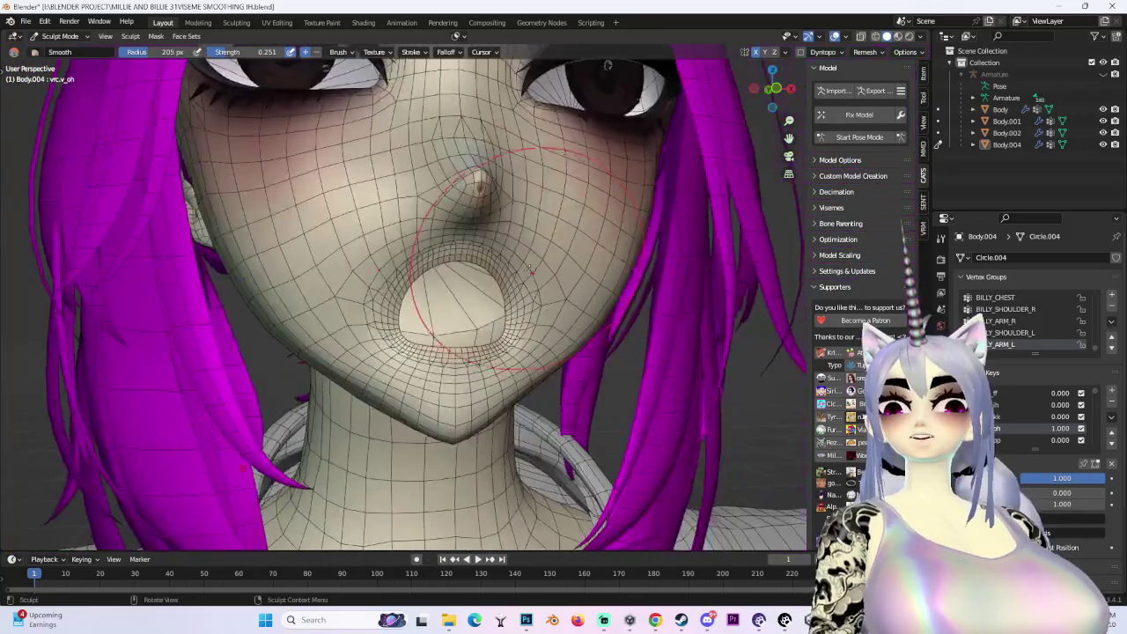
middle_drag(410, 423, 508, 436)
mouse_move(584, 301)
middle_down()
mouse_move(494, 237)
mouse_move(556, 357)
middle_up()
Return the face mesh to Edit Mode
click(60, 63)
scroll(557, 357, up, 3)
scroll(493, 338, up, 2)
Move the mouth vertices vertically along Z with soft falloff
mouse_move(493, 337)
middle_down()
mouse_move(411, 256)
mouse_move(421, 218)
middle_up()
key(g)
key(y)
key(z)
click(421, 218)
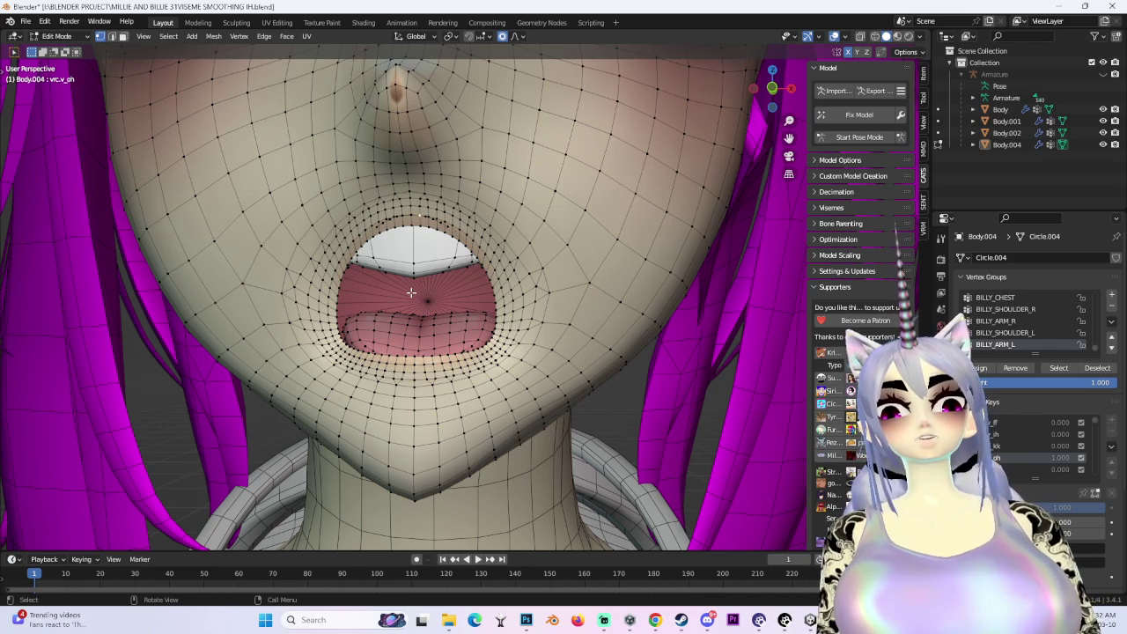
Pull the chin down and nudge the selected vertices sideways along X
mouse_move(409, 317)
middle_down()
mouse_move(376, 335)
mouse_move(408, 336)
mouse_move(350, 303)
middle_up()
key(g)
click(377, 413)
scroll(396, 370, up, 5)
key(g)
key(x)
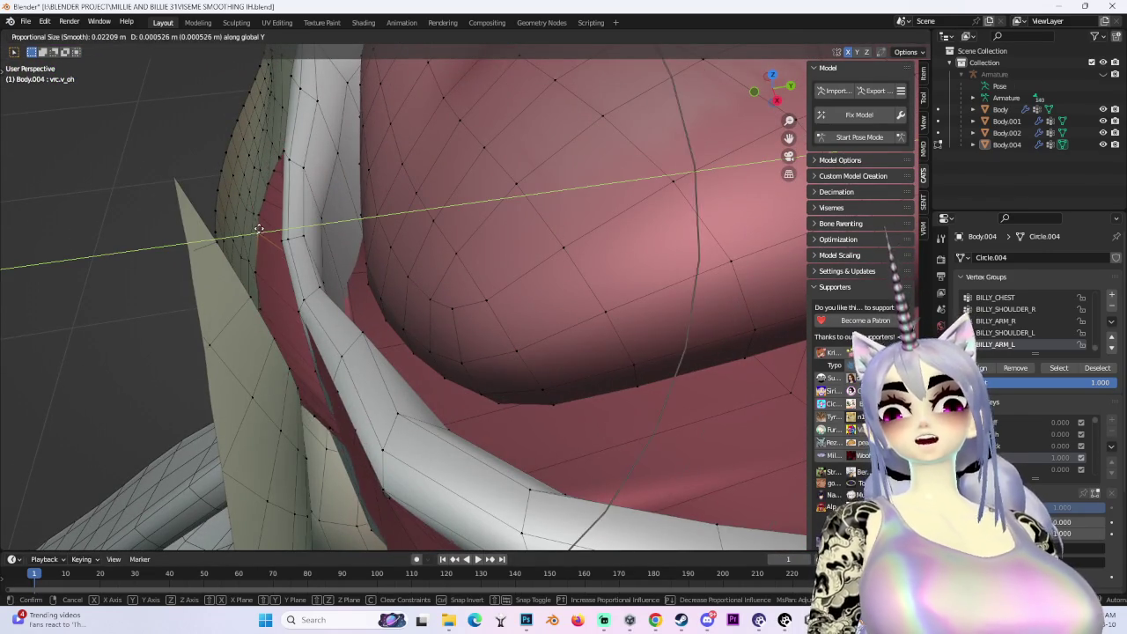
click(256, 227)
mouse_move(255, 227)
middle_down()
mouse_move(367, 377)
mouse_move(394, 390)
mouse_move(382, 377)
mouse_move(397, 373)
mouse_move(385, 373)
mouse_move(392, 451)
middle_up()
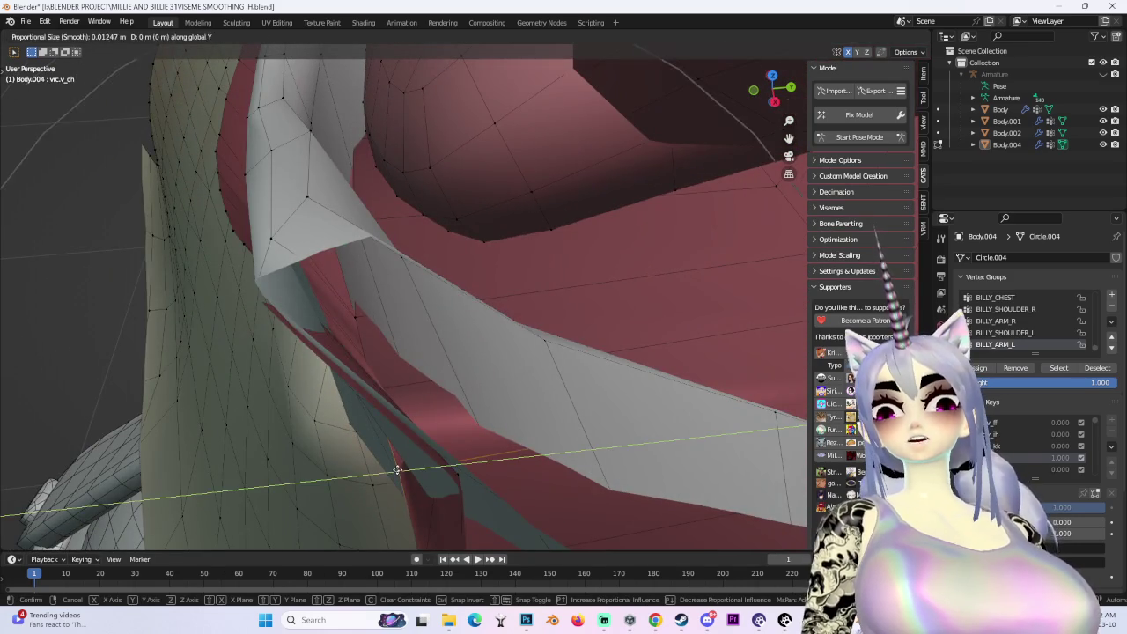
mouse_move(367, 465)
middle_down()
mouse_move(350, 466)
mouse_move(355, 478)
mouse_move(381, 397)
mouse_move(400, 413)
mouse_move(448, 307)
mouse_move(450, 325)
mouse_move(621, 353)
middle_up()
Cancel a stray move of the inner mouth vertices, restoring their positions
key(g)
right_click(580, 354)
mouse_move(454, 255)
middle_down()
mouse_move(605, 194)
mouse_move(570, 253)
mouse_move(542, 201)
middle_up()
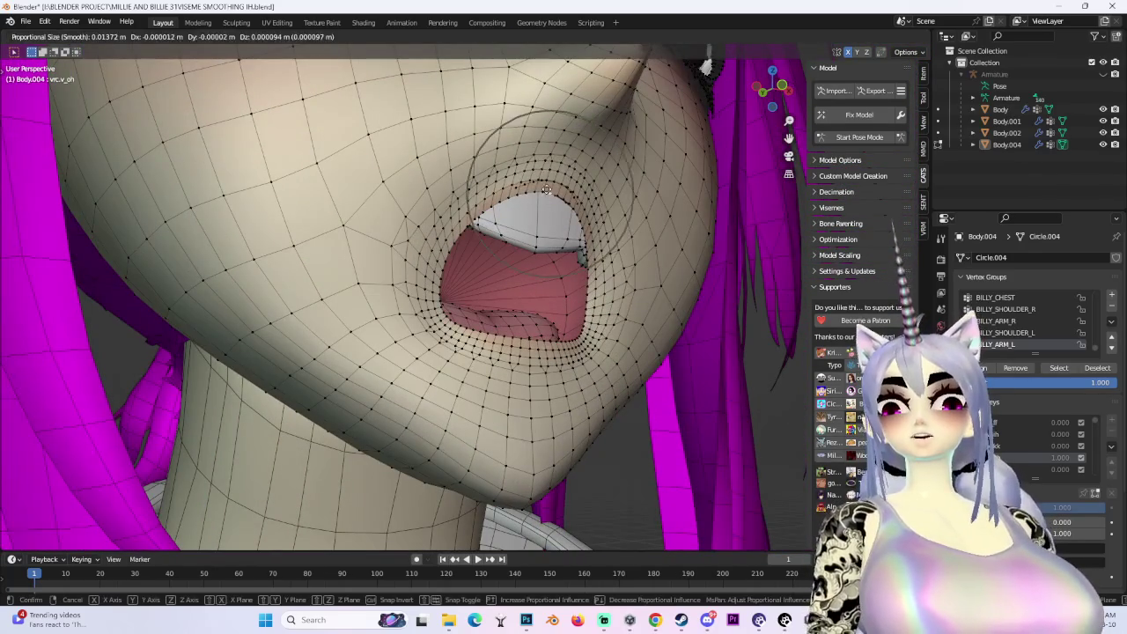
scroll(656, 222, up, 3)
scroll(529, 264, up, 2)
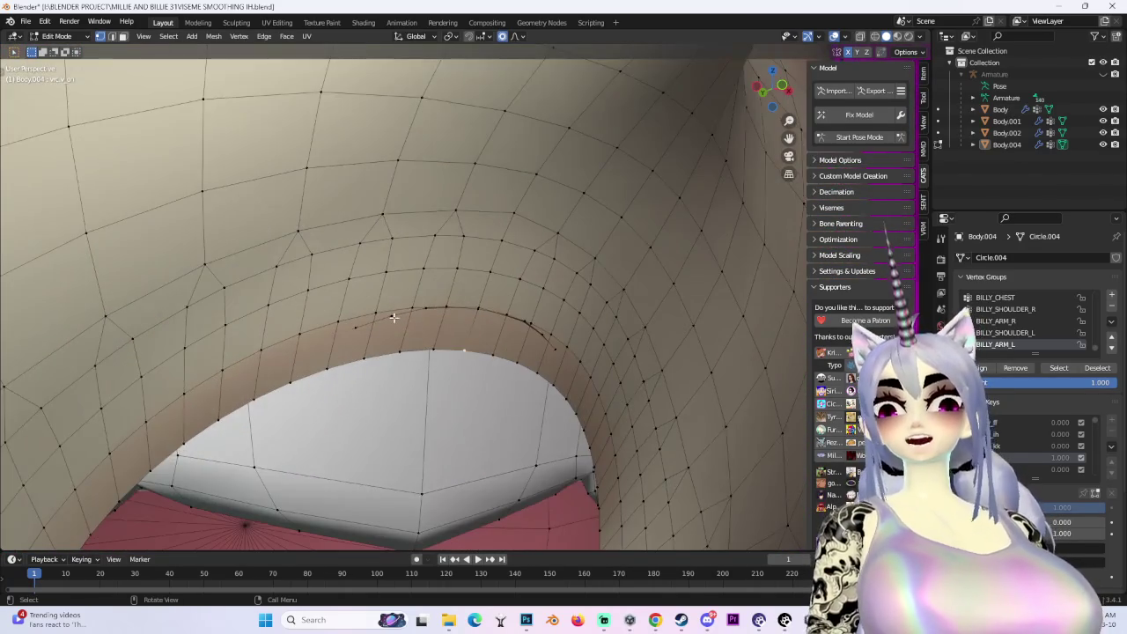
Smooth the upper lip vertices above the teeth with proportional moves
scroll(507, 306, up, 2)
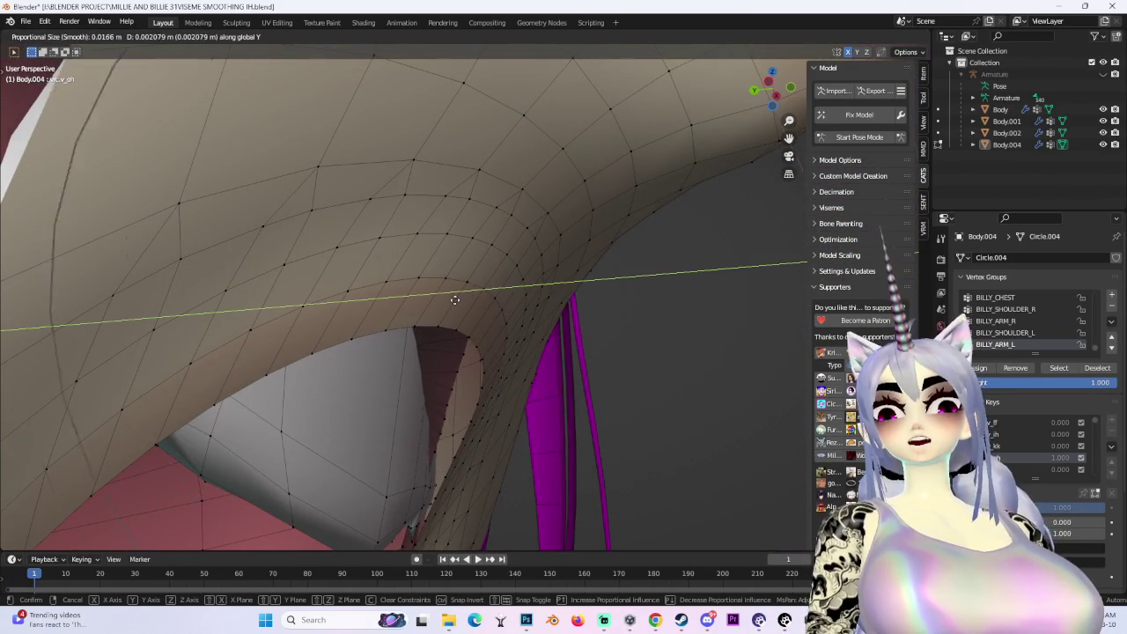
click(479, 297)
mouse_move(471, 429)
middle_down()
mouse_move(519, 390)
mouse_move(513, 458)
mouse_move(490, 349)
mouse_move(436, 368)
middle_up()
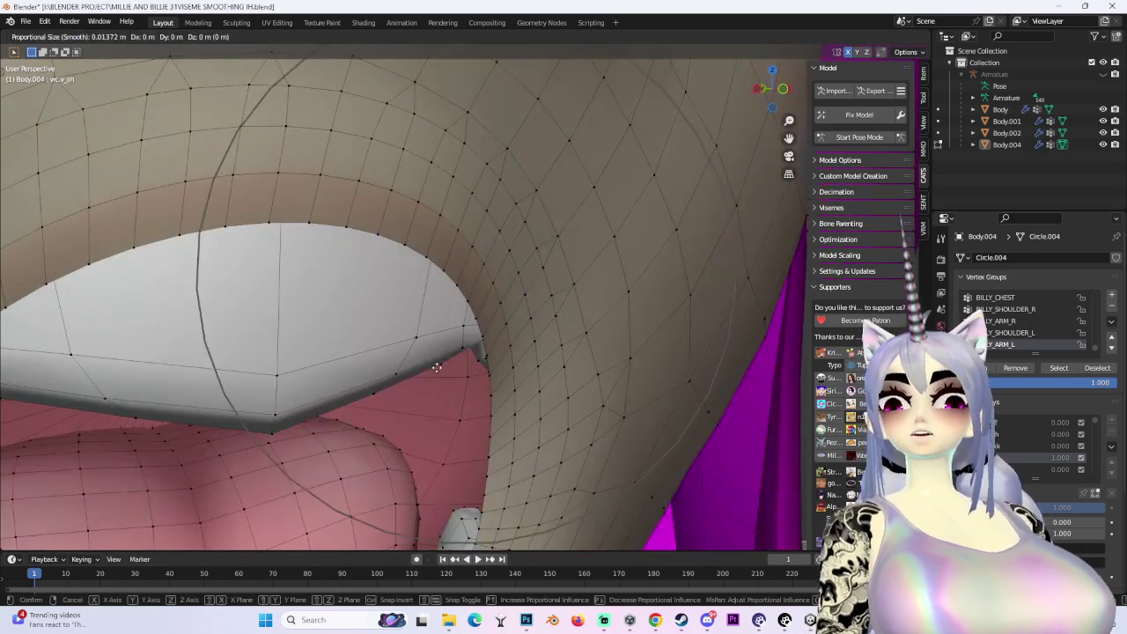
key(g)
mouse_move(532, 335)
middle_down()
mouse_move(583, 331)
mouse_move(426, 329)
mouse_move(514, 281)
mouse_move(498, 180)
middle_up()
click(452, 326)
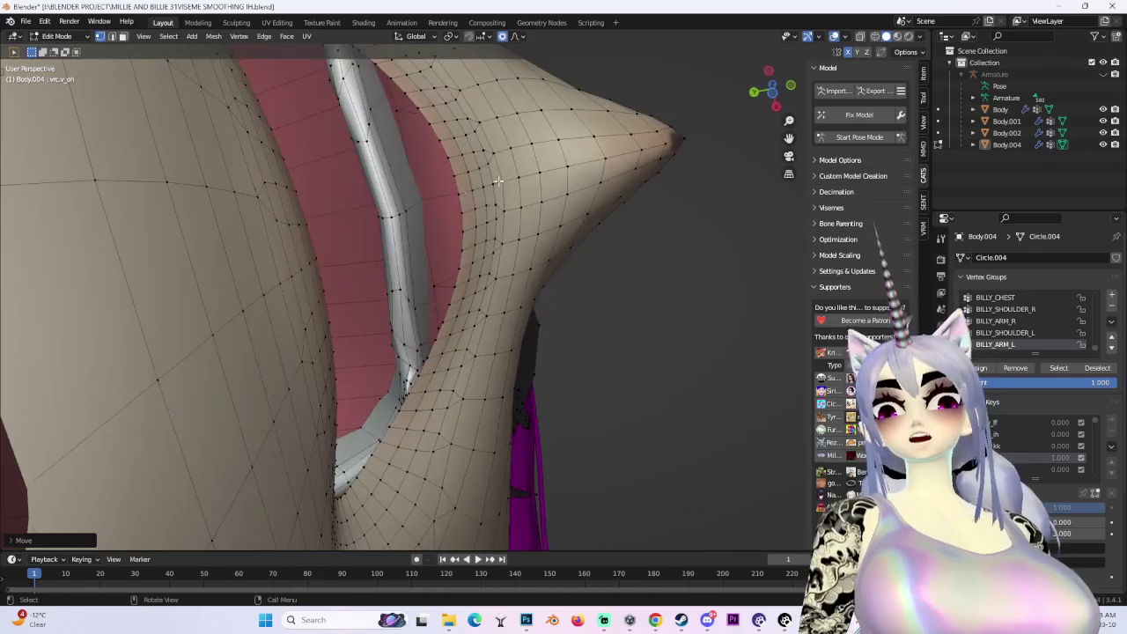
Pull the mouth corner vertices along Y with smooth proportional falloff
key(g)
key(y)
click(435, 180)
mouse_move(435, 179)
middle_down()
mouse_move(453, 317)
mouse_move(478, 330)
mouse_move(360, 314)
mouse_move(408, 226)
mouse_move(416, 264)
middle_up()
key(g)
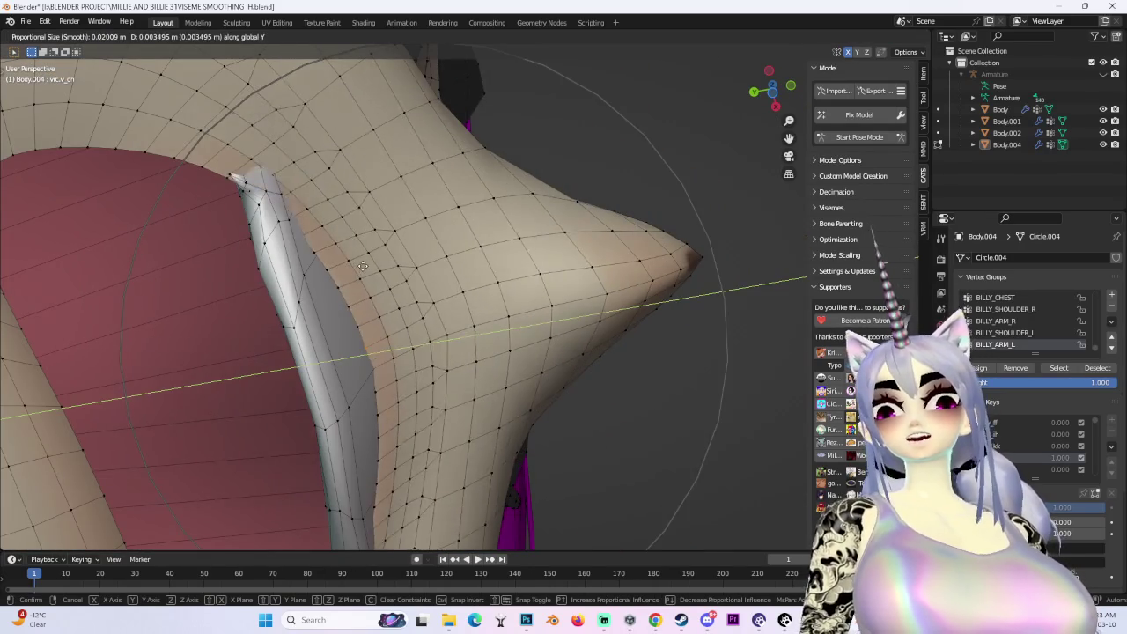
click(414, 370)
mouse_move(414, 370)
middle_down()
mouse_move(411, 383)
mouse_move(438, 402)
mouse_move(482, 301)
middle_up()
click(485, 289)
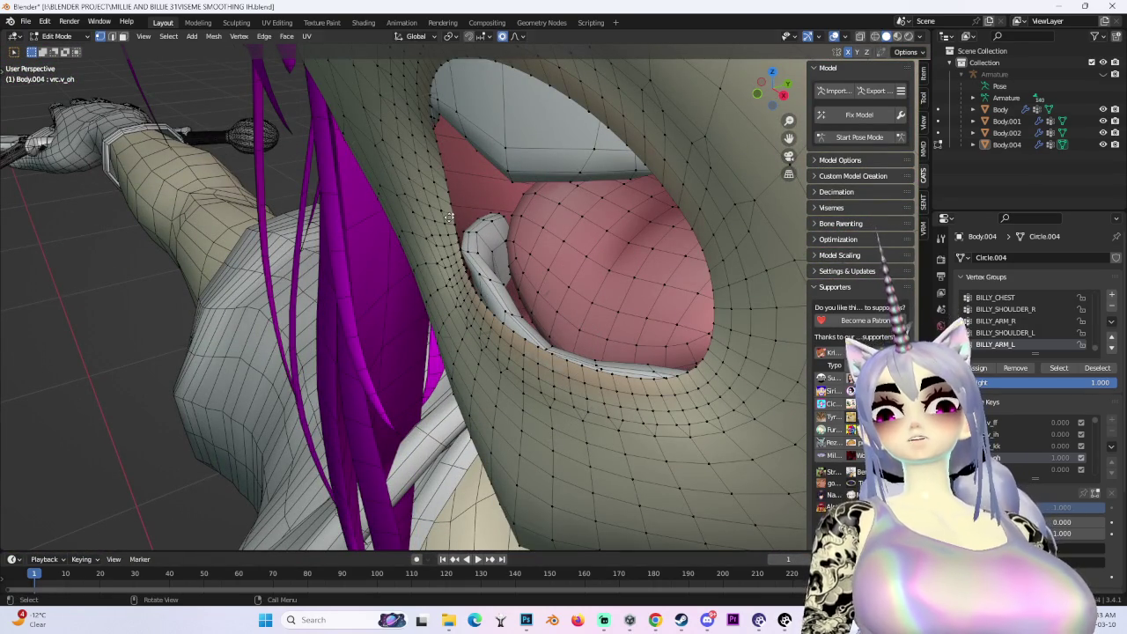
Scale the mouth area slightly inward and nudge the lip vertices front-back along Y
key(s)
click(430, 343)
mouse_move(430, 344)
middle_down()
mouse_move(481, 332)
mouse_move(489, 374)
mouse_move(448, 352)
mouse_move(415, 307)
mouse_move(455, 350)
middle_up()
key(g)
scroll(481, 332, down, 3)
click(469, 343)
key(g)
key(y)
click(449, 352)
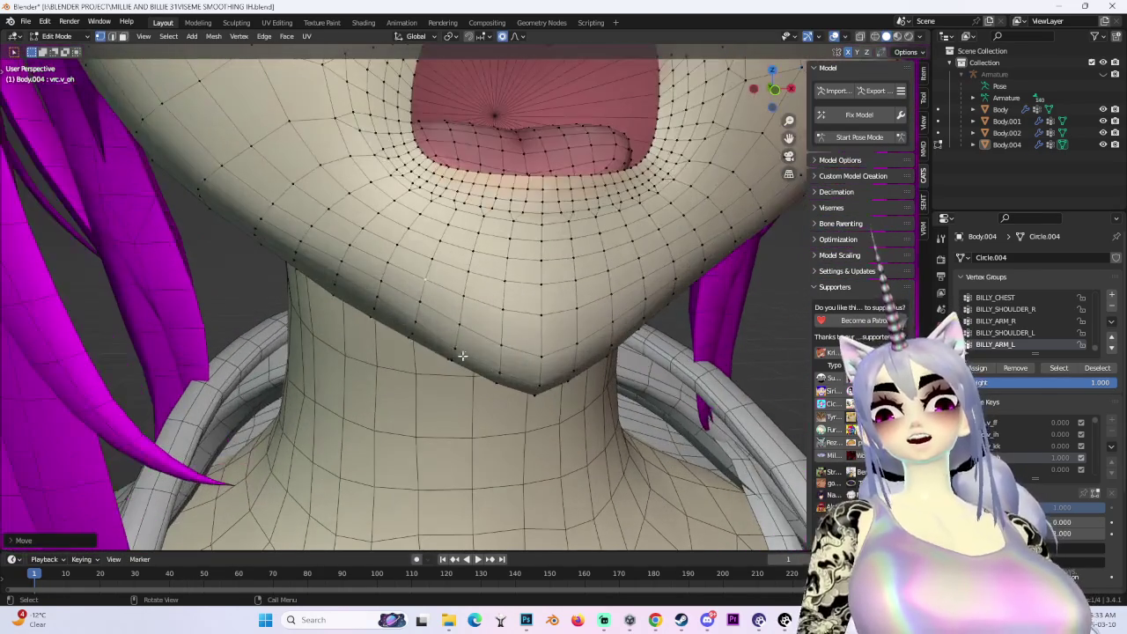
Nudge the chin vertices vertically along Z with widened proportional falloff
key(g)
key(z)
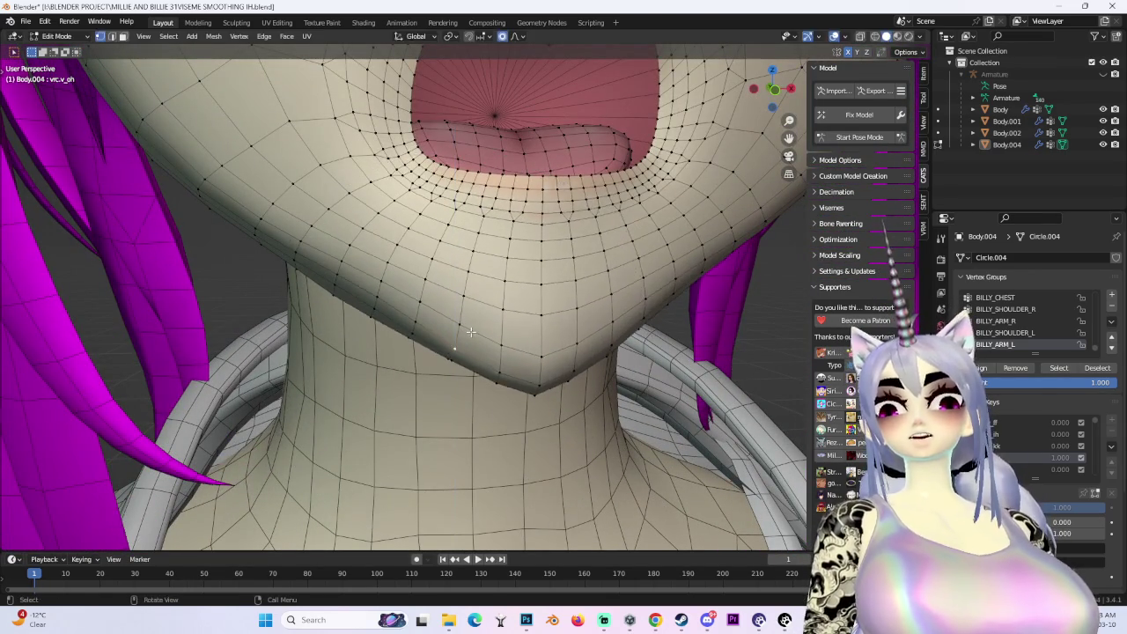
click(474, 323)
mouse_move(474, 322)
middle_down()
mouse_move(746, 67)
mouse_move(504, 276)
middle_up()
key(g)
key(z)
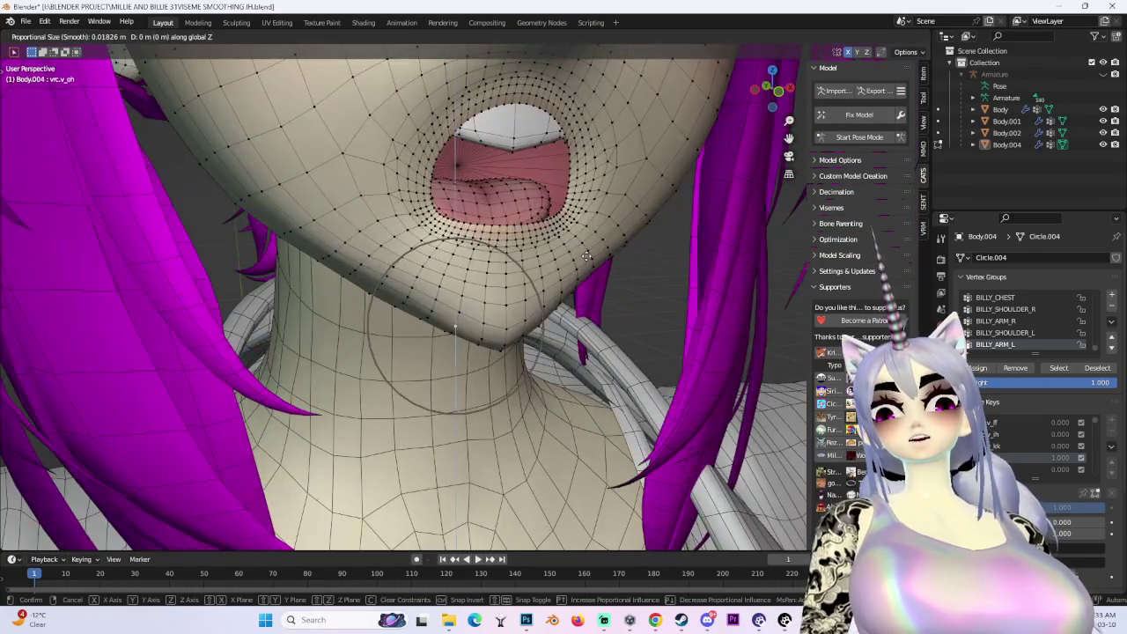
scroll(587, 256, down, 4)
mouse_move(628, 263)
middle_down()
mouse_move(499, 327)
mouse_move(569, 276)
mouse_move(495, 308)
middle_up()
click(500, 327)
Box-select the chin vertices and lift them along Z
scroll(419, 317, up, 2)
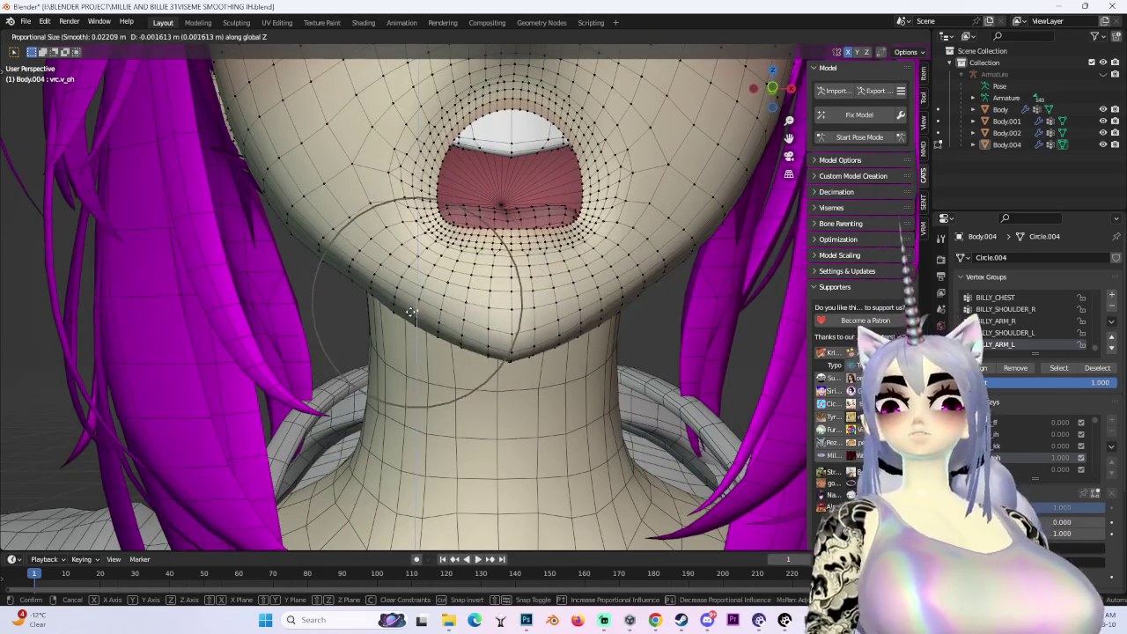
ctrl+right_drag(414, 308, 423, 317)
mouse_move(476, 326)
middle_down()
mouse_move(669, 264)
mouse_move(652, 294)
middle_up()
key(g)
key(z)
click(537, 339)
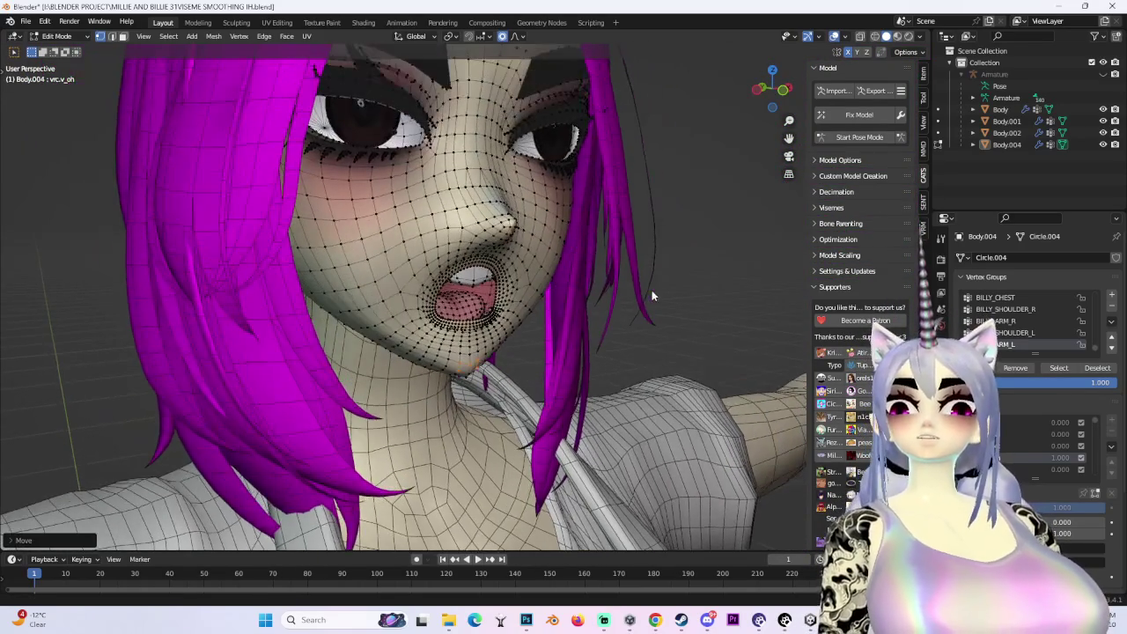
Switch to front view, hide overlays, and adjust the lip vertices while trying viewport shading modes
click(780, 91)
scroll(715, 206, up, 4)
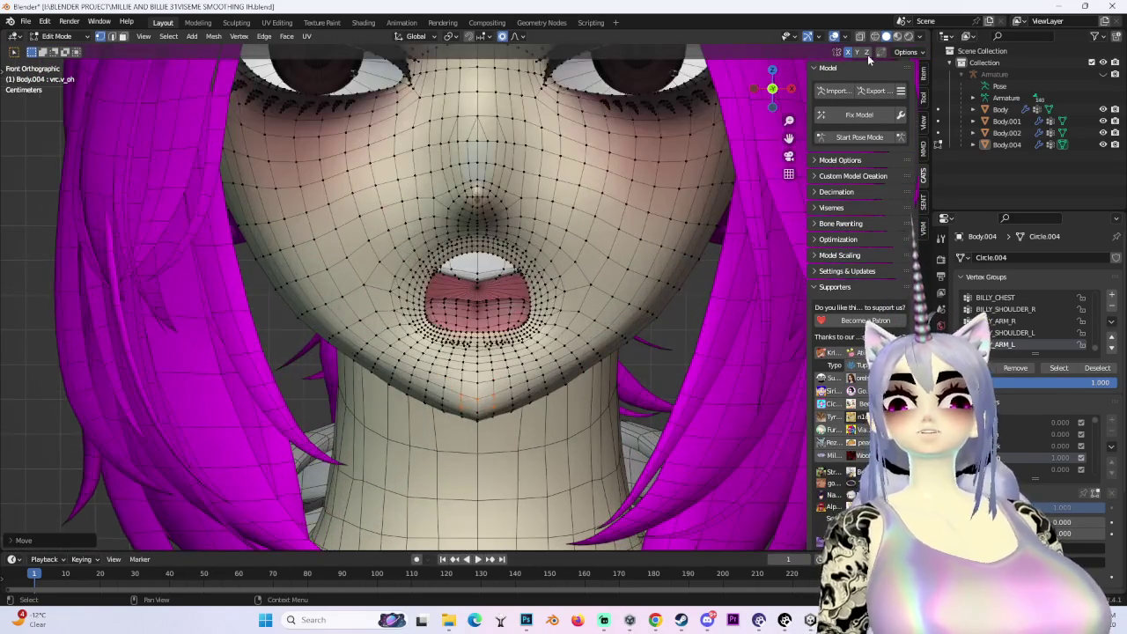
key(shift+alt+z)
middle_drag(474, 362, 490, 273)
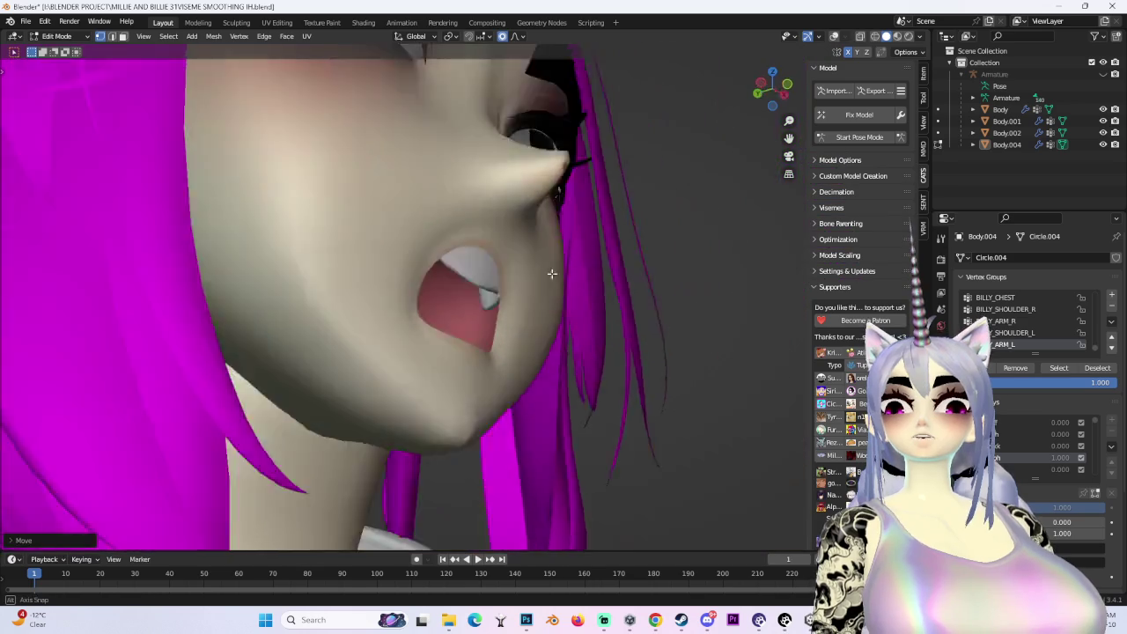
key(g)
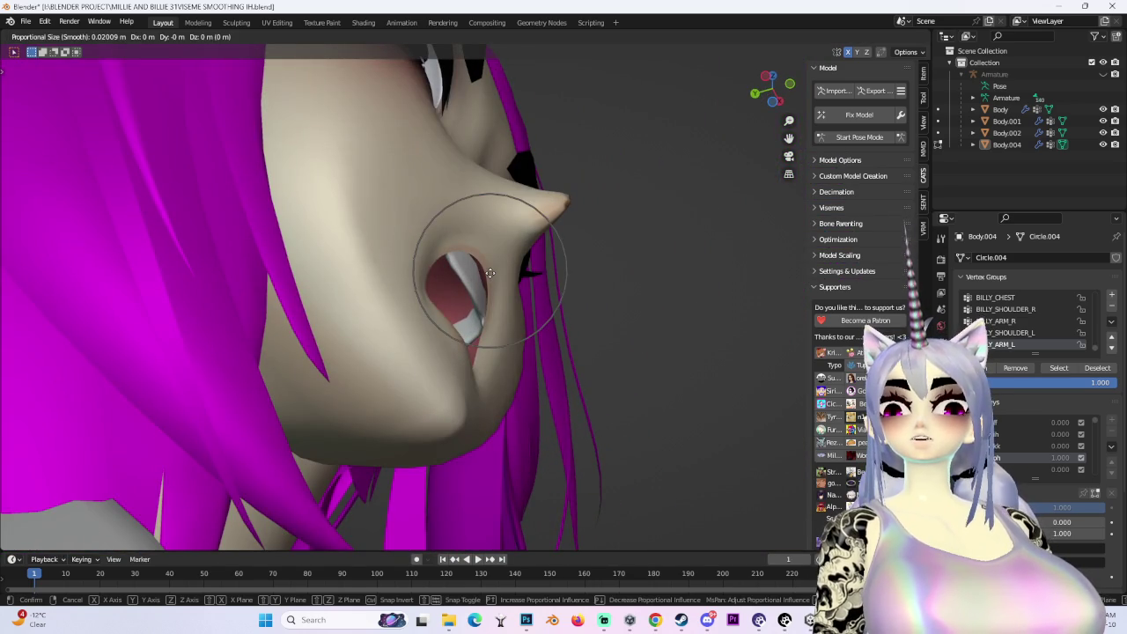
click(490, 273)
click(909, 36)
click(886, 36)
click(920, 36)
Lower the lower lip vertices along Z in a frontal view
middle_drag(529, 265, 569, 350)
key(g)
click(569, 351)
scroll(569, 350, down, 3)
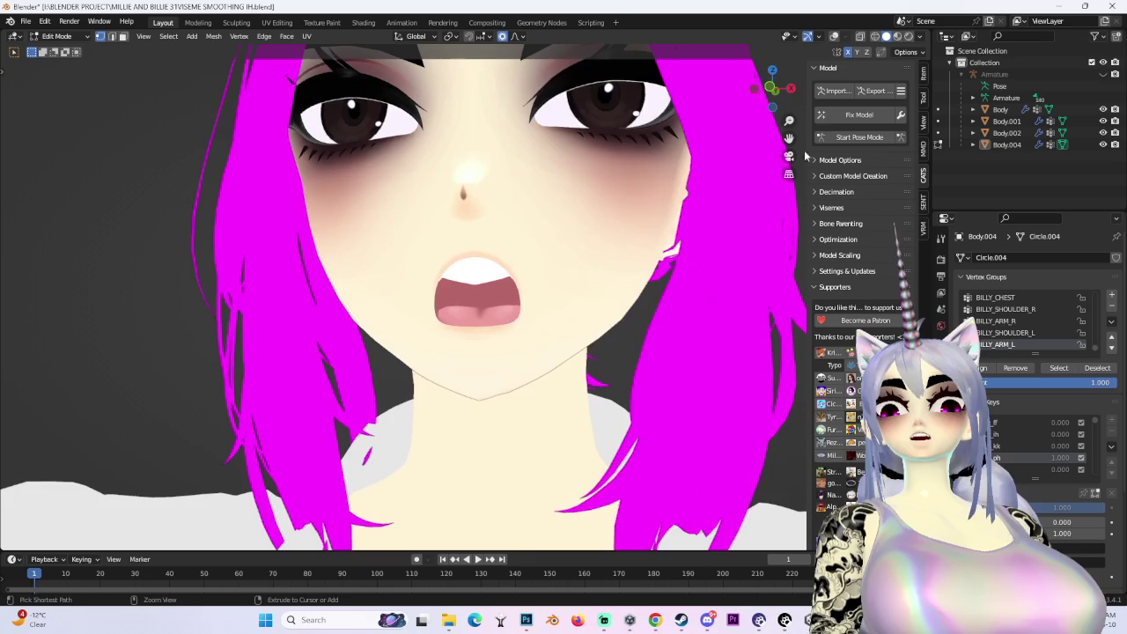
drag(769, 97, 779, 99)
drag(521, 251, 521, 251)
key(g)
key(z)
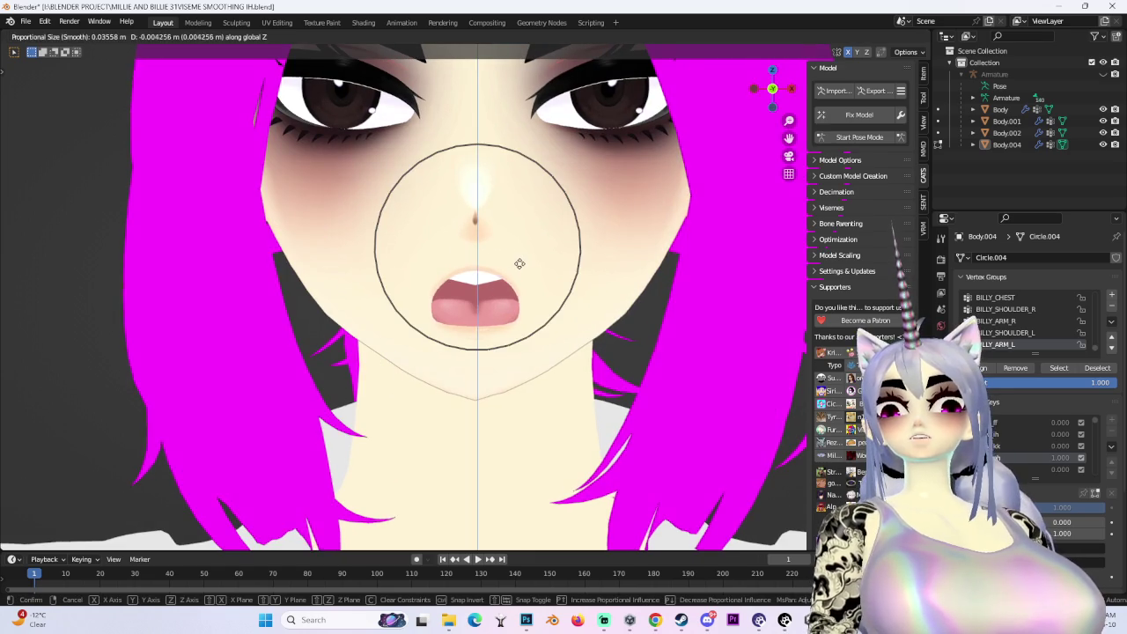
click(522, 257)
key(g)
key(z)
click(531, 291)
Select the lower jaw vertices and move them vertically along Z
click(409, 335)
key(g)
key(x)
key(z)
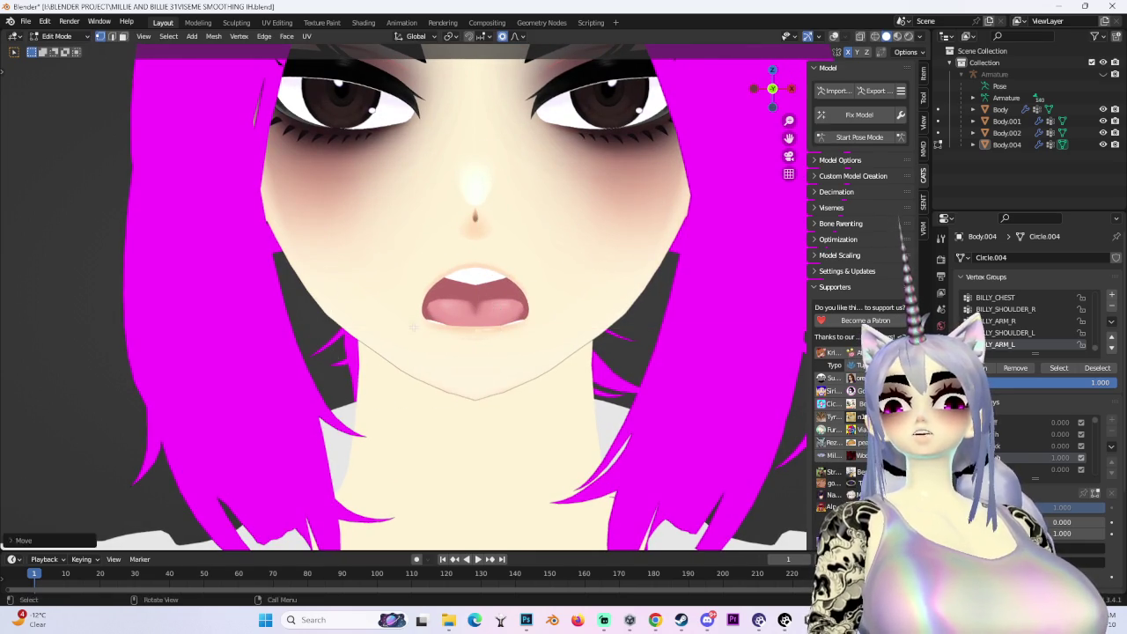
middle_drag(409, 327, 470, 363)
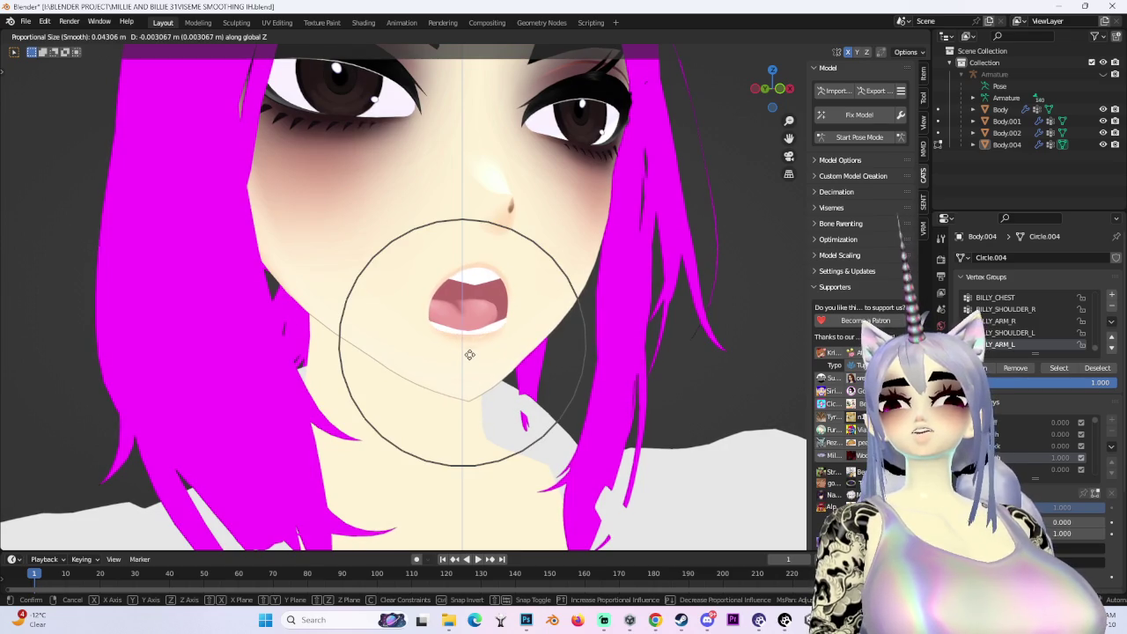
click(470, 354)
Refine the lower lip height with further Z moves checked from the front view
middle_drag(566, 345, 554, 343)
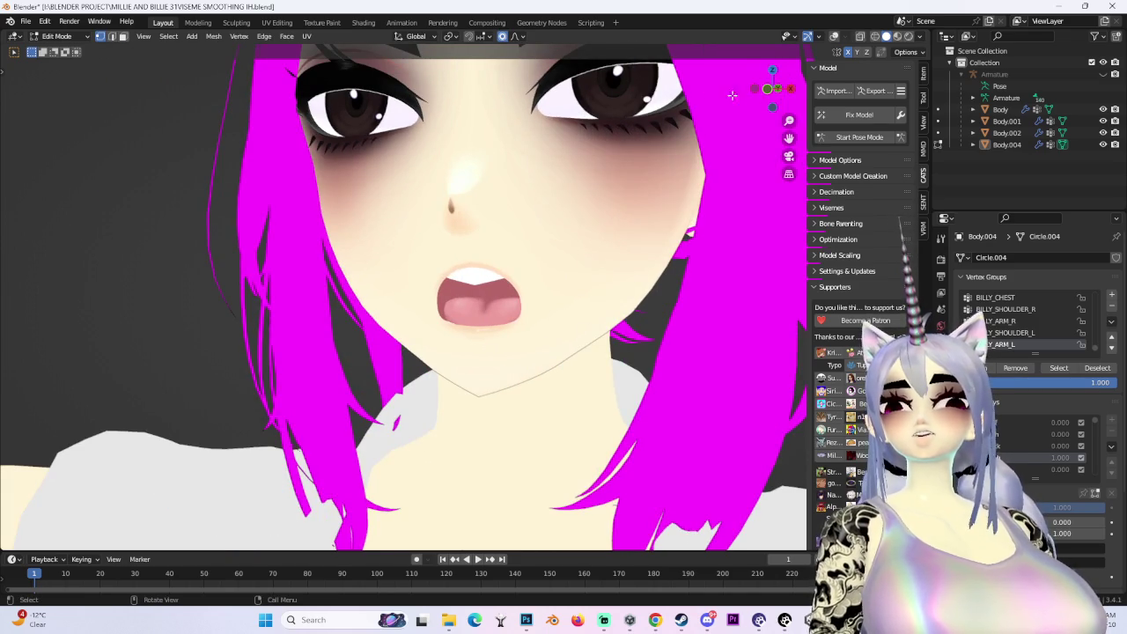
click(773, 88)
key(g)
key(z)
click(572, 336)
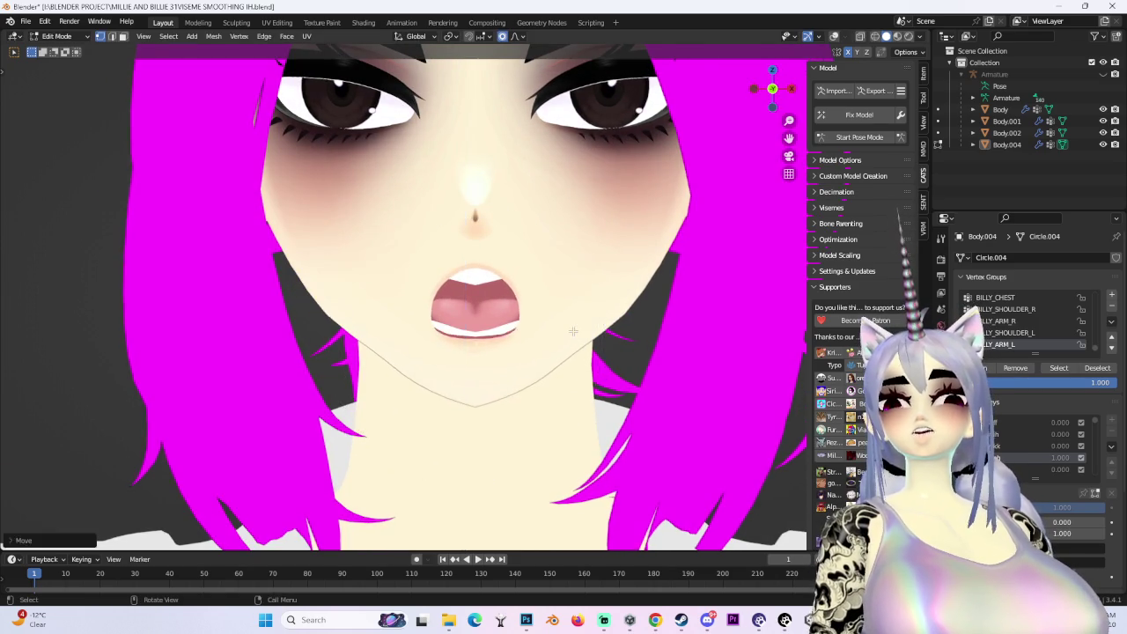
middle_drag(572, 335, 533, 339)
click(772, 88)
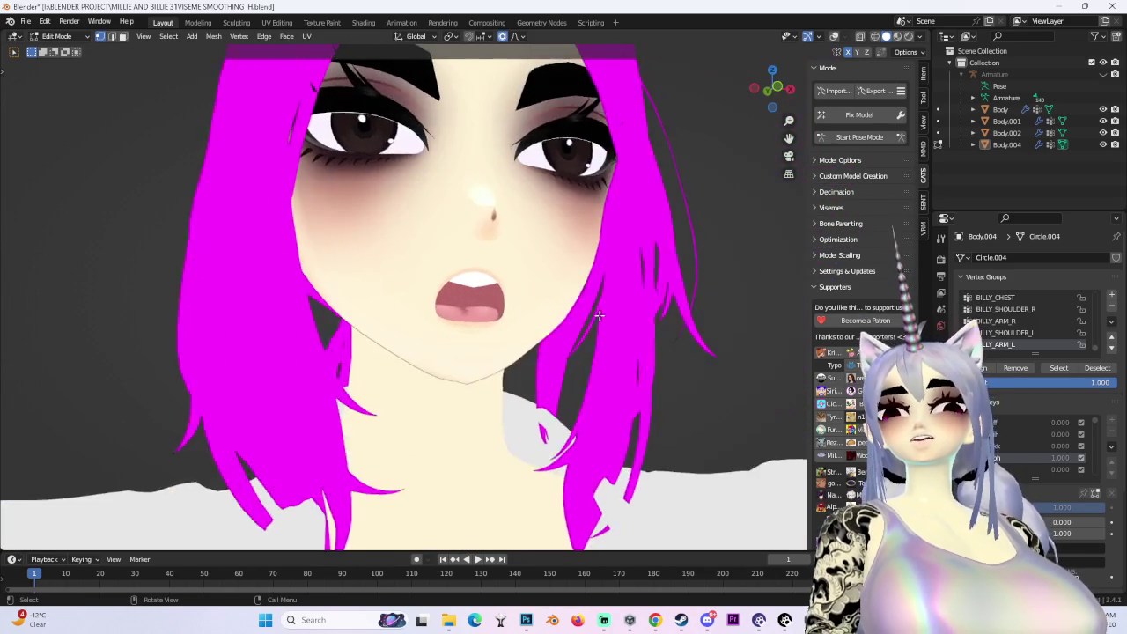
scroll(414, 273, up, 2)
key(g)
key(z)
click(424, 271)
Make a final small Z move on the lip and show the mesh overlays again
middle_drag(424, 271, 408, 251)
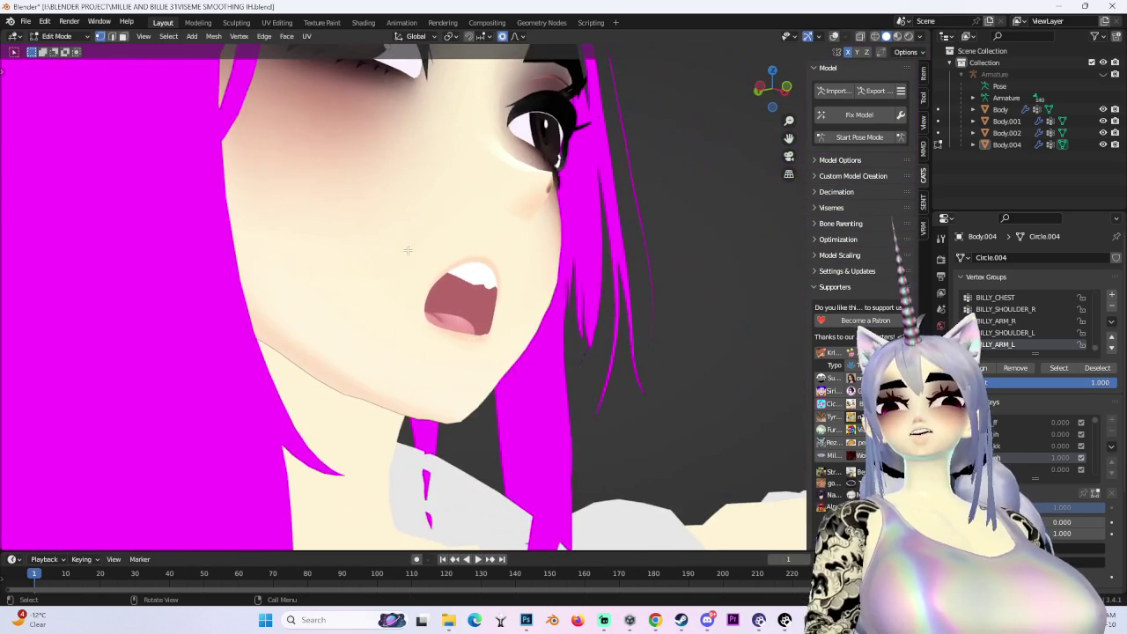
key(g)
key(z)
click(408, 254)
click(773, 88)
click(834, 36)
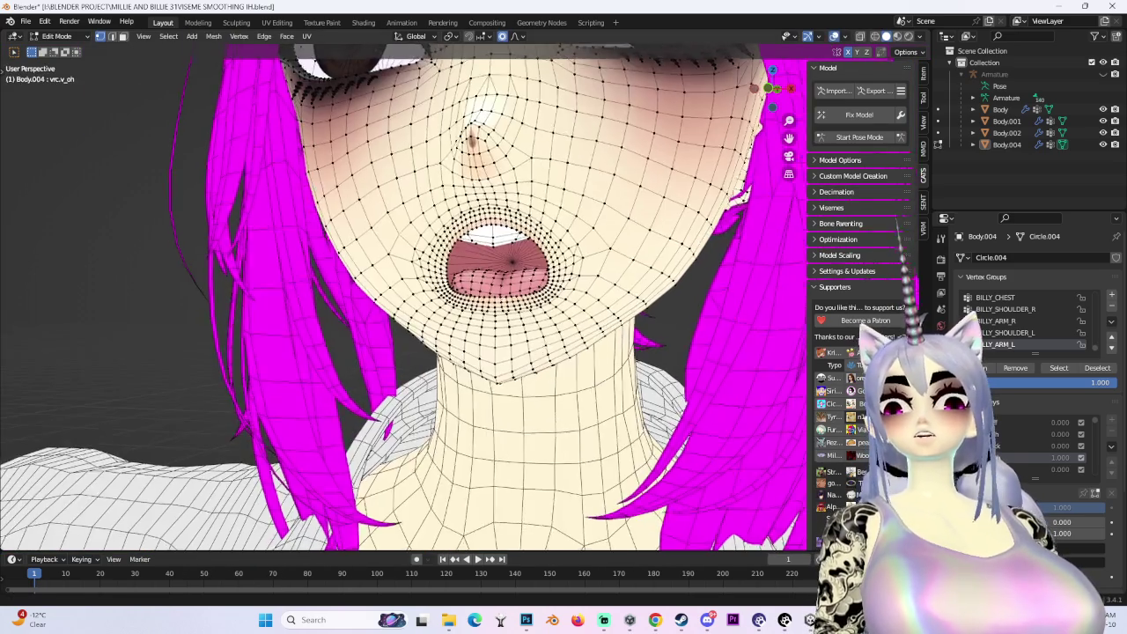
Move the jaw vertices vertically along Z from a view below the chin
middle_drag(414, 264, 13, 157)
key(g)
key(z)
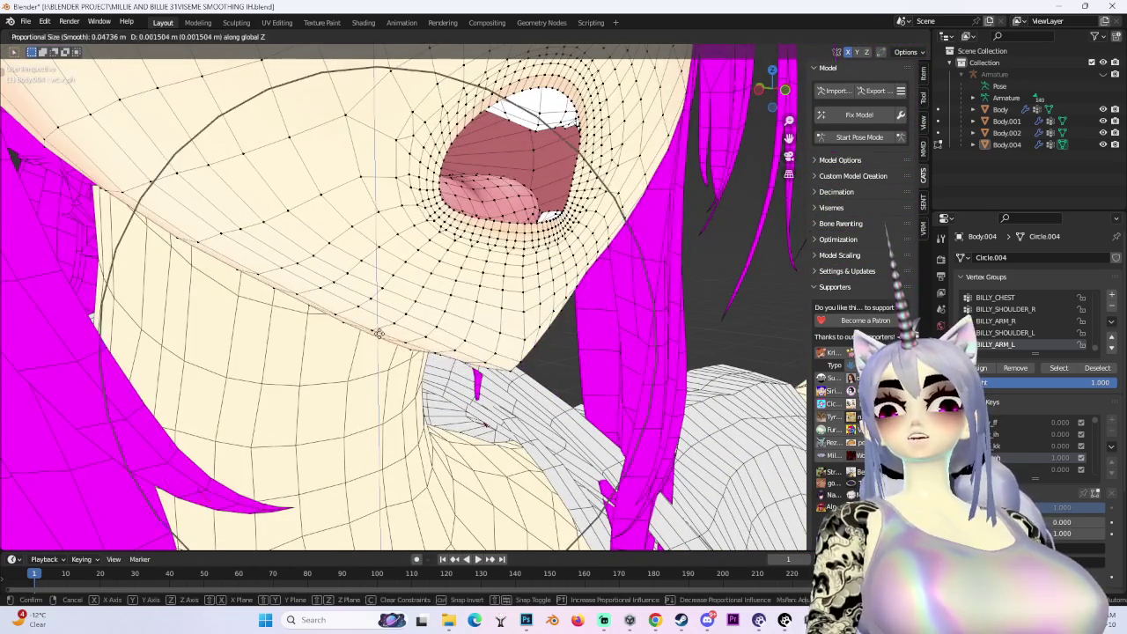
click(438, 322)
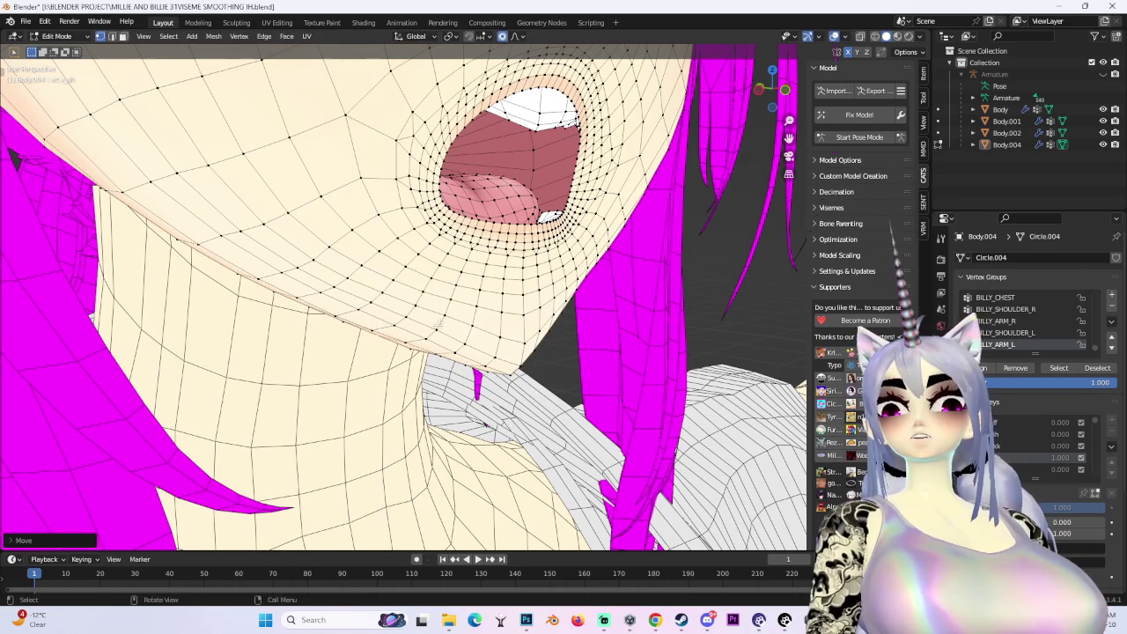
key(g)
key(Escape)
middle_drag(423, 336, 581, 310)
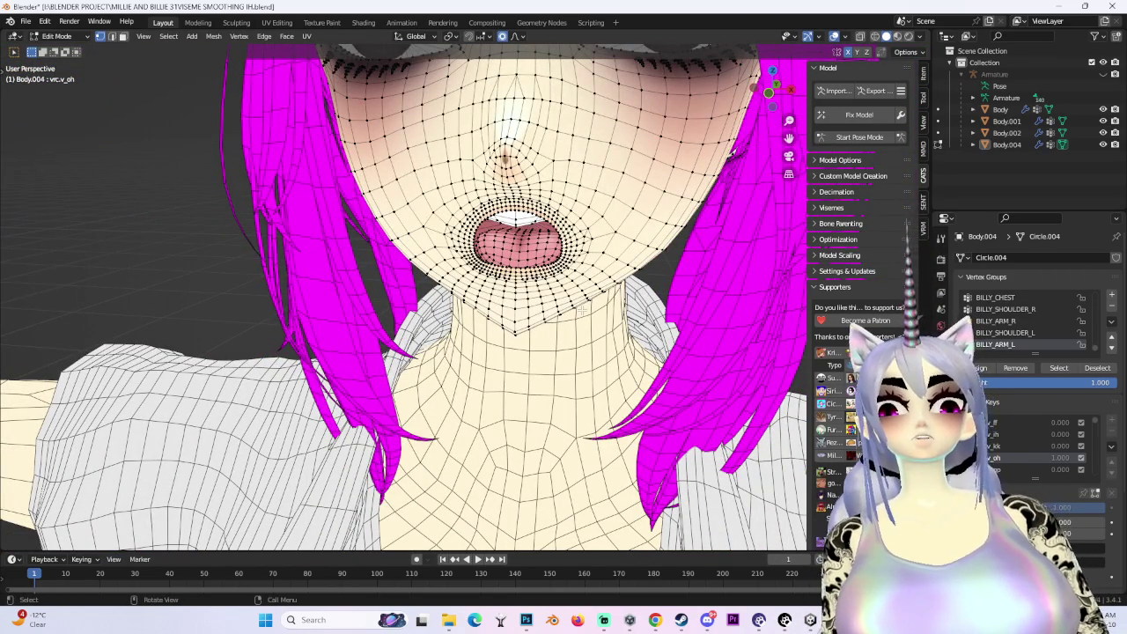
middle_drag(548, 314, 674, 248)
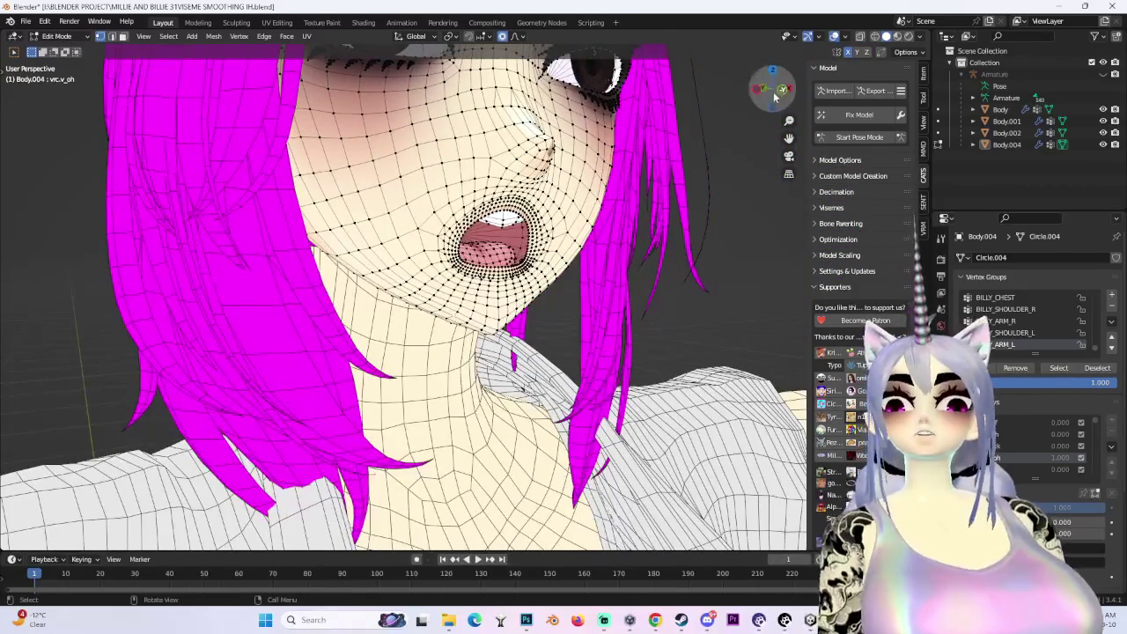
drag(775, 97, 757, 114)
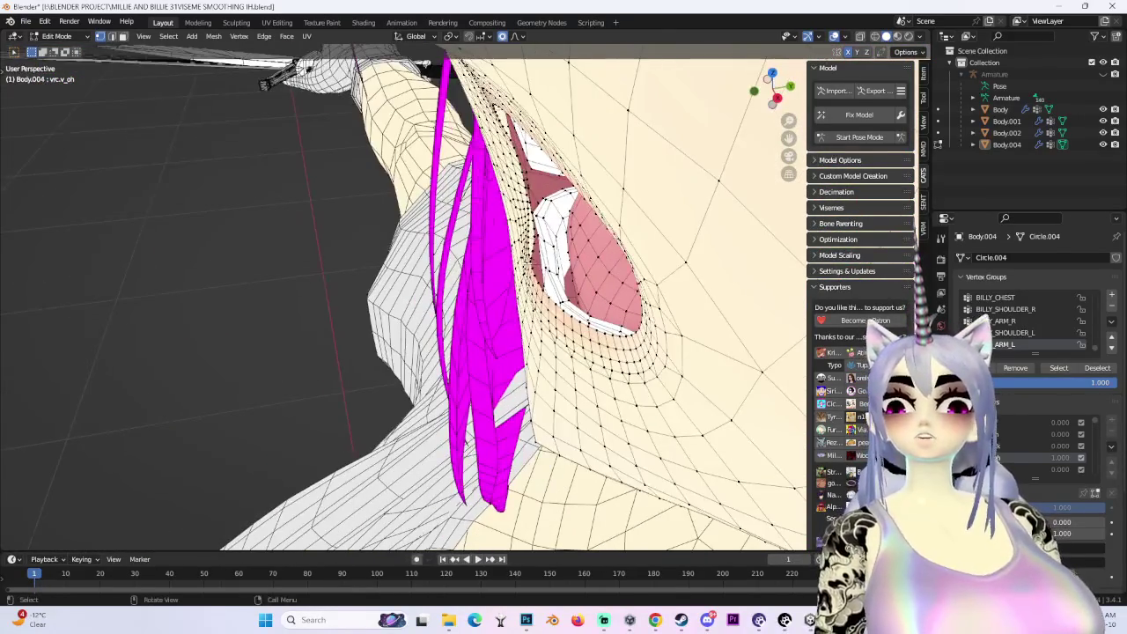
Reshape the mouth and neck vertices, pushing the neck along Y with proportional falloff
key(g)
click(537, 291)
mouse_move(537, 291)
middle_down()
mouse_move(549, 270)
mouse_move(547, 322)
middle_up()
key(g)
key(y)
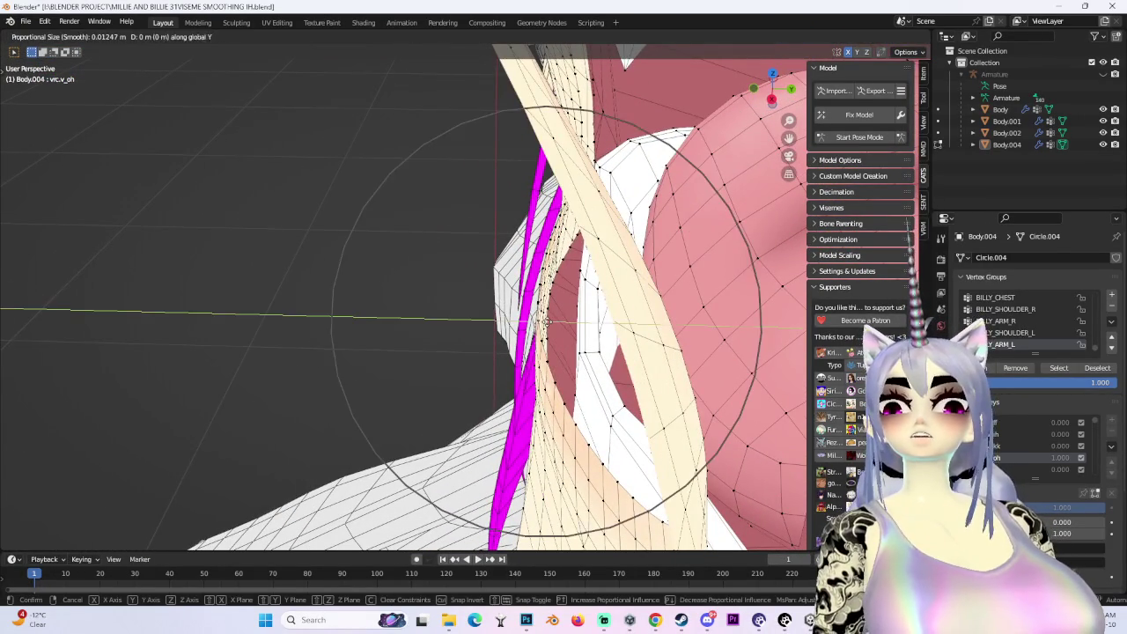
click(564, 319)
mouse_move(564, 318)
middle_down()
mouse_move(529, 290)
mouse_move(546, 264)
middle_up()
key(g)
click(528, 291)
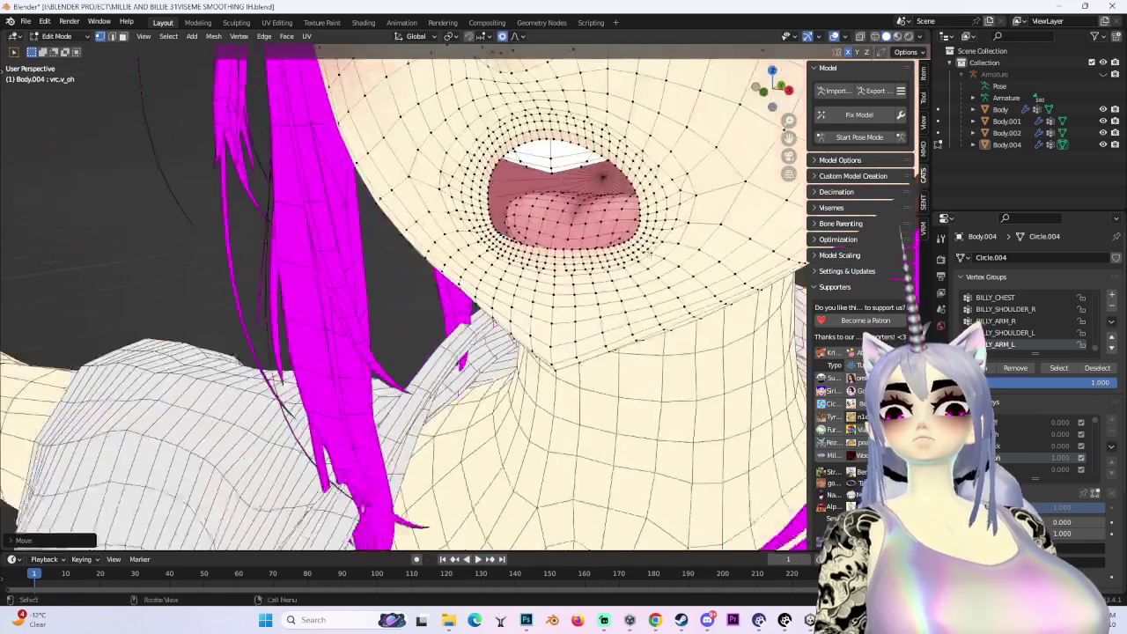
Hide overlays to preview the mouth shape, then start File > Save As
middle_drag(649, 254, 699, 228)
click(834, 36)
scroll(493, 309, down, 4)
mouse_move(493, 308)
middle_down()
mouse_move(475, 335)
mouse_move(511, 395)
mouse_move(67, 29)
middle_up()
click(26, 22)
click(52, 123)
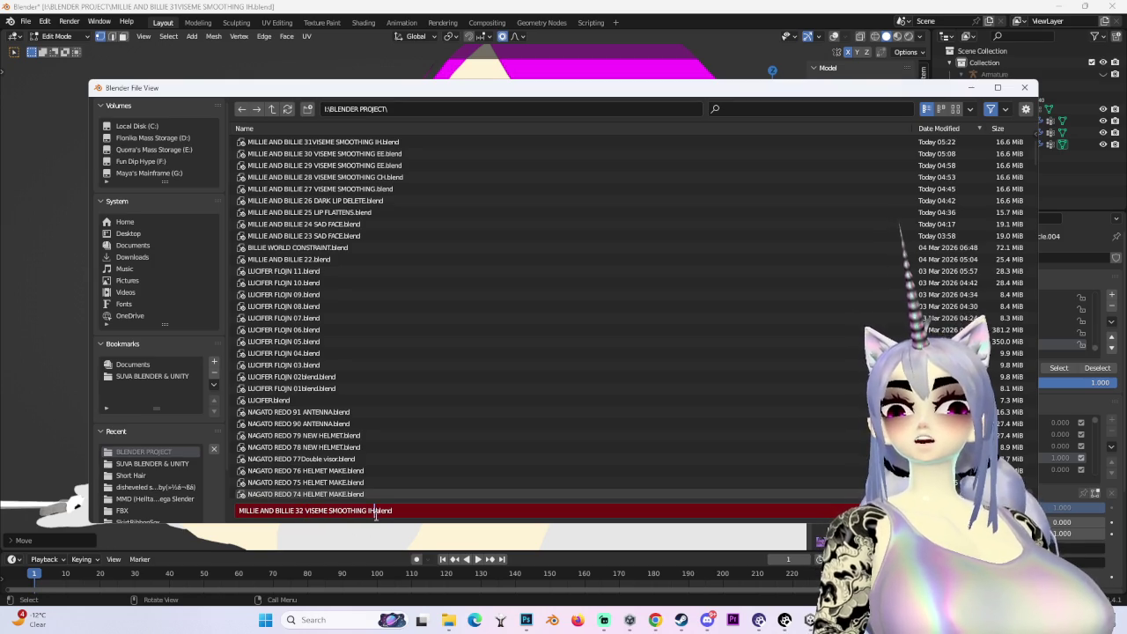
Change the filename suffix to OH and save as MILLIE AND BILLIE 32 VISEME SMOOTHING OH.blend
text(OH)
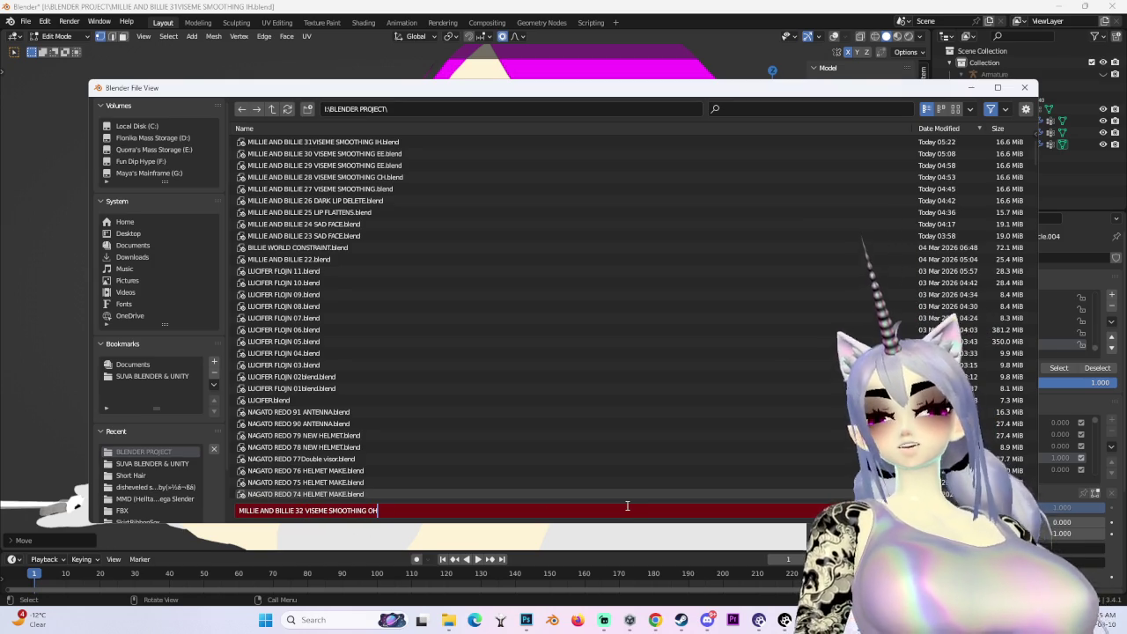
key(Return)
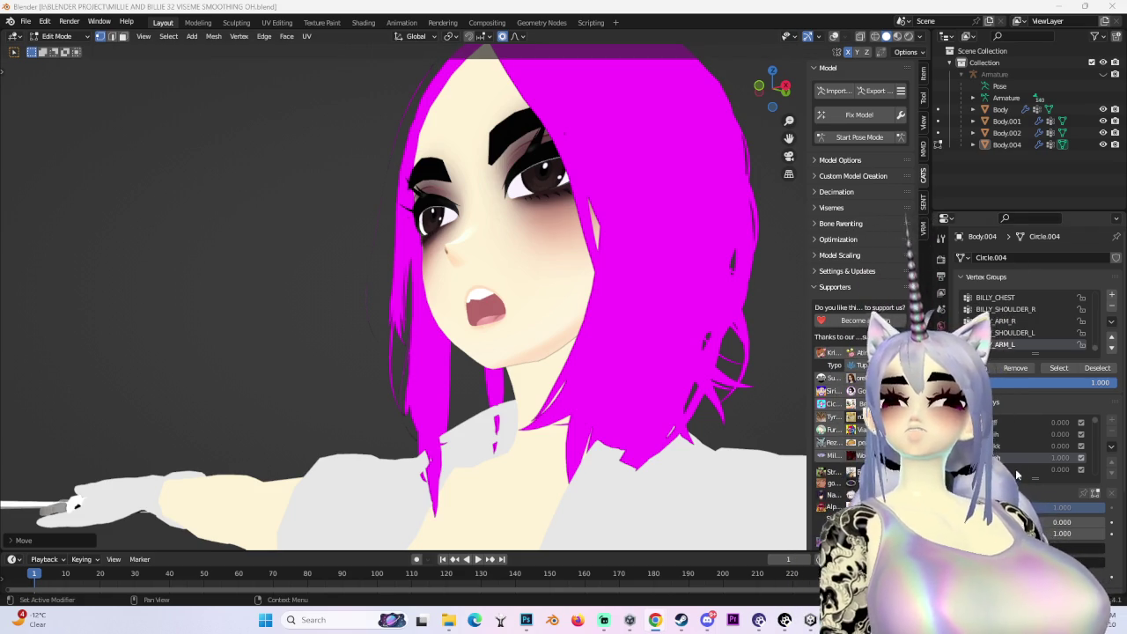
Snap to front view, show the overlays, and switch the mesh to Object Mode
key(KP_1)
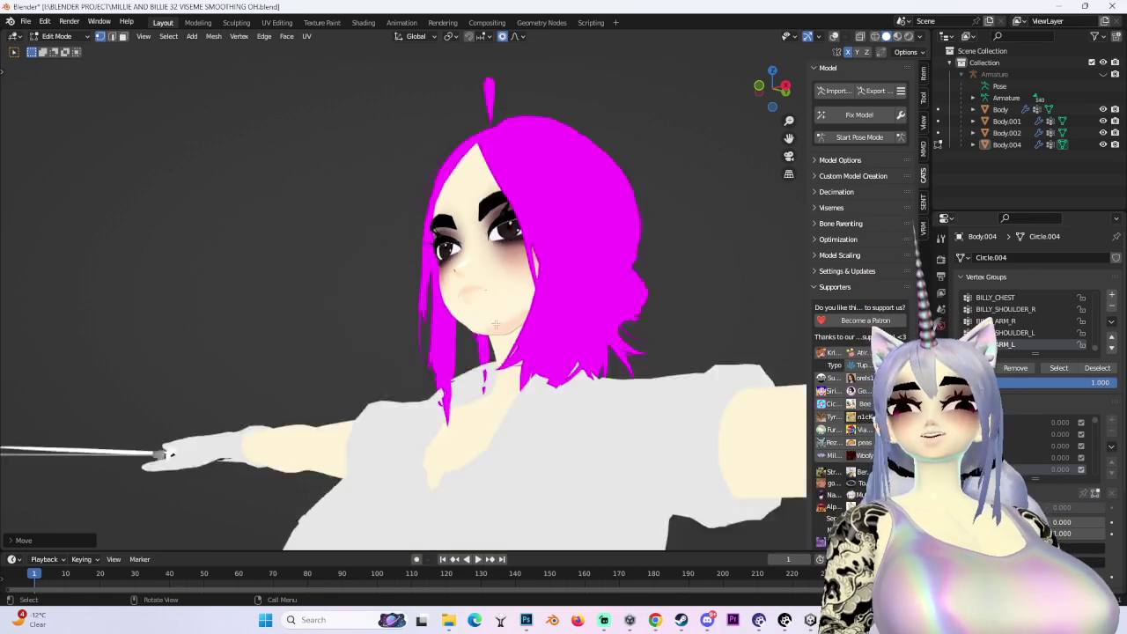
scroll(540, 338, up, 2)
scroll(763, 88, up, 2)
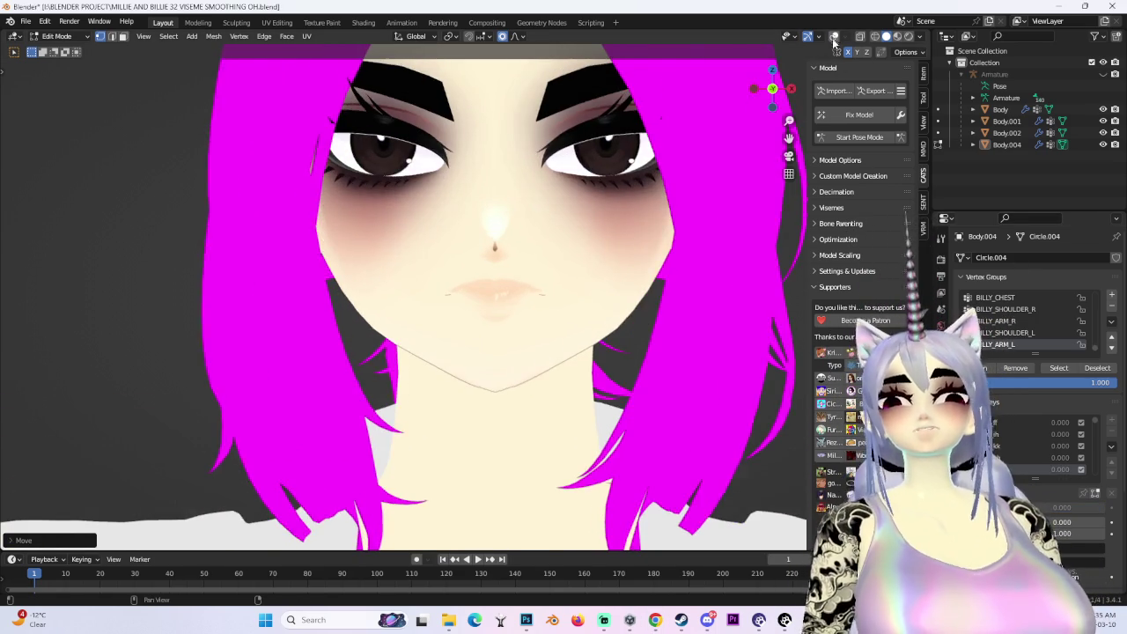
click(833, 37)
click(57, 36)
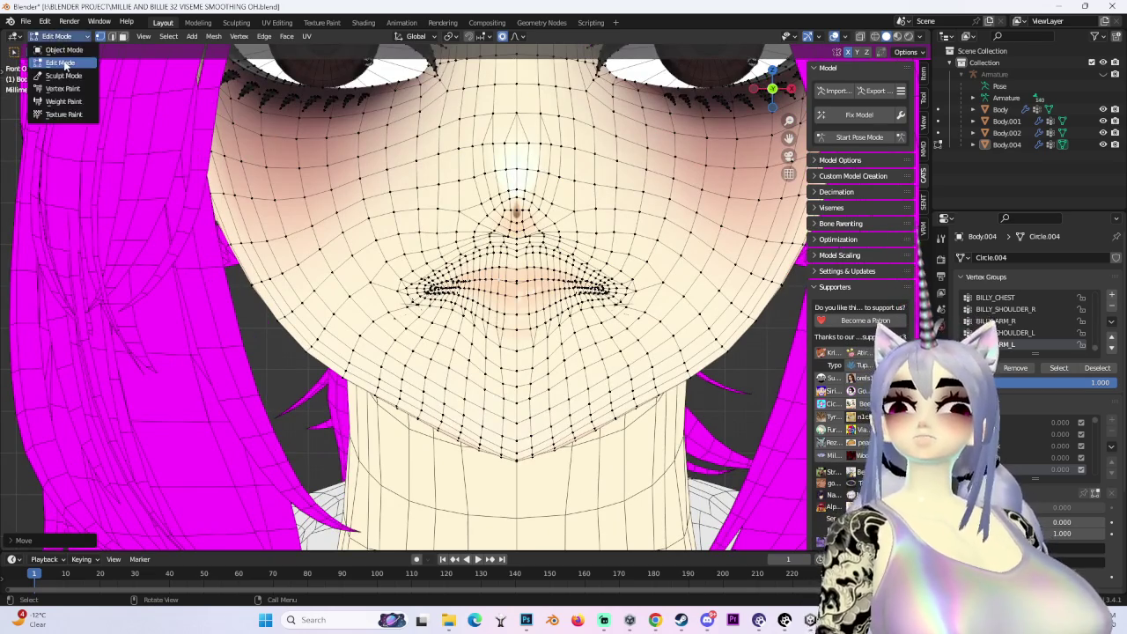
key(g)
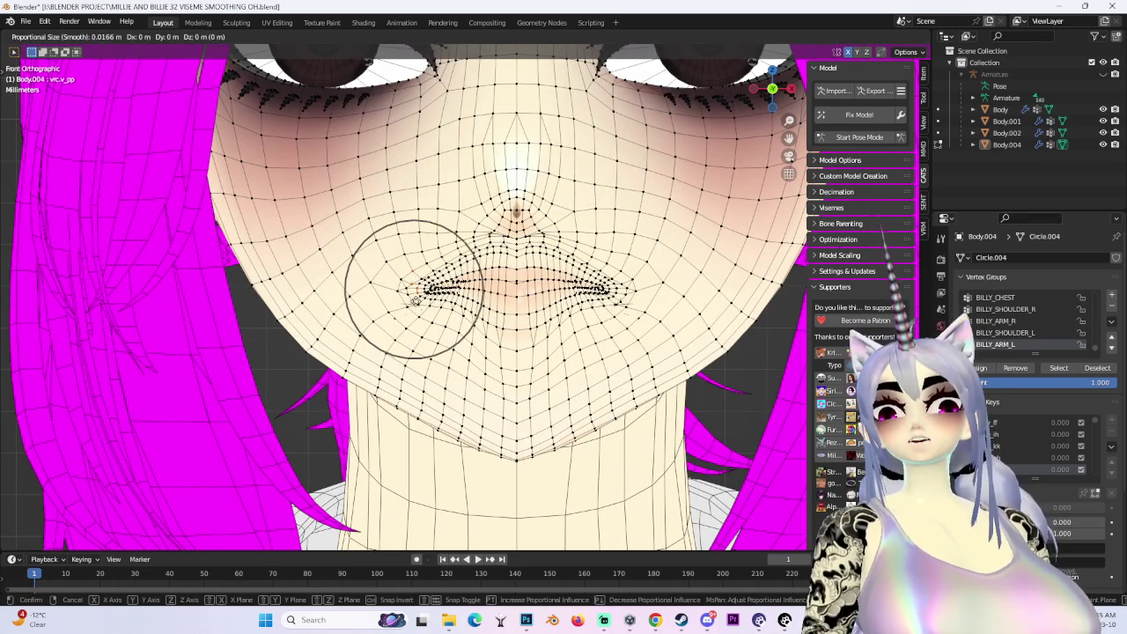
key(Escape)
mouse_move(405, 273)
middle_down()
mouse_move(442, 330)
mouse_move(624, 345)
middle_up()
click(57, 36)
click(54, 46)
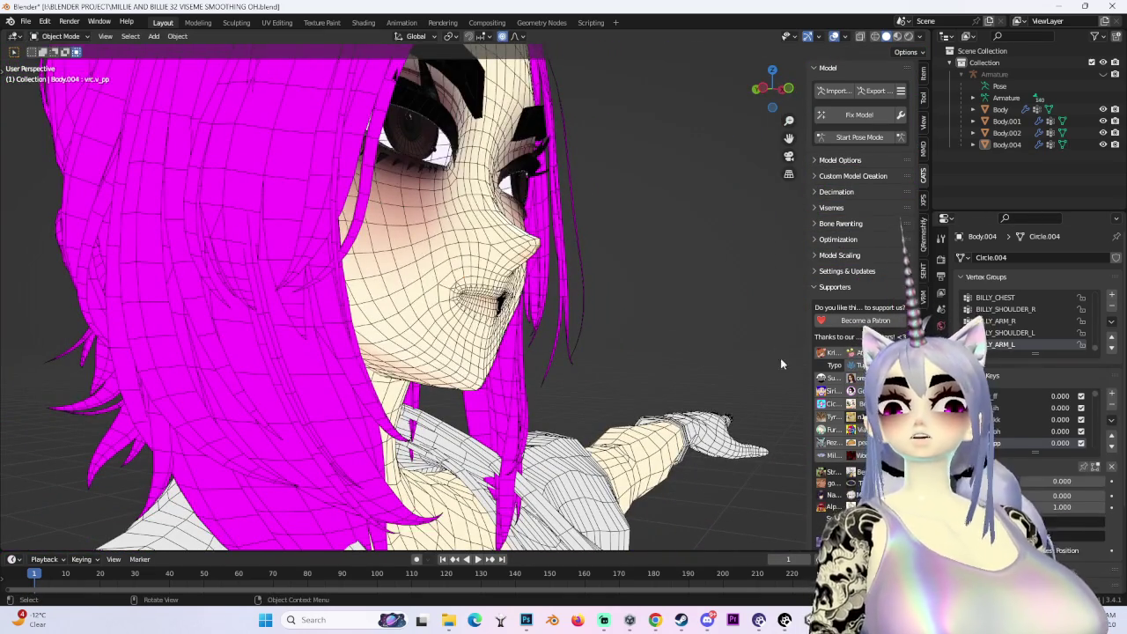
Set the last viseme shape key to 1.000 and return to Edit Mode
middle_drag(781, 358, 672, 361)
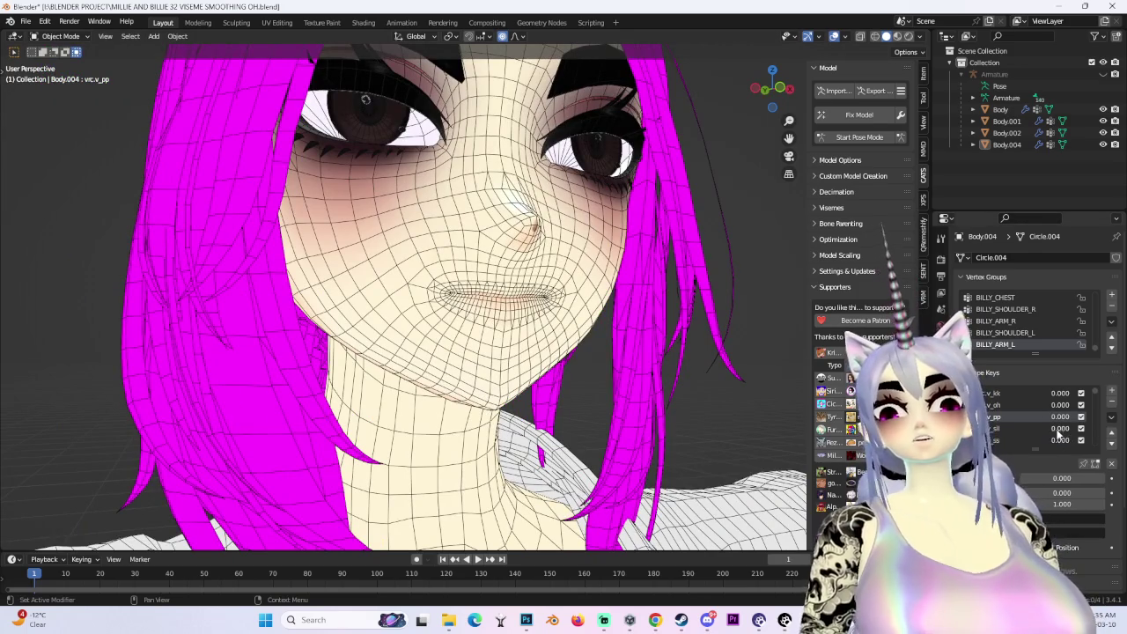
drag(1062, 440, 1100, 440)
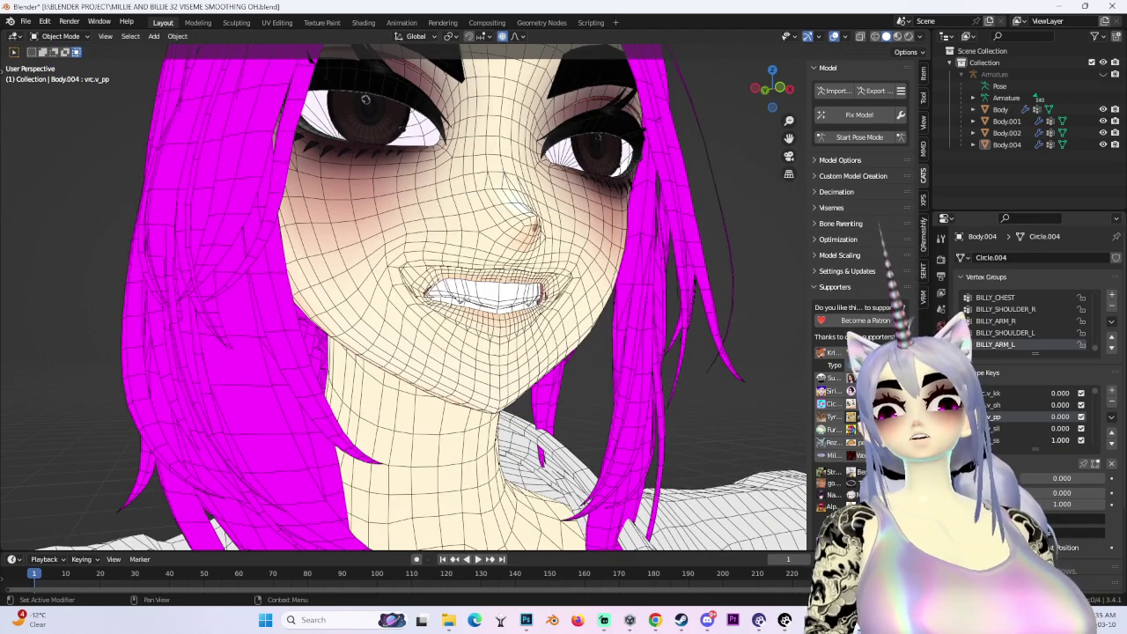
middle_drag(629, 350, 563, 343)
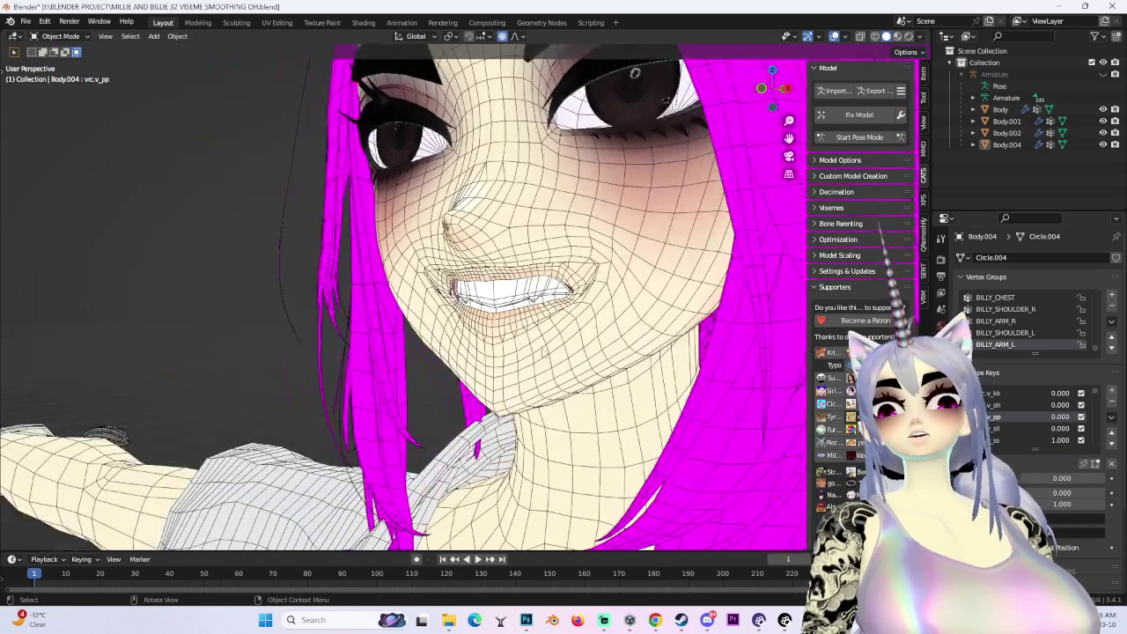
click(60, 36)
click(53, 49)
middle_drag(423, 290, 475, 282)
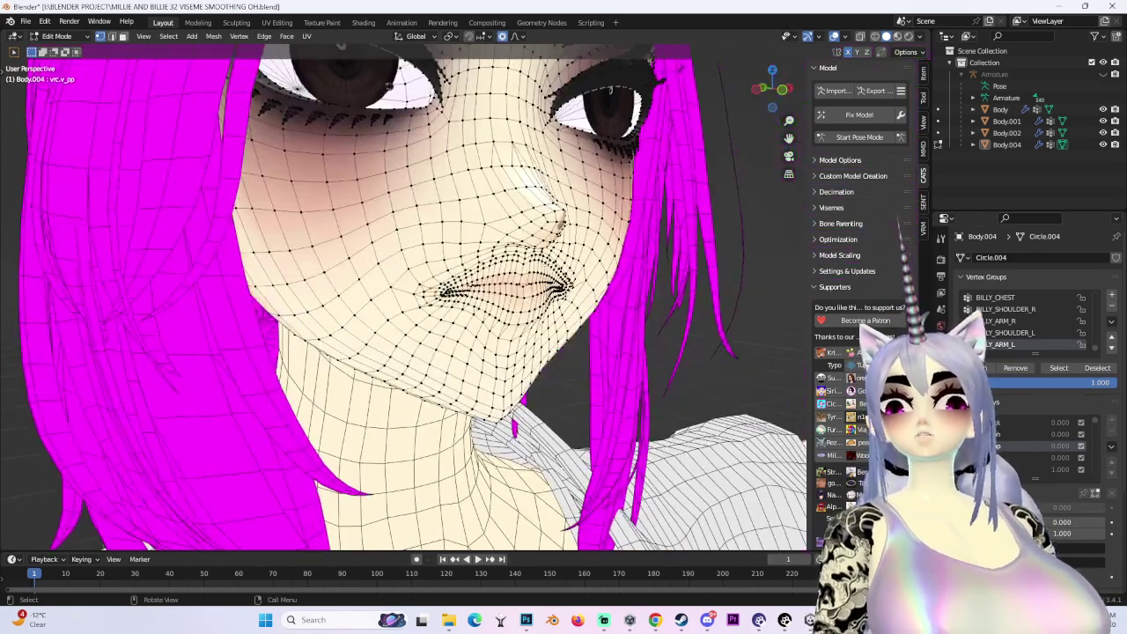
Select the connected inner-mouth and teeth faces with Ctrl+L and hide them
middle_drag(405, 299, 458, 264)
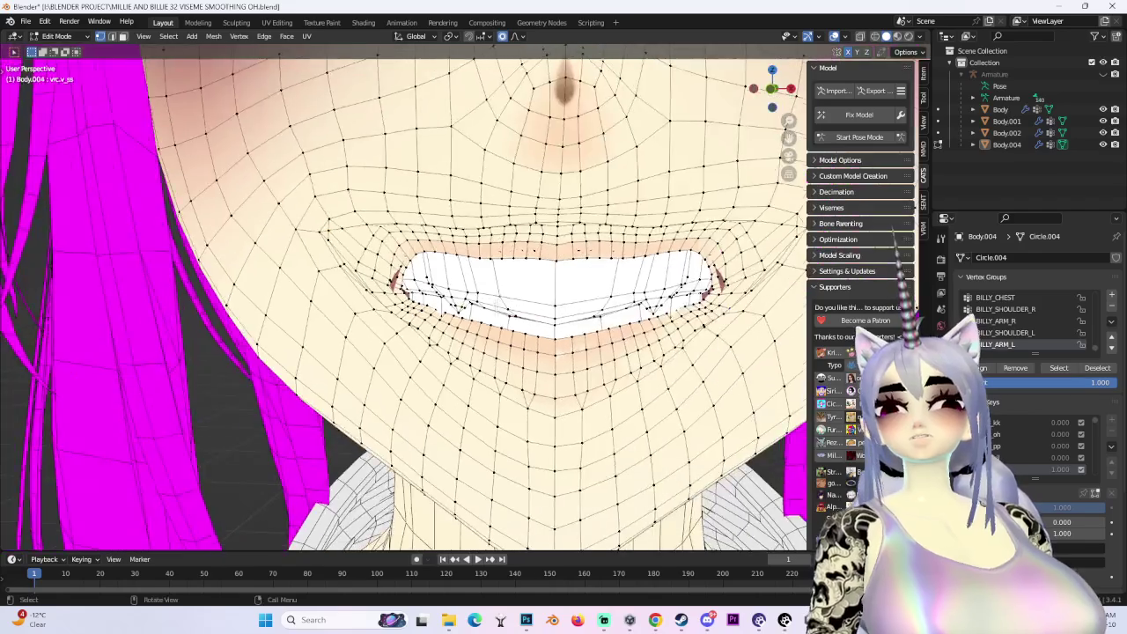
scroll(494, 291, up, 3)
key(ctrl+l)
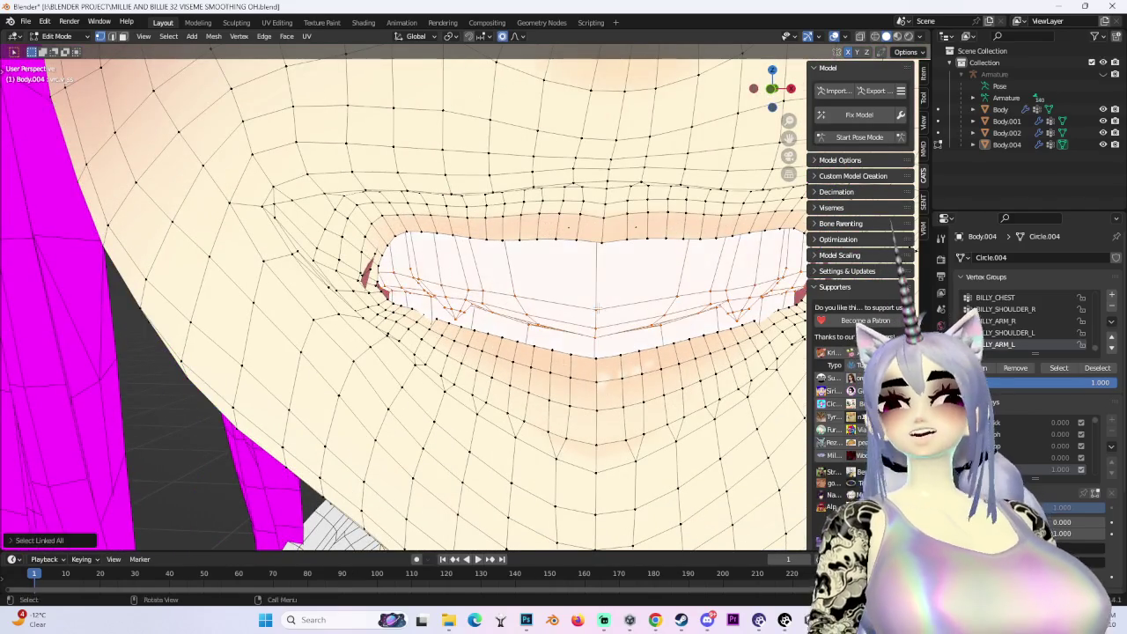
scroll(497, 329, up, 5)
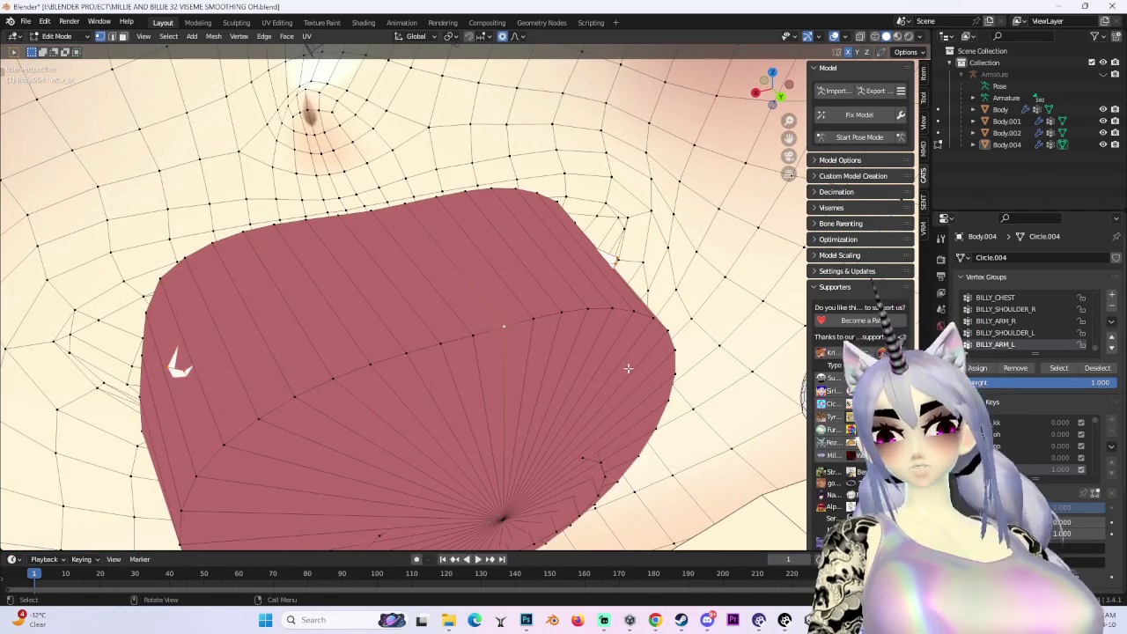
scroll(628, 368, down, 5)
key(h)
mouse_move(628, 368)
middle_down()
mouse_move(656, 438)
mouse_move(511, 321)
middle_up()
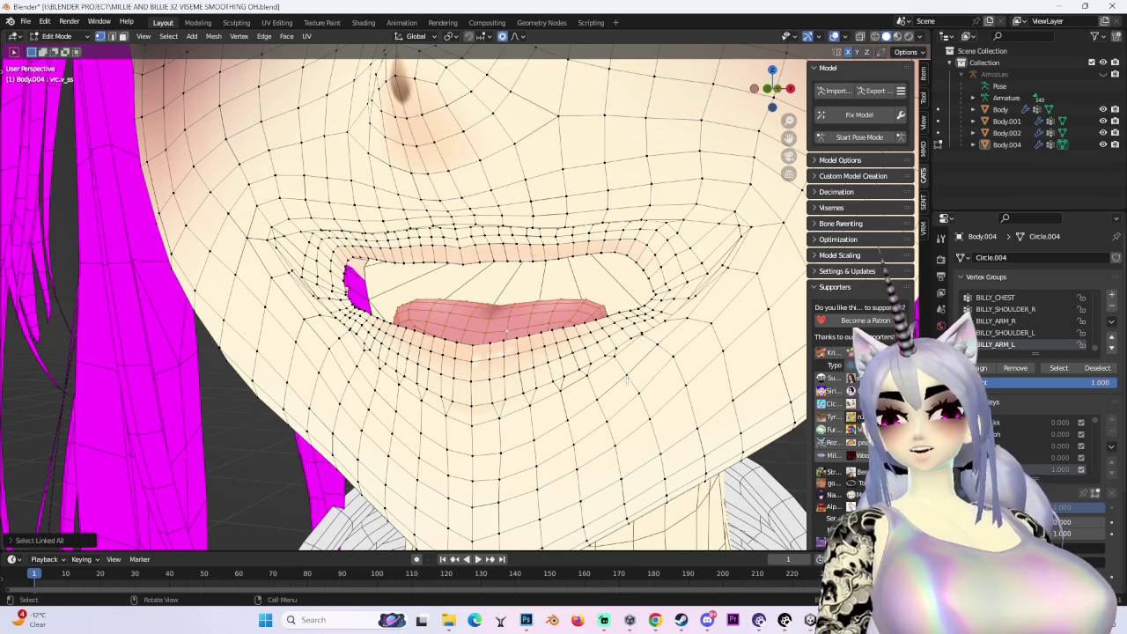
key(h)
middle_drag(627, 380, 669, 264)
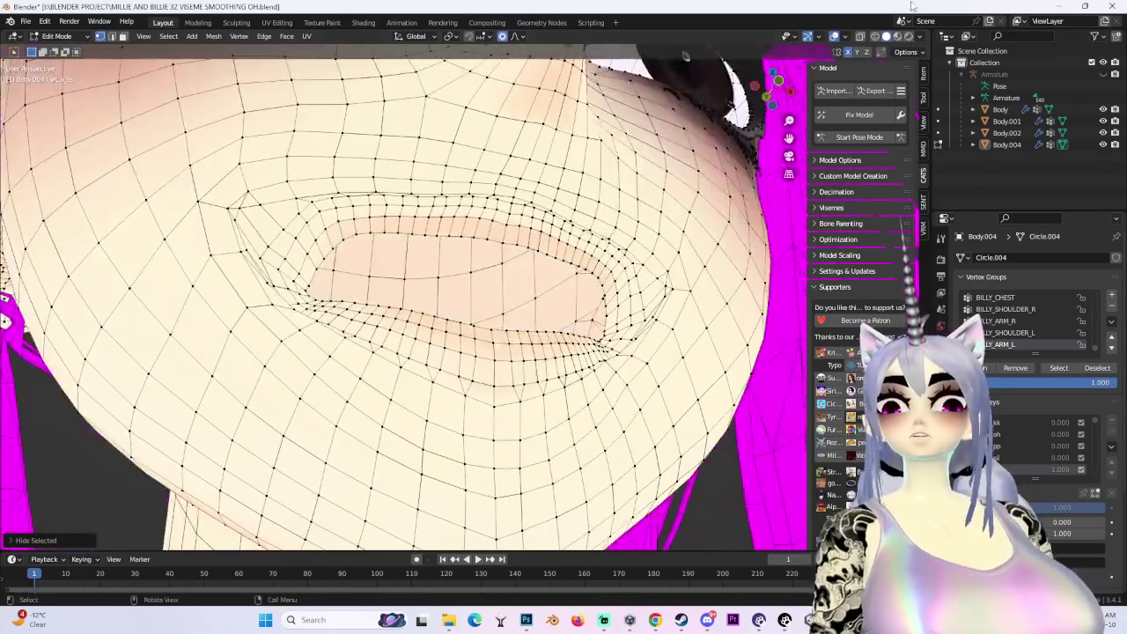
Set viewport shading to Studio lighting and switch the face mesh to Sculpt Mode
click(922, 37)
click(884, 130)
middle_drag(264, 264, 48, 111)
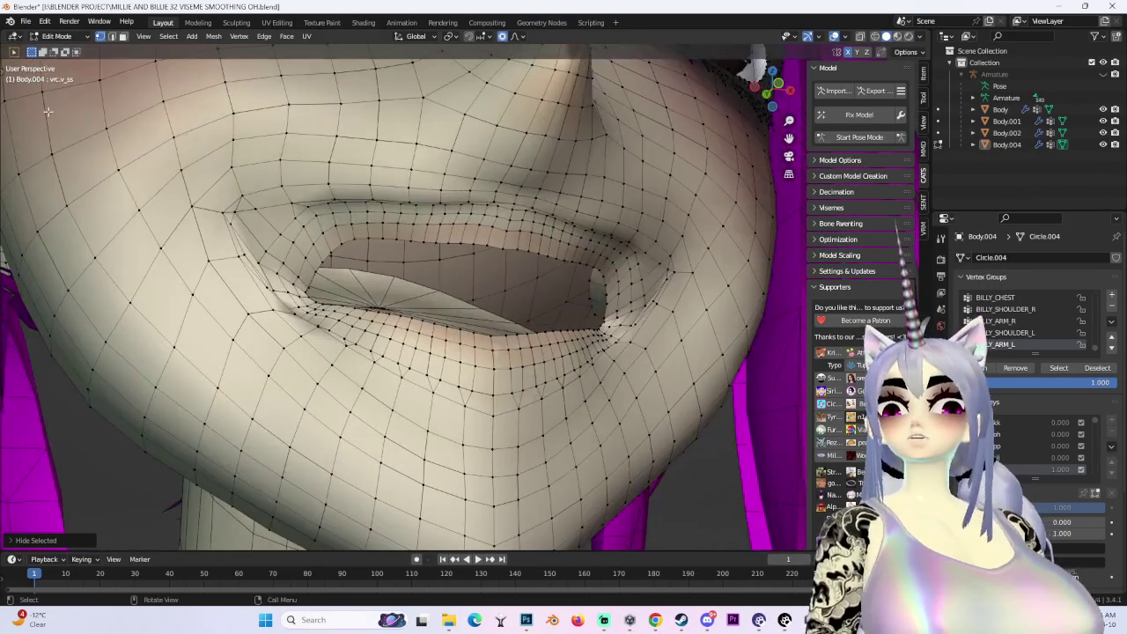
click(56, 36)
click(51, 79)
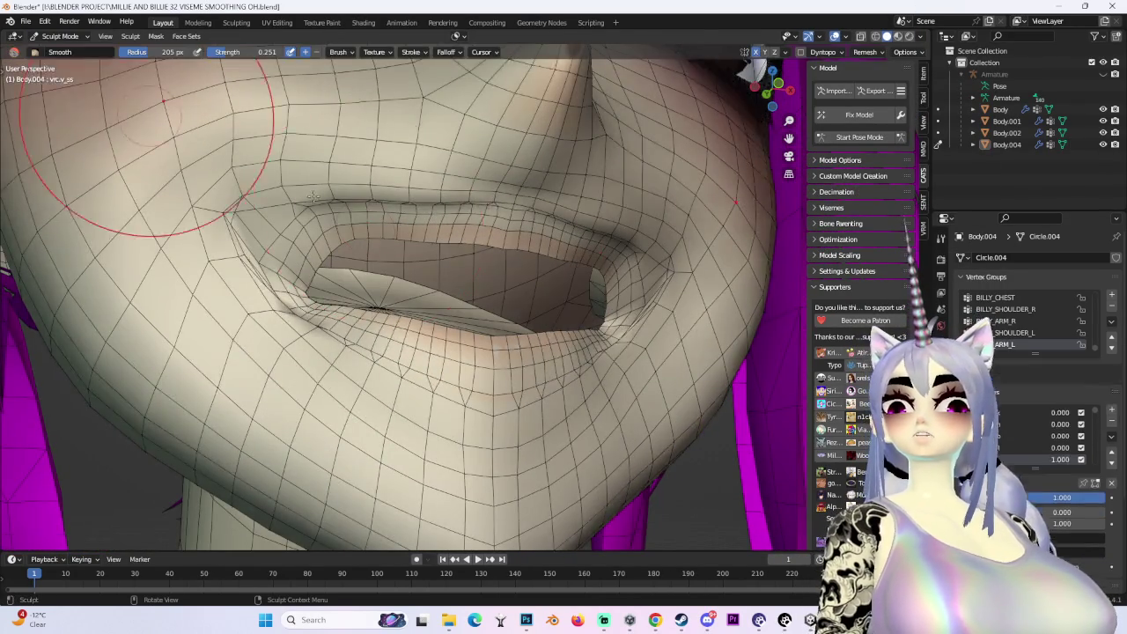
Smooth the lips and mouth corners of the vrc.v_ss shape with the X-mirrored Smooth brush
scroll(178, 164, up, 1)
drag(178, 164, 341, 416)
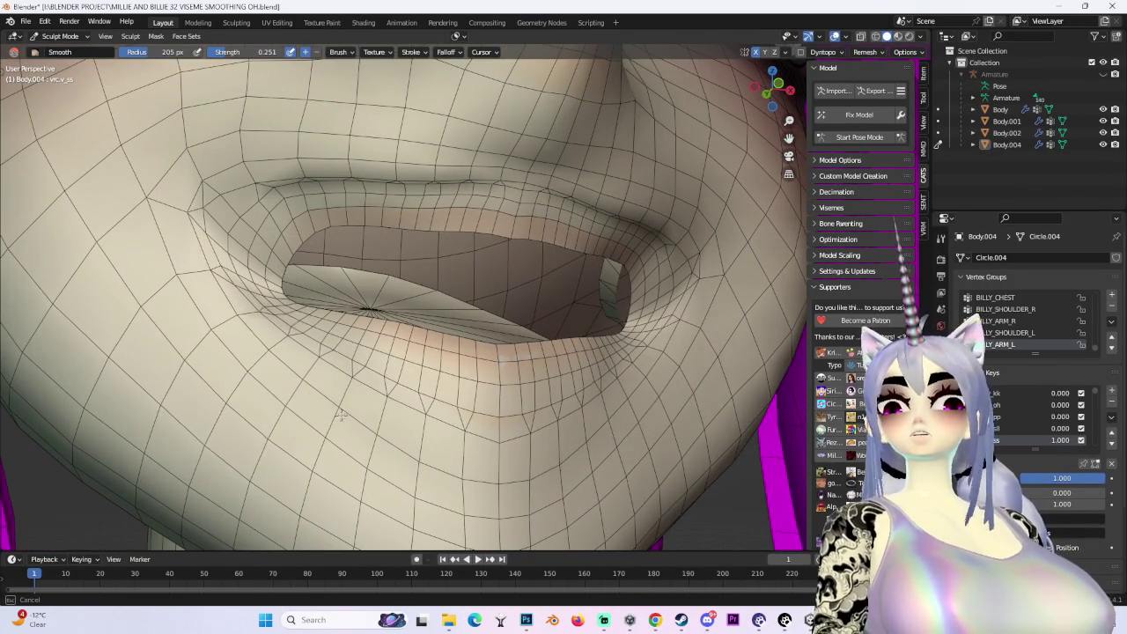
mouse_move(544, 433)
middle_down()
mouse_move(465, 414)
mouse_move(385, 196)
middle_up()
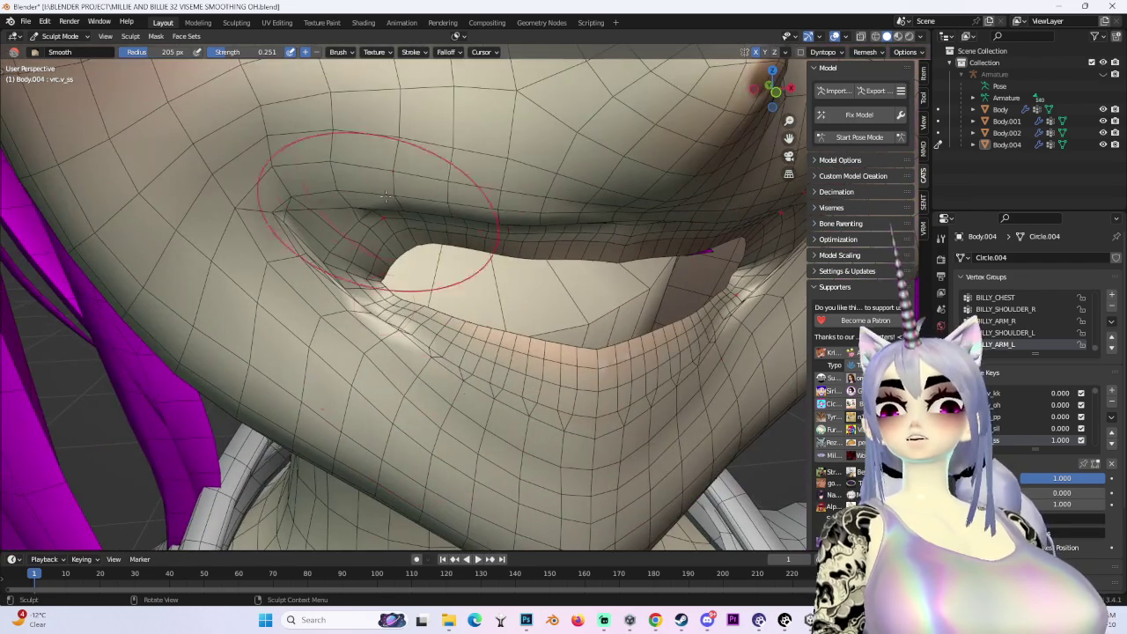
mouse_move(607, 214)
middle_down()
mouse_move(415, 214)
mouse_move(453, 138)
mouse_move(584, 244)
middle_up()
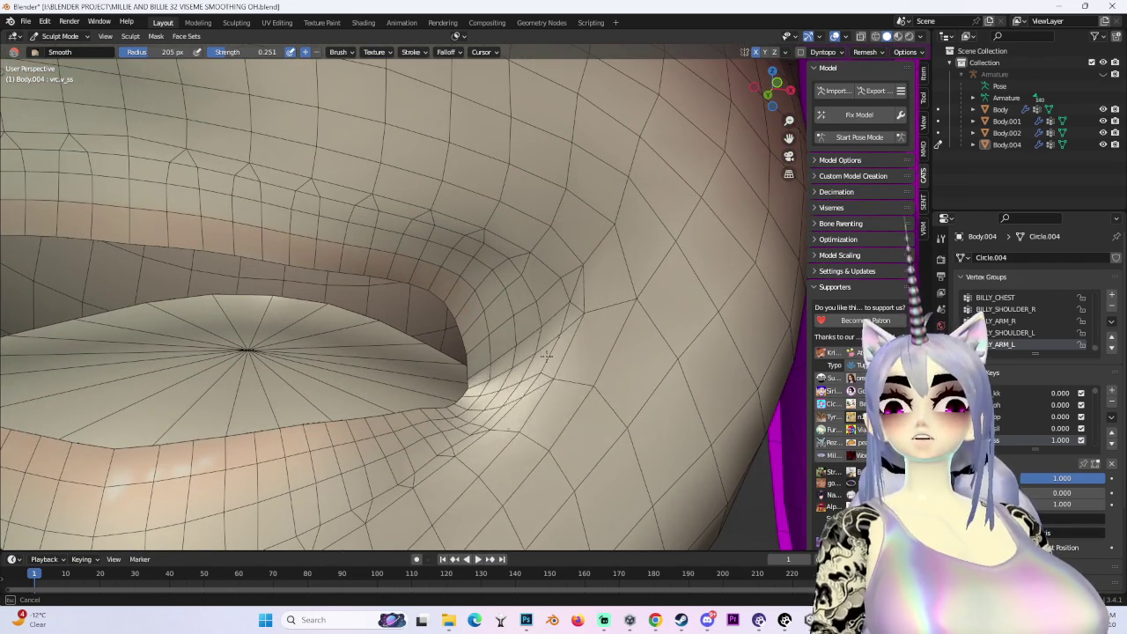
middle_drag(521, 481, 491, 398)
mouse_move(292, 276)
middle_down()
mouse_move(390, 302)
mouse_move(493, 176)
middle_up()
mouse_move(554, 126)
middle_down()
mouse_move(486, 220)
mouse_move(365, 256)
mouse_move(667, 466)
mouse_move(579, 314)
mouse_move(465, 365)
mouse_move(642, 415)
mouse_move(456, 326)
middle_up()
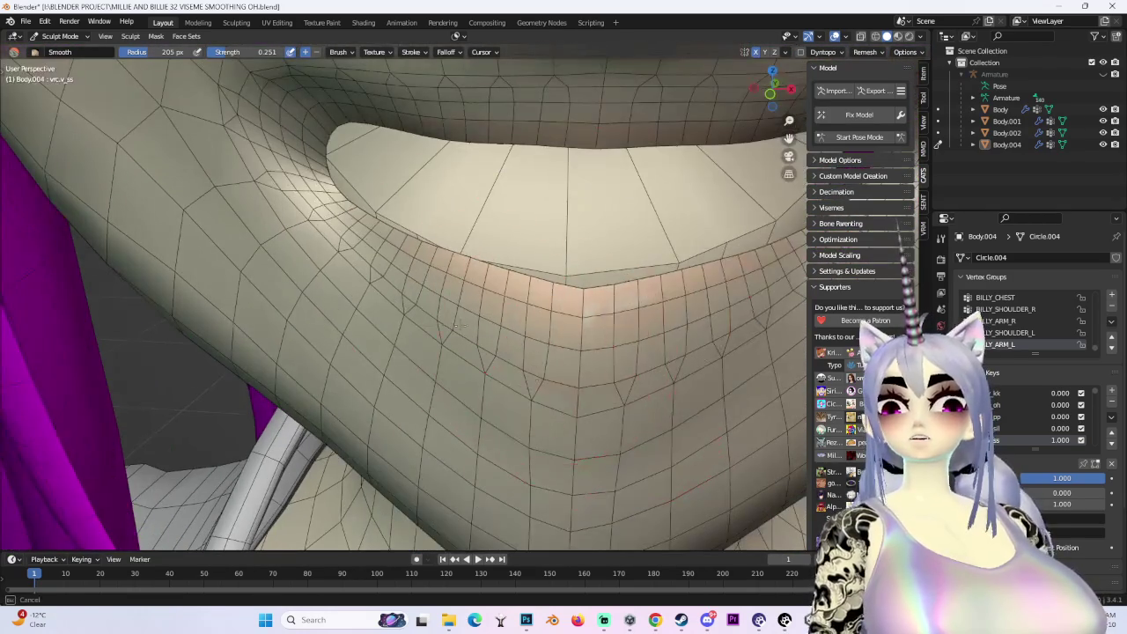
mouse_move(582, 351)
middle_down()
mouse_move(493, 290)
mouse_move(414, 300)
mouse_move(388, 335)
mouse_move(348, 344)
middle_up()
mouse_move(294, 318)
middle_down()
mouse_move(302, 252)
mouse_move(616, 188)
mouse_move(644, 250)
mouse_move(751, 182)
middle_up()
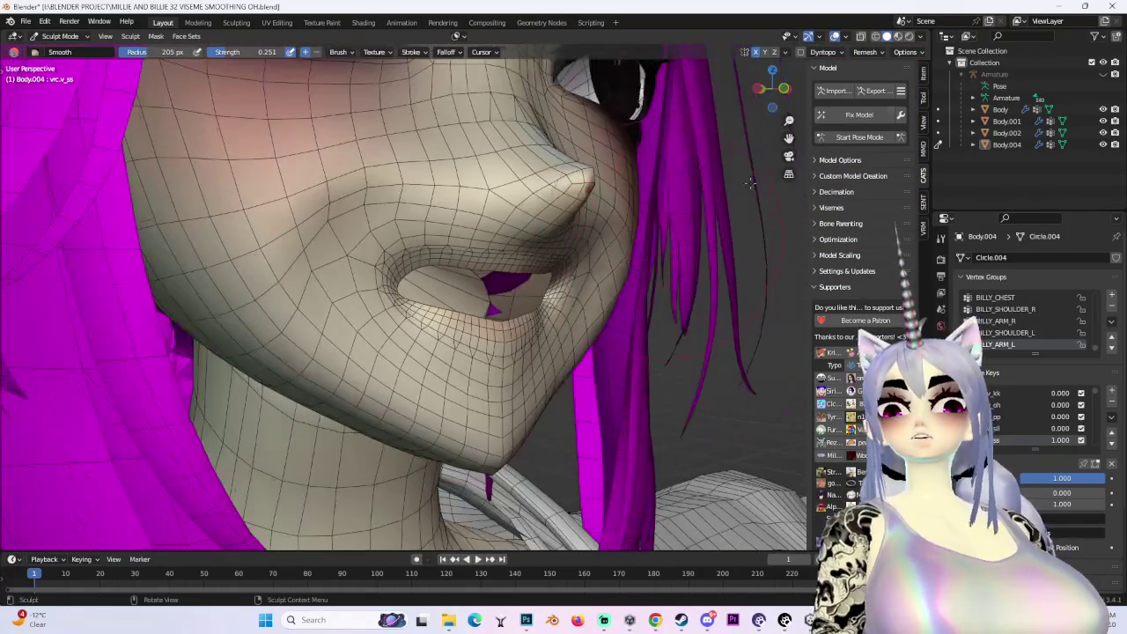
Check the smoothed mouth from the straight front and back views
click(772, 89)
mouse_move(623, 348)
middle_down()
mouse_move(440, 264)
mouse_move(616, 176)
mouse_move(758, 71)
middle_up()
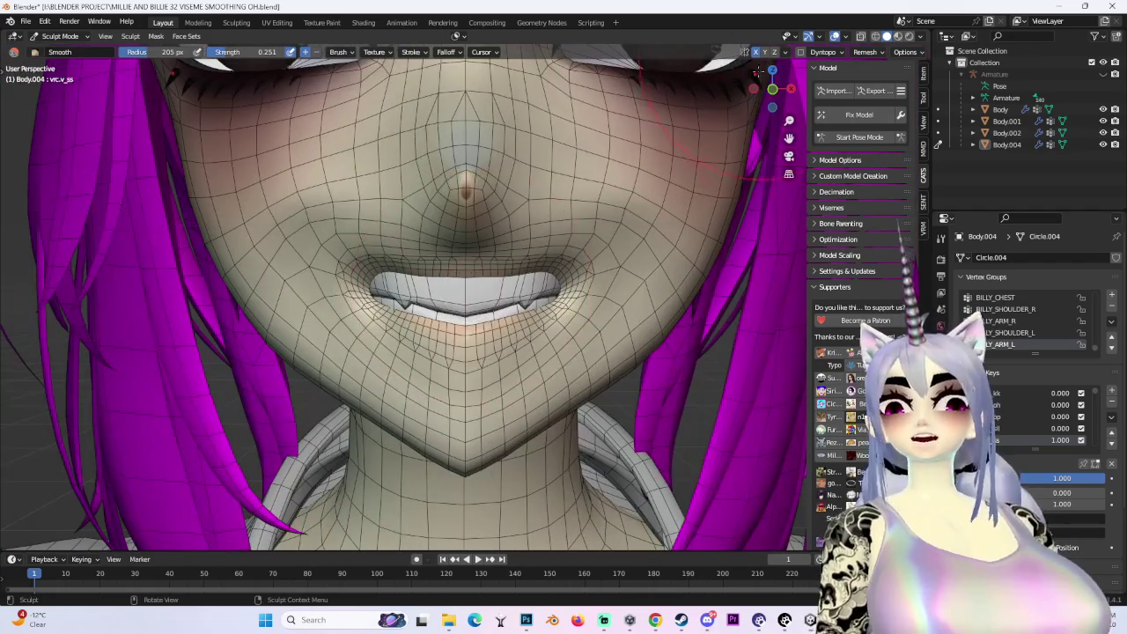
click(773, 89)
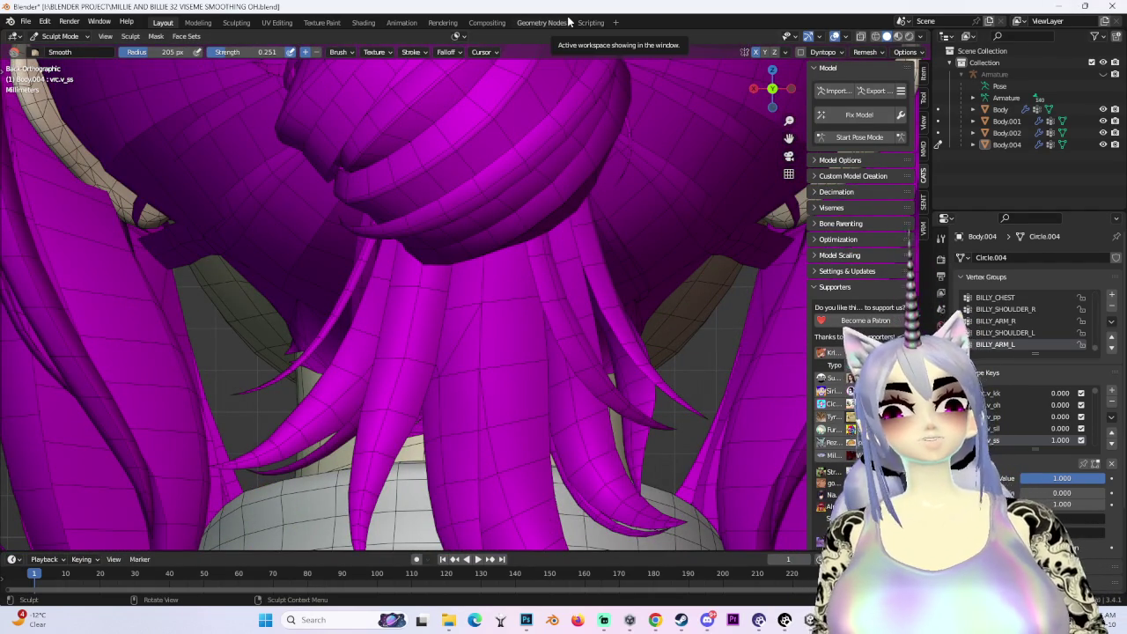
click(772, 89)
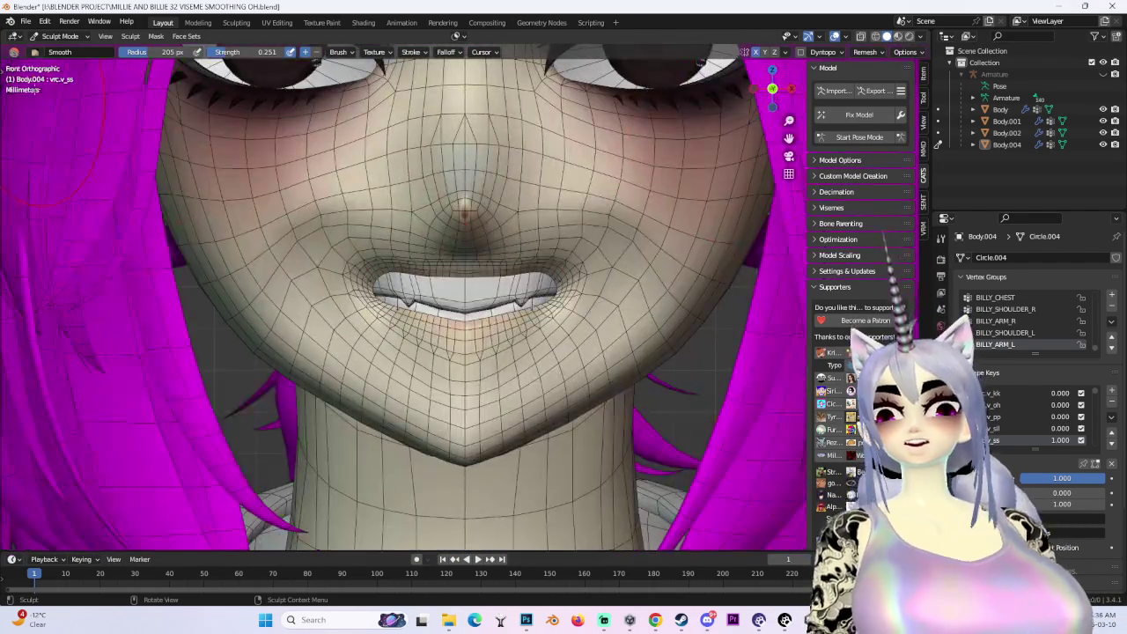
Return to Edit Mode and start a Z-constrained move of the box-selected upper-lip vertices
click(71, 37)
click(71, 64)
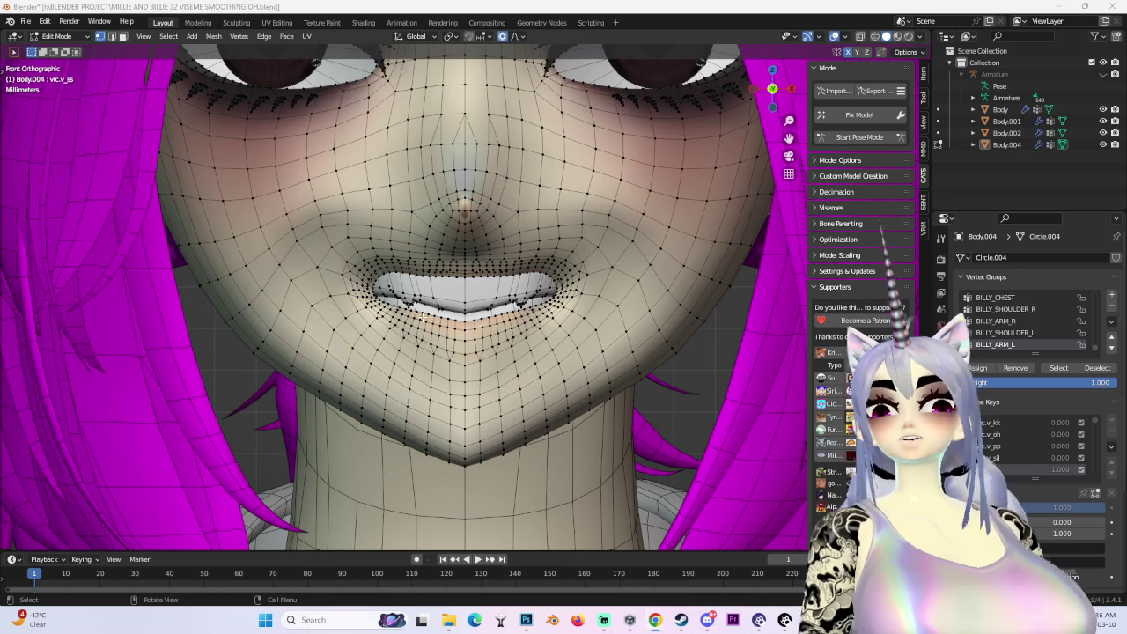
key(g)
key(Escape)
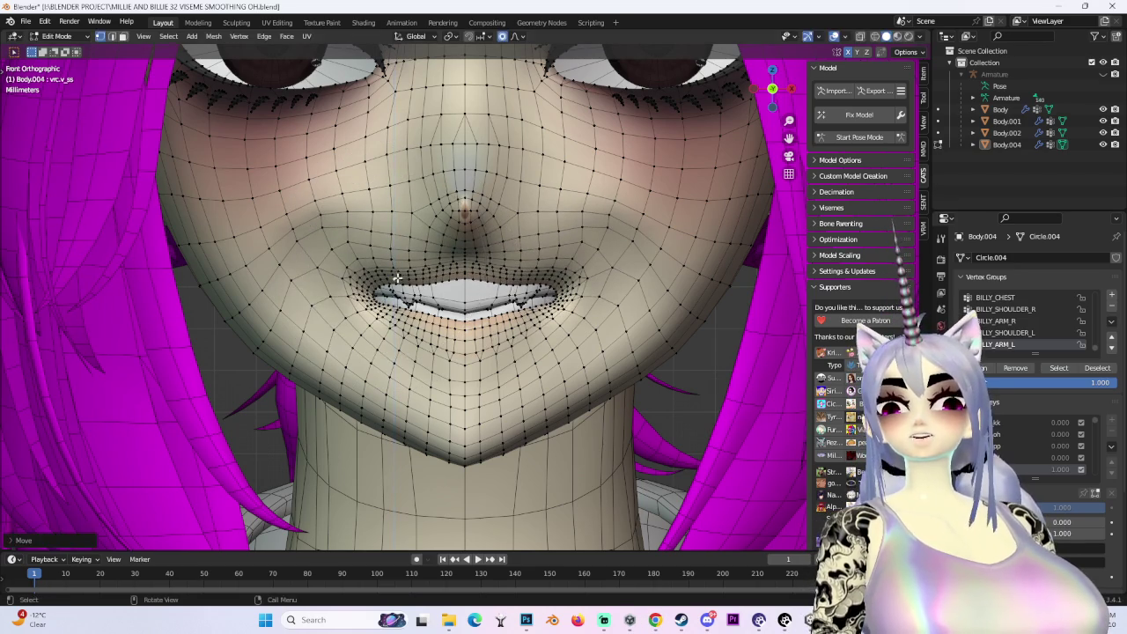
drag(490, 274, 494, 276)
key(g)
key(z)
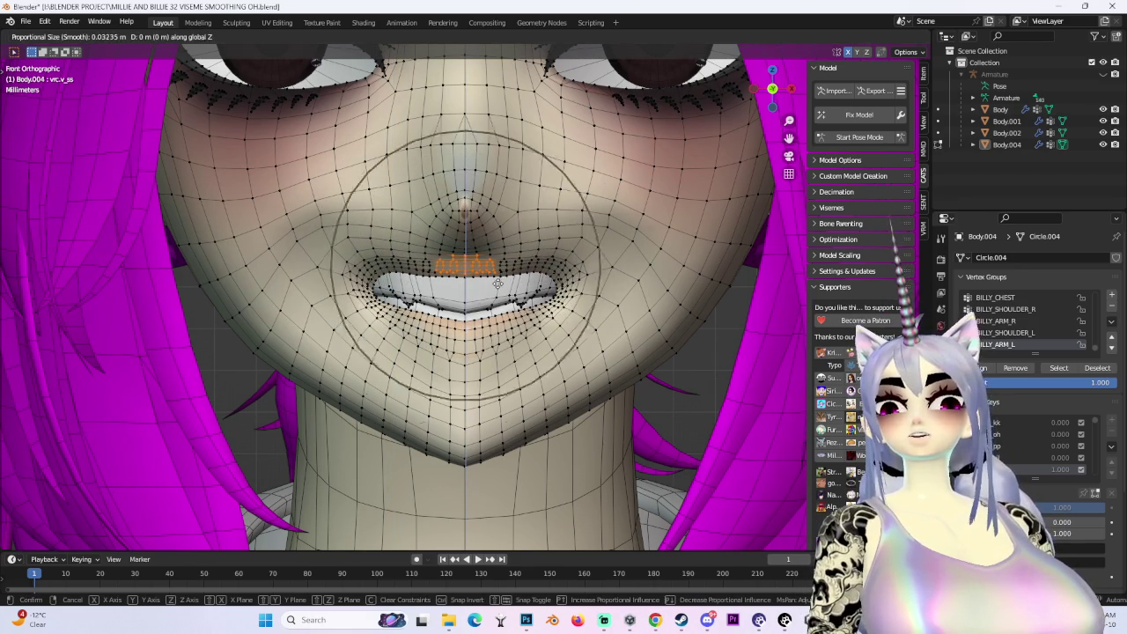
Confirm the upper-lip falloff move, then try and cancel a vertical move on another lip patch
scroll(502, 287, down, 5)
click(506, 294)
middle_drag(517, 327, 456, 280)
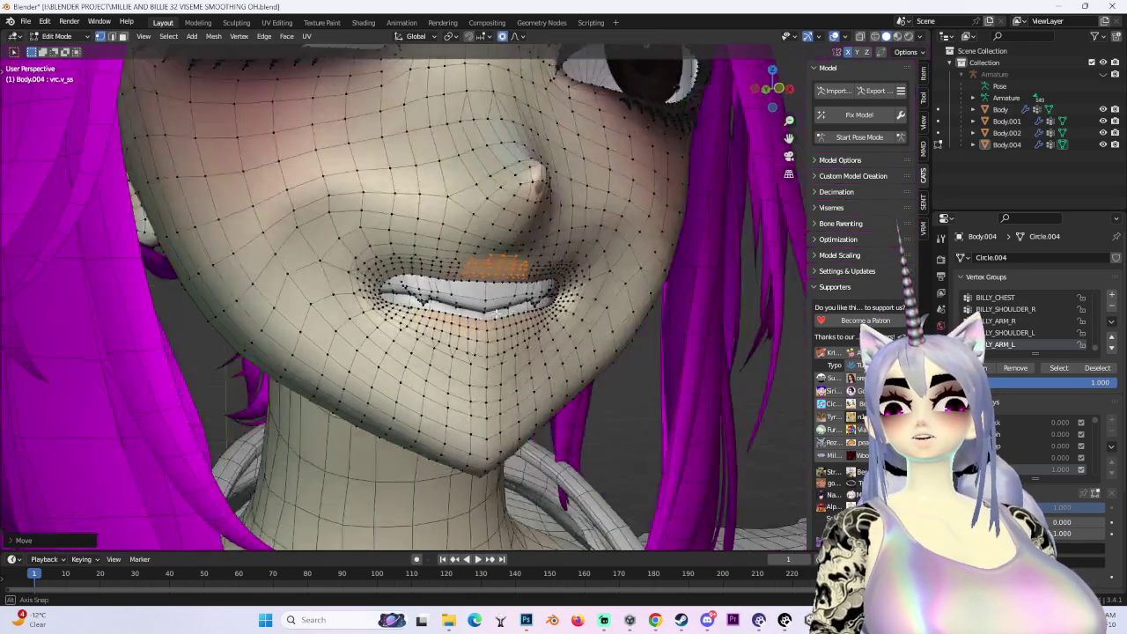
scroll(451, 279, up, 4)
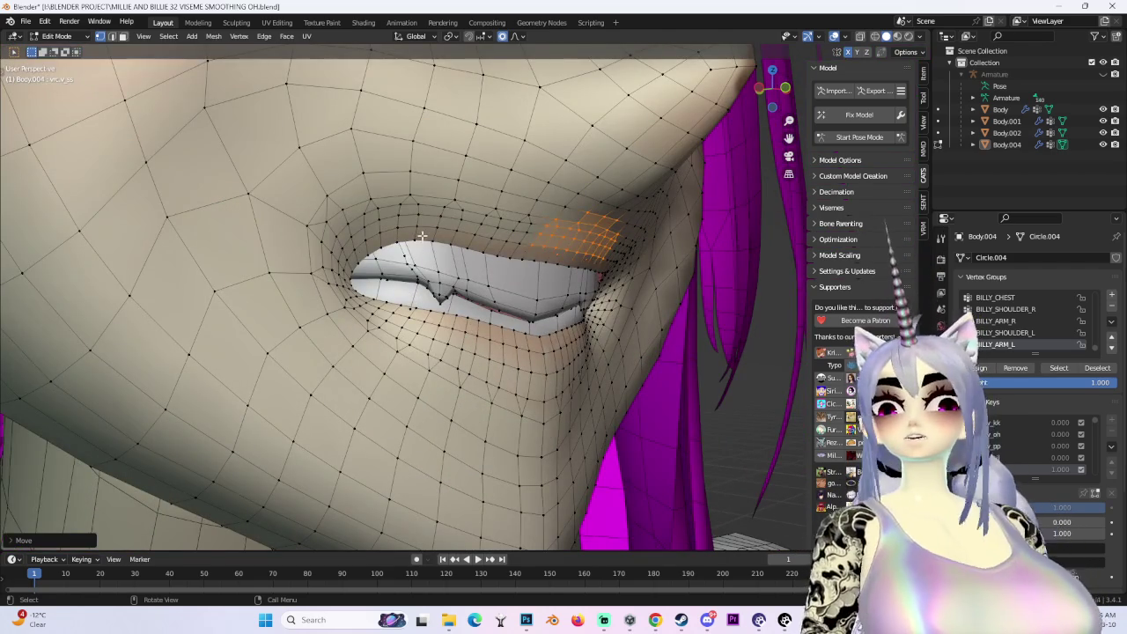
click(415, 258)
key(g)
key(z)
scroll(426, 256, up, 3)
right_click(427, 256)
Reshape the cheek and mouth vertices with a soft-falloff move, adjusting the falloff radius
middle_drag(426, 256, 295, 288)
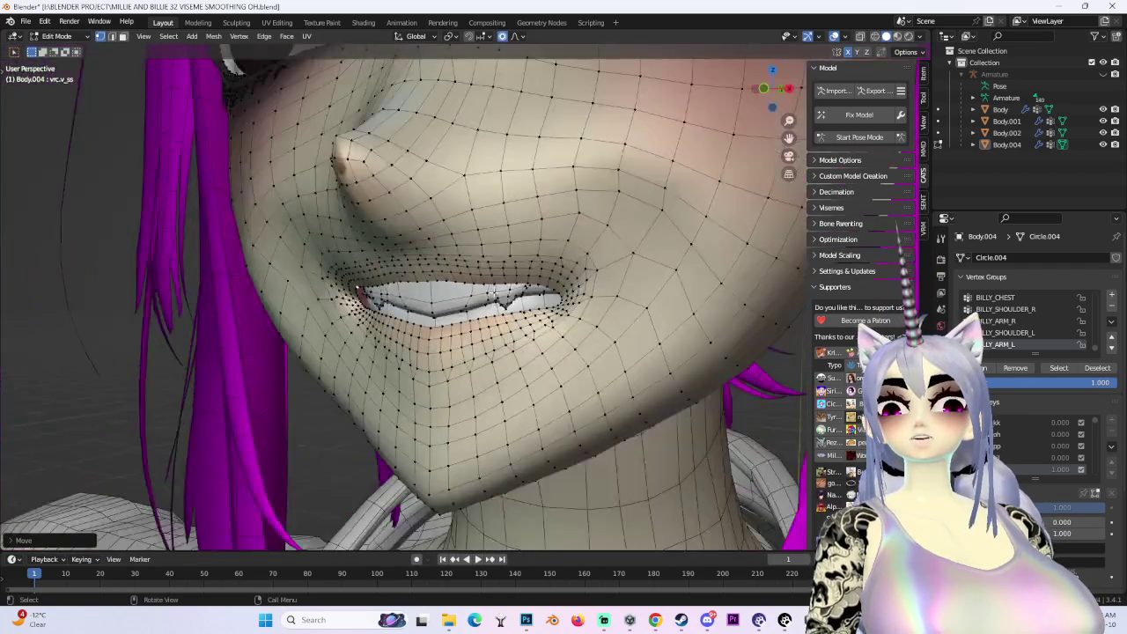
key(g)
scroll(295, 288, up, 3)
scroll(282, 278, down, 4)
scroll(271, 267, down, 2)
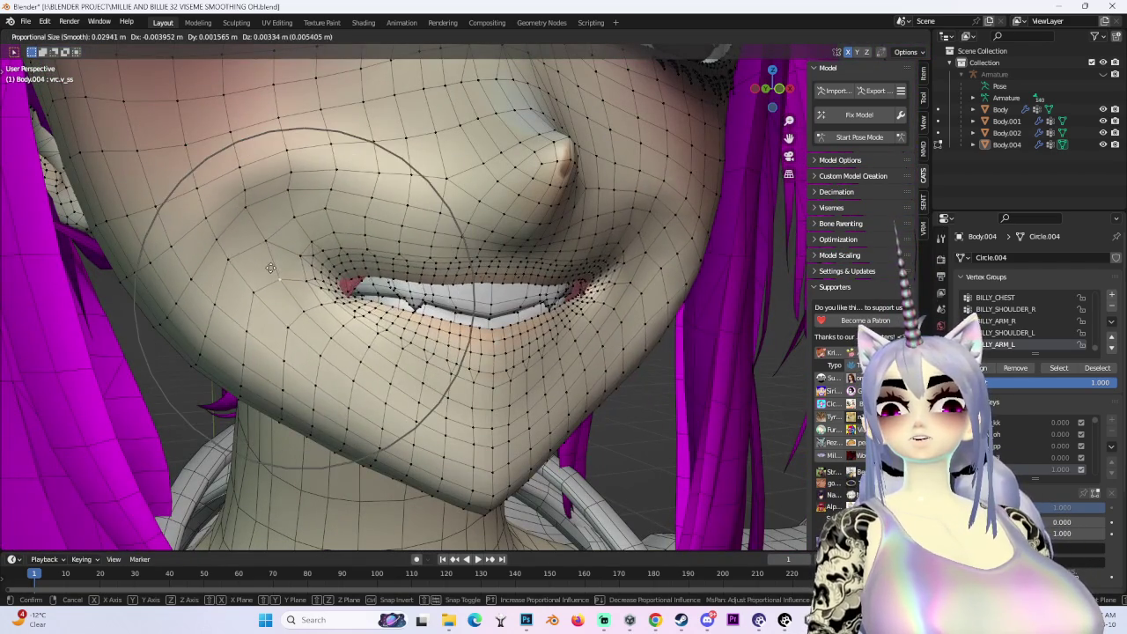
click(272, 259)
scroll(272, 260, down, 4)
mouse_move(272, 259)
middle_down()
mouse_move(481, 343)
mouse_move(384, 309)
mouse_move(488, 294)
middle_up()
Nudge the mouth-line vertices with several more proportional moves
key(g)
click(423, 319)
click(495, 291)
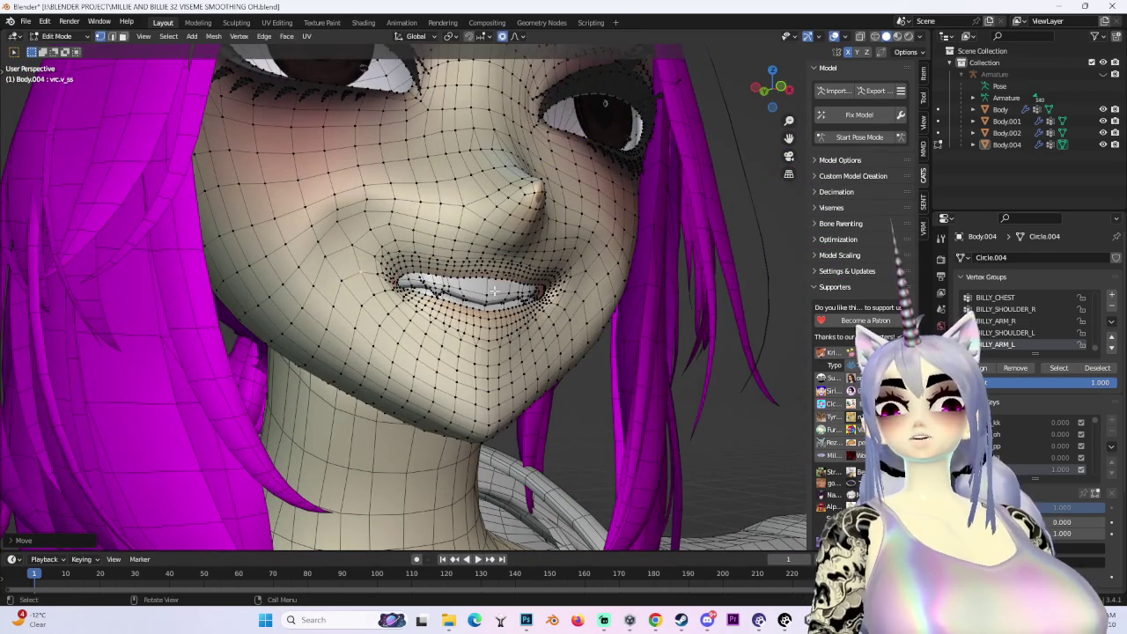
click(609, 302)
click(55, 36)
Switch the face to Sculpt Mode with the Smooth brush and inspect the mouth and chin from several angles
click(54, 70)
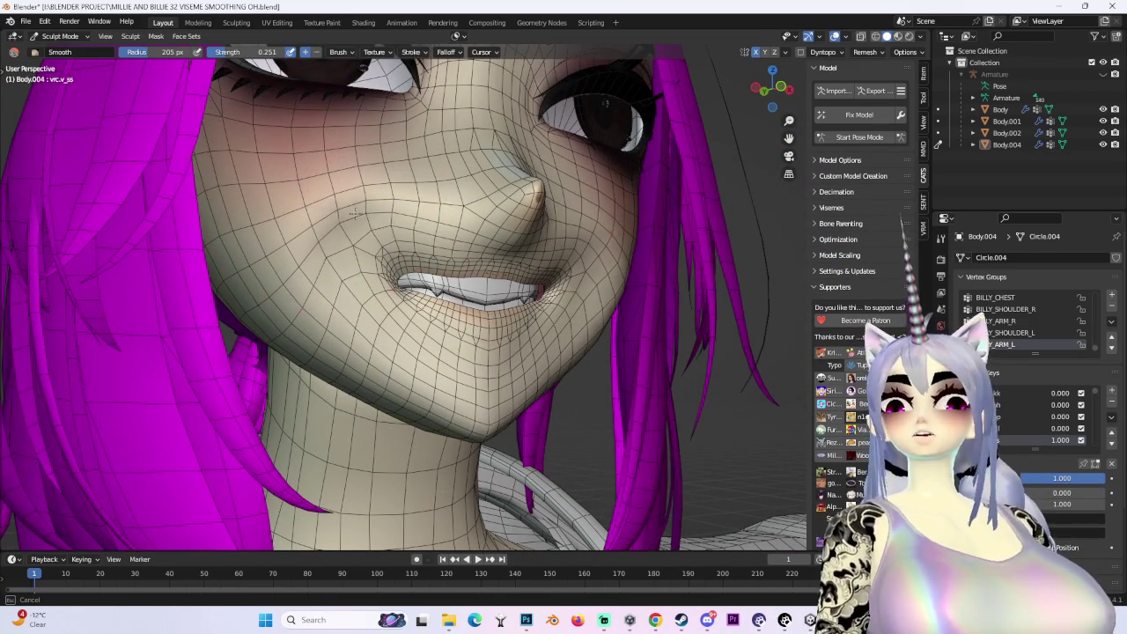
scroll(393, 343, up, 2)
scroll(353, 189, up, 2)
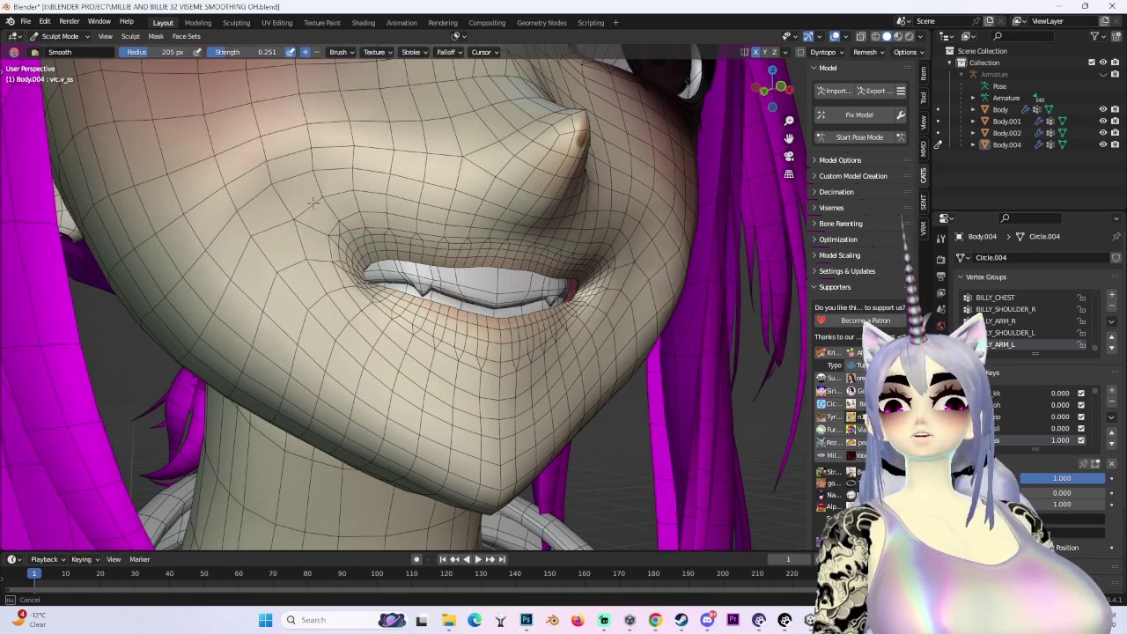
middle_drag(391, 350, 286, 191)
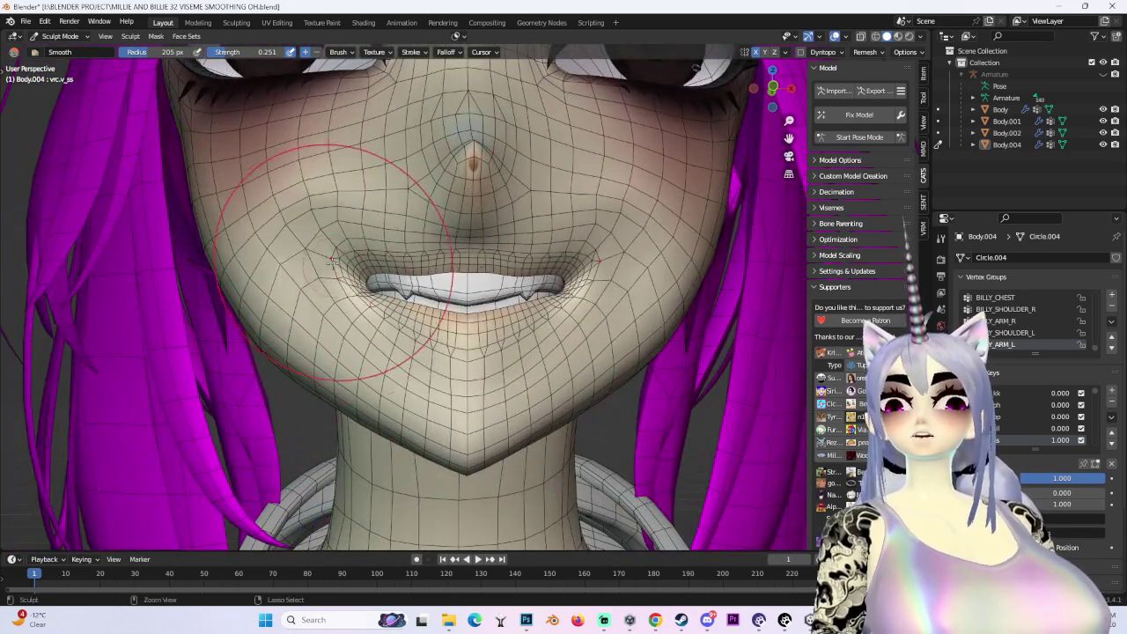
scroll(333, 261, up, 2)
middle_drag(333, 261, 410, 284)
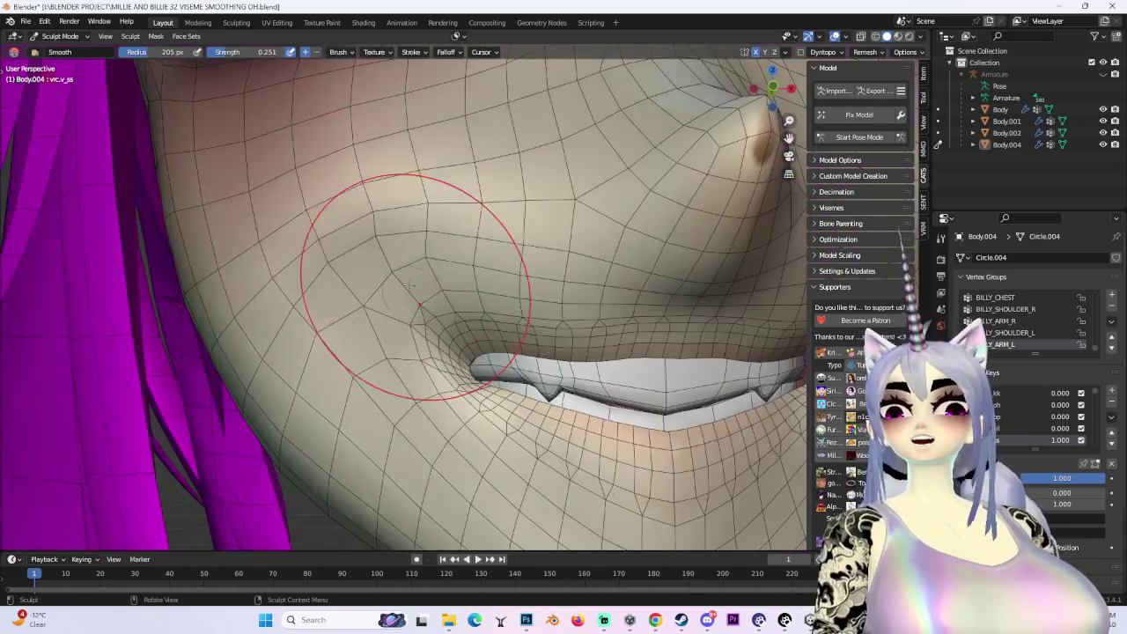
scroll(403, 423, down, 3)
mouse_move(404, 422)
middle_down()
mouse_move(537, 398)
mouse_move(493, 370)
mouse_move(613, 342)
mouse_move(631, 218)
middle_up()
scroll(539, 398, up, 3)
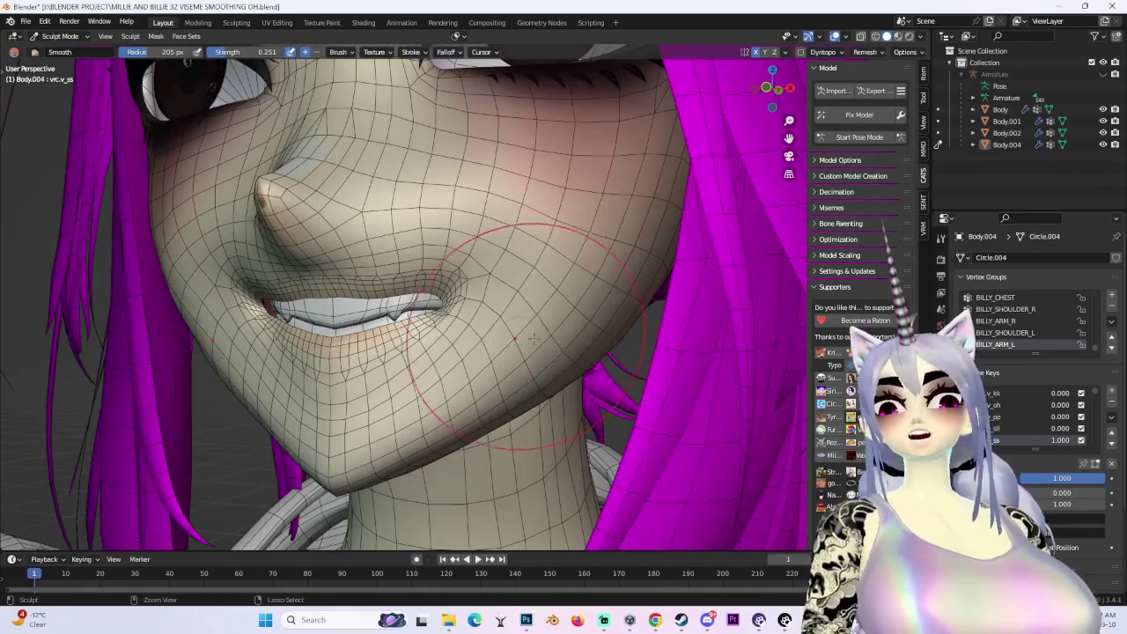
middle_drag(491, 398, 472, 429)
mouse_move(649, 212)
middle_down()
mouse_move(632, 275)
mouse_move(80, 104)
middle_up()
Return the face mesh to Edit Mode, leaving a trial lip move cancelled
click(60, 36)
click(62, 67)
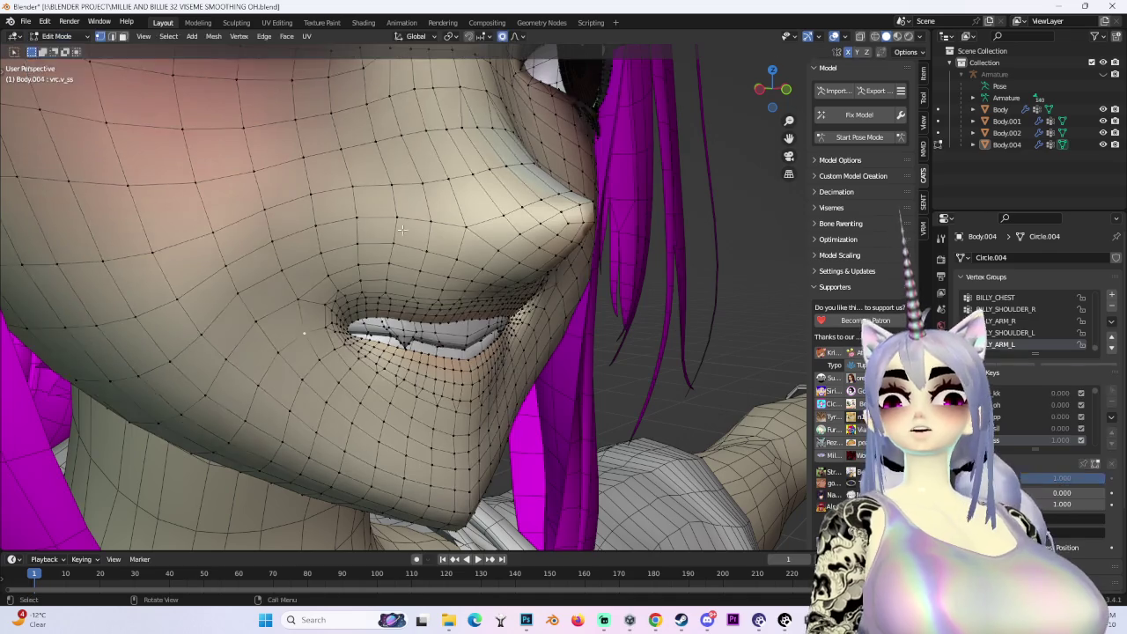
middle_drag(220, 220, 304, 280)
scroll(304, 280, up, 3)
key(g)
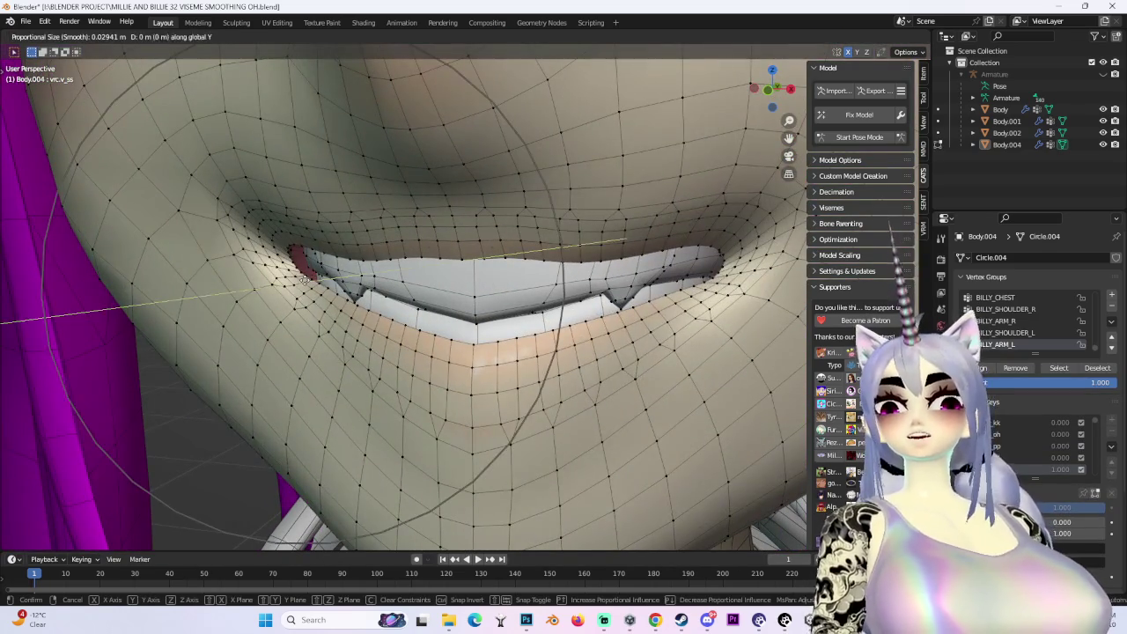
key(Escape)
Snap to the Front Orthographic view and close in on the inside of the mouth
mouse_move(326, 282)
middle_down()
mouse_move(483, 276)
mouse_move(531, 234)
mouse_move(815, 91)
middle_up()
scroll(428, 266, down, 3)
key(Escape)
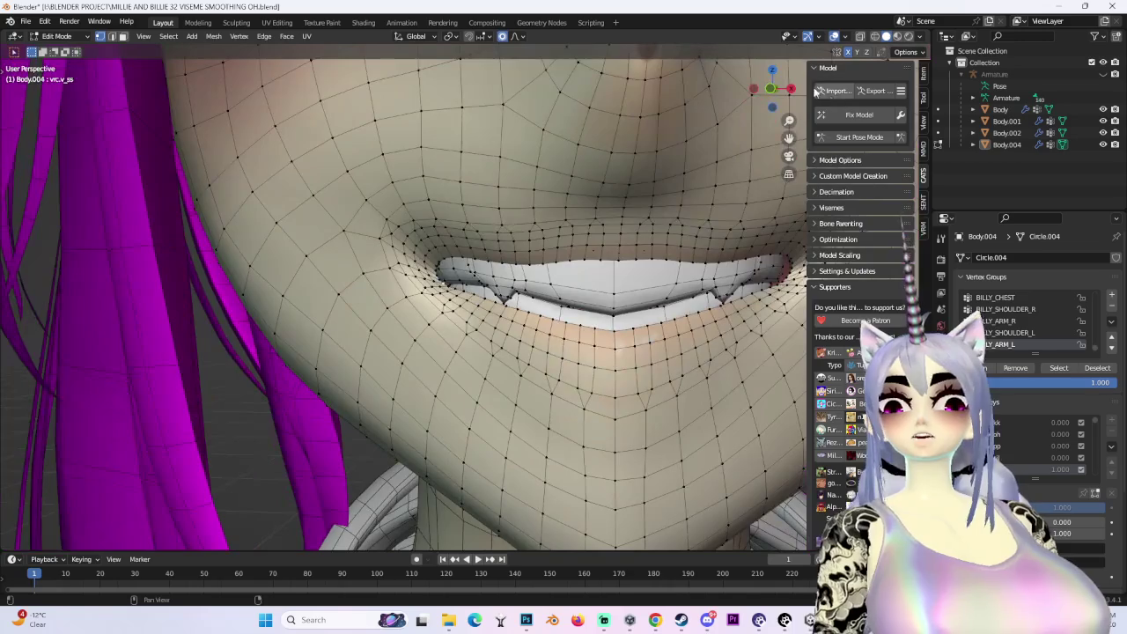
drag(772, 89, 775, 93)
click(772, 89)
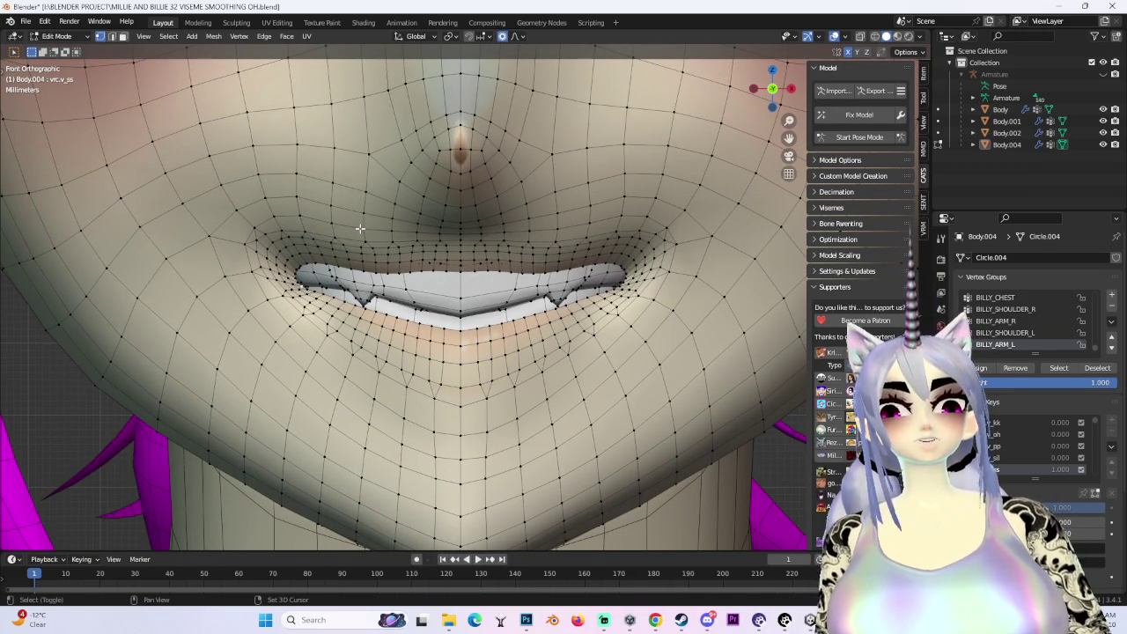
mouse_move(360, 229)
middle_down()
mouse_move(528, 297)
mouse_move(542, 386)
mouse_move(516, 329)
middle_up()
Move the inner mouth vertices vertically along Z in two soft-falloff moves
key(g)
key(z)
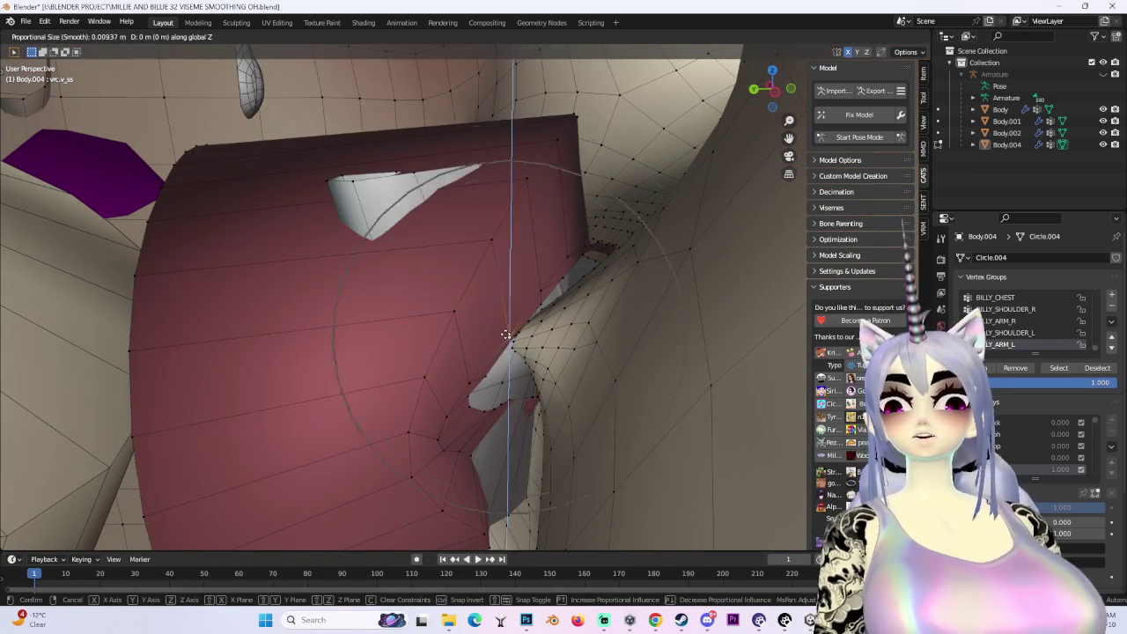
click(501, 304)
mouse_move(501, 304)
middle_down()
mouse_move(702, 252)
mouse_move(591, 246)
mouse_move(442, 301)
mouse_move(469, 256)
mouse_move(523, 250)
mouse_move(589, 346)
mouse_move(524, 355)
middle_up()
key(g)
key(z)
scroll(469, 256, down, 2)
click(564, 282)
Shift the mouth-corner vertices front-to-back along Y with proportional falloff, tucking the corner inward
scroll(589, 346, up, 3)
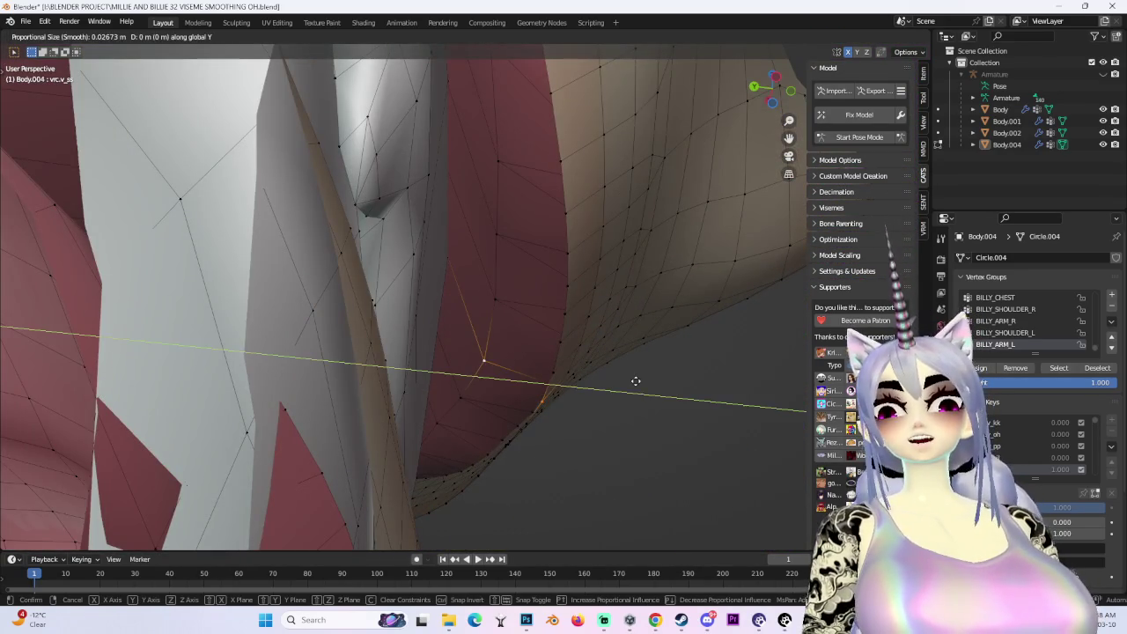
scroll(636, 380, down, 1)
click(581, 378)
key(g)
key(y)
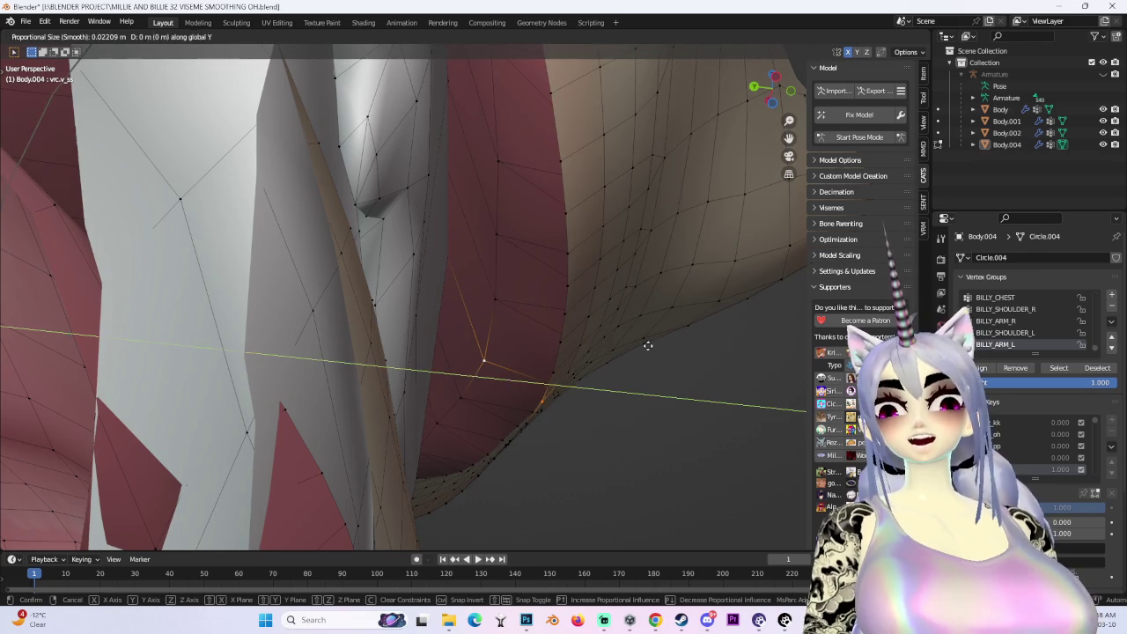
click(596, 346)
scroll(595, 345, down, 3)
mouse_move(601, 360)
middle_down()
mouse_move(584, 370)
mouse_move(695, 131)
middle_up()
click(772, 102)
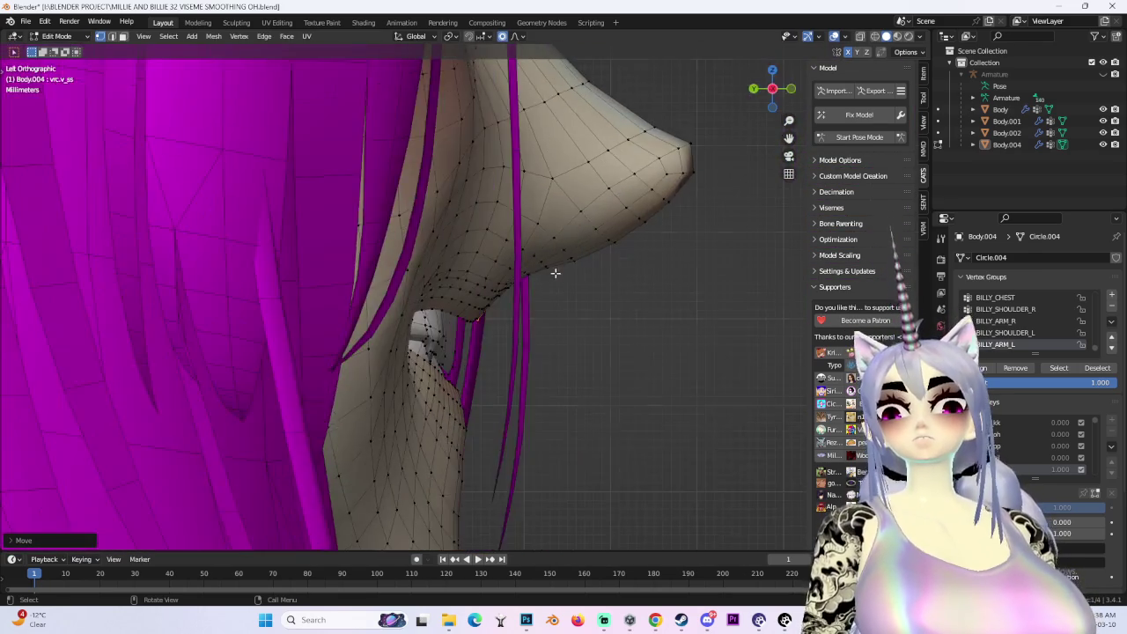
Move the lip vertices vertically along Z with soft falloff
middle_drag(616, 290, 534, 264)
scroll(534, 264, up, 3)
key(g)
key(z)
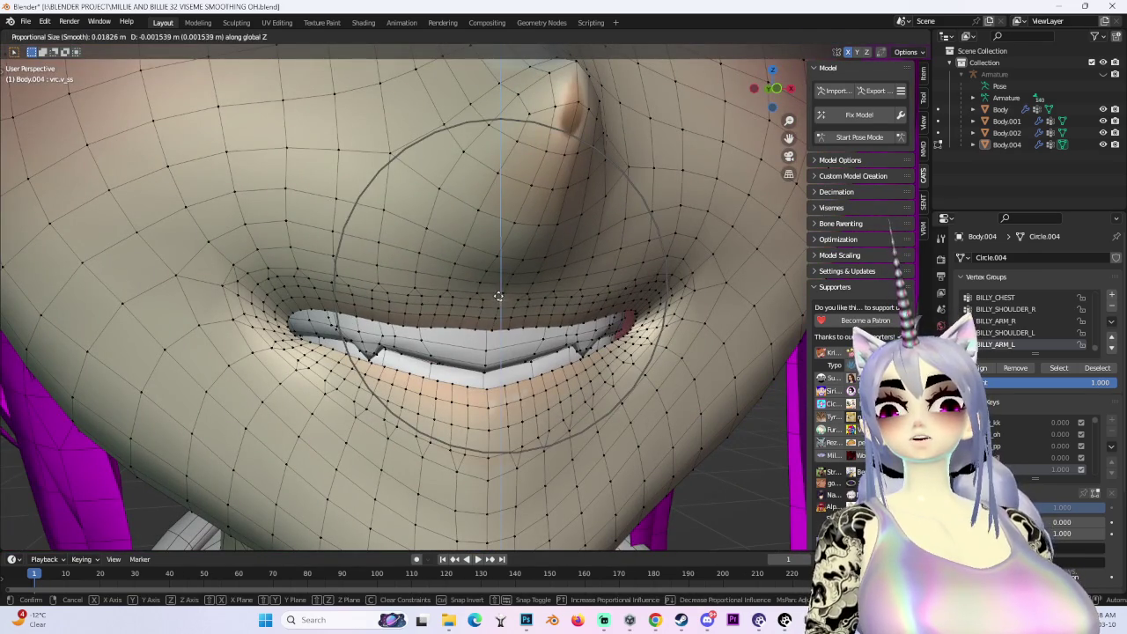
scroll(518, 301, down, 3)
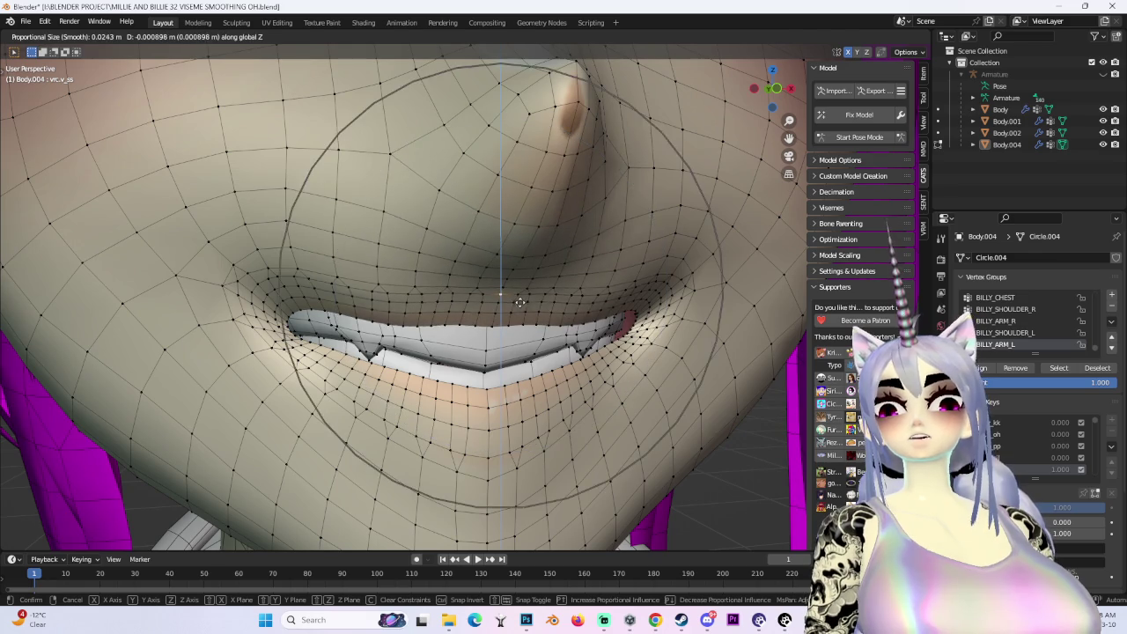
click(519, 302)
Raise the jaw and chin vertices slightly along Z, then check the straight front view
middle_drag(519, 302, 614, 291)
key(g)
key(z)
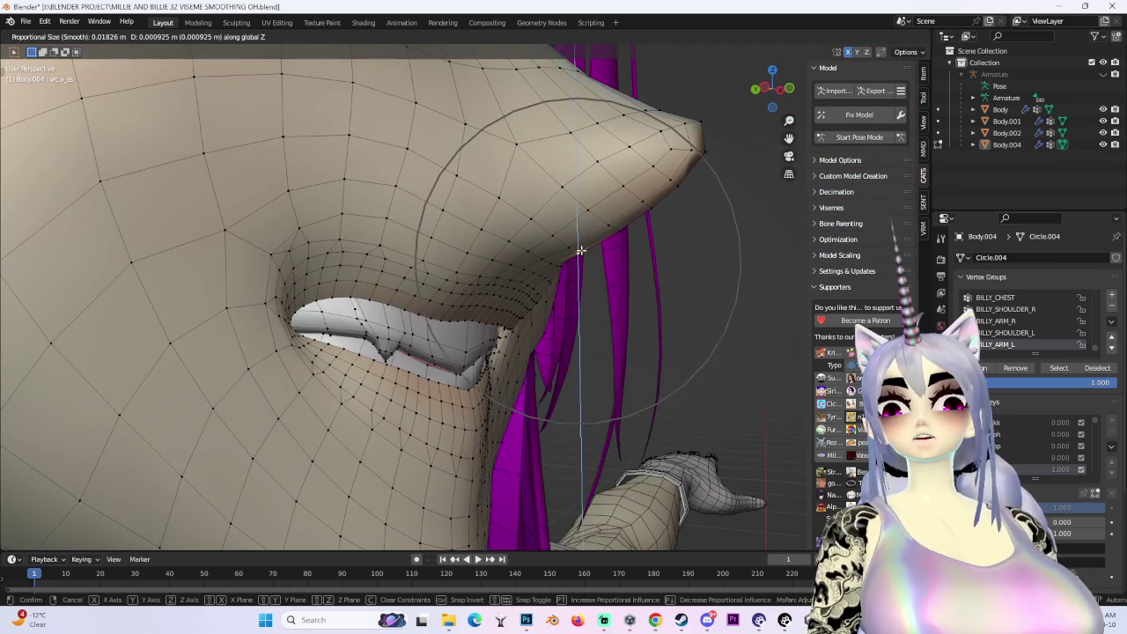
click(616, 231)
mouse_move(619, 222)
middle_down()
mouse_move(709, 244)
mouse_move(561, 255)
middle_up()
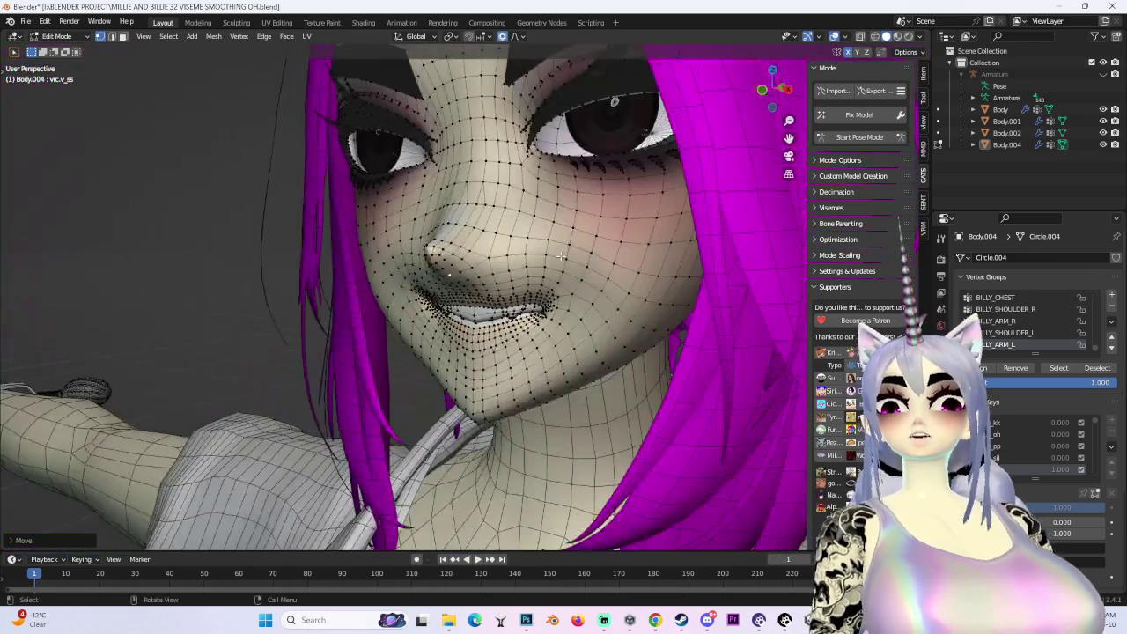
click(763, 91)
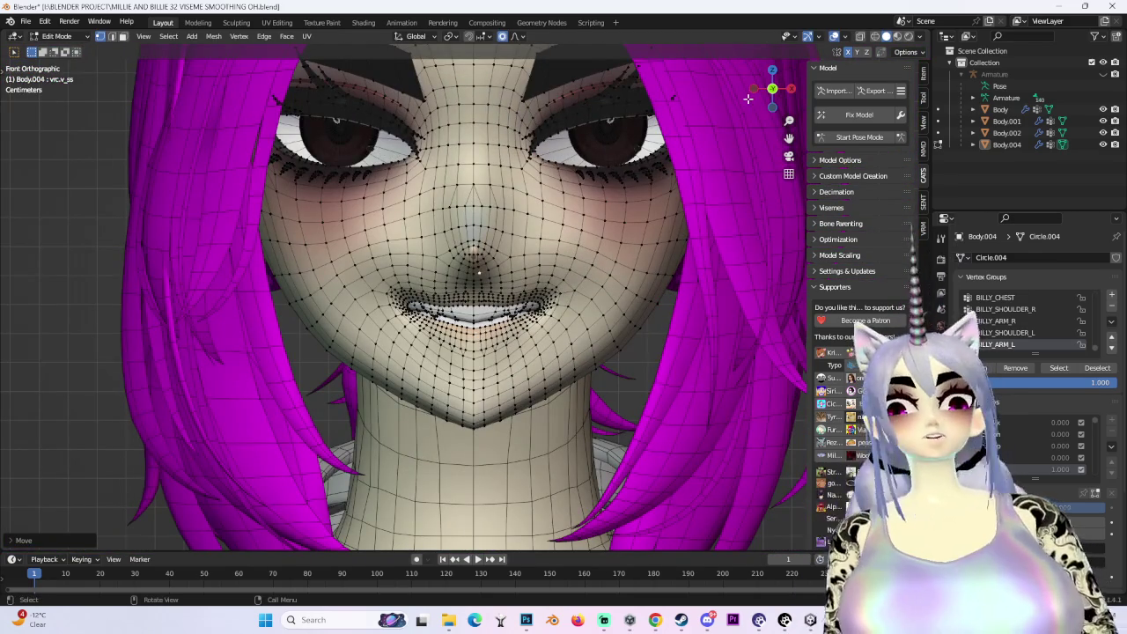
Circle-select the inner mouth vertices and move them into place
scroll(275, 358, up, 3)
scroll(285, 383, down, 3)
scroll(284, 382, up, 4)
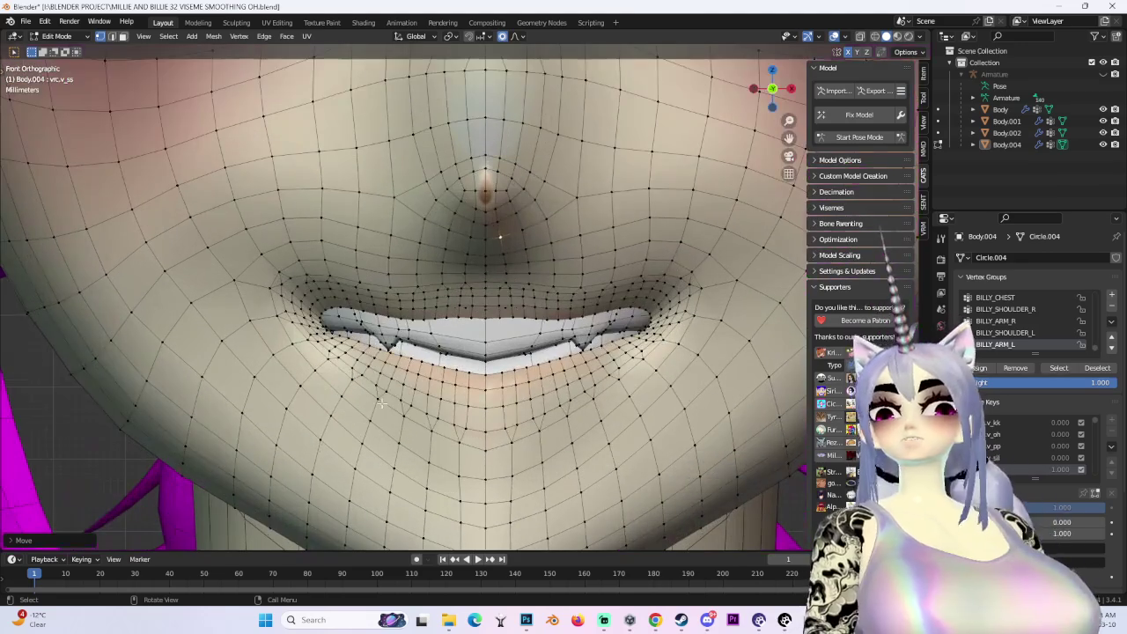
key(c)
scroll(334, 396, down, 3)
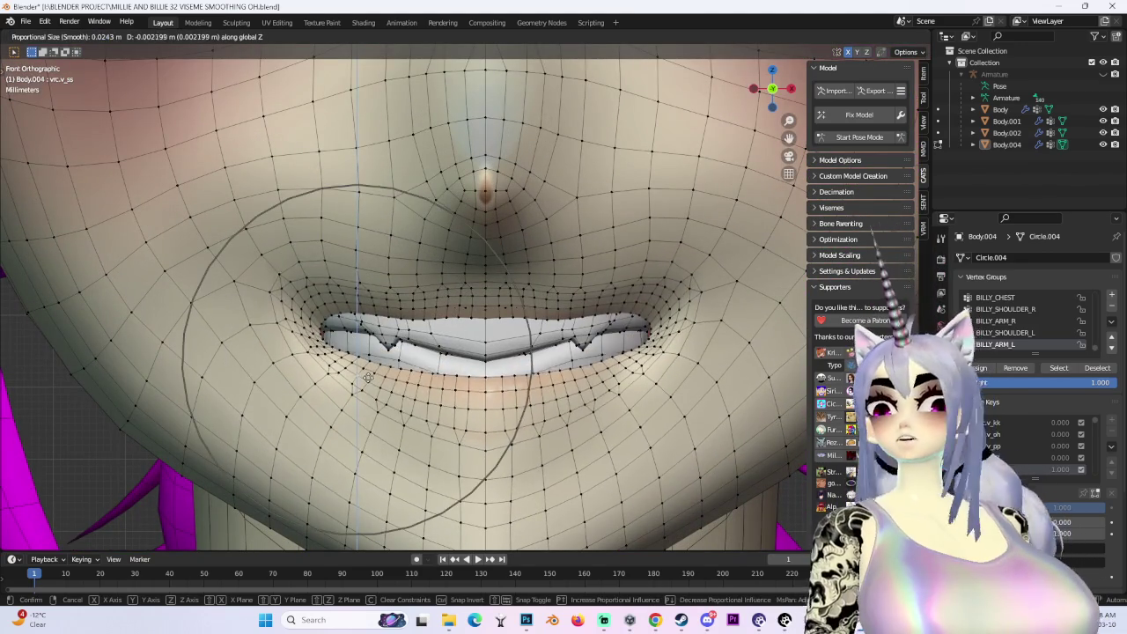
key(Escape)
key(c)
key(g)
click(453, 353)
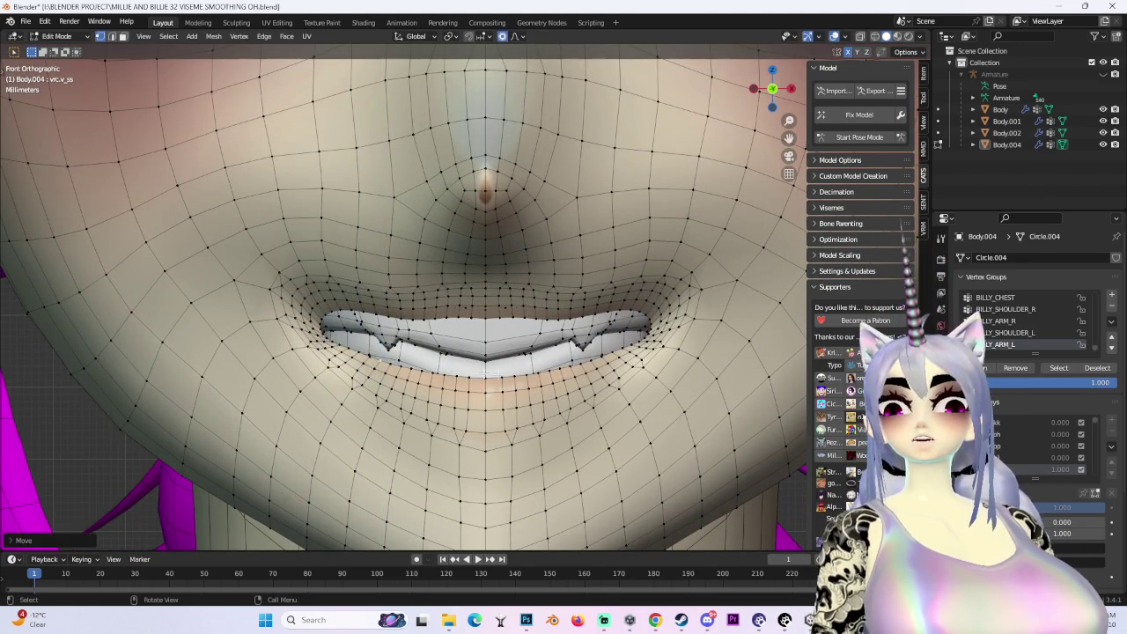
Circle-select around the lip corner and nudge it about 0.0022 m along X, narrowing the corner
key(c)
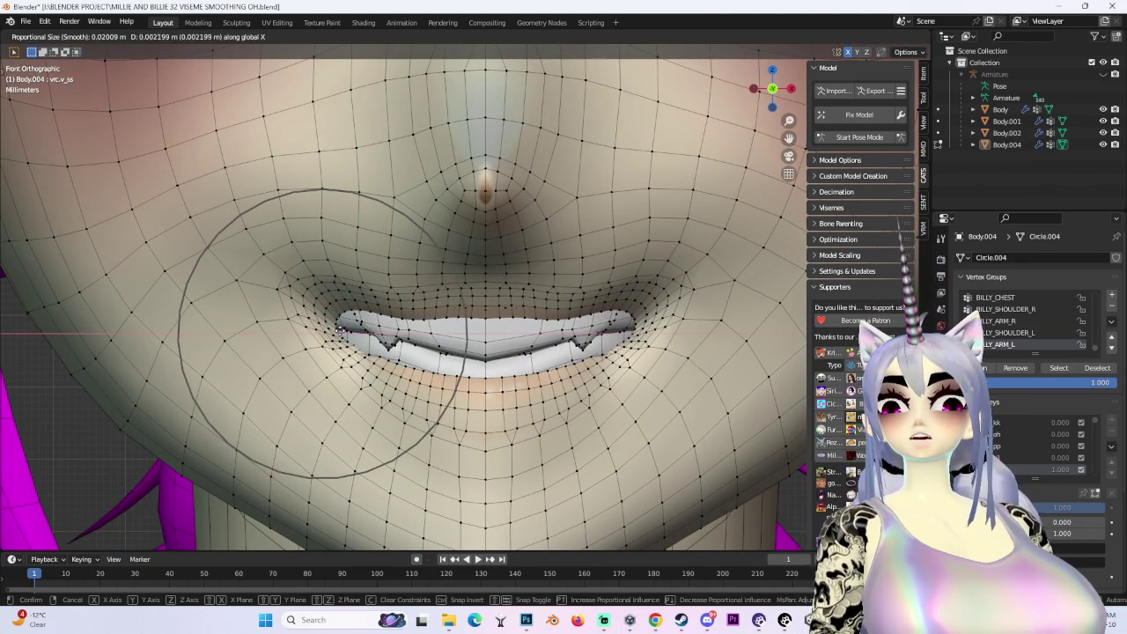
key(Escape)
scroll(412, 333, down, 3)
scroll(424, 349, down, 2)
mouse_move(424, 349)
middle_down()
mouse_move(526, 355)
mouse_move(421, 350)
middle_up()
key(g)
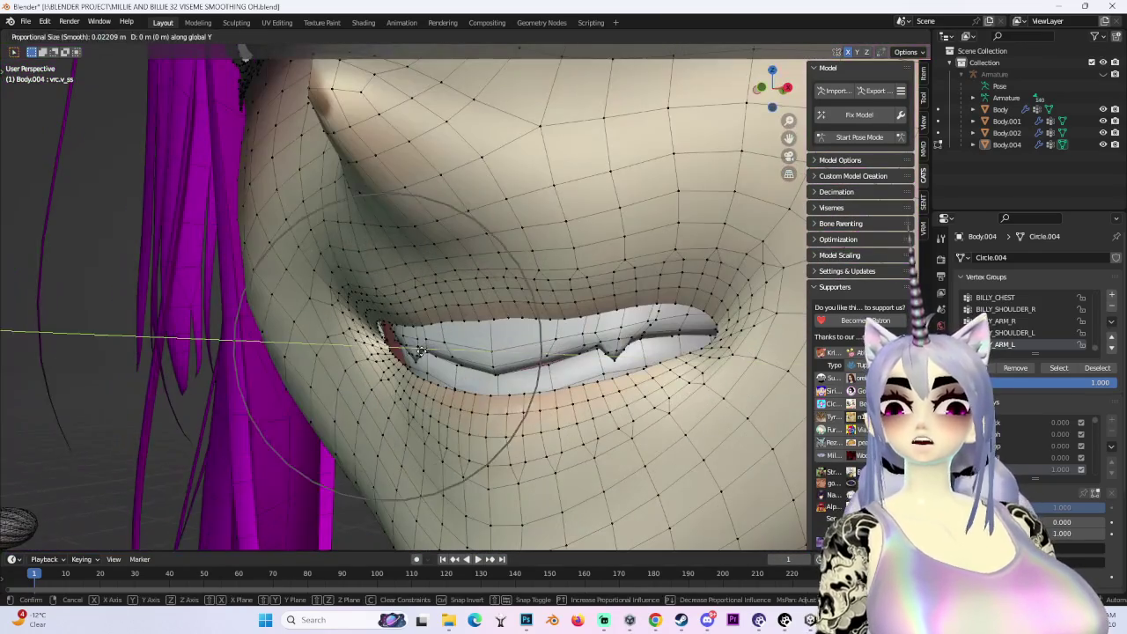
click(421, 351)
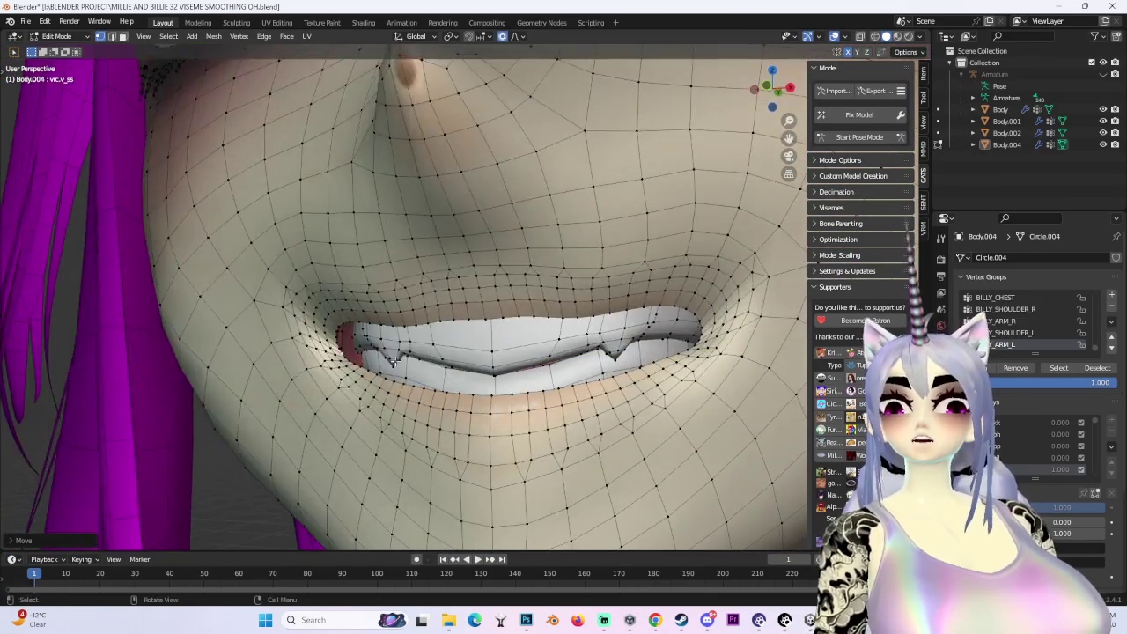
scroll(432, 352, up, 3)
mouse_move(440, 352)
middle_down()
mouse_move(526, 362)
mouse_move(523, 390)
mouse_move(472, 400)
mouse_move(458, 349)
mouse_move(478, 370)
mouse_move(447, 392)
middle_up()
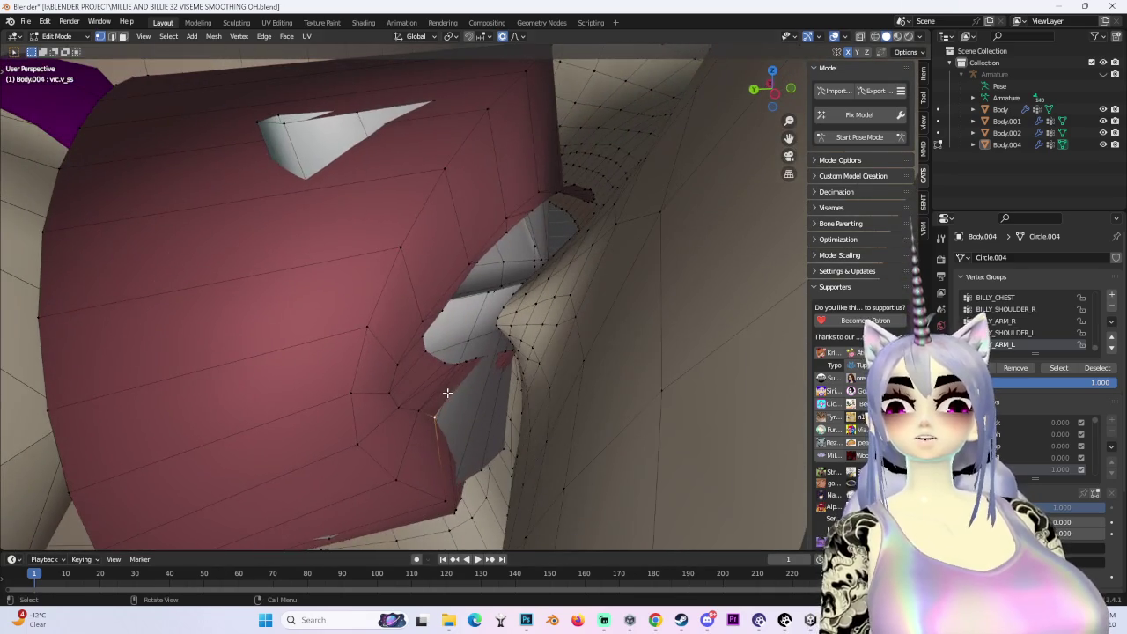
Move the mouth-corner vertices, constraining a follow-up move to the Y axis
key(g)
click(496, 424)
mouse_move(497, 423)
middle_down()
mouse_move(575, 410)
mouse_move(541, 349)
mouse_move(576, 361)
mouse_move(405, 403)
mouse_move(434, 334)
mouse_move(345, 318)
mouse_move(357, 372)
middle_up()
click(564, 433)
key(y)
click(547, 326)
Push the inner mouth-corner vertices further front-to-back so the inner lip wraps cleanly
key(g)
click(432, 378)
mouse_move(432, 378)
middle_down()
mouse_move(479, 352)
mouse_move(318, 364)
mouse_move(390, 383)
mouse_move(302, 205)
middle_up()
key(g)
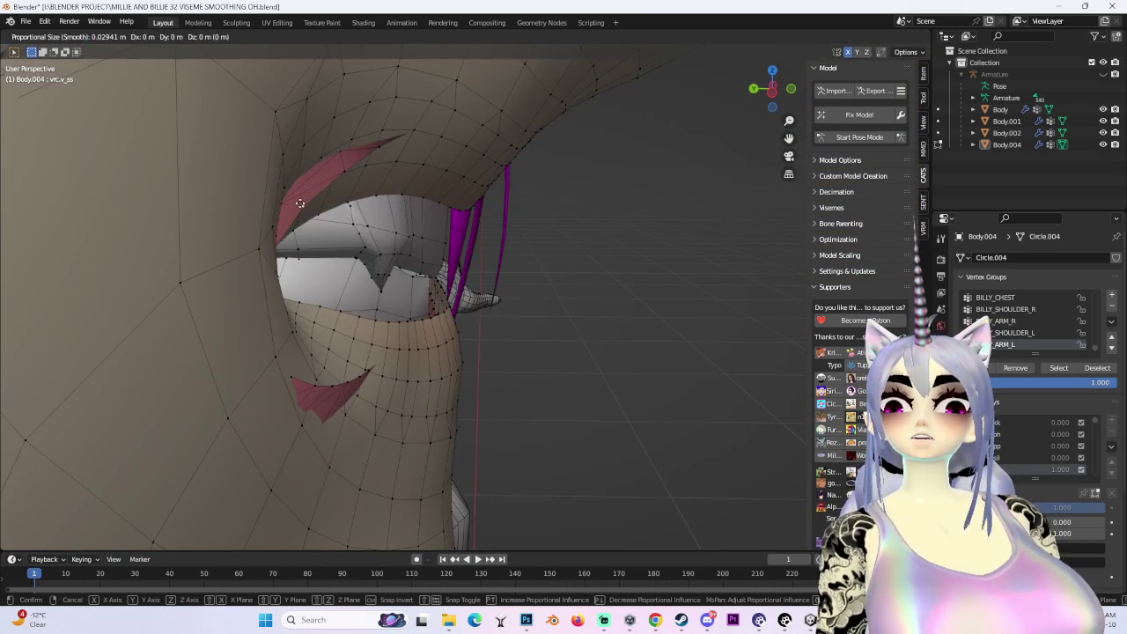
click(257, 196)
click(283, 381)
mouse_move(283, 381)
middle_down()
mouse_move(445, 390)
mouse_move(417, 360)
mouse_move(435, 372)
mouse_move(546, 237)
middle_up()
scroll(556, 226, up, 2)
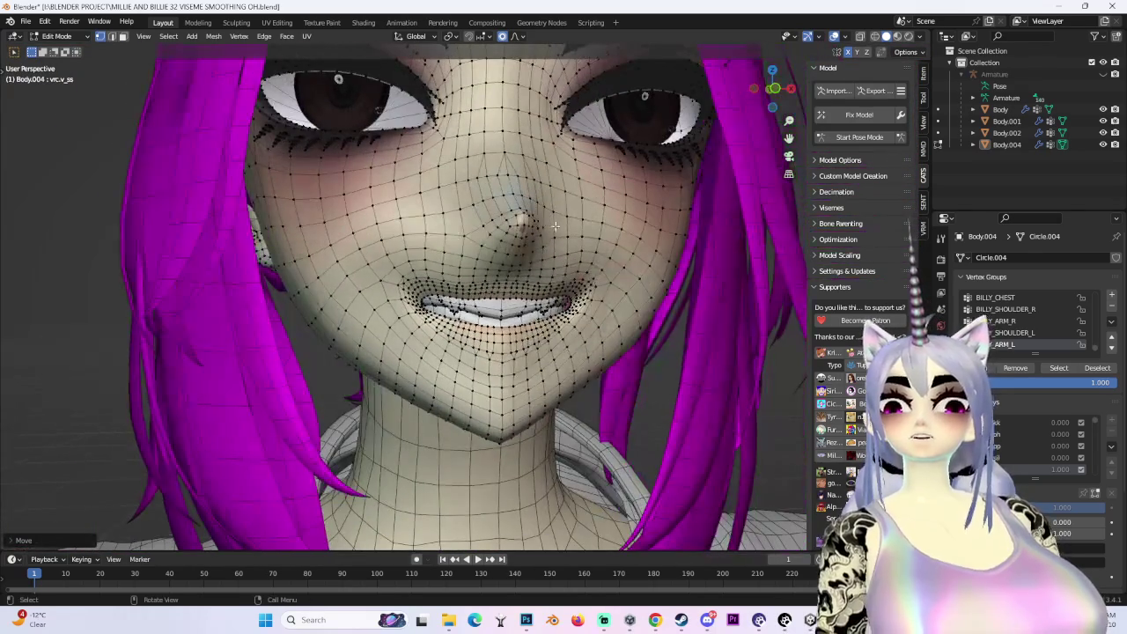
Snap to the front view and nudge the mouth vertices with smooth proportional falloff
click(773, 89)
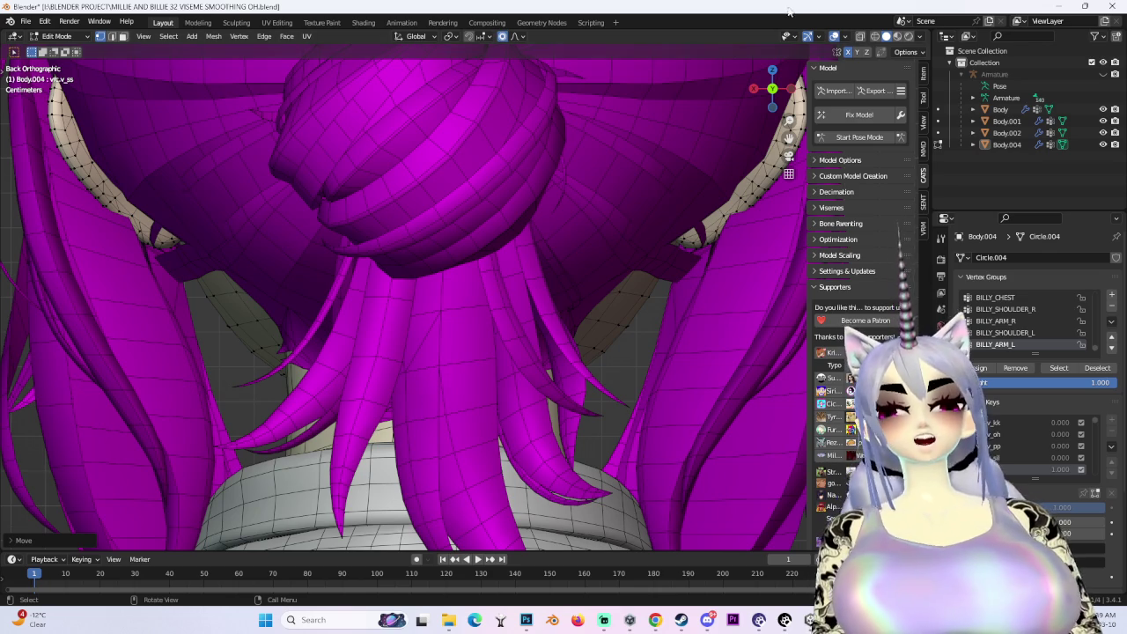
click(783, 89)
scroll(427, 357, up, 2)
scroll(427, 357, up, 3)
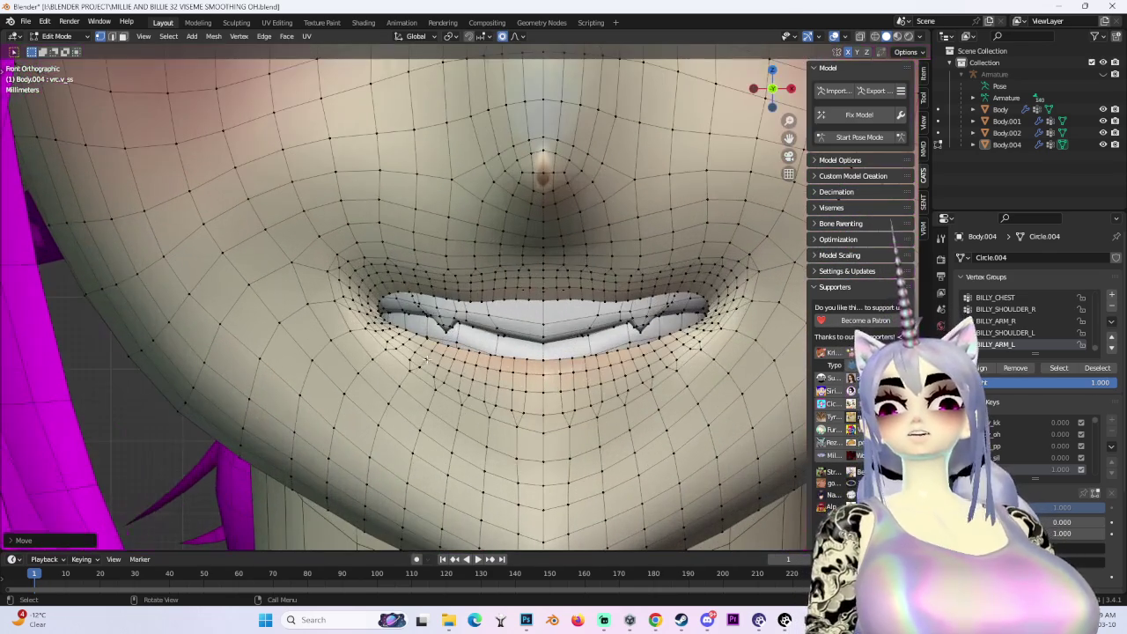
key(g)
scroll(426, 357, down, 2)
click(591, 252)
mouse_move(591, 252)
middle_down()
mouse_move(551, 317)
mouse_move(485, 255)
mouse_move(619, 300)
mouse_move(494, 303)
middle_up()
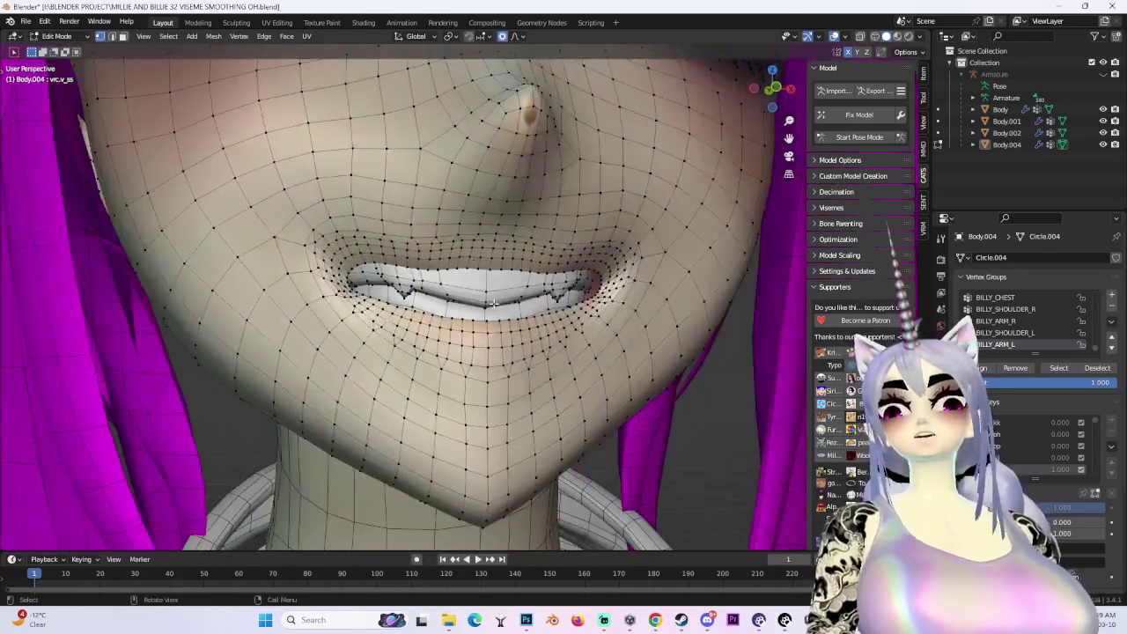
Make two more smooth-falloff moves of the mouth vertices, checking from side angles
key(g)
click(371, 256)
middle_drag(371, 257, 811, 74)
click(767, 92)
mouse_move(577, 333)
middle_down()
mouse_move(531, 302)
mouse_move(348, 295)
mouse_move(520, 328)
middle_up()
key(g)
click(348, 295)
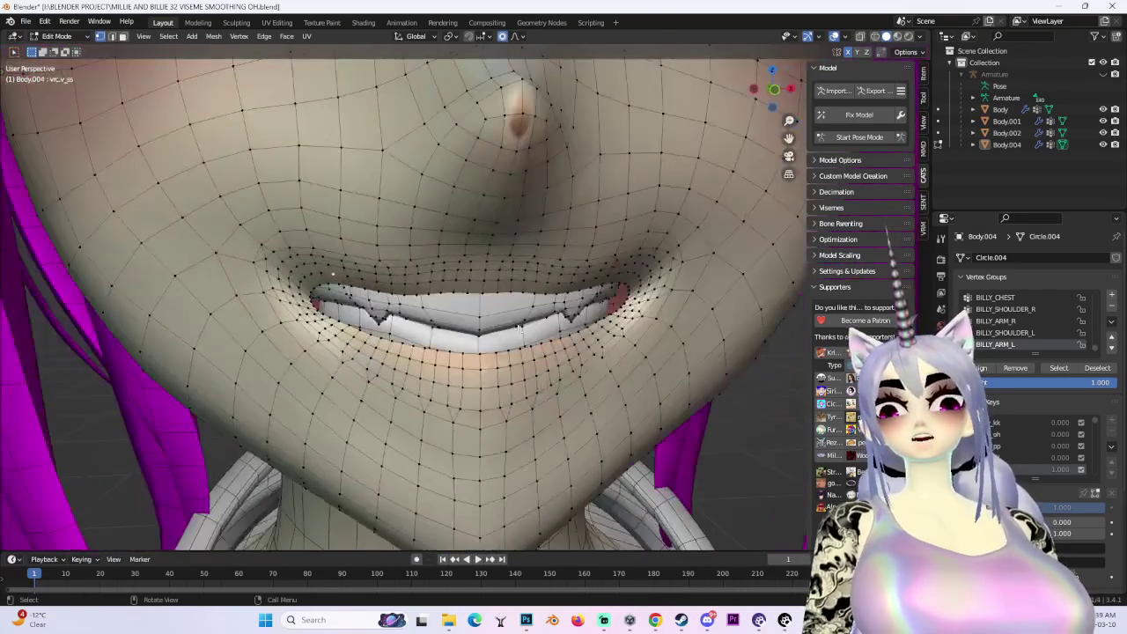
Give the mouth a final smooth nudge from the front and hide the viewport overlays
click(774, 92)
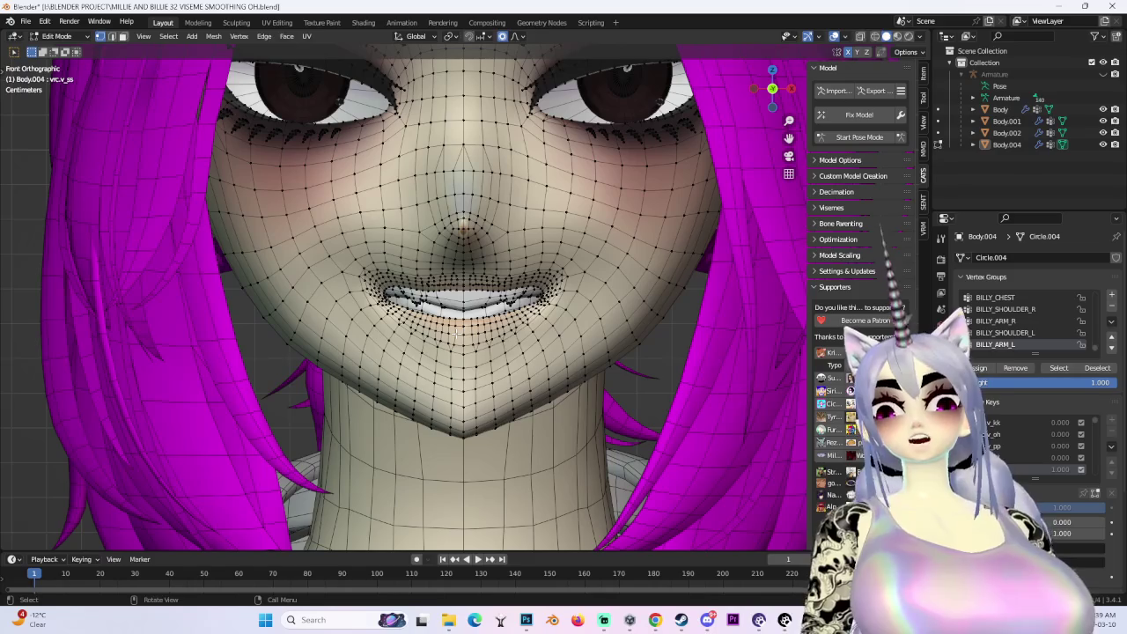
key(g)
click(736, 186)
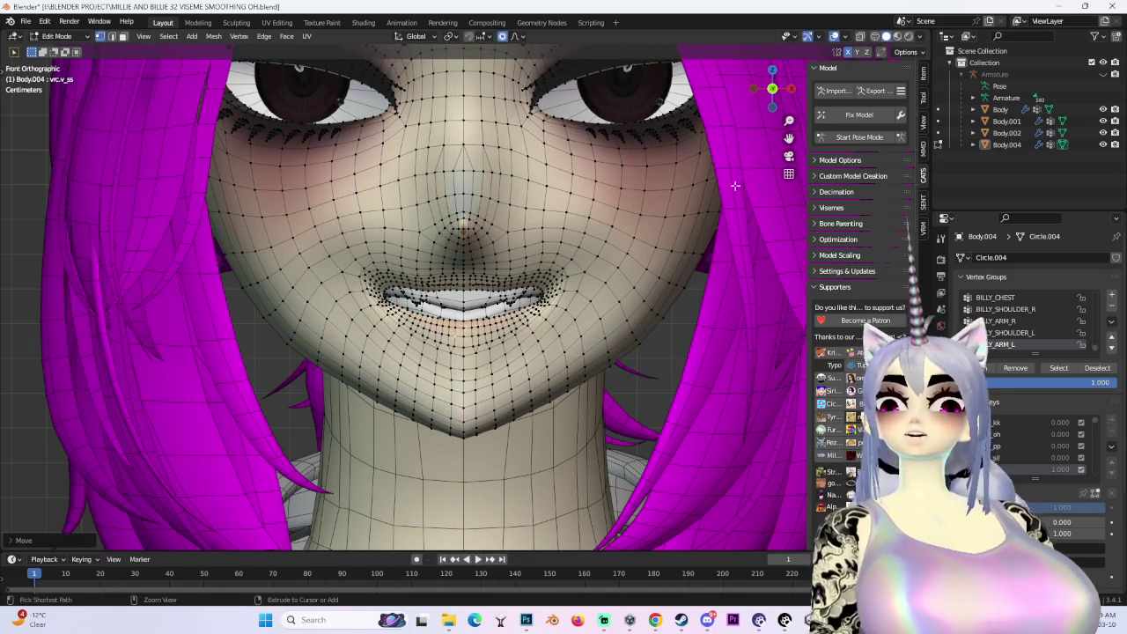
click(834, 37)
Switch the viewport shading lighting to Flat
click(922, 39)
click(952, 132)
scroll(462, 291, down, 5)
scroll(463, 290, up, 3)
scroll(462, 290, up, 3)
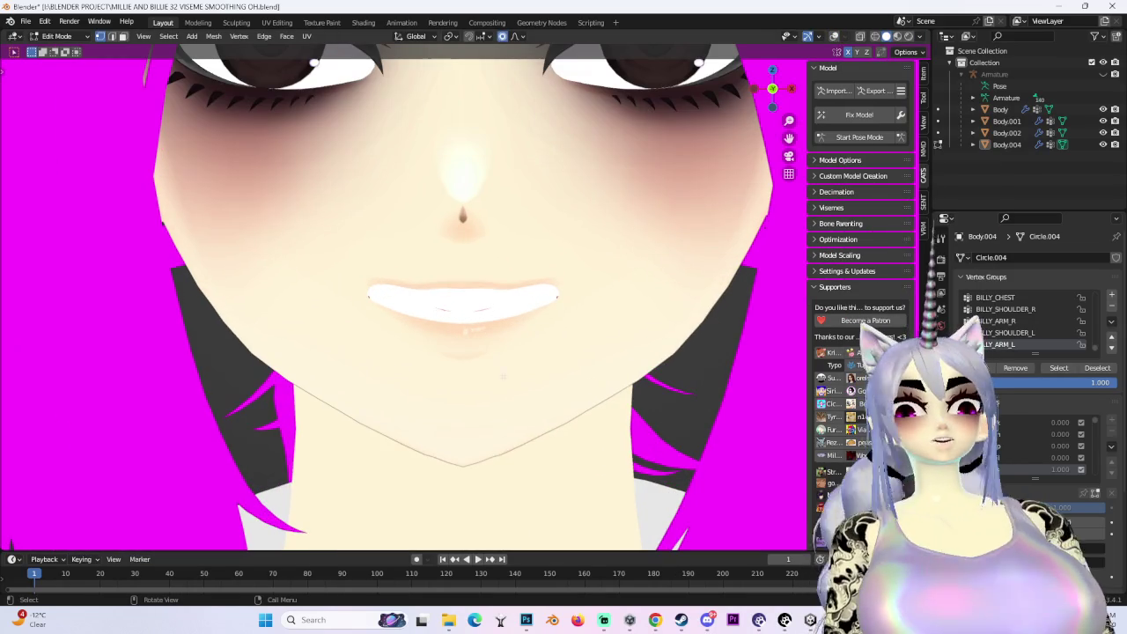
Shift the mouth vertices along Z with proportional falloff, redoing one cancelled move
key(g)
key(z)
scroll(511, 367, down, 3)
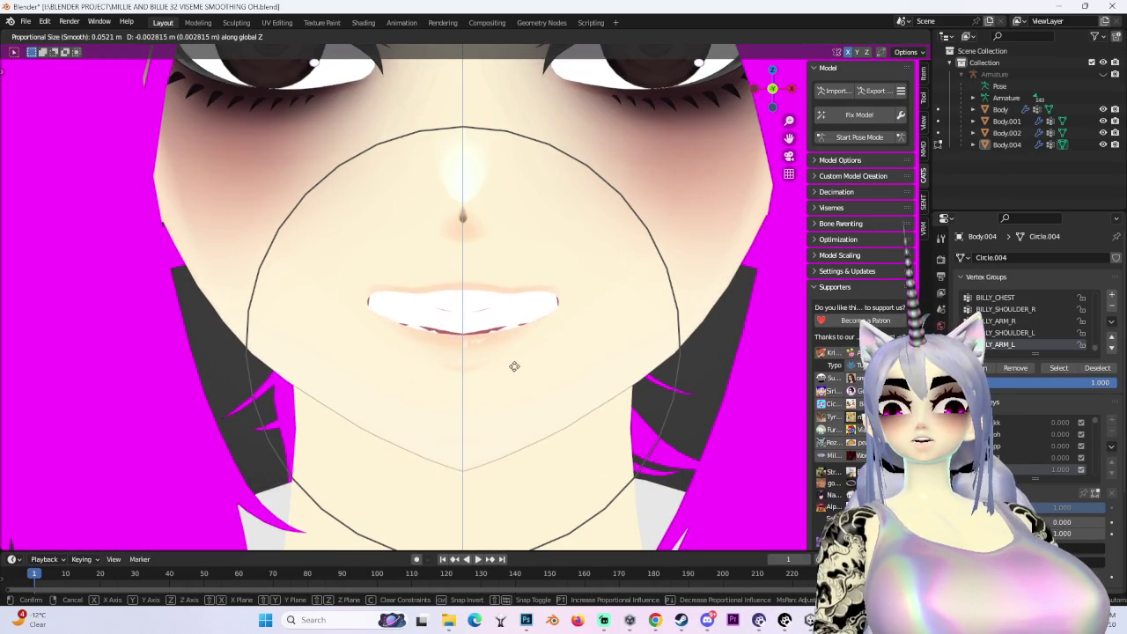
click(518, 357)
key(g)
key(z)
scroll(516, 355, up, 2)
scroll(519, 354, up, 3)
right_click(523, 353)
key(g)
key(z)
scroll(523, 356, up, 3)
click(523, 357)
scroll(309, 262, up, 3)
Raise the mouth corner vertices vertically in further smooth-falloff moves
key(g)
key(z)
scroll(313, 269, up, 2)
click(314, 276)
scroll(417, 274, down, 4)
scroll(418, 274, down, 3)
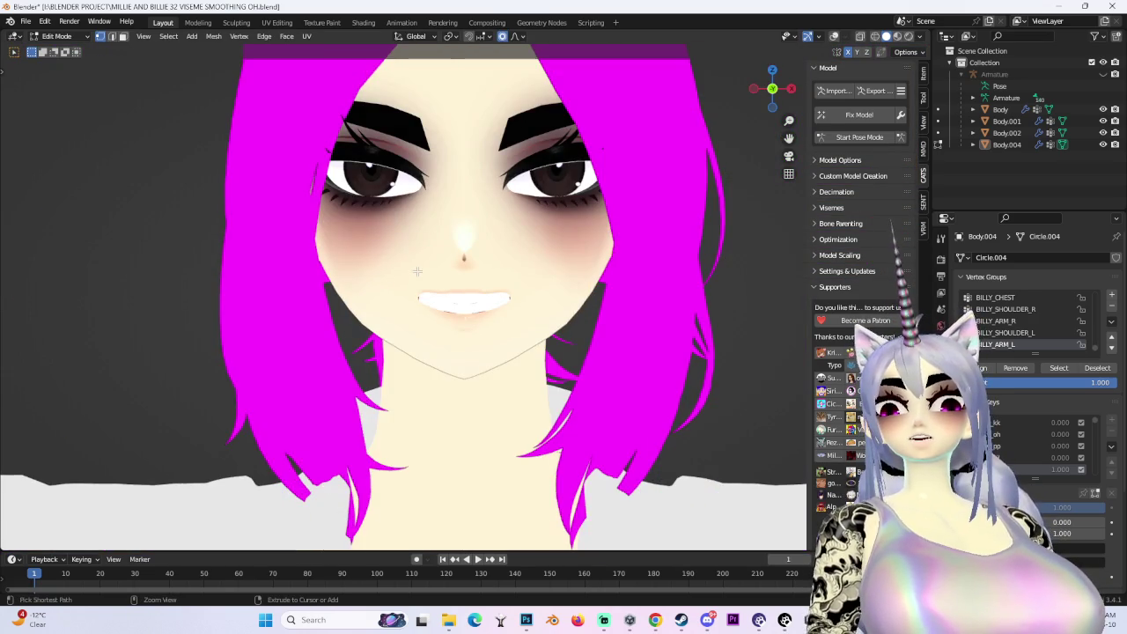
scroll(417, 272, up, 3)
scroll(382, 282, up, 1)
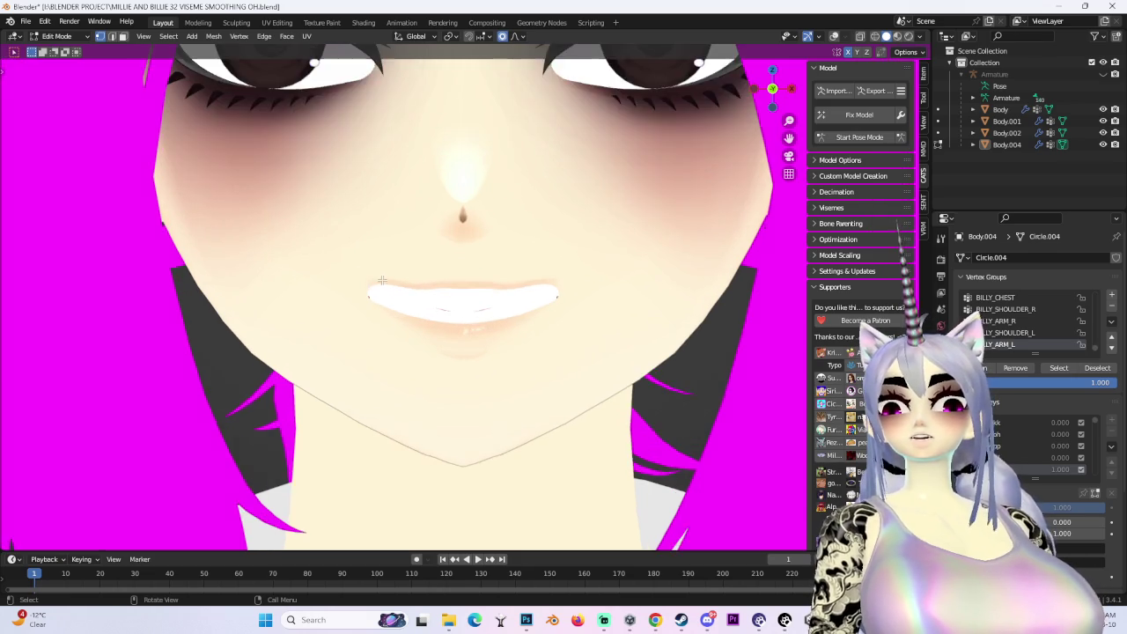
scroll(386, 282, up, 1)
scroll(390, 282, up, 3)
key(g)
key(z)
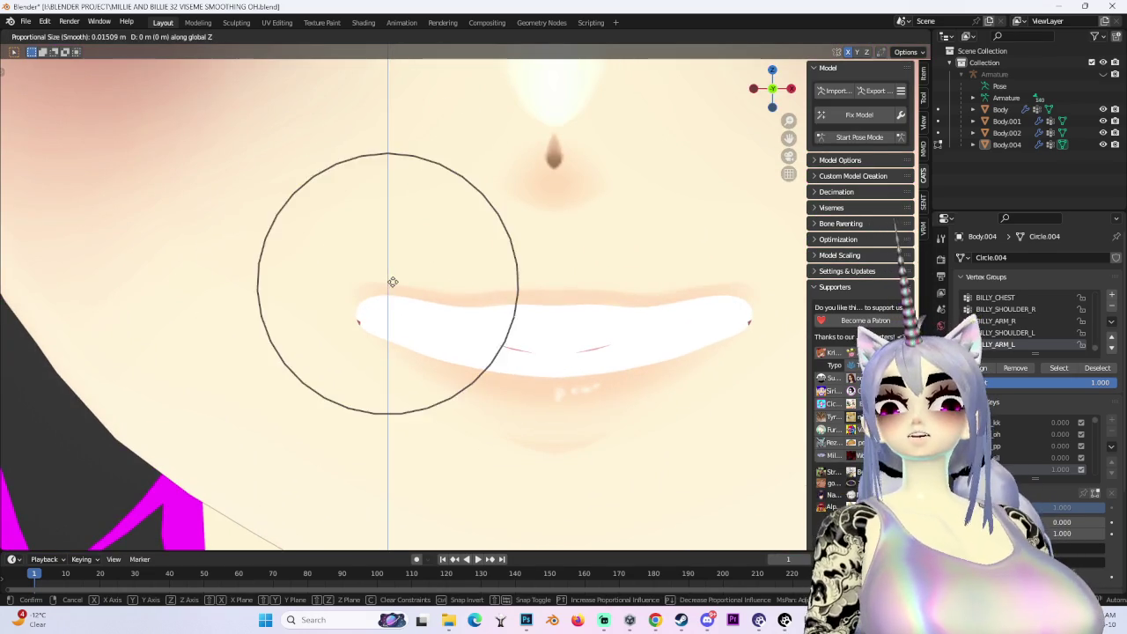
scroll(396, 295, up, 1)
click(395, 296)
scroll(406, 290, down, 2)
scroll(430, 287, down, 2)
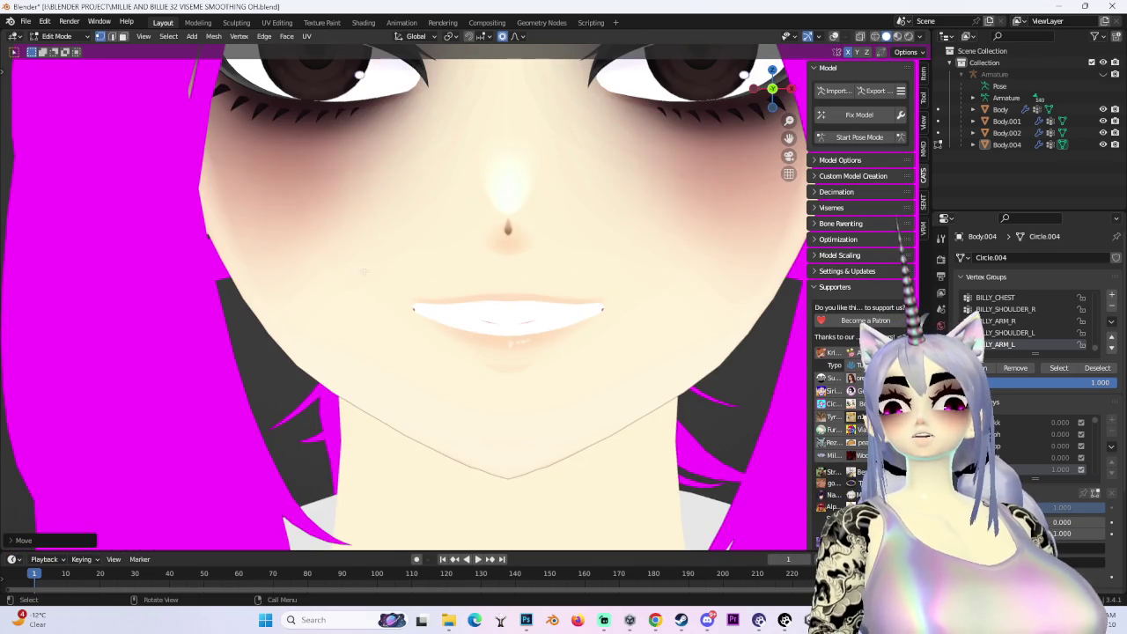
Lift the mouth corner again along Z, then with a smaller falloff radius
key(g)
key(z)
click(412, 290)
key(g)
key(z)
scroll(470, 282, up, 1)
click(474, 279)
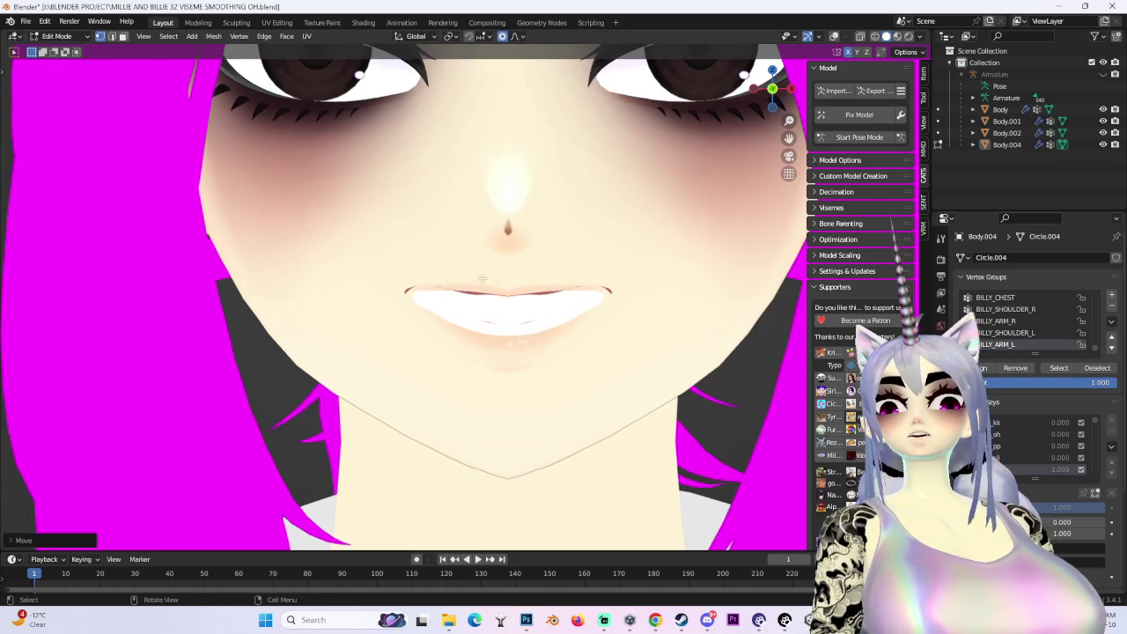
scroll(474, 278, down, 4)
scroll(580, 327, up, 3)
mouse_move(580, 327)
middle_down()
mouse_move(590, 296)
mouse_move(539, 331)
middle_up()
Make free smooth-falloff moves of the mouth vertices from tilted side views
key(g)
click(533, 284)
scroll(539, 331, down, 3)
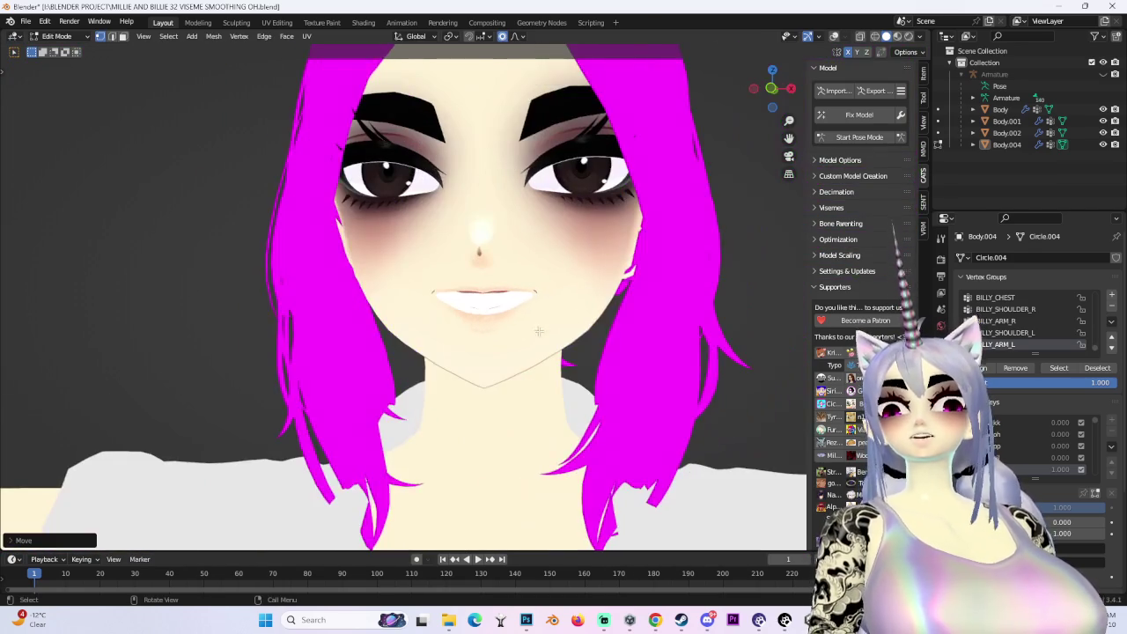
scroll(450, 314, up, 4)
mouse_move(450, 314)
middle_down()
mouse_move(378, 308)
mouse_move(412, 338)
mouse_move(509, 304)
middle_up()
key(g)
click(378, 308)
Push the mouth vertices back along Y, then finish with free smooth moves
key(g)
key(y)
click(521, 304)
key(g)
key(y)
click(519, 316)
key(g)
click(624, 288)
mouse_move(625, 288)
middle_down()
mouse_move(476, 323)
mouse_move(593, 300)
middle_up()
key(g)
click(475, 321)
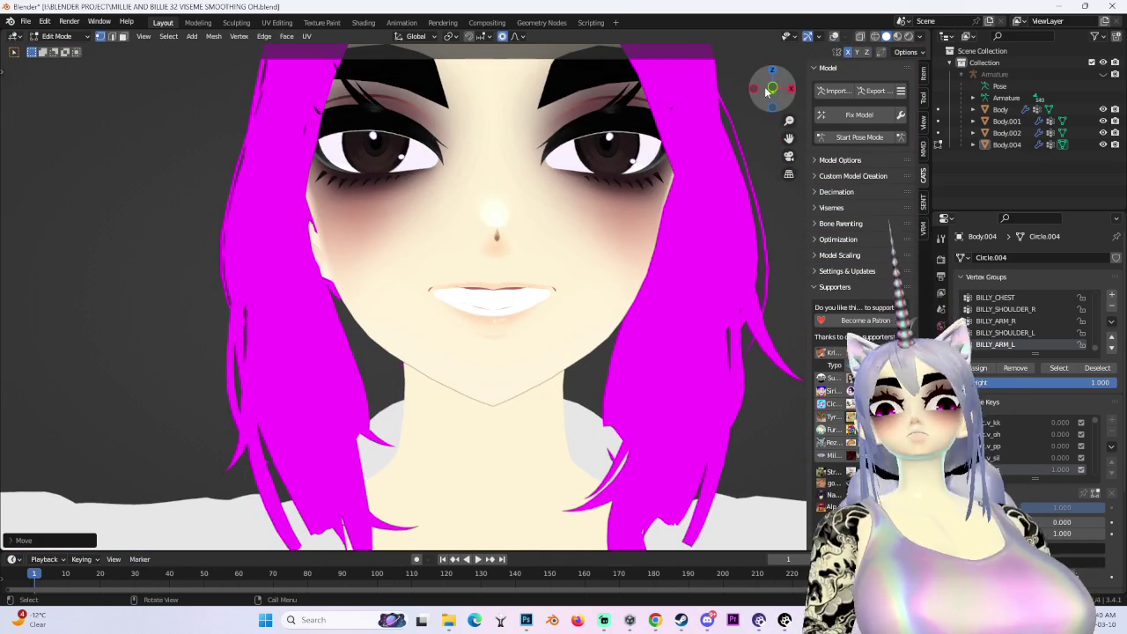
Show the wireframe overlay again and tuck the inner mouth edge back along Y
drag(774, 88, 837, 37)
click(835, 37)
scroll(578, 230, up, 5)
scroll(579, 230, up, 4)
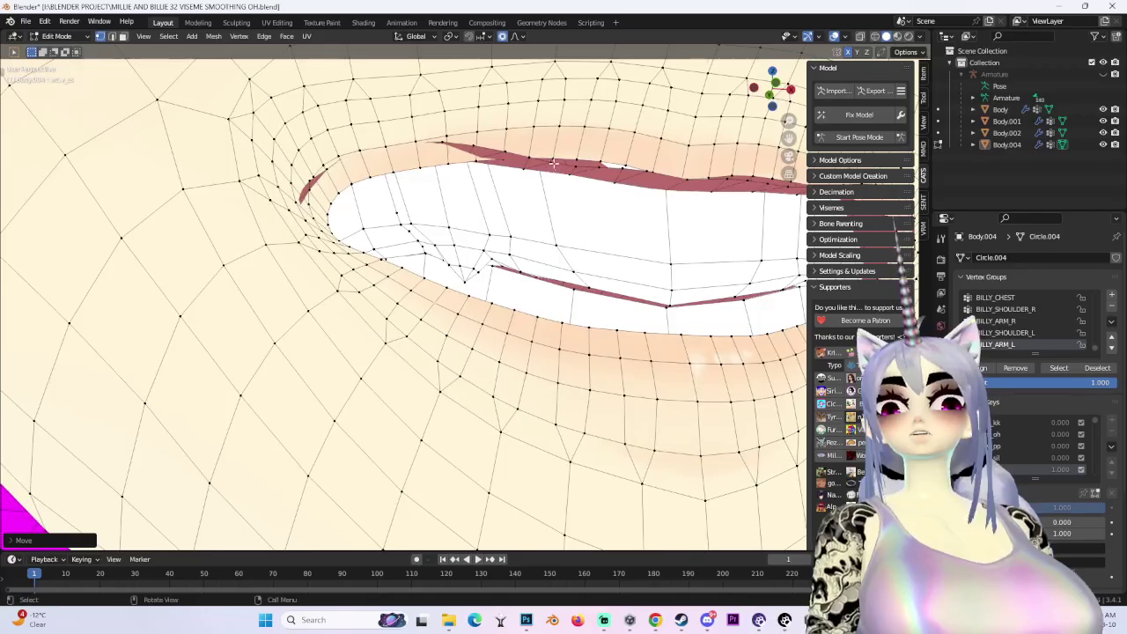
scroll(578, 230, up, 2)
key(g)
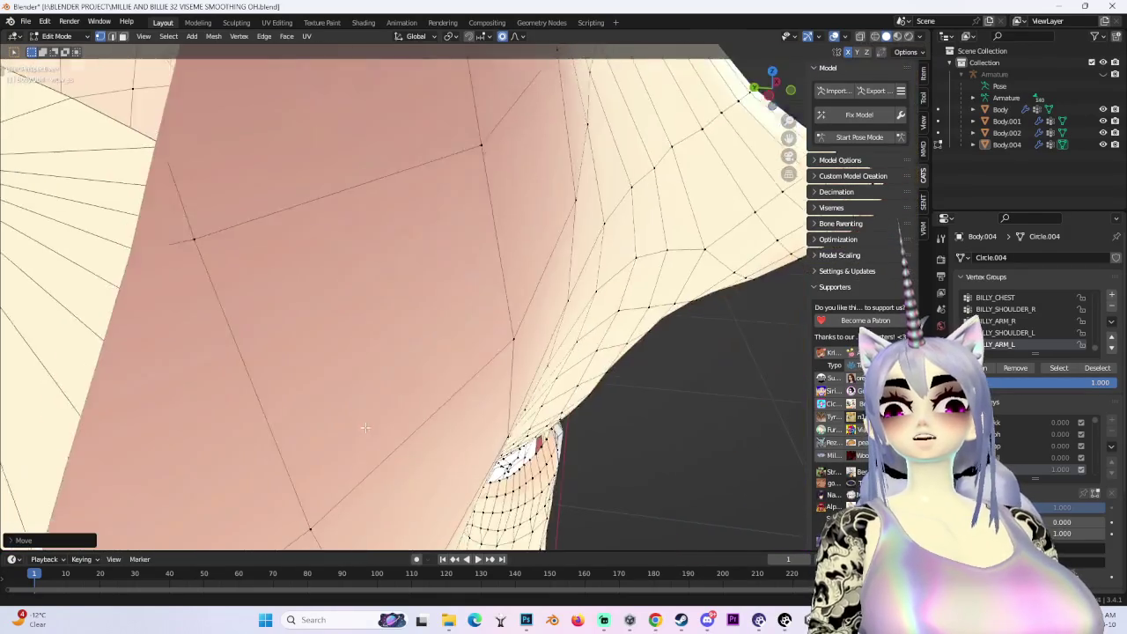
scroll(500, 373, up, 6)
key(y)
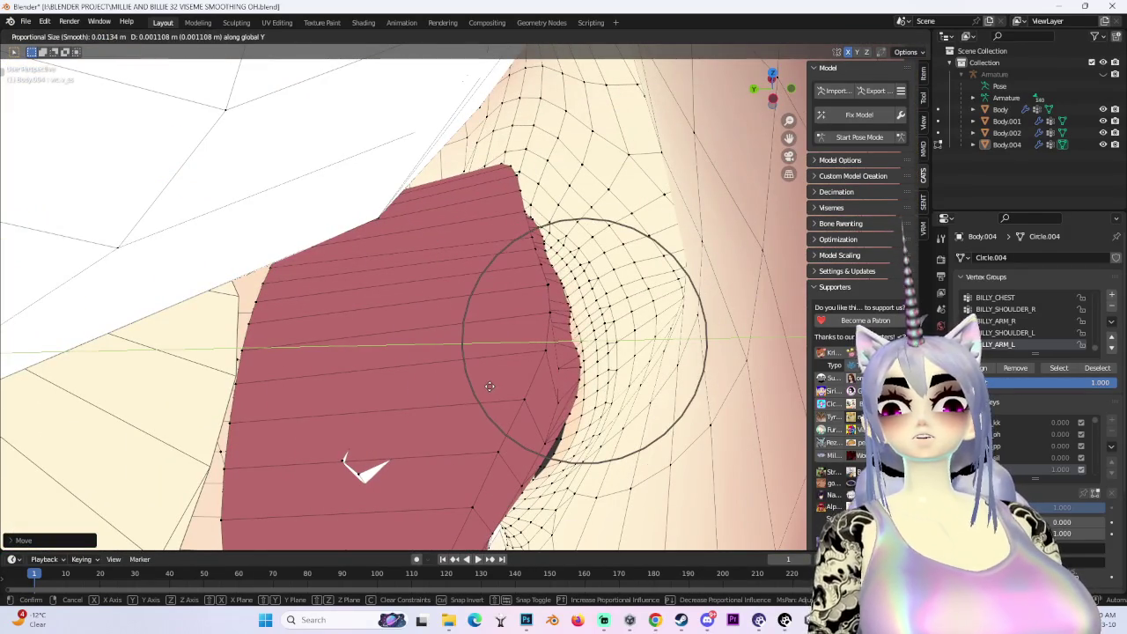
click(577, 343)
Nudge the mouth edge vertices further behind the lips with smooth falloff
key(g)
click(569, 321)
mouse_move(568, 322)
middle_down()
mouse_move(590, 300)
mouse_move(502, 257)
mouse_move(386, 233)
middle_up()
key(g)
click(599, 297)
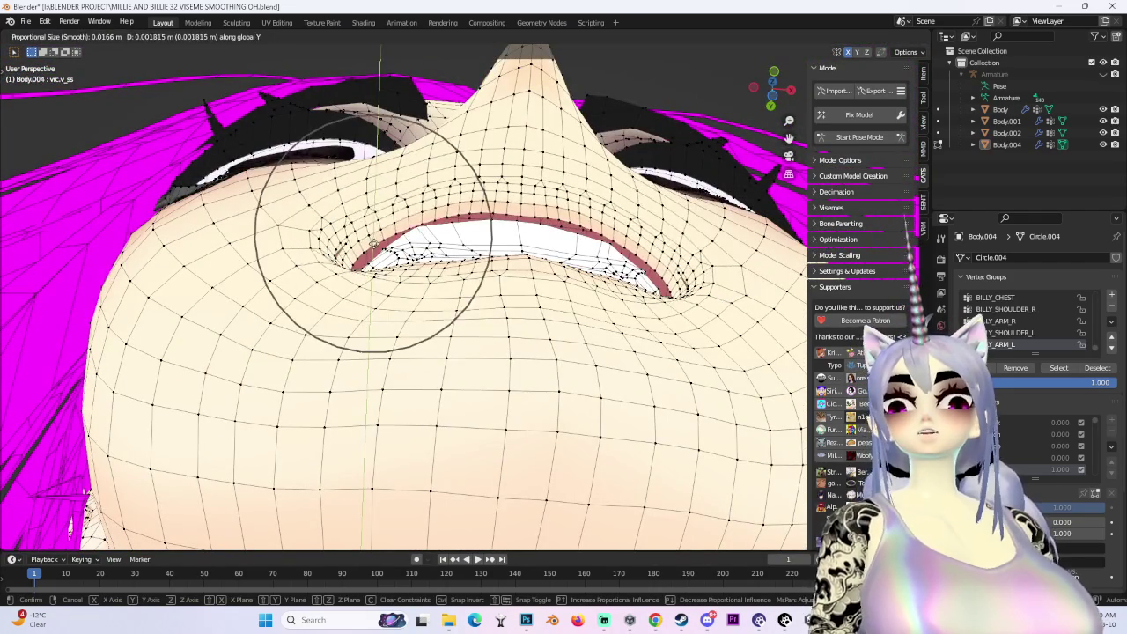
click(322, 214)
Make final smooth-falloff moves of the mouth edge from front and angled views
mouse_move(322, 214)
middle_down()
mouse_move(385, 339)
mouse_move(503, 285)
middle_up()
key(g)
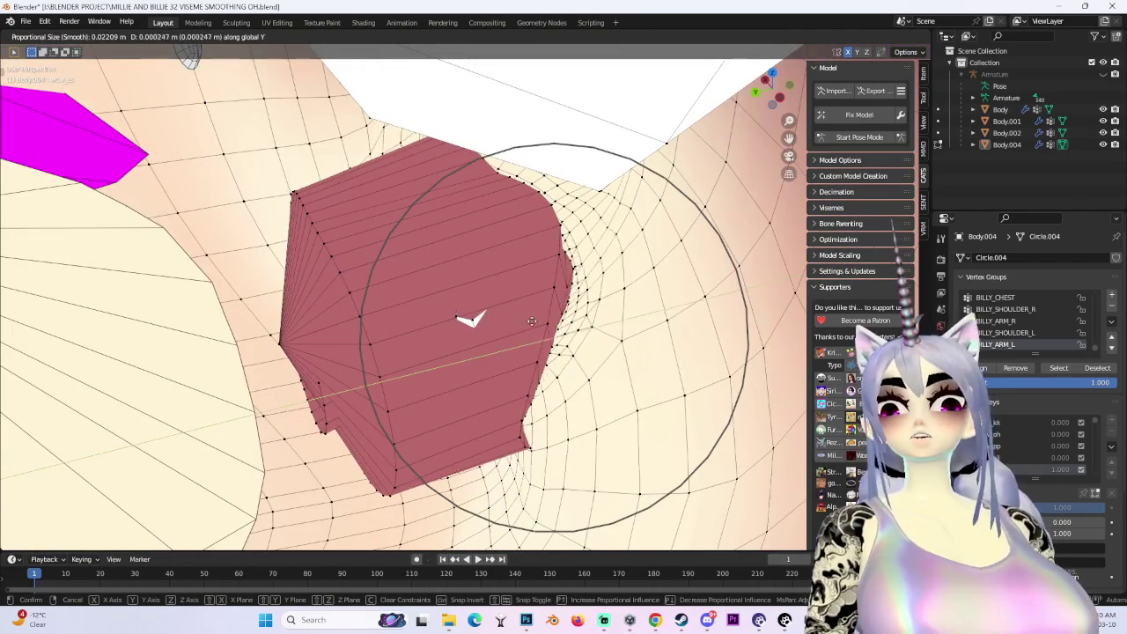
click(532, 320)
middle_drag(532, 321, 310, 163)
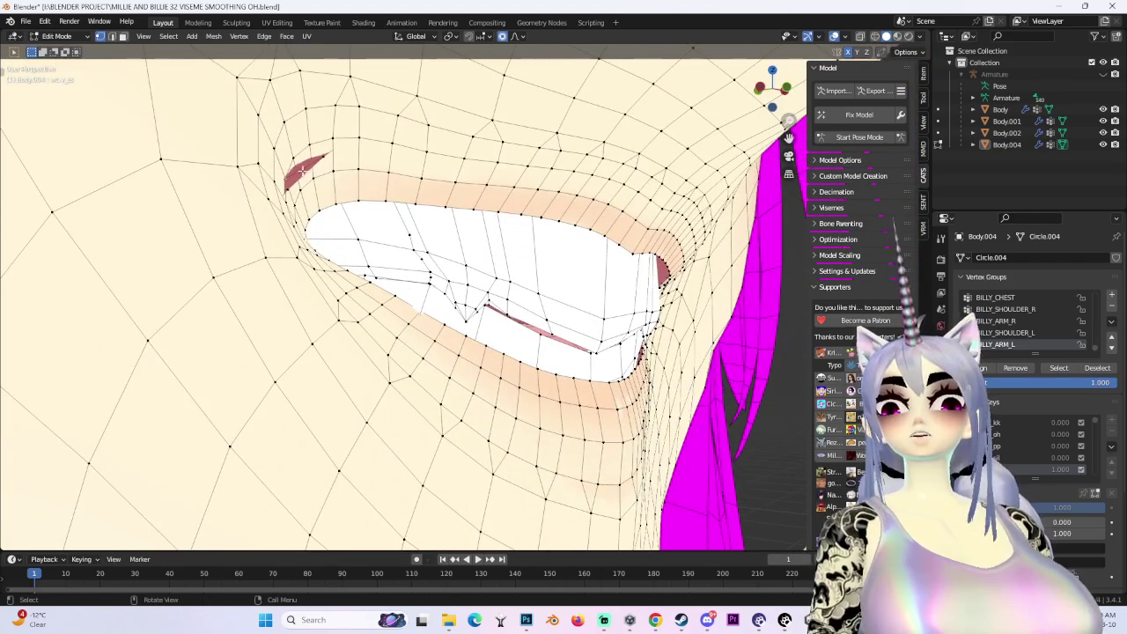
key(g)
mouse_move(371, 231)
middle_down()
mouse_move(427, 262)
mouse_move(319, 72)
mouse_move(602, 130)
middle_up()
click(418, 263)
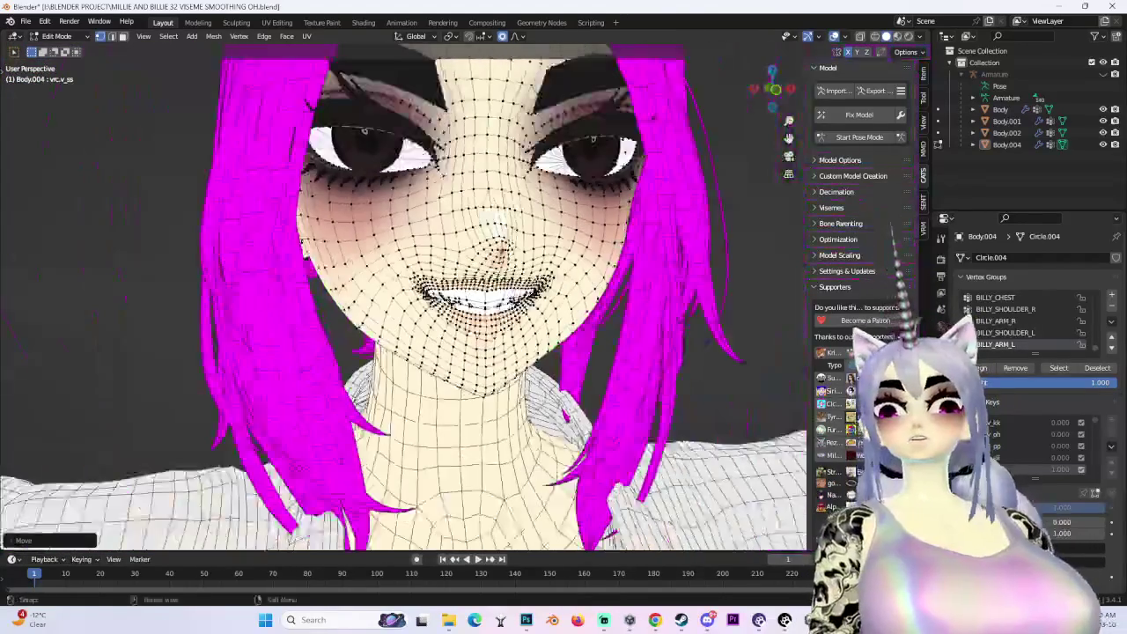
Lower the mouth vertices along Z in two smooth-falloff moves
scroll(404, 314, up, 3)
scroll(404, 313, up, 3)
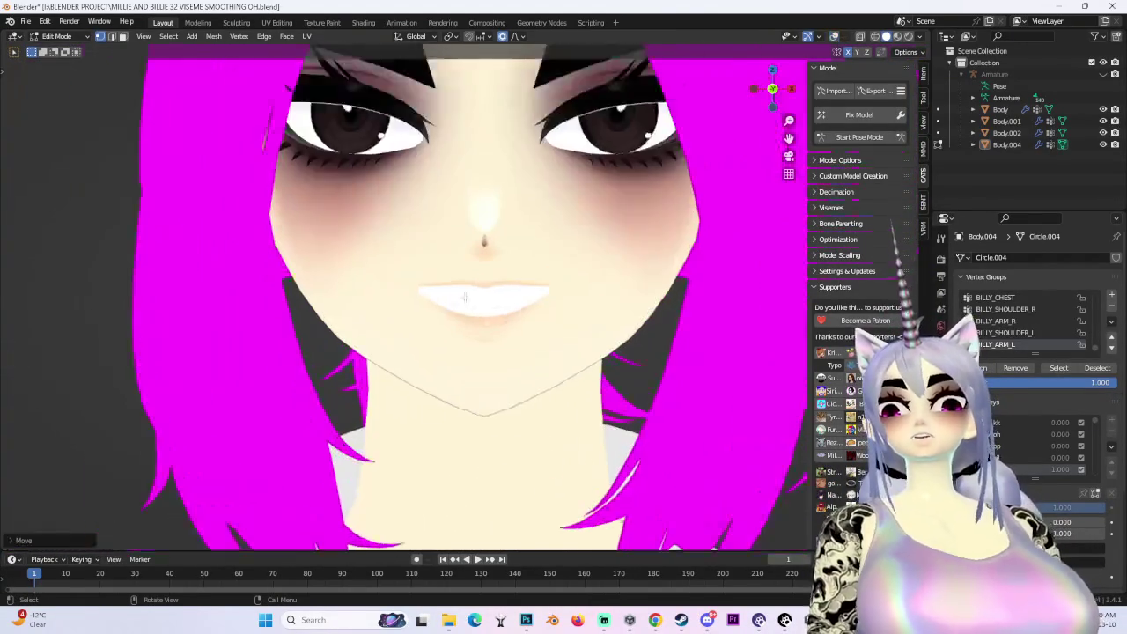
scroll(404, 314, up, 3)
key(g)
key(z)
click(405, 322)
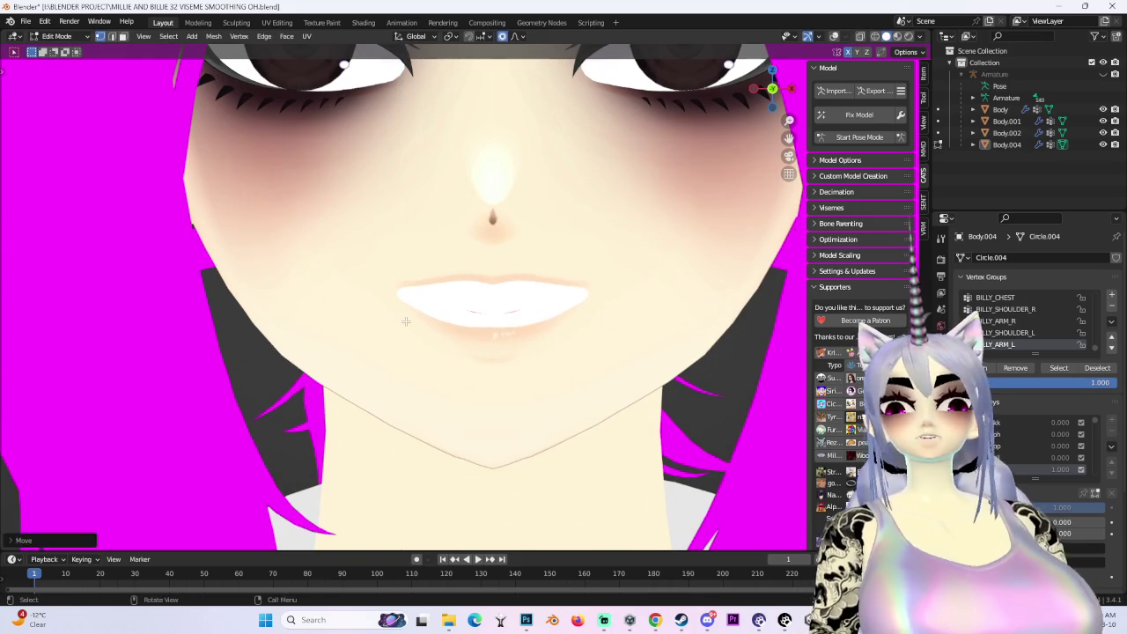
scroll(564, 340, down, 3)
key(g)
key(z)
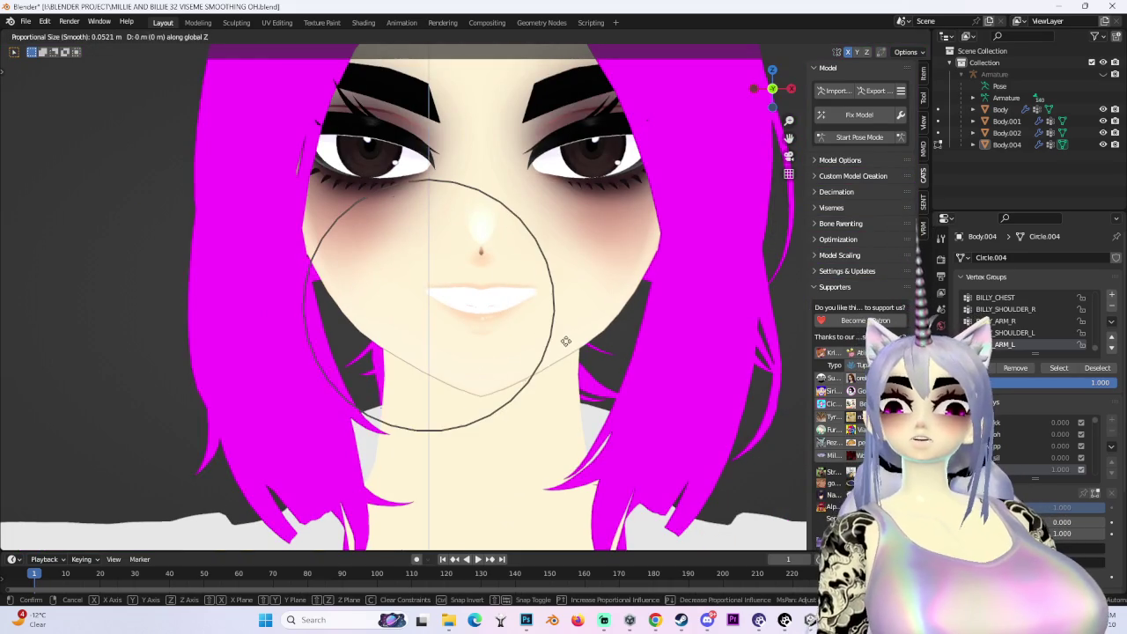
click(568, 344)
Switch to Front view with numpad 1 and nudge the mouth vertices vertically again
middle_drag(568, 345, 533, 295)
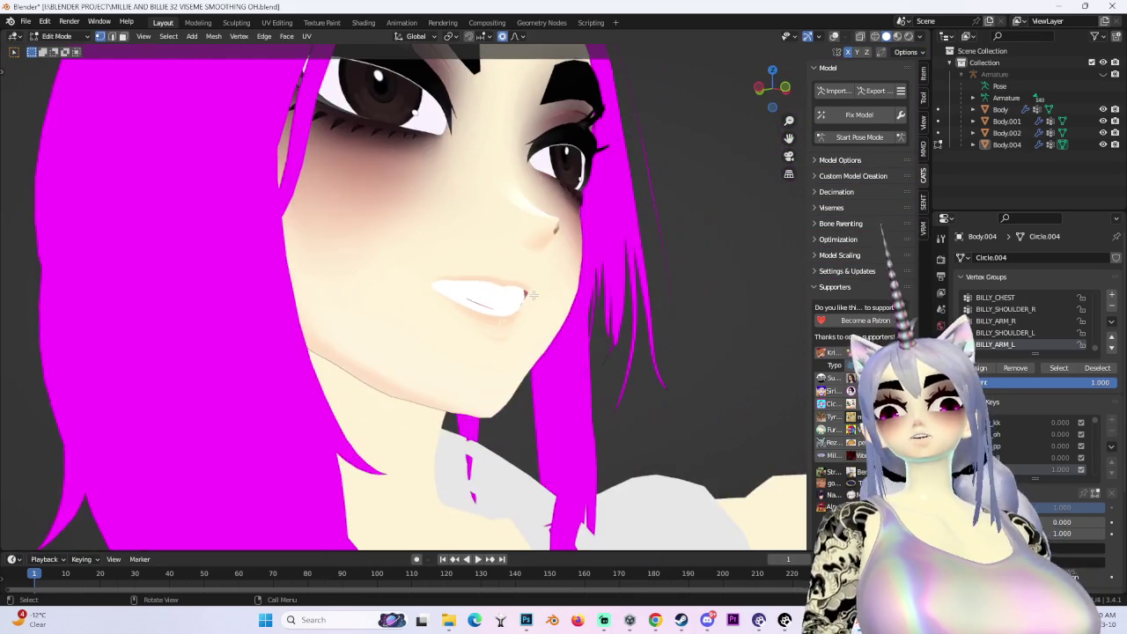
key(1)
key(g)
key(z)
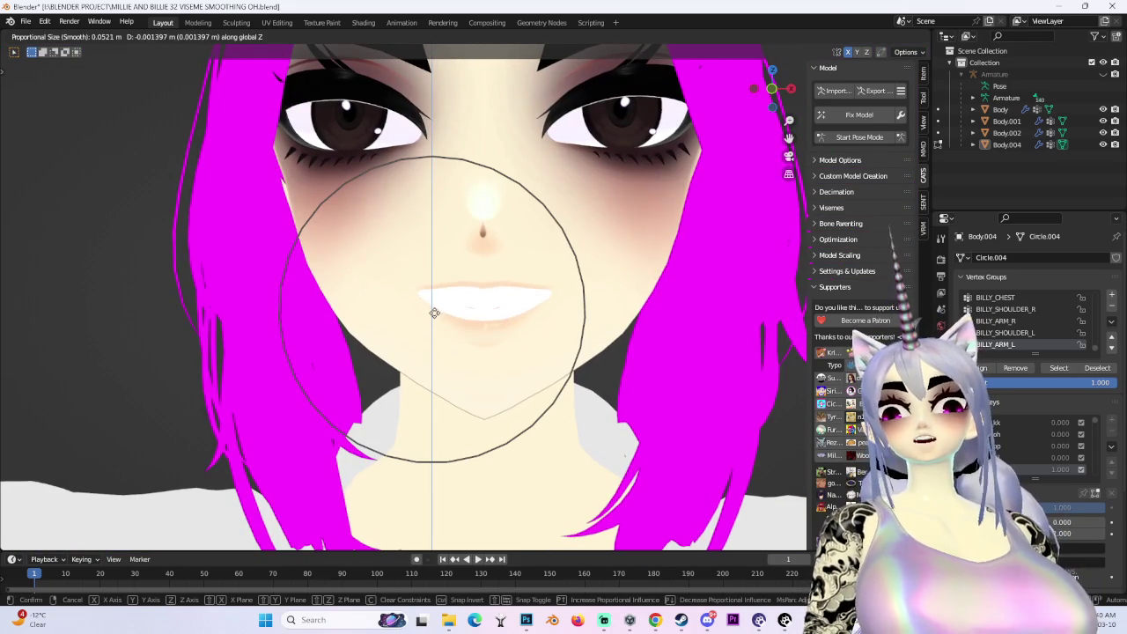
click(435, 318)
Make one more free smooth move of the mouth, then return to a straight front view
mouse_move(434, 318)
middle_down()
mouse_move(662, 321)
mouse_move(529, 299)
middle_up()
scroll(528, 300, up, 3)
key(g)
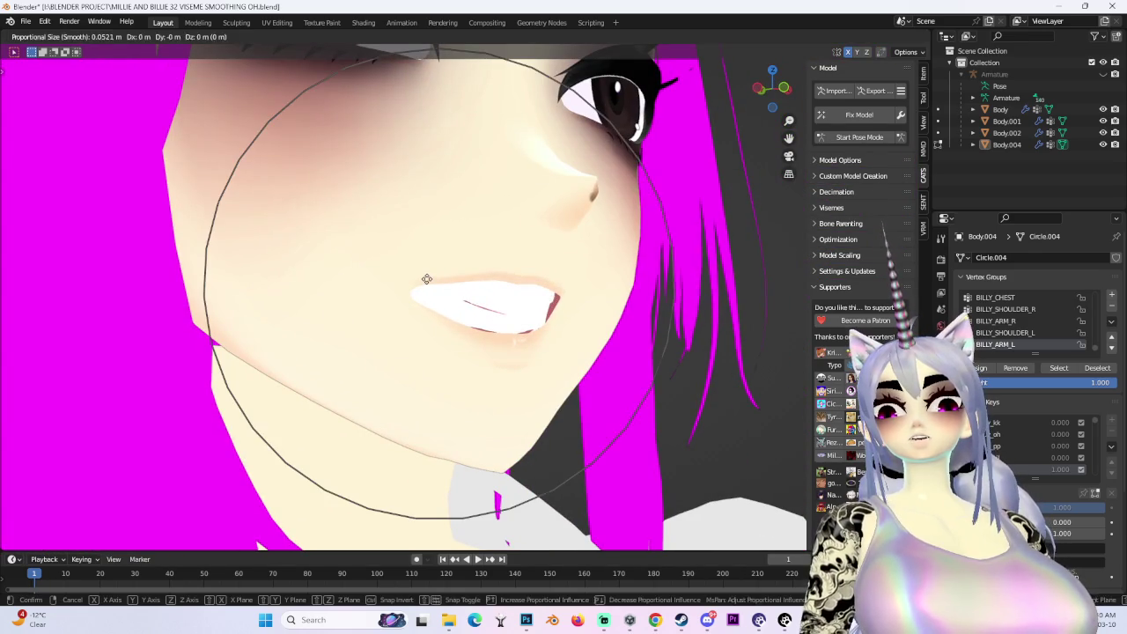
click(428, 284)
scroll(428, 284, down, 5)
click(773, 89)
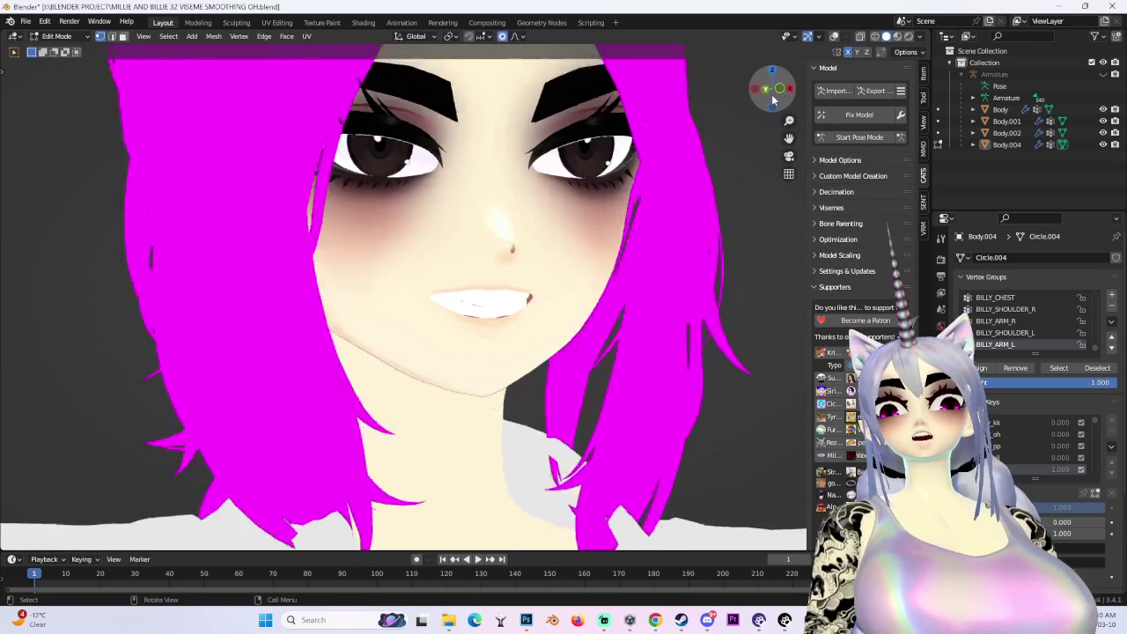
click(772, 88)
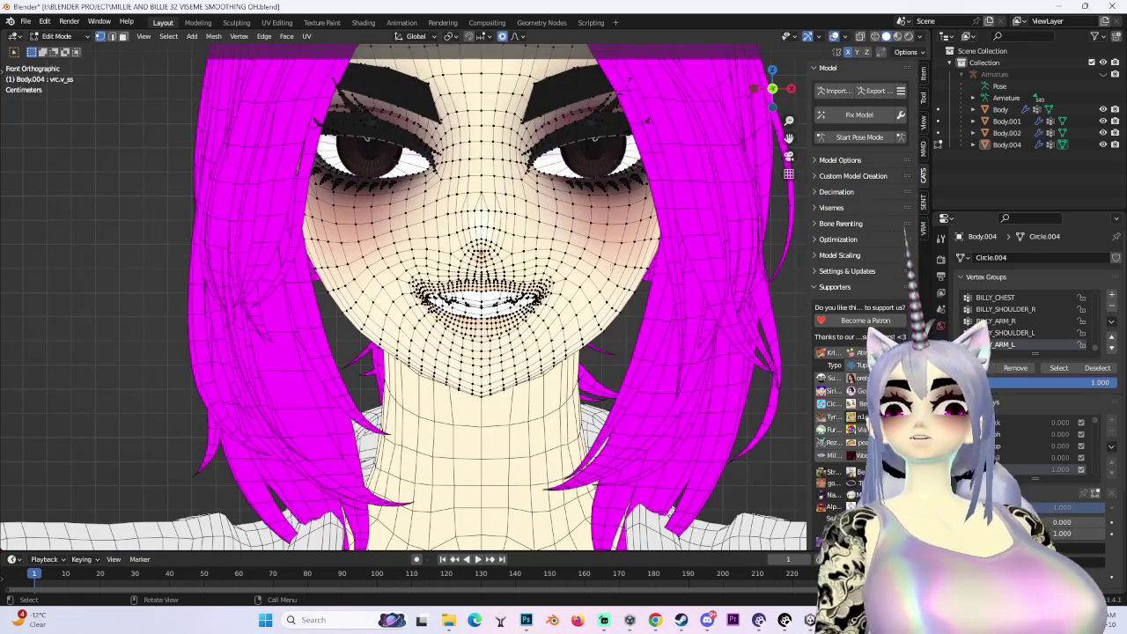
Softly push the vrc.v_ss mouth corners along Y with proportional editing
key(ctrl+z)
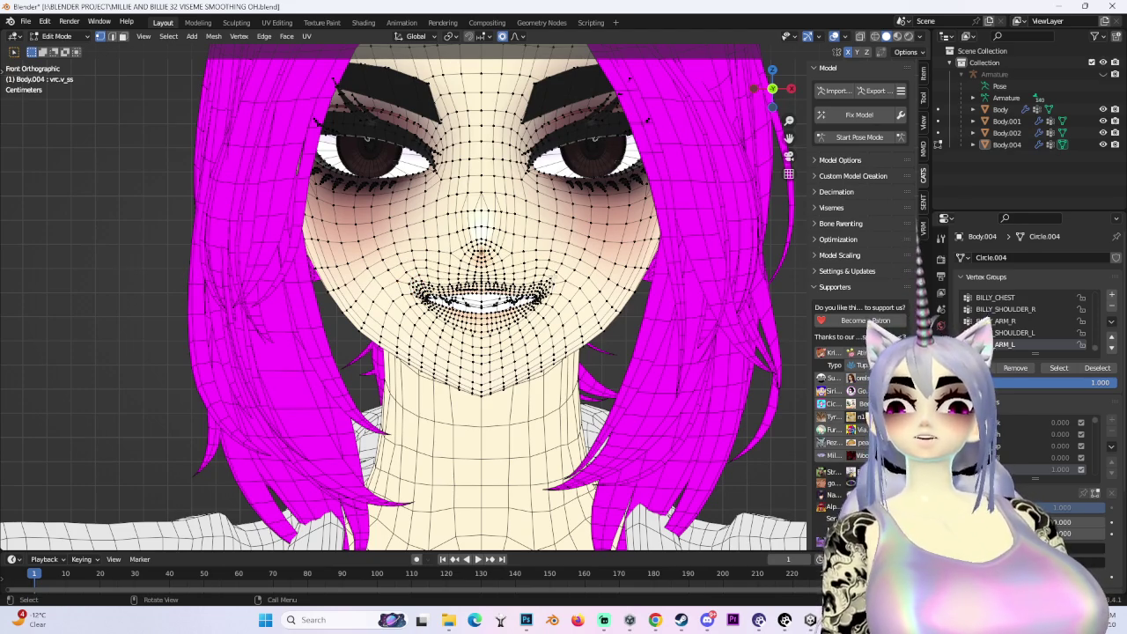
drag(772, 88, 767, 91)
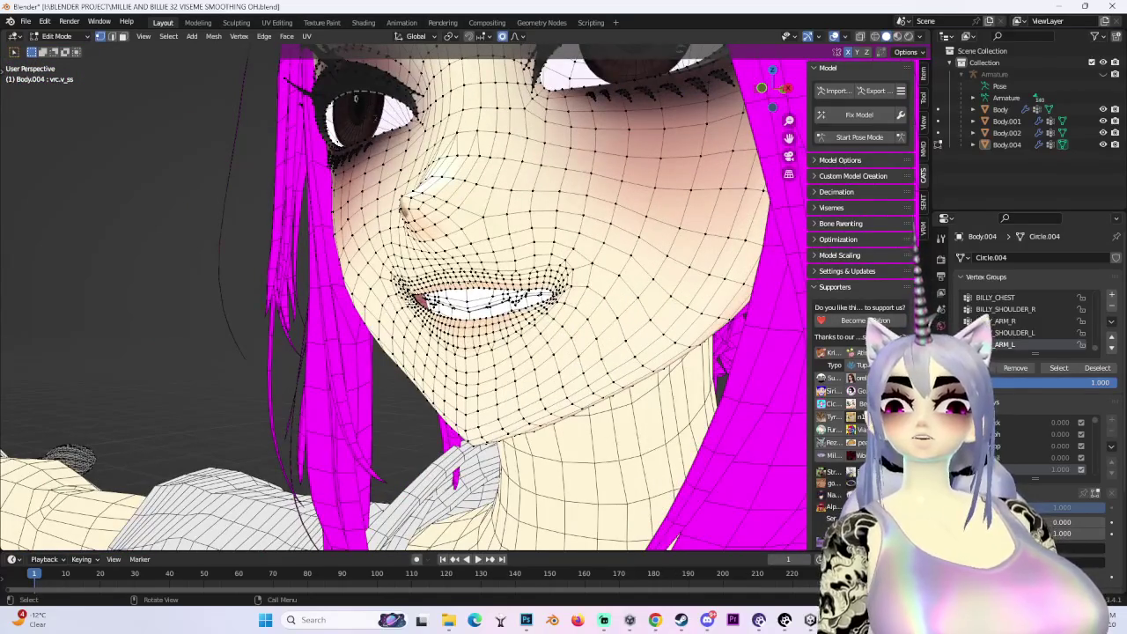
key(g)
key(Escape)
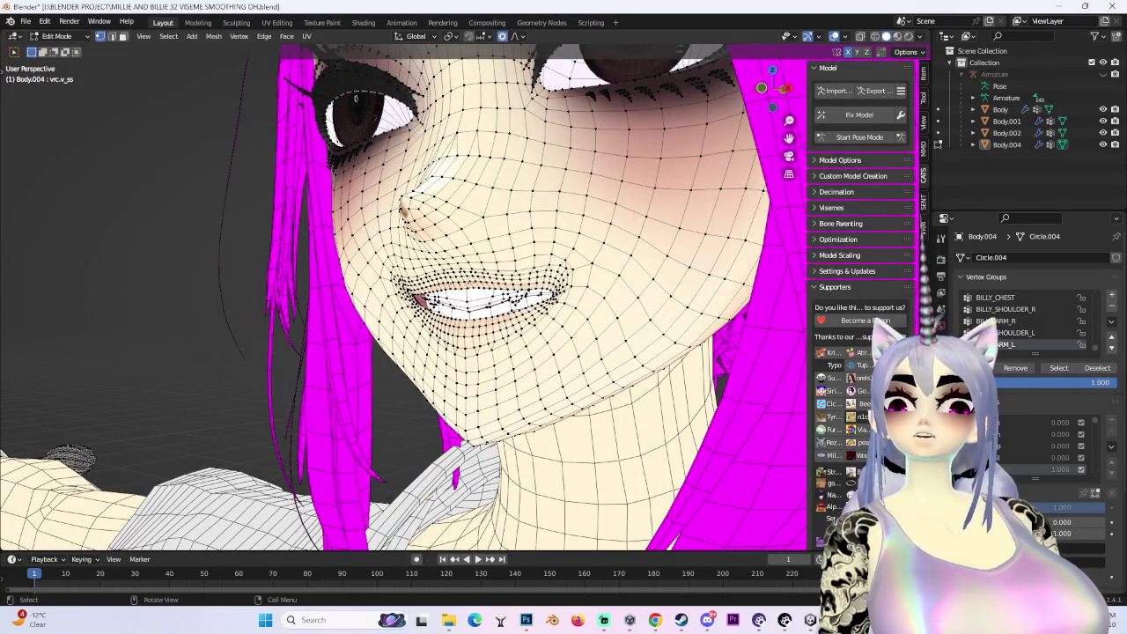
key(KP_1)
key(g)
key(Escape)
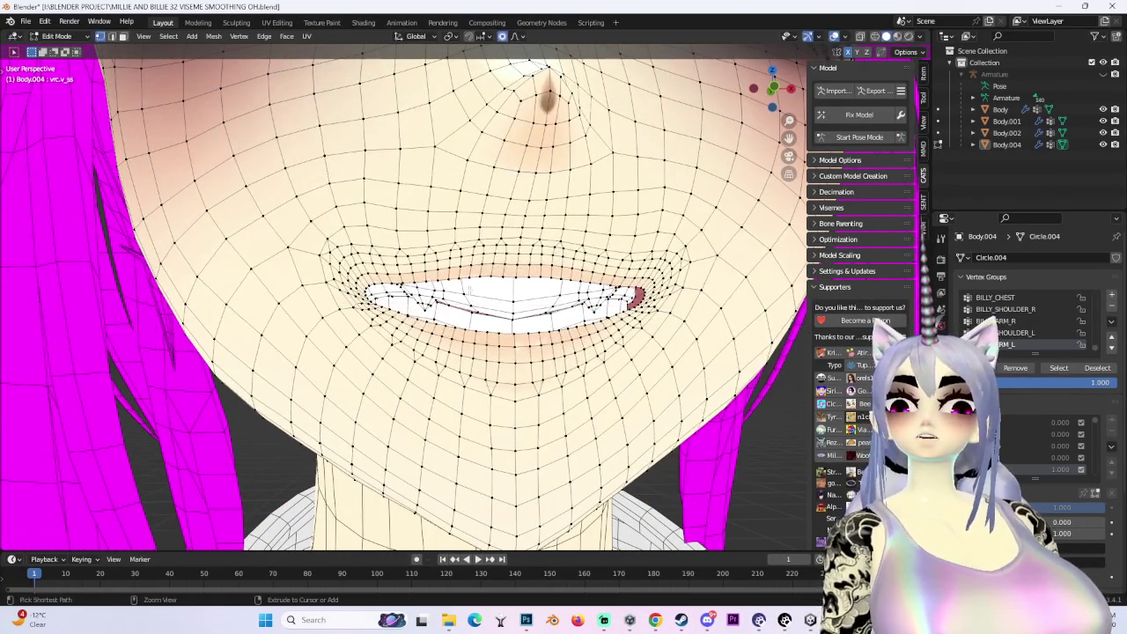
click(343, 265)
scroll(343, 264, down, 3)
mouse_move(344, 264)
middle_down()
mouse_move(414, 326)
mouse_move(370, 229)
middle_up()
key(g)
key(Escape)
mouse_move(493, 291)
middle_down()
mouse_move(509, 270)
mouse_move(470, 326)
mouse_move(529, 264)
mouse_move(546, 290)
middle_up()
scroll(508, 270, up, 4)
scroll(508, 270, down, 3)
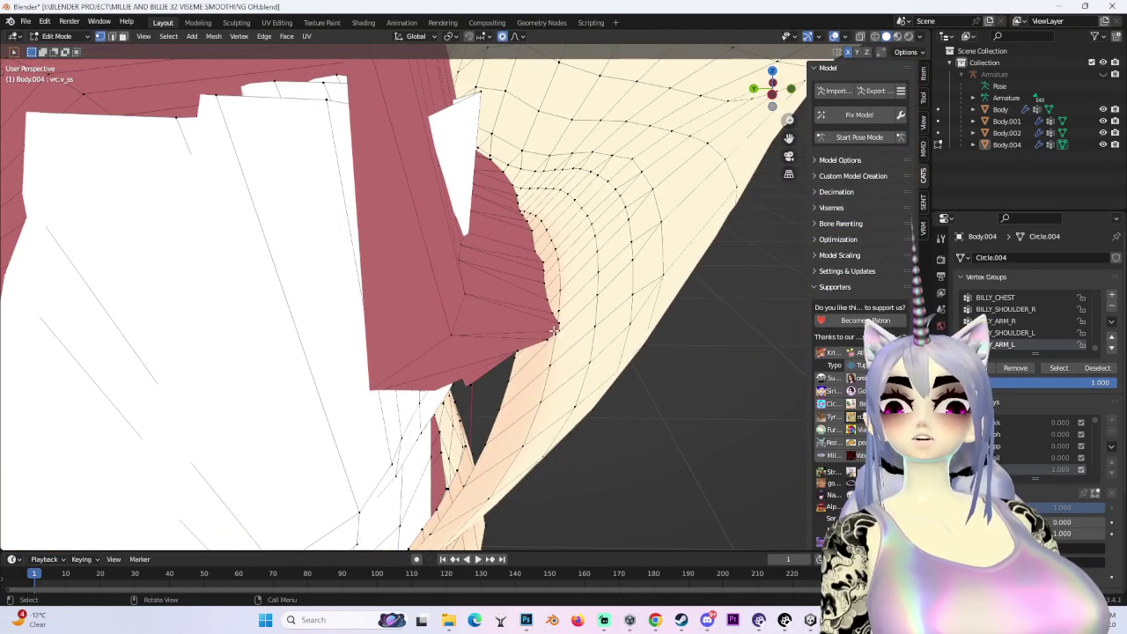
click(555, 326)
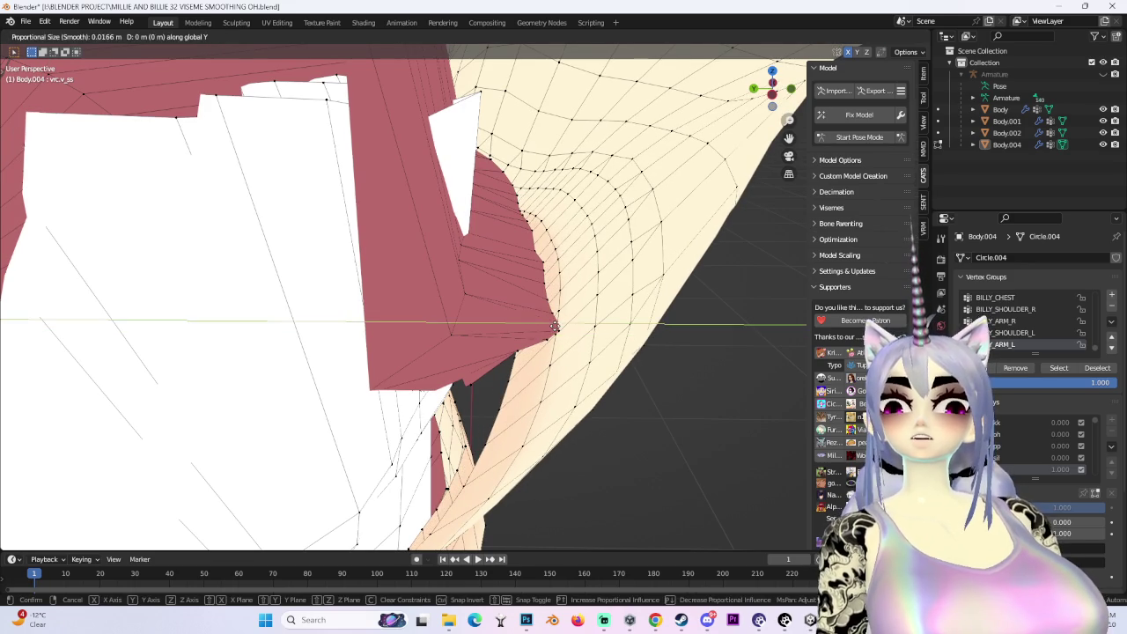
click(555, 326)
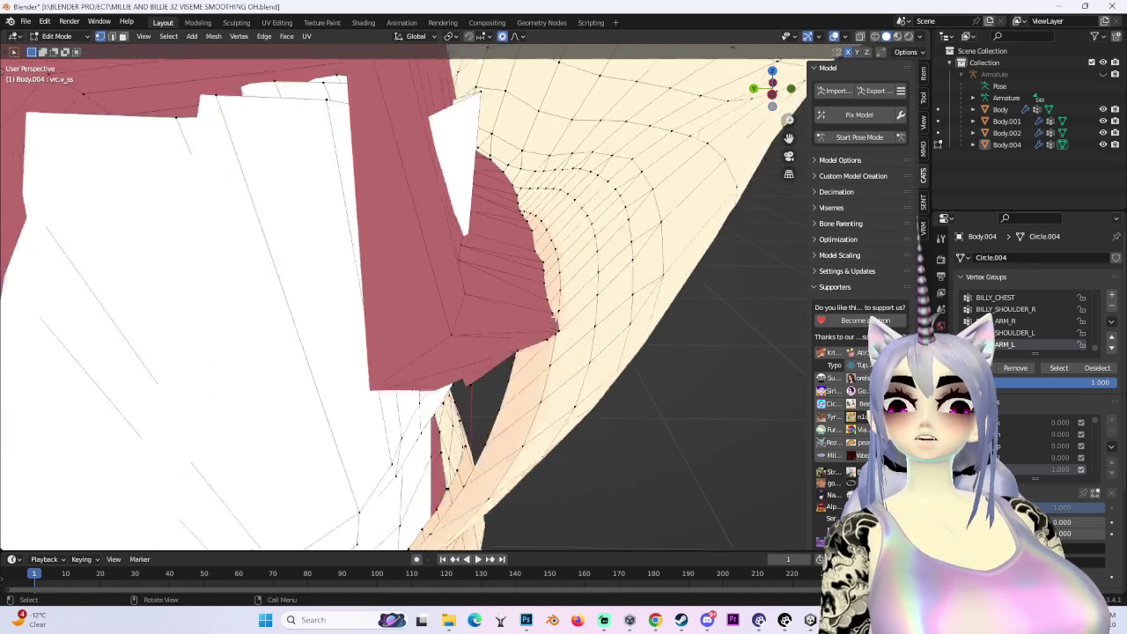
Refine the lip corner and lip edge vertices with further soft moves
key(g)
click(527, 317)
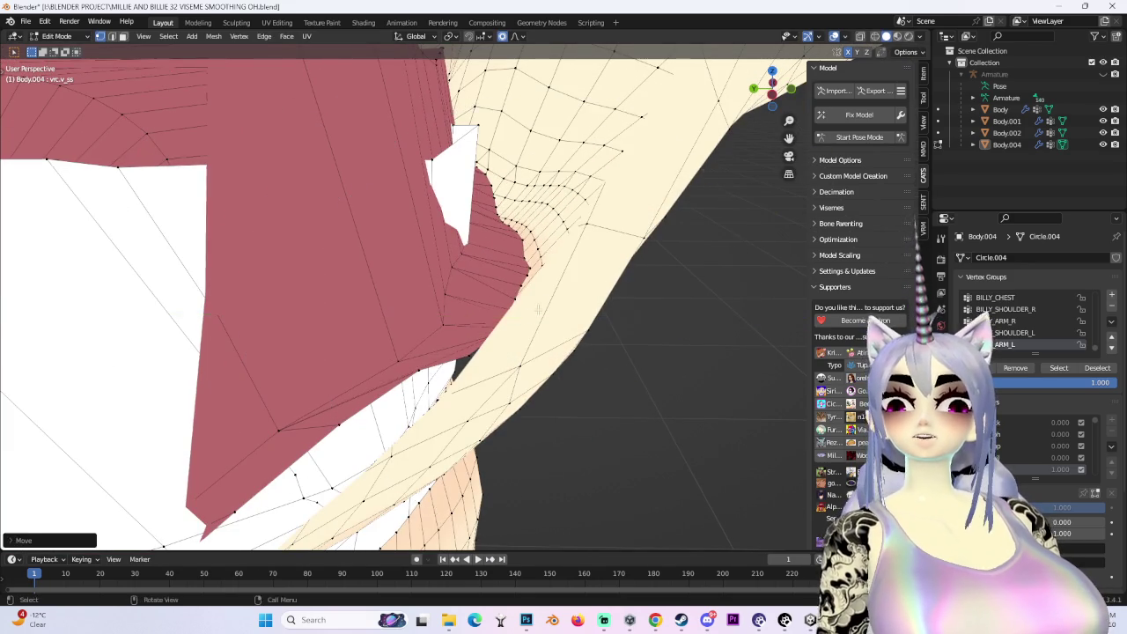
scroll(546, 253, up, 2)
key(g)
click(539, 266)
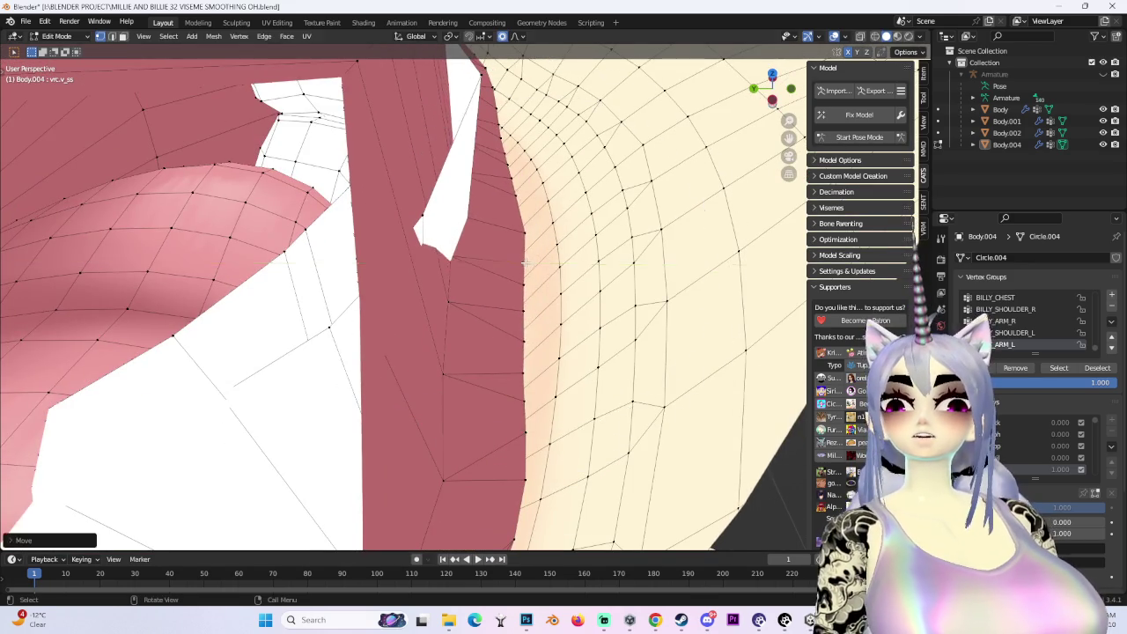
middle_drag(539, 266, 526, 269)
scroll(535, 243, down, 5)
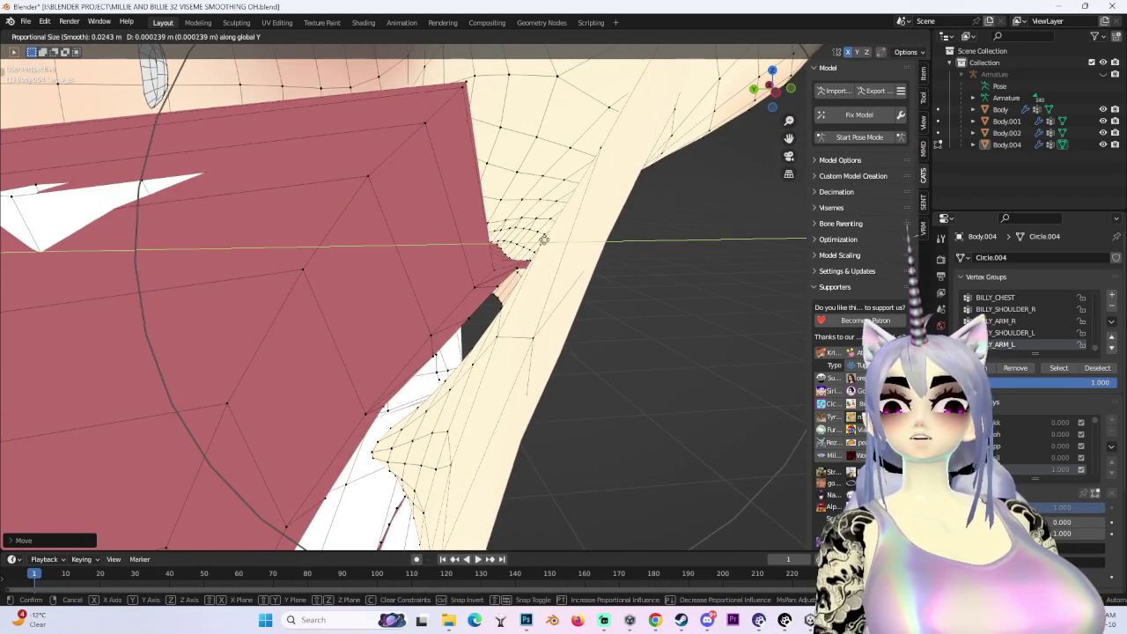
click(544, 240)
middle_drag(543, 239, 546, 276)
click(524, 366)
mouse_move(524, 366)
middle_down()
mouse_move(373, 291)
mouse_move(768, 115)
mouse_move(563, 264)
middle_up()
Hide the mesh overlays and make final soft tweaks to the lower lip
key(shift+alt+z)
scroll(612, 285, down, 5)
scroll(425, 347, up, 5)
scroll(425, 346, up, 2)
key(g)
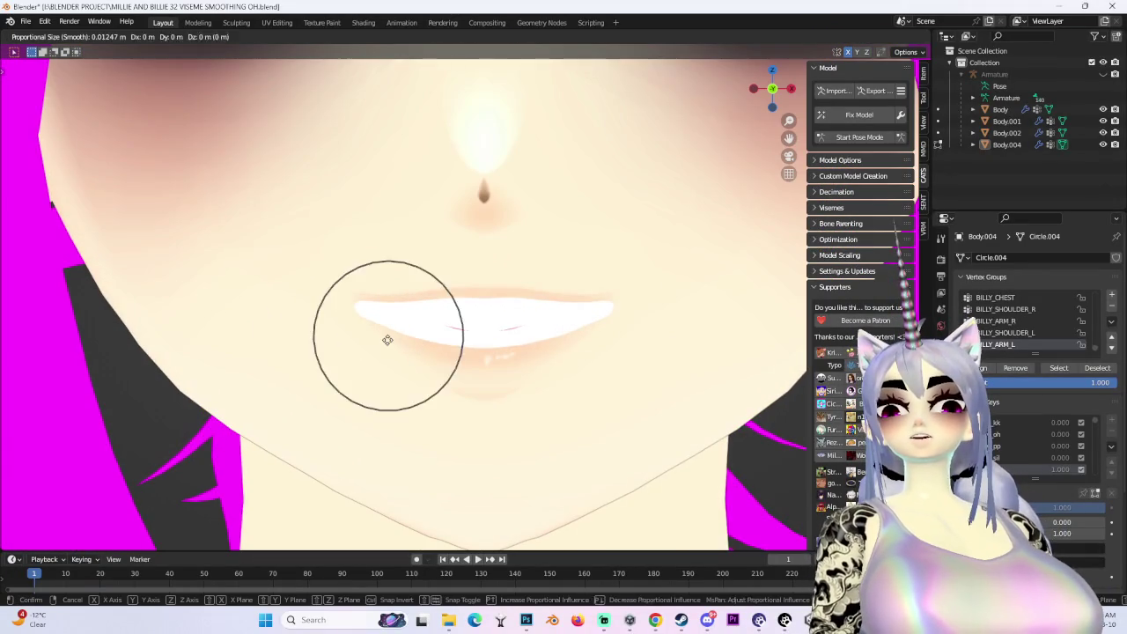
click(385, 360)
scroll(490, 340, down, 6)
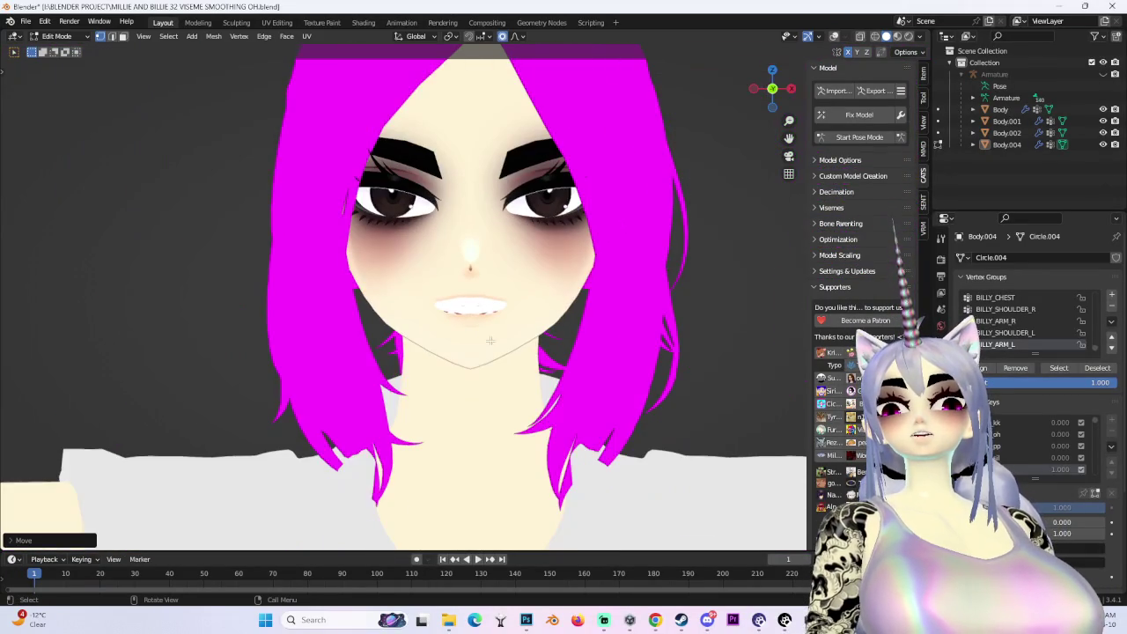
scroll(399, 379, up, 3)
mouse_move(399, 378)
middle_down()
mouse_move(400, 335)
mouse_move(638, 332)
mouse_move(669, 317)
middle_up()
click(399, 346)
scroll(583, 324, down, 2)
Show the mesh overlays again and softly move the selected vrc.v_th mouth vertices
scroll(637, 332, up, 3)
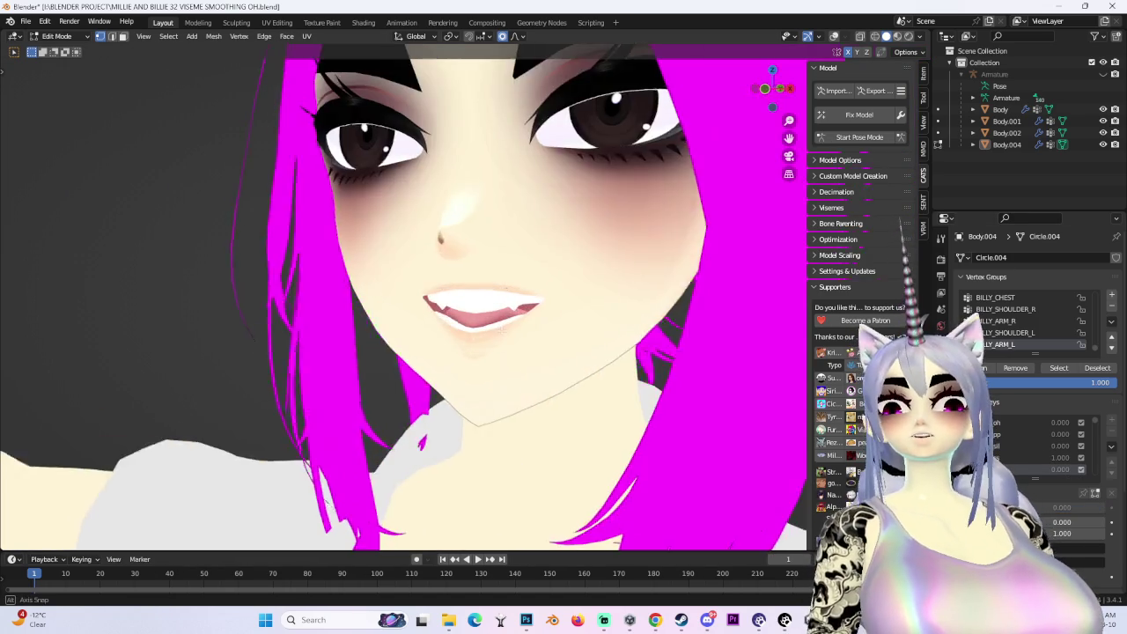
click(834, 36)
scroll(475, 291, up, 3)
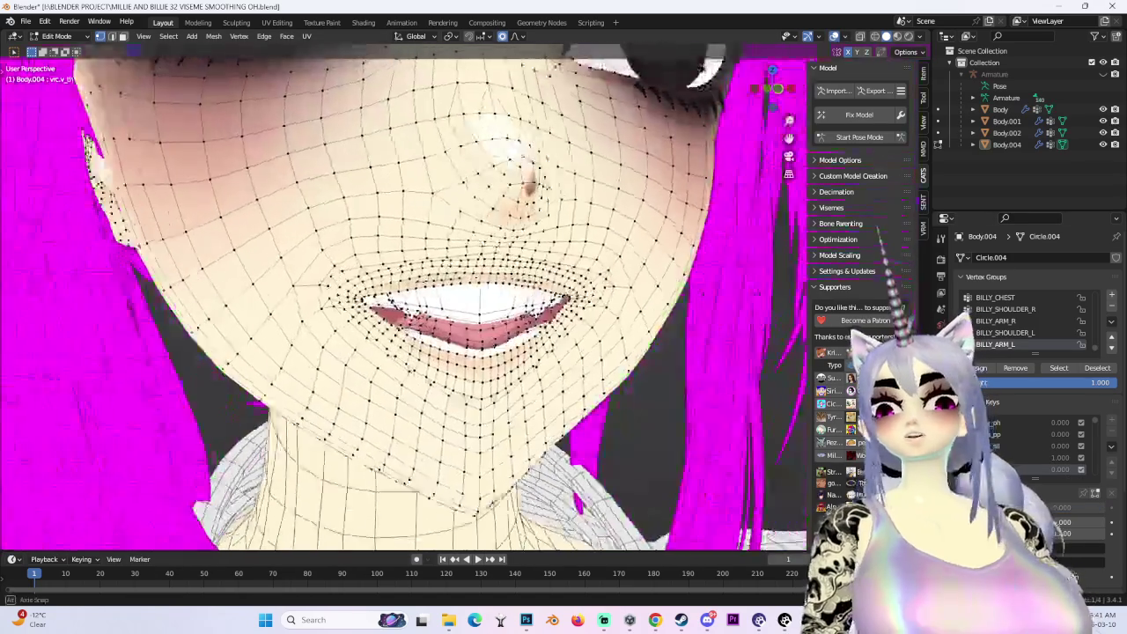
middle_drag(476, 291, 529, 317)
middle_drag(635, 291, 564, 291)
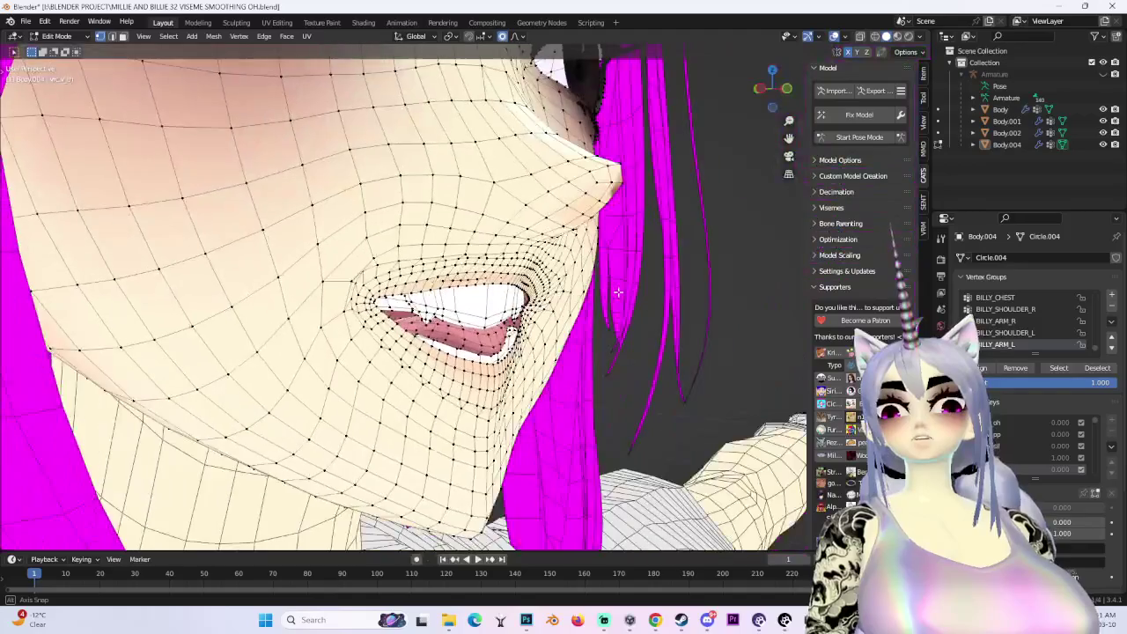
middle_drag(635, 292, 670, 290)
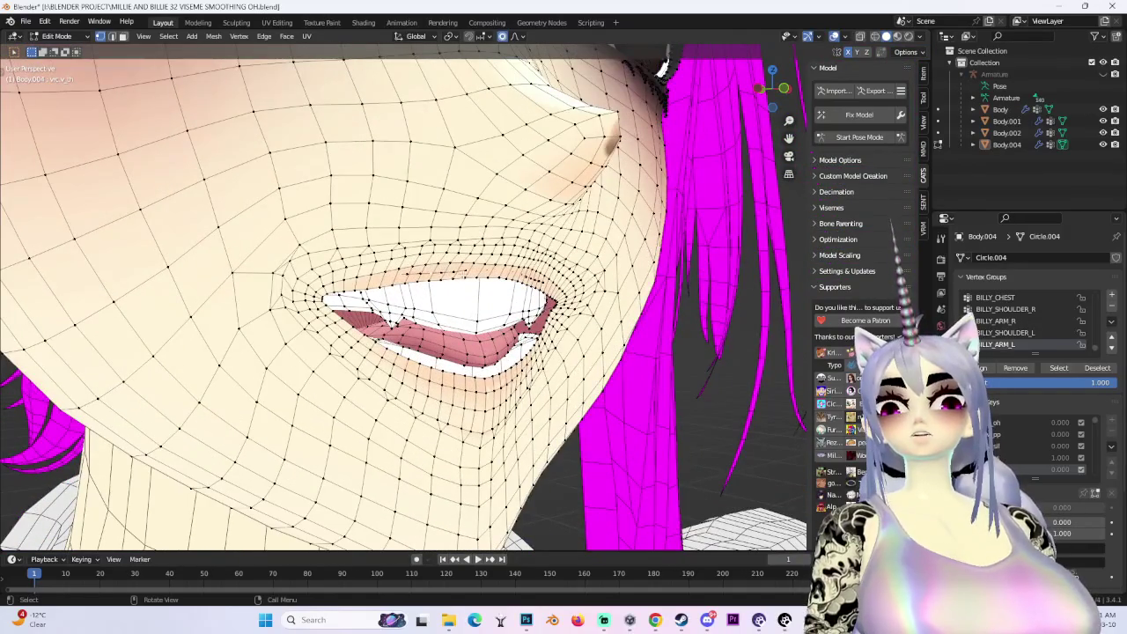
middle_drag(564, 294, 603, 295)
key(g)
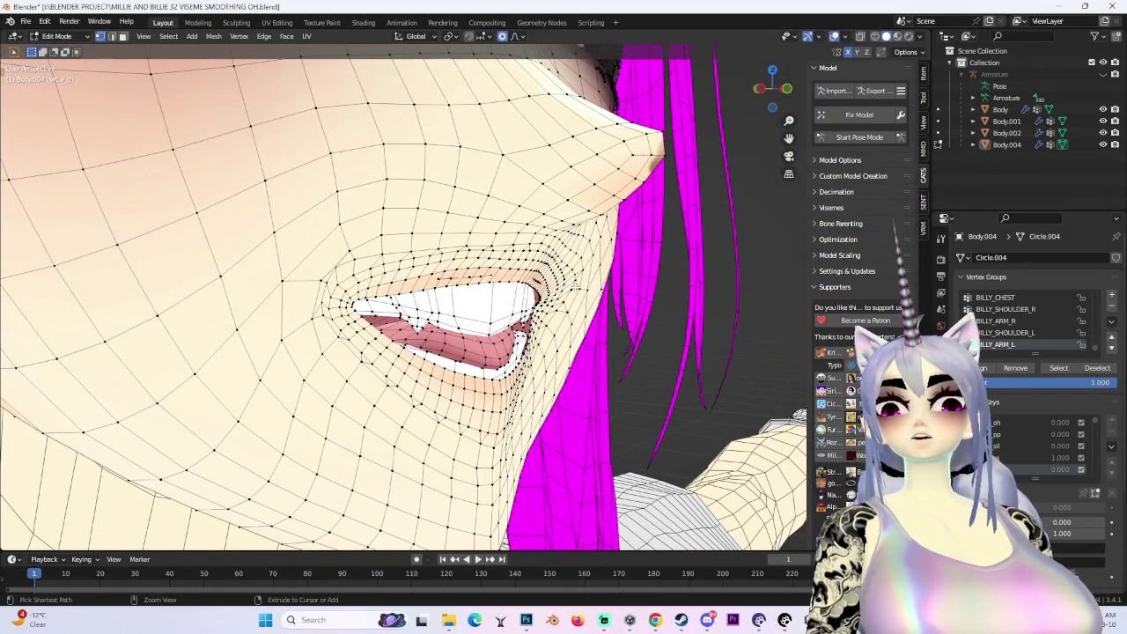
click(580, 254)
Reposition the tongue, pushing it along the Y axis
middle_drag(580, 254, 352, 420)
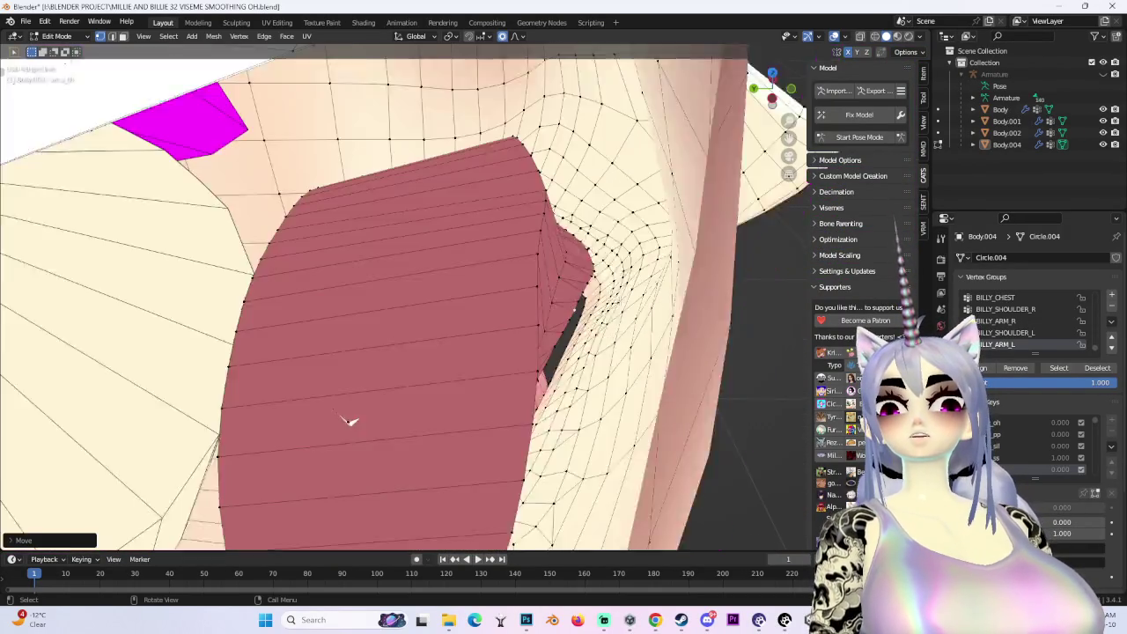
key(g)
click(308, 467)
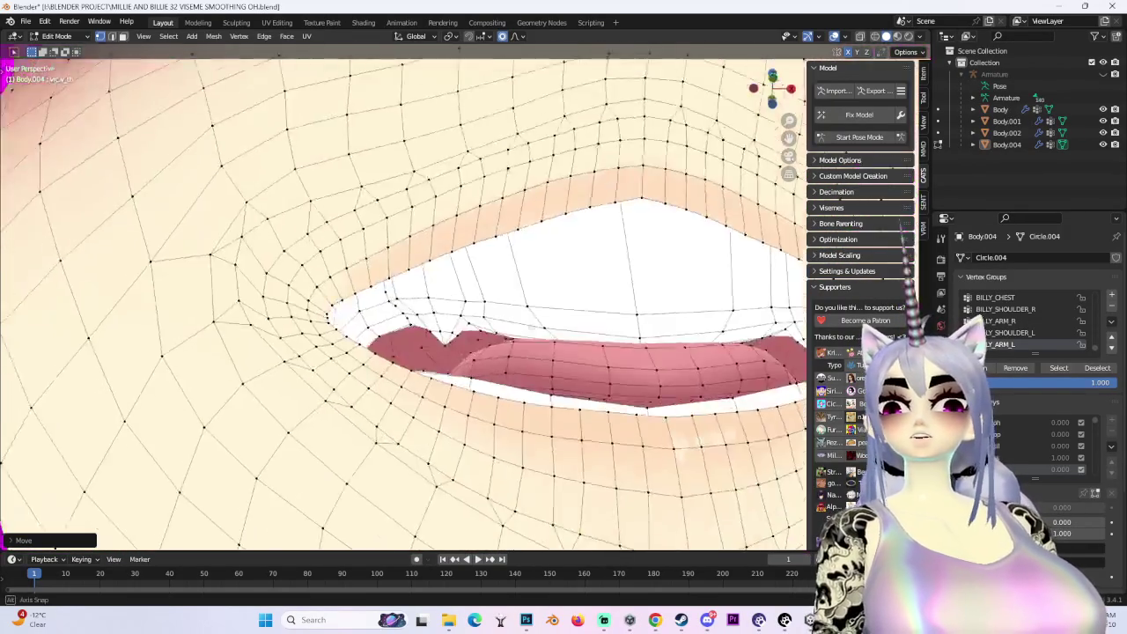
middle_drag(309, 467, 423, 414)
mouse_move(453, 347)
middle_down()
mouse_move(544, 258)
mouse_move(508, 327)
middle_up()
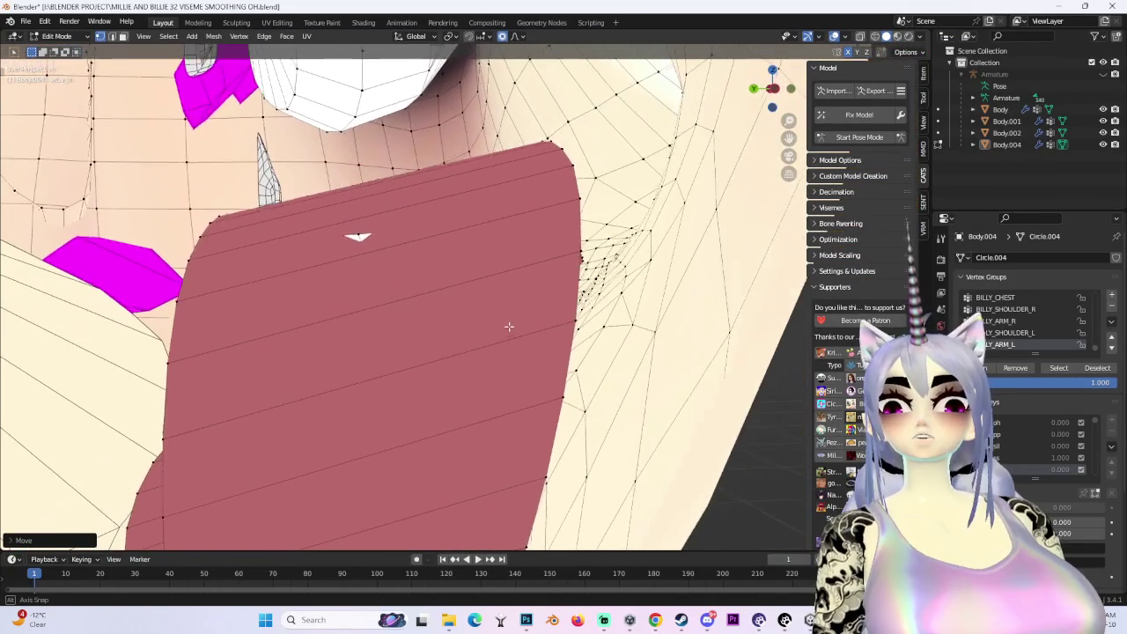
key(g)
key(y)
click(527, 400)
mouse_move(528, 401)
middle_down()
mouse_move(539, 476)
mouse_move(515, 463)
middle_up()
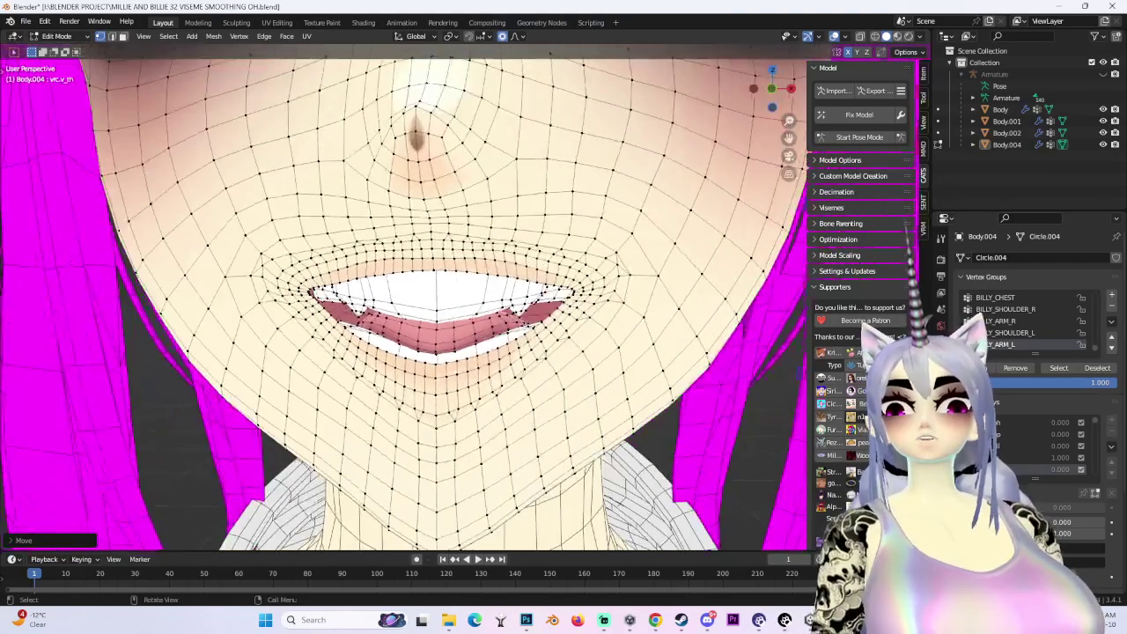
Set the viewport shading lighting from Flat to Studio
middle_drag(758, 132, 765, 163)
scroll(753, 141, up, 2)
click(923, 36)
click(867, 130)
Switch the face mesh into Sculpt Mode
mouse_move(529, 265)
middle_down()
mouse_move(496, 277)
mouse_move(260, 128)
middle_up()
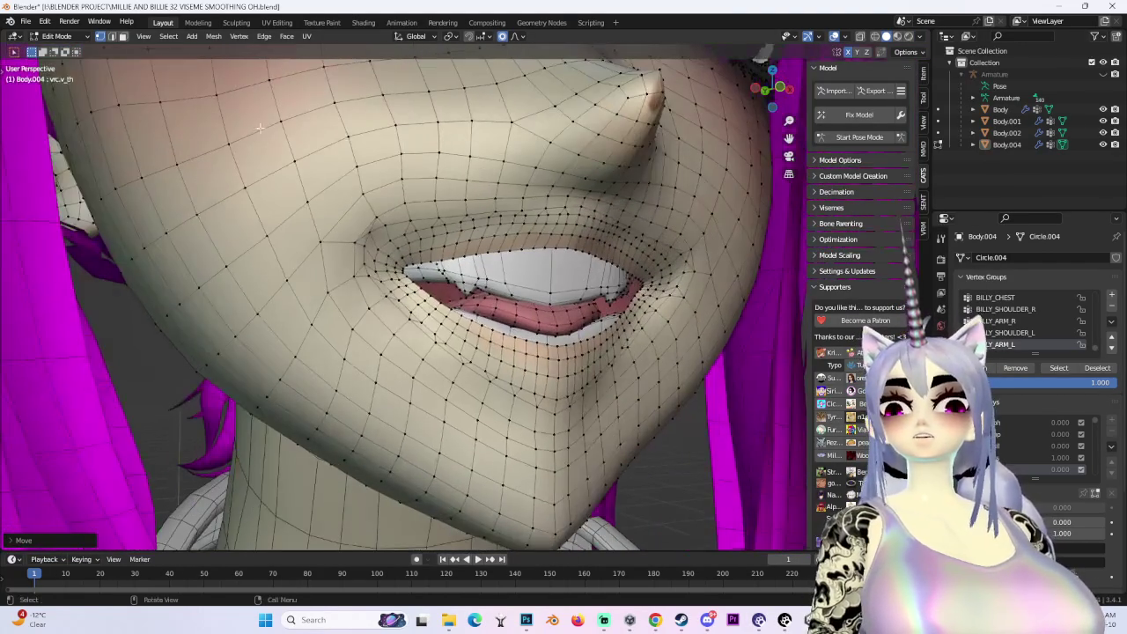
click(57, 36)
click(54, 72)
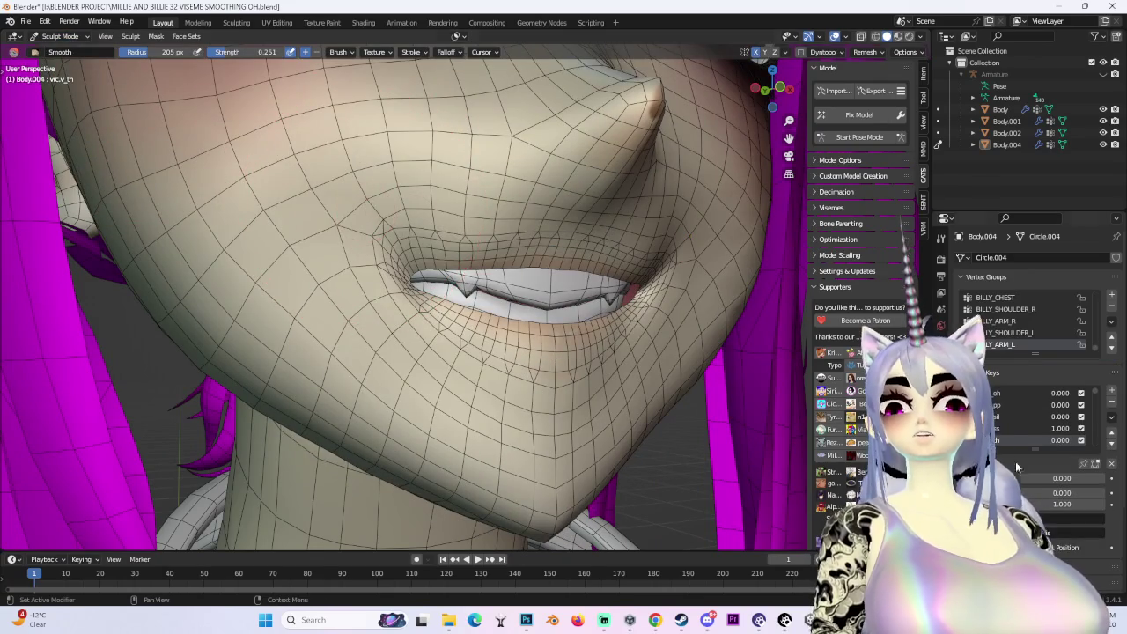
Set the vrc.v_th shape key value to 1.000
drag(1012, 477, 1101, 477)
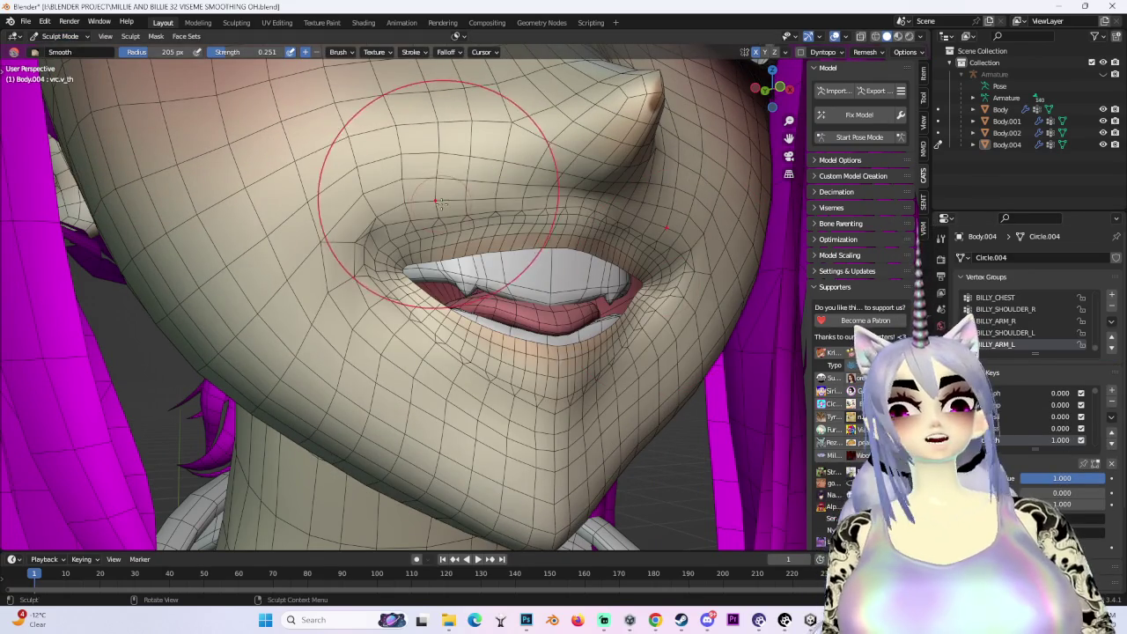
middle_drag(438, 202, 321, 247)
mouse_move(400, 247)
middle_down()
mouse_move(364, 198)
mouse_move(317, 227)
mouse_move(353, 251)
mouse_move(198, 291)
middle_up()
scroll(352, 251, up, 3)
In Edit Mode, hide the selected teeth
click(60, 36)
click(53, 65)
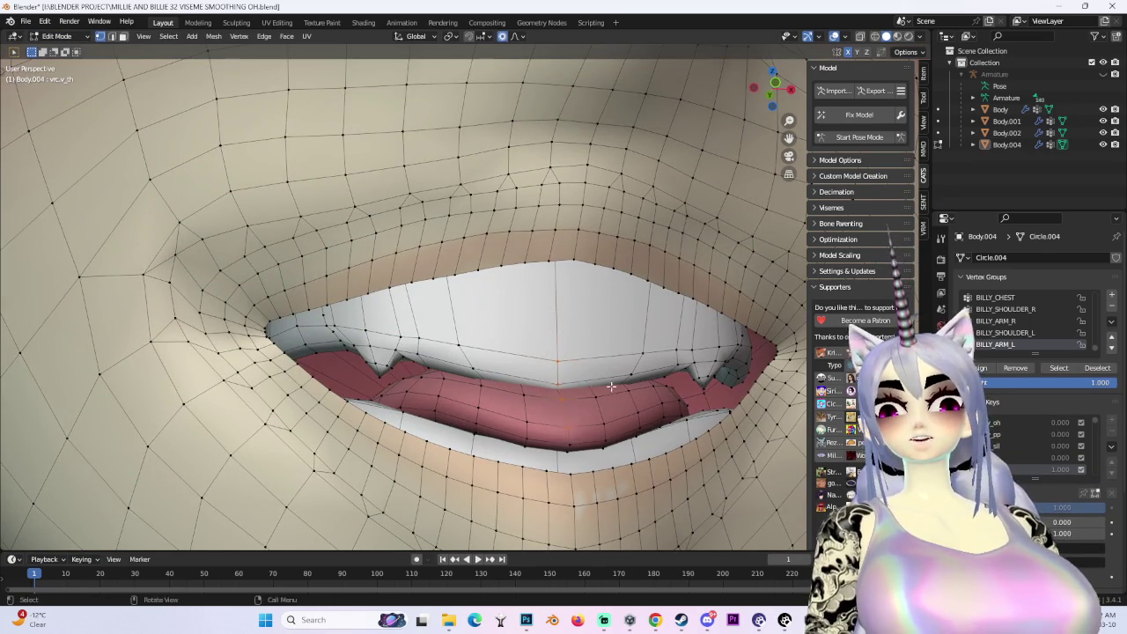
middle_drag(611, 387, 519, 384)
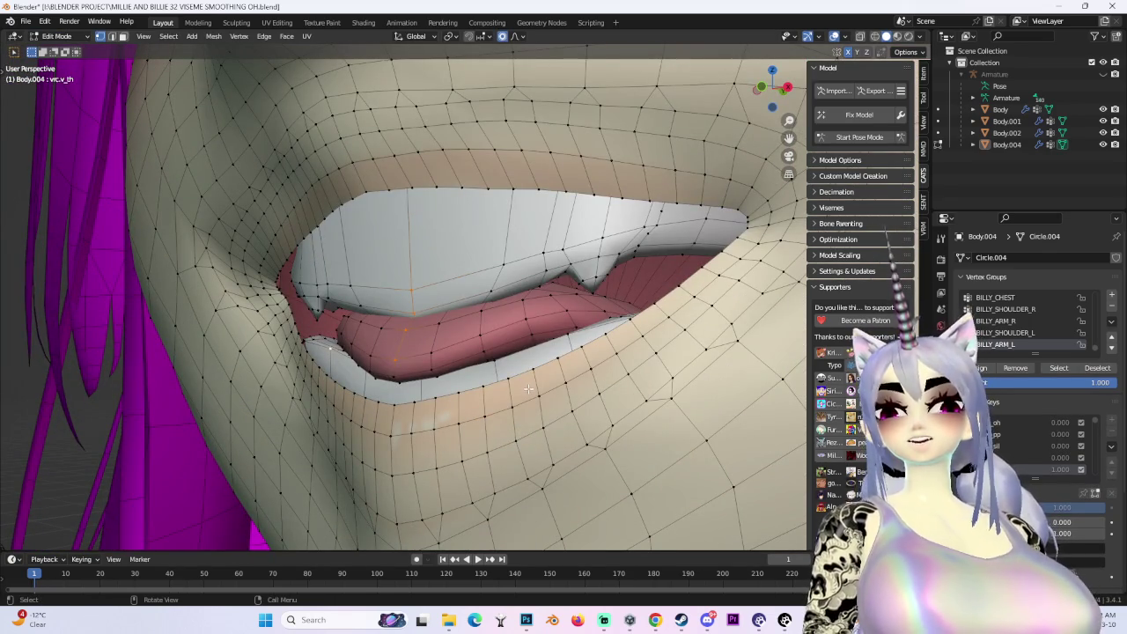
key(h)
mouse_move(529, 389)
middle_down()
mouse_move(557, 357)
mouse_move(493, 370)
mouse_move(529, 352)
middle_up()
Smooth the skin at the upper lip corner and below the nose in Sculpt Mode
click(60, 36)
click(53, 81)
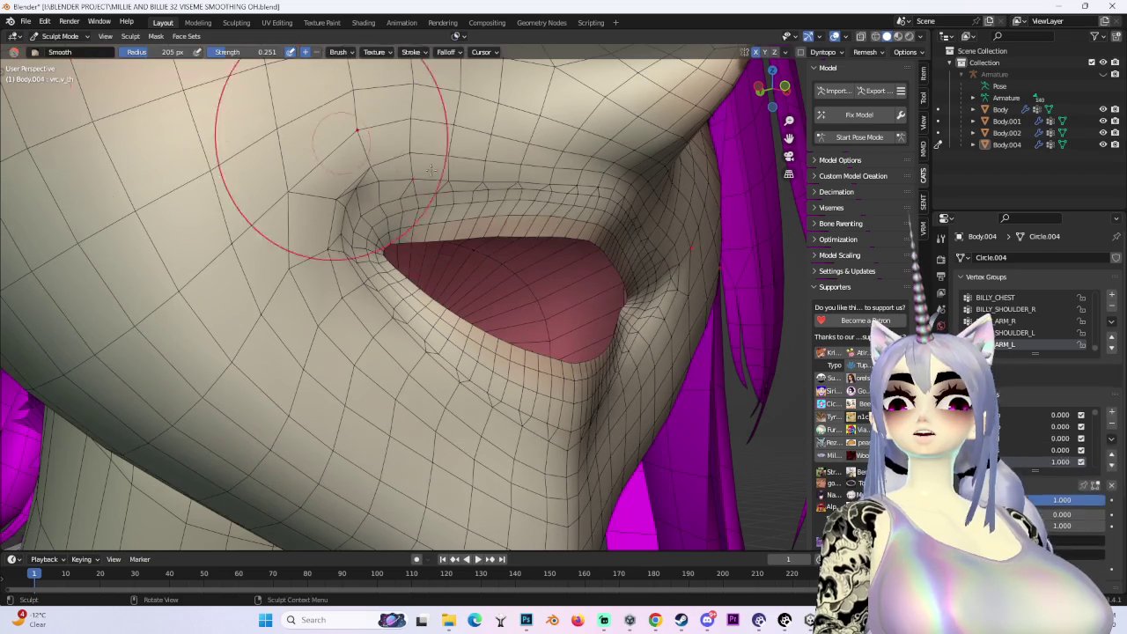
drag(331, 164, 339, 205)
mouse_move(560, 187)
middle_down()
mouse_move(453, 177)
mouse_move(599, 189)
mouse_move(667, 232)
middle_up()
scroll(465, 188, up, 3)
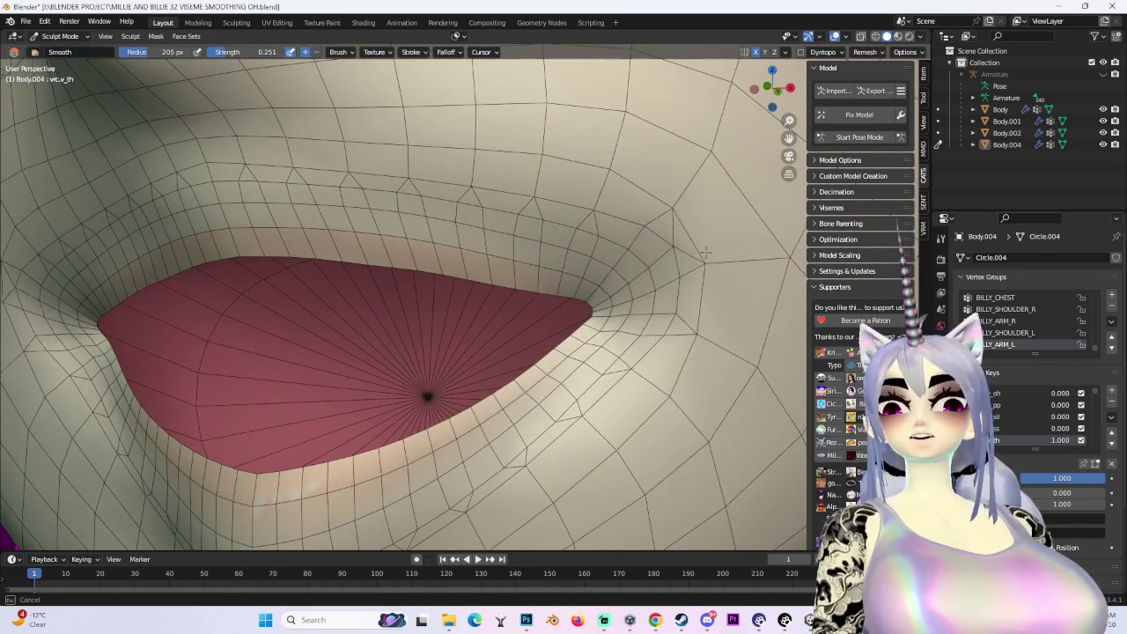
scroll(667, 232, down, 4)
middle_drag(659, 276, 474, 397)
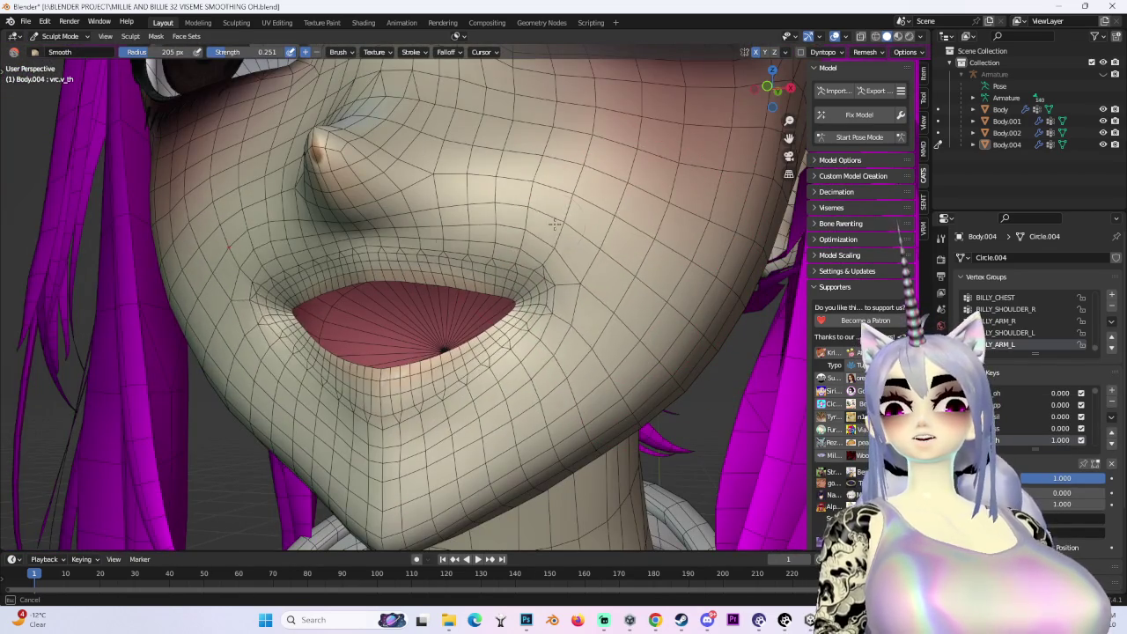
middle_drag(556, 223, 540, 361)
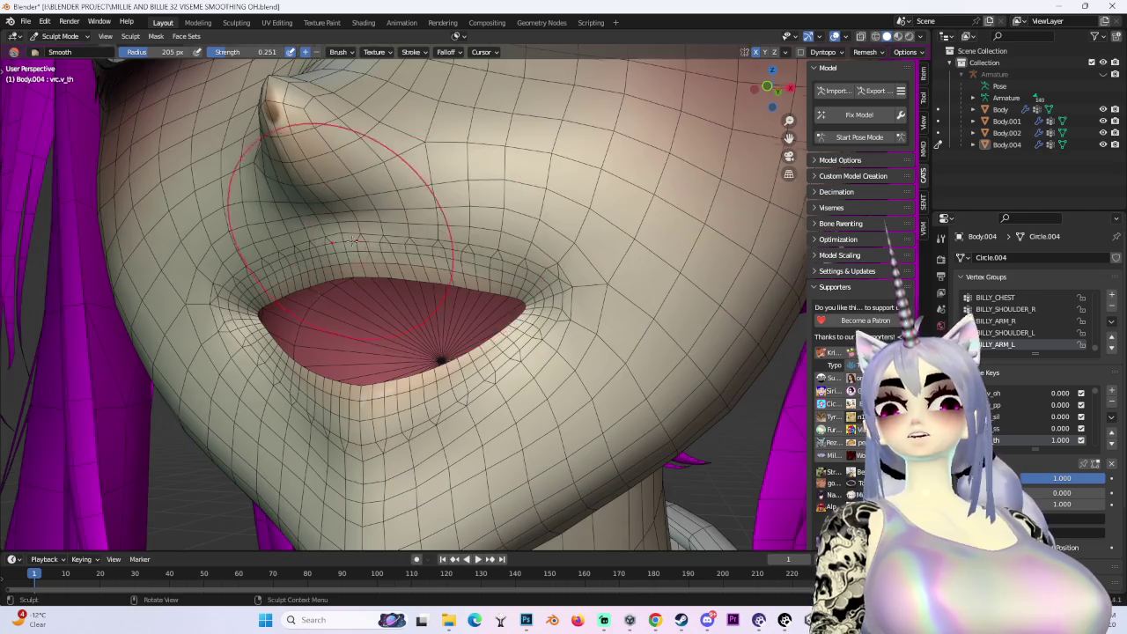
middle_drag(353, 239, 593, 248)
middle_drag(350, 267, 236, 247)
middle_drag(236, 323, 284, 289)
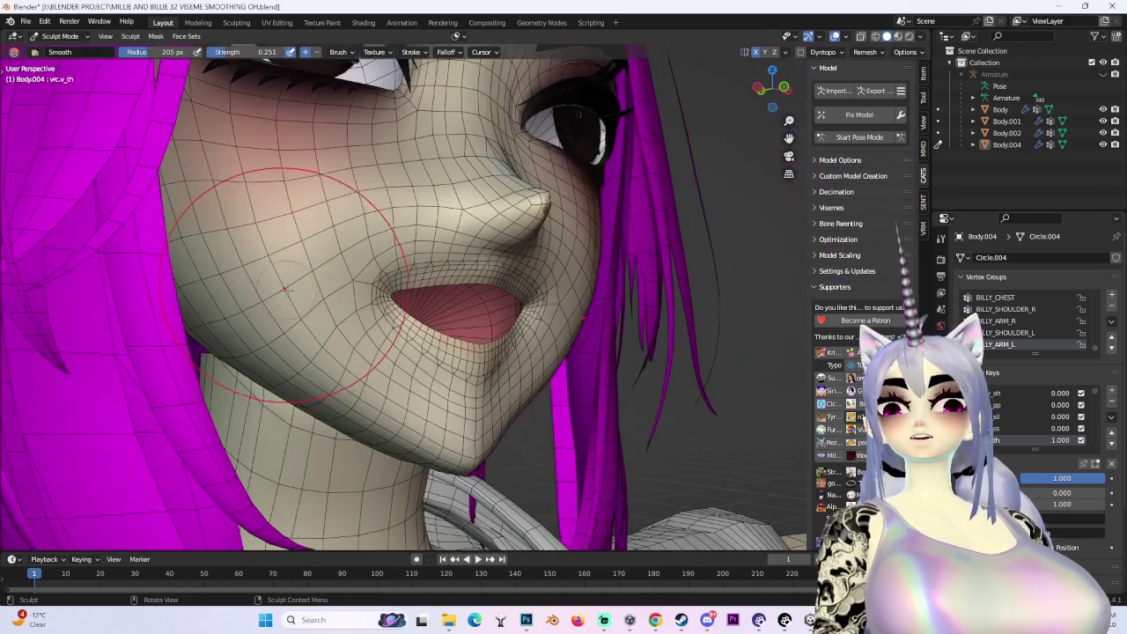
click(75, 64)
scroll(591, 292, up, 2)
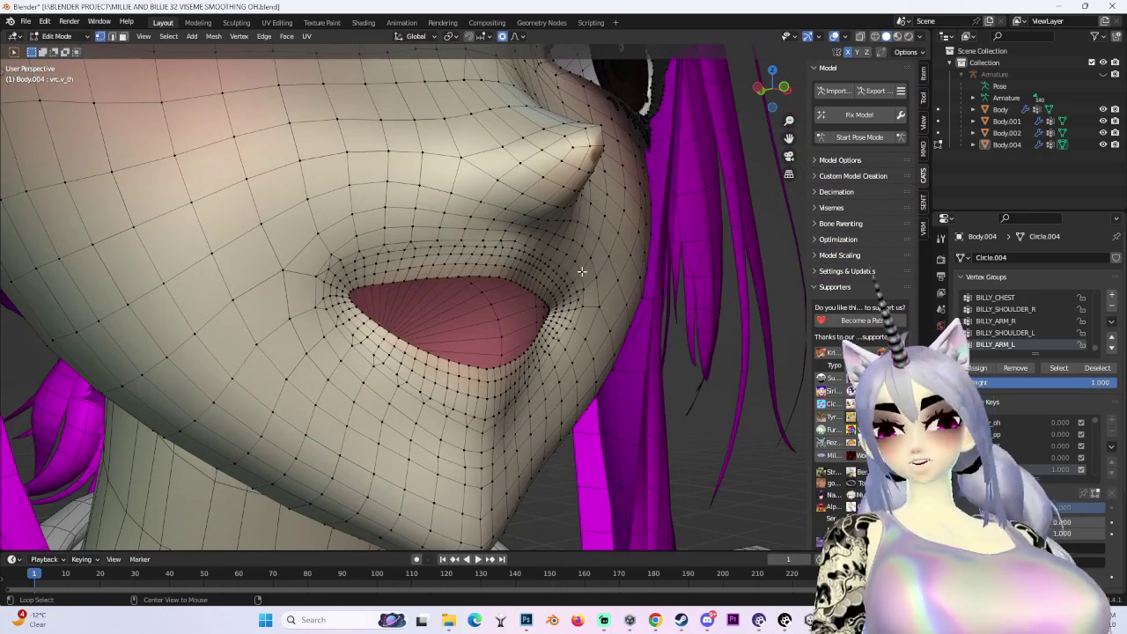
Reveal the hidden inner lip faces with Alt+H
key(alt+h)
middle_drag(581, 271, 572, 311)
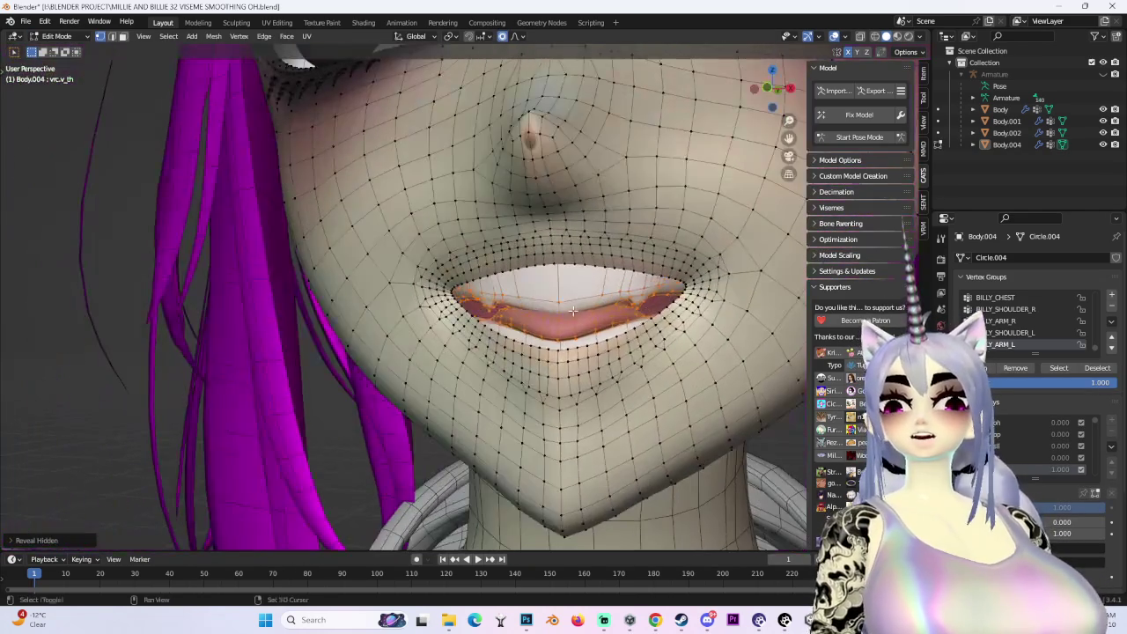
mouse_move(445, 310)
middle_down()
mouse_move(498, 320)
mouse_move(553, 293)
mouse_move(568, 263)
mouse_move(620, 227)
middle_up()
click(499, 319)
key(s)
key(Escape)
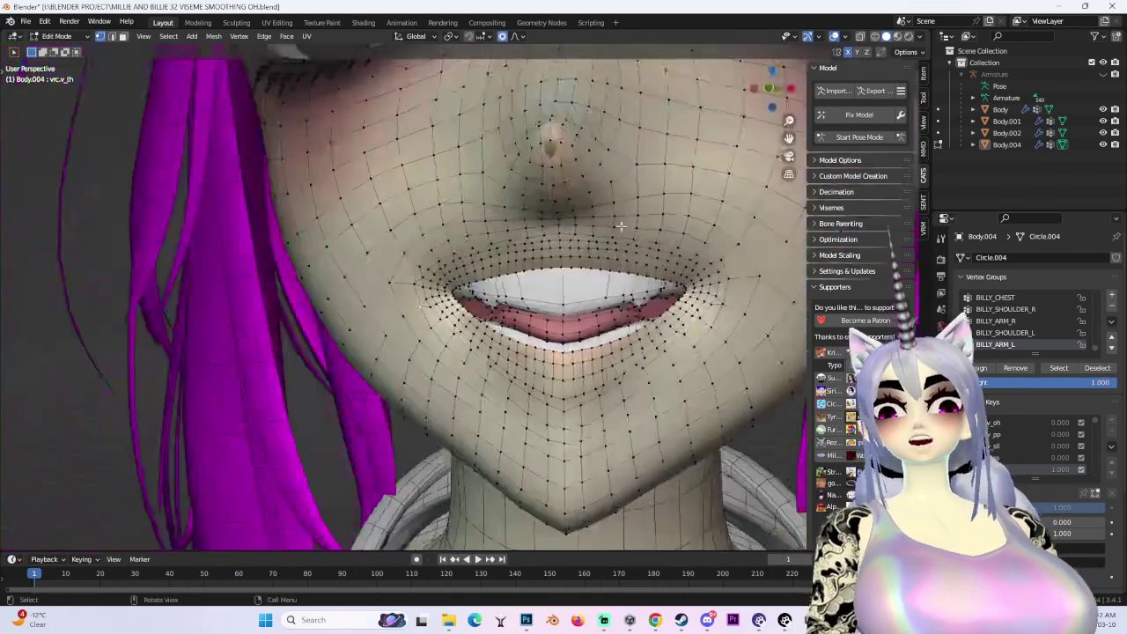
Nudge the lip vertices with an axis-constrained soft move from the front view
key(KP_1)
scroll(425, 309, down, 3)
scroll(425, 308, up, 3)
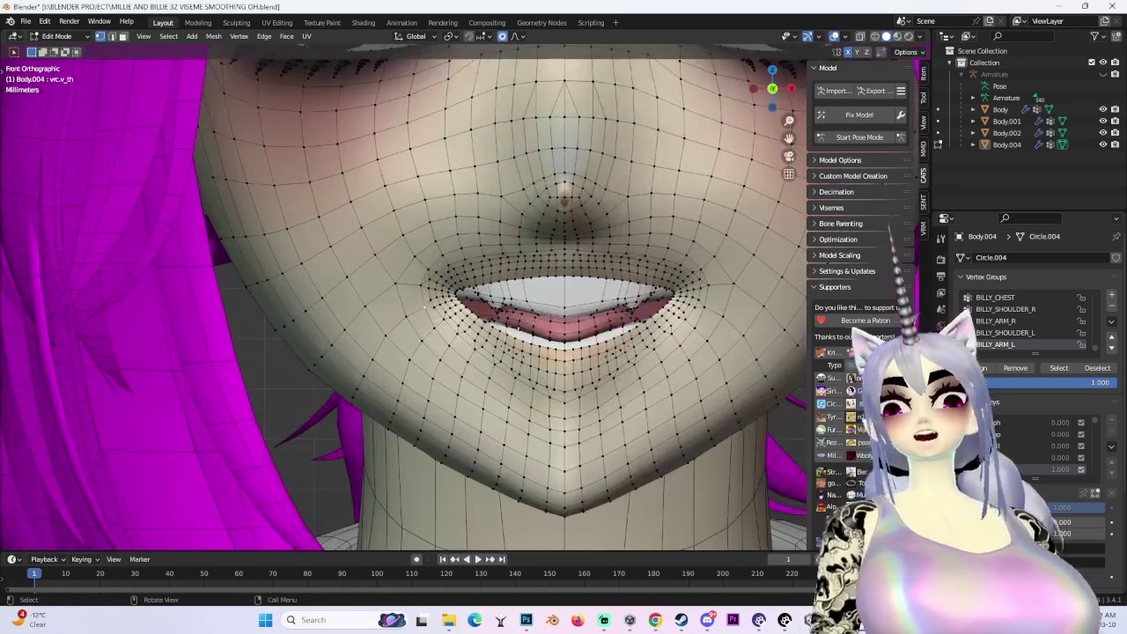
scroll(473, 342, down, 8)
key(z)
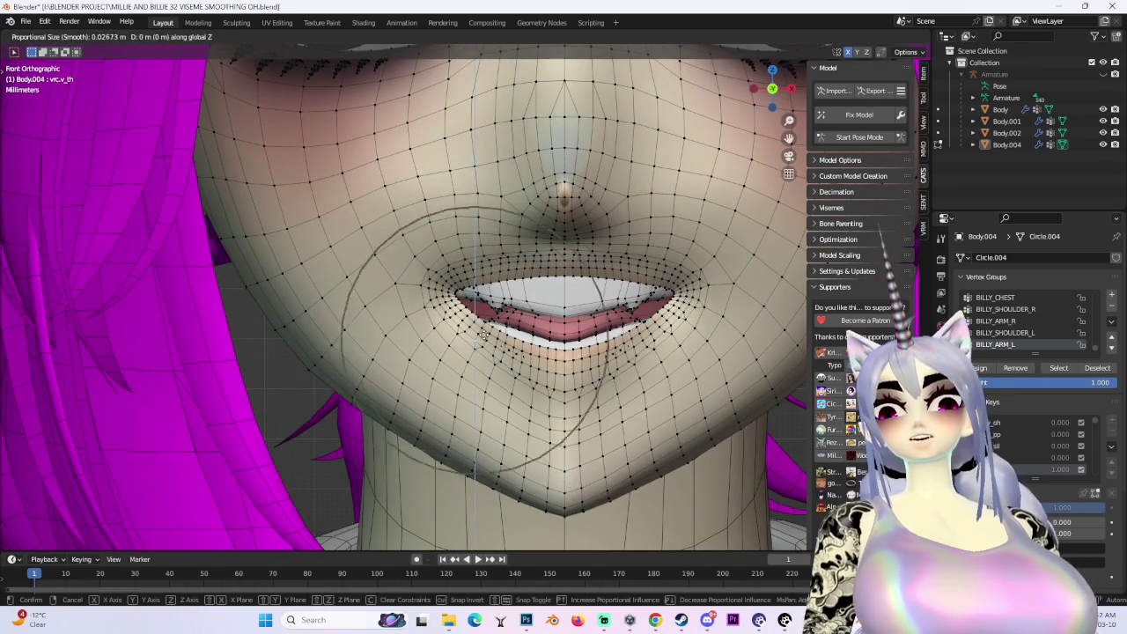
scroll(481, 343, up, 3)
mouse_move(482, 343)
middle_down()
mouse_move(419, 344)
mouse_move(762, 266)
middle_up()
key(y)
scroll(418, 345, up, 2)
click(415, 343)
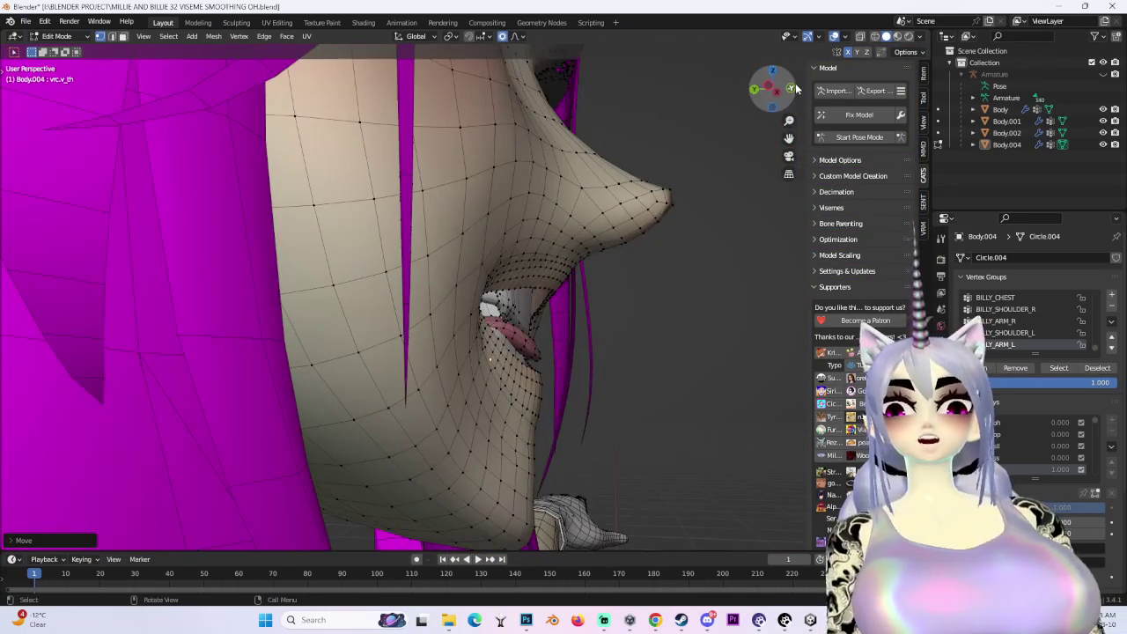
click(793, 89)
Lower the lip vertices along global Z with smooth falloff, then soften them once more
key(g)
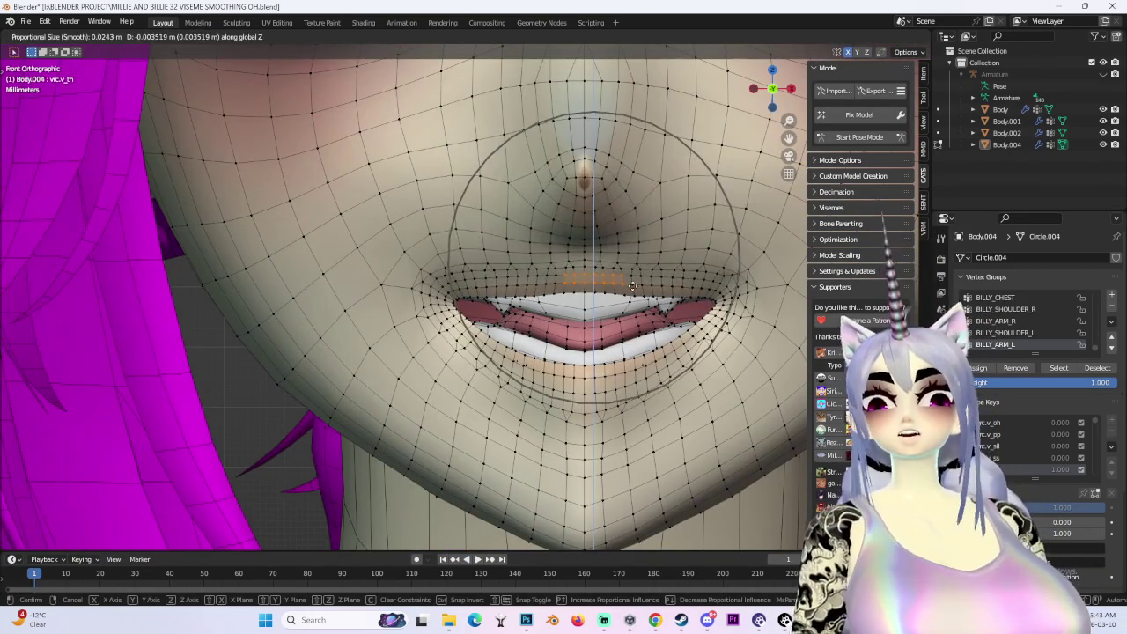
scroll(669, 277, down, 1)
key(z)
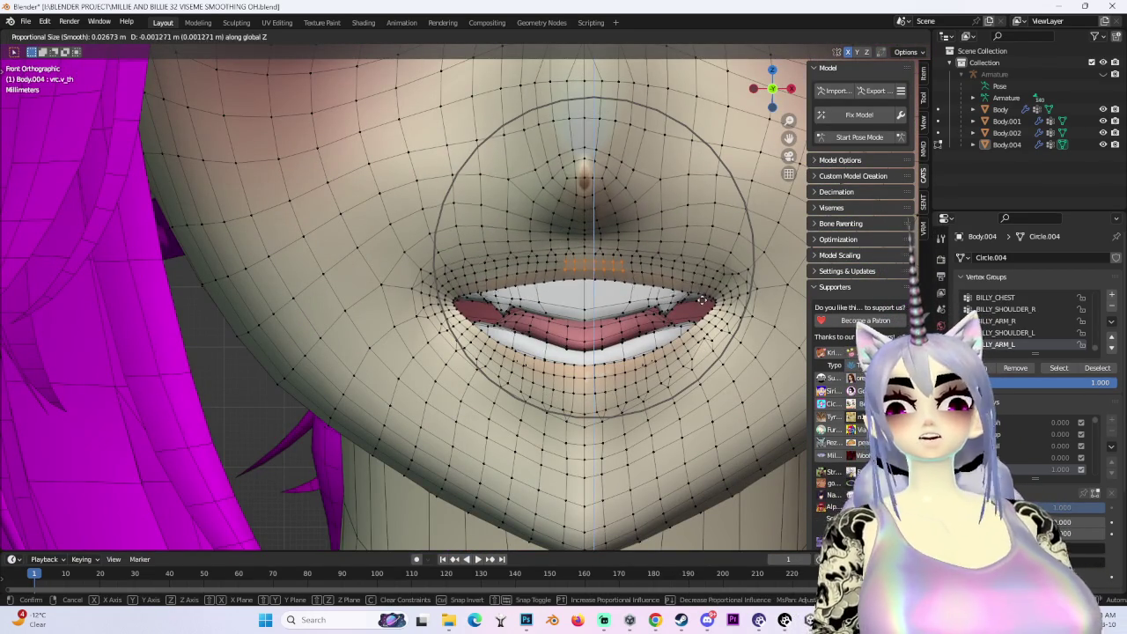
click(705, 302)
mouse_move(705, 302)
middle_down()
mouse_move(745, 288)
mouse_move(657, 296)
mouse_move(704, 281)
mouse_move(499, 242)
middle_up()
scroll(745, 288, down, 3)
key(g)
click(662, 287)
middle_drag(538, 302, 528, 291)
Nudge the lip vertices around the open mouth with several free proportional moves
key(g)
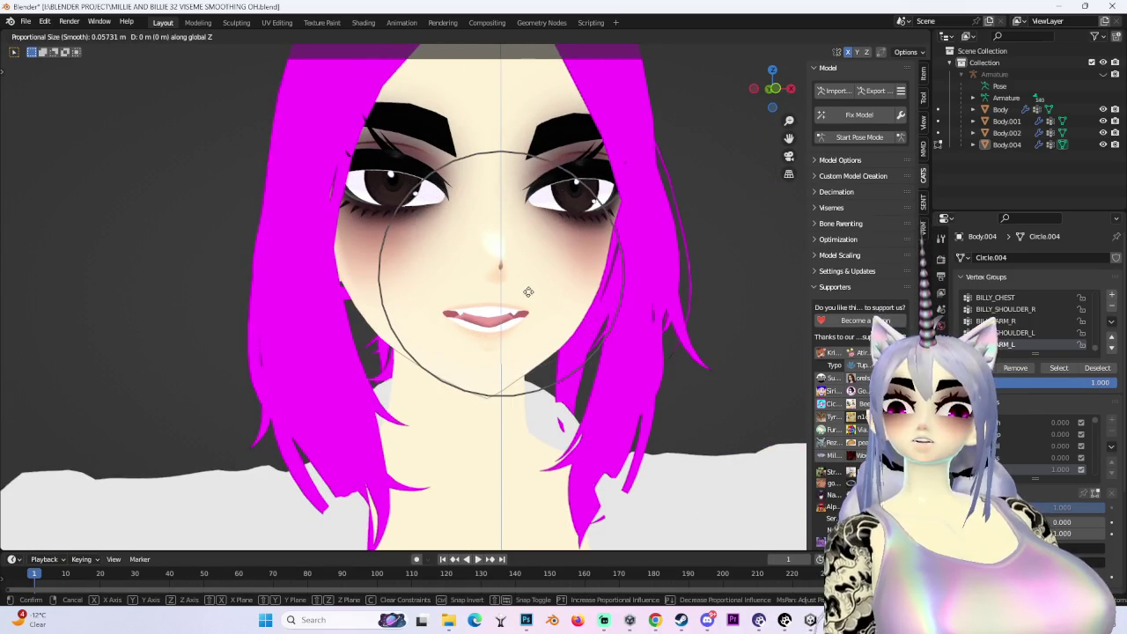
click(531, 290)
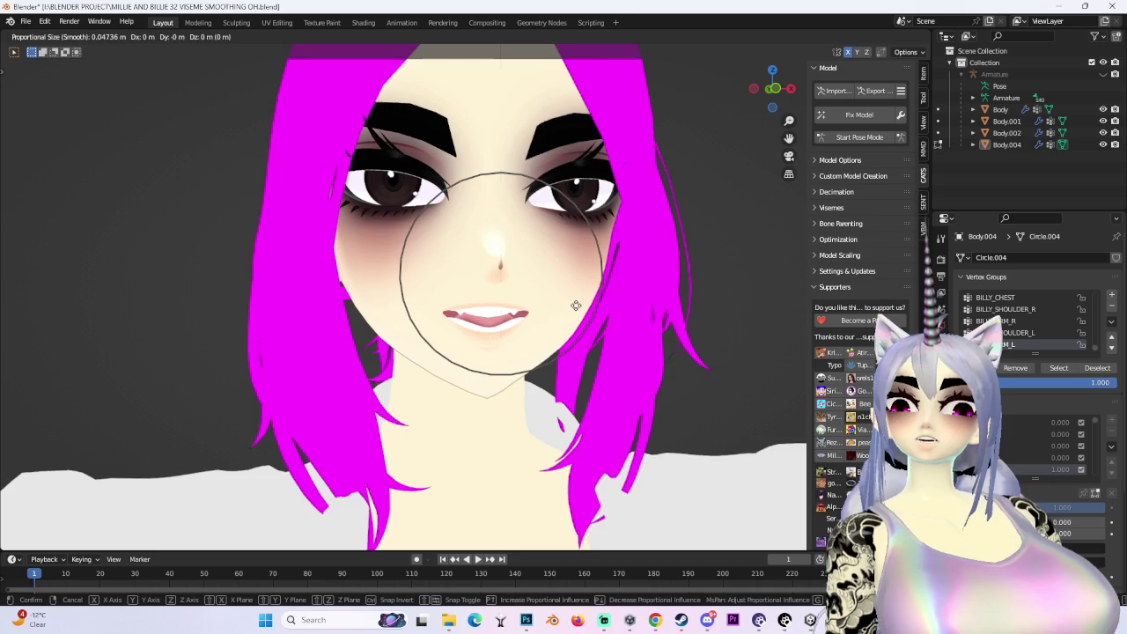
click(574, 303)
middle_drag(574, 303, 574, 303)
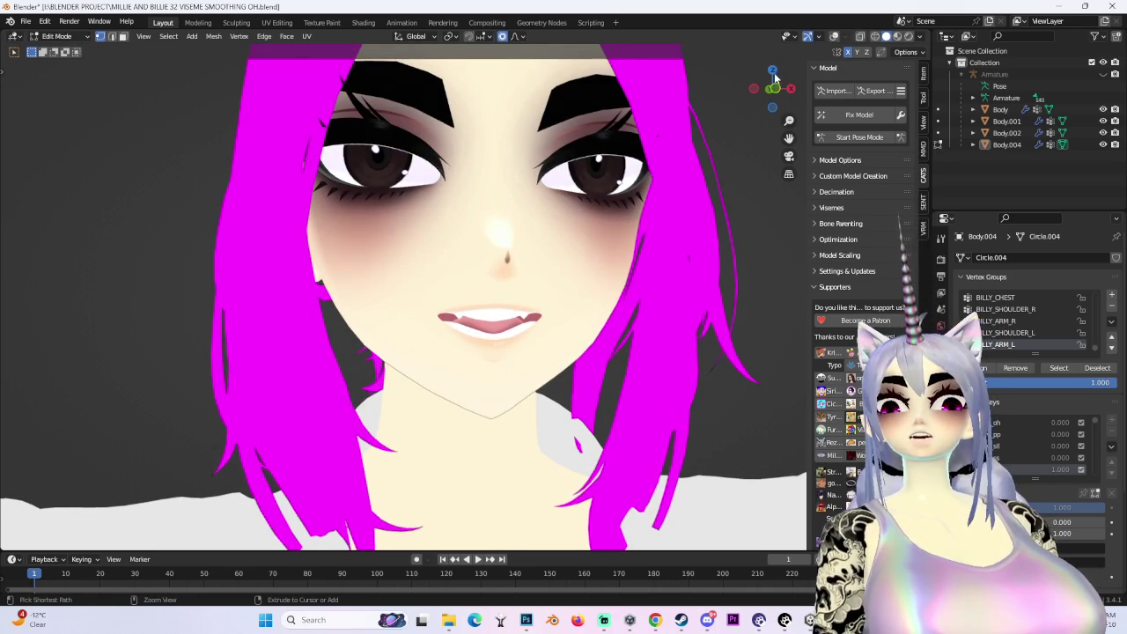
middle_drag(576, 302, 608, 291)
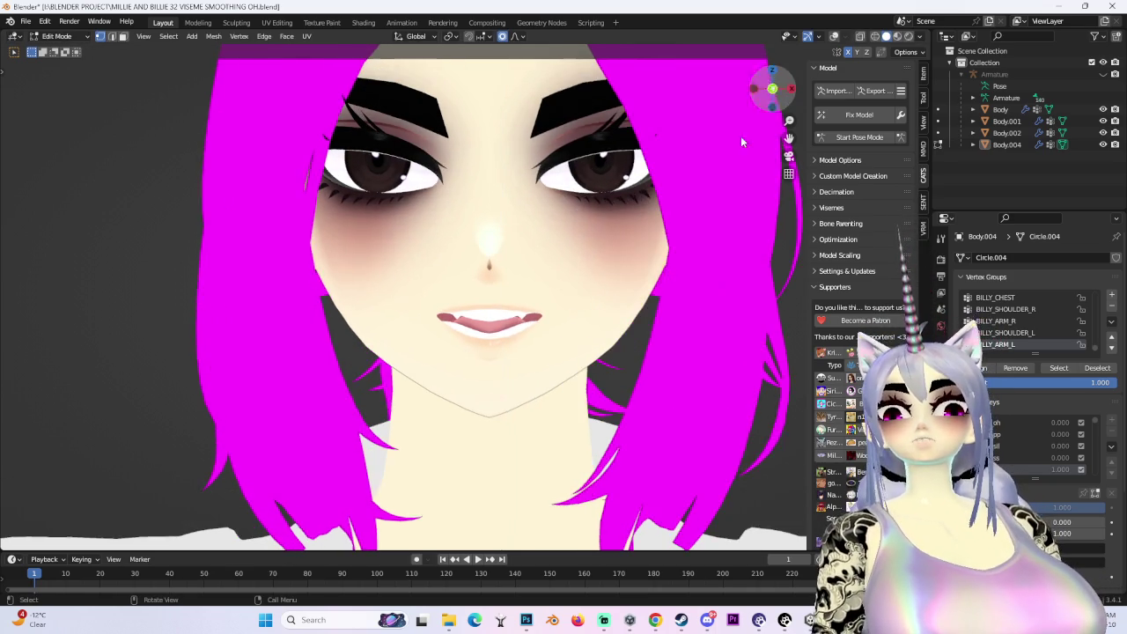
click(615, 295)
key(g)
click(636, 293)
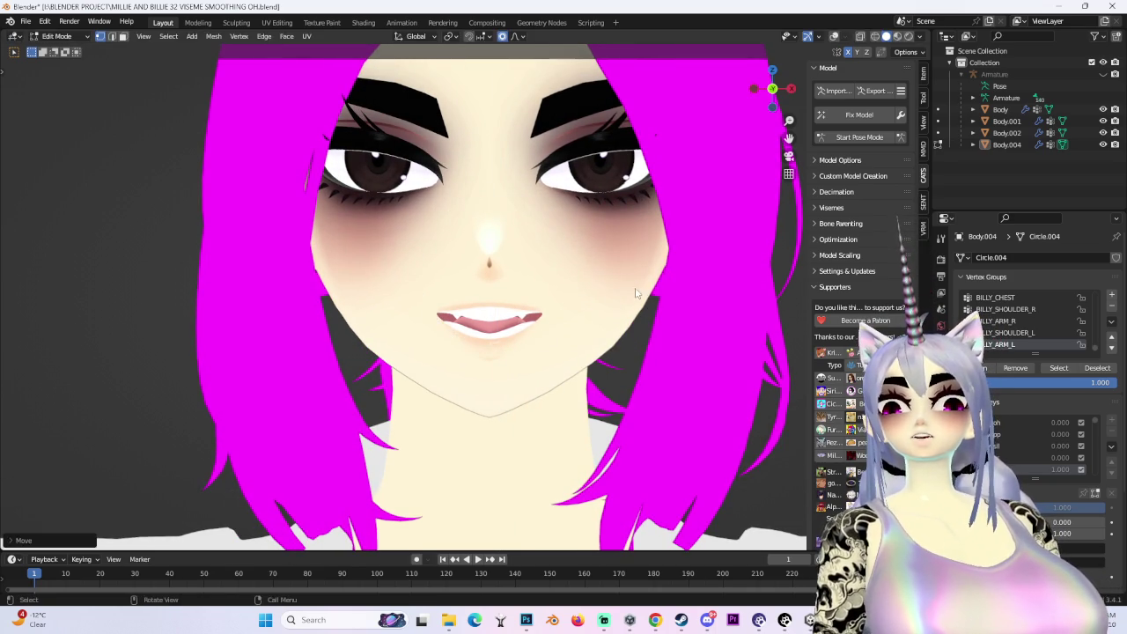
key(g)
click(533, 322)
scroll(533, 317, up, 3)
key(g)
click(546, 288)
scroll(546, 288, down, 2)
mouse_move(546, 288)
middle_down()
mouse_move(508, 287)
mouse_move(617, 300)
mouse_move(546, 304)
middle_up()
Refine the mouth corner with small proportional moves locked to Y and X, about 0.0005 m
key(g)
key(y)
click(508, 287)
scroll(508, 288, down, 2)
scroll(583, 304, up, 1)
scroll(583, 304, up, 2)
key(g)
click(582, 305)
key(g)
key(y)
click(587, 302)
scroll(587, 302, down, 2)
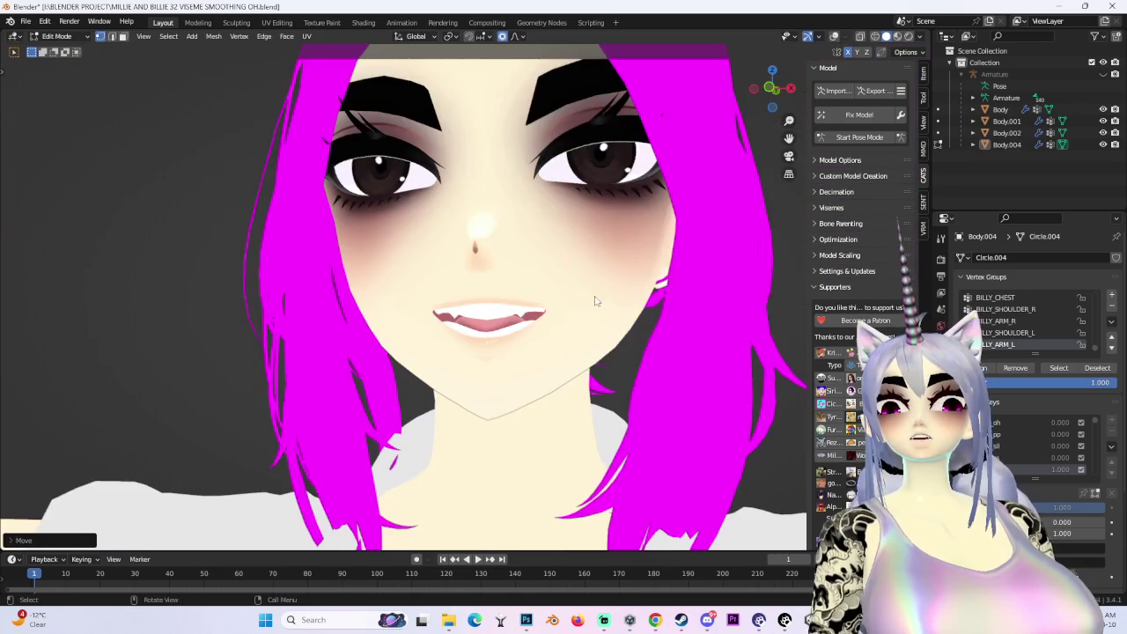
scroll(595, 299, up, 2)
key(g)
key(x)
click(591, 293)
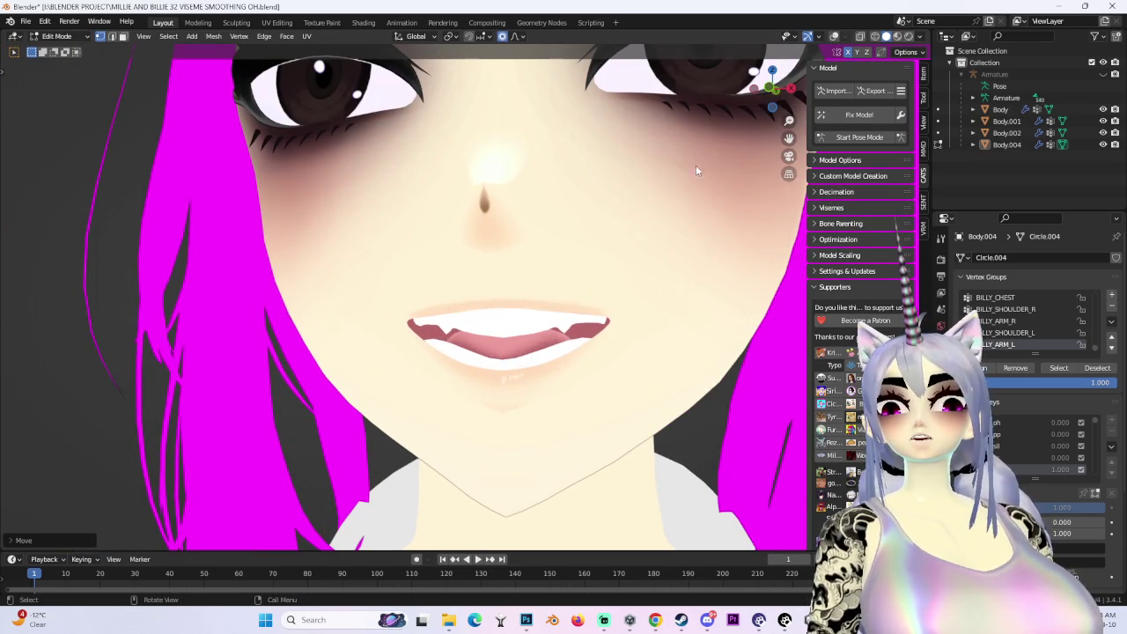
Check the lips in front view and hide viewport overlays to judge the shading
click(769, 89)
scroll(766, 92, up, 2)
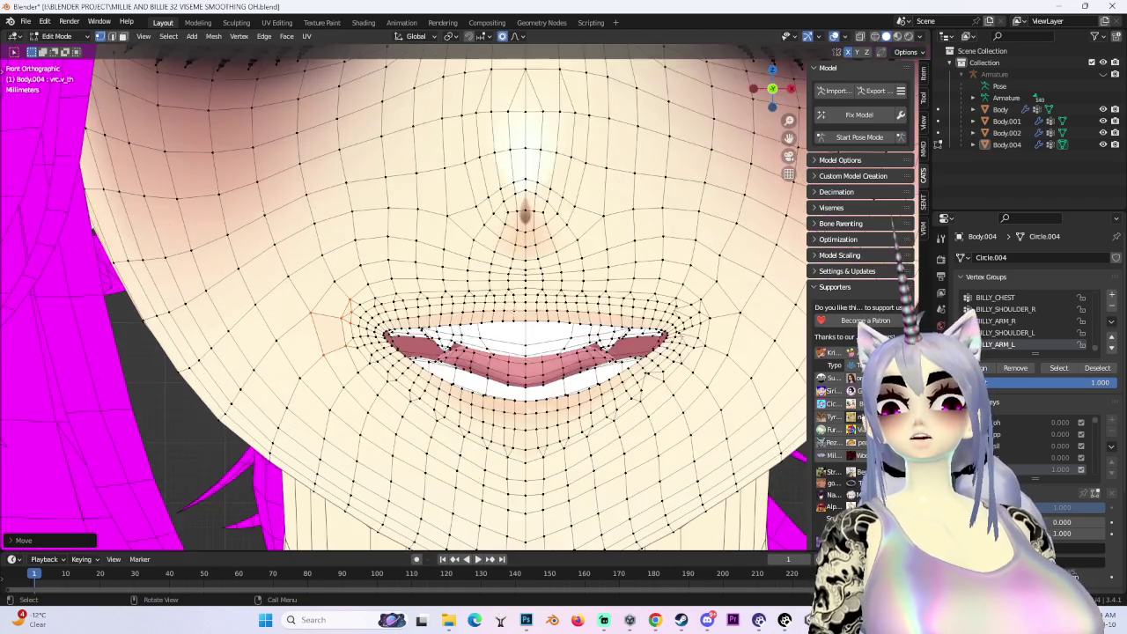
scroll(766, 91, down, 2)
scroll(766, 92, down, 2)
click(834, 36)
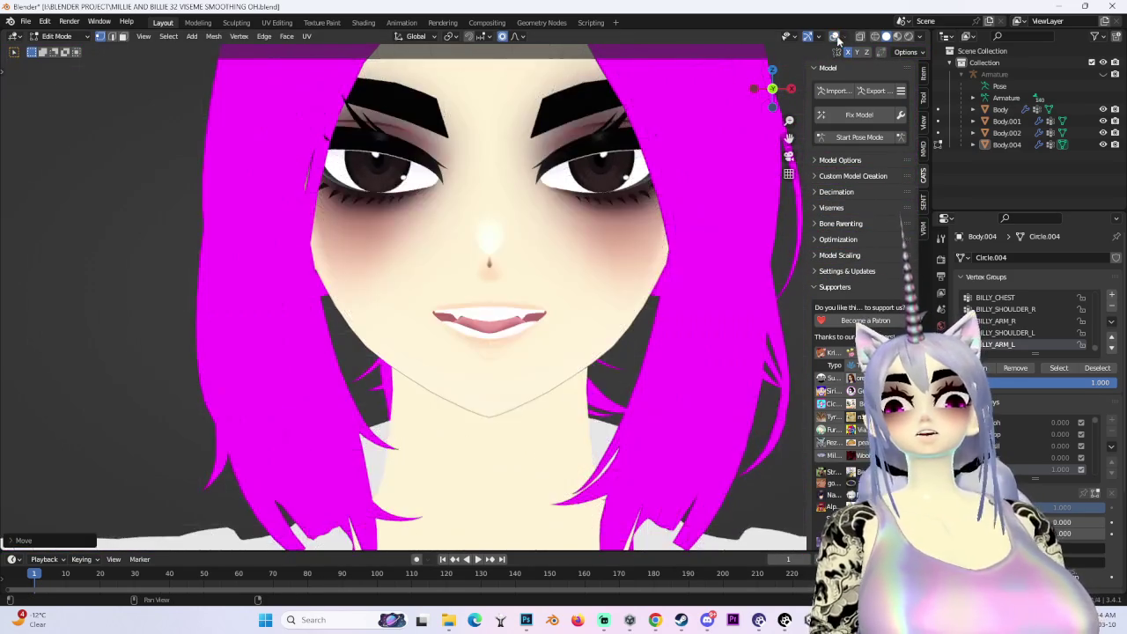
scroll(403, 298, down, 2)
scroll(403, 298, up, 2)
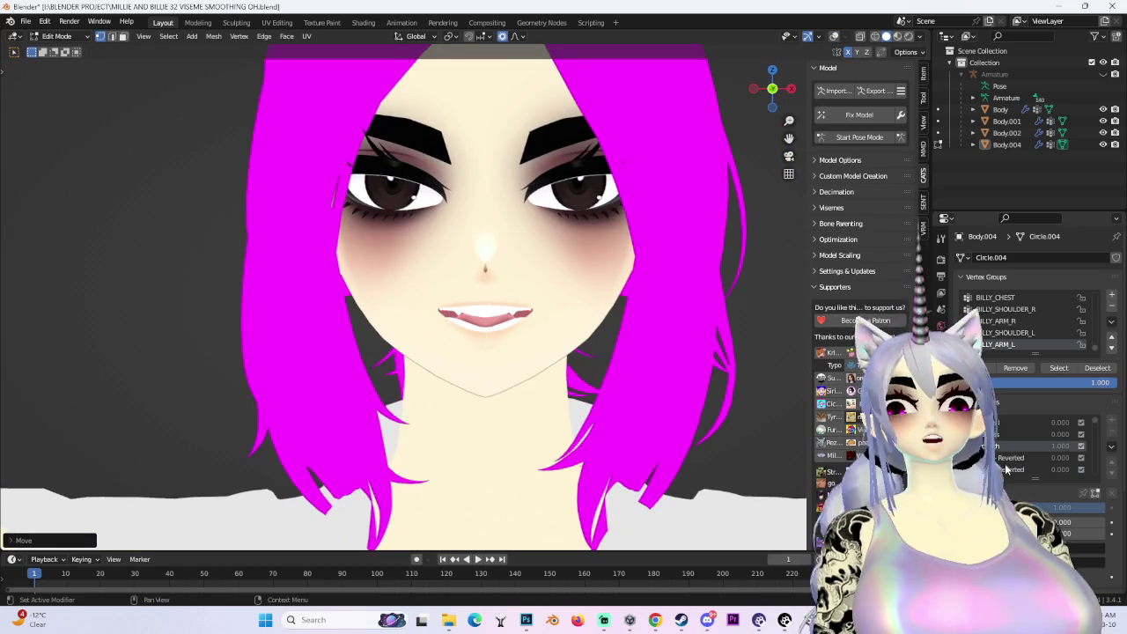
Zoom out and switch the avatar back to Object Mode
scroll(1064, 457, down, 2)
scroll(1028, 457, down, 3)
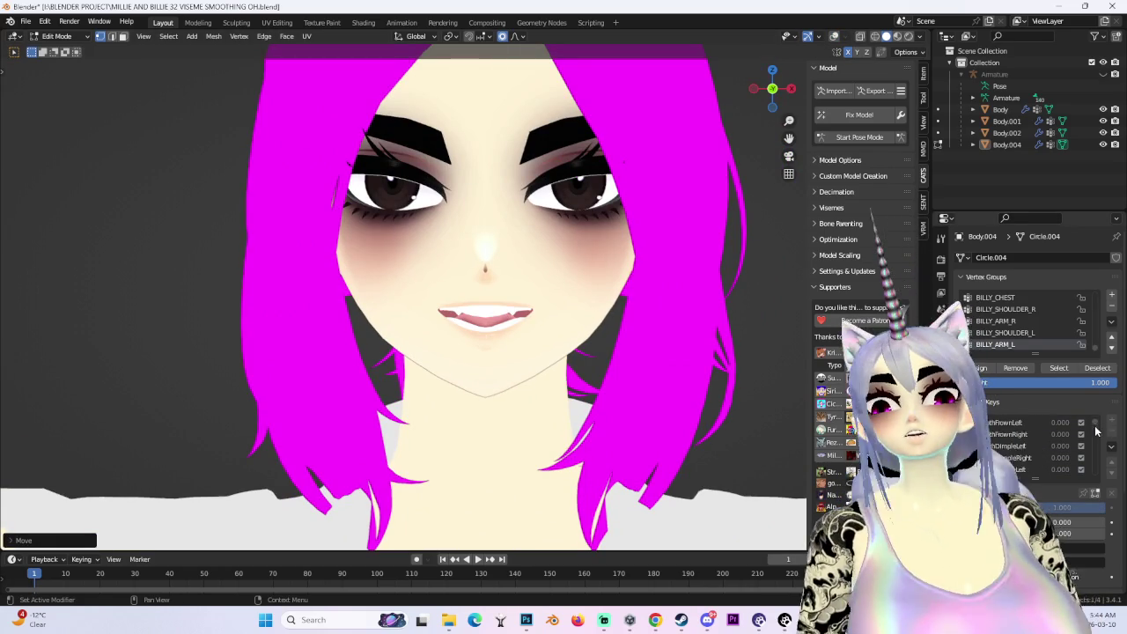
scroll(1084, 458, down, 3)
scroll(1083, 465, down, 3)
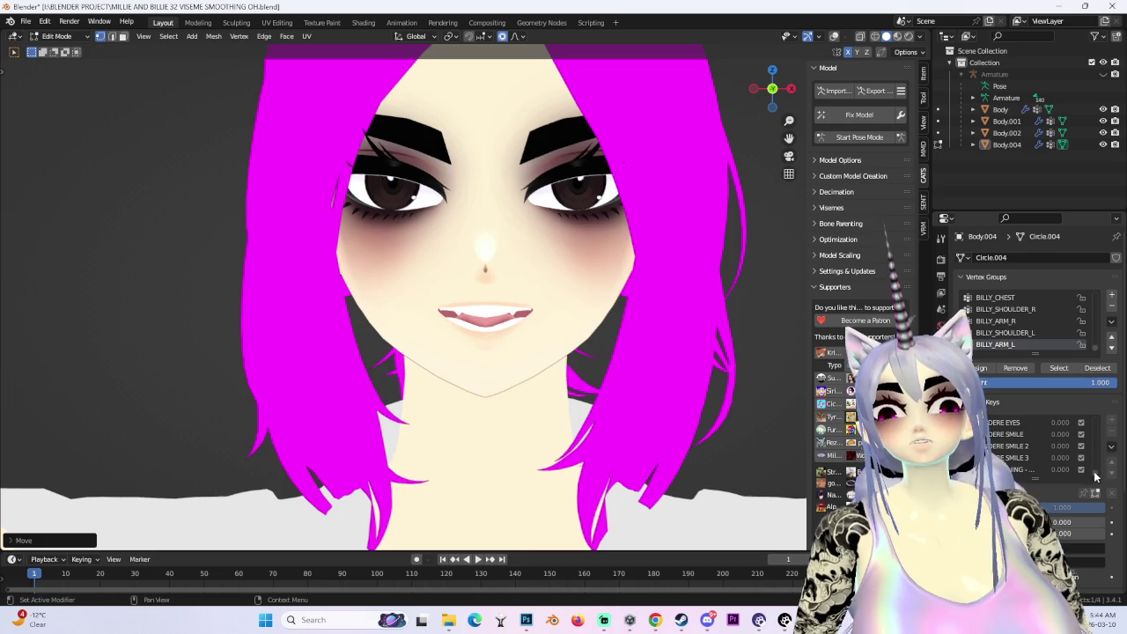
click(57, 36)
Save a copy as MILLIE AND BILLIE 33 VISEME SMOOTHING OH.blend
click(53, 51)
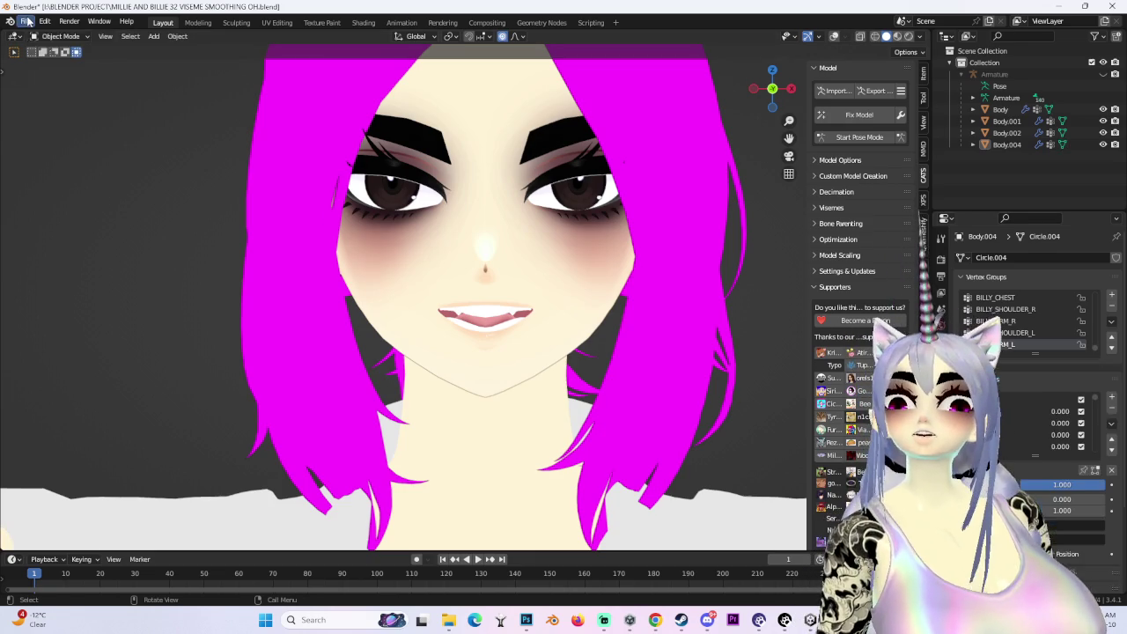
click(26, 20)
click(50, 122)
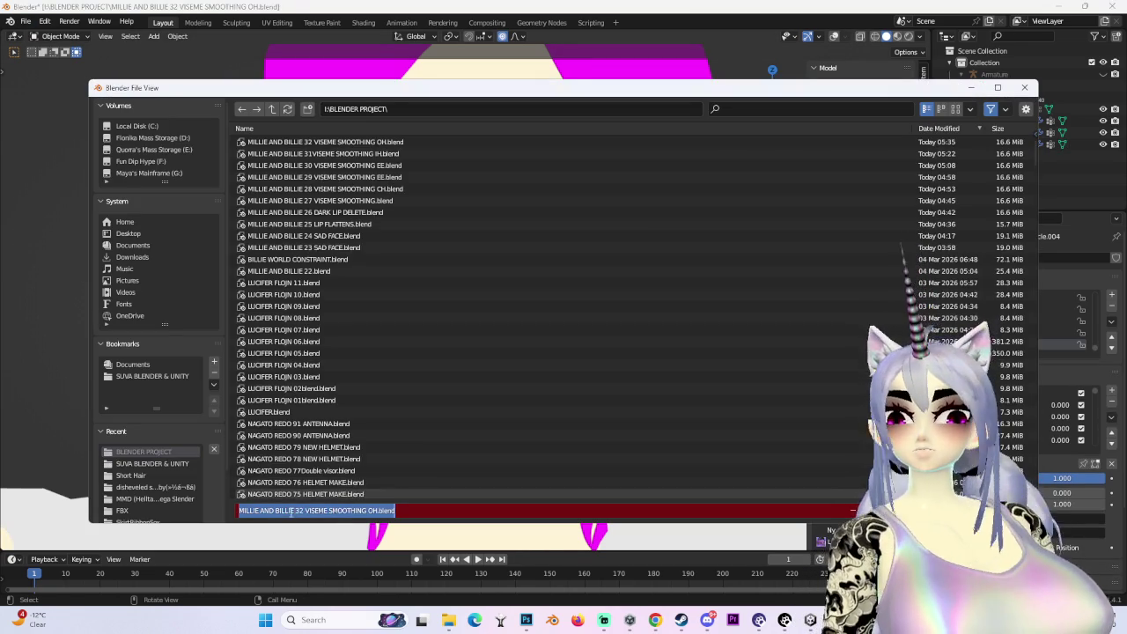
key(BackSpace)
text(3)
drag(368, 511, 700, 501)
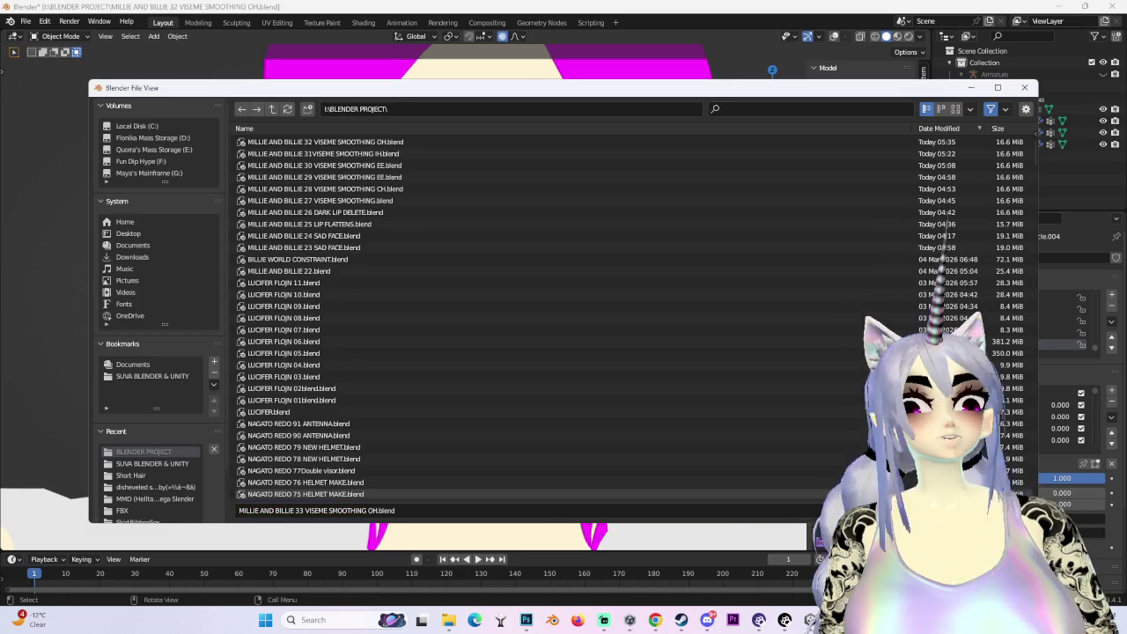
key(Return)
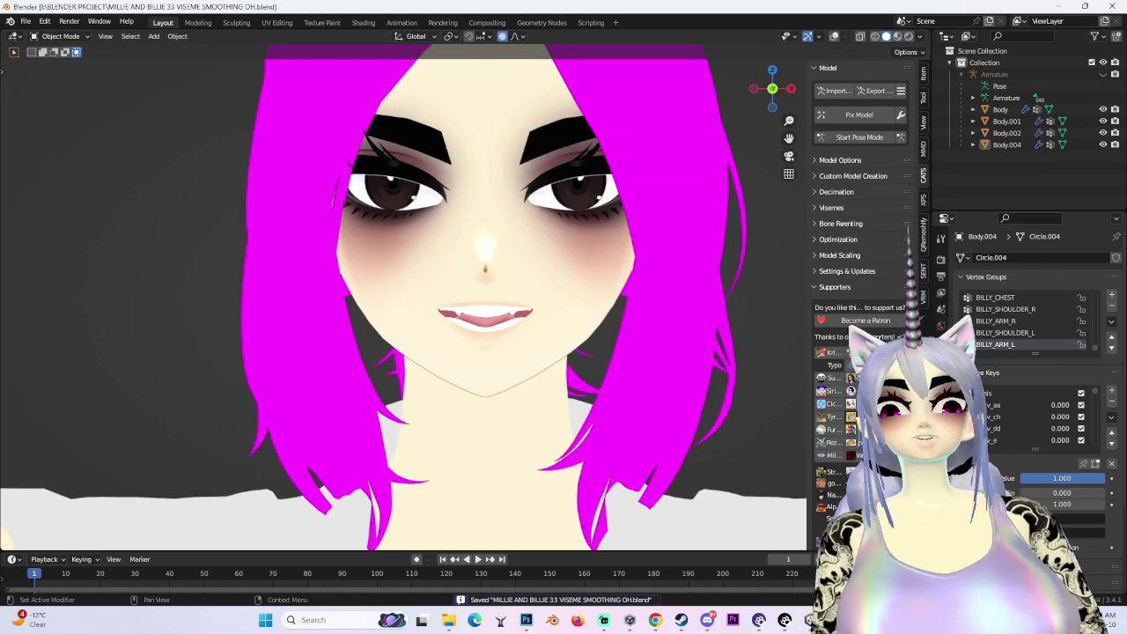
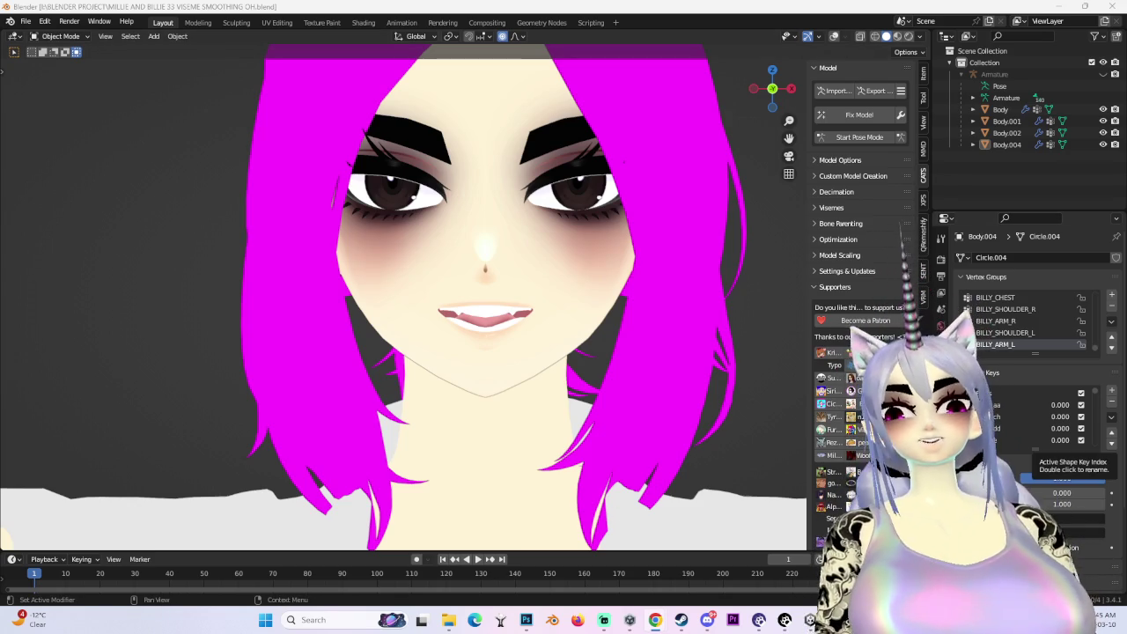
Orbit around the face, return to a front view, and look over the interaction modes
scroll(448, 352, down, 2)
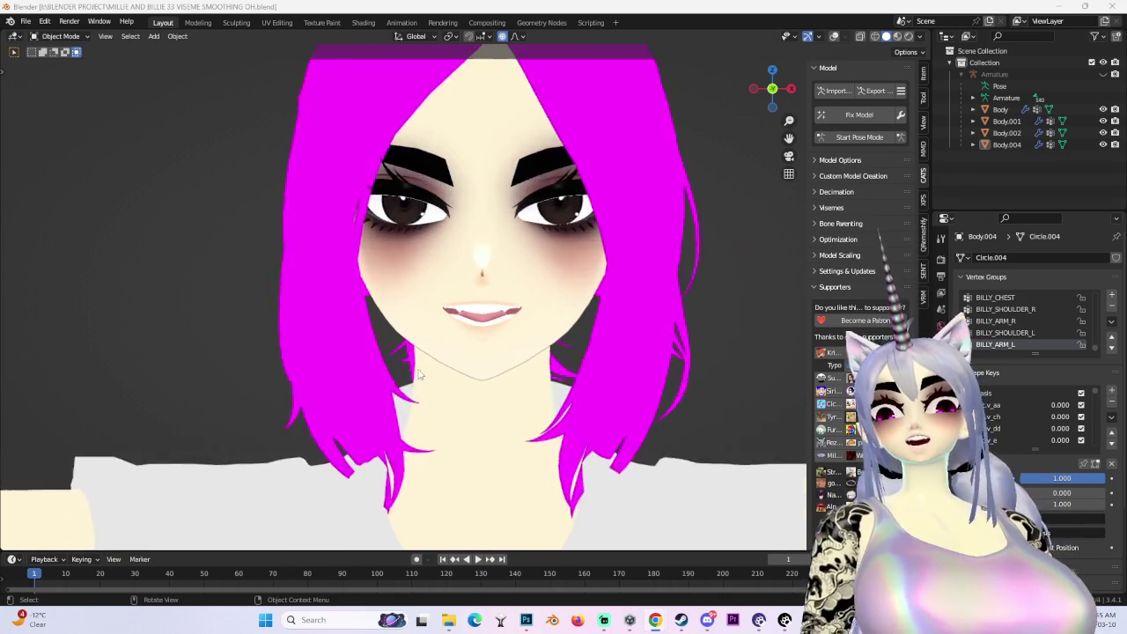
mouse_move(447, 352)
middle_down()
mouse_move(391, 354)
mouse_move(693, 90)
middle_up()
scroll(391, 353, up, 2)
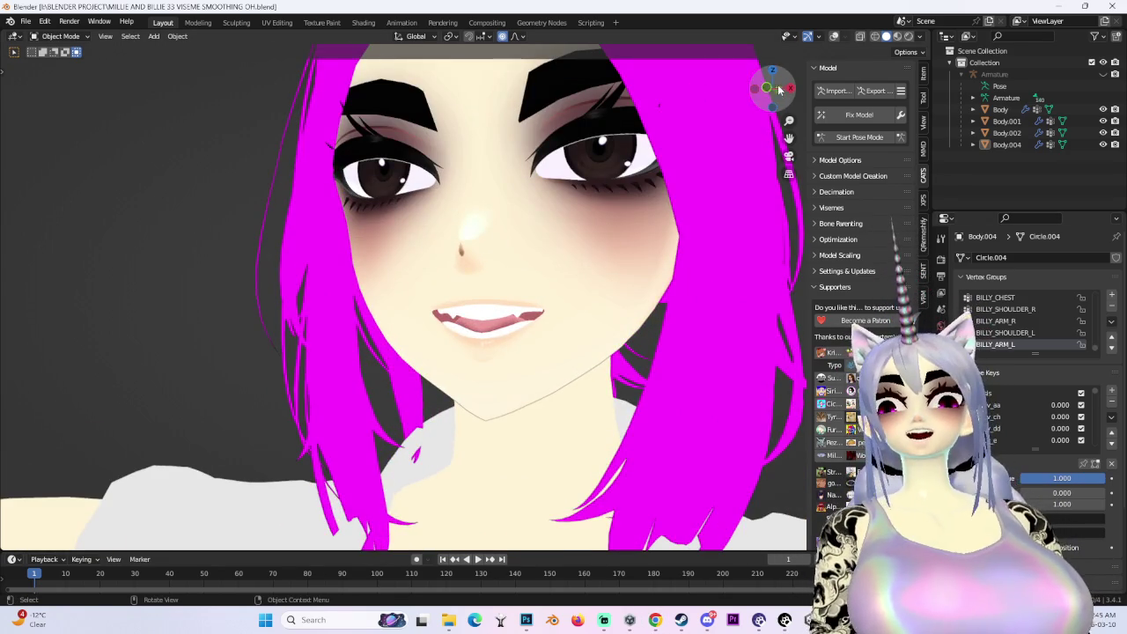
middle_drag(778, 85, 59, 86)
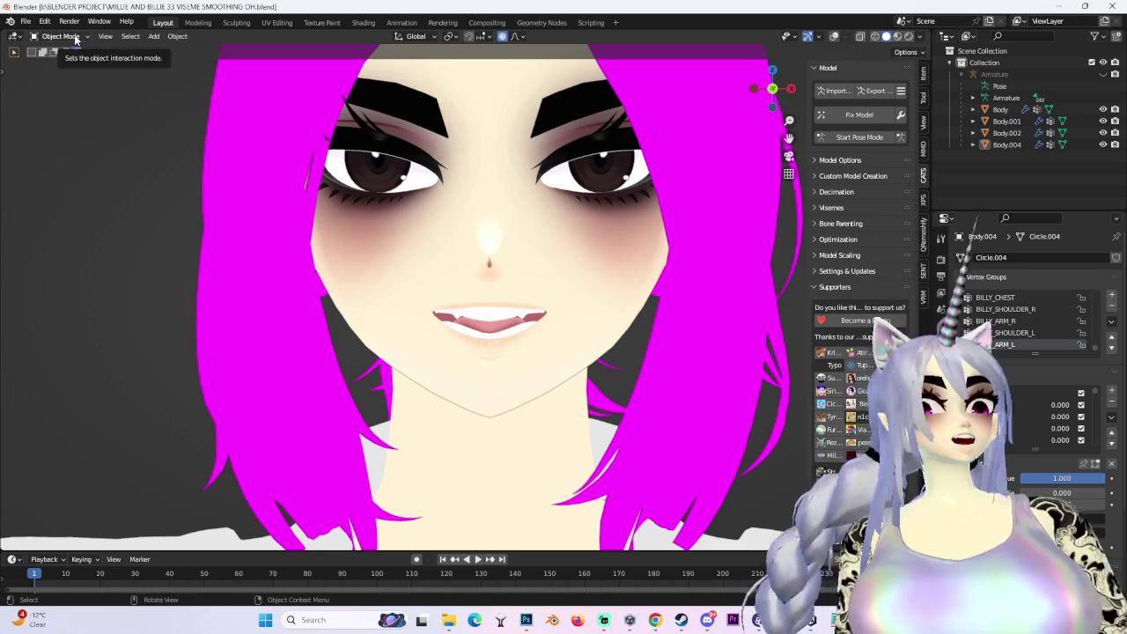
click(3, 74)
scroll(297, 81, down, 3)
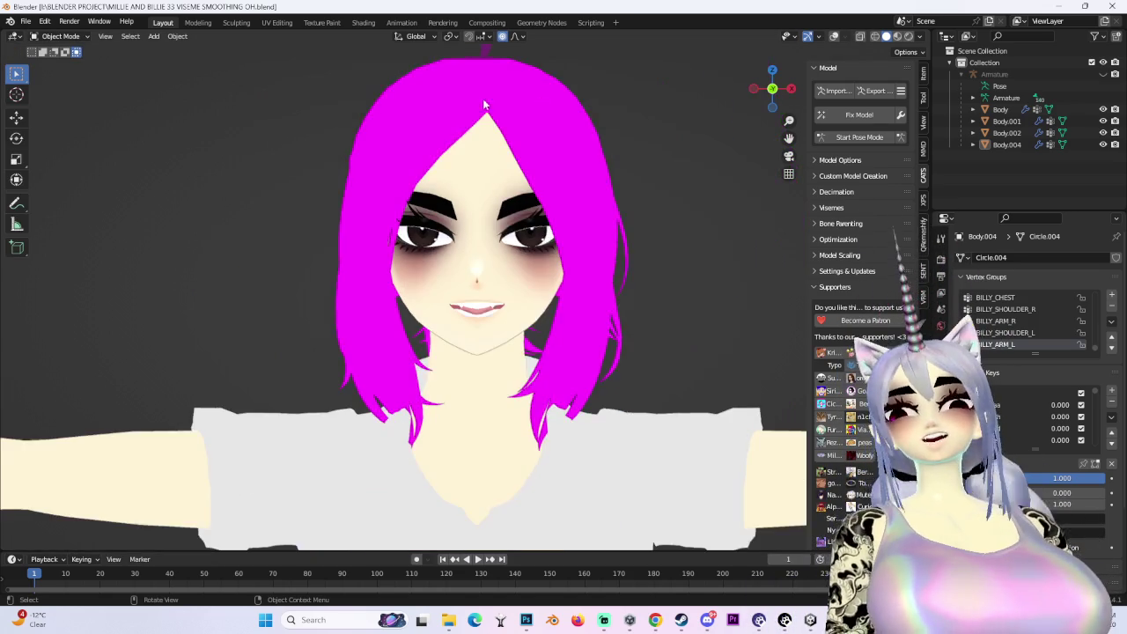
scroll(297, 81, up, 3)
click(60, 36)
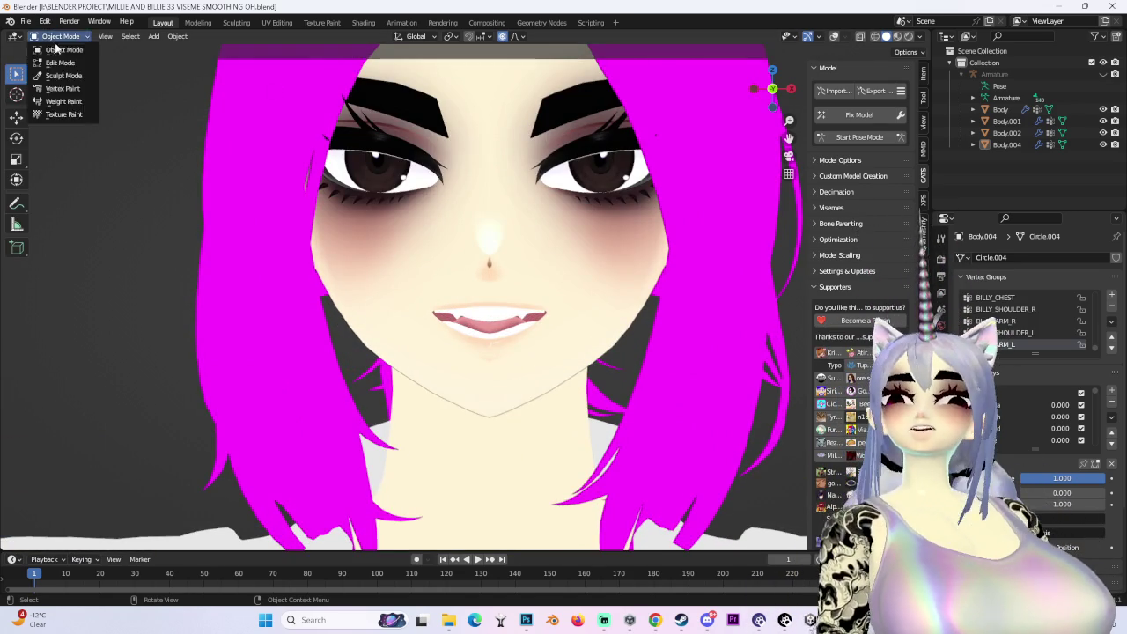
scroll(1013, 421, down, 2)
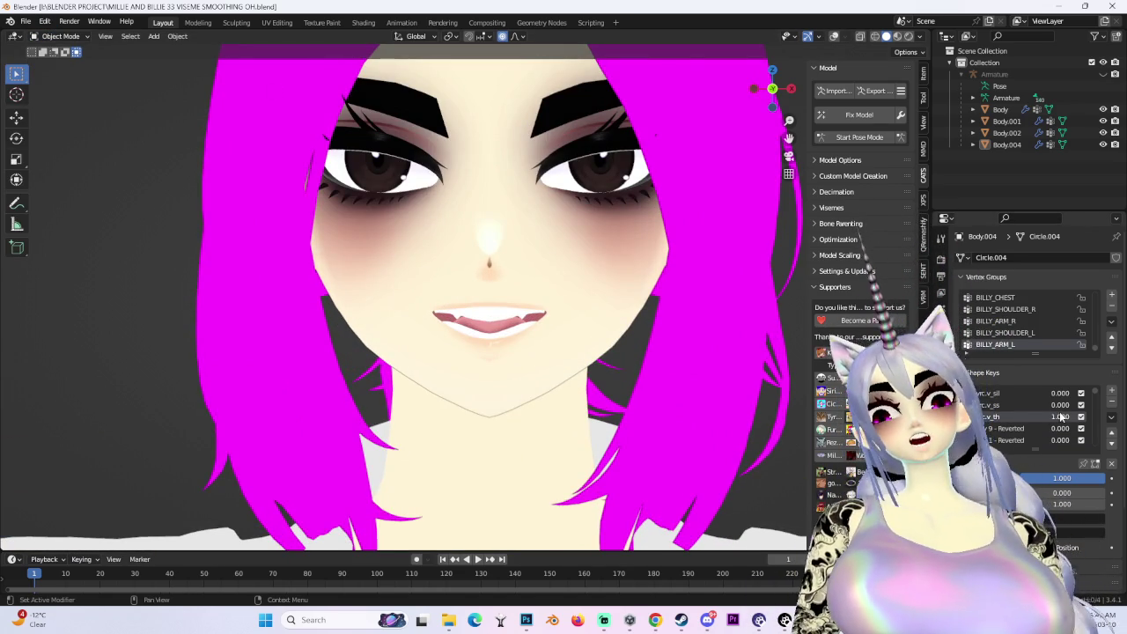
Set the active mouth key to 0 and YANDERE SMILE 3 to 1.000, then show the wireframe overlay
click(1042, 414)
scroll(1044, 414, down, 10)
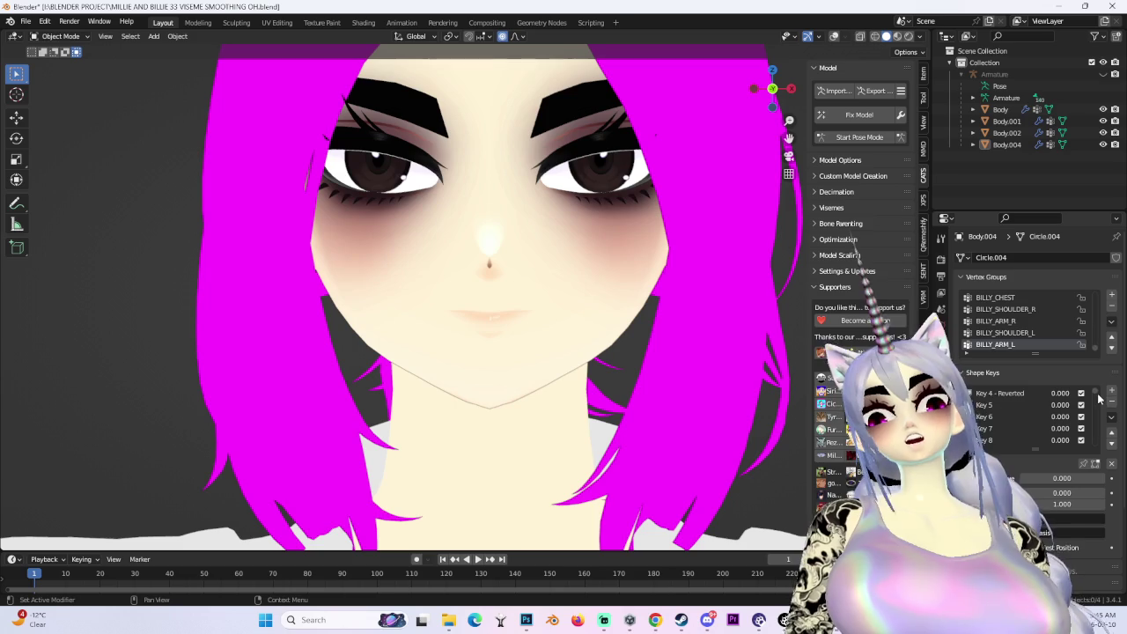
scroll(1039, 422, down, 5)
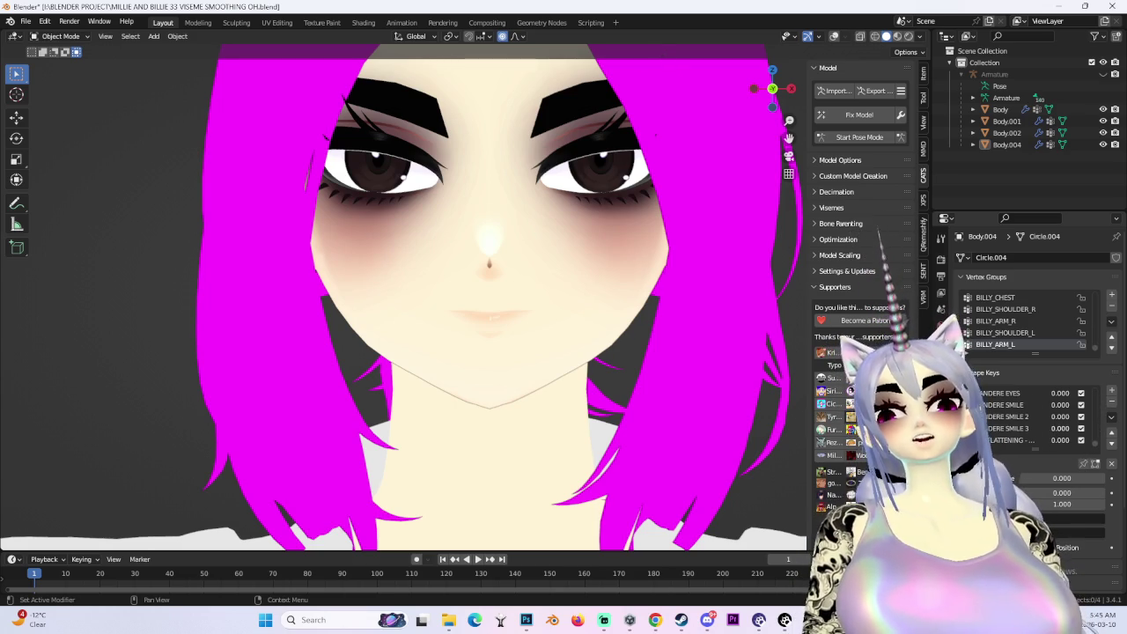
drag(1053, 428, 1087, 428)
click(834, 36)
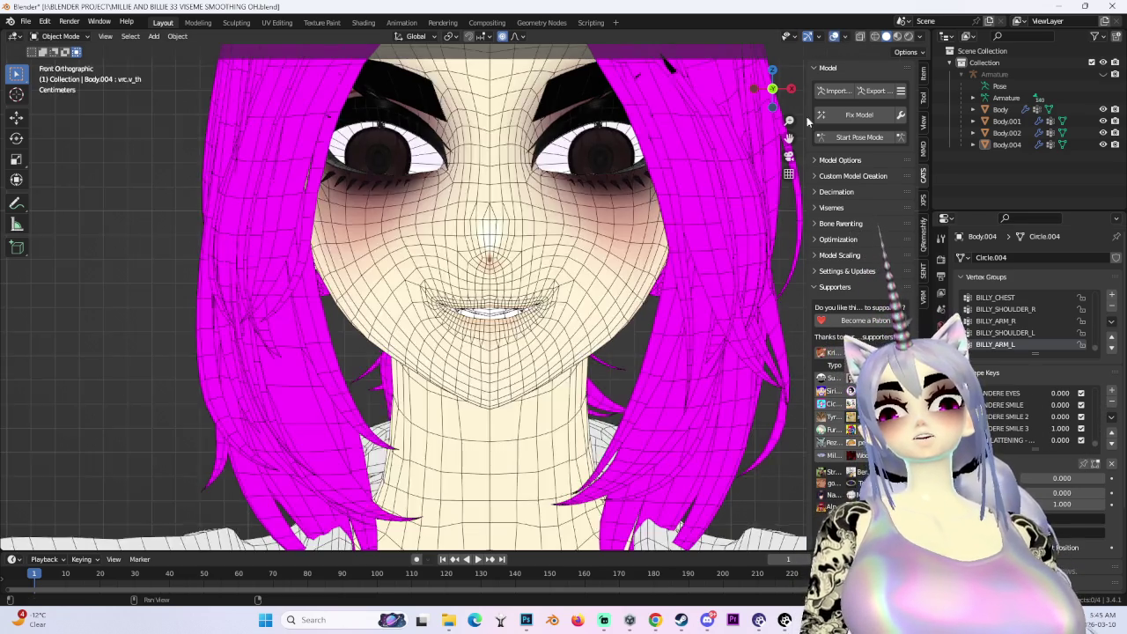
Undo the YANDERE SMILE 3 change, redoing it once to compare, then return to neutral
middle_drag(616, 264, 566, 390)
scroll(566, 390, up, 2)
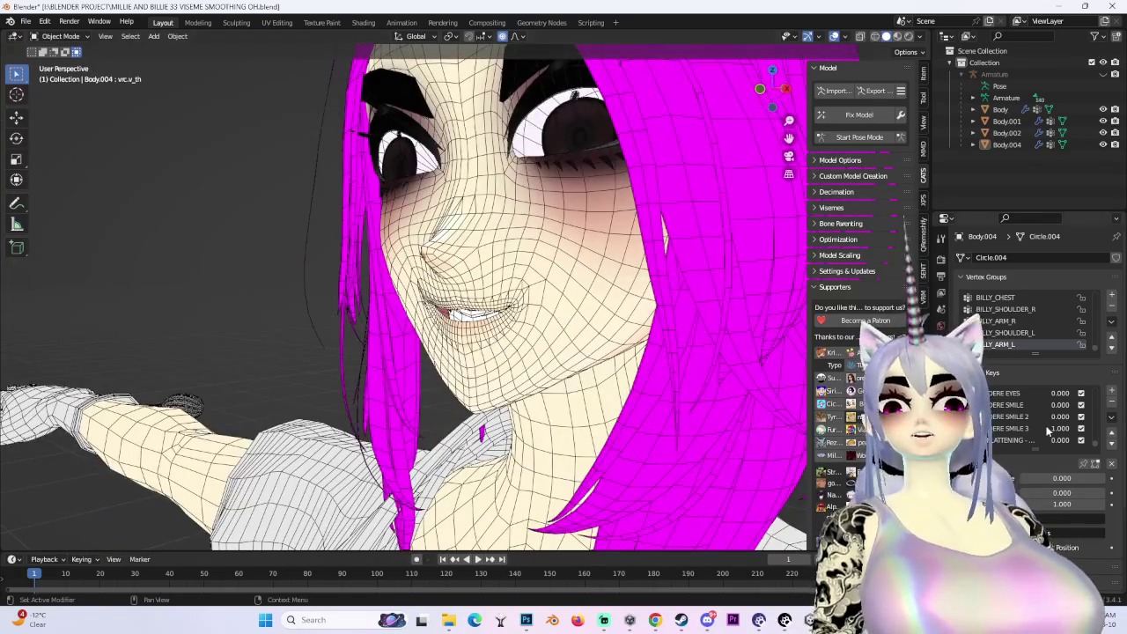
key(ctrl+z)
key(ctrl+shift+z)
key(ctrl+z)
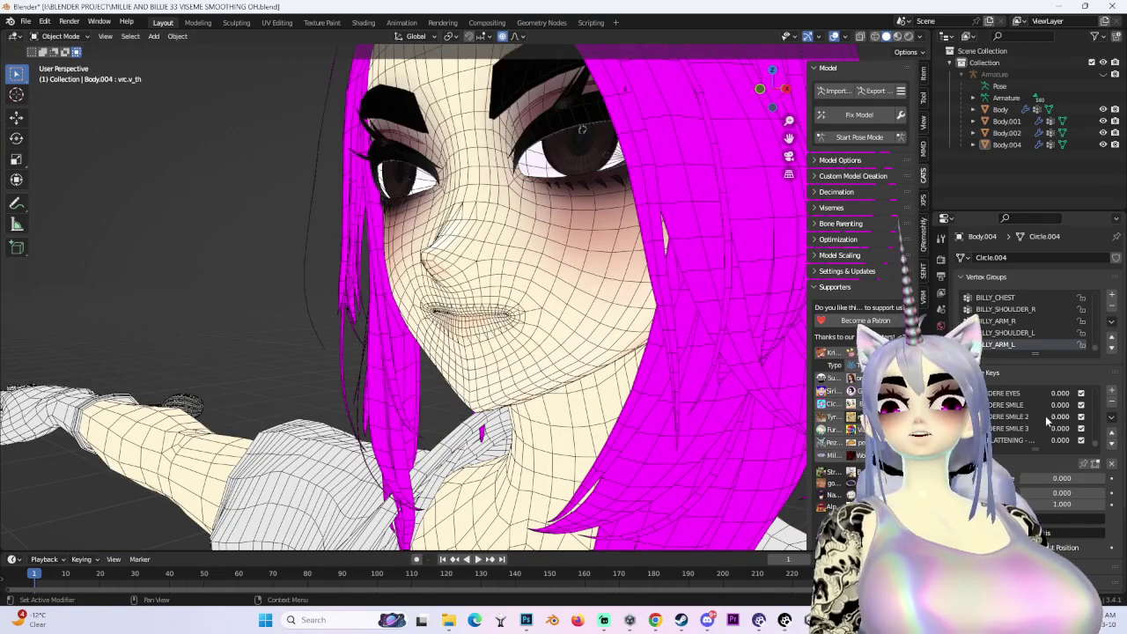
Test a squinting expression key at full strength from front and back views
scroll(996, 433, down, 3)
drag(1054, 429, 1092, 429)
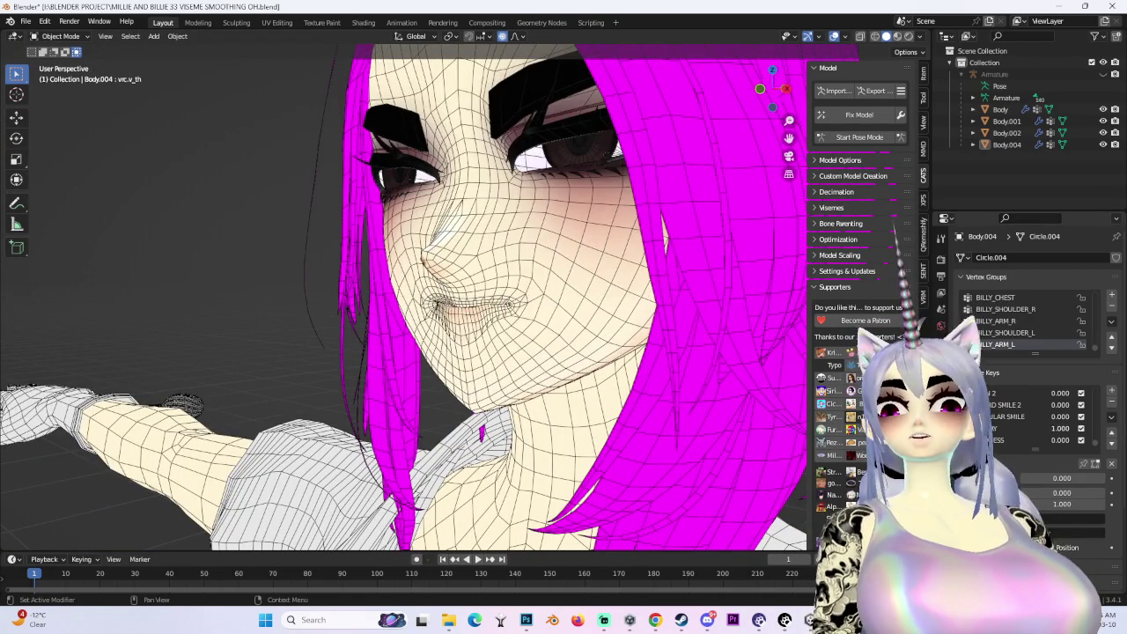
key(KP_1)
click(772, 88)
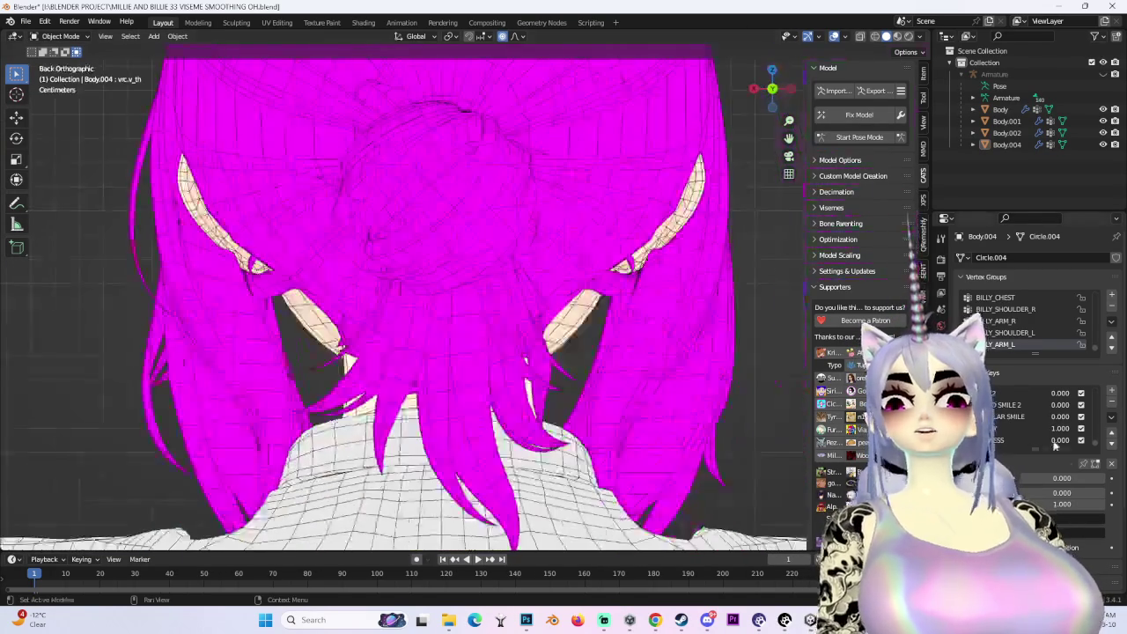
click(772, 88)
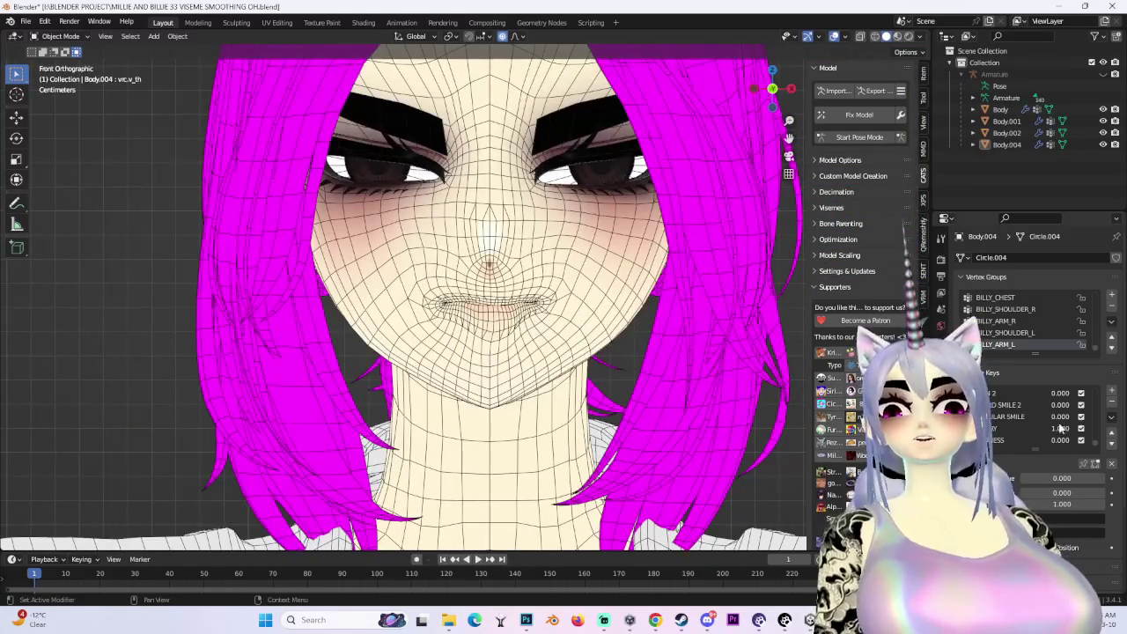
drag(1063, 429, 1026, 429)
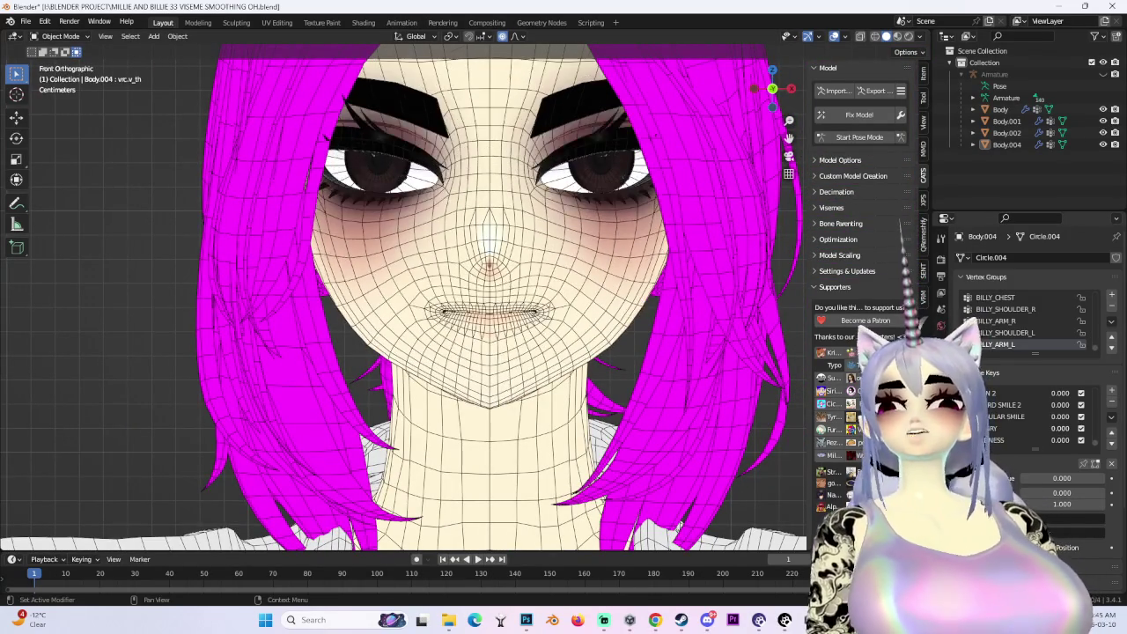
key(ctrl+z)
Turn the squint key off and raise a smile key partway, toggling the wireframe overlay
middle_drag(528, 308, 573, 291)
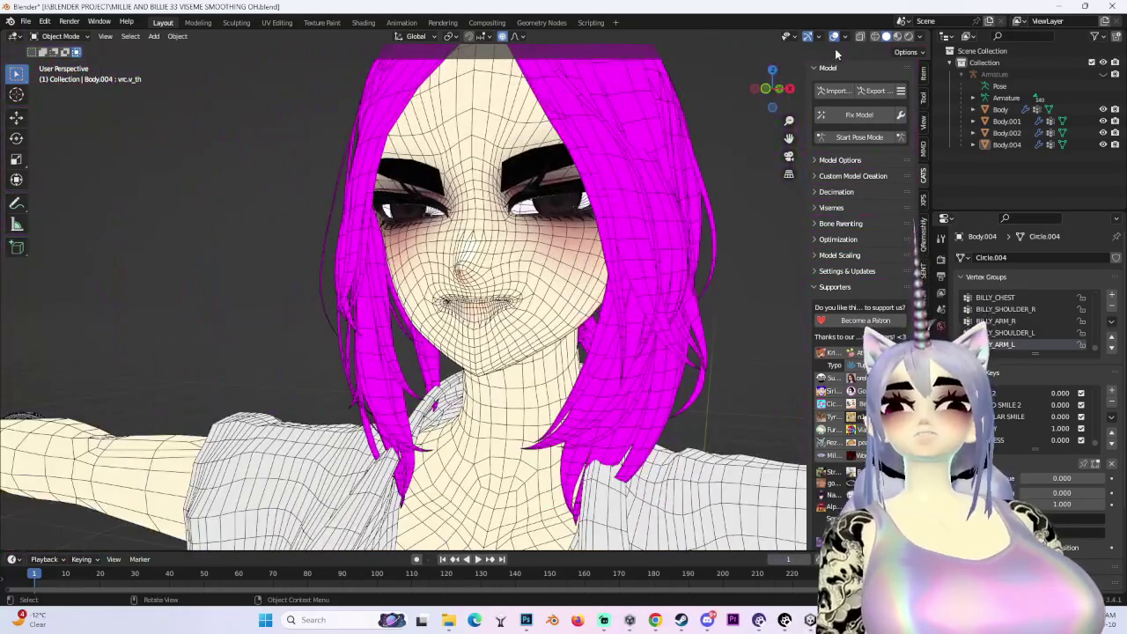
click(834, 36)
middle_drag(405, 290, 417, 302)
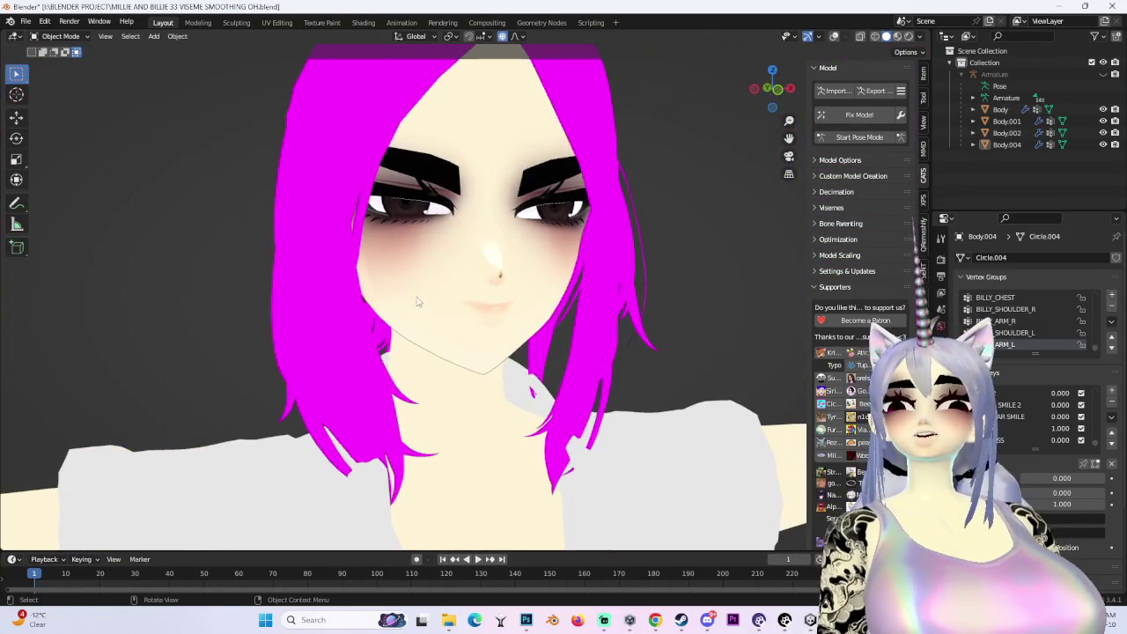
drag(763, 105, 773, 88)
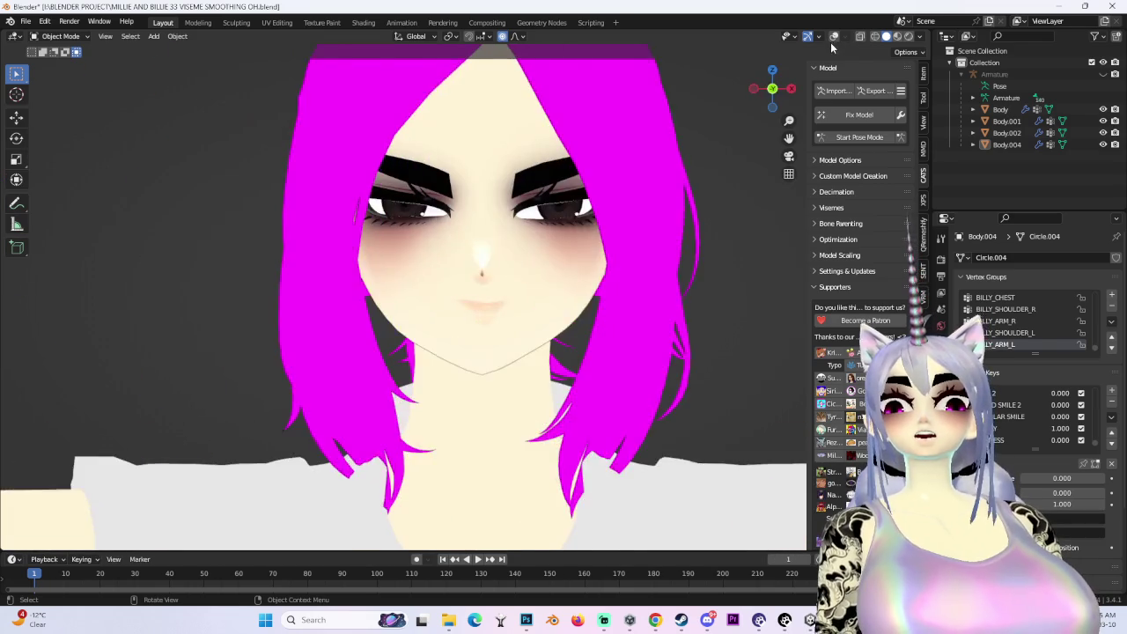
key(shift+alt+z)
mouse_move(1061, 429)
mouse_down()
mouse_move(1013, 429)
mouse_move(1092, 416)
mouse_move(1054, 406)
mouse_move(1092, 416)
mouse_up()
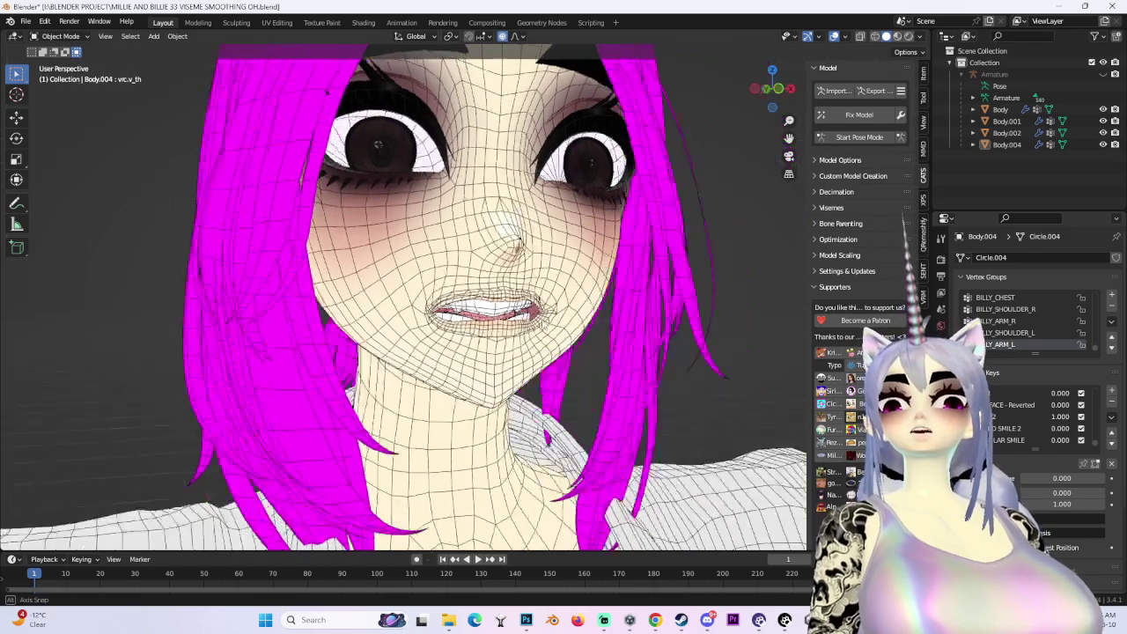
Set an open-mouth shape key to 1.000 and hide the wireframe overlay
middle_drag(564, 327, 598, 327)
click(834, 36)
mouse_move(748, 89)
middle_down()
mouse_move(656, 283)
mouse_move(663, 307)
middle_up()
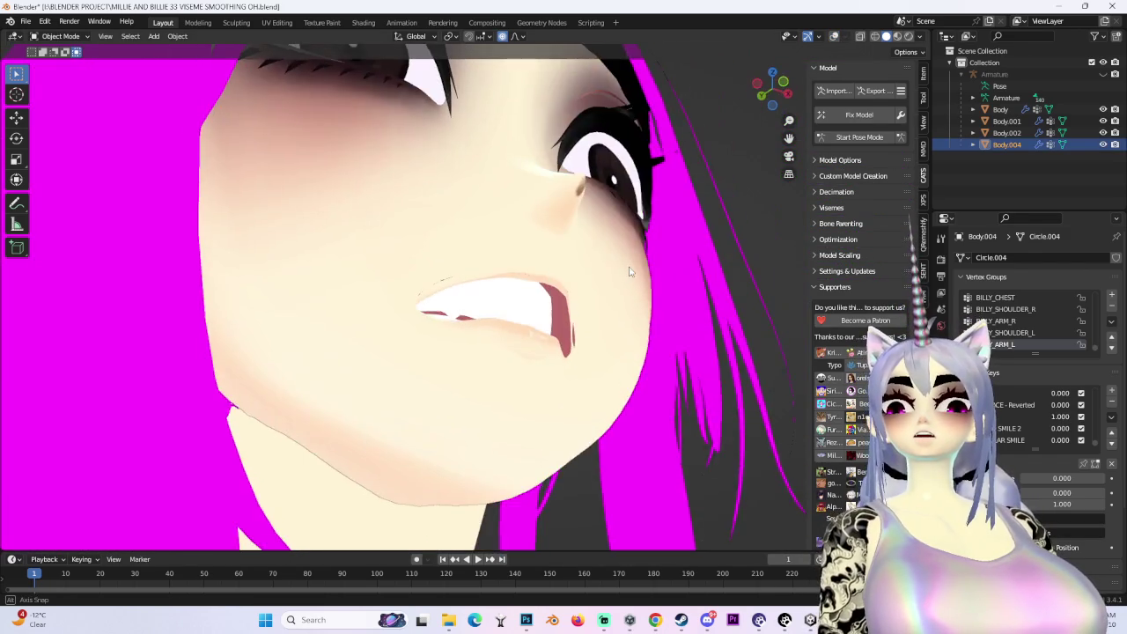
click(920, 36)
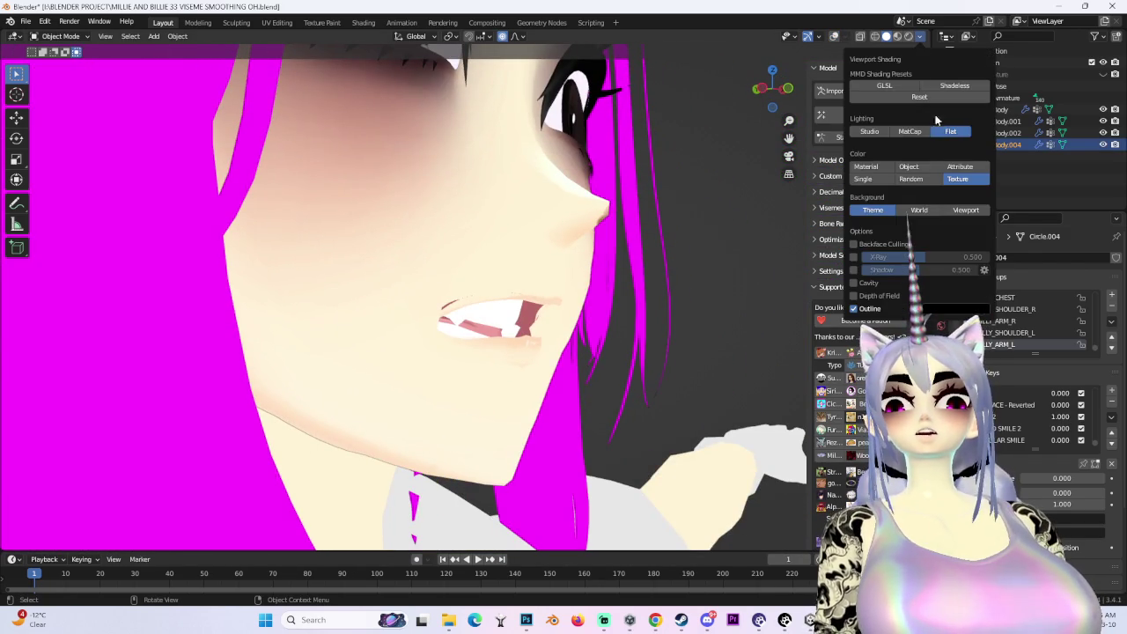
Switch the viewport to studio lighting and briefly enter, then leave, Edit Mode
click(890, 66)
click(57, 36)
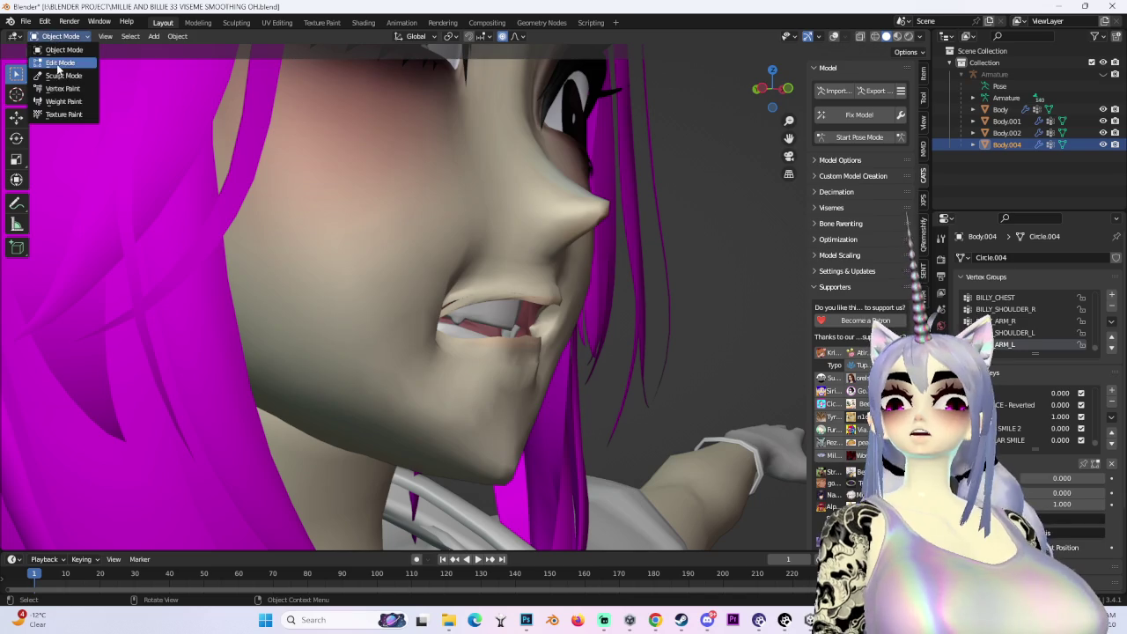
click(58, 63)
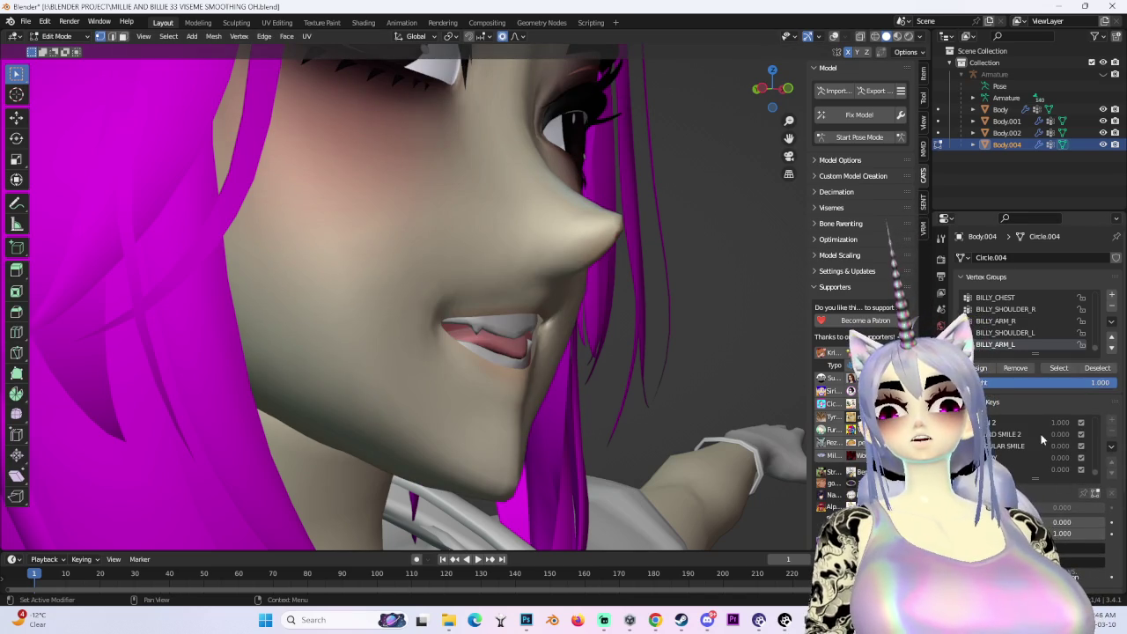
click(61, 36)
click(57, 51)
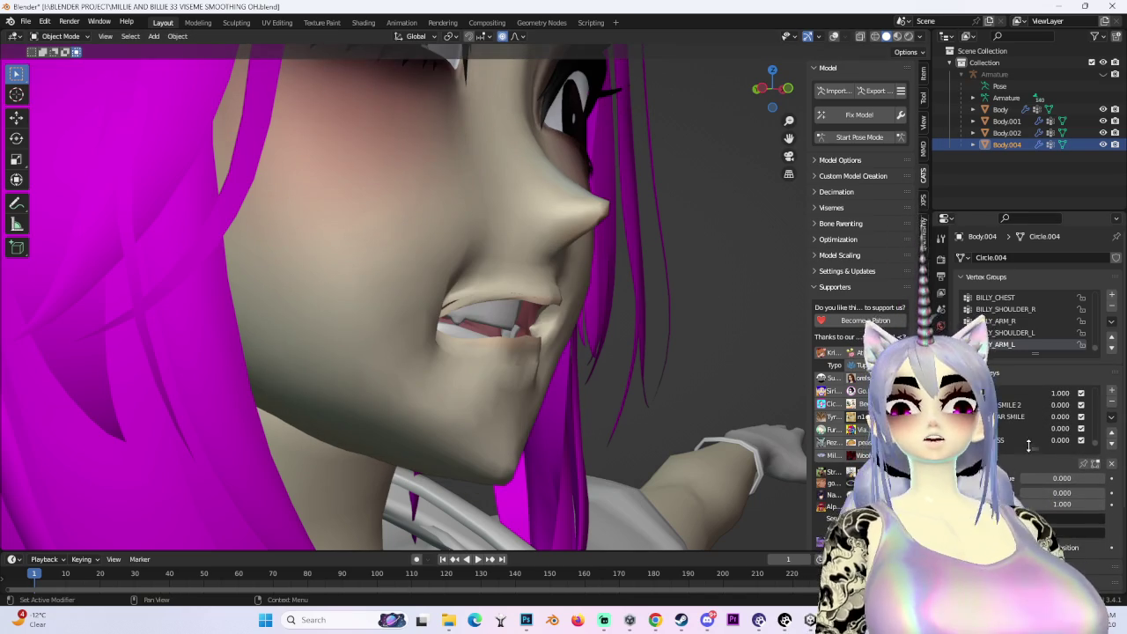
Reset the open-mouth key to 0 and enter Edit Mode with another mouth key active and wireframe shown
drag(1060, 392, 1051, 435)
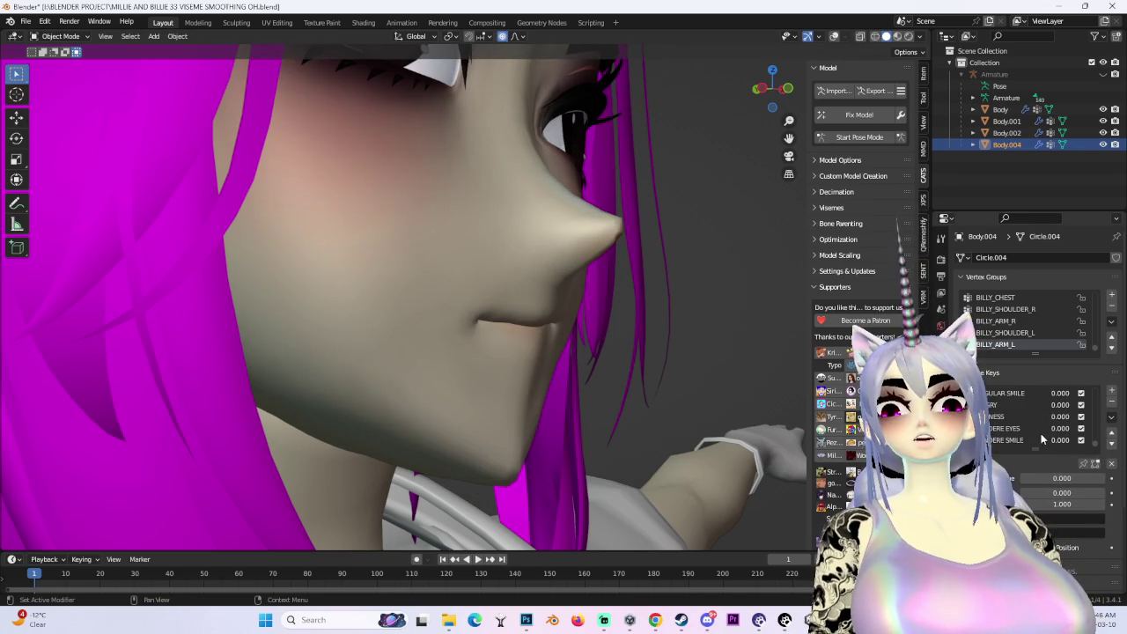
click(57, 36)
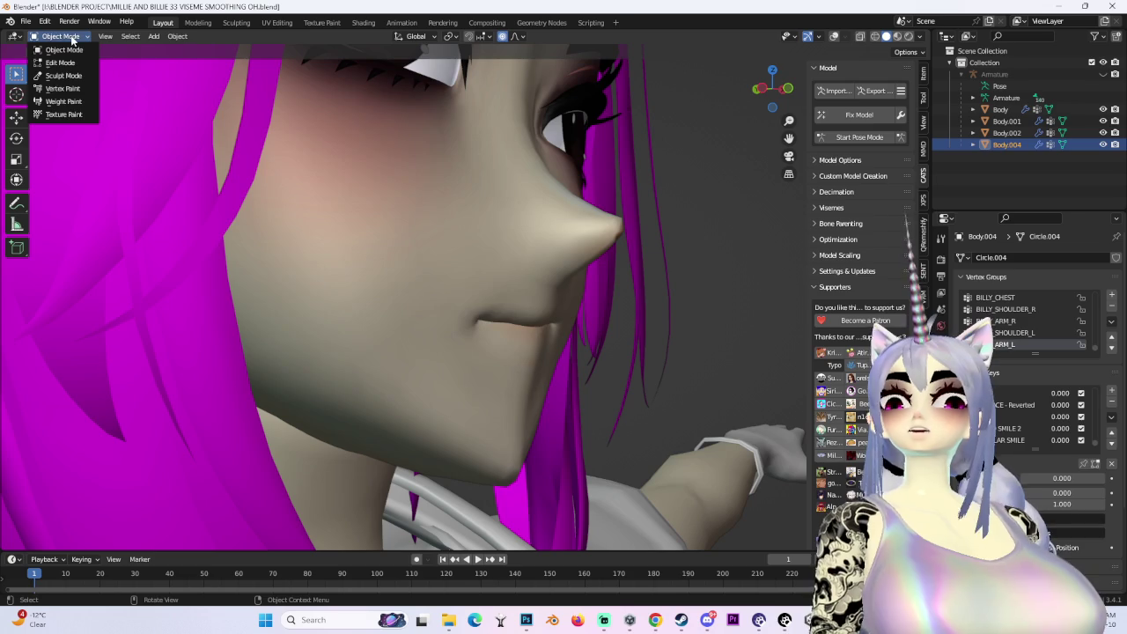
click(66, 63)
click(999, 449)
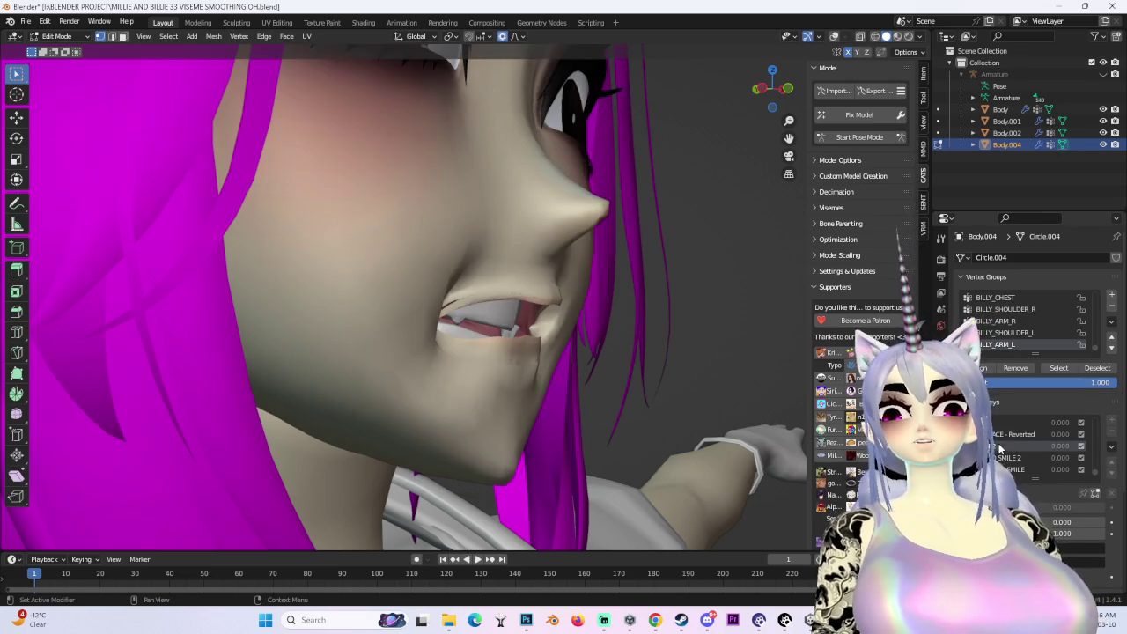
key(shift+alt+z)
mouse_move(529, 308)
middle_down()
mouse_move(451, 358)
mouse_move(512, 365)
middle_up()
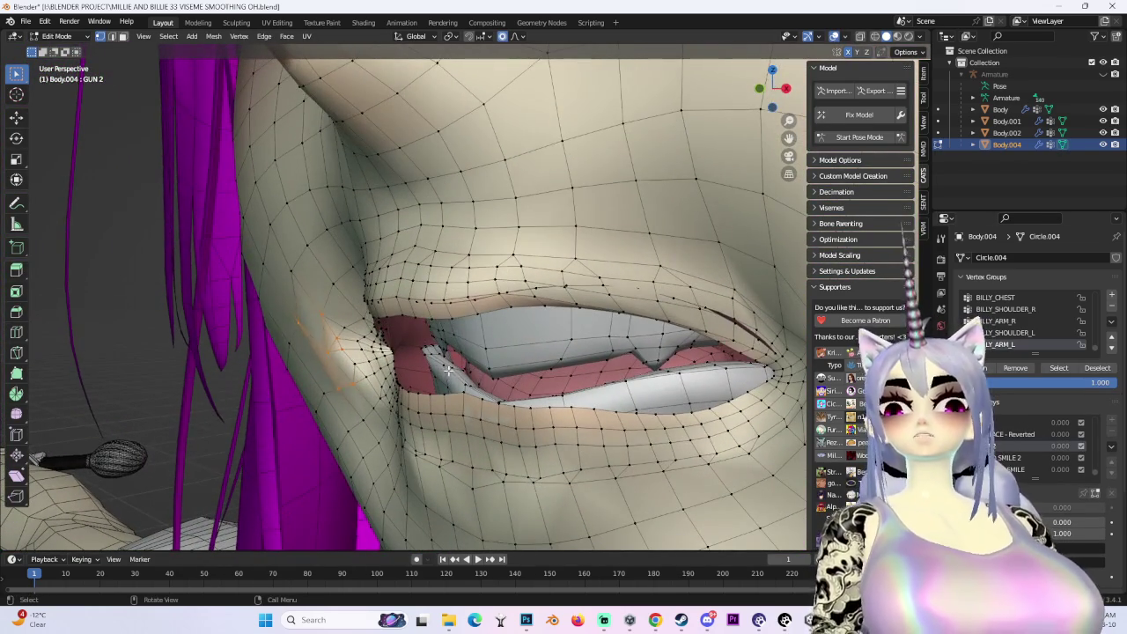
Select the linked lip geometry and hide it with H
key(ctrl+l)
mouse_move(551, 388)
middle_down()
mouse_move(539, 343)
mouse_move(478, 337)
middle_up()
key(b)
key(Escape)
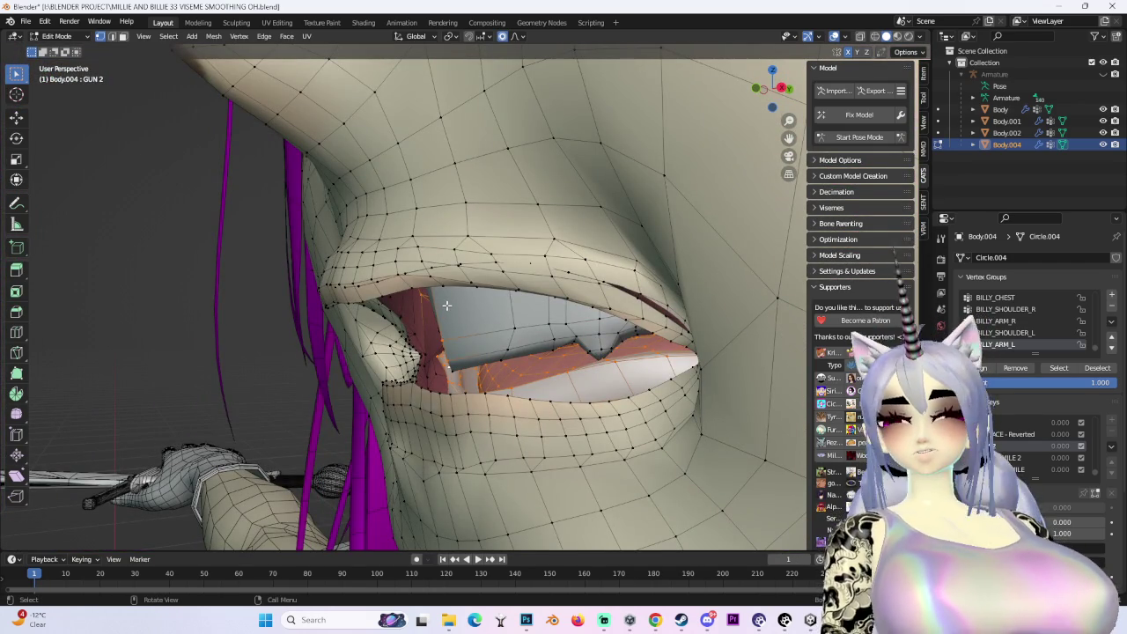
key(h)
middle_drag(447, 305, 562, 342)
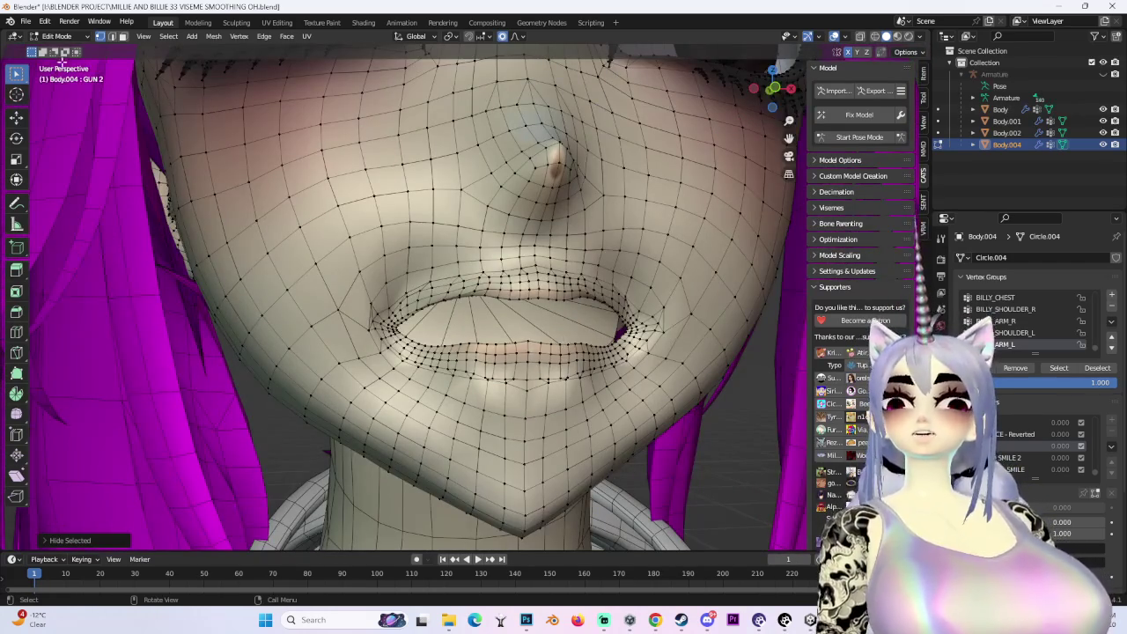
Switch the face mesh to Sculpt Mode and zoom onto the mouth
click(56, 36)
click(66, 67)
middle_drag(402, 277, 616, 353)
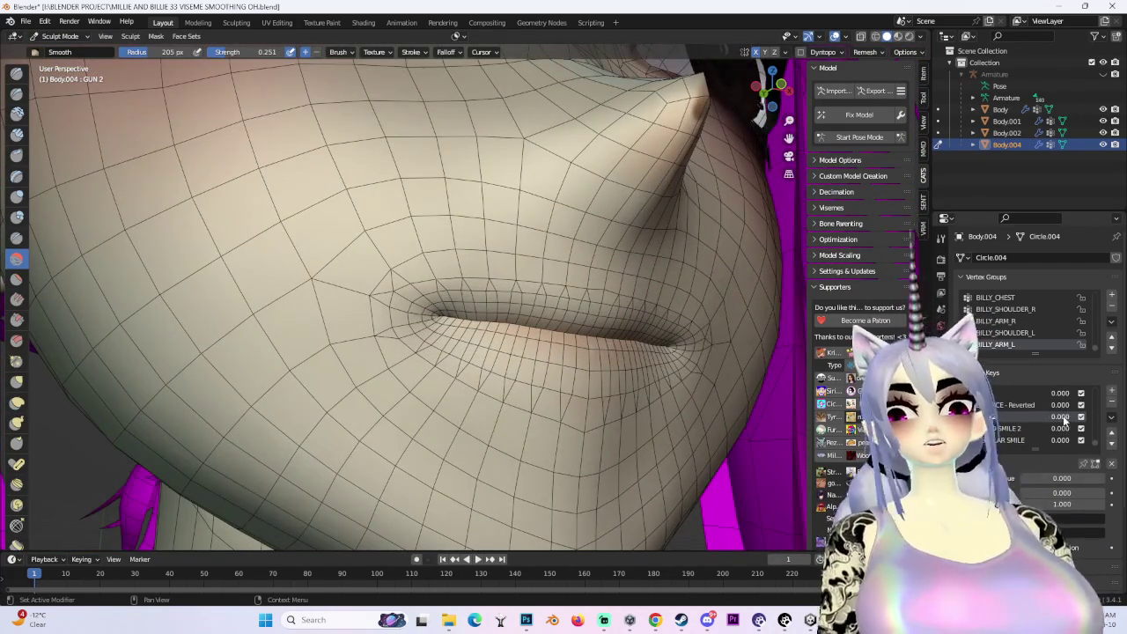
Set the mouth-opening key to 1.000 and smooth the mouth corners and lips
drag(1064, 421, 1101, 421)
drag(388, 300, 352, 356)
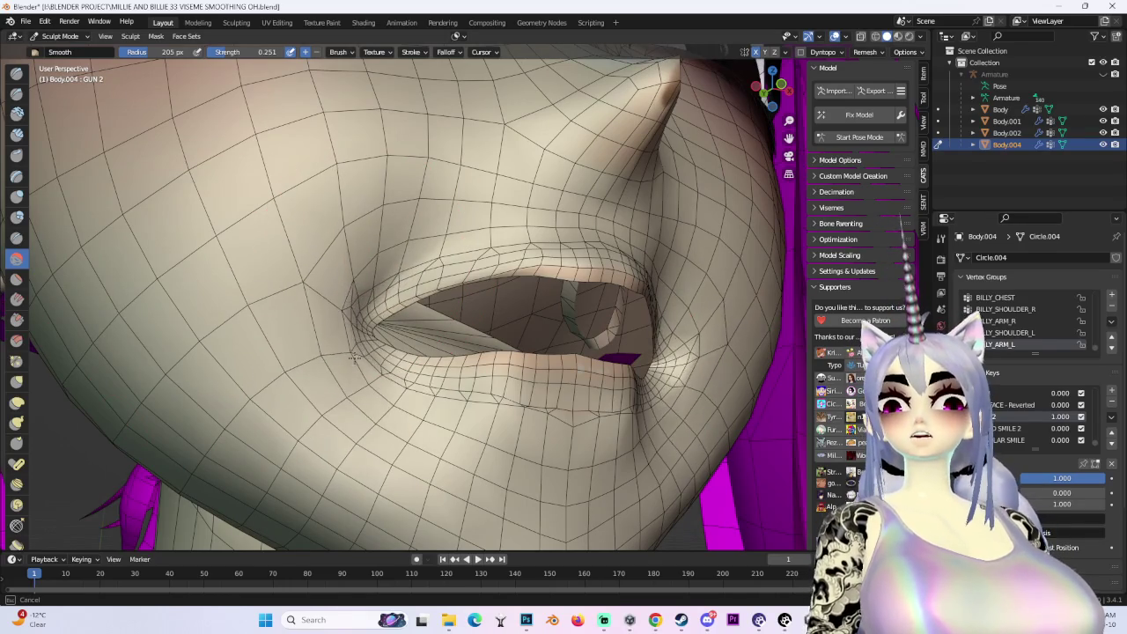
mouse_move(353, 357)
middle_down()
mouse_move(318, 294)
mouse_move(502, 231)
middle_up()
mouse_move(502, 231)
mouse_down()
mouse_move(563, 352)
mouse_move(370, 423)
mouse_move(563, 335)
mouse_up()
middle_drag(564, 335, 553, 371)
drag(552, 372, 565, 361)
drag(599, 326, 564, 291)
Inspect the face from the side, then return the mesh to Edit Mode
scroll(564, 291, down, 3)
mouse_move(563, 290)
middle_down()
mouse_move(627, 294)
mouse_move(327, 164)
middle_up()
scroll(327, 164, up, 3)
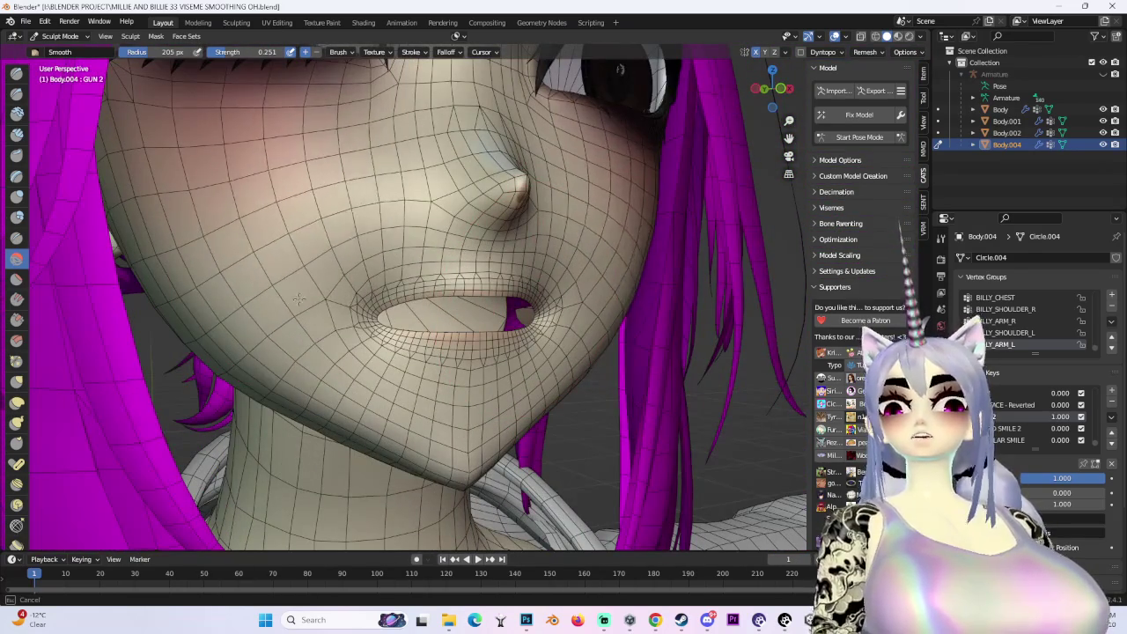
middle_drag(346, 354, 306, 293)
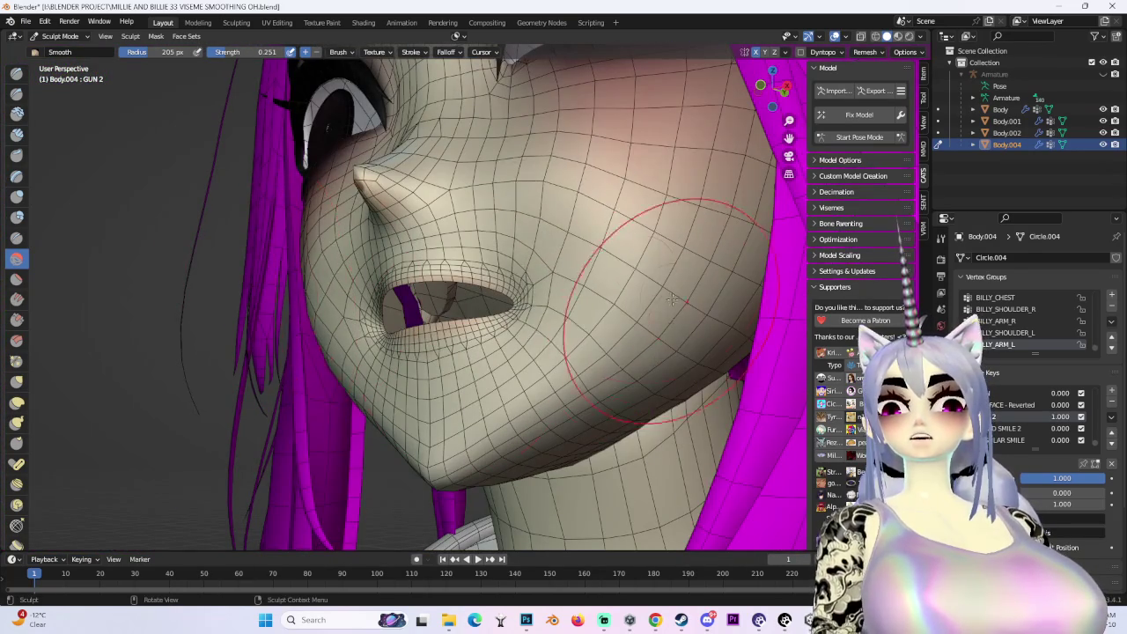
middle_drag(530, 302, 627, 300)
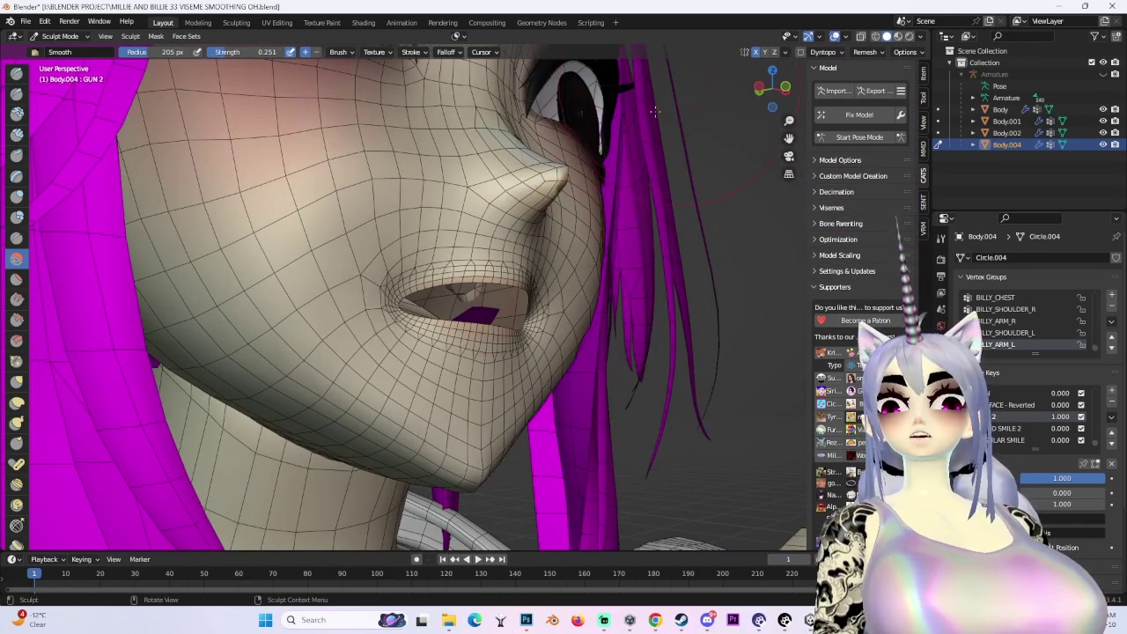
click(60, 36)
click(62, 67)
mouse_move(370, 299)
middle_down()
mouse_move(532, 315)
mouse_move(475, 344)
mouse_move(517, 385)
mouse_move(531, 360)
mouse_move(590, 352)
mouse_move(624, 331)
middle_up()
Move the lip vertices along Y, then nudge them with a proportional move
key(g)
key(y)
click(497, 382)
key(g)
click(623, 363)
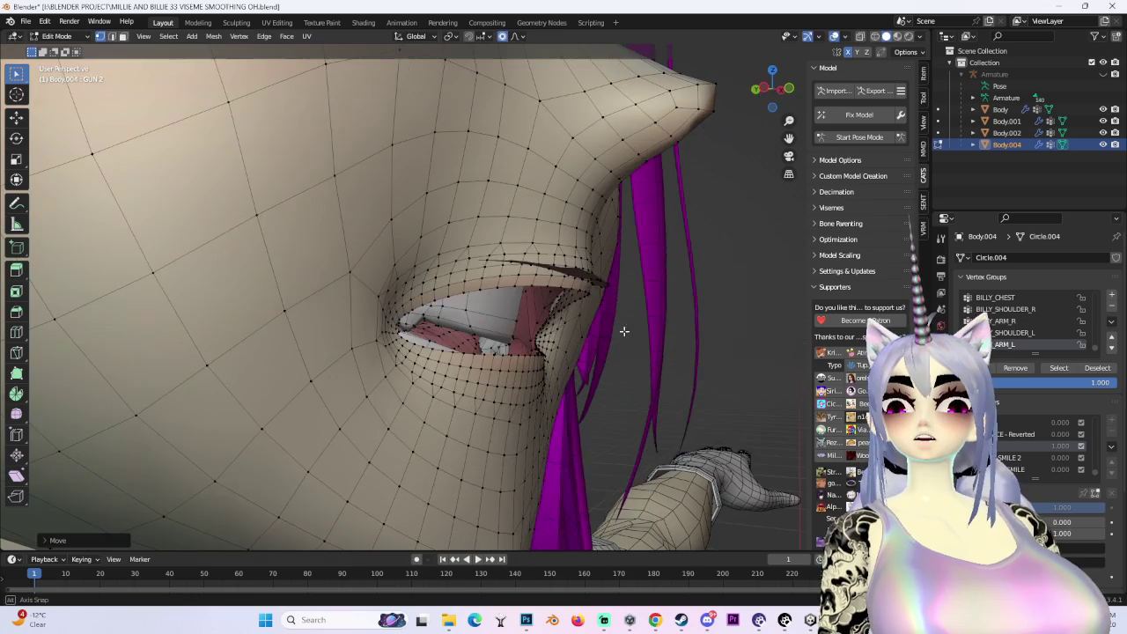
Make three proportional moves of the vertices around the mouth
key(g)
mouse_move(581, 275)
middle_down()
mouse_move(612, 303)
mouse_move(572, 317)
mouse_move(446, 300)
mouse_move(300, 306)
mouse_move(438, 345)
mouse_move(420, 310)
middle_up()
click(615, 267)
key(g)
click(572, 320)
key(g)
click(299, 306)
From the front view, move the lip vertices along the Z axis
key(KP_1)
scroll(420, 310, up, 3)
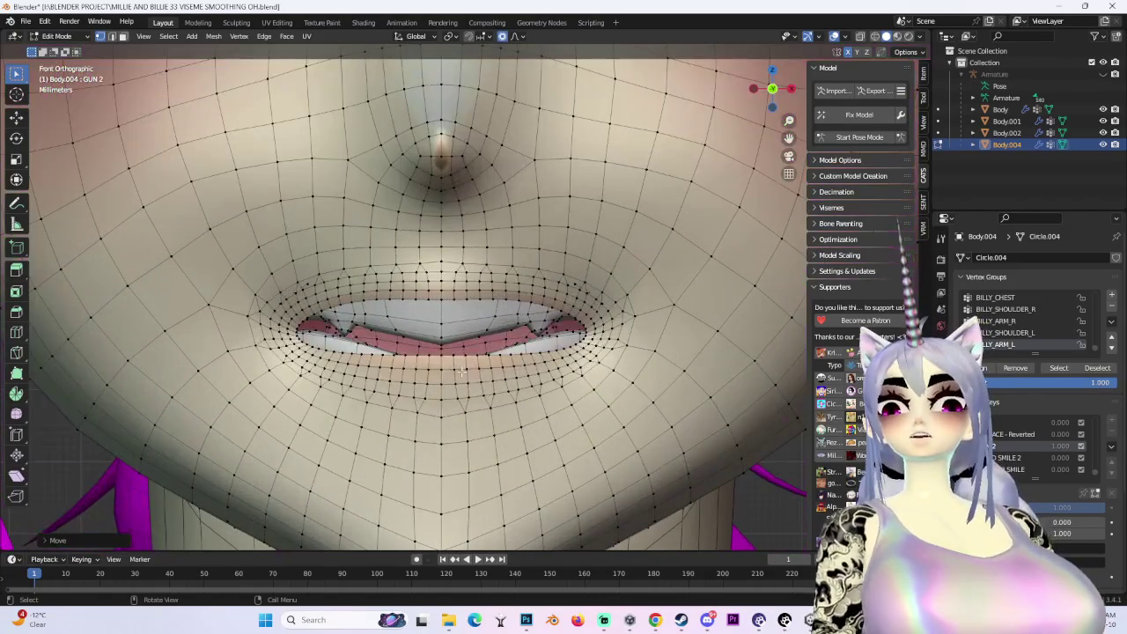
key(g)
key(z)
scroll(438, 384, down, 6)
mouse_move(443, 366)
middle_down()
mouse_move(471, 346)
mouse_move(529, 341)
middle_up()
click(471, 354)
Reshape the inside of the mouth with further proportional moves
scroll(481, 353, up, 5)
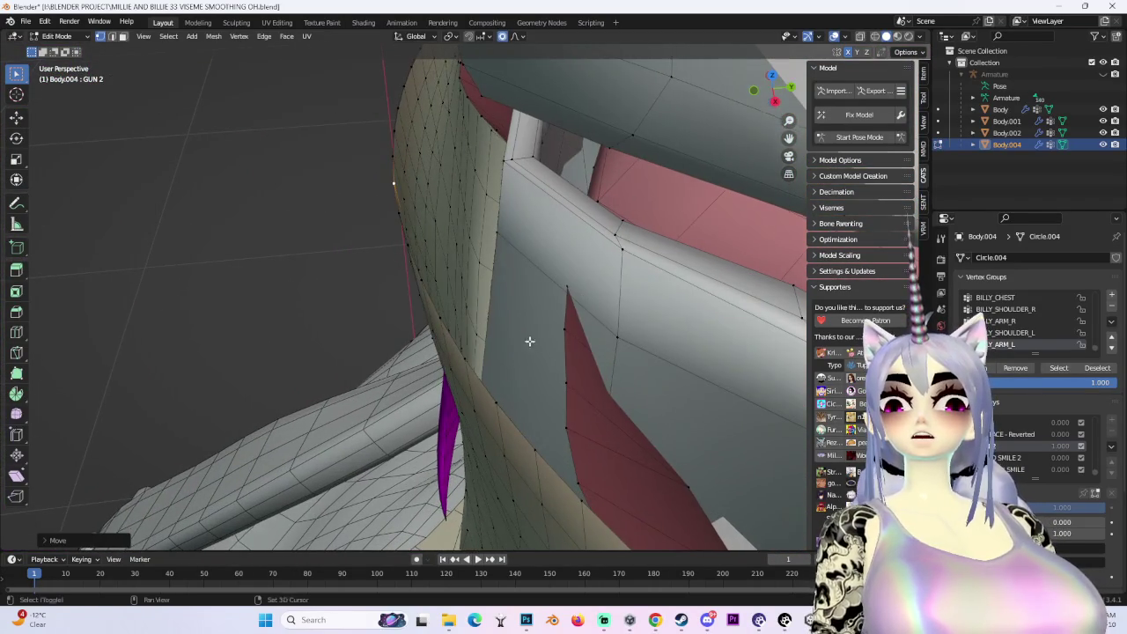
mouse_move(566, 287)
middle_down()
mouse_move(392, 317)
mouse_move(484, 240)
middle_up()
click(458, 304)
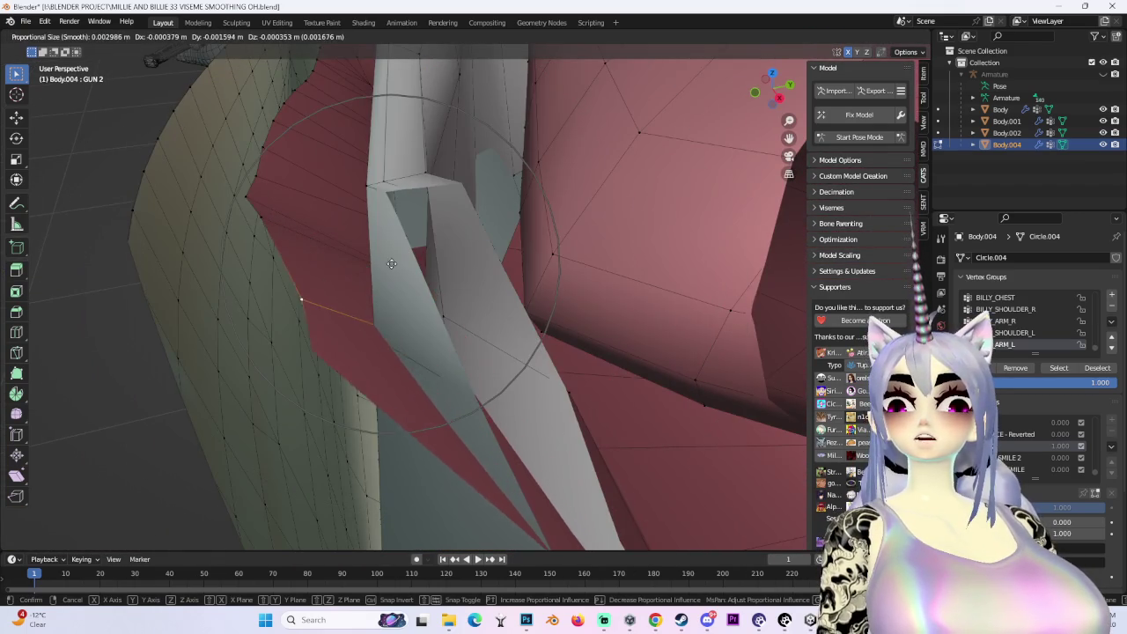
click(317, 282)
mouse_move(317, 282)
middle_down()
mouse_move(353, 275)
mouse_move(403, 319)
mouse_move(318, 295)
middle_up()
key(g)
click(338, 300)
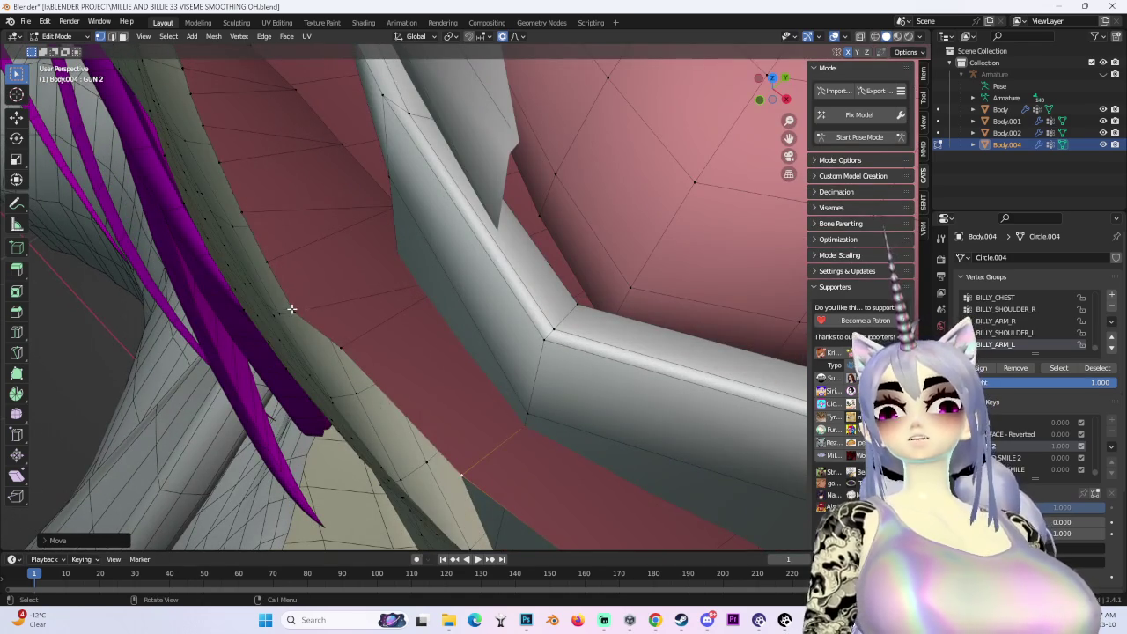
Make another proportional move and a small nudge of the nearby mouth mesh
key(g)
click(369, 353)
middle_drag(370, 353, 422, 371)
key(g)
click(429, 353)
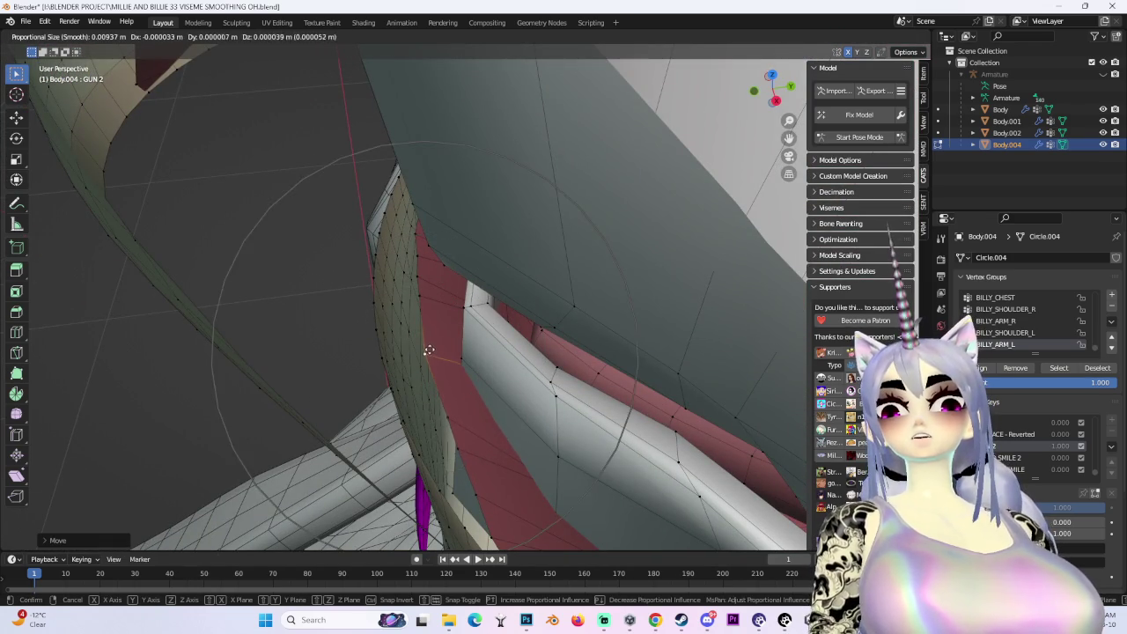
click(415, 355)
mouse_move(415, 355)
middle_down()
mouse_move(456, 296)
mouse_move(535, 289)
middle_up()
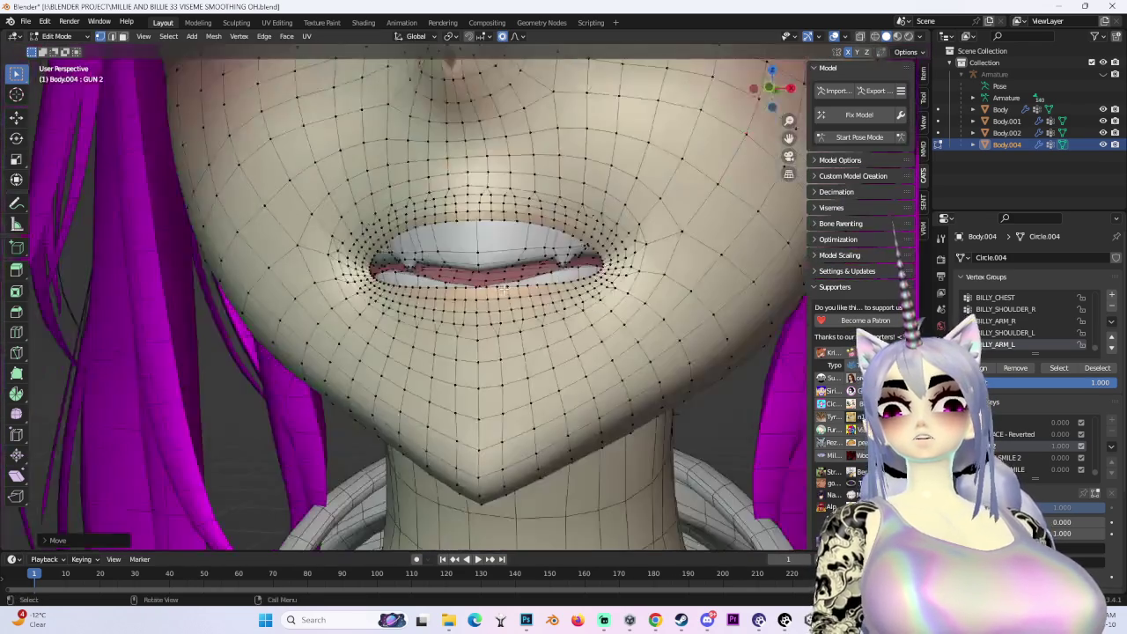
scroll(536, 289, up, 2)
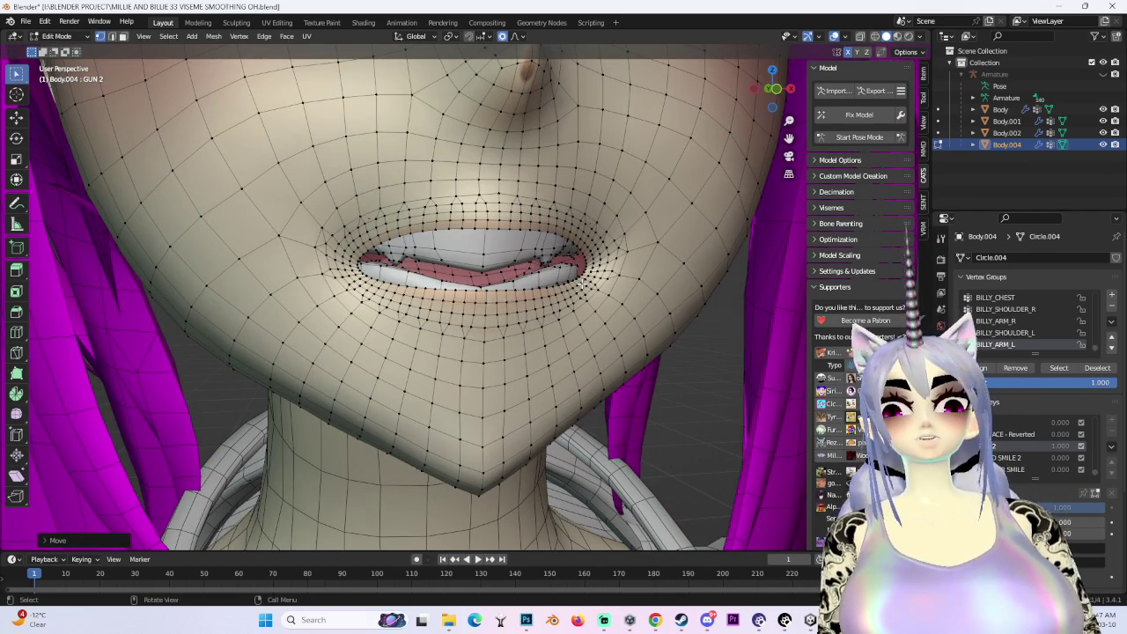
In front orthographic view, try two mouth vertex moves and cancel both
key(KP_1)
scroll(463, 310, down, 2)
scroll(463, 310, down, 3)
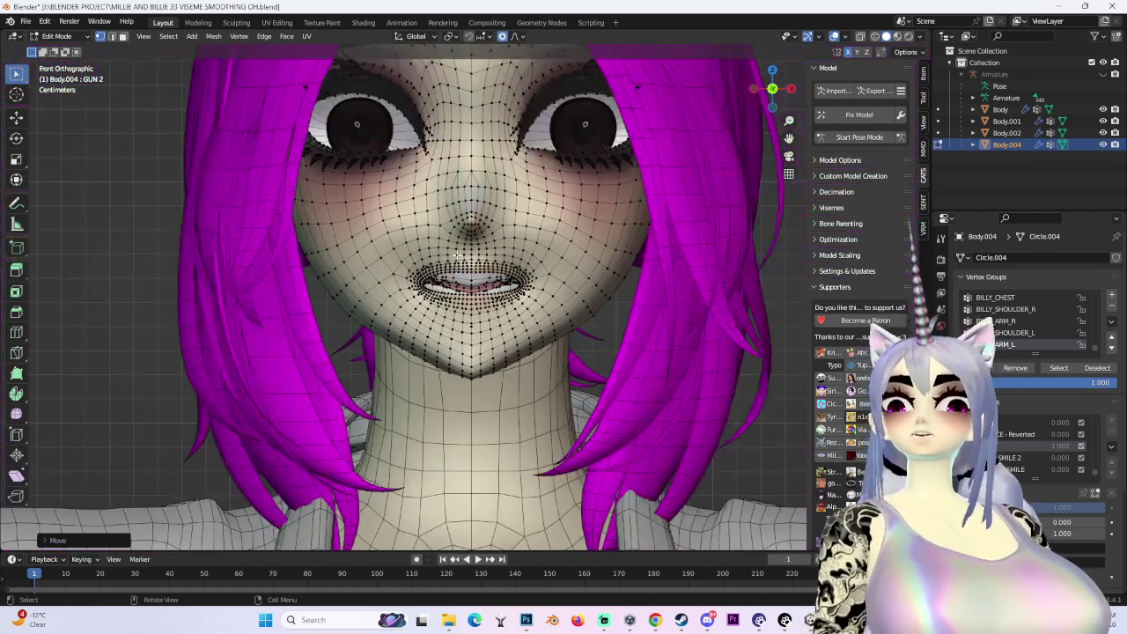
scroll(463, 310, up, 6)
key(g)
key(Escape)
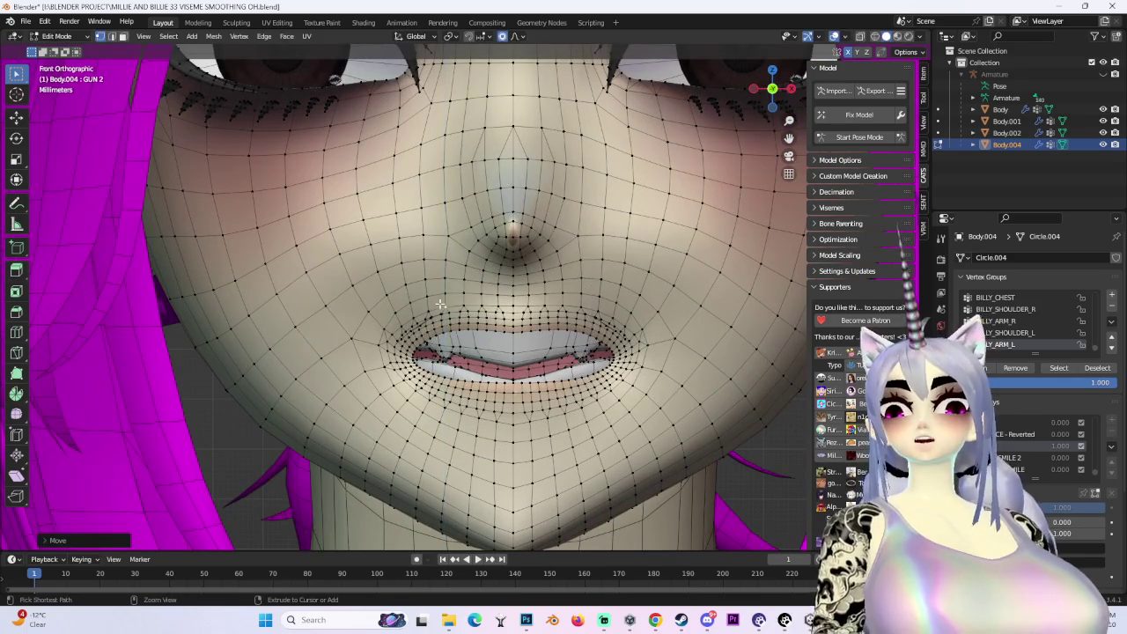
key(g)
key(Escape)
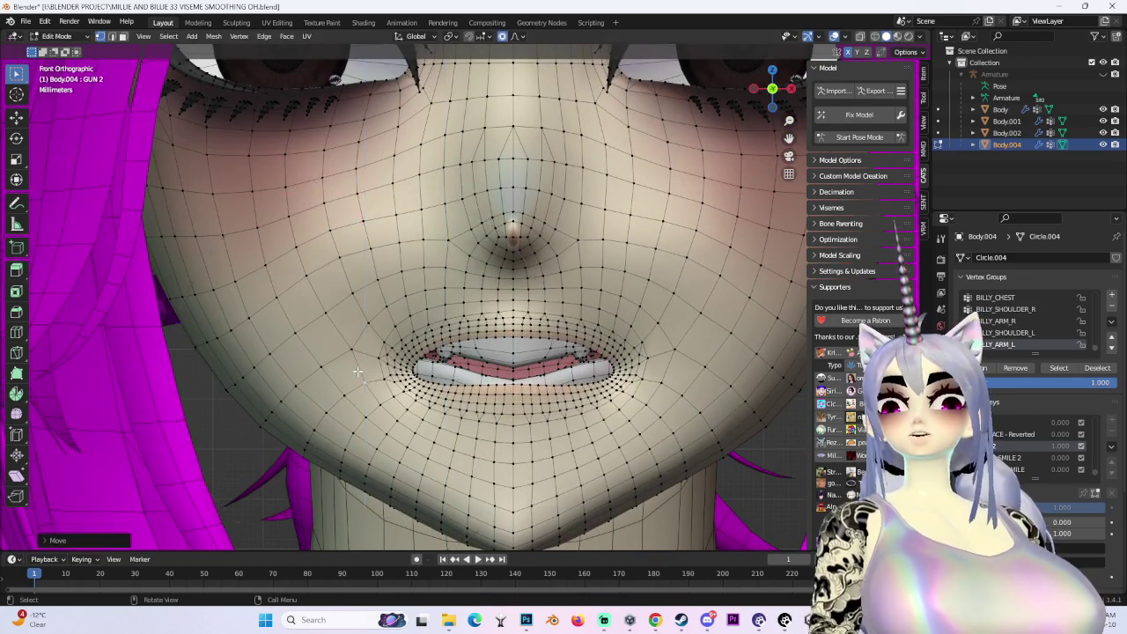
scroll(413, 362, down, 3)
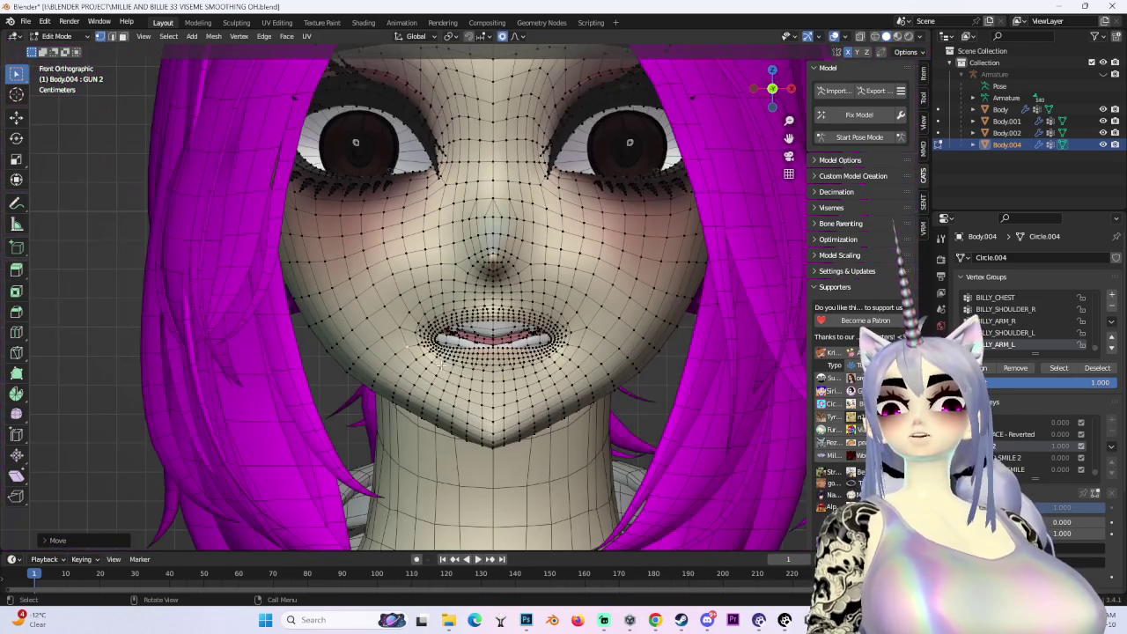
Switch to flat lighting, hide overlays, and snap to a straight front view
click(920, 36)
click(948, 137)
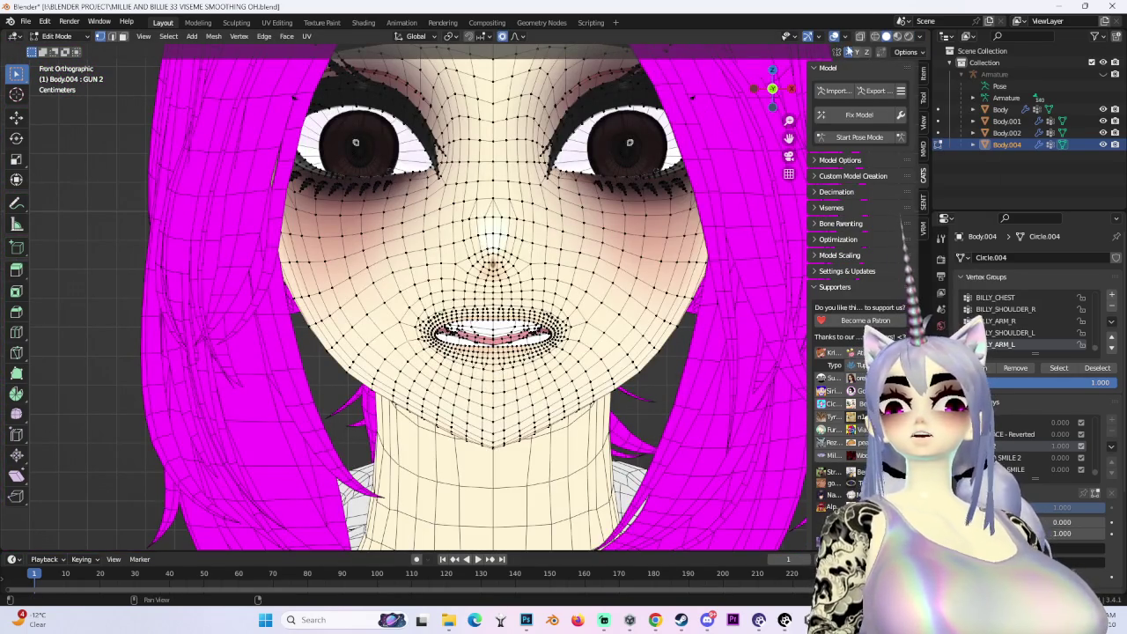
click(834, 36)
drag(772, 88, 770, 100)
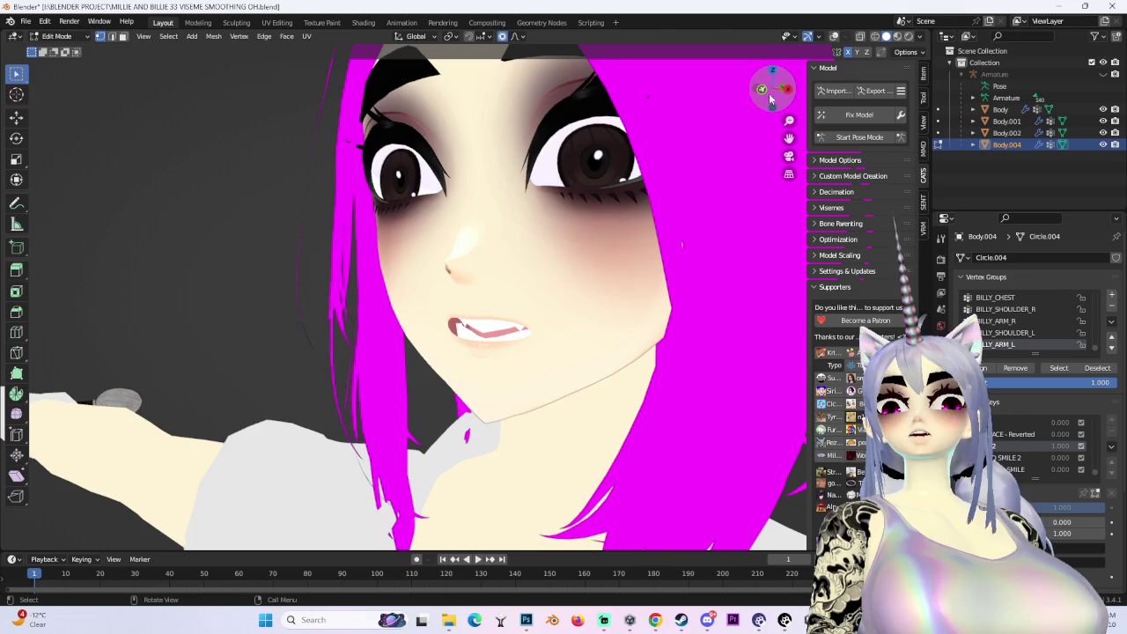
click(771, 100)
scroll(770, 99, up, 3)
Move the lips along the Z axis, checking them mid-move from an angle
key(g)
key(z)
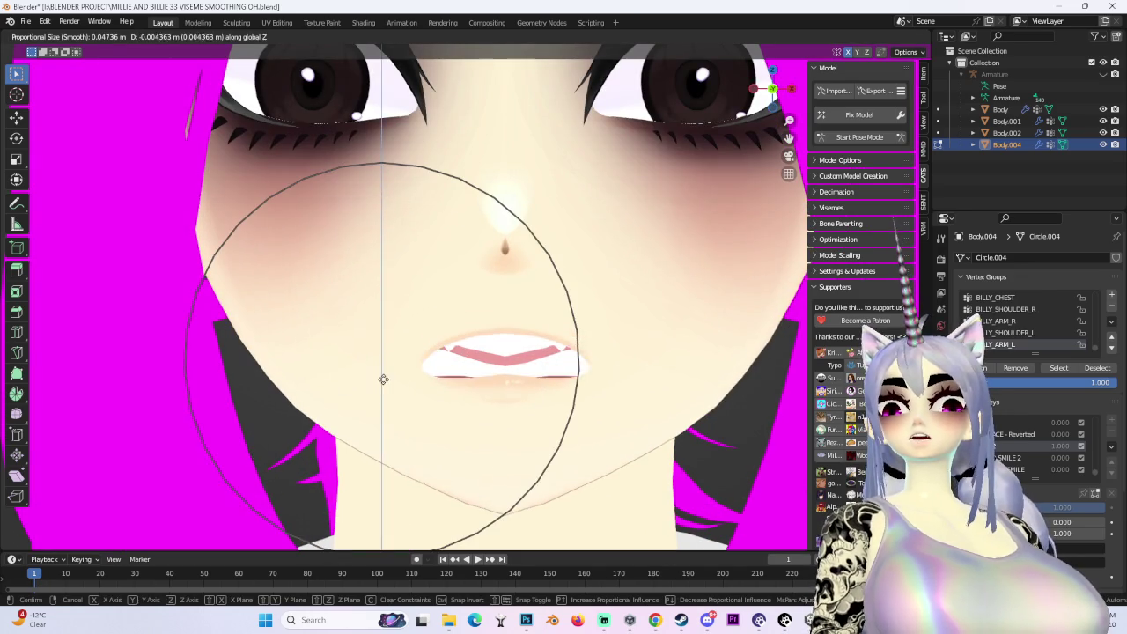
middle_drag(385, 365, 459, 303)
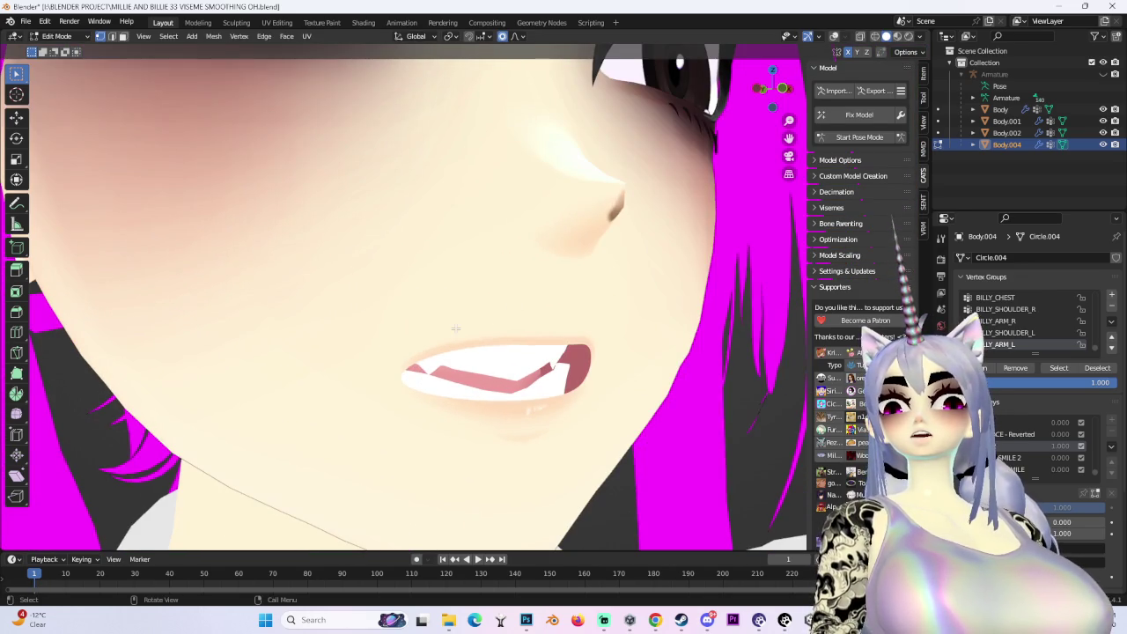
scroll(460, 303, up, 1)
click(461, 312)
scroll(462, 312, down, 2)
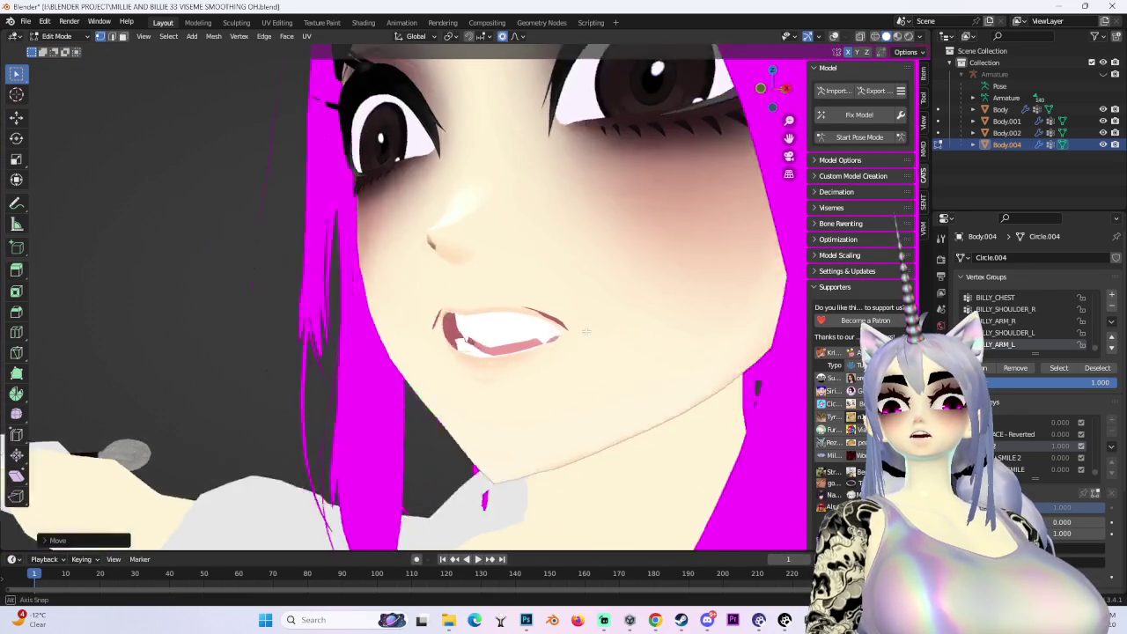
middle_drag(462, 311, 516, 336)
Proportionally move the lips again from a front view
key(g)
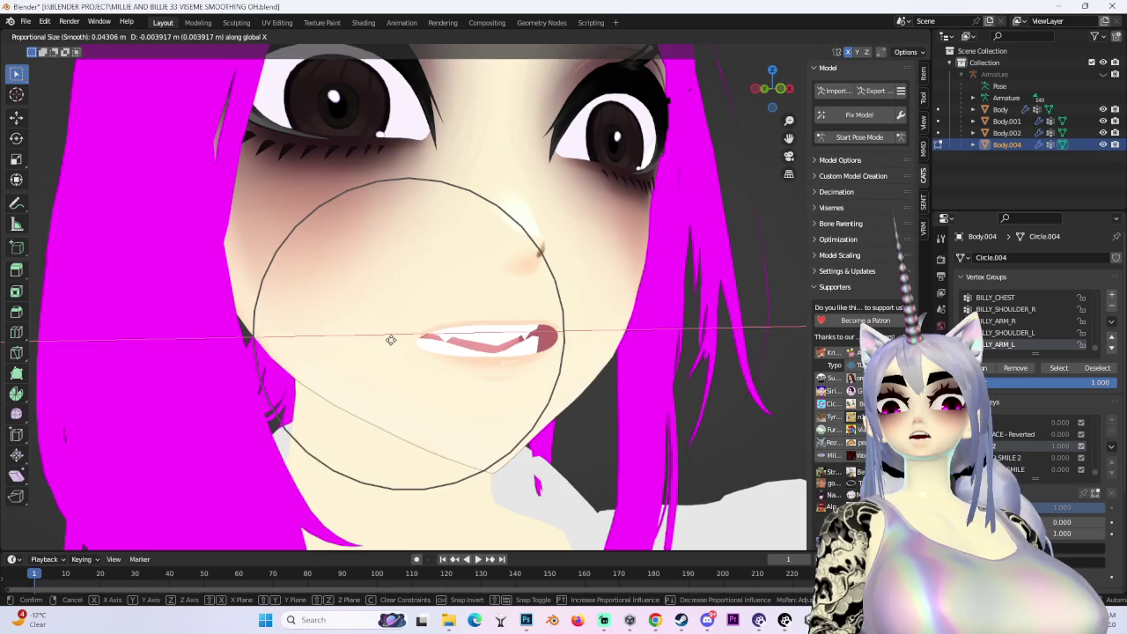
click(516, 334)
scroll(519, 335, down, 2)
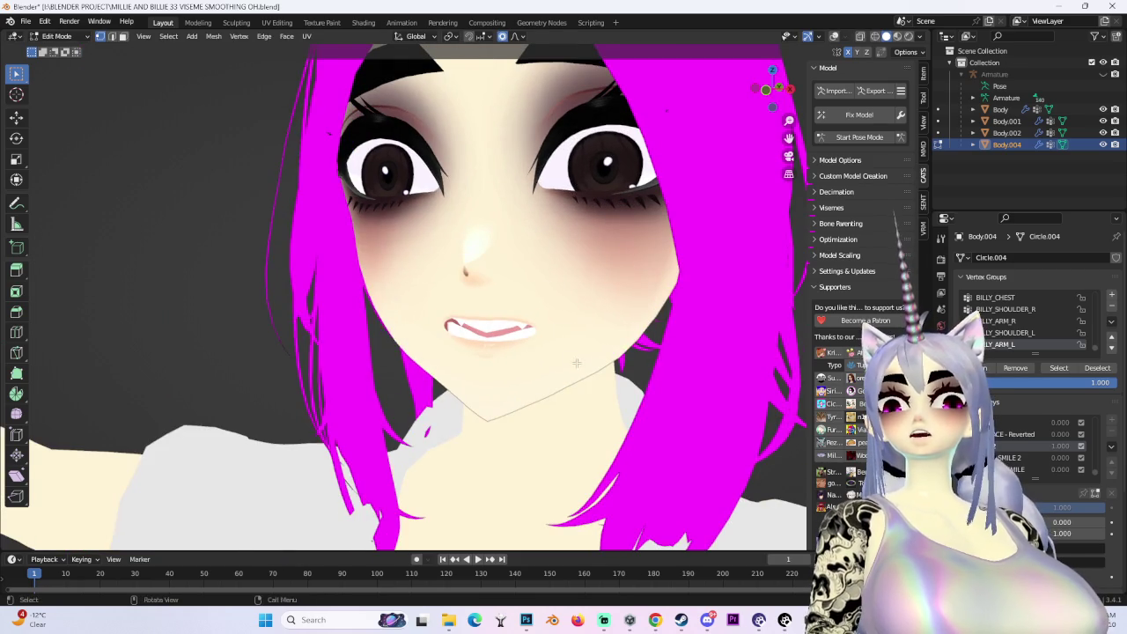
middle_drag(577, 363, 483, 279)
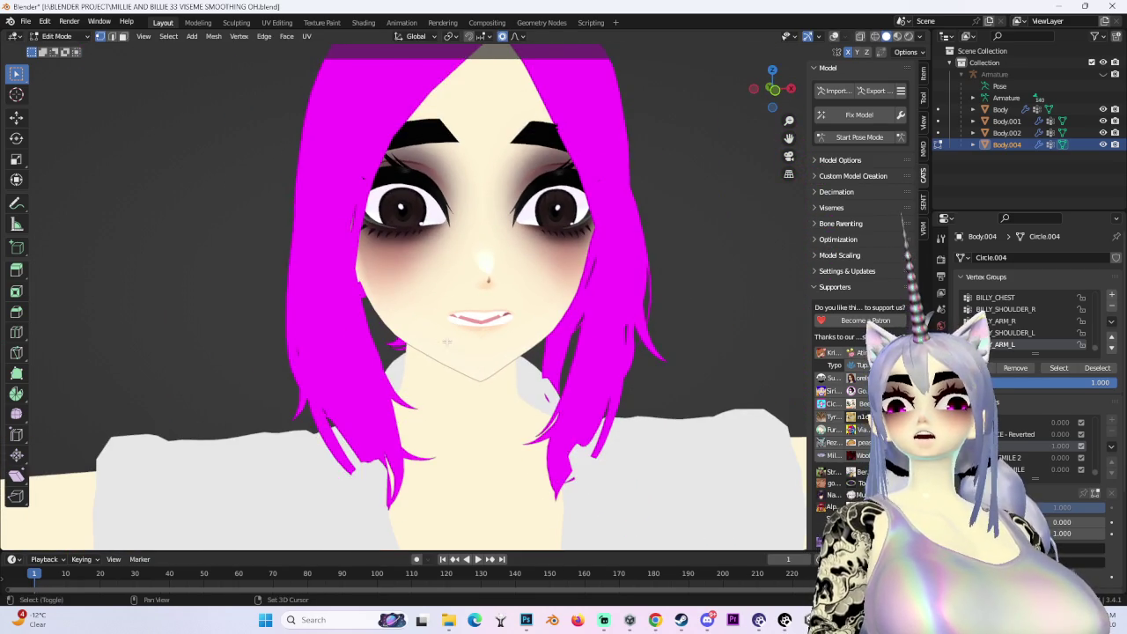
scroll(448, 341, up, 3)
Proportionally move the mouth corner, then turn the wireframe overlay back on
middle_drag(447, 341, 477, 264)
scroll(477, 264, up, 3)
key(g)
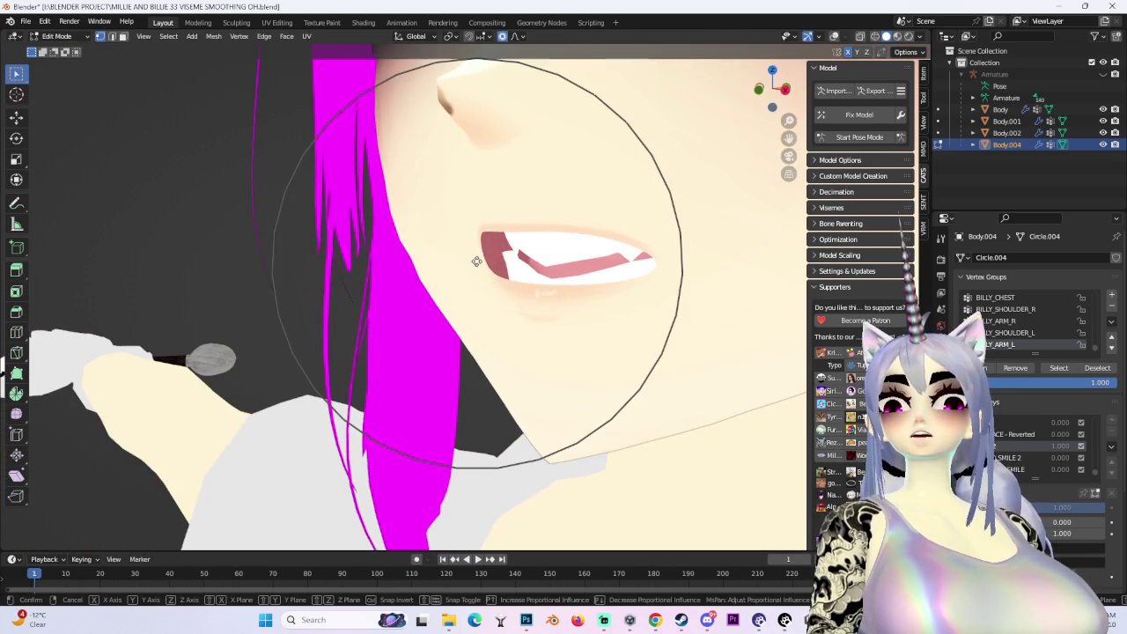
click(475, 261)
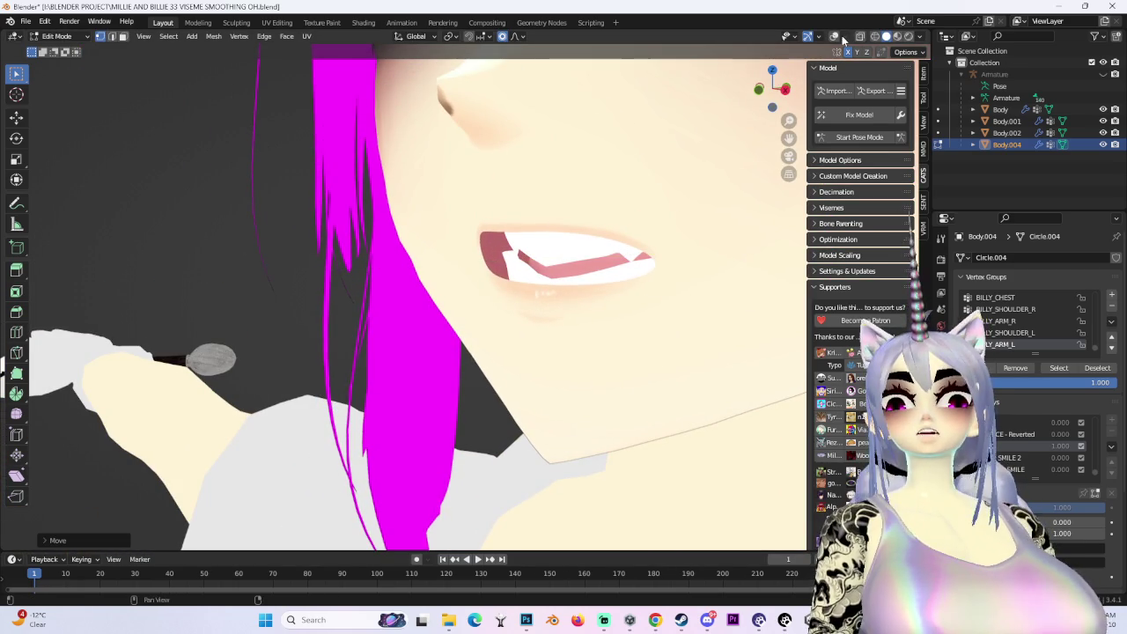
click(834, 36)
middle_drag(598, 194, 529, 222)
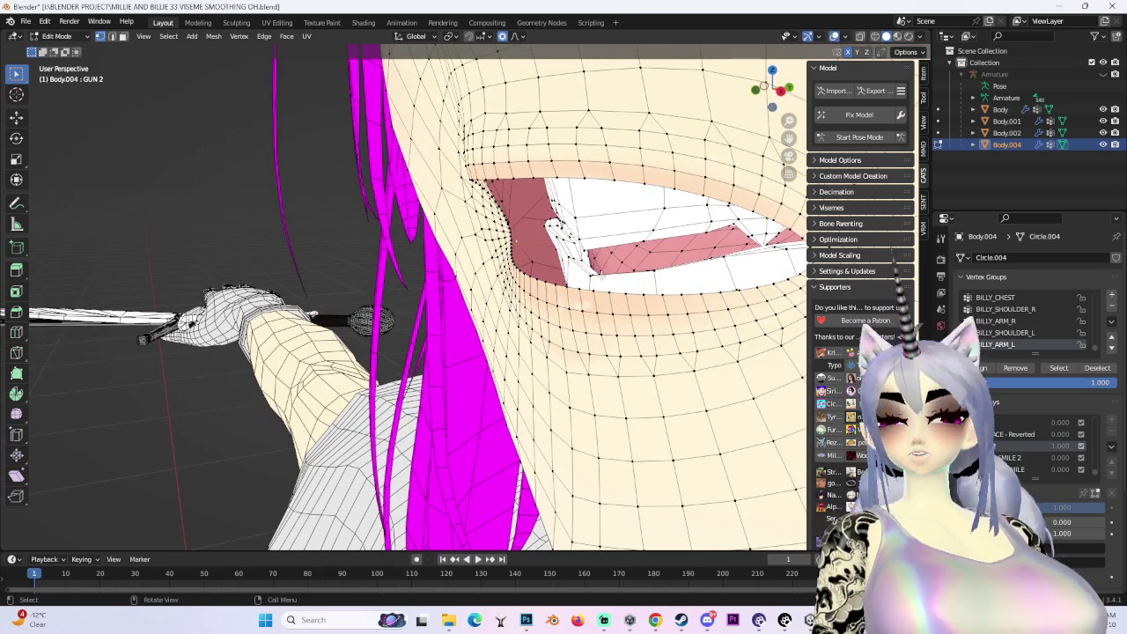
Select the linked mouth geometry and soft-move the mouth vertices
key(ctrl+l)
middle_drag(552, 310, 724, 129)
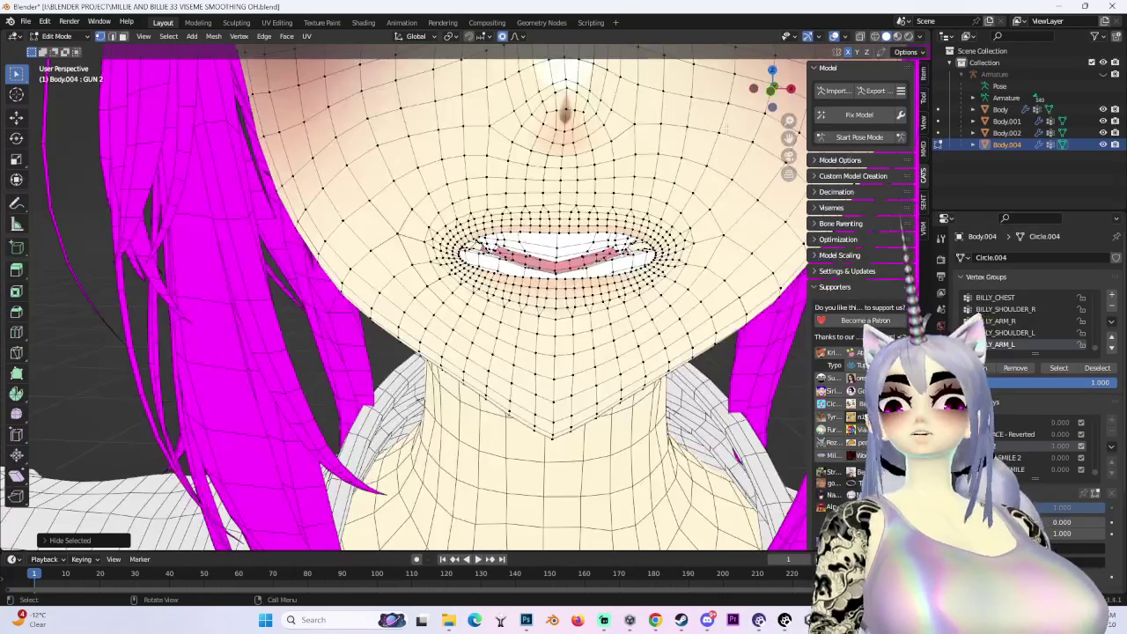
mouse_move(768, 94)
middle_down()
mouse_move(465, 296)
mouse_move(421, 309)
middle_up()
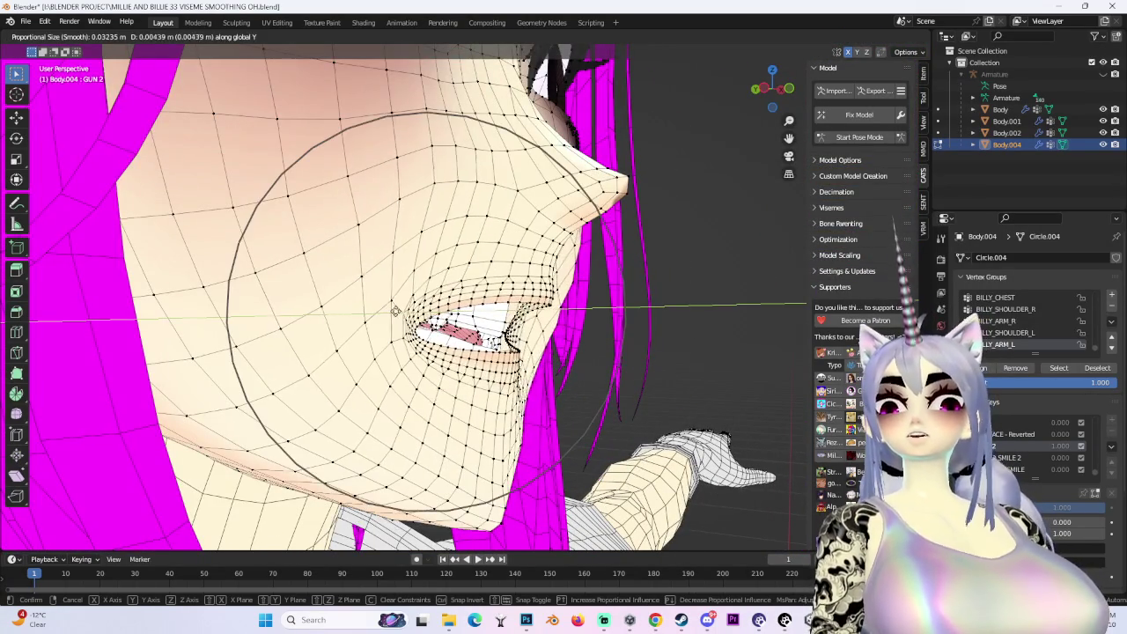
click(437, 265)
mouse_move(436, 264)
middle_down()
mouse_move(578, 271)
mouse_move(520, 324)
middle_up()
Soft-move the cheek vertices beside the mouth using proportional falloff
key(g)
scroll(551, 301, down, 2)
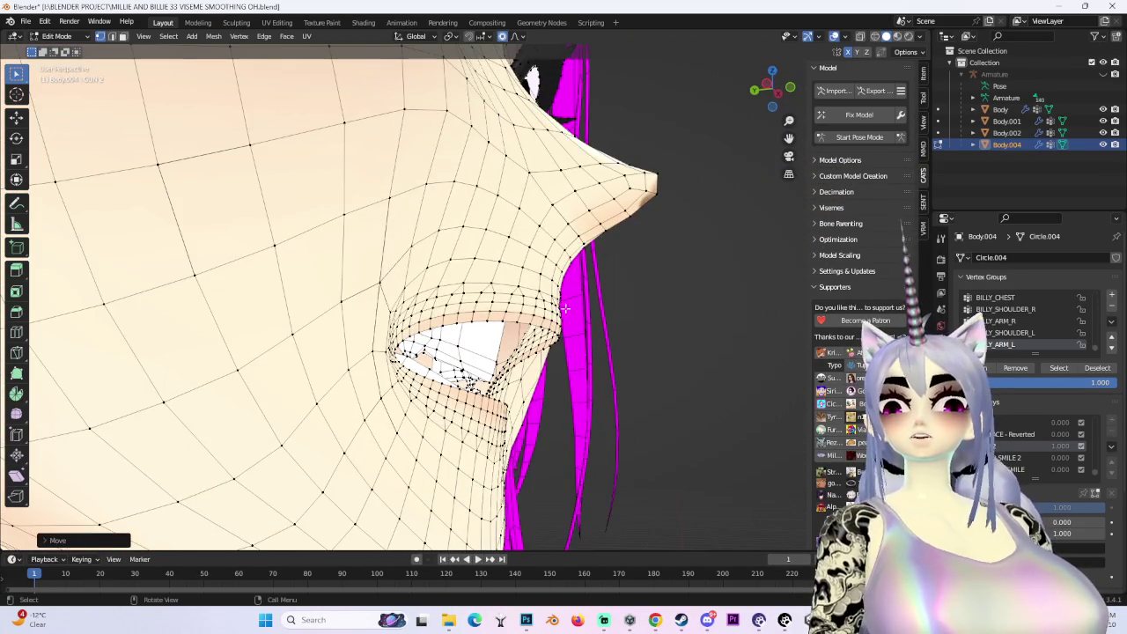
click(523, 325)
mouse_move(523, 326)
middle_down()
mouse_move(262, 65)
mouse_move(465, 380)
mouse_move(292, 59)
mouse_move(370, 352)
middle_up()
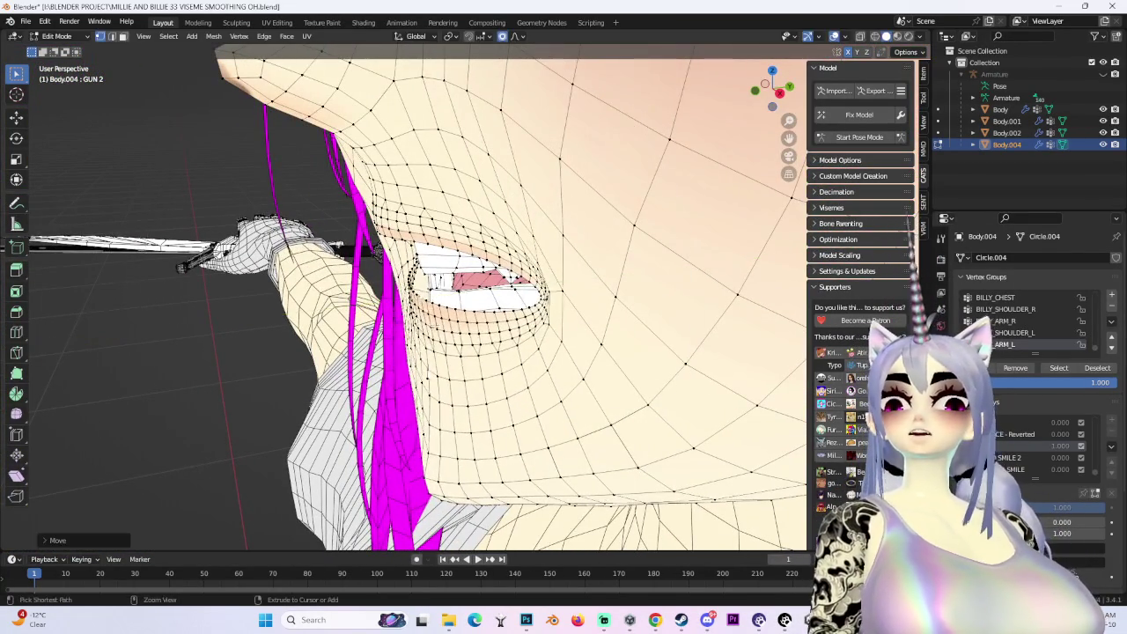
mouse_move(370, 352)
middle_down()
mouse_move(506, 335)
mouse_move(580, 354)
middle_up()
Adjust the vertices near the mouth corner, then settle on a straight front view
key(g)
click(565, 341)
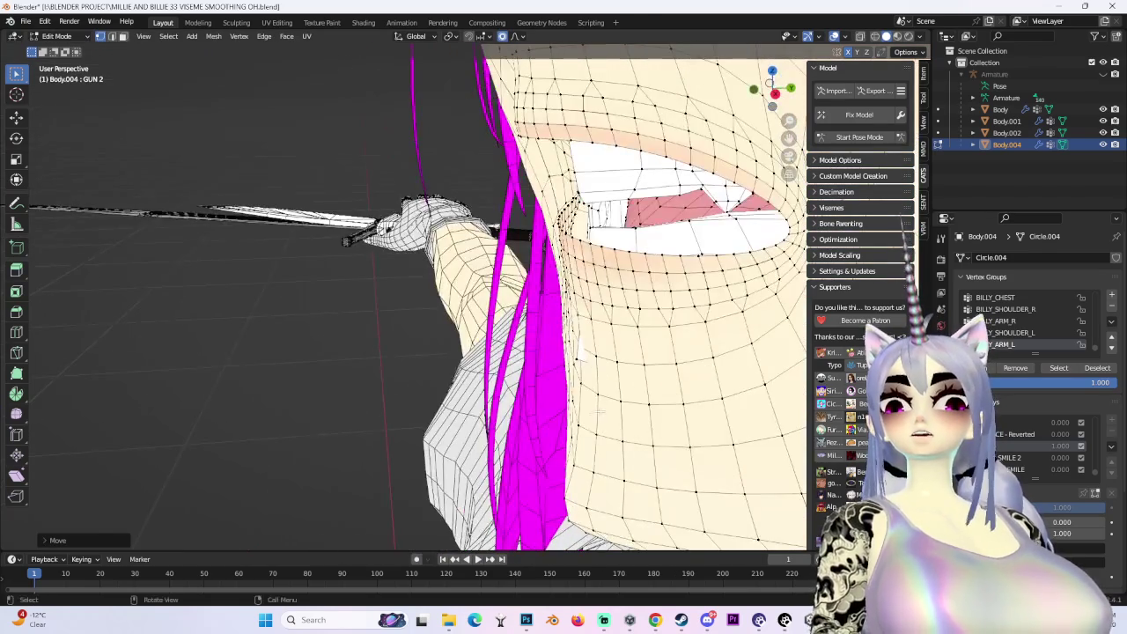
key(g)
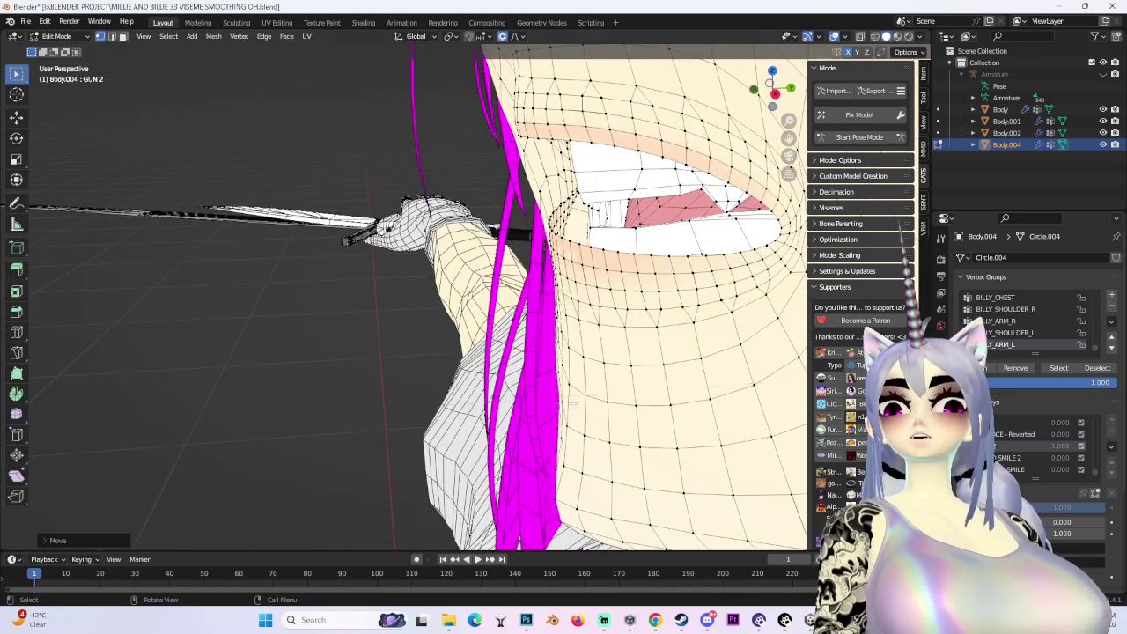
middle_drag(588, 401, 721, 330)
drag(780, 99, 775, 92)
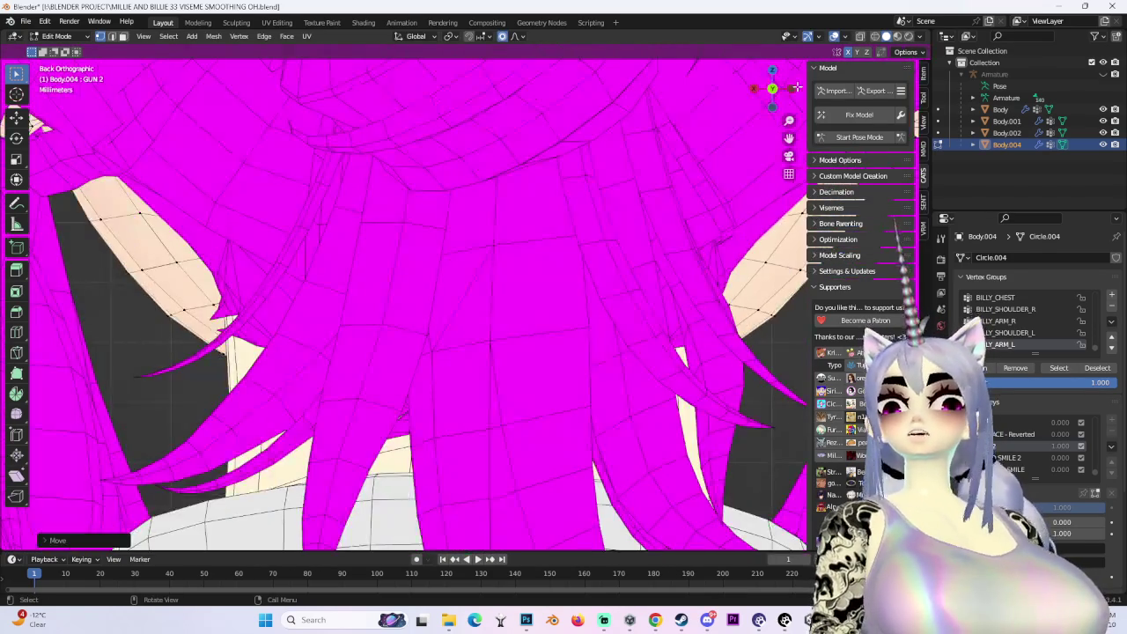
scroll(488, 378, down, 7)
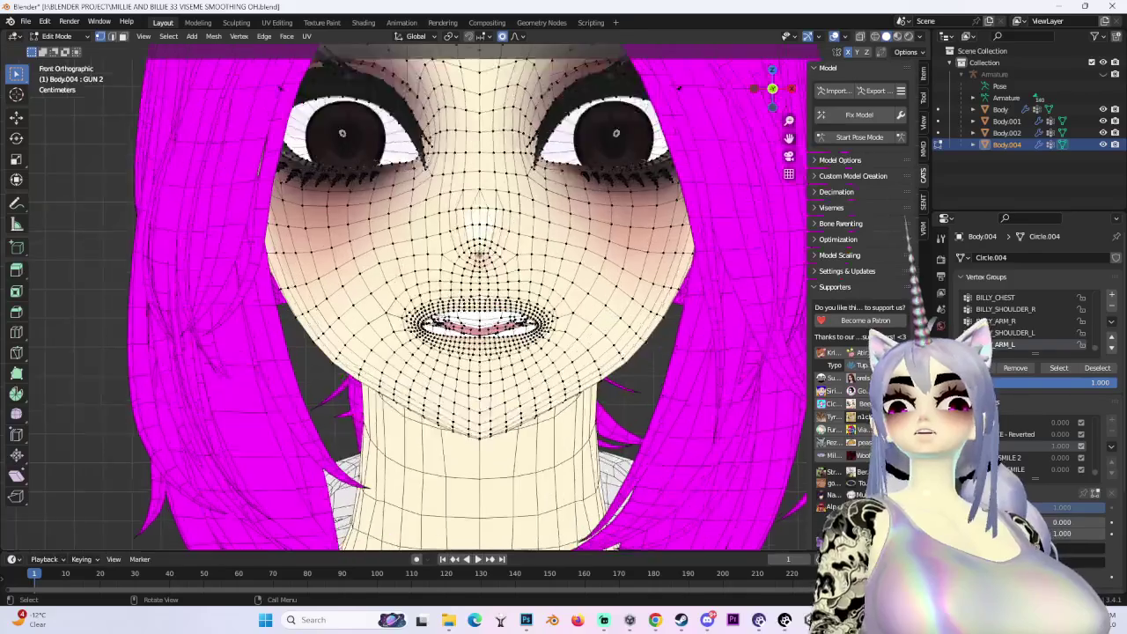
scroll(489, 379, up, 6)
Make several soft-falloff moves of the mouth vertices from front and three-quarter angles
key(g)
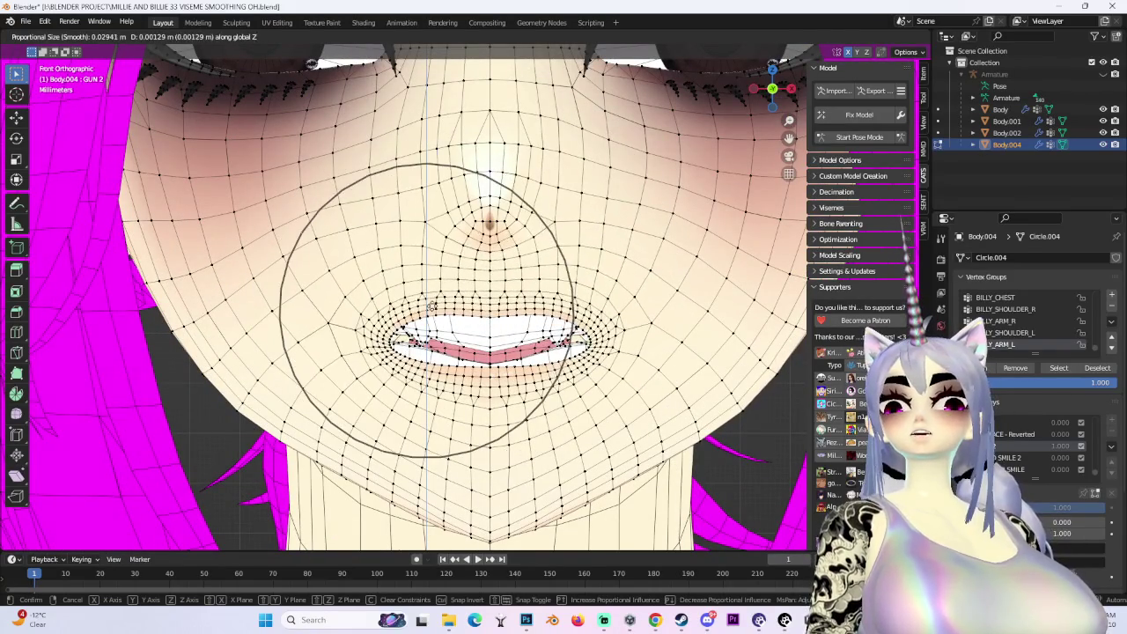
click(465, 308)
middle_drag(465, 308, 528, 290)
key(g)
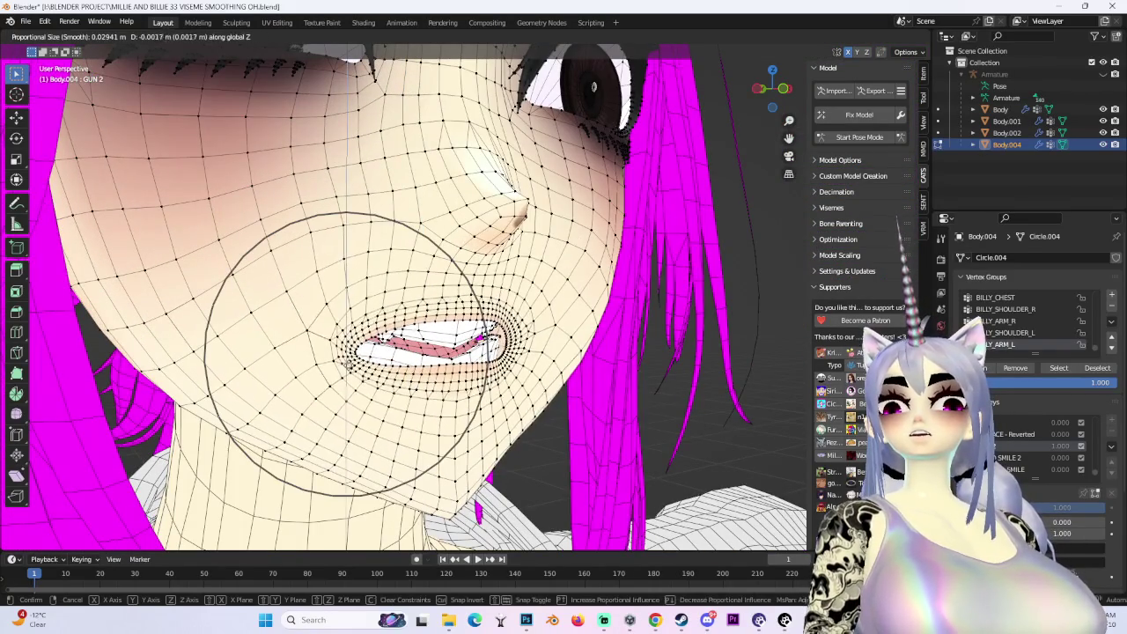
click(361, 388)
scroll(361, 388, up, 2)
key(g)
click(365, 389)
scroll(364, 390, down, 3)
middle_drag(365, 389, 405, 388)
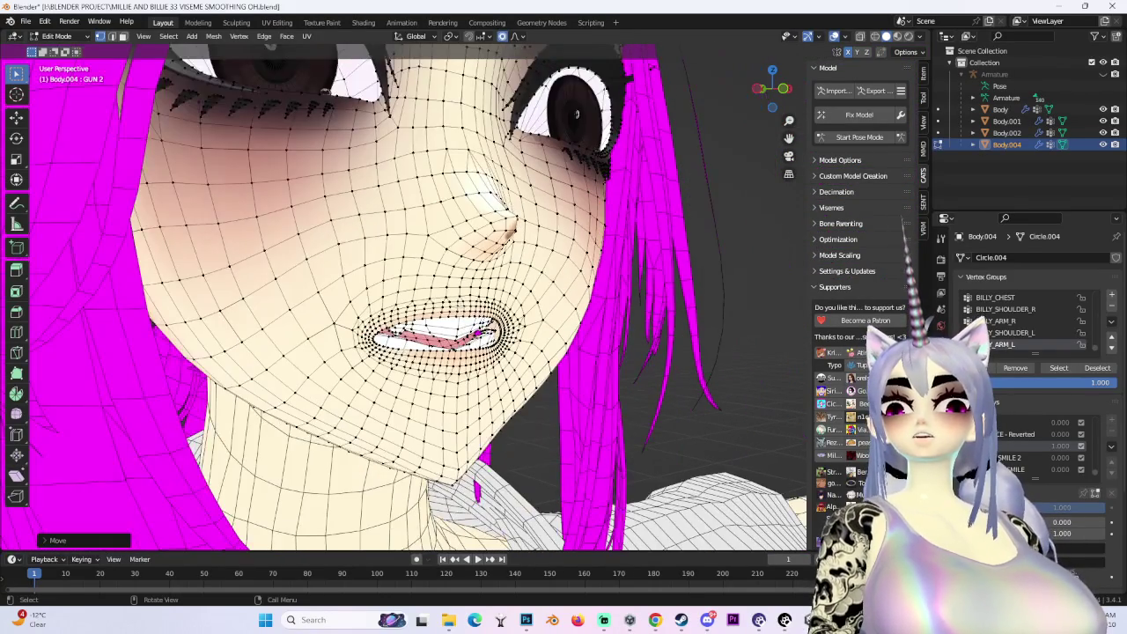
scroll(477, 333, up, 2)
mouse_move(476, 333)
middle_down()
mouse_move(435, 341)
mouse_move(370, 322)
mouse_move(431, 273)
mouse_move(528, 291)
middle_up()
Shift the mouth vertices vertically with soft falloff
key(g)
scroll(356, 319, up, 2)
click(330, 303)
scroll(431, 273, down, 3)
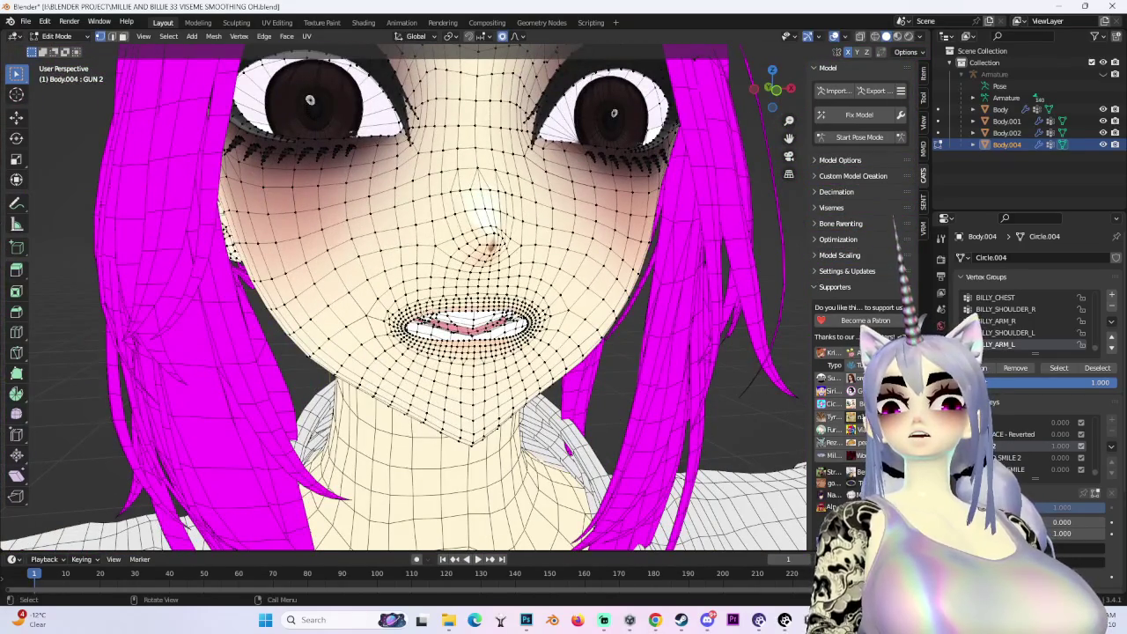
click(423, 308)
middle_drag(423, 308, 370, 317)
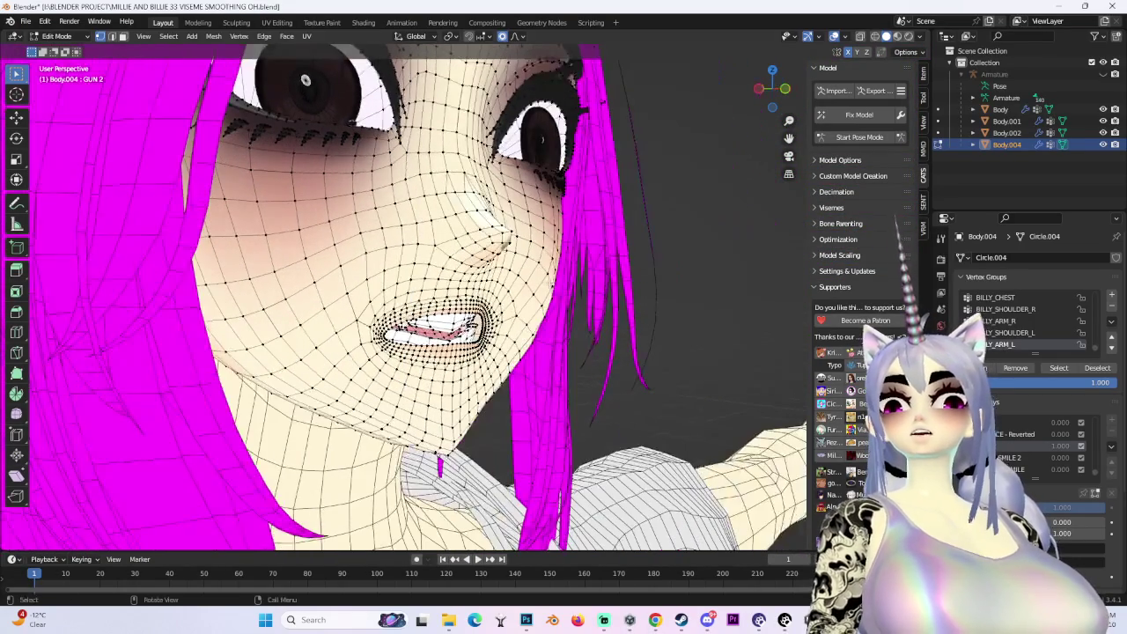
click(549, 276)
middle_drag(548, 277, 493, 282)
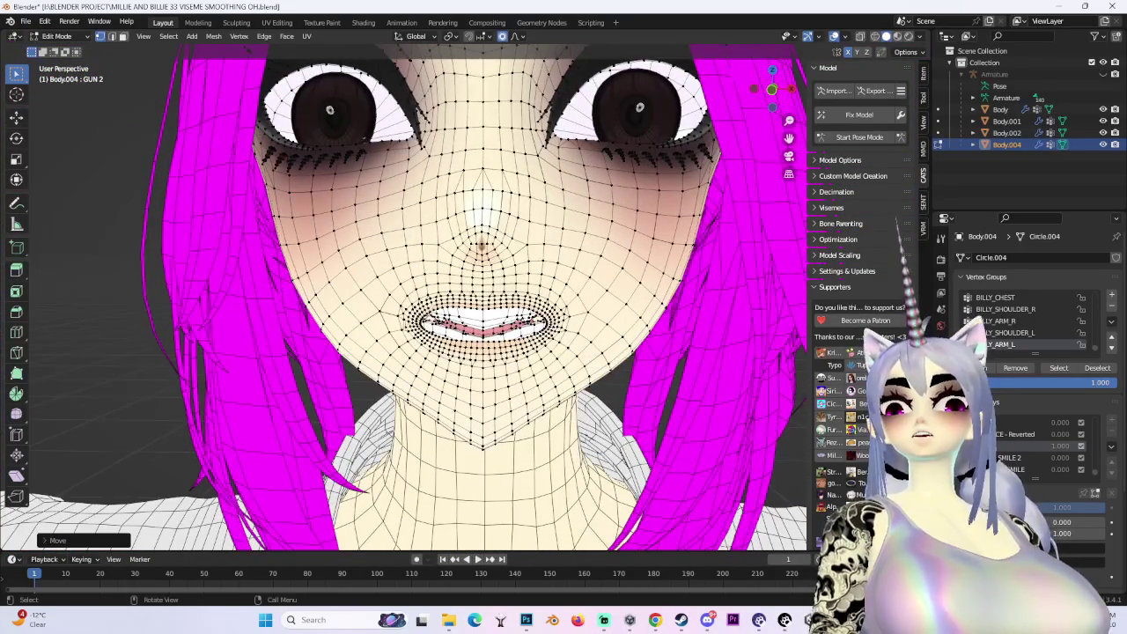
Move the mouth vertices constrained along the X axis
key(g)
key(x)
click(484, 334)
mouse_move(484, 335)
middle_down()
mouse_move(698, 282)
mouse_move(690, 275)
middle_up()
middle_drag(606, 313, 458, 290)
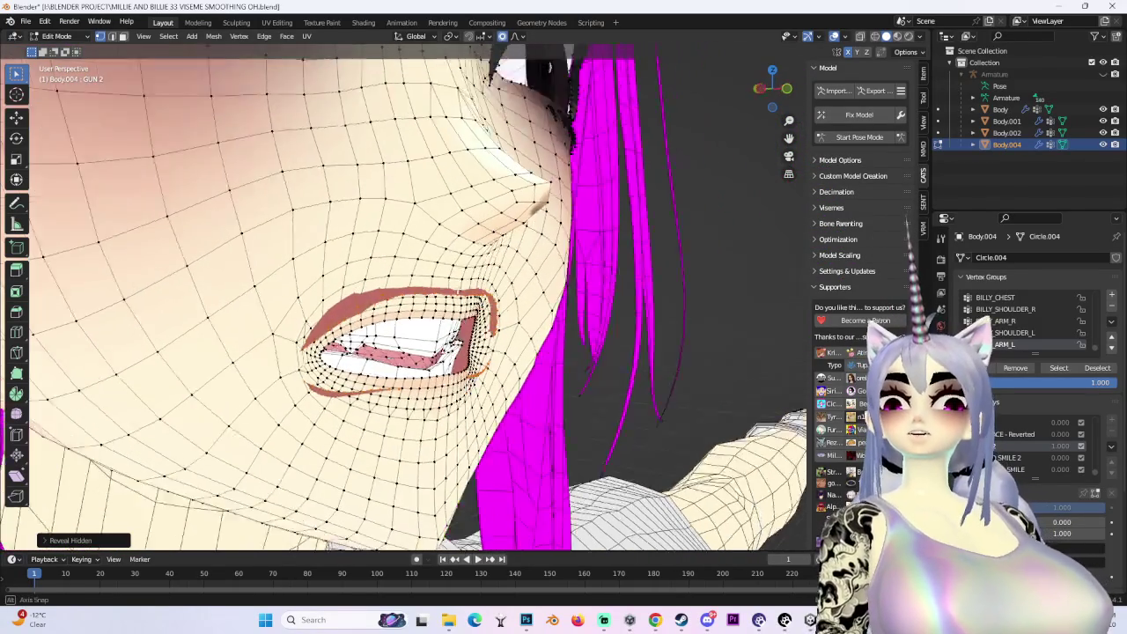
Shift the mouth and lip vertices front-to-back along global Y
key(g)
key(y)
click(453, 289)
middle_drag(565, 304, 490, 297)
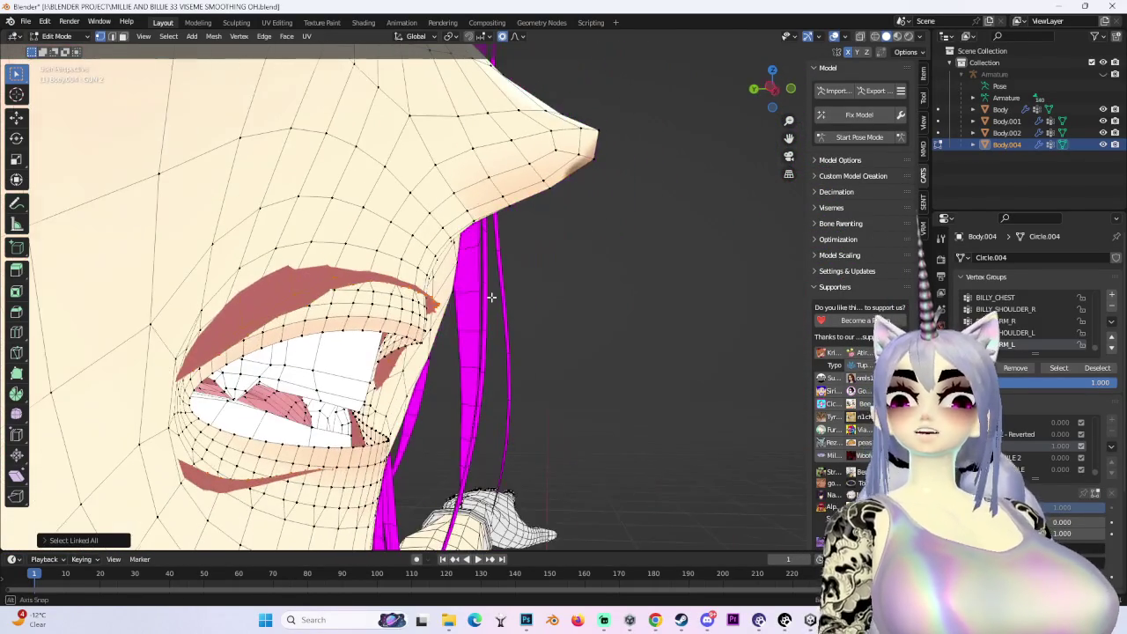
key(g)
key(y)
click(433, 297)
Grow the selection over the connected lip geometry and move it
key(ctrl+KP_Add)
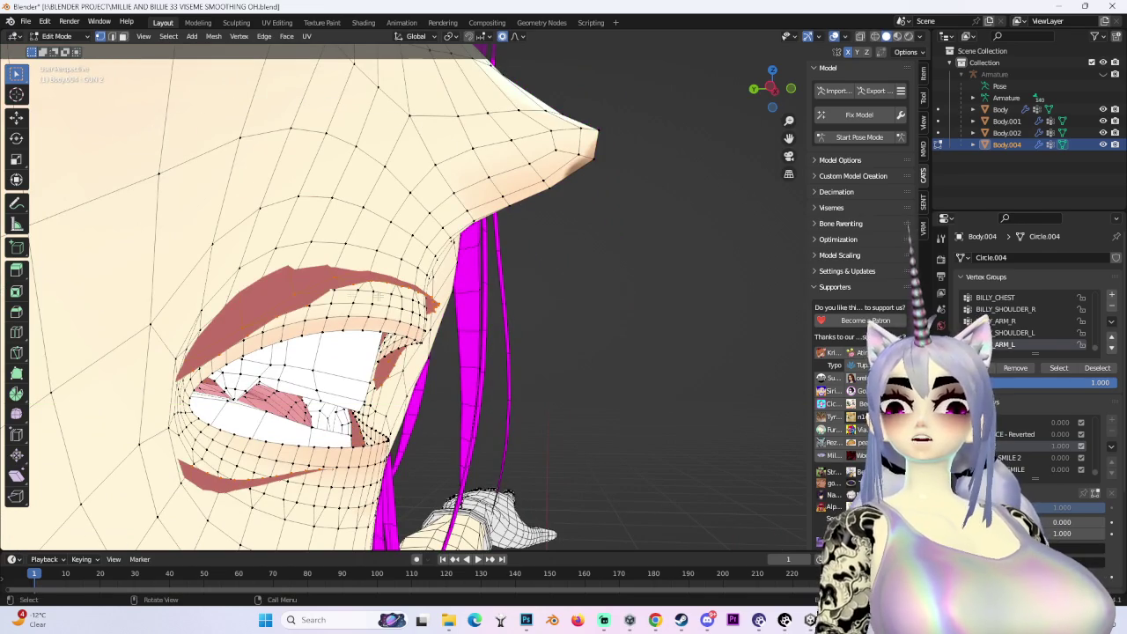
key(g)
mouse_move(353, 282)
middle_down()
mouse_move(367, 312)
mouse_move(314, 349)
middle_up()
click(305, 308)
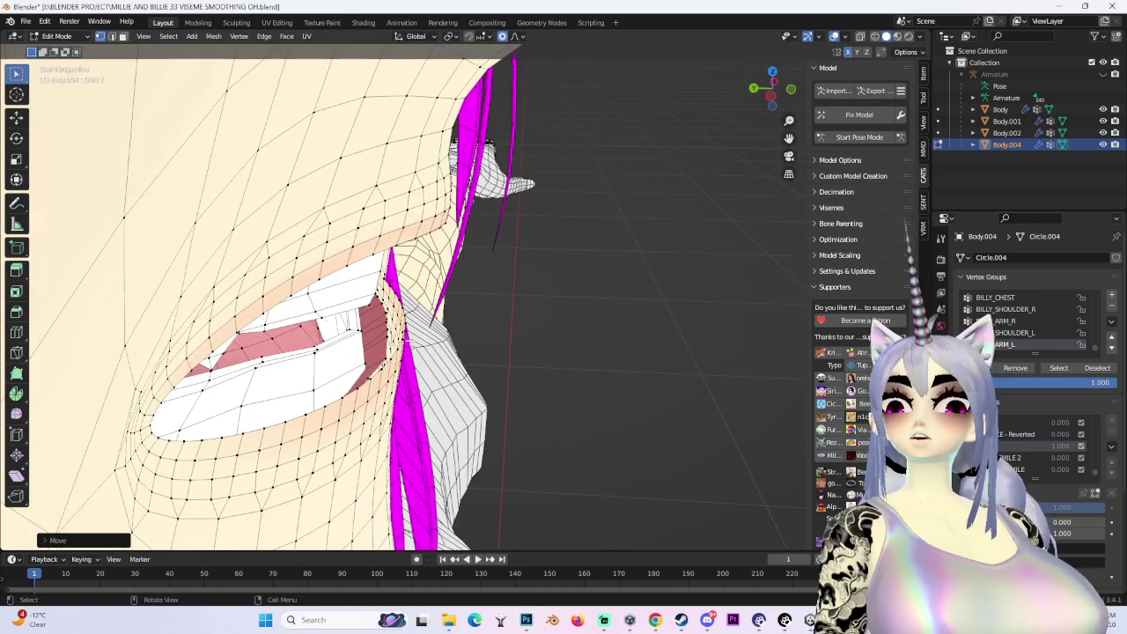
middle_drag(381, 360, 429, 318)
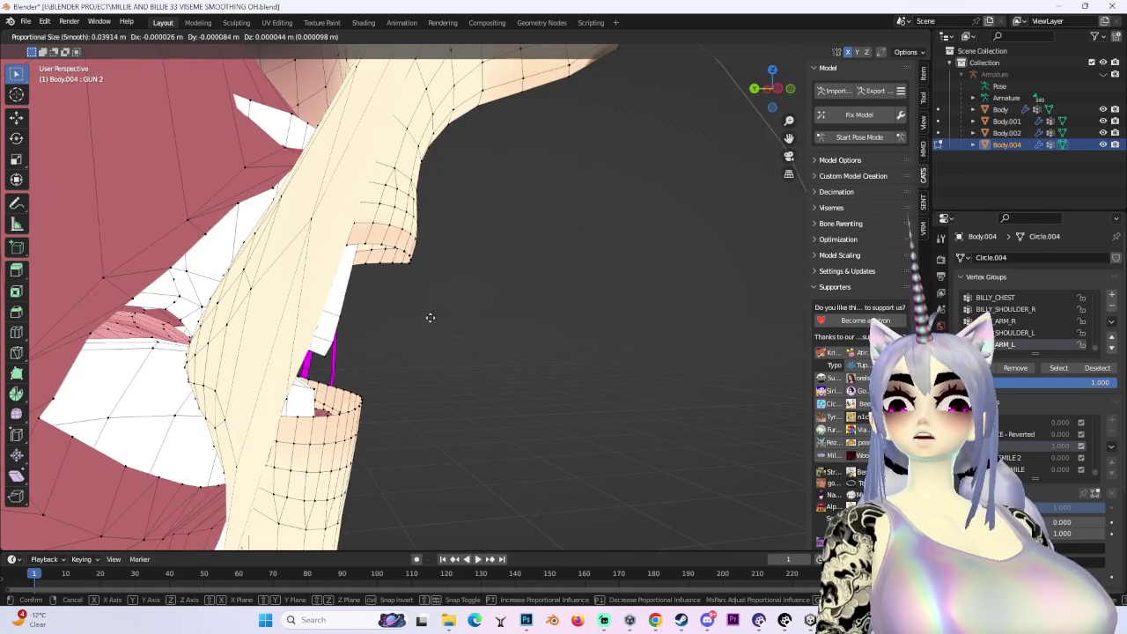
click(430, 318)
In a straight front orthographic view, pull both mouth corners outward
key(KP_1)
scroll(430, 318, down, 3)
scroll(528, 220, down, 3)
scroll(731, 108, down, 2)
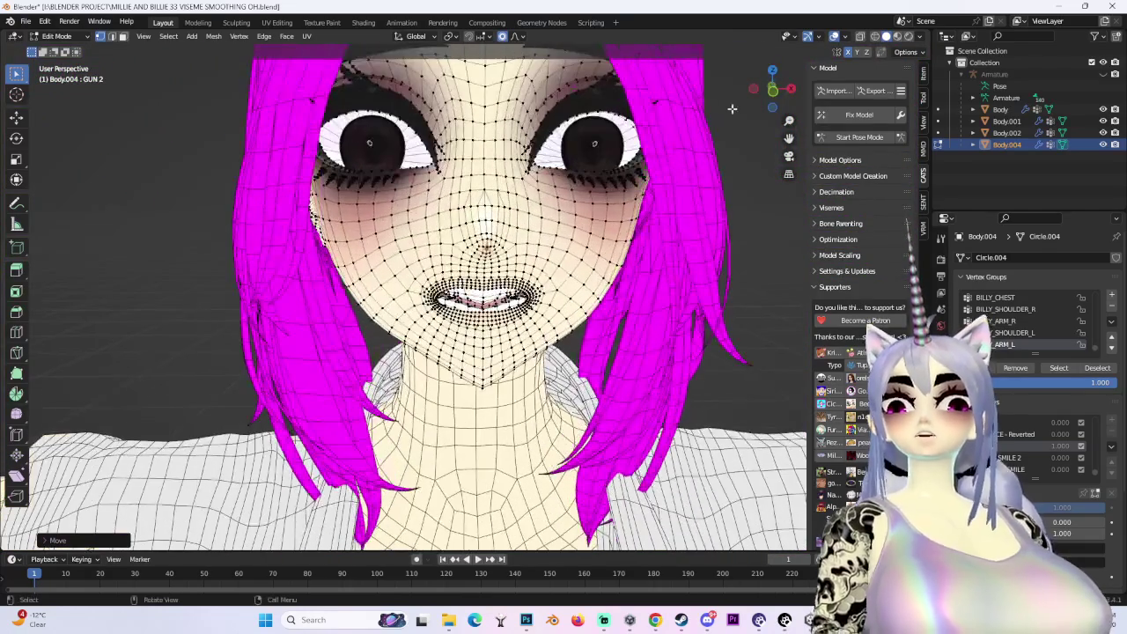
click(773, 91)
key(g)
key(Return)
key(g)
key(Return)
Orbit around the mouth to inspect it, cancelling a stray vertex move
scroll(405, 299, down, 3)
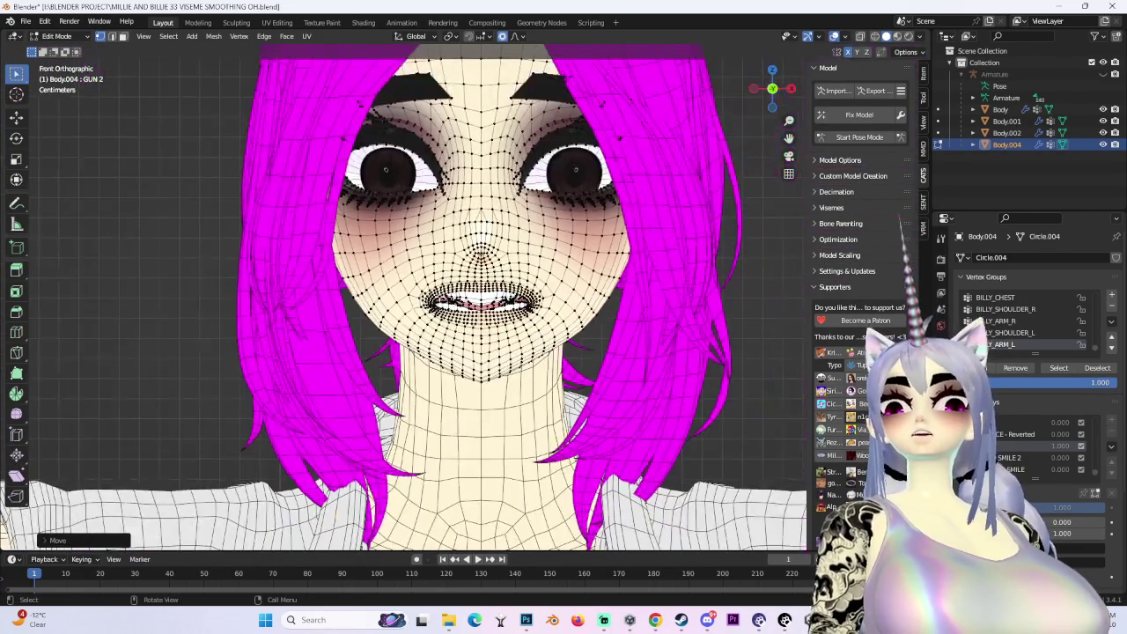
middle_drag(405, 299, 458, 265)
scroll(405, 299, up, 3)
mouse_move(405, 299)
middle_down()
mouse_move(423, 290)
mouse_move(409, 484)
mouse_move(316, 68)
mouse_move(336, 57)
middle_up()
key(Escape)
scroll(346, 295, up, 1)
Confirm a mouth vertex move and hide the wireframe overlay to judge the shaded face
scroll(342, 296, up, 1)
click(338, 300)
mouse_move(338, 300)
middle_down()
mouse_move(414, 287)
mouse_move(823, 119)
middle_up()
scroll(370, 291, up, 2)
scroll(823, 119, down, 3)
click(837, 37)
Nudge the lips vertically along Z and sideways with soft falloff
middle_drag(667, 250, 430, 333)
scroll(430, 333, up, 3)
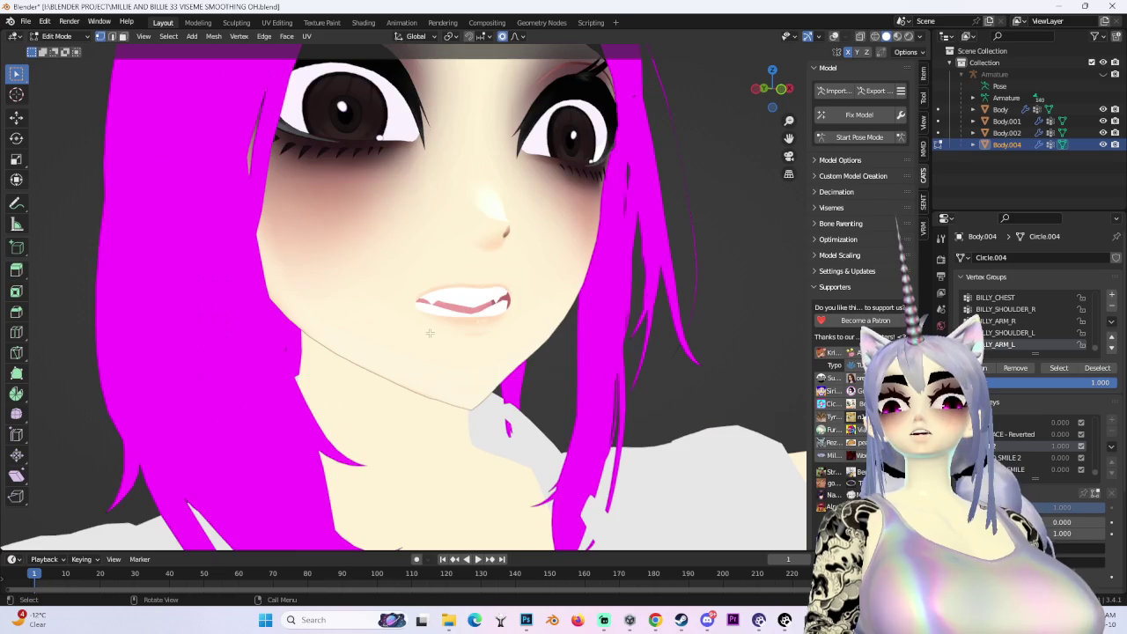
click(408, 335)
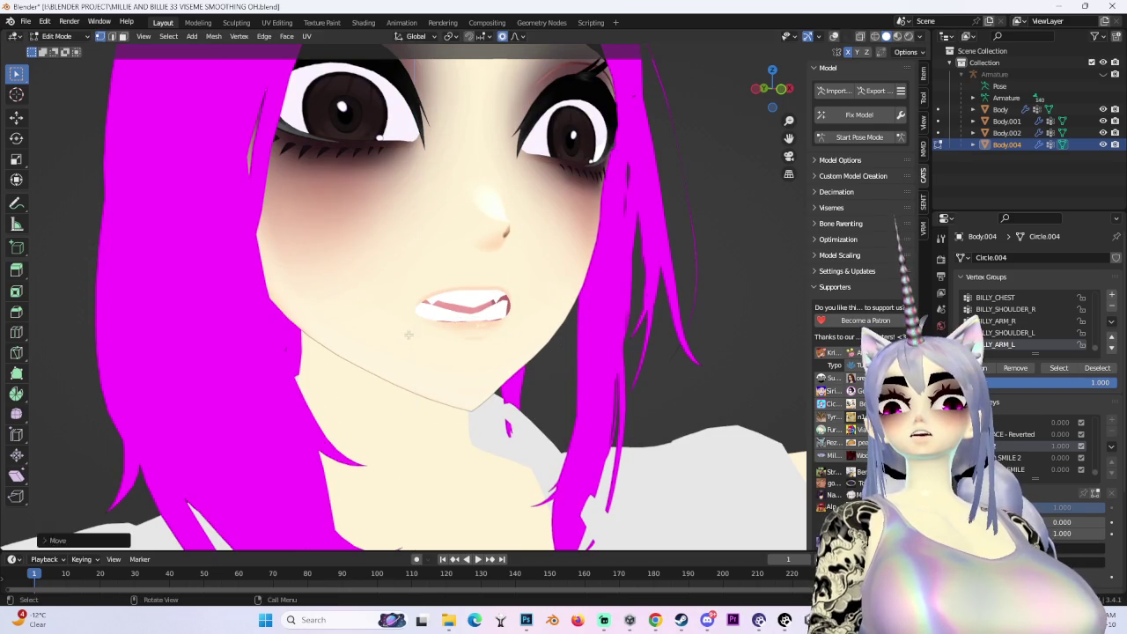
key(g)
key(z)
click(415, 348)
middle_drag(416, 348, 622, 320)
key(g)
click(575, 318)
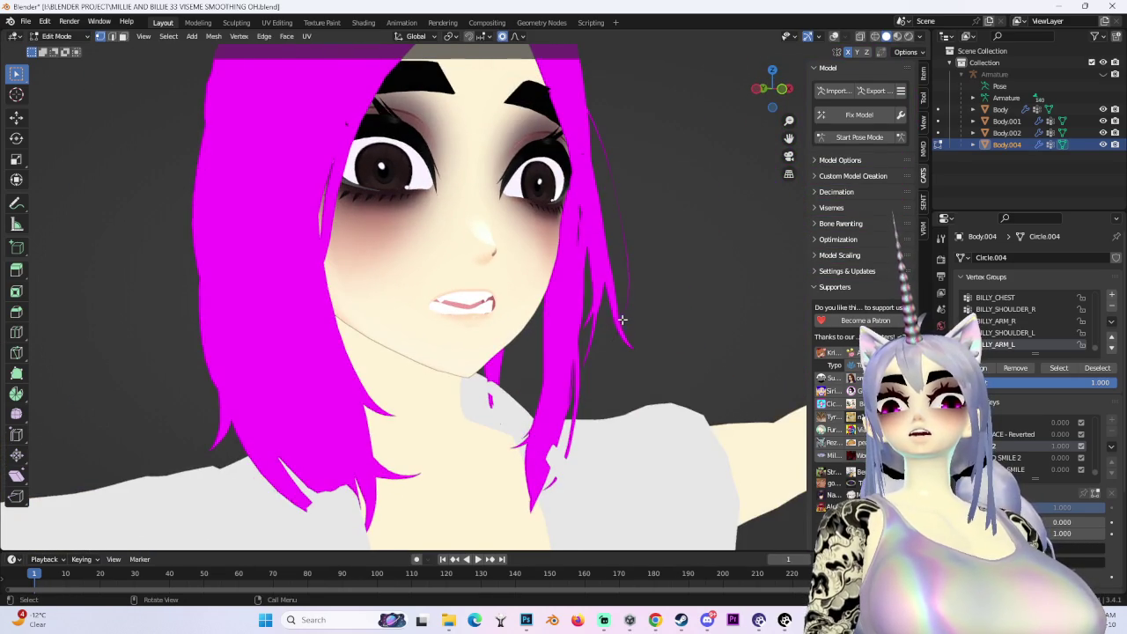
Show the mesh wireframe again and nudge the lips vertically along Z
scroll(622, 320, up, 2)
scroll(622, 319, up, 2)
scroll(622, 319, up, 2)
scroll(621, 320, up, 1)
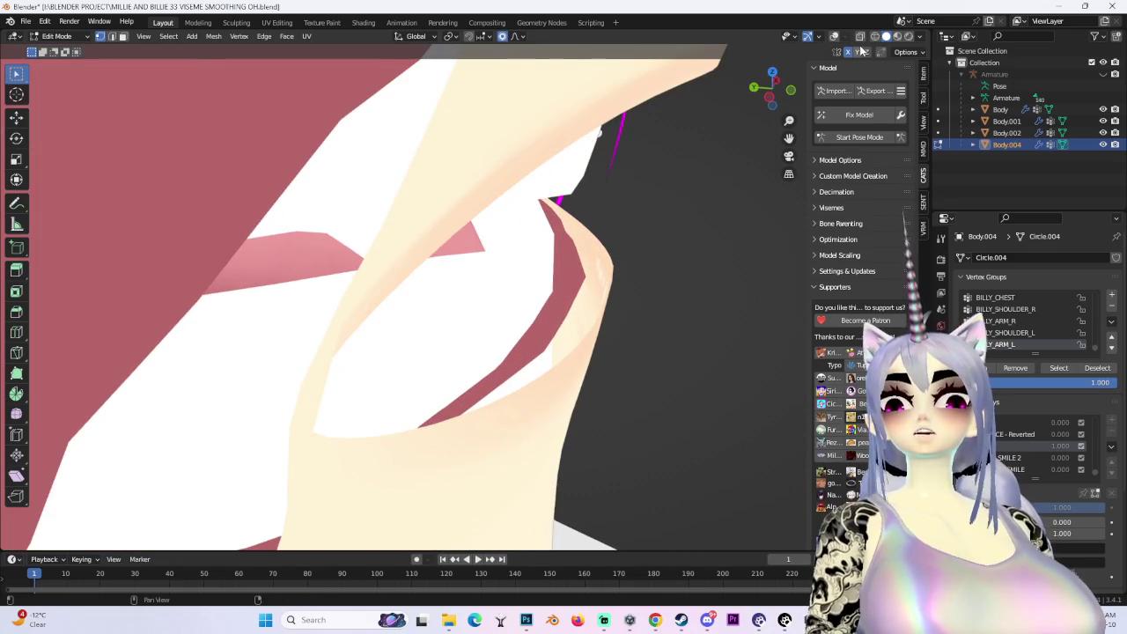
click(834, 37)
key(z)
click(585, 338)
mouse_move(585, 338)
middle_down()
mouse_move(493, 291)
mouse_move(529, 317)
mouse_move(655, 343)
middle_up()
key(g)
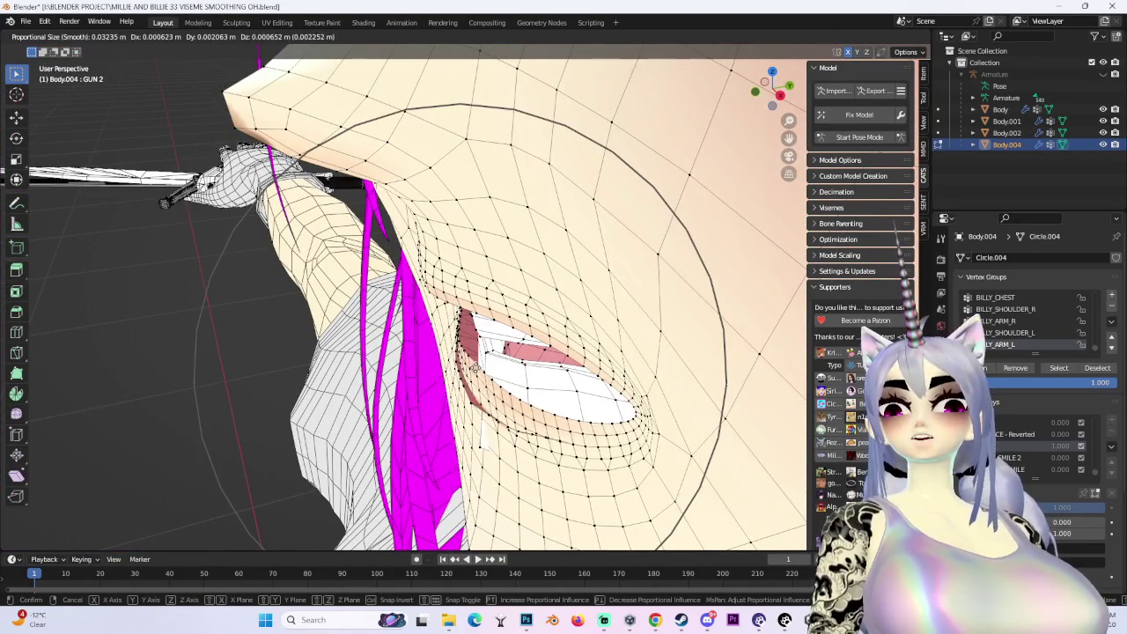
Nudge the mouth-corner vertices, including a soft front-to-back move along Y
click(497, 361)
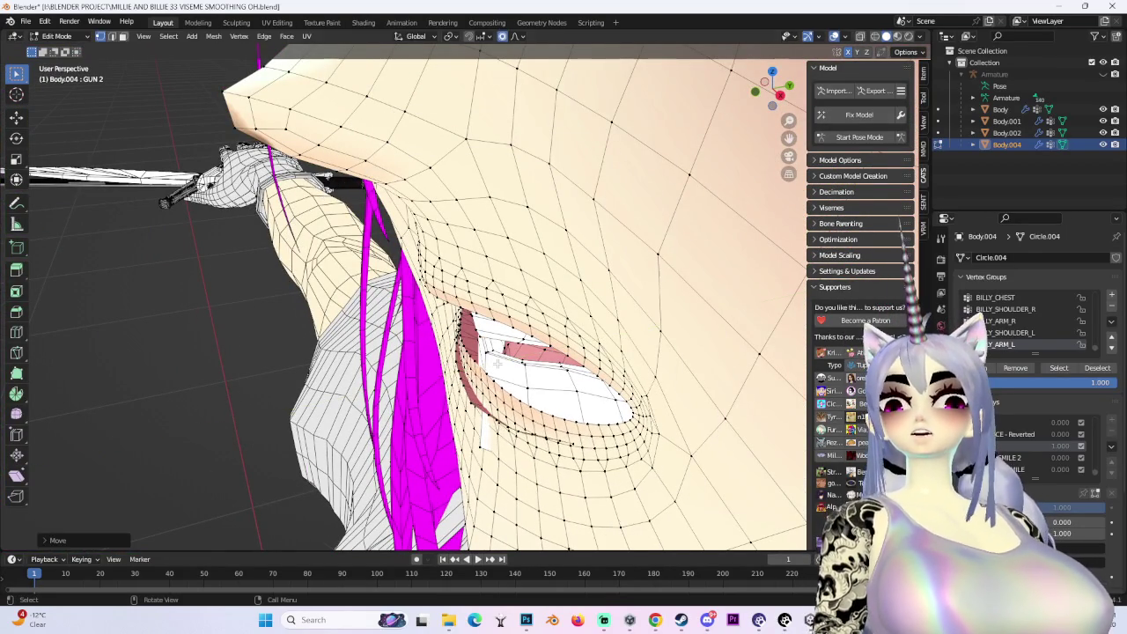
key(g)
click(518, 352)
shift+middle_drag(520, 472, 520, 296)
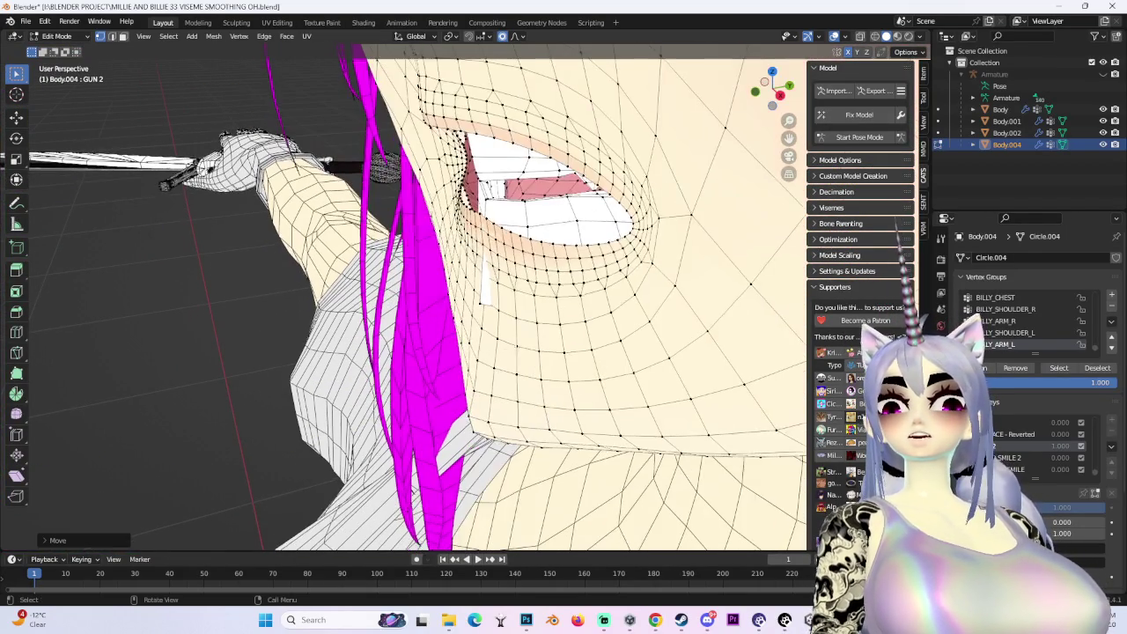
key(g)
key(y)
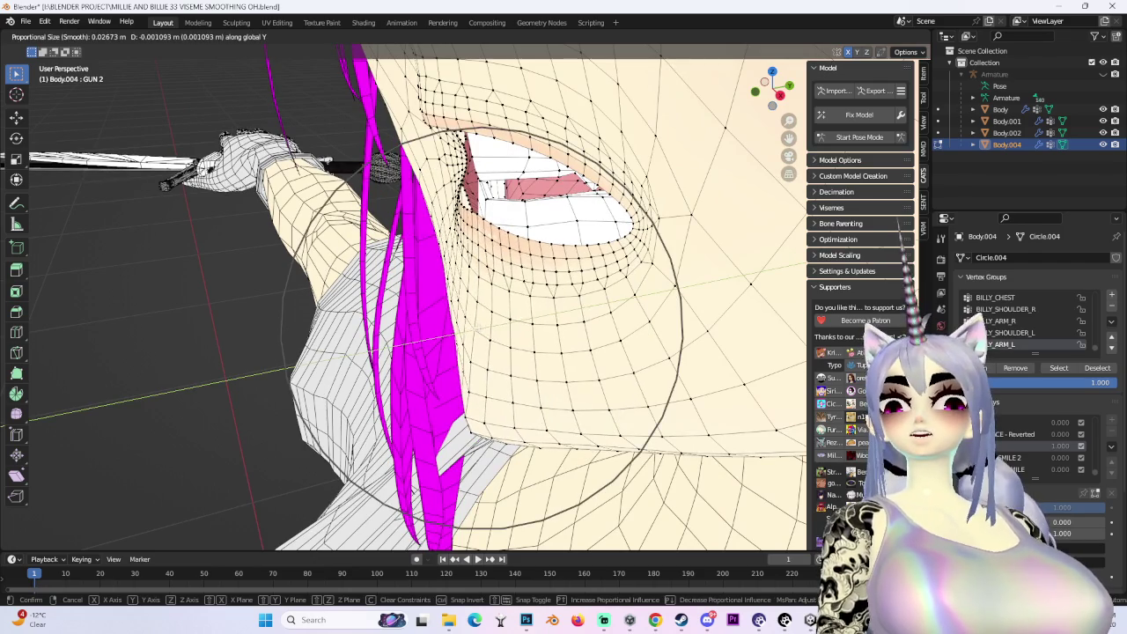
mouse_move(481, 328)
middle_down()
mouse_move(370, 264)
mouse_move(387, 220)
middle_up()
scroll(447, 307, up, 1)
click(450, 307)
Move the lower lip vertices vertically along Z, then adjust them with soft falloff
scroll(387, 220, up, 2)
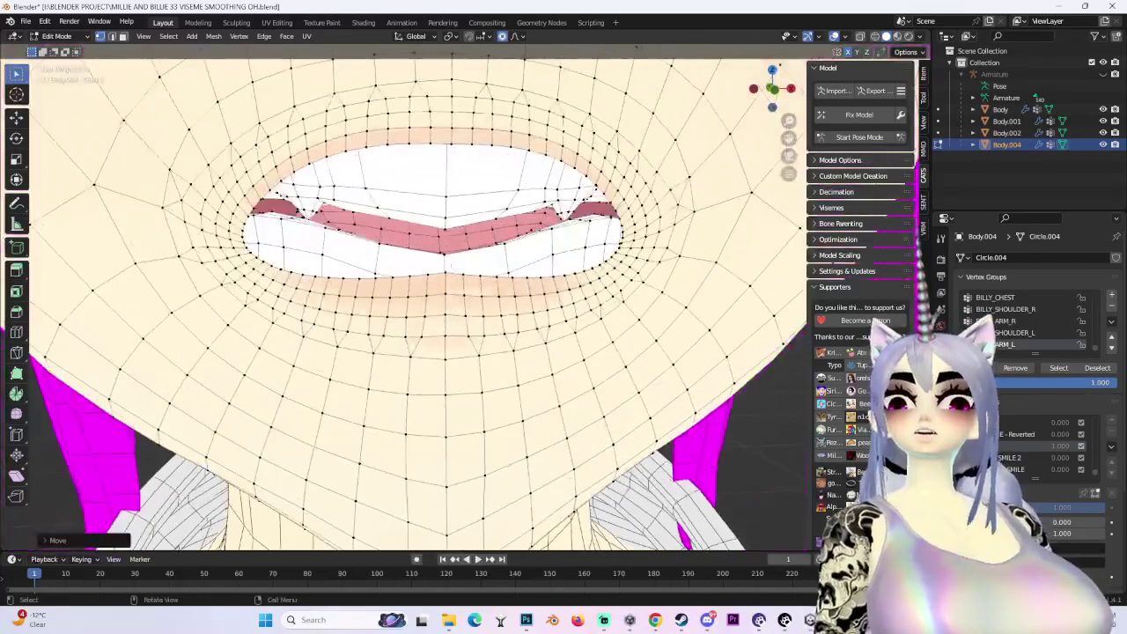
key(g)
key(z)
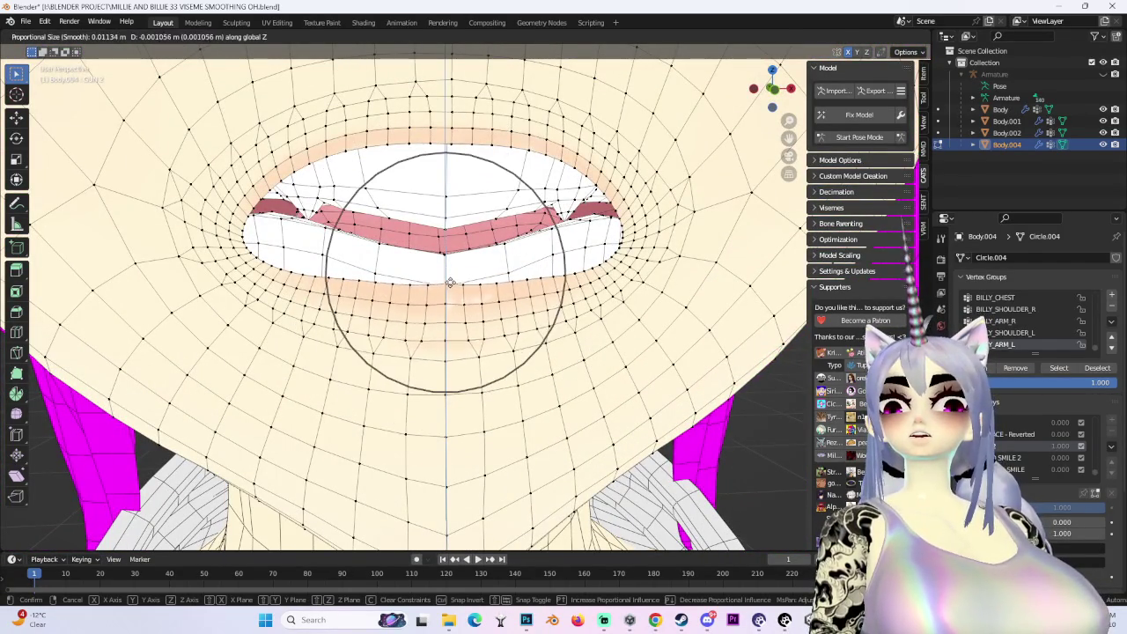
click(448, 286)
middle_drag(447, 287, 458, 288)
key(g)
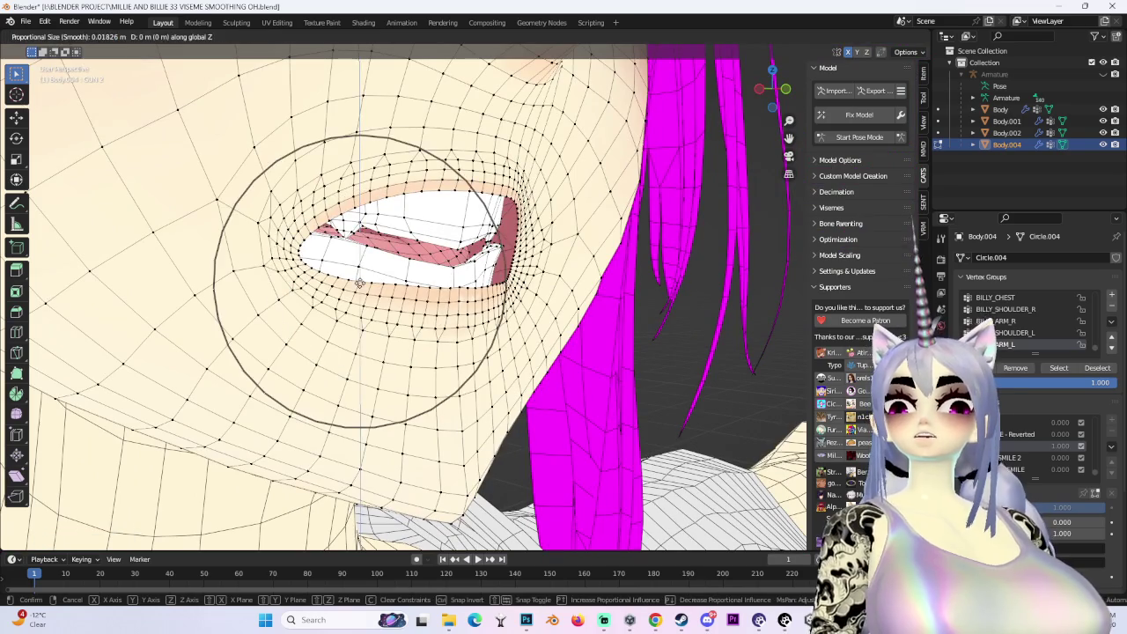
scroll(359, 284, down, 3)
scroll(359, 284, down, 3)
click(360, 280)
middle_drag(360, 280, 532, 208)
scroll(531, 209, down, 5)
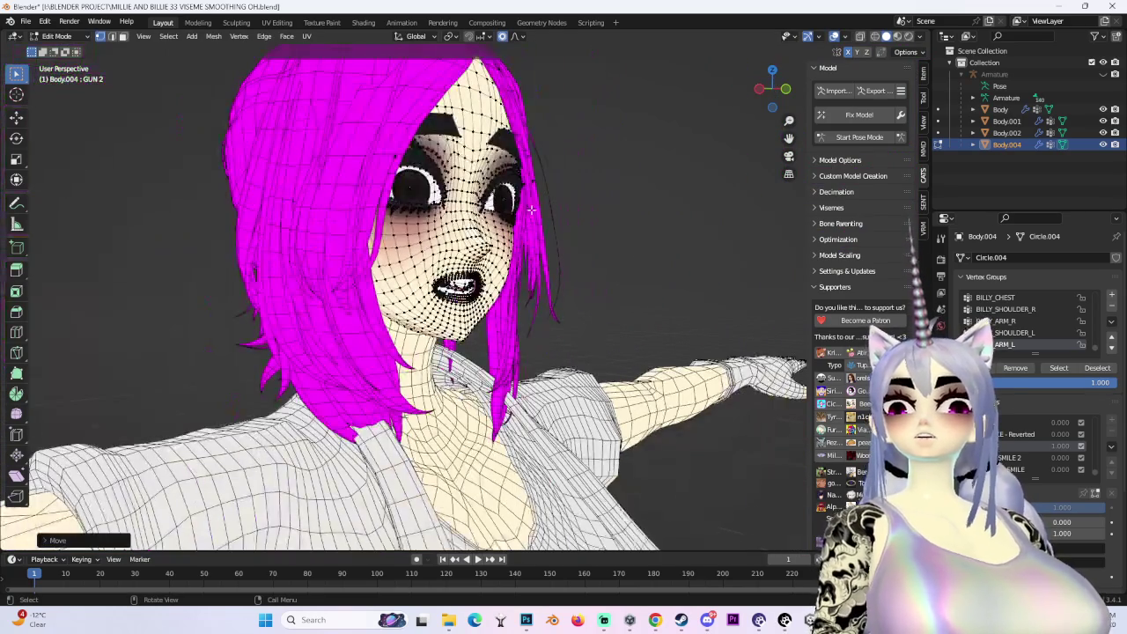
Hide the wireframe overlay and raise or lower the lip vertices along Z
click(833, 36)
mouse_move(616, 220)
middle_down()
mouse_move(582, 227)
mouse_move(584, 273)
mouse_move(512, 320)
middle_up()
scroll(581, 228, up, 2)
scroll(581, 227, up, 2)
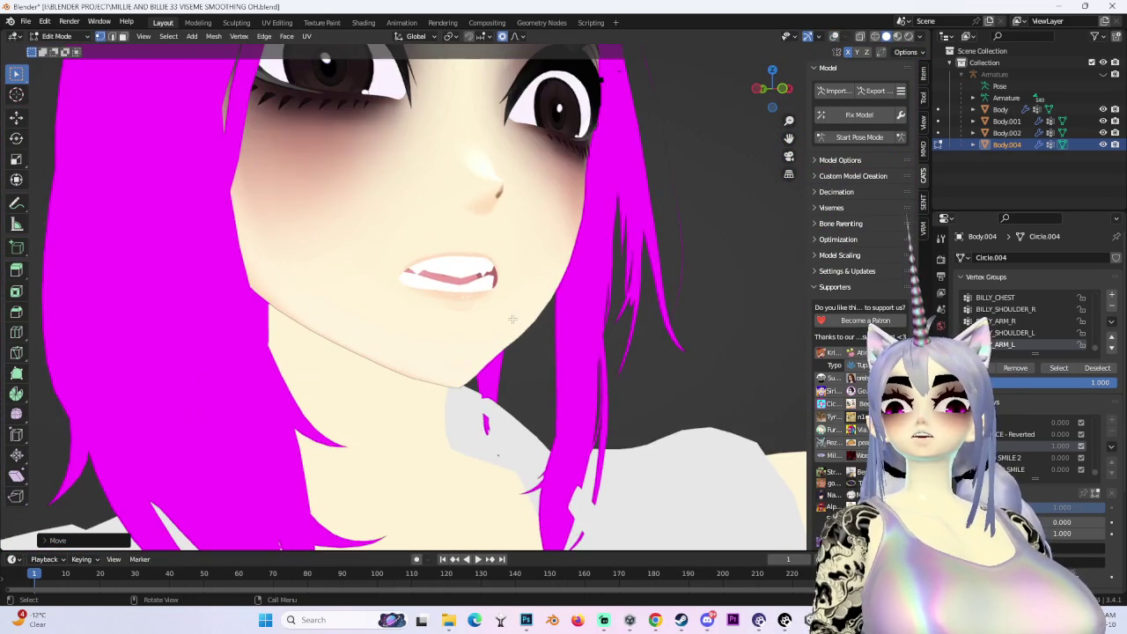
key(g)
key(z)
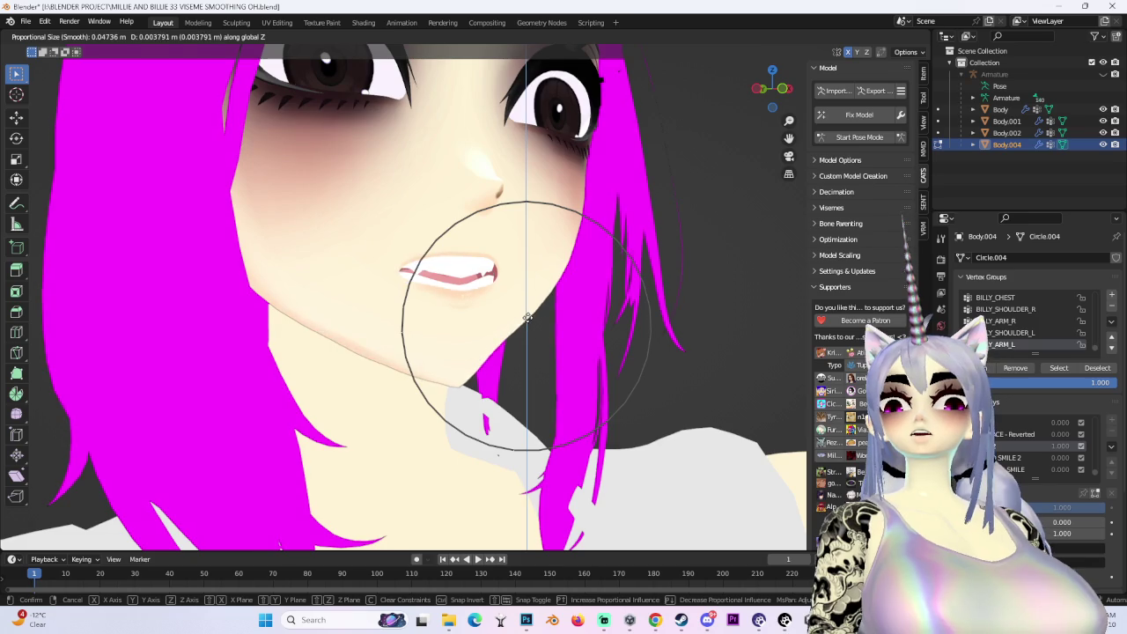
click(529, 319)
middle_drag(529, 319, 609, 257)
scroll(608, 257, down, 2)
scroll(550, 309, up, 3)
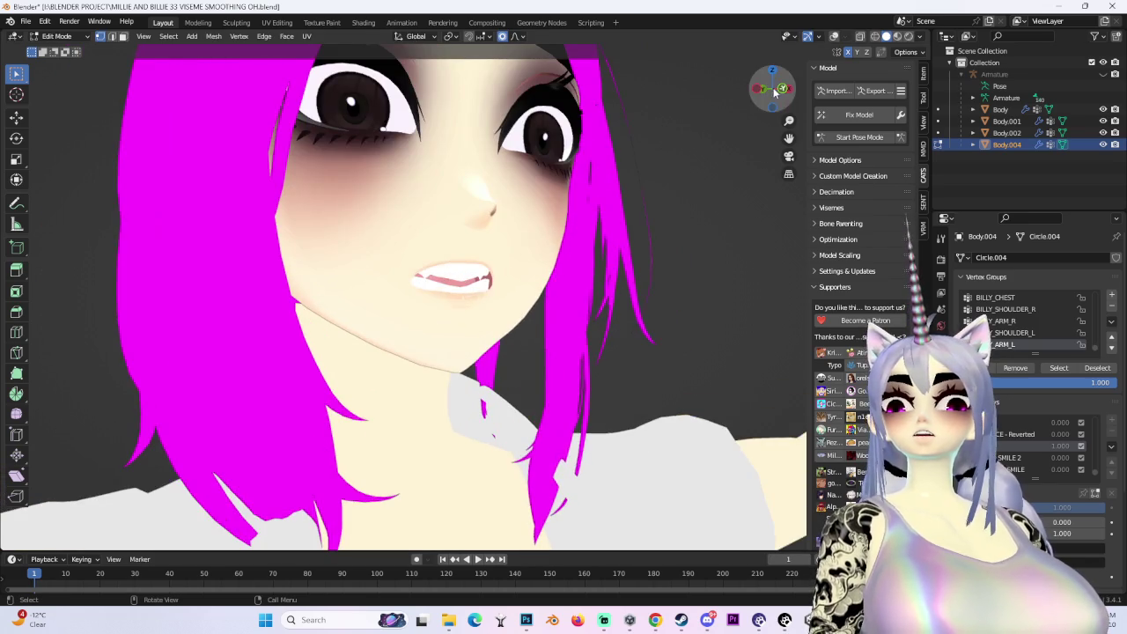
click(780, 104)
Readjust the lip vertices with a free, unconstrained move from the front view
key(g)
key(z)
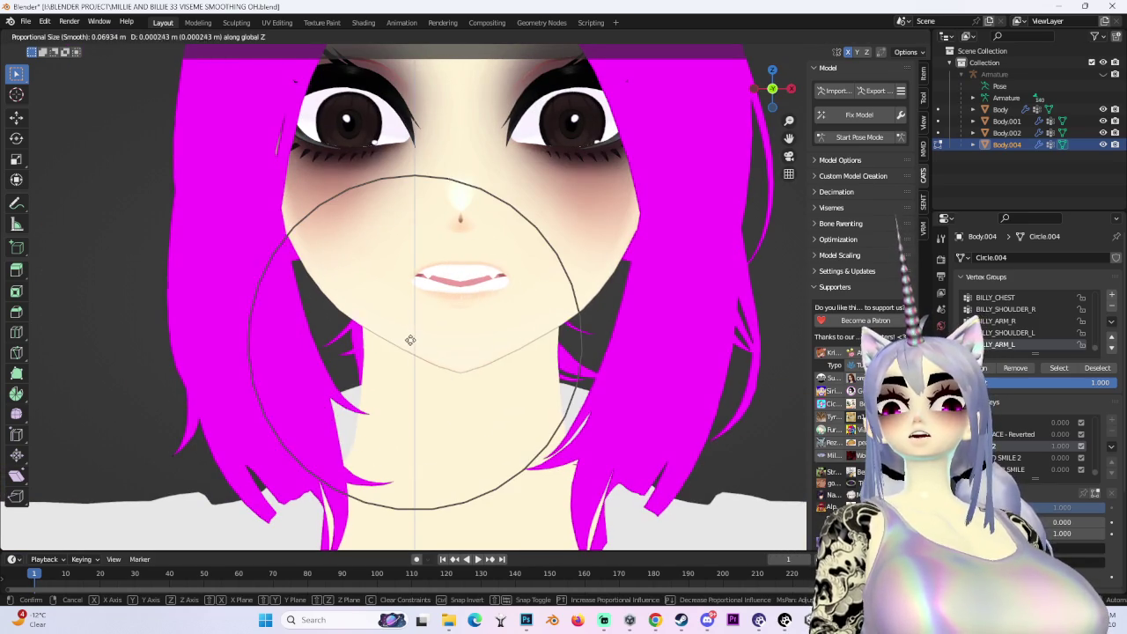
key(Escape)
key(g)
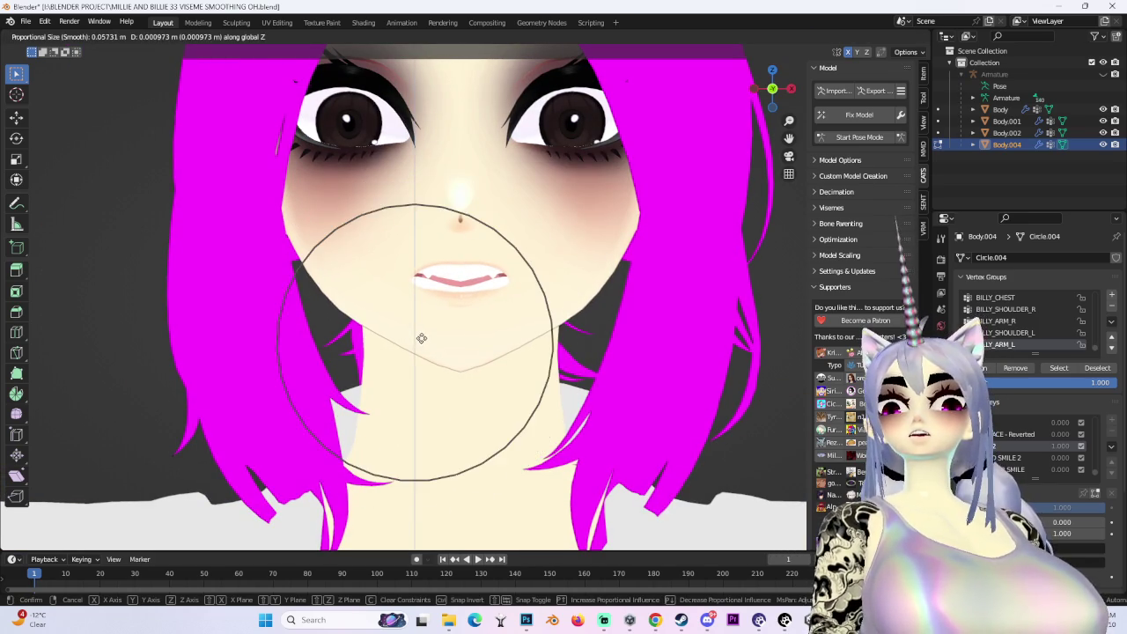
click(422, 338)
mouse_move(422, 338)
middle_down()
mouse_move(489, 296)
mouse_move(592, 301)
mouse_move(563, 291)
middle_up()
scroll(546, 300, up, 3)
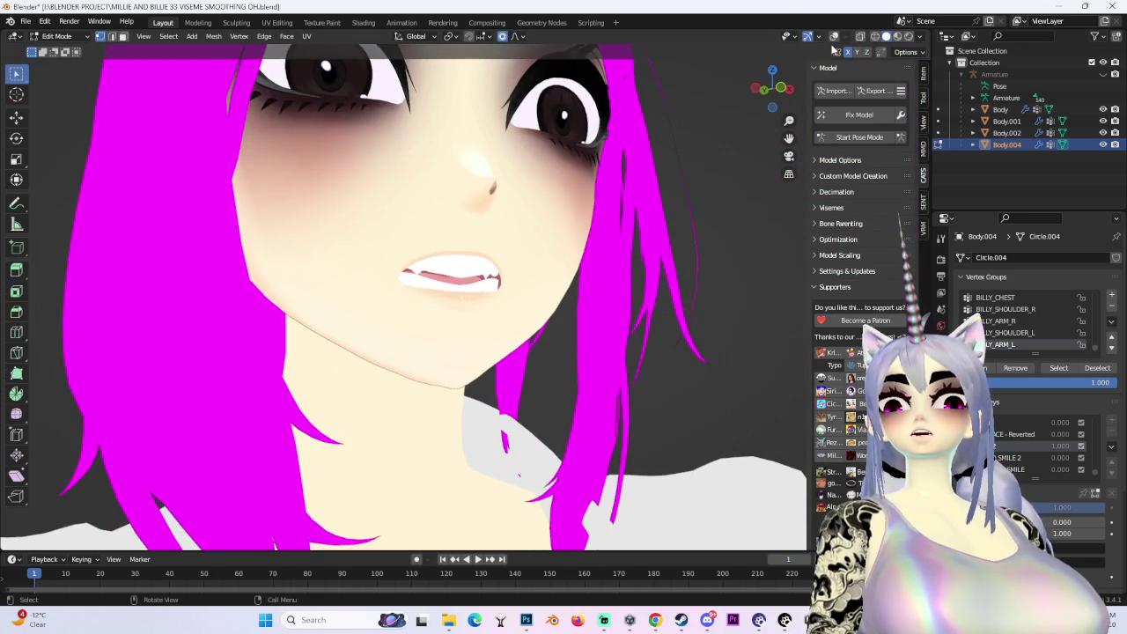
scroll(564, 290, up, 3)
scroll(393, 246, up, 3)
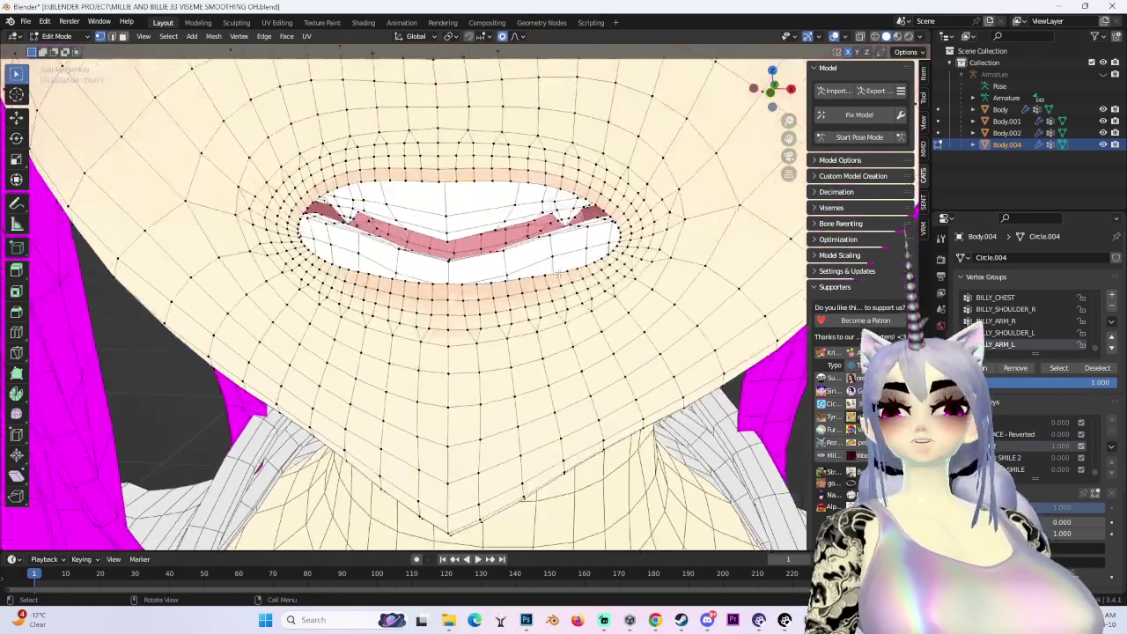
scroll(414, 229, up, 2)
Select the whole connected lip piece, move it, and check the shading without wireframe
key(ctrl+l)
middle_drag(443, 210, 528, 203)
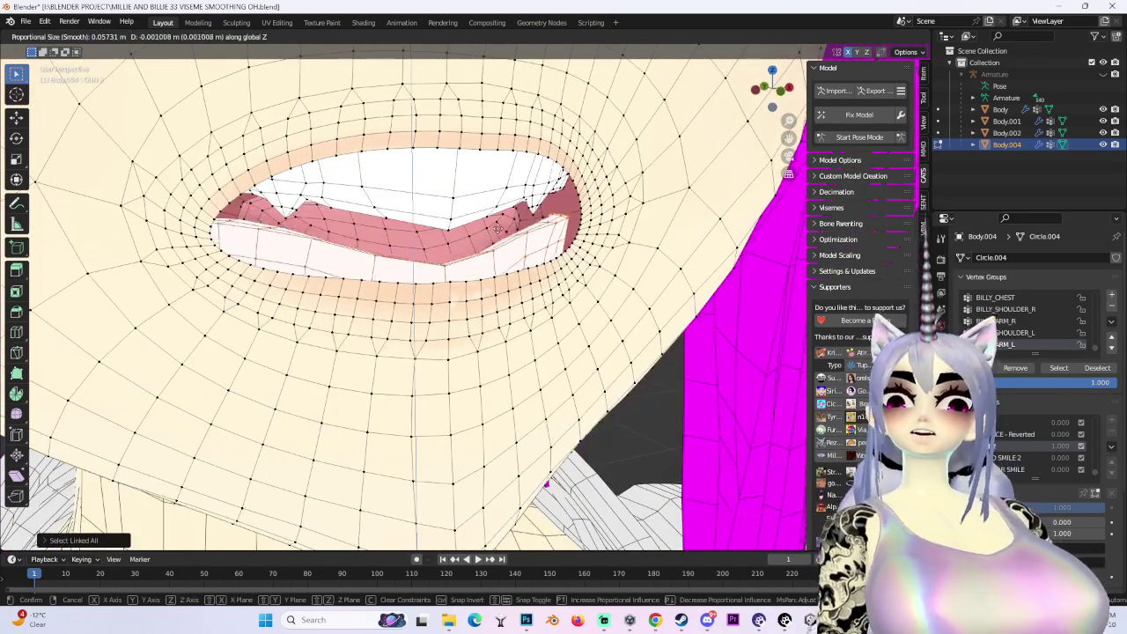
key(g)
click(529, 211)
scroll(573, 193, down, 3)
scroll(628, 177, down, 2)
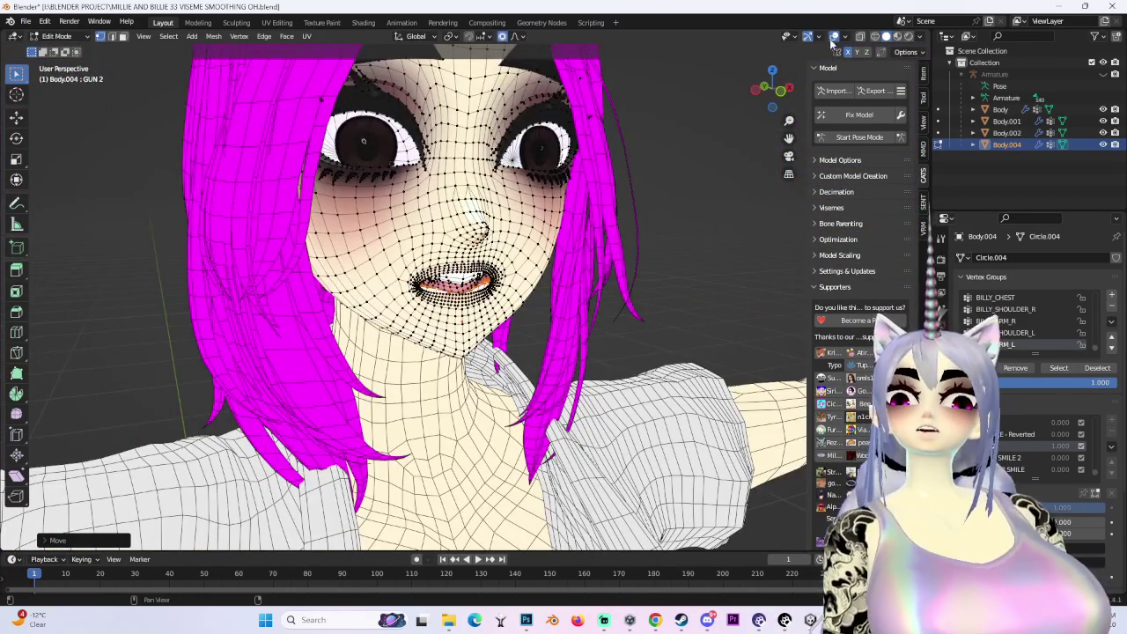
click(834, 37)
mouse_move(458, 300)
middle_down()
mouse_move(429, 324)
mouse_move(481, 235)
mouse_move(514, 333)
middle_up()
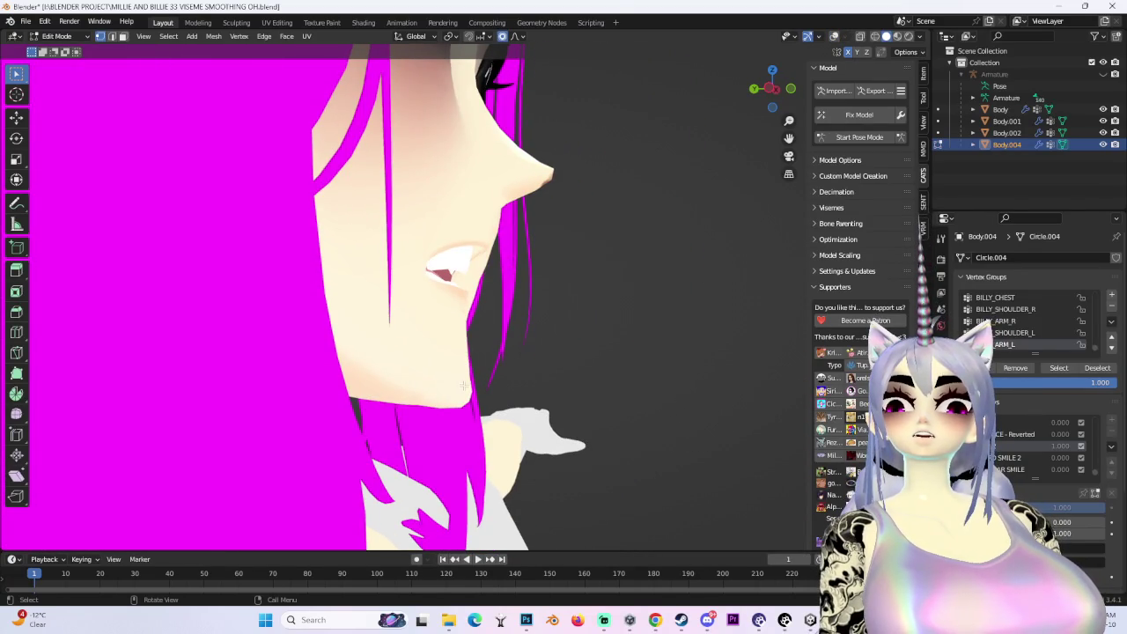
Push the lip vertices in depth along Y twice with soft falloff
key(g)
key(y)
mouse_move(455, 402)
middle_down()
mouse_move(523, 315)
mouse_move(523, 284)
mouse_move(457, 301)
mouse_move(600, 369)
middle_up()
click(463, 302)
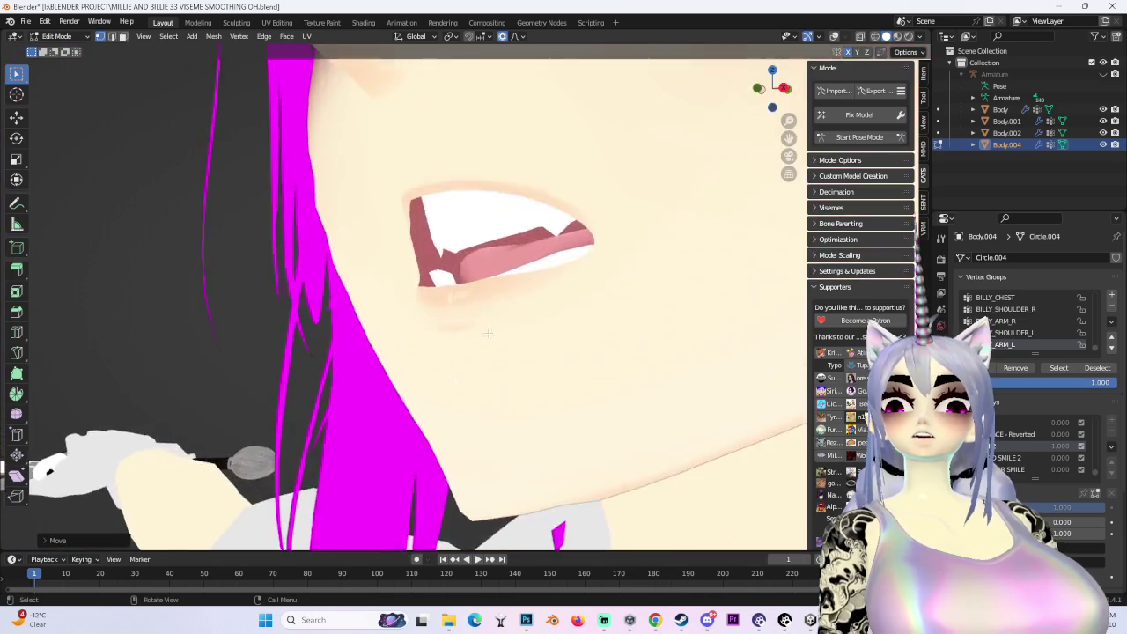
mouse_move(486, 426)
middle_down()
mouse_move(450, 424)
mouse_move(500, 416)
mouse_move(526, 374)
middle_up()
key(g)
key(y)
click(451, 428)
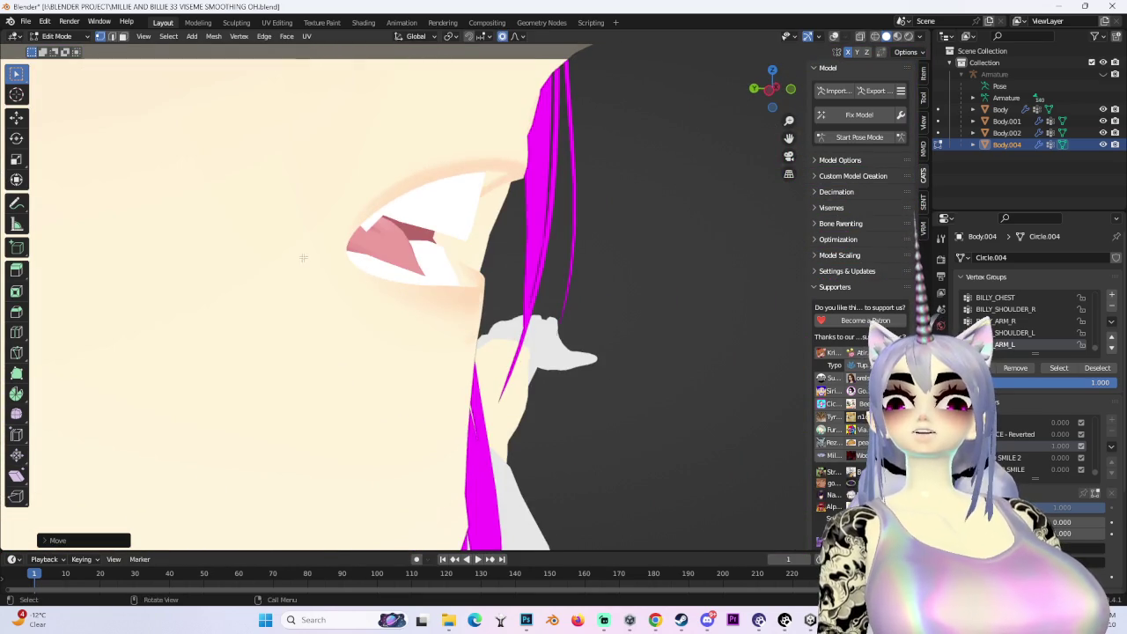
middle_drag(303, 257, 434, 302)
Make a small, tight-falloff mouth-corner adjustment and review it from the front view
key(g)
scroll(435, 259, up, 3)
click(403, 254)
mouse_move(402, 254)
middle_down()
mouse_move(376, 280)
mouse_move(547, 296)
mouse_move(478, 306)
mouse_move(573, 304)
mouse_move(451, 314)
mouse_move(492, 326)
middle_up()
scroll(547, 296, up, 3)
scroll(529, 305, down, 3)
scroll(573, 304, up, 3)
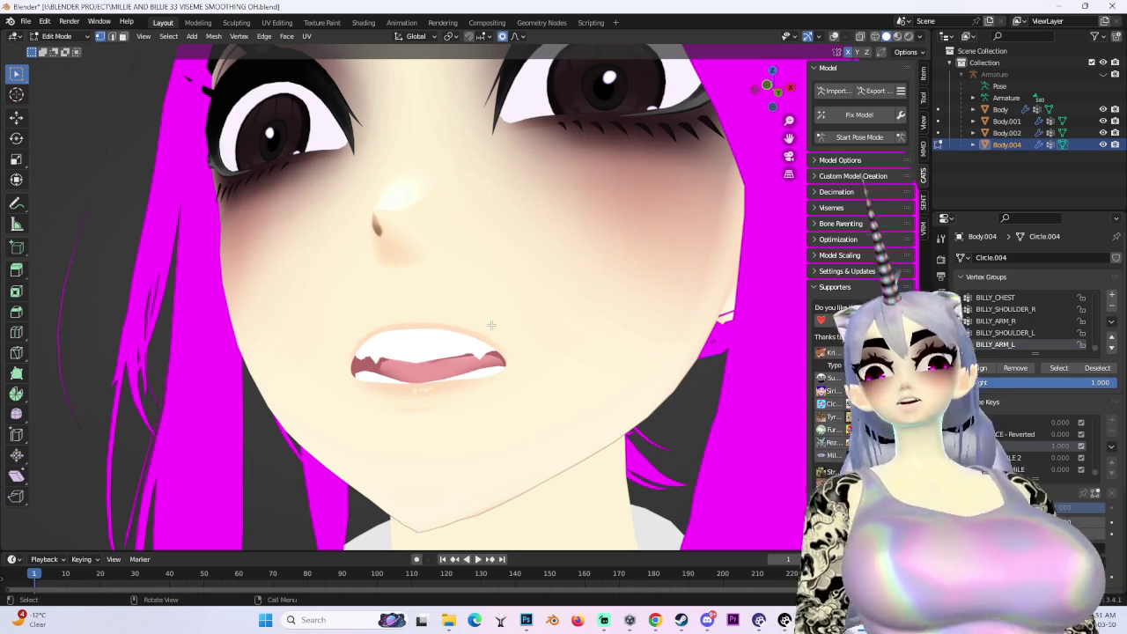
middle_drag(491, 325, 604, 297)
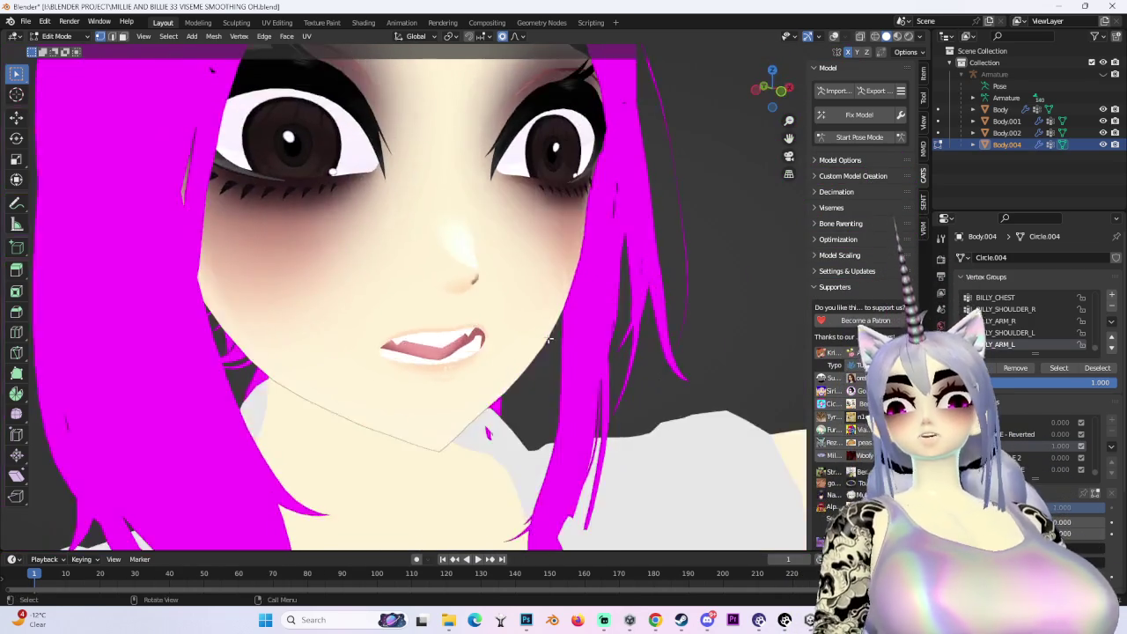
key(KP_1)
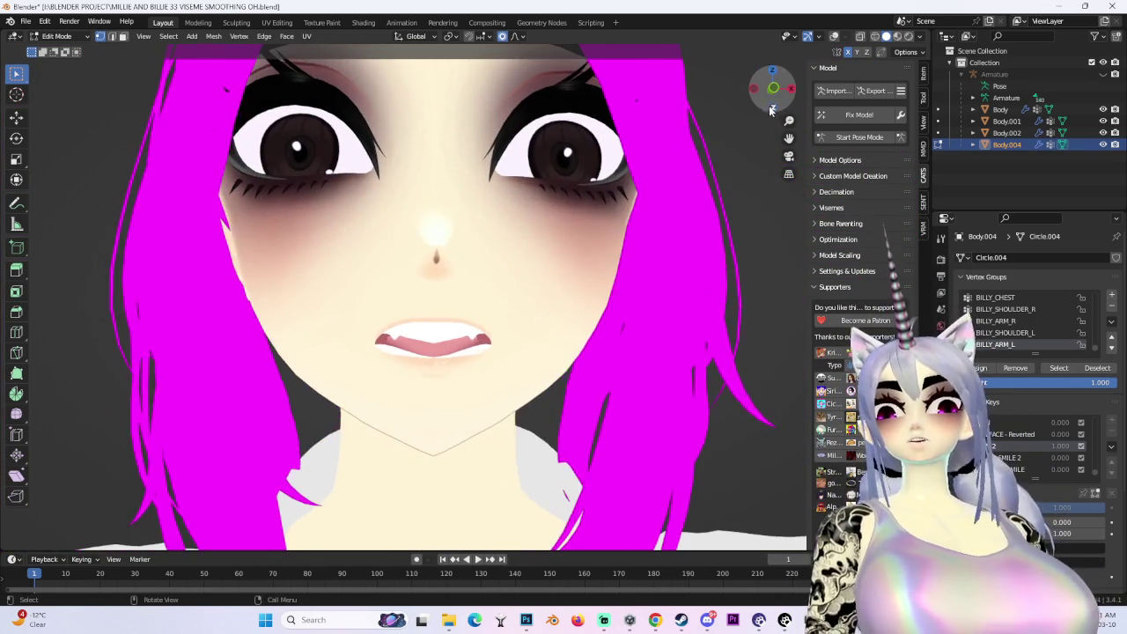
scroll(557, 305, down, 4)
click(56, 36)
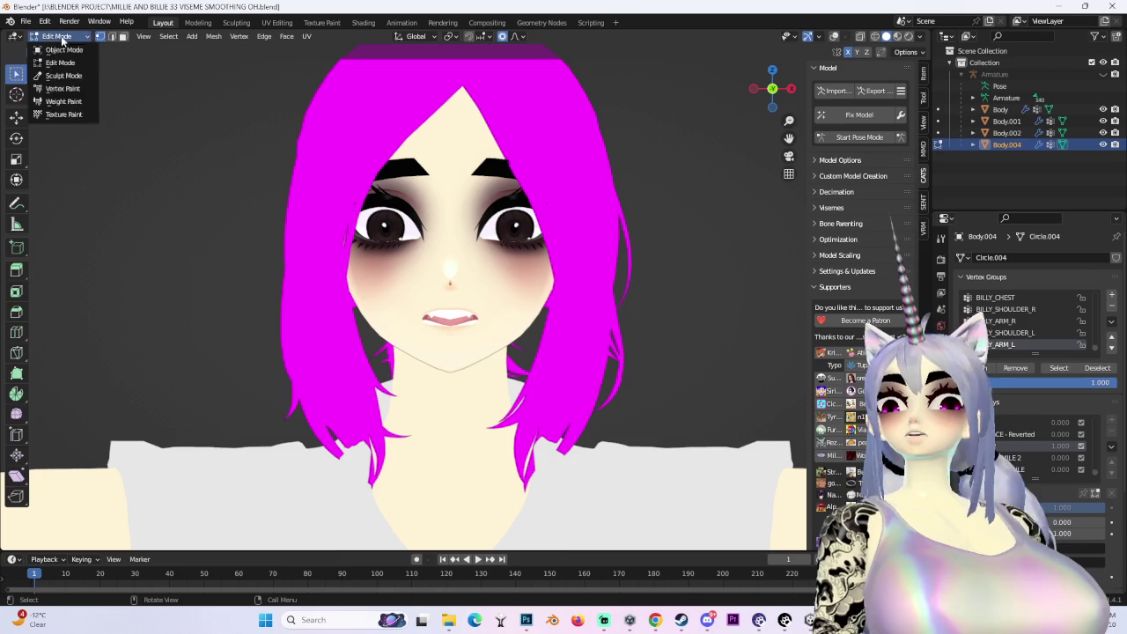
In Object Mode, set the GUN 2 shape key to 0 and SCARED to 1.000
click(68, 49)
scroll(528, 282, up, 2)
drag(1064, 423, 1064, 408)
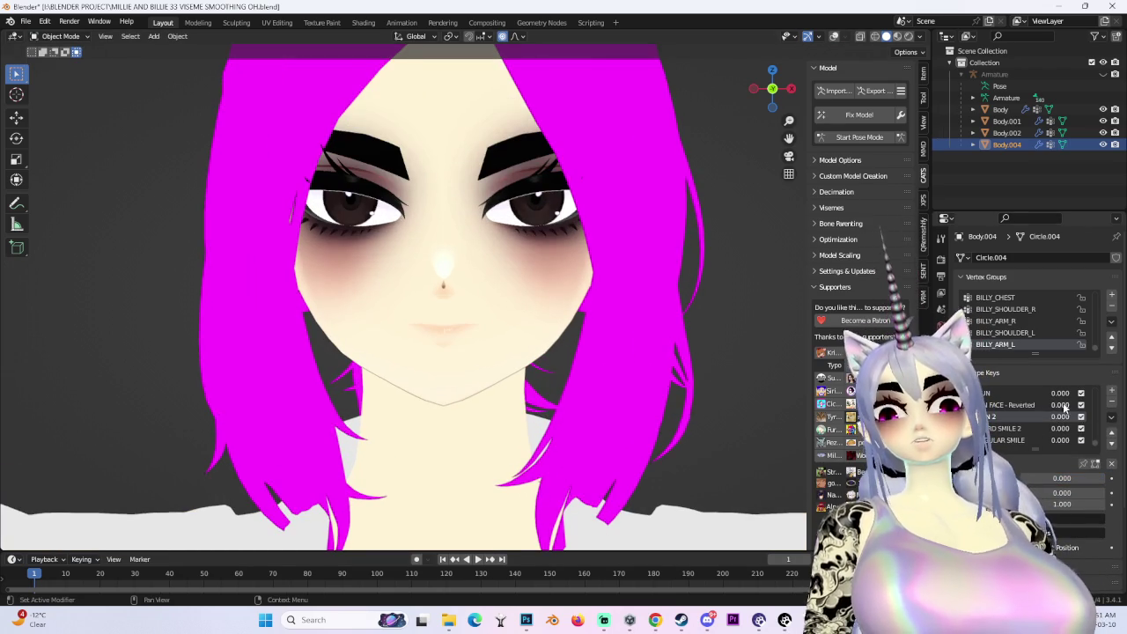
middle_drag(444, 327, 388, 317)
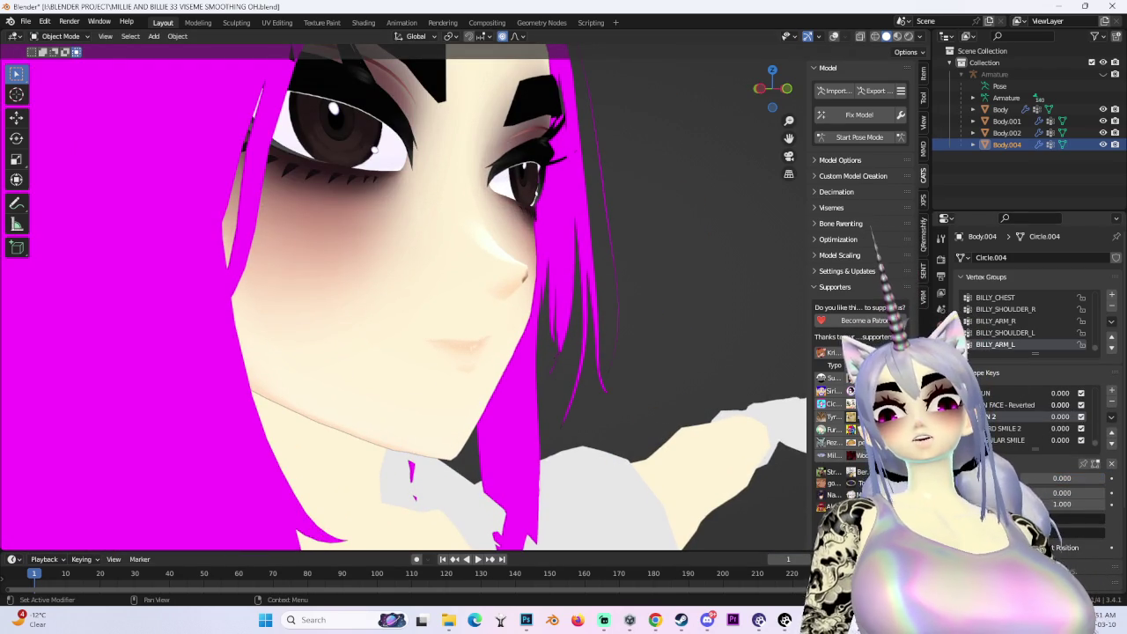
key(Tab)
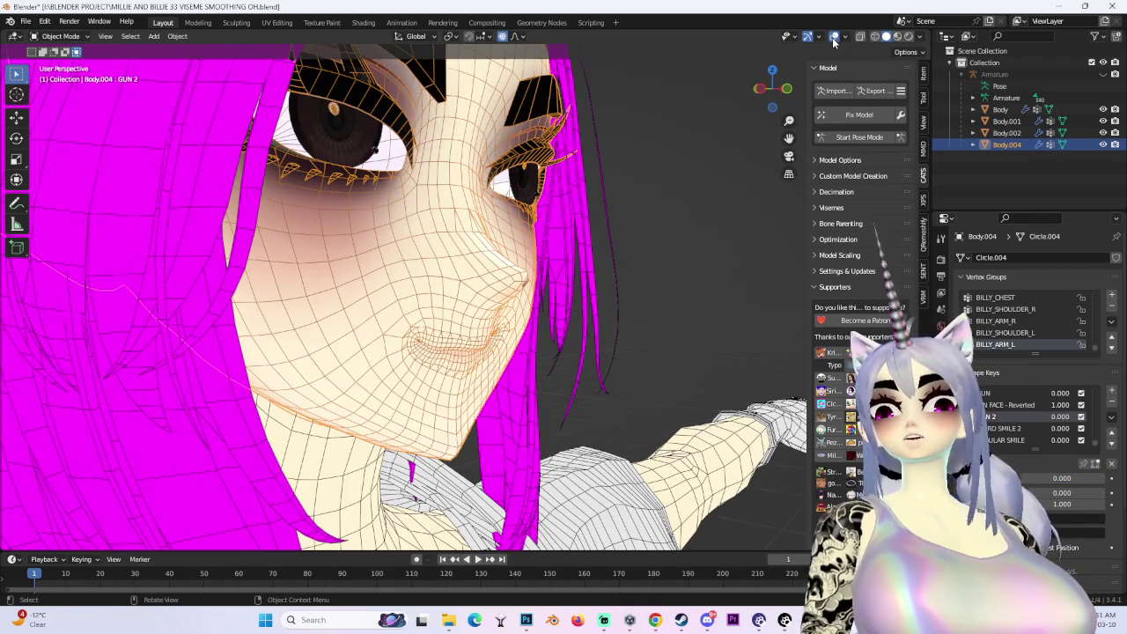
key(Tab)
scroll(1048, 430, up, 2)
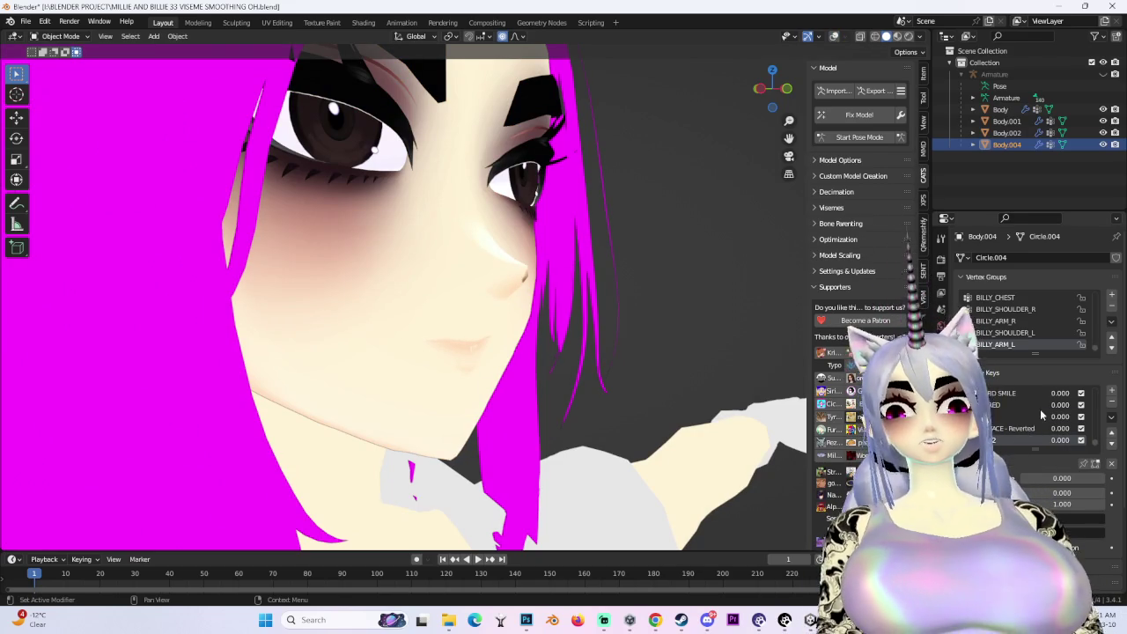
drag(1060, 404, 1092, 404)
drag(772, 89, 821, 65)
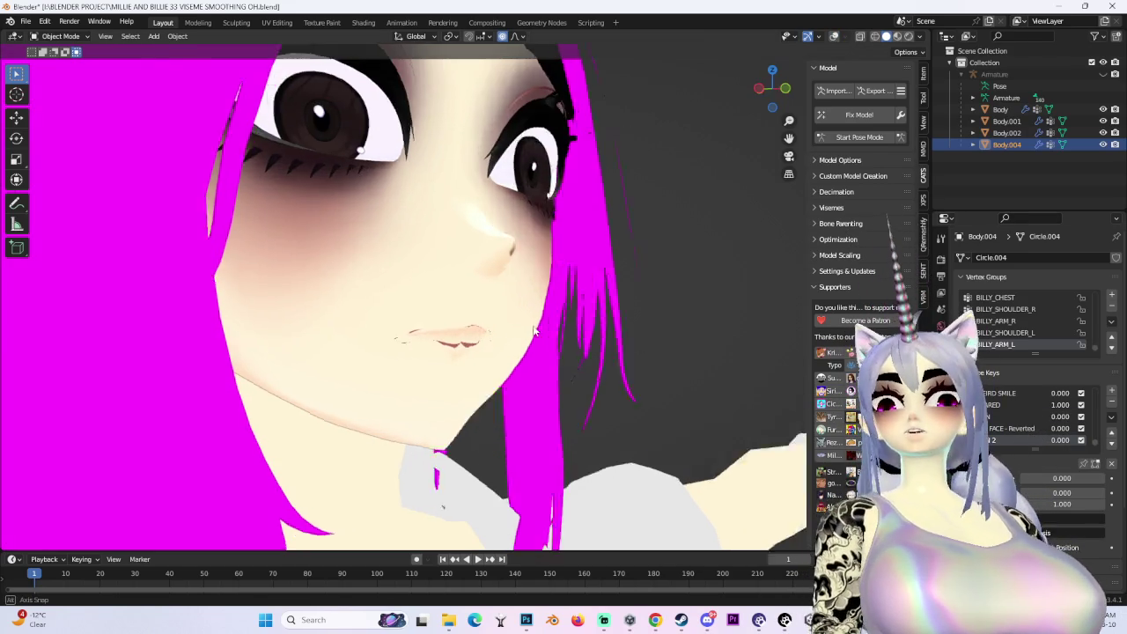
Show the wireframe again, enter Edit Mode, and hide the teeth pieces inside the mouth
click(834, 36)
scroll(457, 264, up, 3)
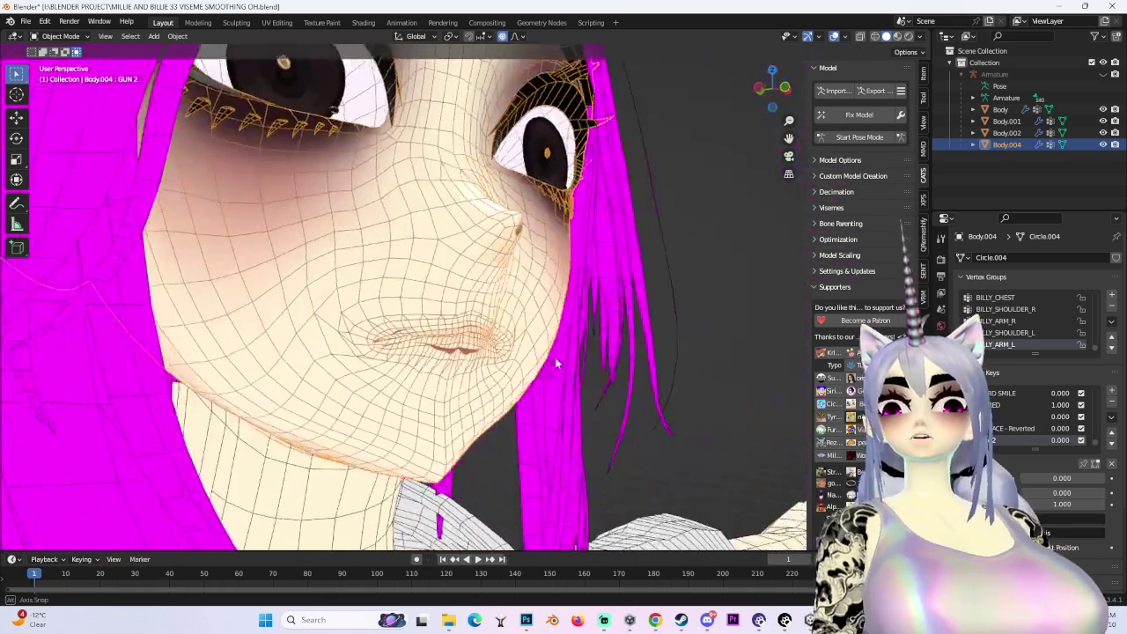
mouse_move(458, 264)
middle_down()
mouse_move(550, 368)
mouse_move(361, 363)
middle_up()
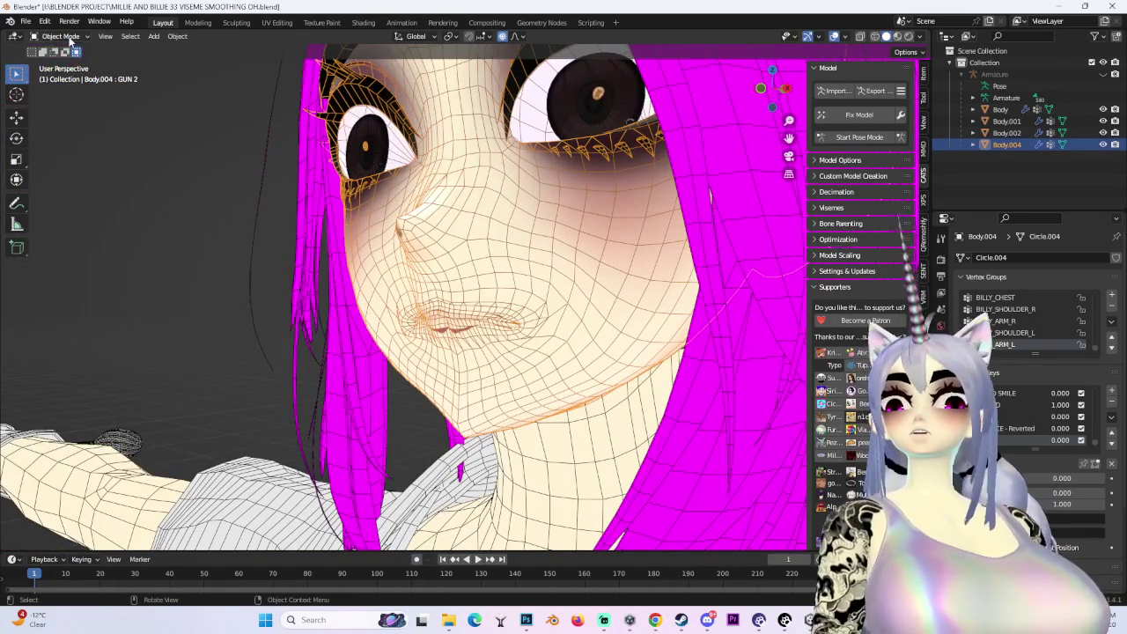
click(60, 36)
click(60, 63)
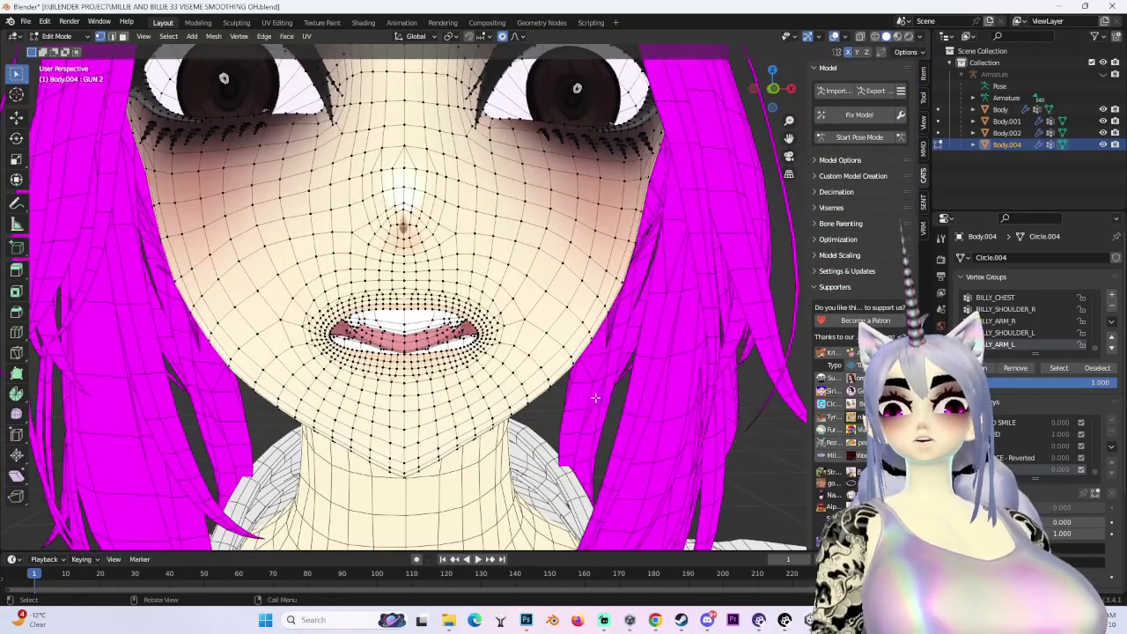
mouse_move(528, 335)
middle_down()
mouse_move(551, 329)
mouse_move(511, 329)
middle_up()
mouse_move(365, 411)
middle_down()
mouse_move(480, 438)
mouse_move(561, 411)
middle_up()
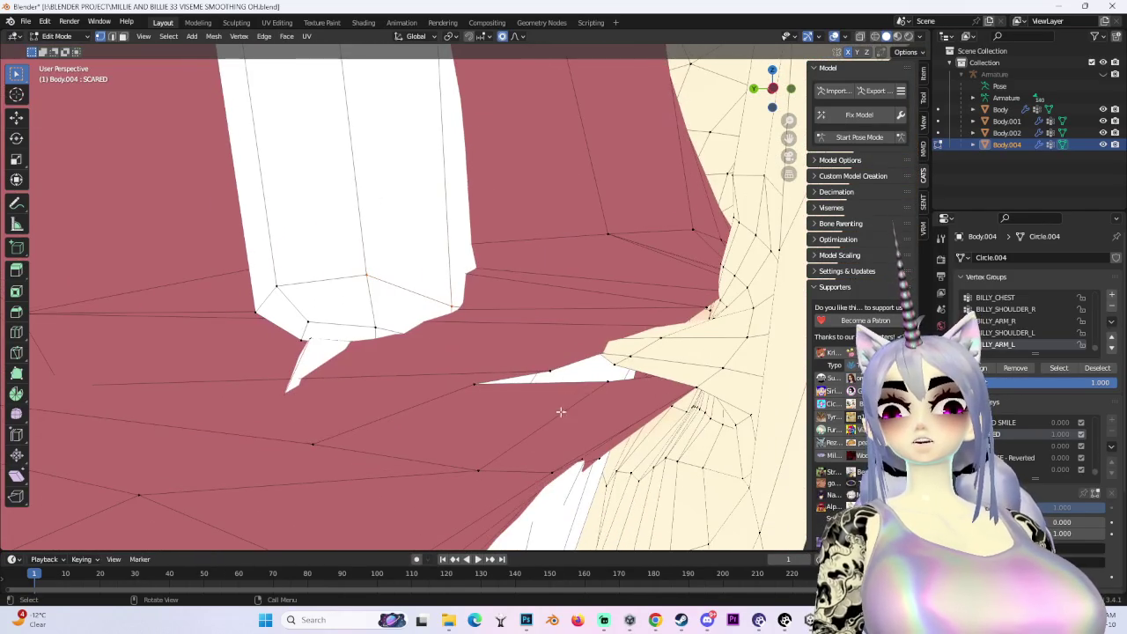
mouse_move(543, 509)
shift+middle_down()
mouse_move(531, 440)
mouse_move(513, 487)
shift+middle_up()
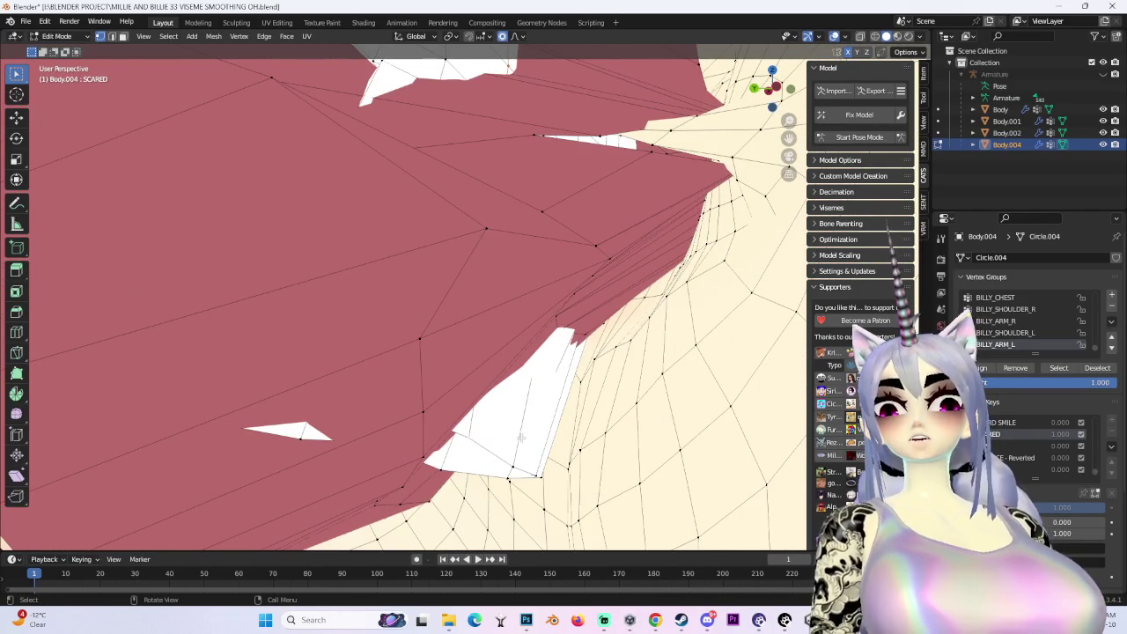
key(h)
Go back through Object Mode and switch to Sculpt Mode for lip smoothing
middle_drag(527, 437, 501, 252)
middle_drag(594, 282, 529, 392)
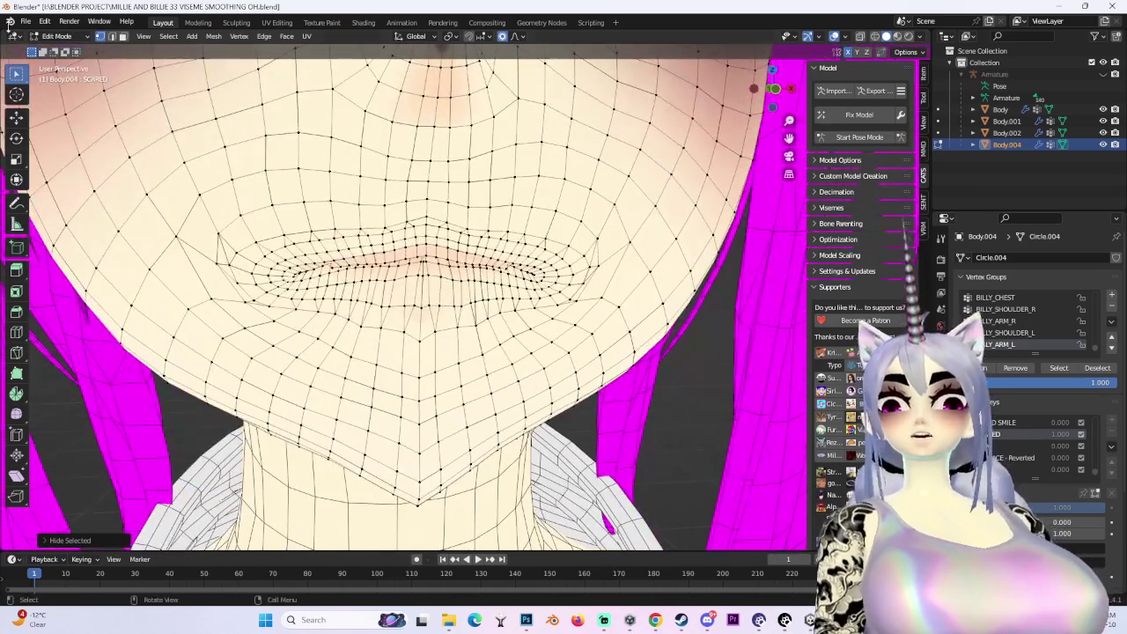
click(57, 36)
click(64, 49)
click(61, 36)
click(63, 75)
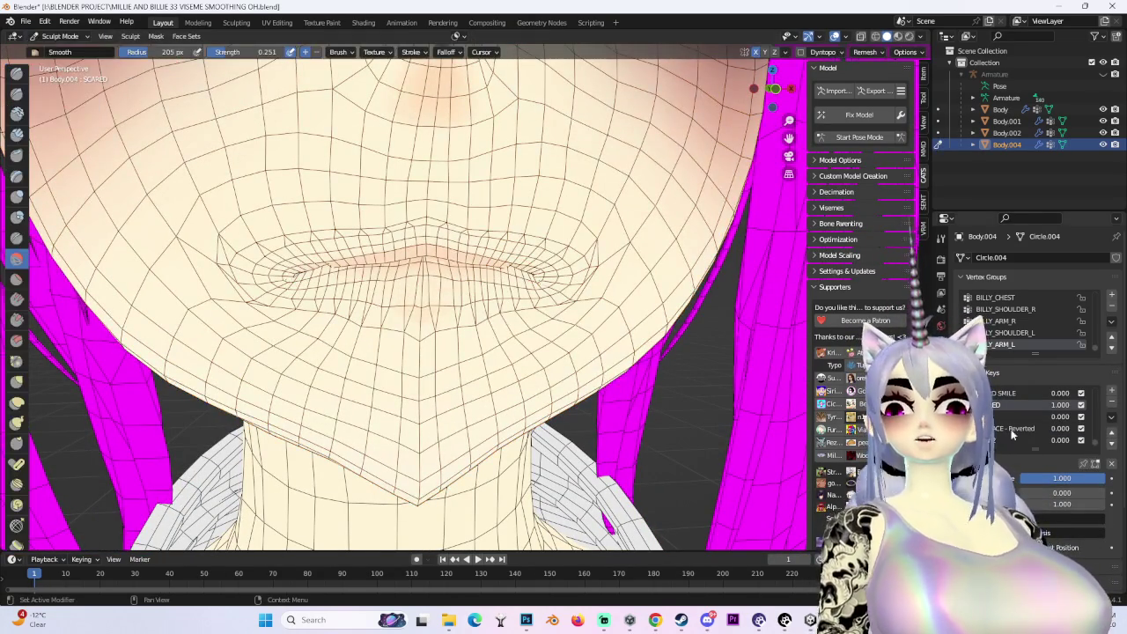
Switch viewport lighting to grey MatCap, inspect the mouth, and change from Sculpt to Edit Mode
click(921, 36)
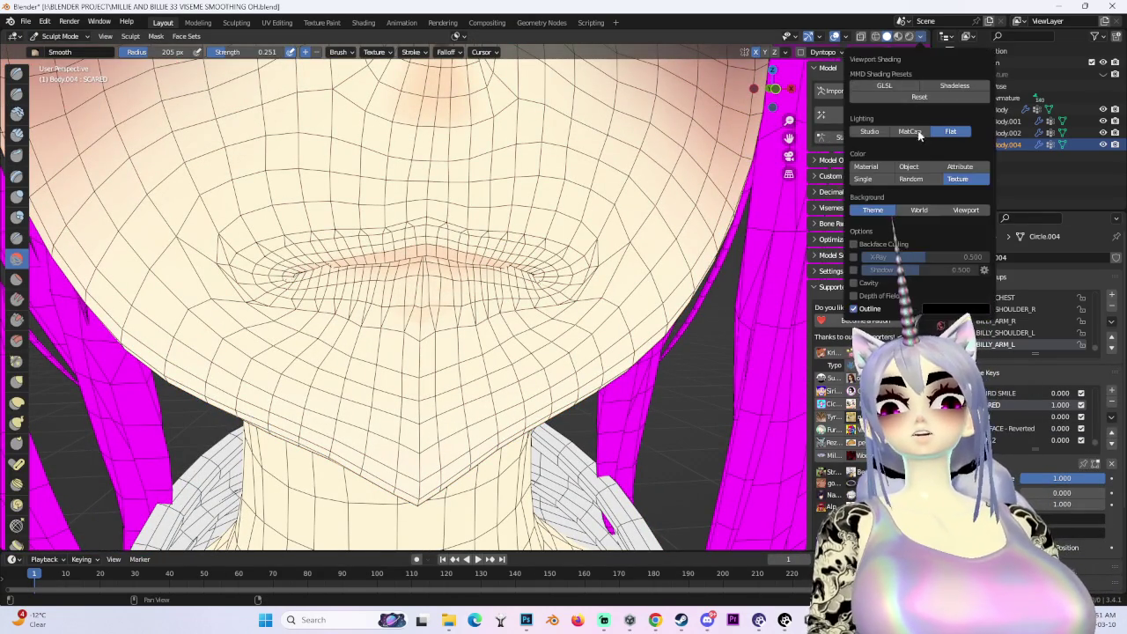
click(907, 134)
middle_drag(583, 226, 356, 220)
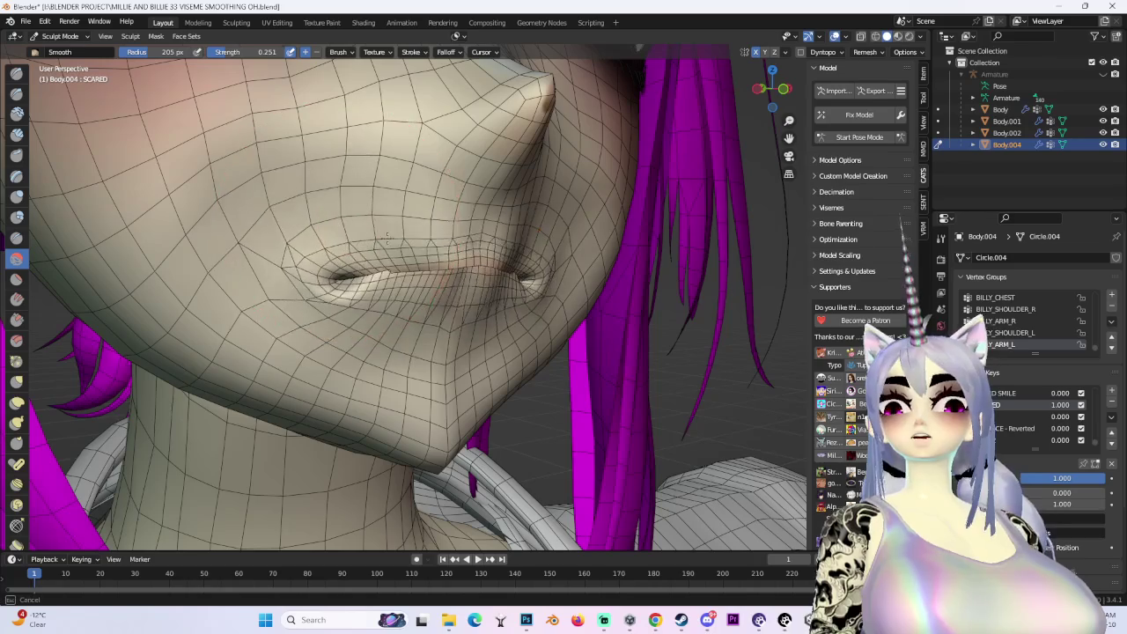
mouse_move(536, 255)
middle_down()
mouse_move(570, 273)
mouse_move(590, 189)
mouse_move(537, 264)
mouse_move(493, 282)
mouse_move(567, 303)
mouse_move(344, 246)
mouse_move(438, 303)
mouse_move(339, 280)
mouse_move(449, 251)
middle_up()
scroll(510, 291, down, 4)
scroll(567, 302, up, 3)
click(57, 36)
click(57, 71)
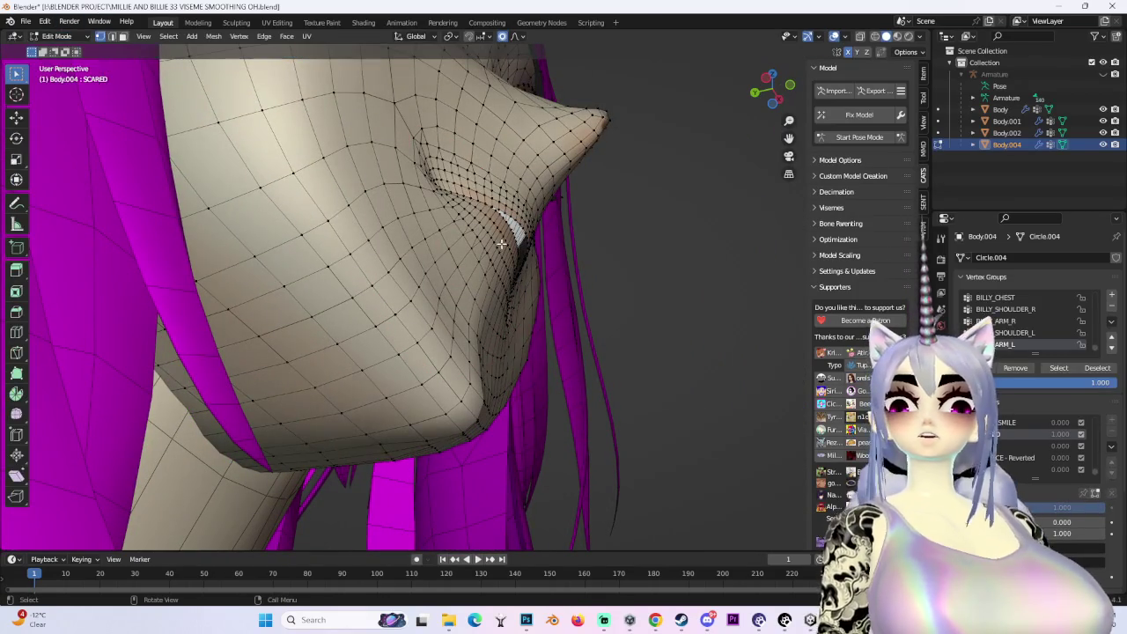
Nudge the selected mouth and lip vertices along Y with proportional falloff
key(g)
key(y)
click(514, 240)
mouse_move(514, 240)
middle_down()
mouse_move(423, 265)
mouse_move(421, 277)
mouse_move(568, 285)
middle_up()
key(g)
key(Escape)
key(g)
click(427, 279)
key(g)
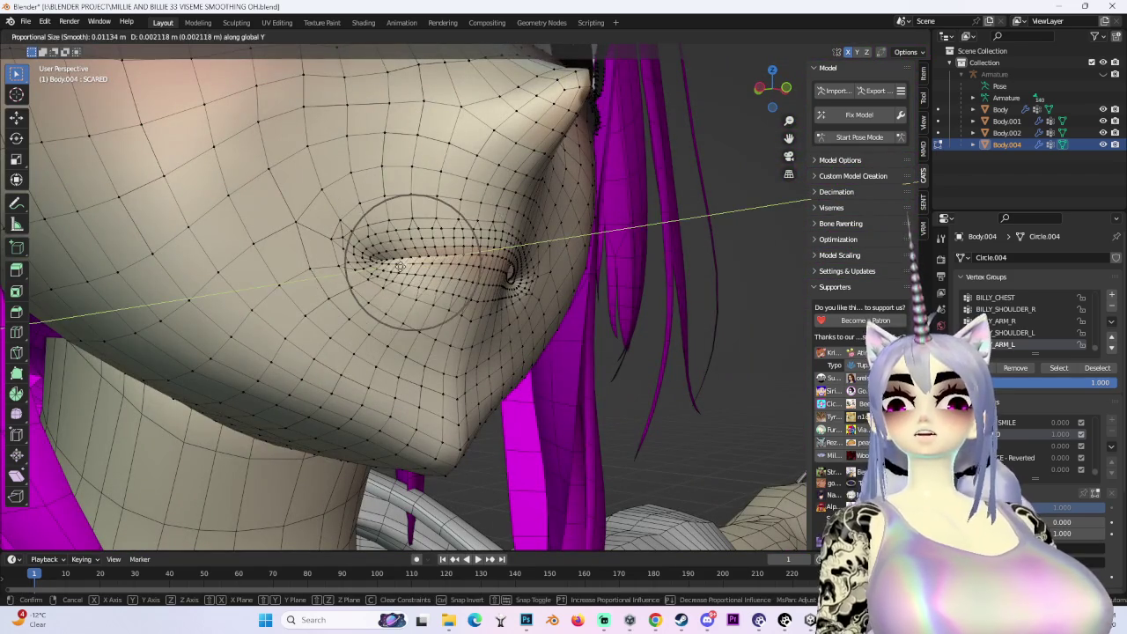
click(400, 267)
middle_drag(399, 267, 525, 264)
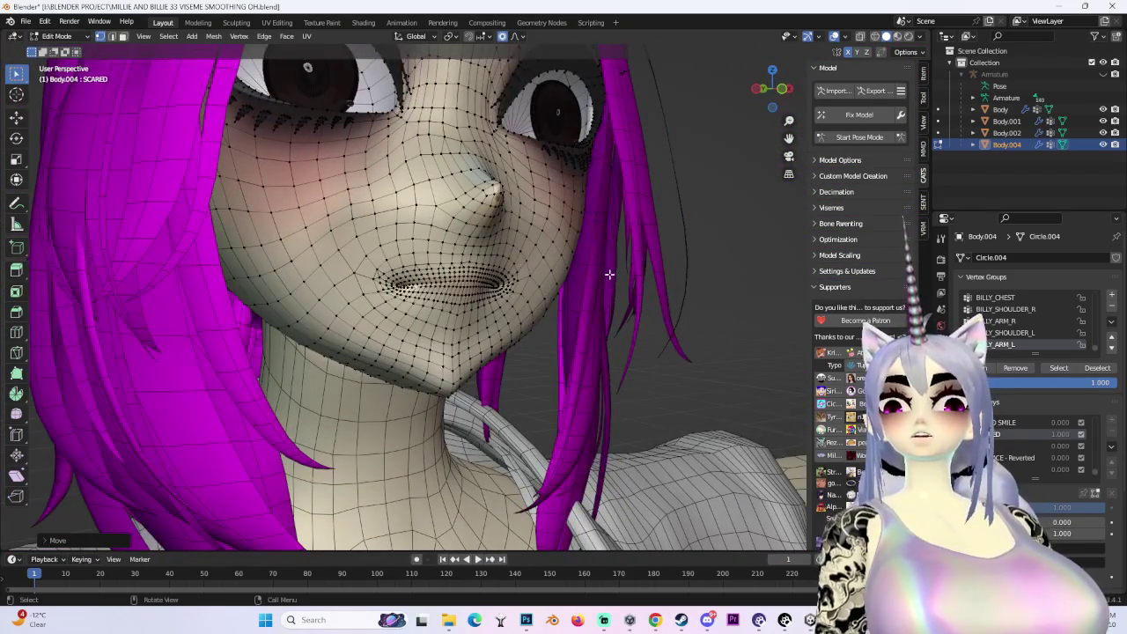
scroll(509, 313, up, 8)
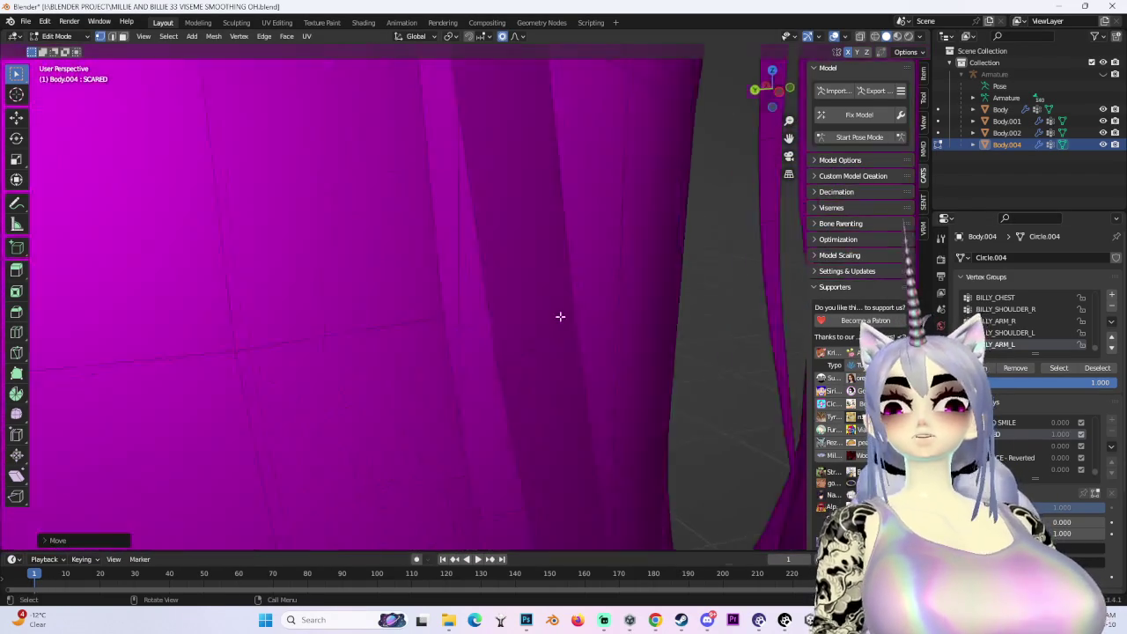
scroll(559, 317, down, 3)
Reveal the hidden inner-mouth faces (Alt+H) and push the selected vertices along Y twice
key(alt+h)
mouse_move(569, 338)
middle_down()
mouse_move(637, 332)
mouse_move(539, 336)
middle_up()
key(g)
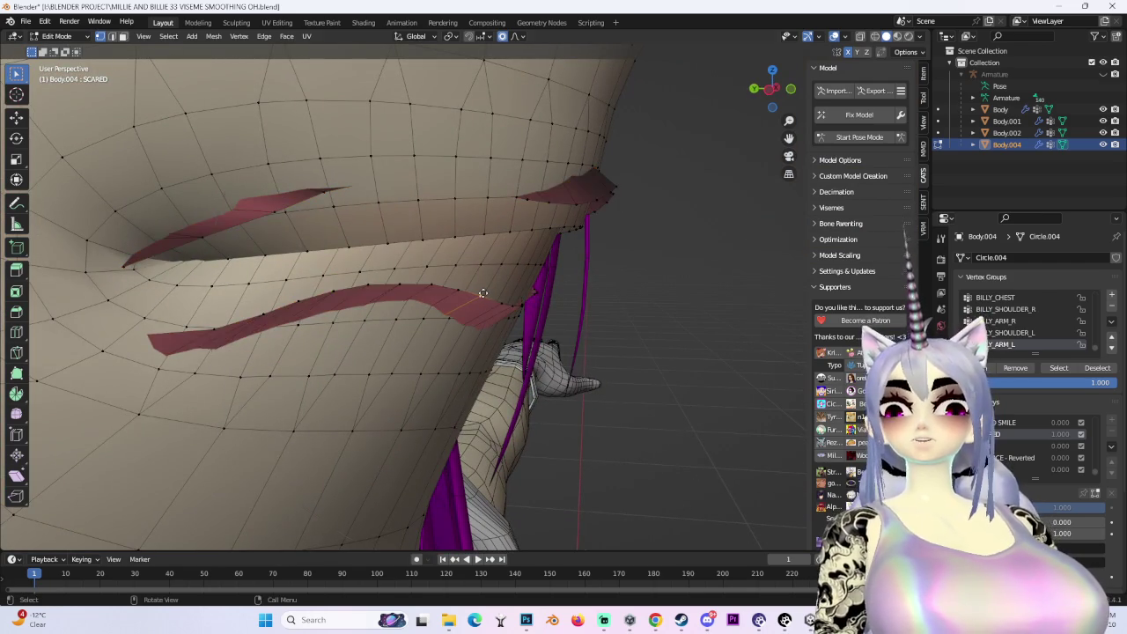
key(y)
click(434, 290)
mouse_move(629, 206)
middle_down()
mouse_move(679, 184)
mouse_move(565, 187)
mouse_move(528, 335)
mouse_move(566, 276)
mouse_move(634, 308)
middle_up()
key(g)
key(y)
scroll(589, 203, up, 4)
click(508, 302)
scroll(559, 277, up, 2)
Shift the mouth-corner vertices and smooth out the inner-mouth spike along Y
key(g)
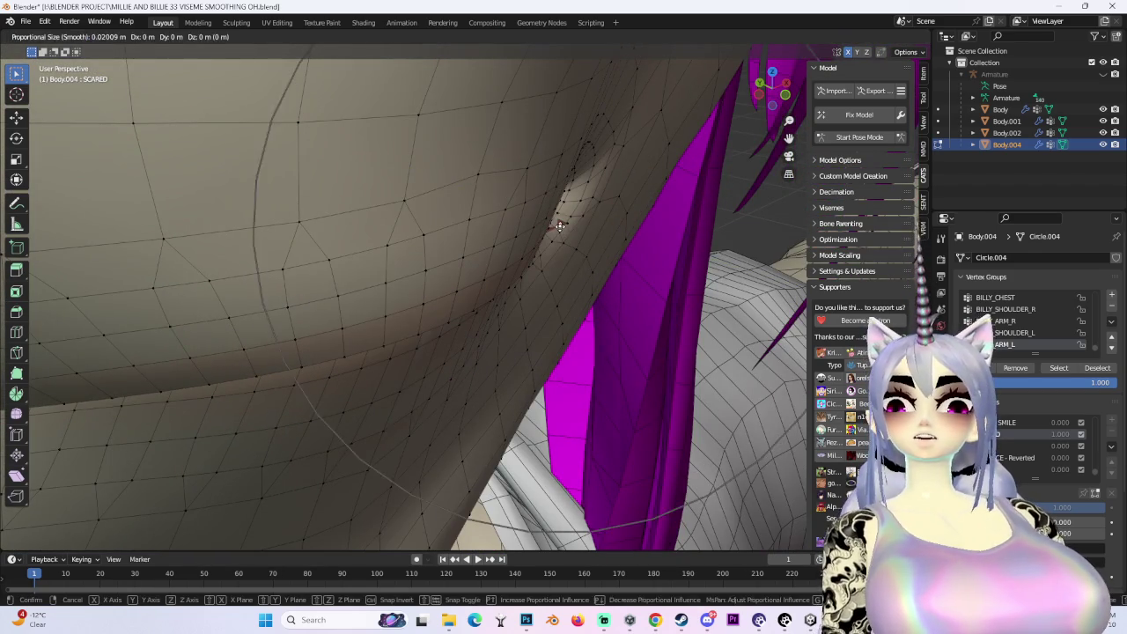
click(560, 225)
mouse_move(510, 217)
middle_down()
mouse_move(344, 384)
mouse_move(561, 277)
mouse_move(558, 308)
mouse_move(626, 320)
mouse_move(511, 261)
mouse_move(461, 370)
mouse_move(505, 373)
mouse_move(459, 257)
mouse_move(481, 239)
mouse_move(410, 254)
mouse_move(390, 232)
mouse_move(326, 350)
middle_up()
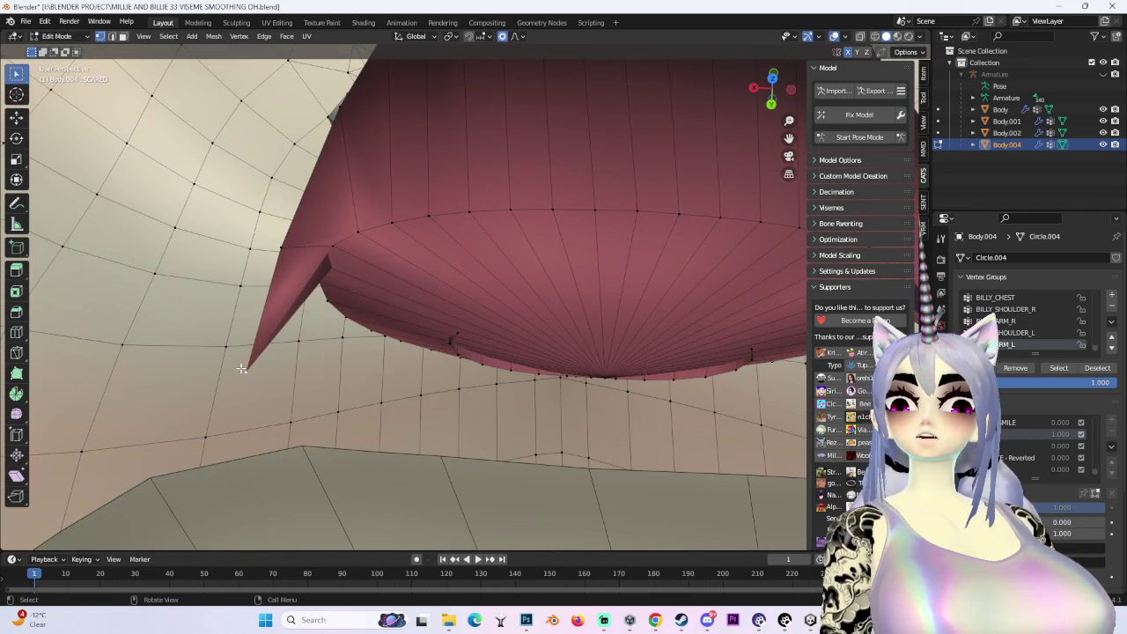
key(g)
key(y)
click(295, 273)
mouse_move(295, 273)
middle_down()
mouse_move(274, 244)
mouse_move(318, 283)
middle_up()
key(g)
click(487, 239)
mouse_move(487, 238)
middle_down()
mouse_move(599, 274)
mouse_move(480, 321)
mouse_move(455, 352)
mouse_move(335, 206)
mouse_move(378, 252)
mouse_move(446, 227)
mouse_move(432, 325)
middle_up()
Nudge the chin vertices vertically in three small soft moves, then hide the overlays
middle_drag(763, 119, 412, 373)
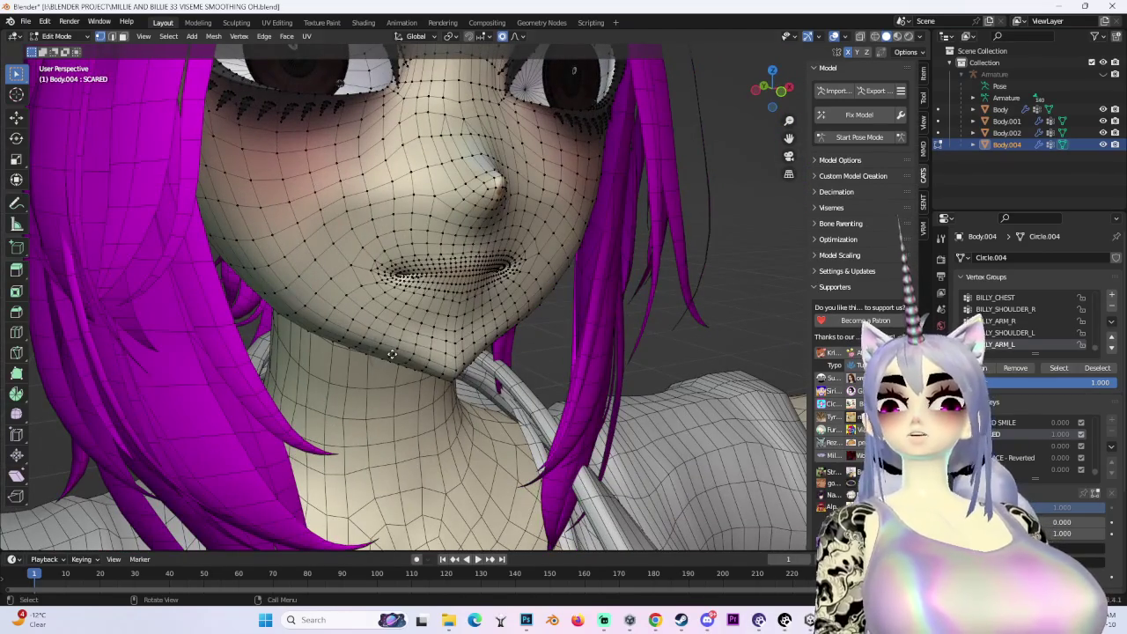
key(g)
key(z)
scroll(392, 362, down, 6)
click(467, 357)
key(g)
key(z)
click(540, 358)
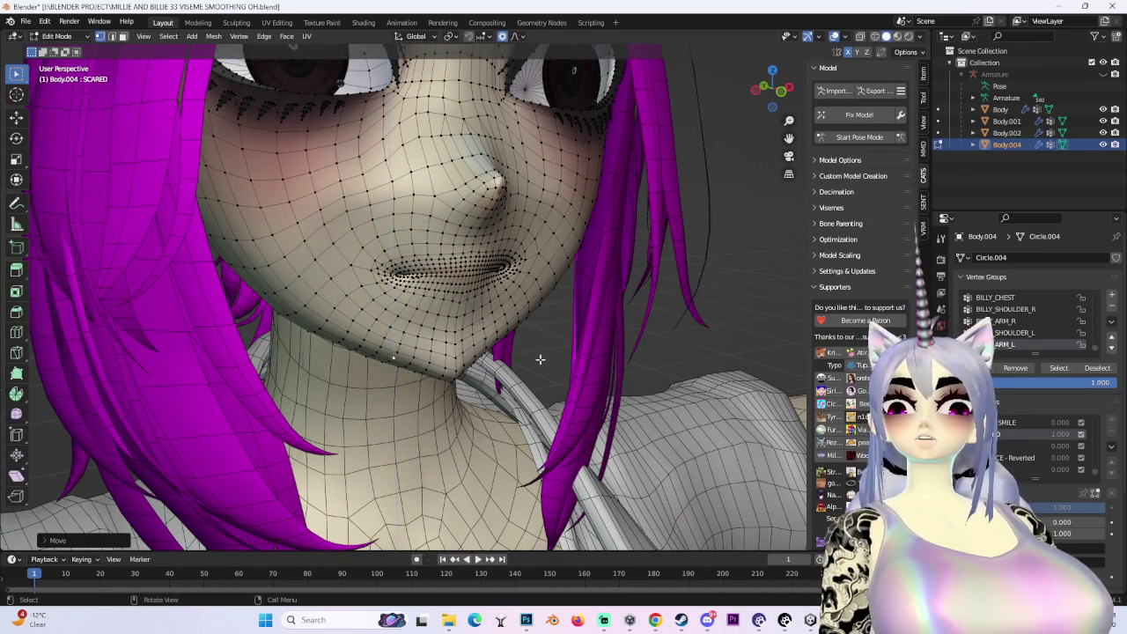
key(g)
key(z)
click(678, 349)
mouse_move(436, 407)
middle_down()
mouse_move(432, 373)
mouse_move(573, 352)
mouse_move(546, 359)
middle_up()
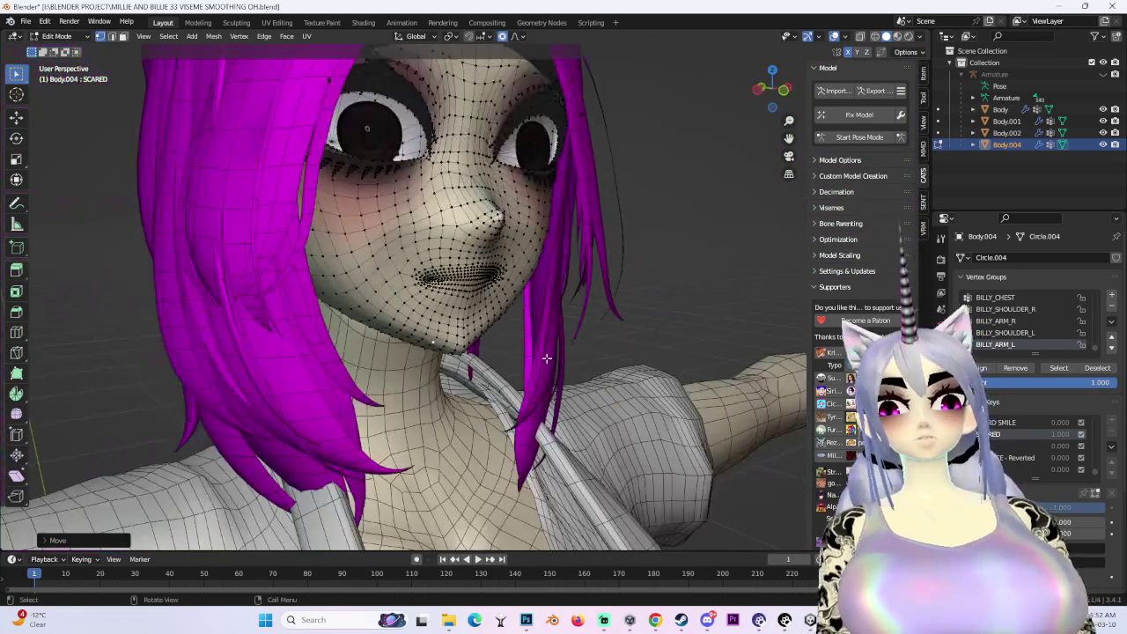
click(833, 39)
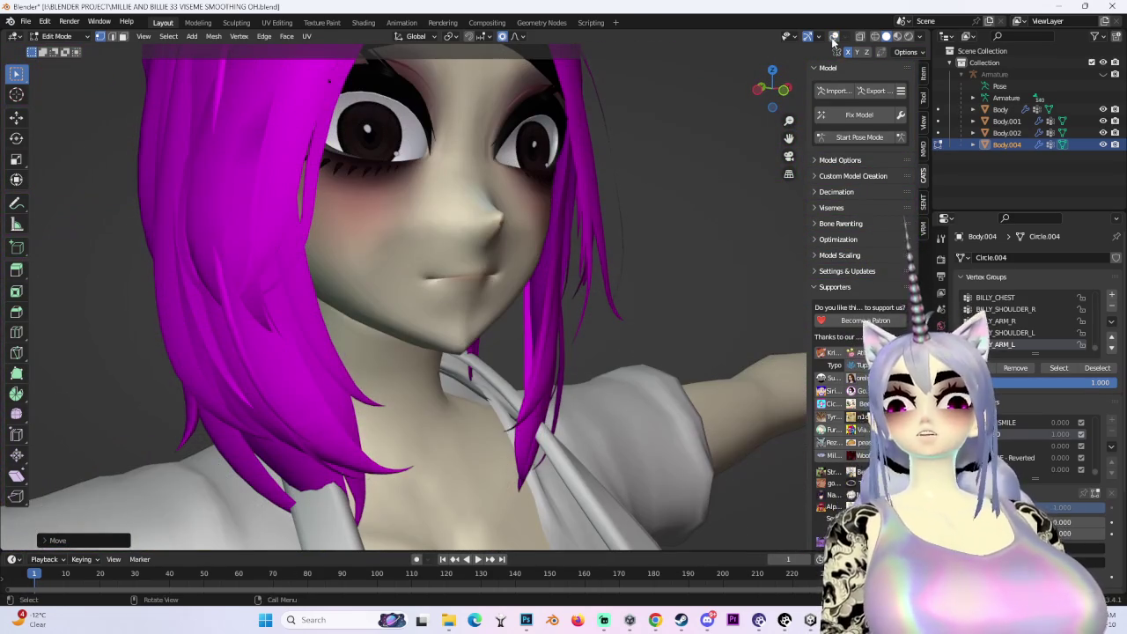
Set viewport lighting to Flat, snap to straight front view, then restore the mesh display
click(921, 37)
click(875, 131)
middle_drag(528, 299, 576, 303)
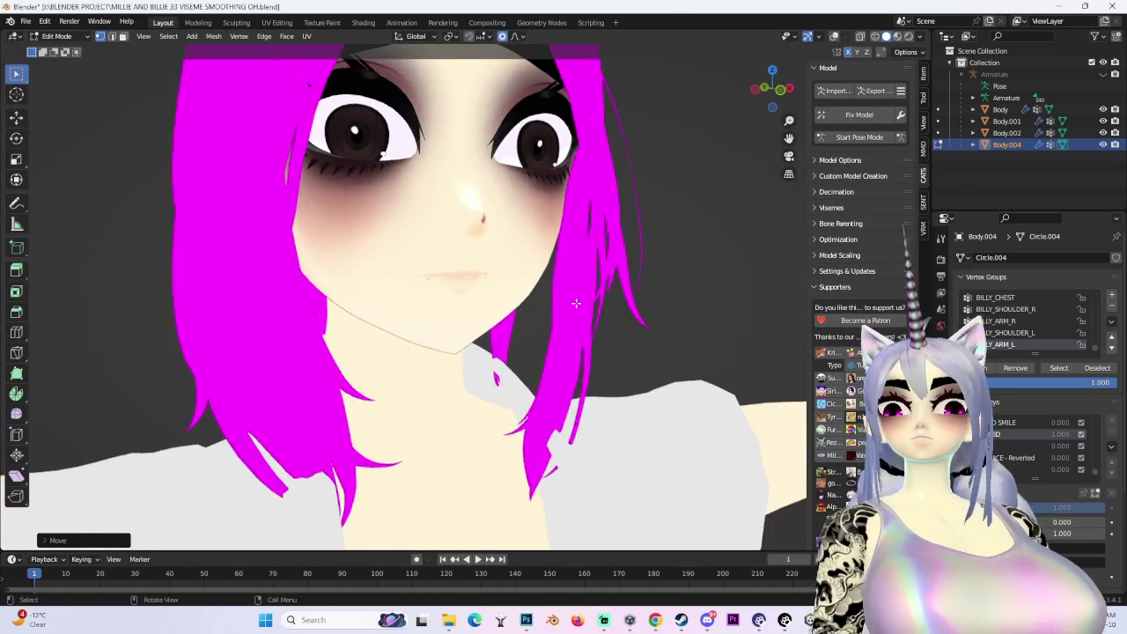
scroll(576, 303, down, 2)
click(780, 97)
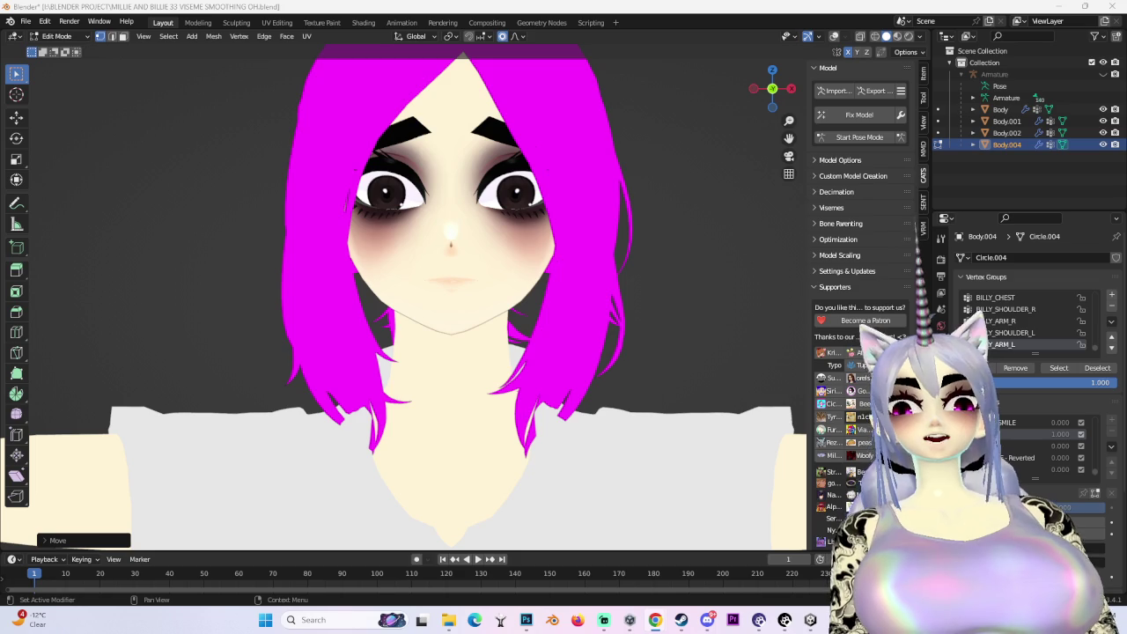
click(836, 37)
scroll(465, 336, up, 3)
Zoom in on the SCARED lips and make two soft-falloff lip moves
scroll(465, 336, up, 4)
scroll(465, 335, up, 4)
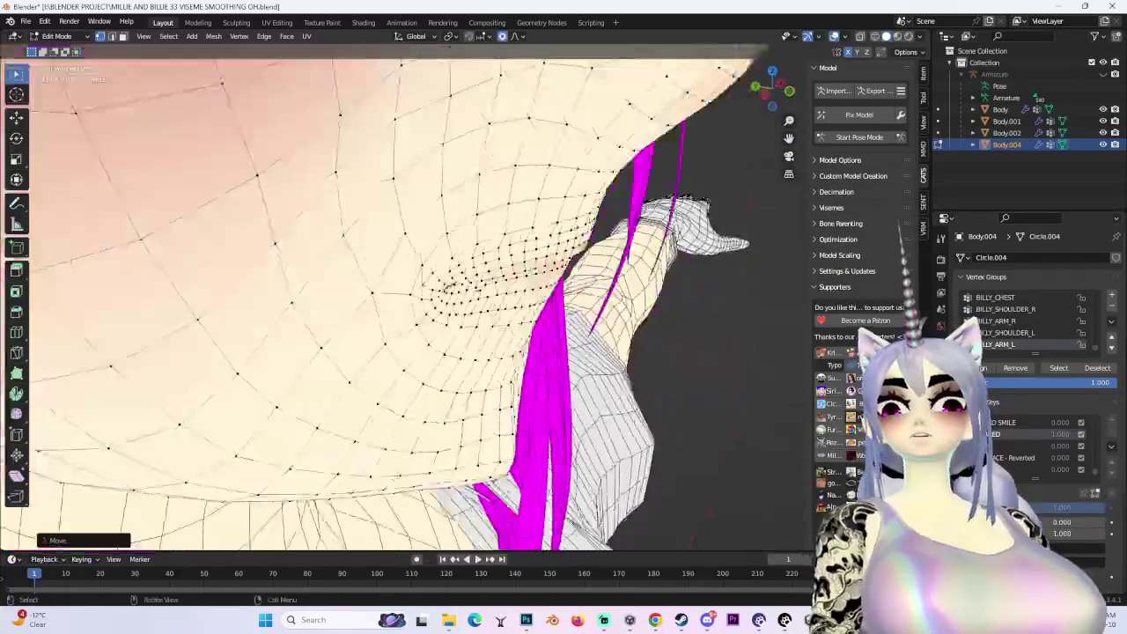
scroll(465, 335, up, 4)
scroll(465, 336, up, 3)
scroll(446, 322, up, 3)
scroll(509, 310, up, 2)
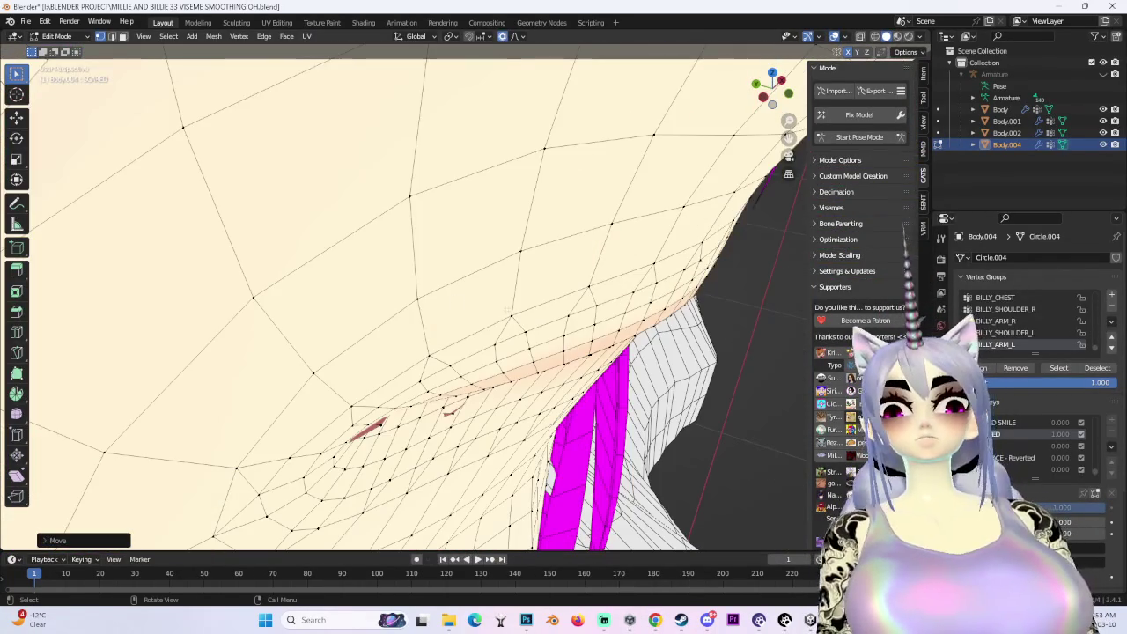
mouse_move(507, 310)
middle_down()
mouse_move(564, 343)
mouse_move(596, 402)
mouse_move(544, 368)
middle_up()
scroll(595, 401, up, 3)
scroll(595, 402, up, 2)
mouse_move(647, 275)
middle_down()
mouse_move(663, 302)
mouse_move(572, 322)
mouse_move(495, 373)
middle_up()
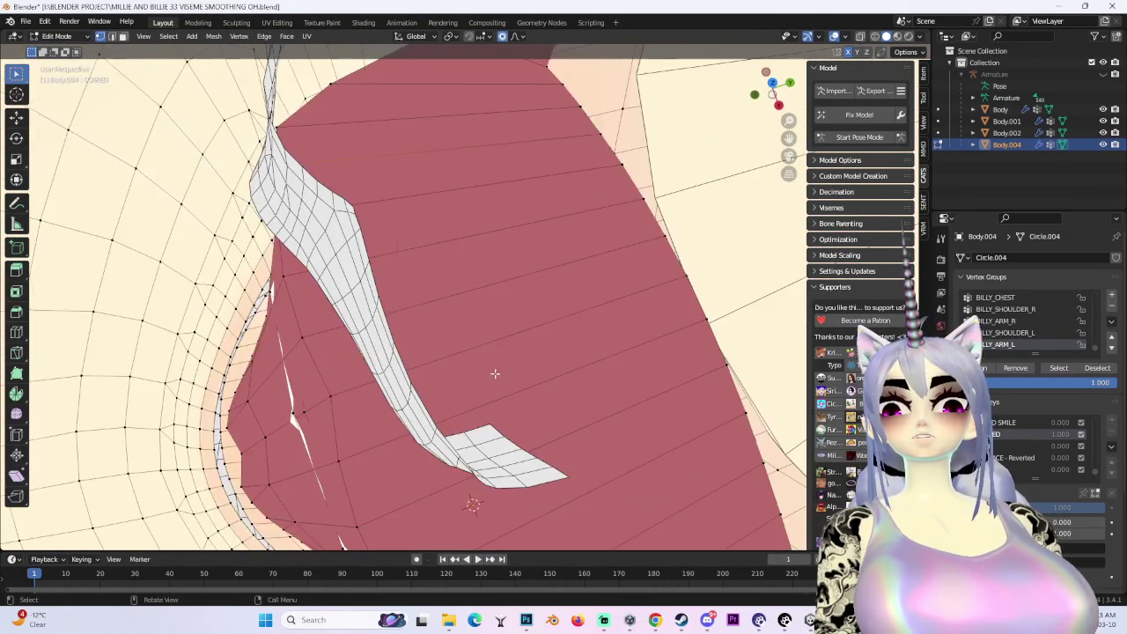
mouse_move(544, 420)
middle_down()
mouse_move(523, 360)
mouse_move(584, 335)
mouse_move(578, 397)
middle_up()
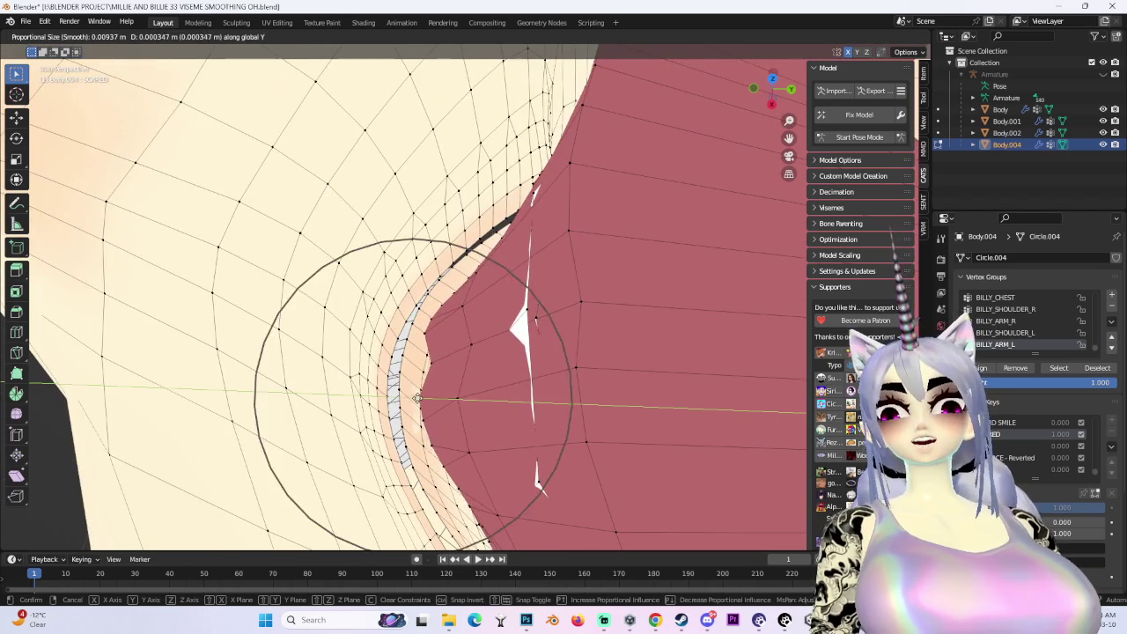
click(435, 400)
mouse_move(435, 400)
middle_down()
mouse_move(475, 356)
mouse_move(582, 371)
mouse_move(509, 275)
mouse_move(575, 311)
mouse_move(31, 264)
mouse_move(561, 326)
mouse_move(513, 261)
middle_up()
click(527, 306)
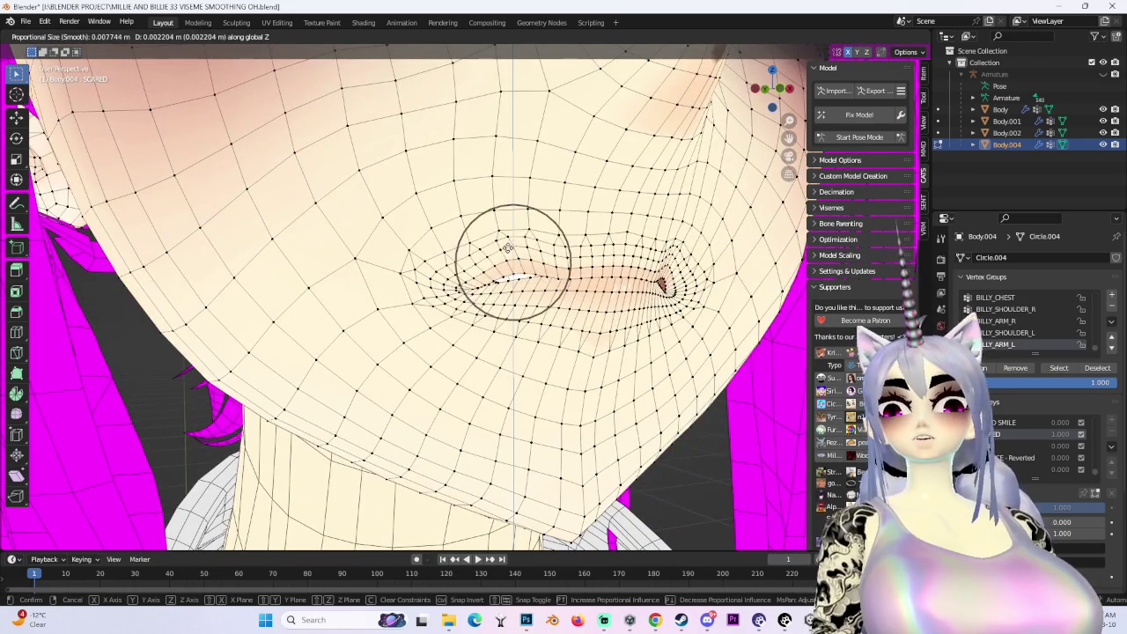
Lift the lip vertices vertically and apply a second soft-falloff adjustment
scroll(506, 238, down, 4)
middle_drag(507, 237, 546, 220)
scroll(529, 229, up, 4)
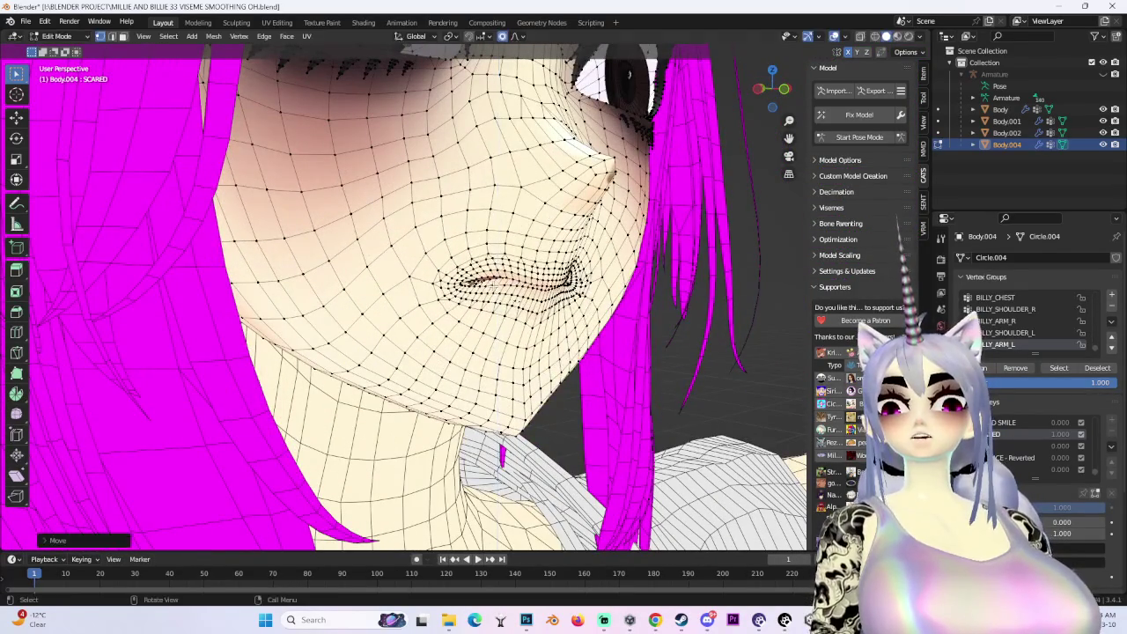
scroll(511, 282, up, 3)
scroll(537, 264, up, 3)
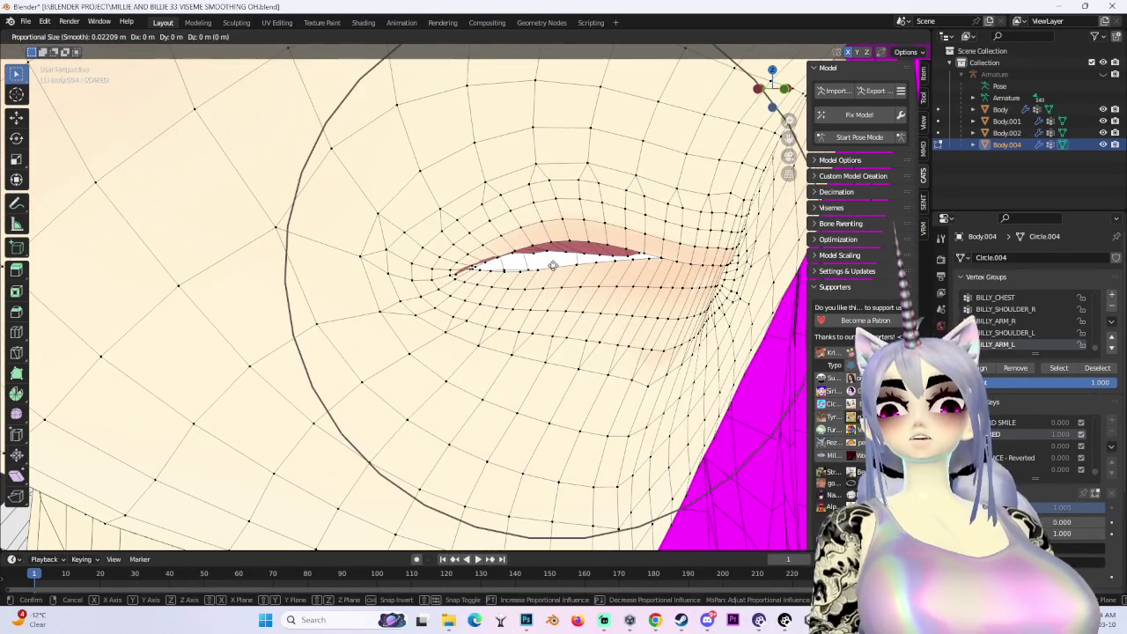
scroll(568, 242, up, 2)
scroll(590, 251, up, 1)
click(600, 221)
mouse_move(600, 220)
middle_down()
mouse_move(573, 264)
mouse_move(607, 290)
mouse_move(463, 309)
mouse_move(529, 256)
mouse_move(455, 313)
middle_up()
key(g)
click(616, 297)
click(461, 308)
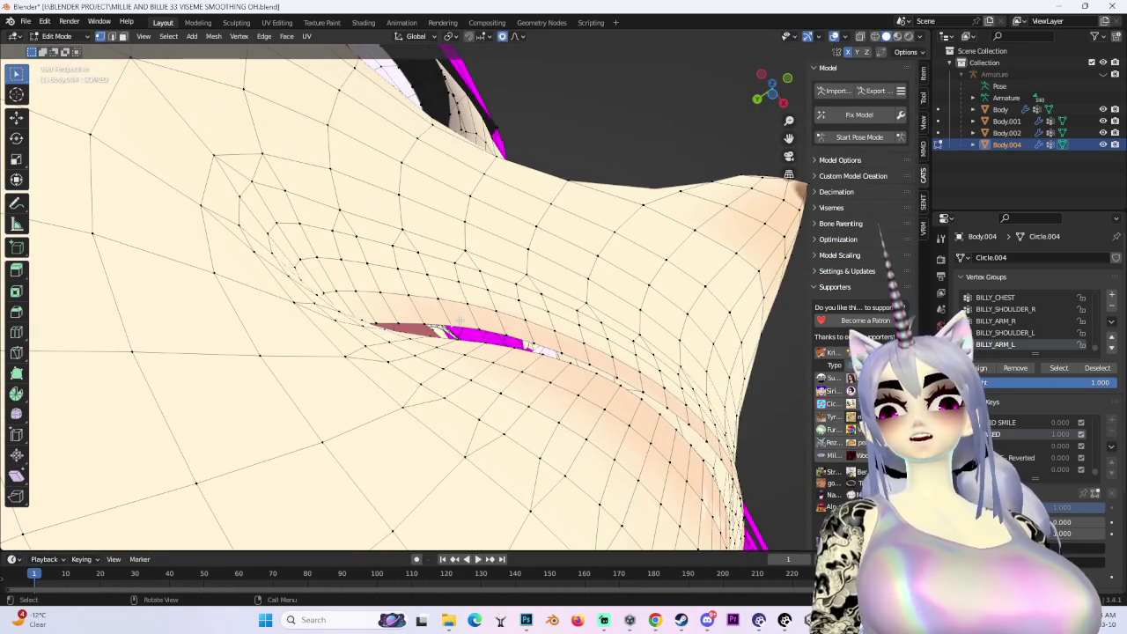
Reshape the lip edges further, checking them in front orthographic view
scroll(446, 339, down, 3)
click(445, 339)
mouse_move(446, 339)
middle_down()
mouse_move(517, 411)
mouse_move(467, 325)
middle_up()
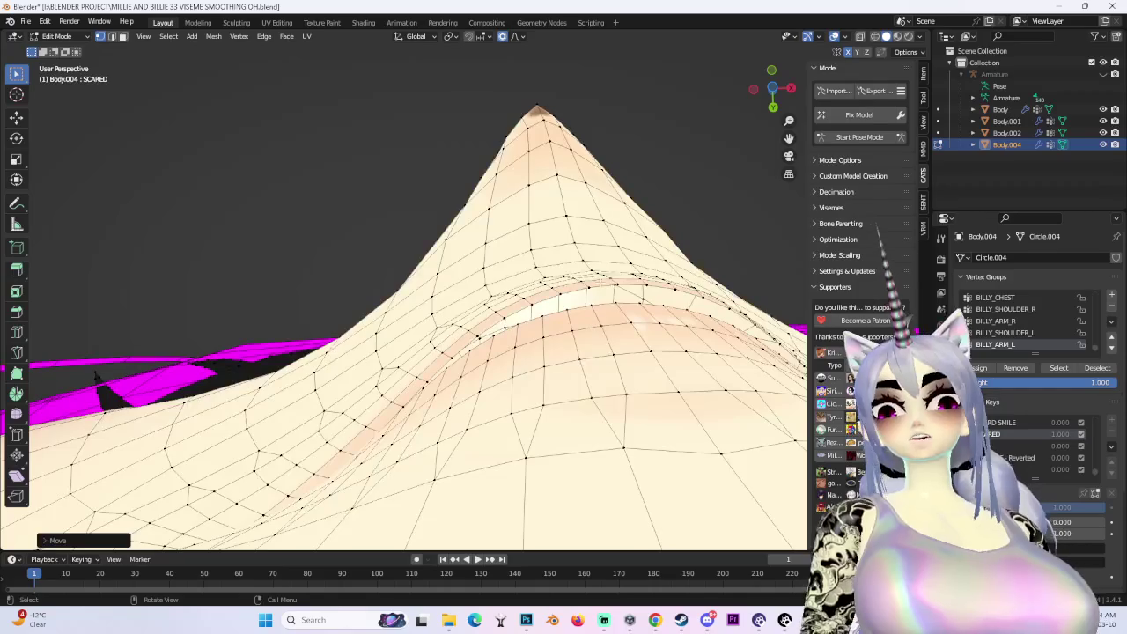
click(614, 306)
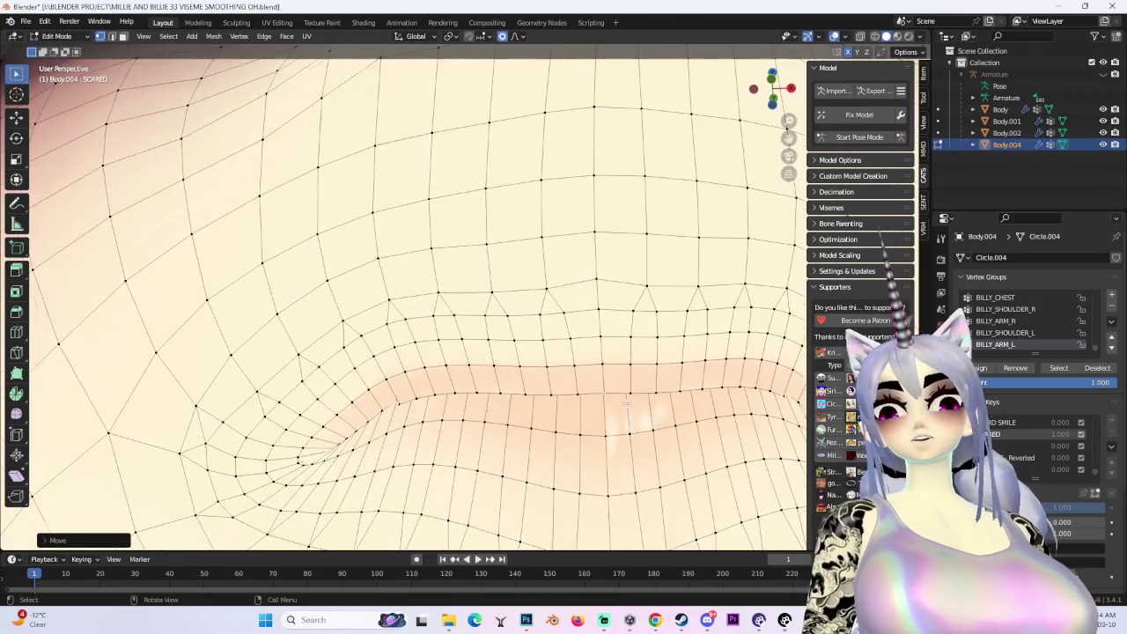
middle_drag(625, 297, 579, 395)
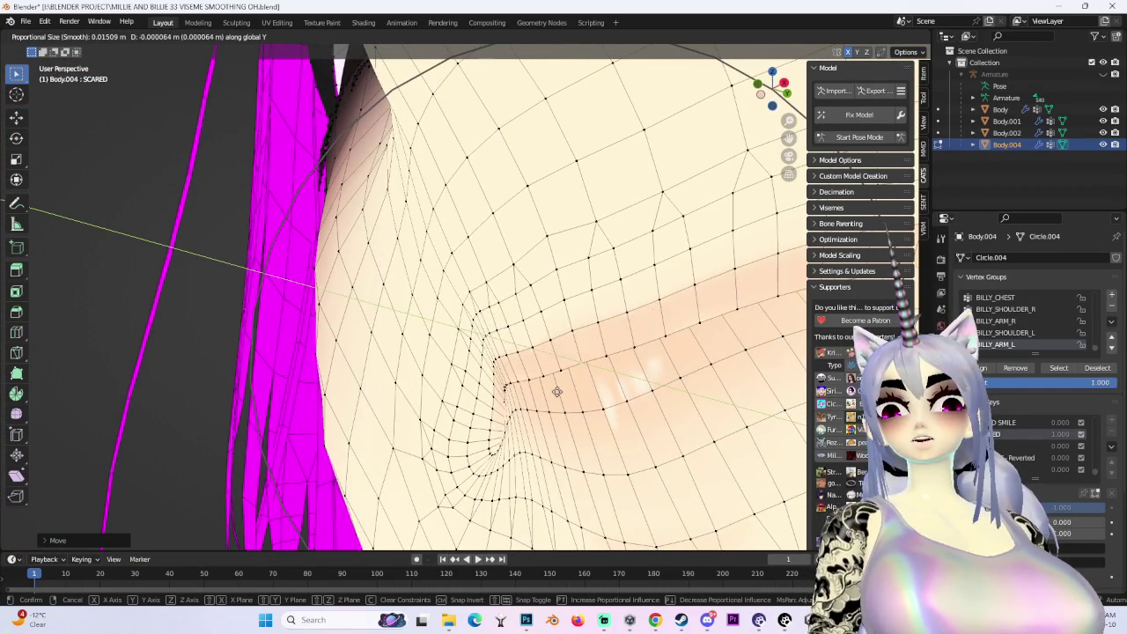
click(558, 392)
middle_drag(558, 392, 491, 409)
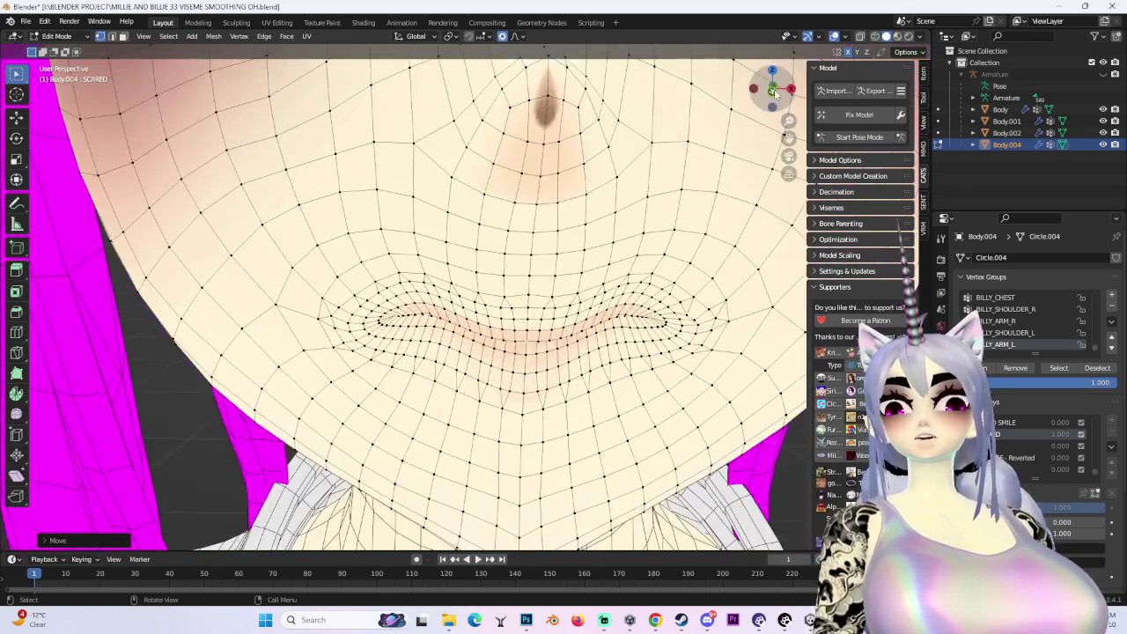
click(773, 92)
key(g)
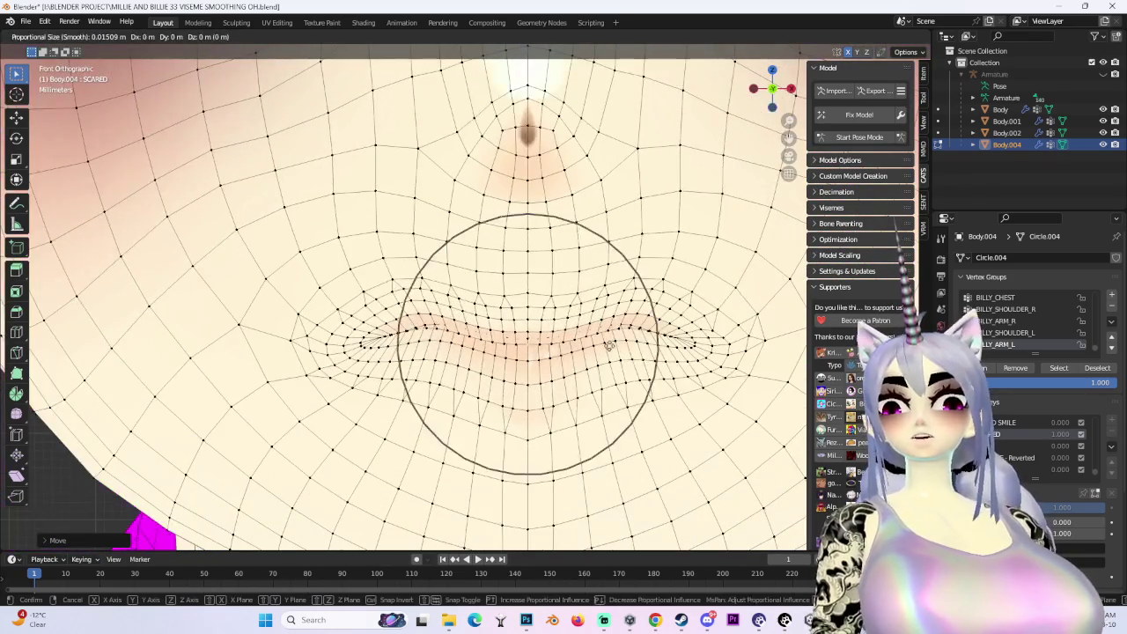
click(615, 338)
middle_drag(615, 339, 692, 326)
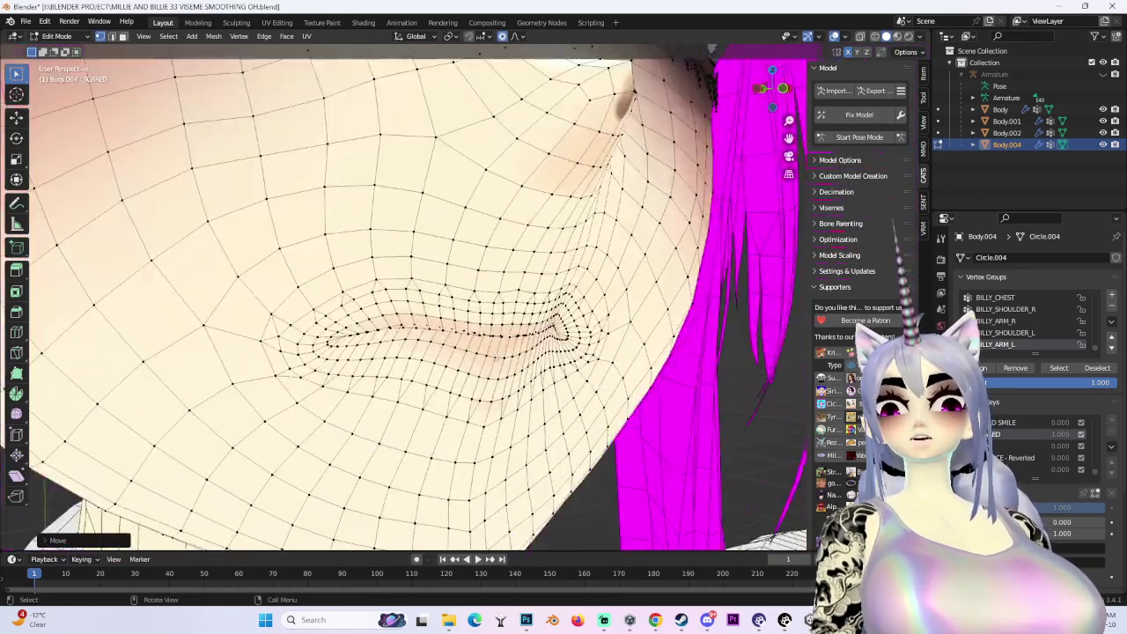
Move the mouth-corner and lip vertices, including a Y-axis adjustment
middle_drag(711, 48, 669, 79)
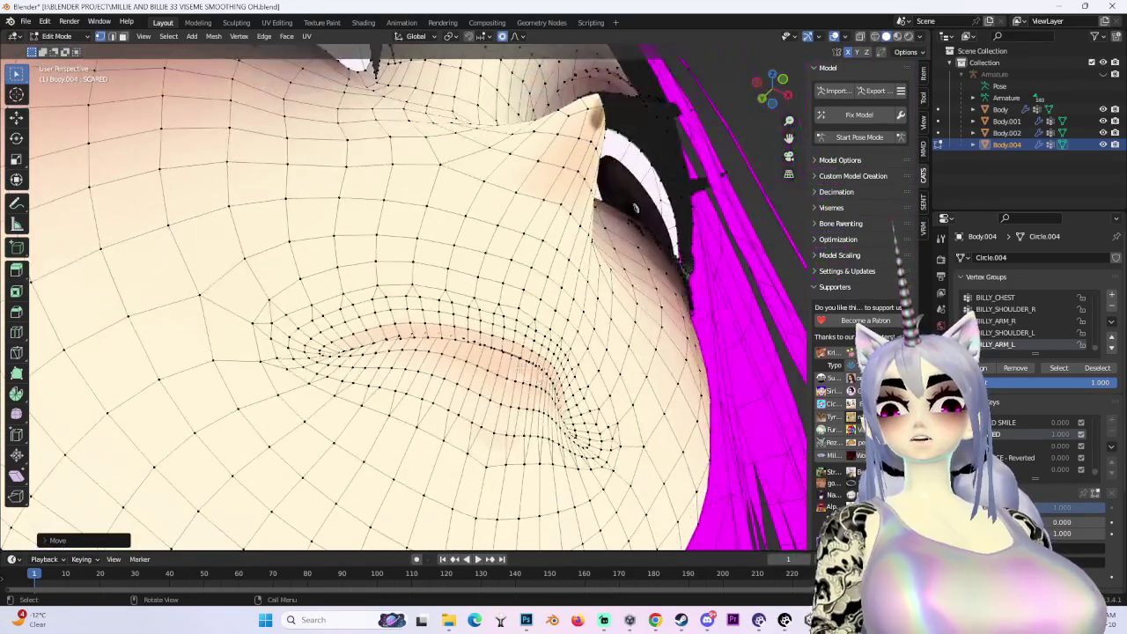
click(504, 357)
middle_drag(504, 357, 484, 354)
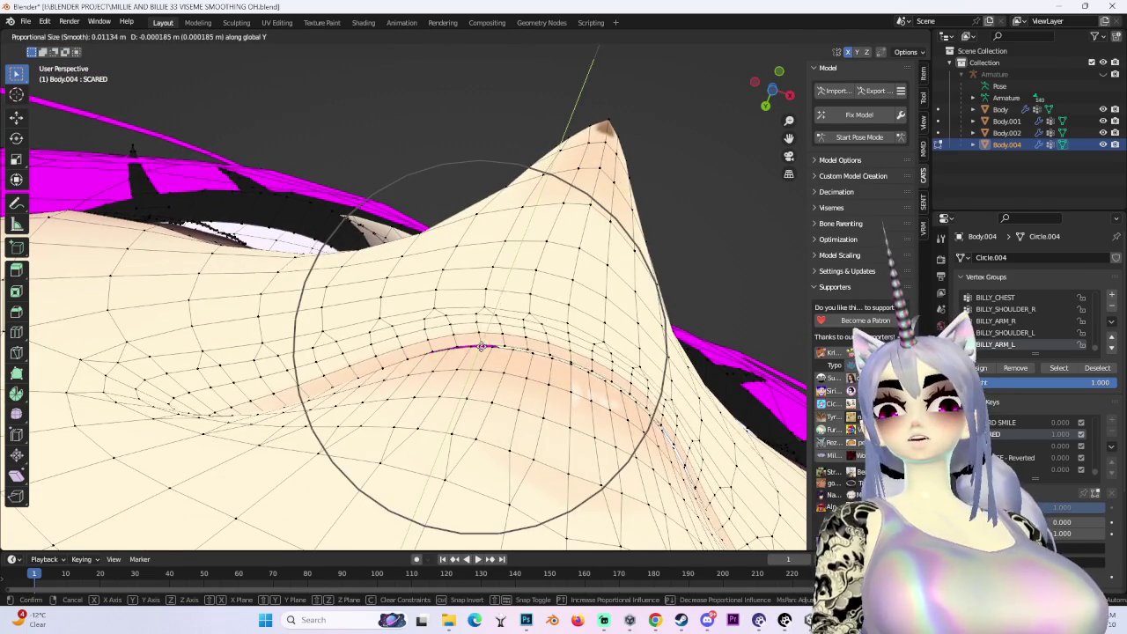
click(481, 346)
mouse_move(481, 346)
middle_down()
mouse_move(486, 434)
mouse_move(372, 428)
mouse_move(561, 356)
mouse_move(487, 286)
mouse_move(472, 319)
middle_up()
key(g)
key(y)
click(568, 358)
Ease the lip crease with a wider-falloff move and a Z-axis tweak, then view from front
key(g)
key(y)
right_click(472, 320)
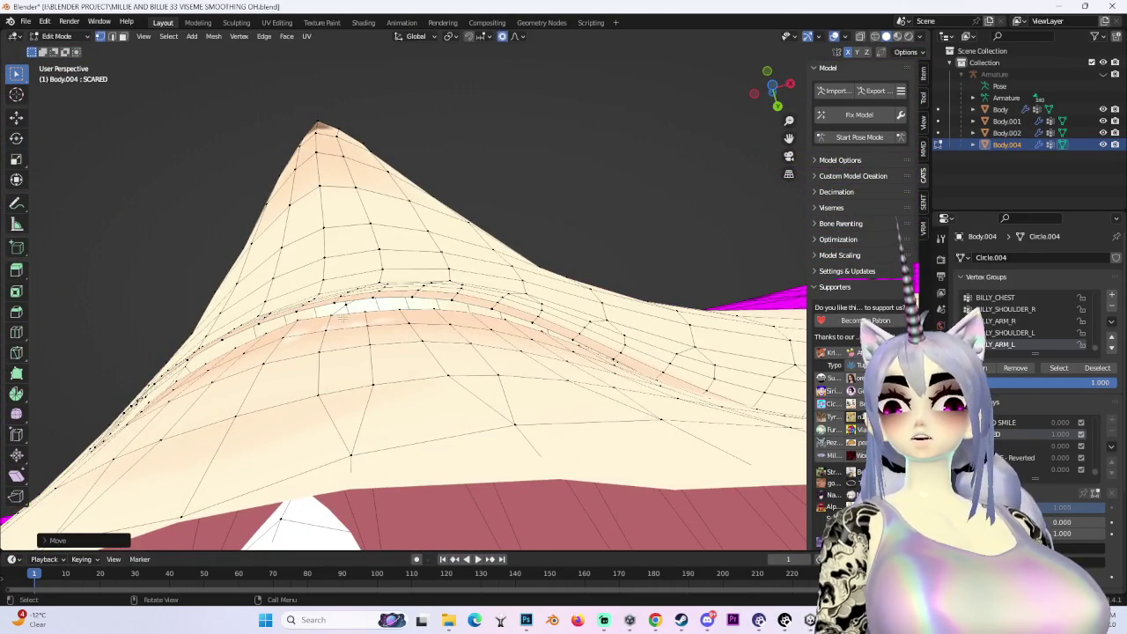
key(g)
scroll(327, 315, down, 3)
click(330, 303)
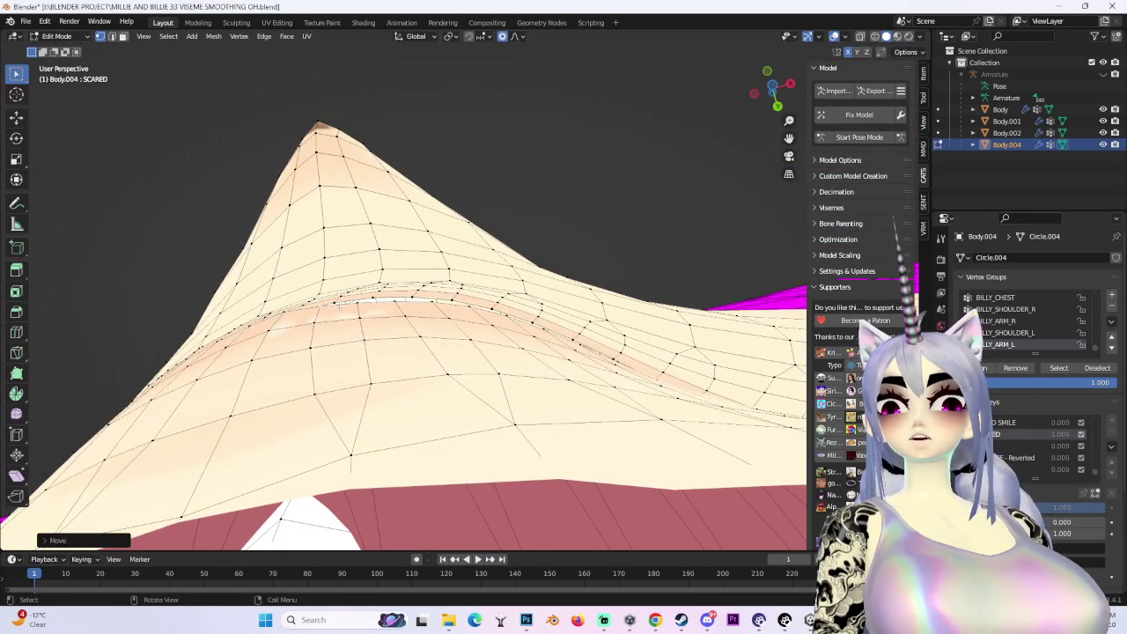
click(399, 287)
mouse_move(399, 287)
middle_down()
mouse_move(527, 373)
mouse_move(568, 360)
middle_up()
key(g)
key(z)
click(527, 373)
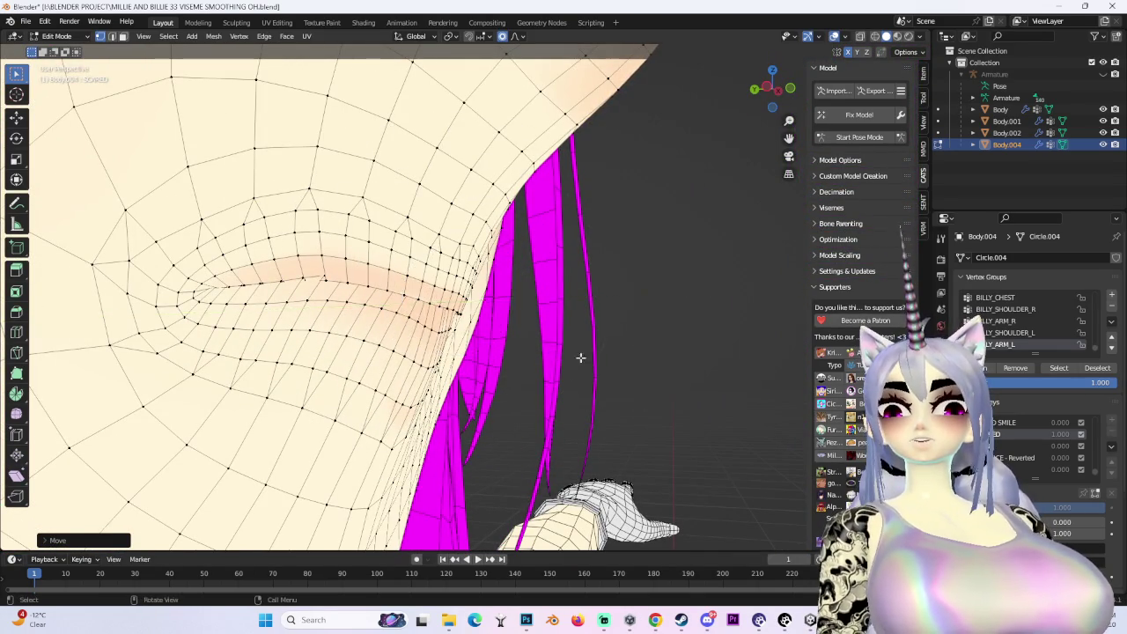
key(KP_1)
scroll(580, 357, down, 3)
mouse_move(580, 357)
middle_down()
mouse_move(554, 378)
mouse_move(634, 307)
middle_up()
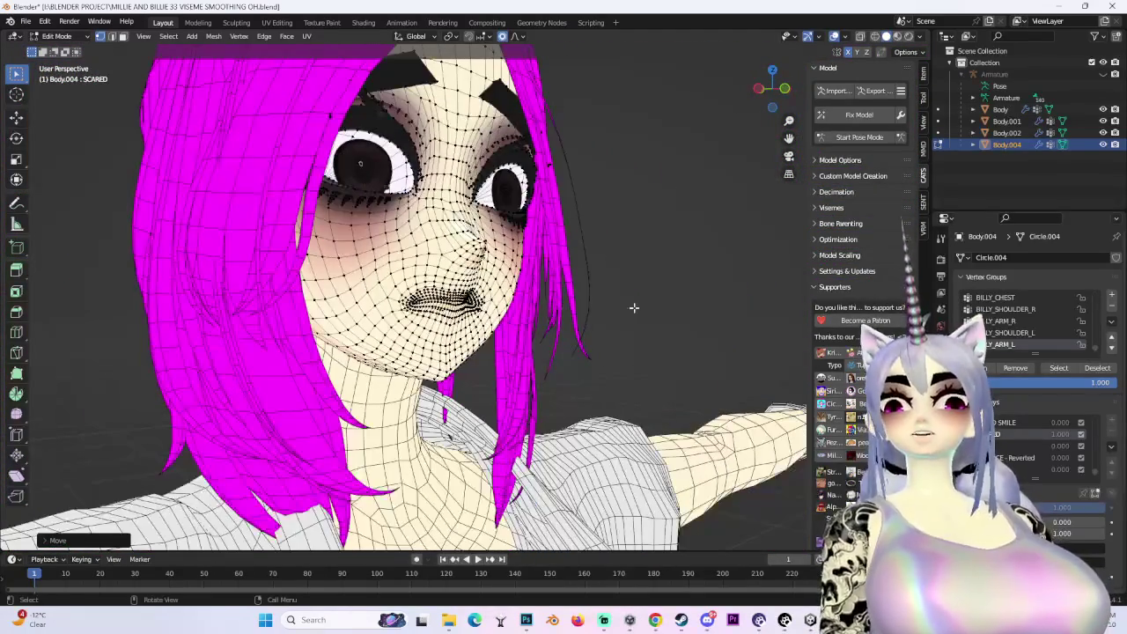
With overlays hidden, make a few more smoothed lip and jawline moves
click(833, 37)
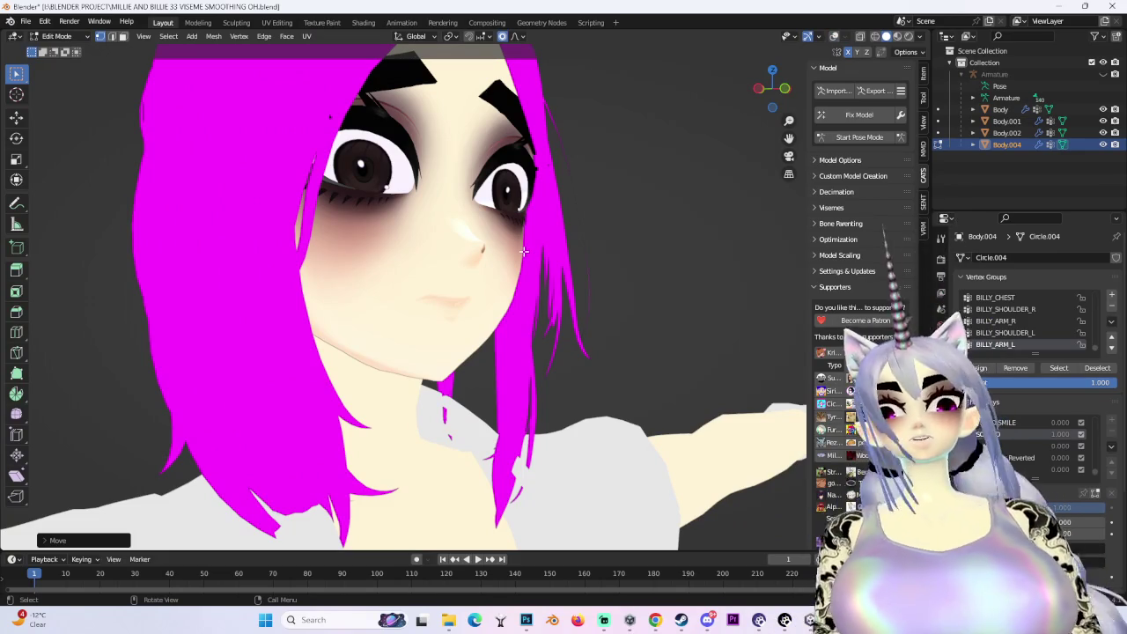
mouse_move(524, 252)
middle_down()
mouse_move(338, 335)
mouse_move(440, 342)
middle_up()
scroll(441, 341, up, 2)
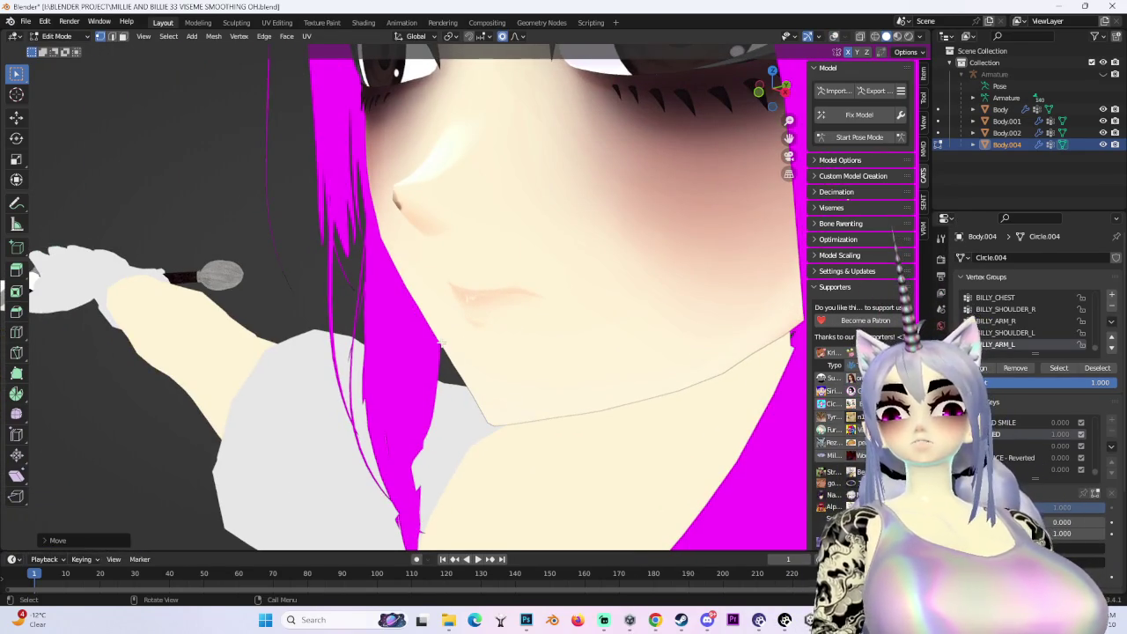
key(g)
click(457, 338)
click(457, 339)
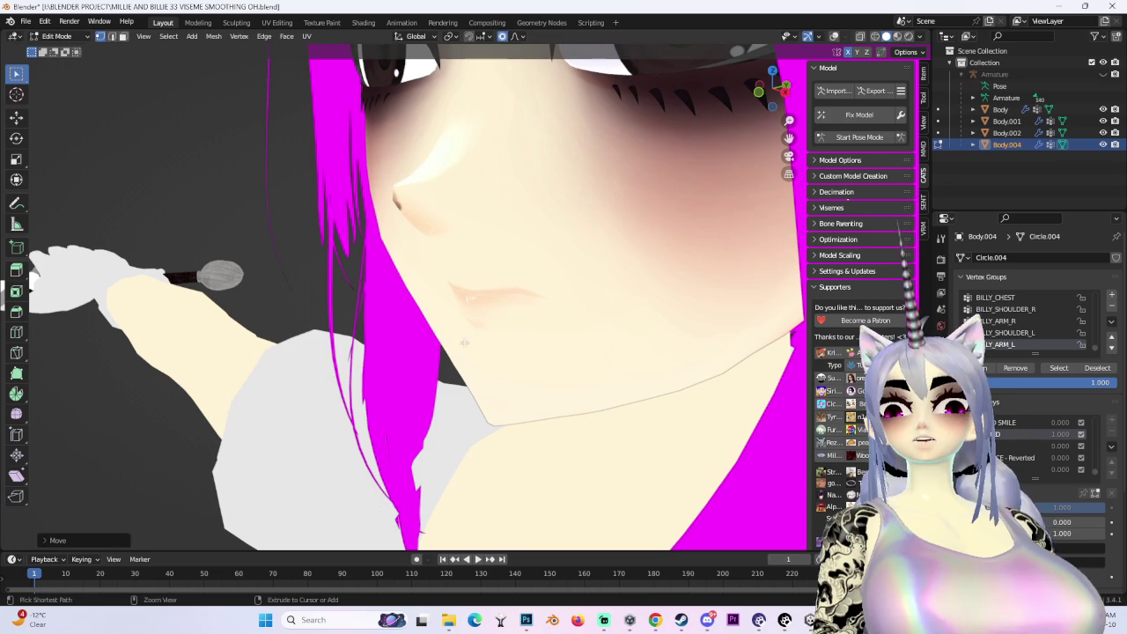
click(464, 341)
middle_drag(464, 342, 448, 311)
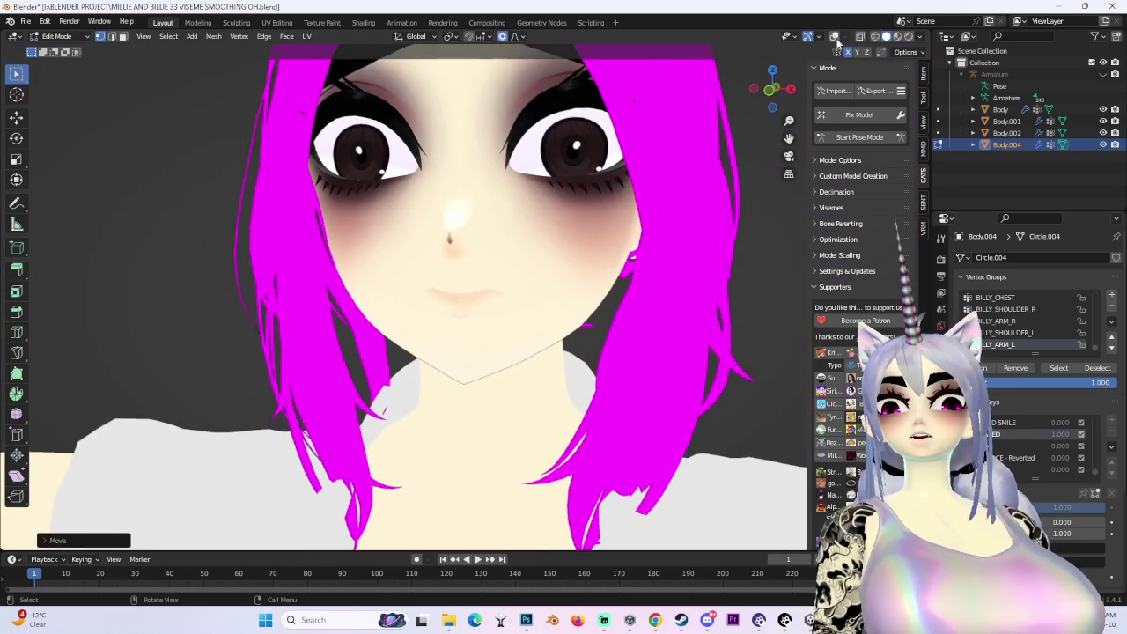
Show the wireframe overlay again and return Body.004 to Object Mode for review
click(834, 36)
mouse_move(529, 300)
middle_down()
mouse_move(561, 319)
mouse_move(581, 308)
middle_up()
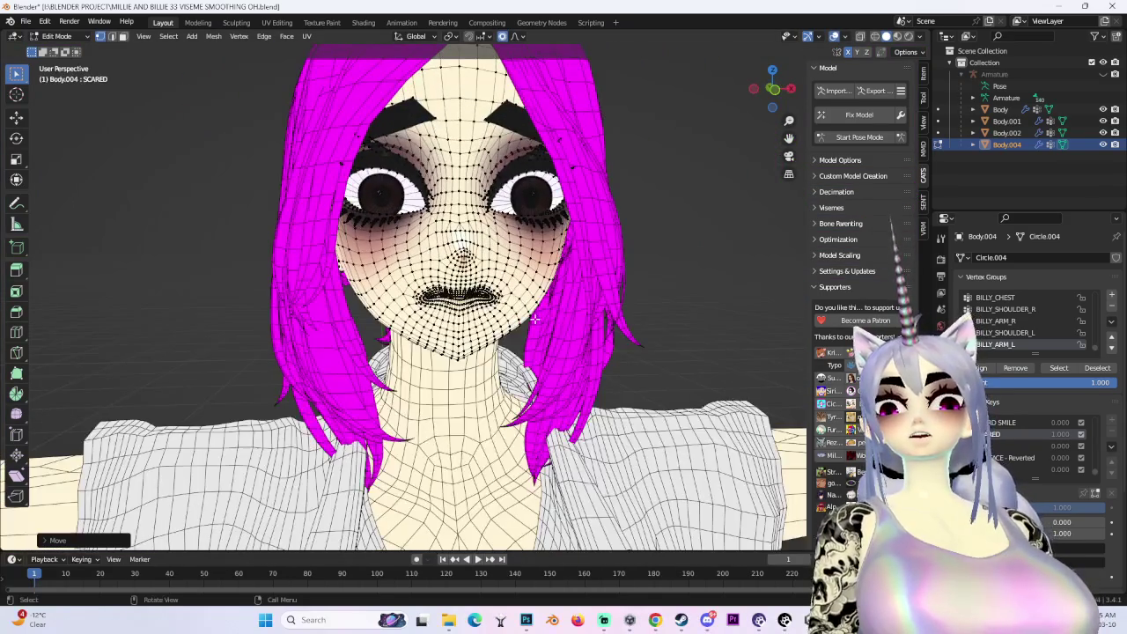
click(55, 36)
click(61, 51)
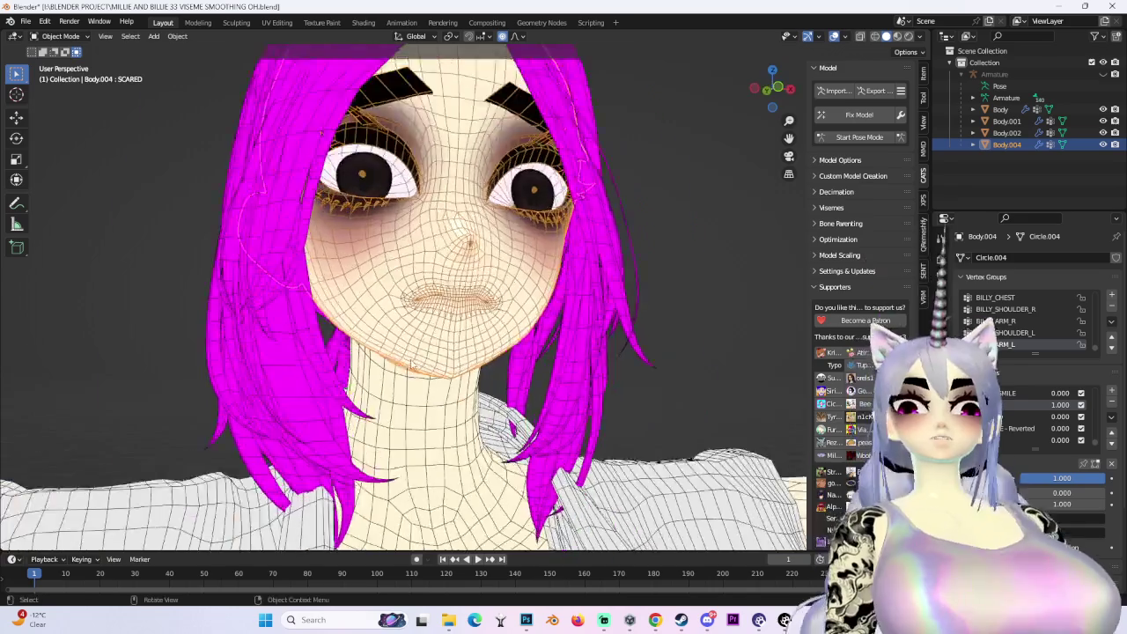
scroll(617, 332, up, 5)
mouse_move(525, 330)
middle_down()
mouse_move(514, 344)
mouse_move(617, 352)
middle_up()
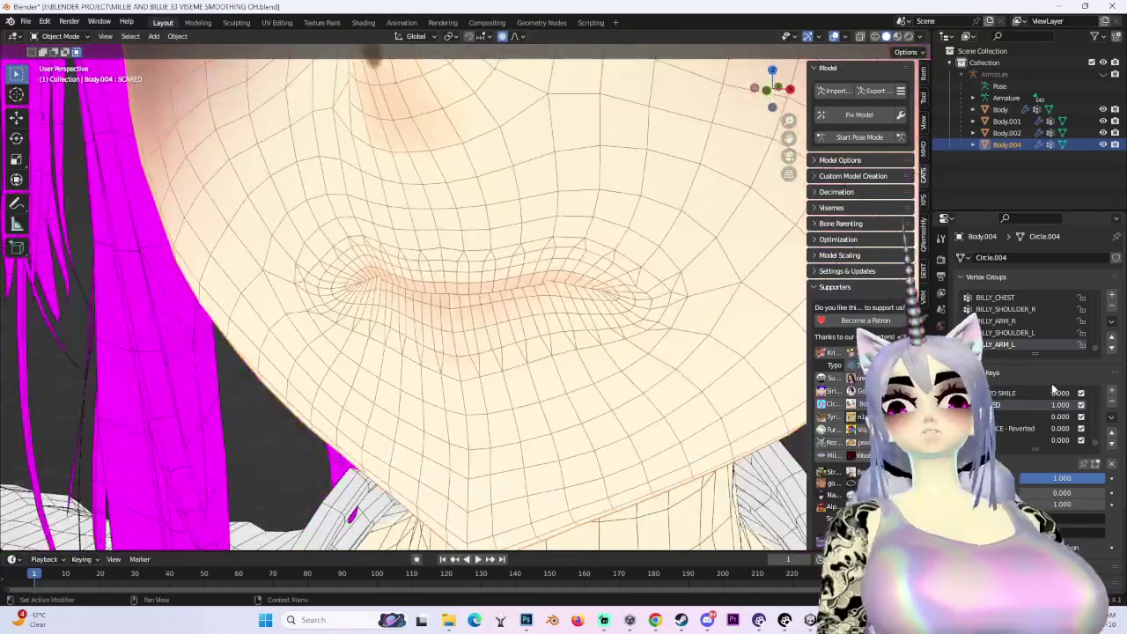
scroll(736, 368, down, 3)
click(56, 36)
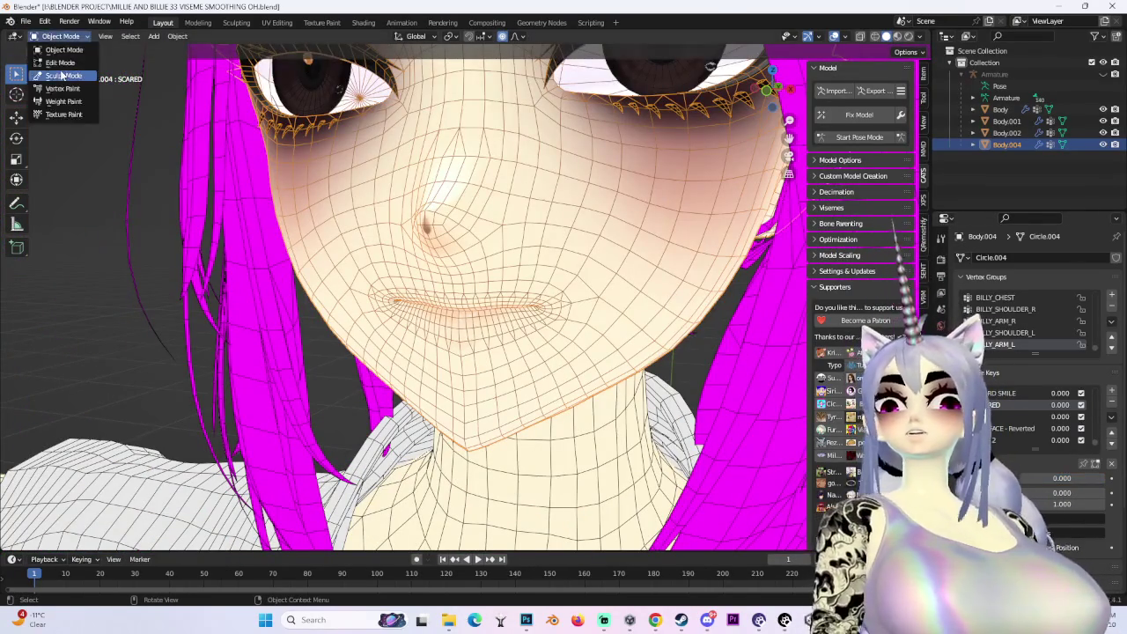
click(57, 75)
Return to Edit Mode and inspect the mouth in front orthographic and side views, toggling the wireframe
click(1000, 423)
scroll(617, 264, down, 3)
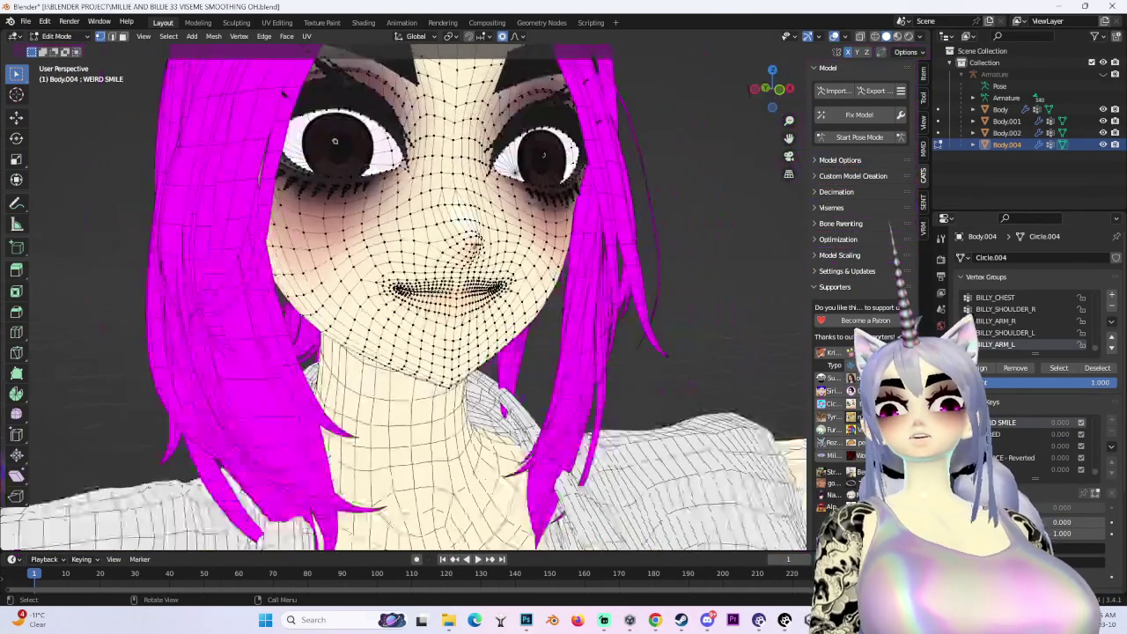
middle_drag(616, 264, 681, 127)
scroll(616, 309, up, 3)
mouse_move(617, 308)
middle_down()
mouse_move(589, 325)
mouse_move(759, 84)
middle_up()
click(765, 99)
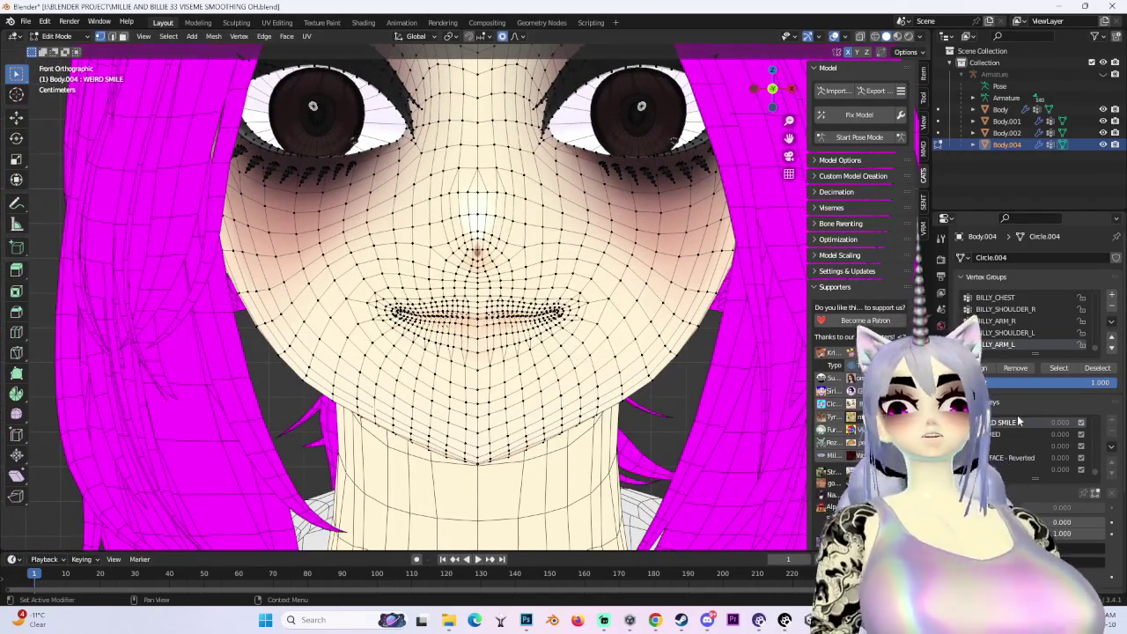
ctrl+scroll(1019, 422, up, 1)
mouse_move(616, 308)
middle_down()
mouse_move(564, 264)
mouse_move(747, 91)
middle_up()
click(785, 92)
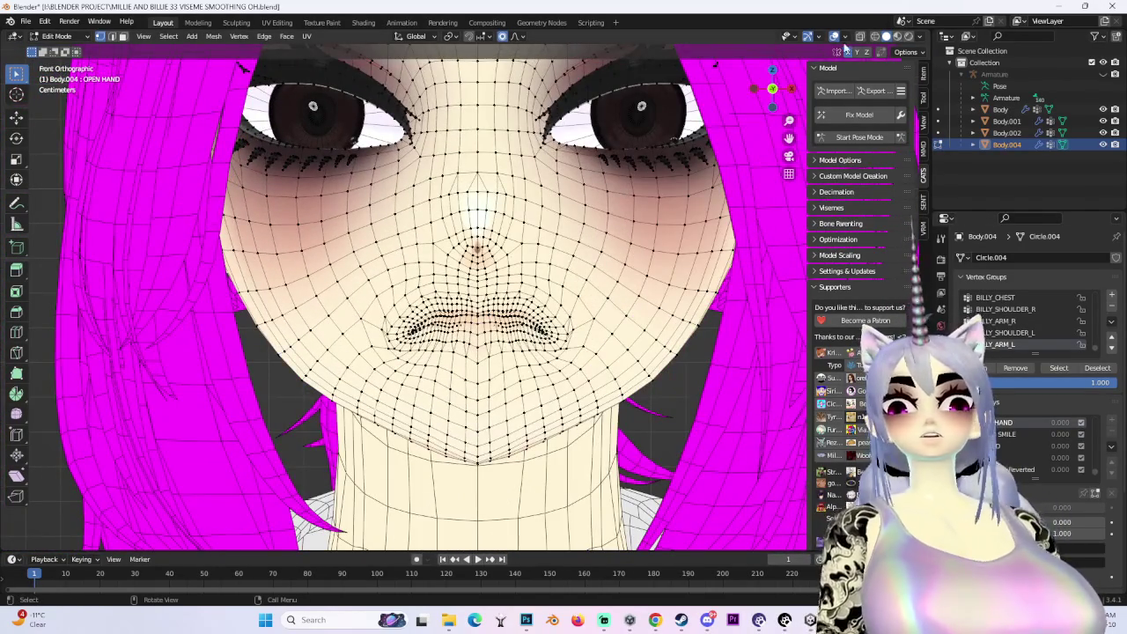
click(834, 36)
mouse_move(564, 308)
middle_down()
mouse_move(528, 335)
mouse_move(538, 354)
mouse_move(670, 142)
middle_up()
click(834, 36)
scroll(405, 309, up, 5)
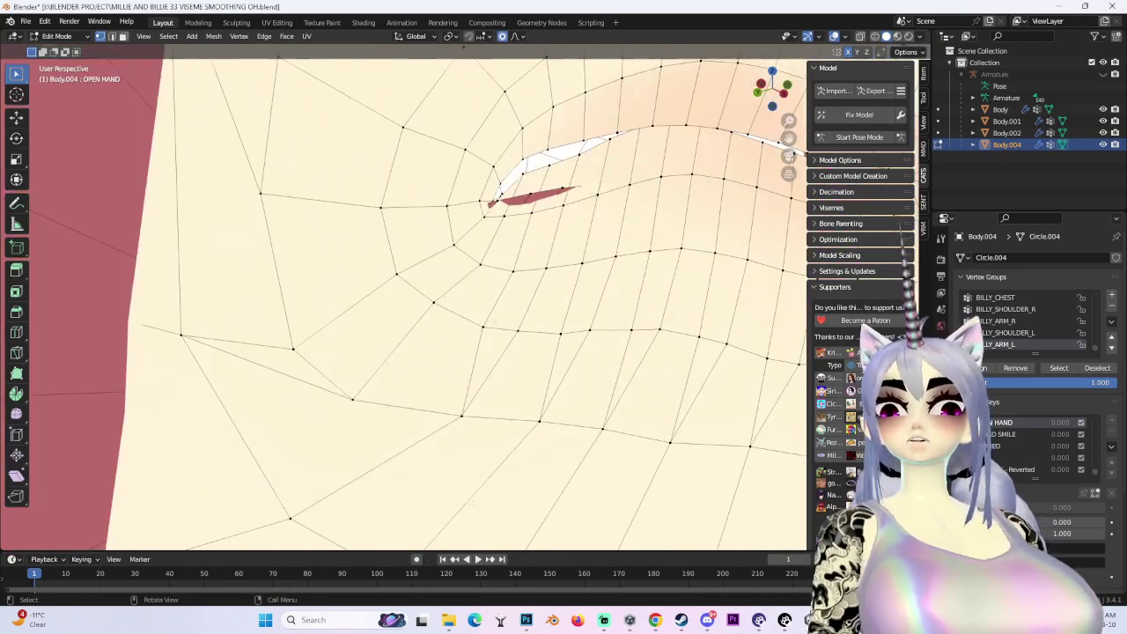
middle_drag(532, 194, 572, 303)
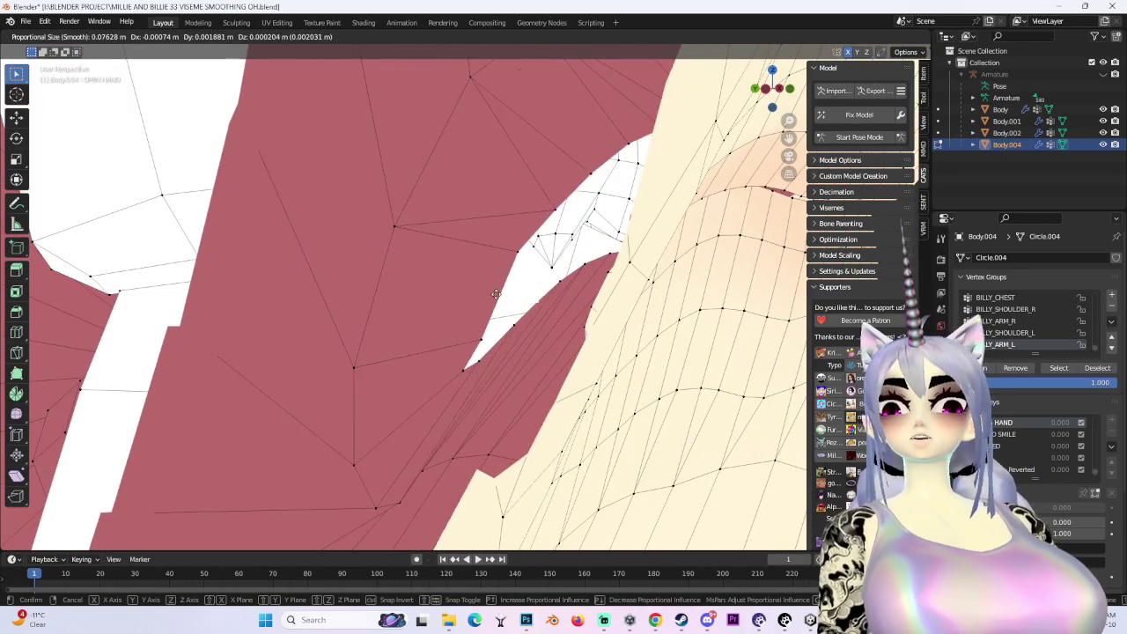
Smooth the lip corner vertex with proportional moves, including one restricted to the Y axis
click(496, 296)
middle_drag(496, 296, 492, 357)
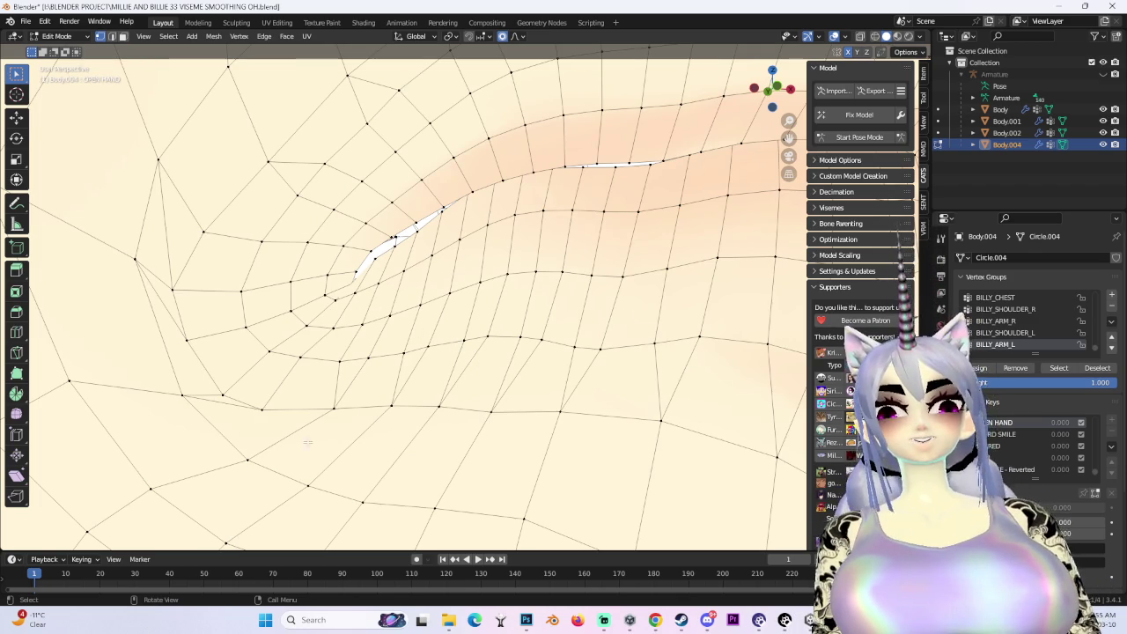
middle_drag(307, 442, 274, 327)
key(g)
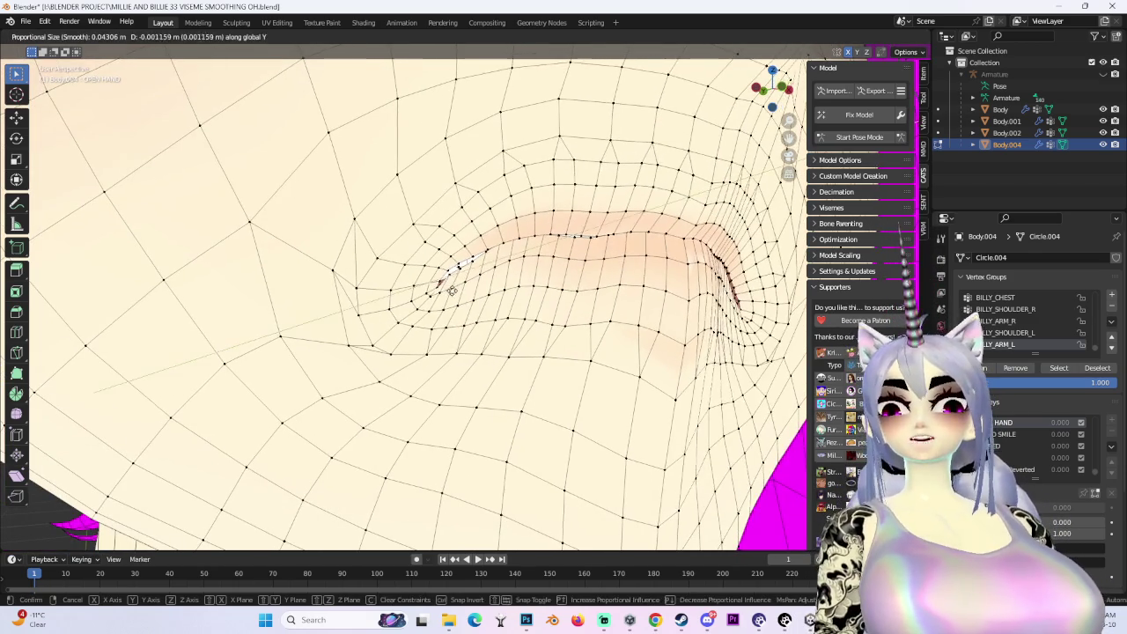
scroll(459, 298, down, 3)
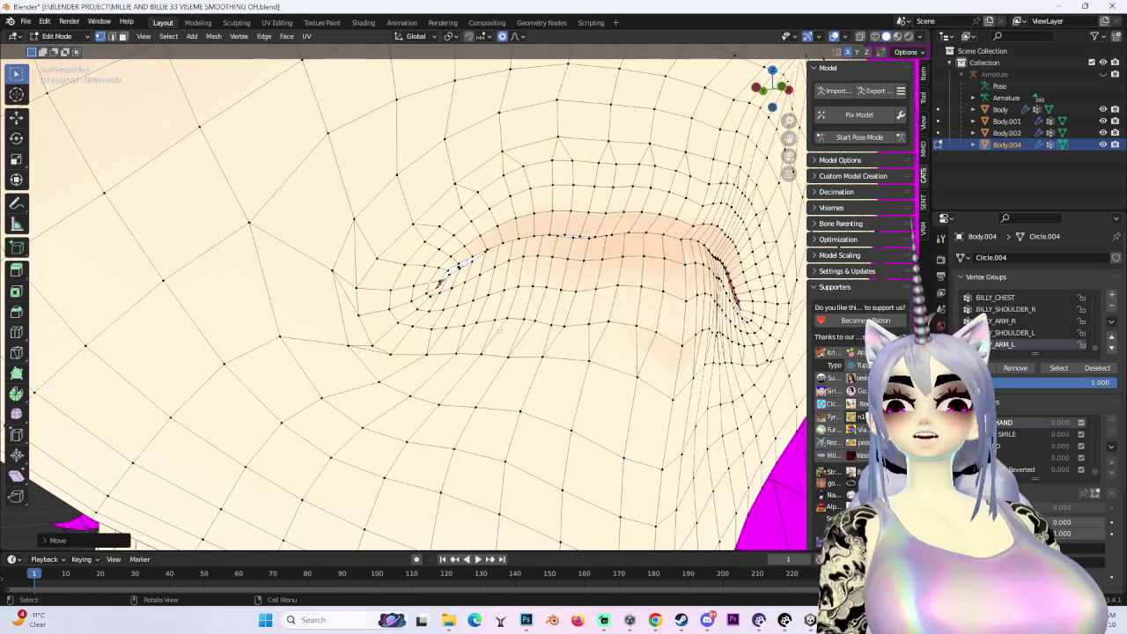
click(458, 298)
mouse_move(338, 284)
middle_down()
mouse_move(370, 289)
mouse_move(472, 356)
mouse_move(480, 320)
mouse_move(351, 323)
middle_up()
key(g)
scroll(370, 289, down, 3)
scroll(374, 288, up, 2)
click(374, 288)
key(g)
key(y)
click(484, 319)
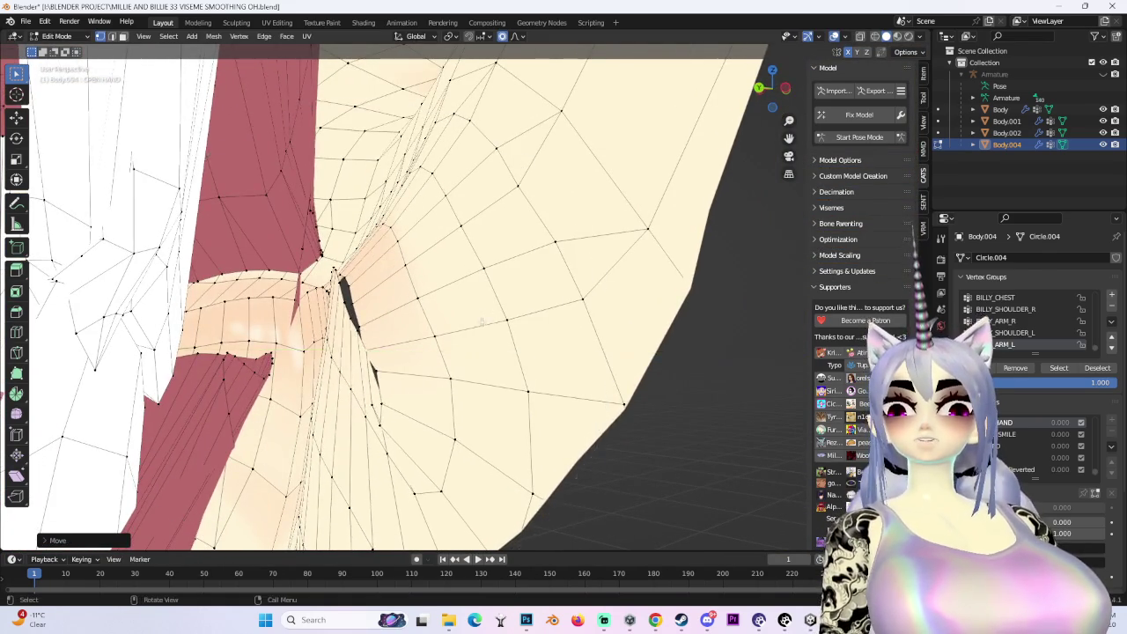
Nudge the mouth corner further along Y with soft-falloff moves
key(g)
key(y)
scroll(346, 297, down, 2)
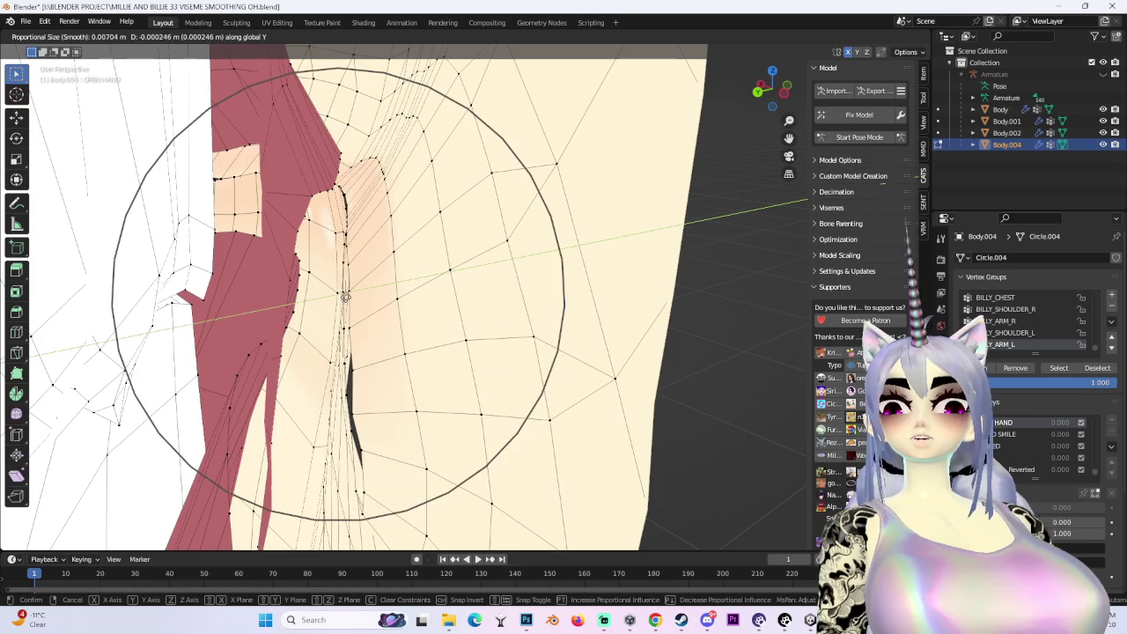
mouse_move(350, 302)
middle_down()
mouse_move(425, 256)
mouse_move(552, 331)
mouse_move(429, 265)
mouse_move(478, 296)
middle_up()
click(425, 239)
key(g)
key(y)
click(546, 333)
click(440, 274)
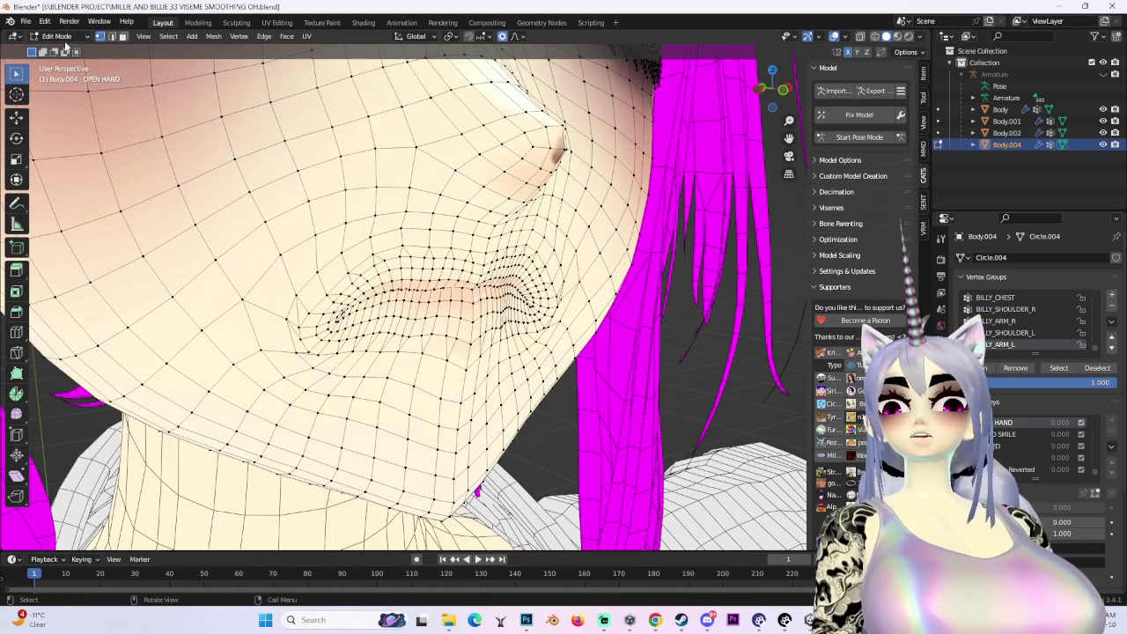
Switch to Object Mode and set the OPEN HAND shape key value to 1.000
click(58, 36)
click(60, 44)
middle_drag(60, 44, 572, 239)
drag(1026, 479, 1100, 478)
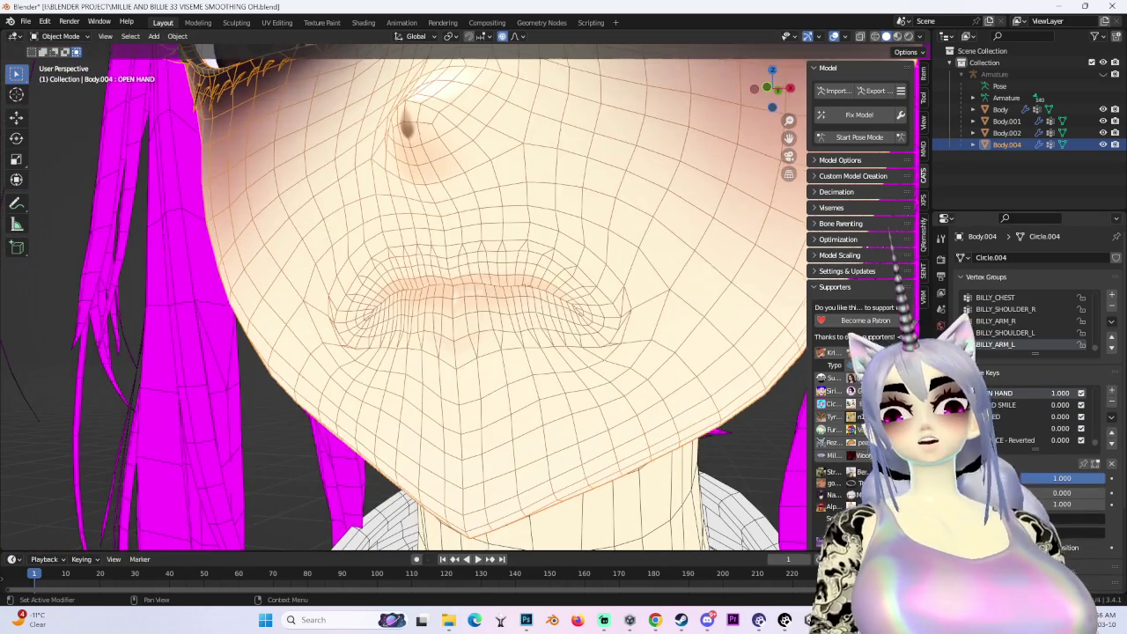
Zoom in on the mouth from the face's other side and switch to Edit Mode
middle_drag(704, 264, 943, 32)
click(921, 37)
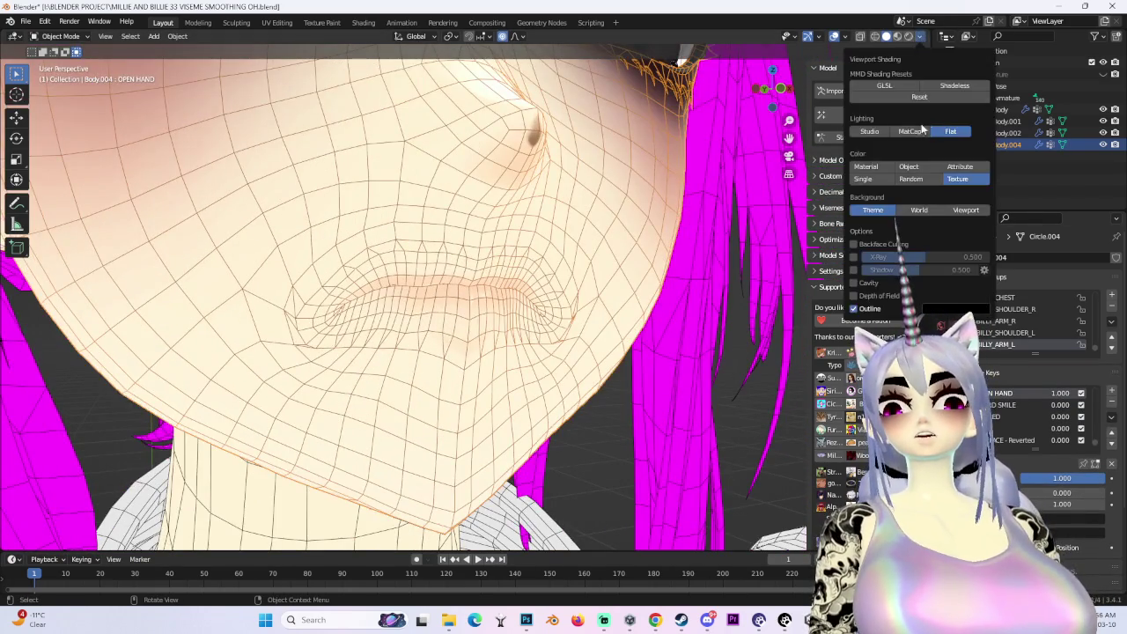
scroll(348, 282, up, 3)
scroll(452, 299, up, 3)
scroll(456, 304, up, 2)
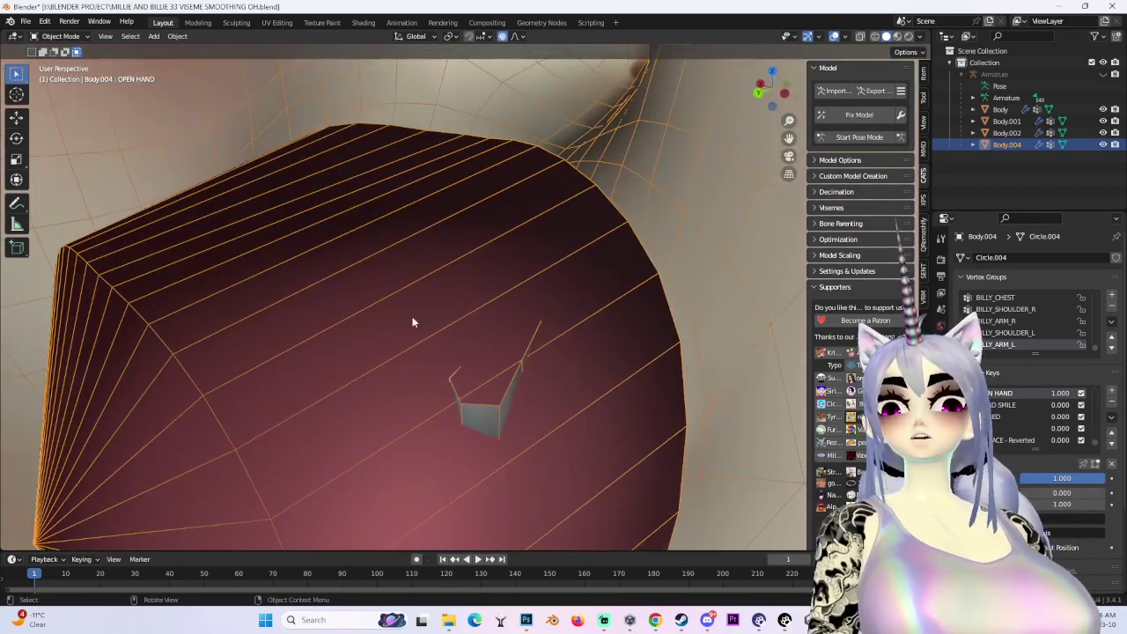
click(57, 36)
click(58, 65)
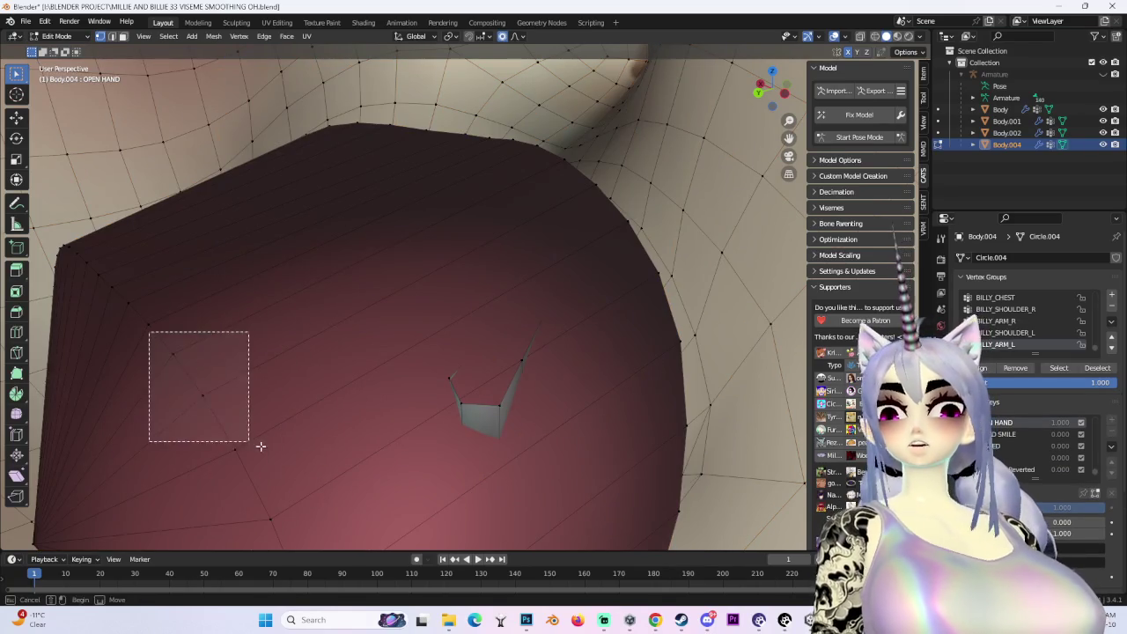
Select the linked inner mouth geometry with Ctrl+L, hide it, and return to Object Mode
scroll(259, 448, up, 3)
scroll(454, 394, down, 2)
shift+middle_drag(422, 397, 350, 333)
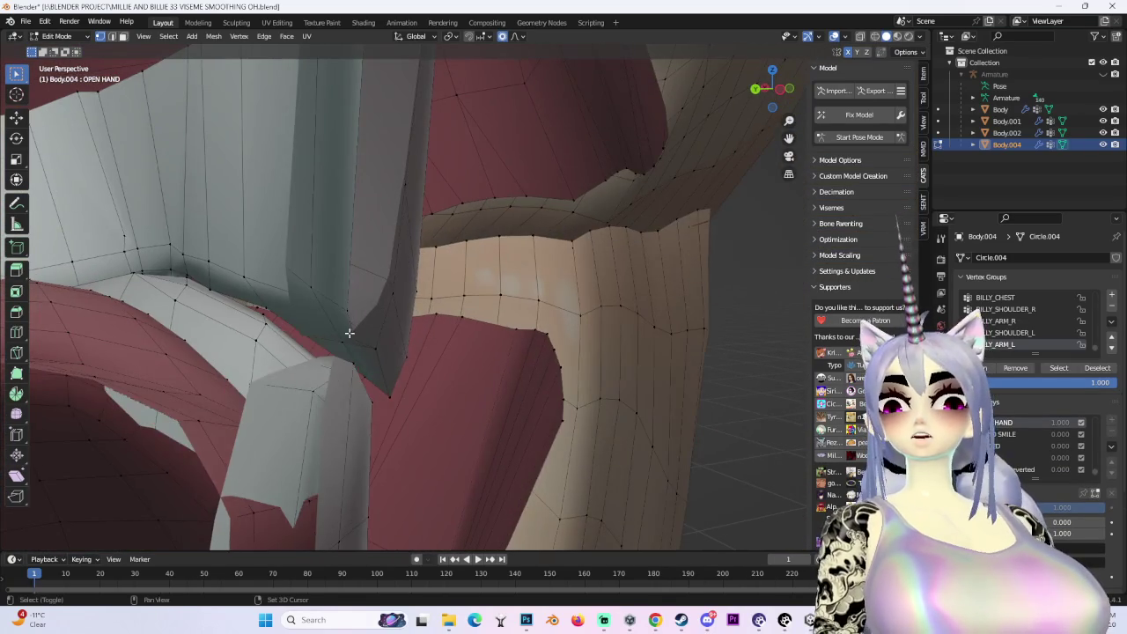
mouse_move(390, 435)
middle_down()
mouse_move(296, 412)
mouse_move(377, 390)
mouse_move(53, 50)
middle_up()
key(ctrl+l)
key(h)
scroll(345, 407, down, 3)
scroll(380, 356, down, 2)
click(77, 50)
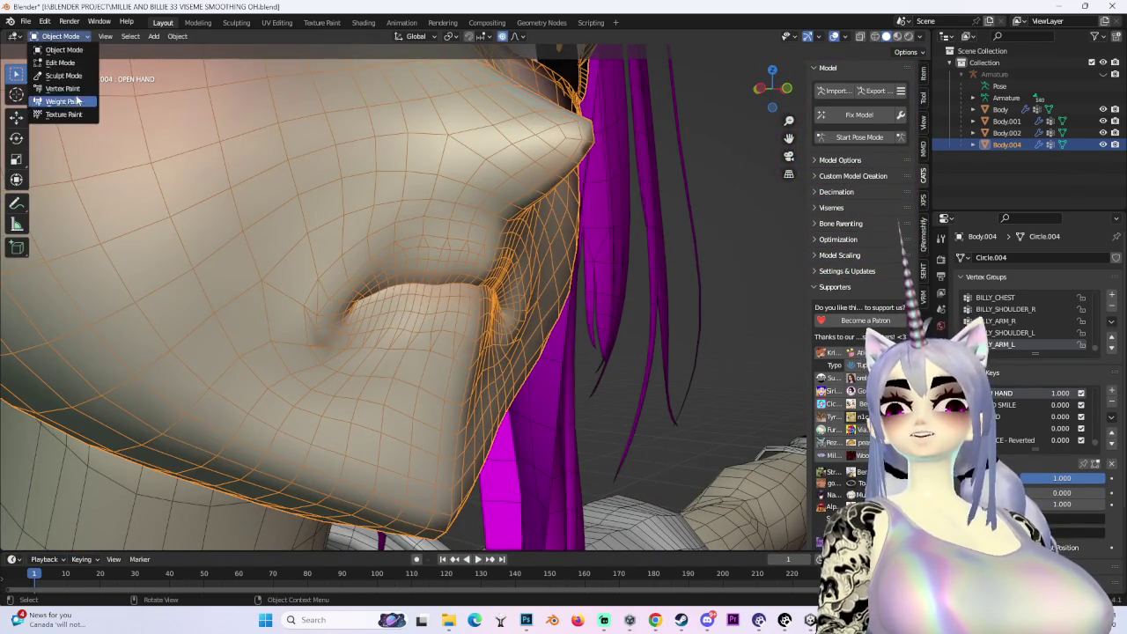
Enter Sculpt Mode and inspect the smoothed lips from front, side and below
click(63, 75)
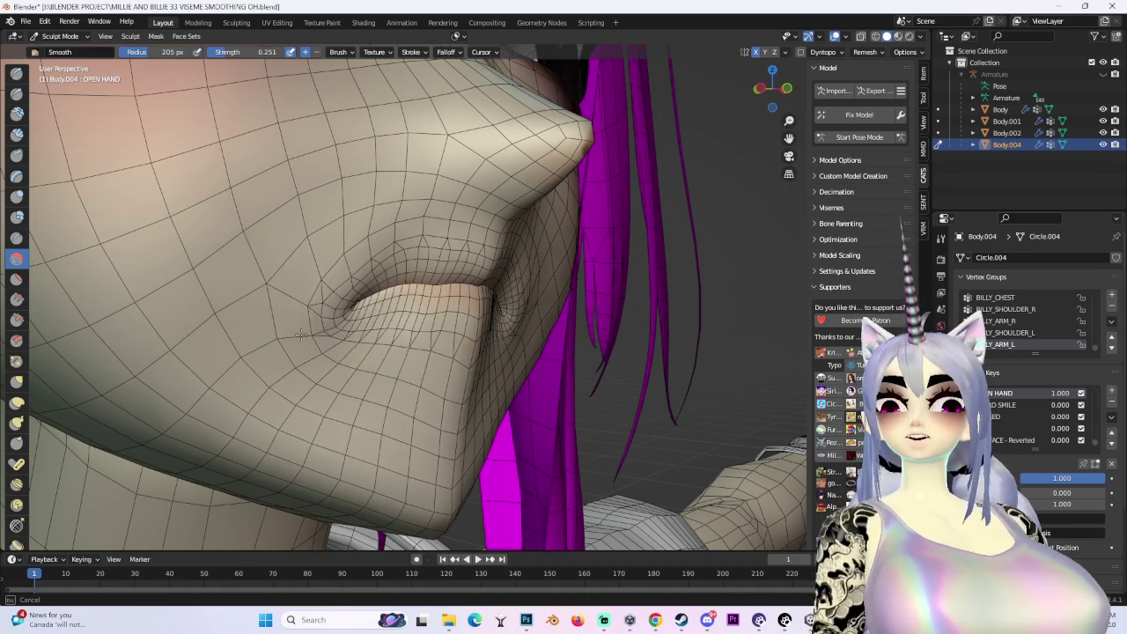
middle_drag(509, 266, 388, 269)
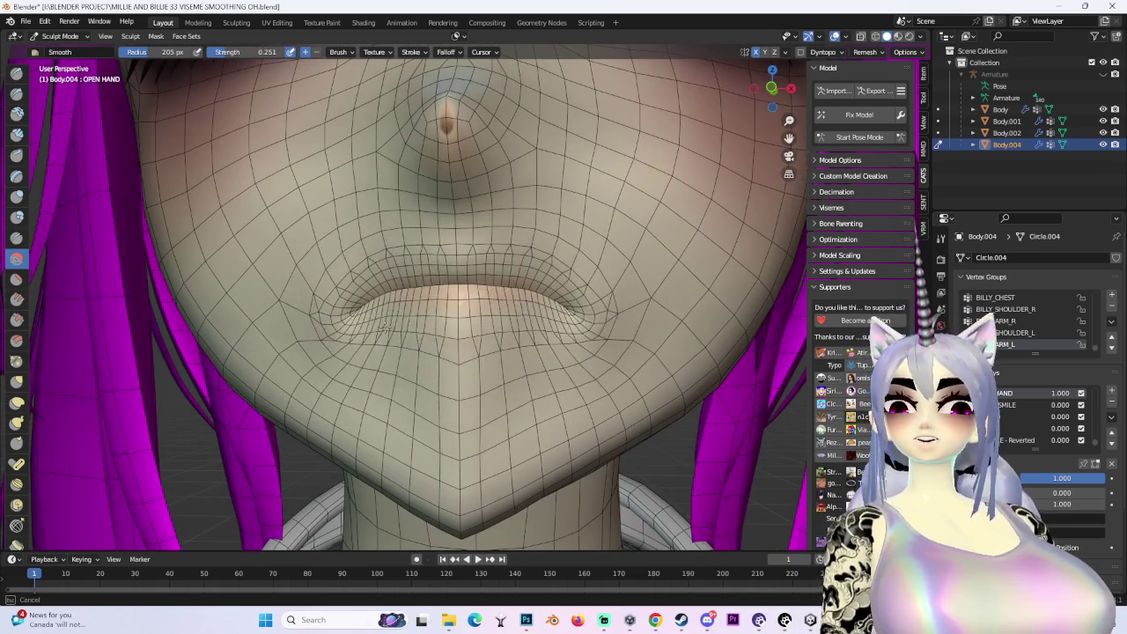
ctrl+middle_drag(384, 327, 507, 300)
middle_drag(332, 216, 268, 259)
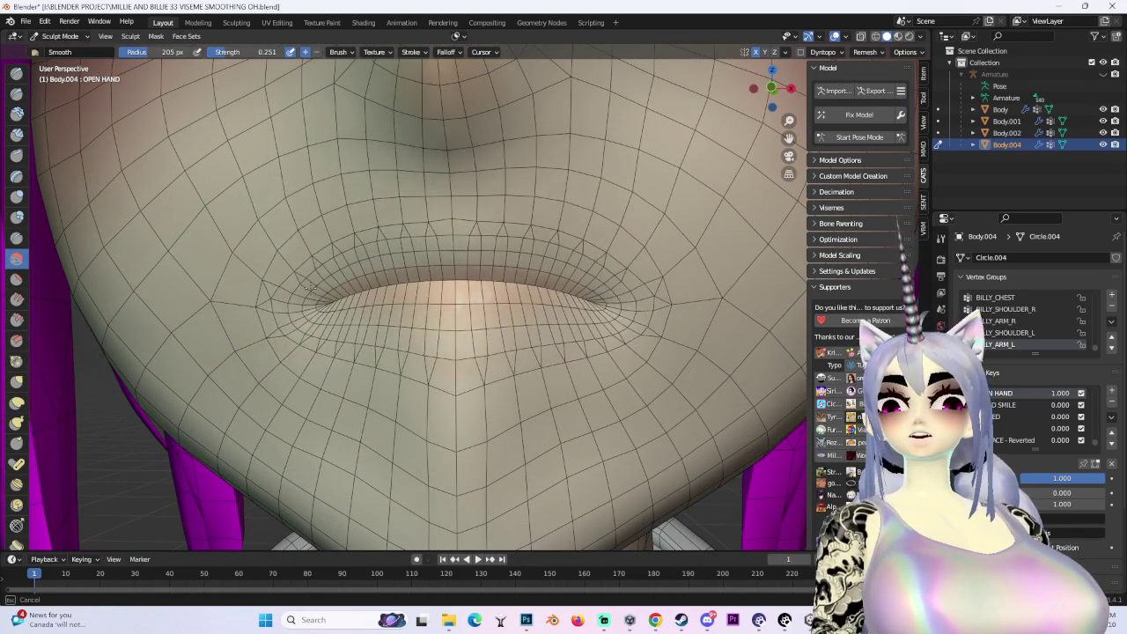
mouse_move(552, 342)
middle_down()
mouse_move(584, 353)
mouse_move(319, 315)
mouse_move(345, 296)
middle_up()
mouse_move(460, 326)
ctrl+middle_down()
mouse_move(390, 339)
mouse_move(650, 341)
mouse_move(465, 290)
mouse_move(110, 75)
ctrl+middle_up()
Switch the face to Edit Mode and reveal the hidden inner mouth with Alt+H
click(60, 63)
mouse_move(485, 221)
middle_down()
mouse_move(515, 180)
mouse_move(619, 327)
mouse_move(523, 300)
mouse_move(562, 281)
middle_up()
key(alt+h)
Push the selected lip vertices along the Y depth axis with proportional falloff
key(g)
key(y)
scroll(524, 272, up, 3)
scroll(524, 272, up, 3)
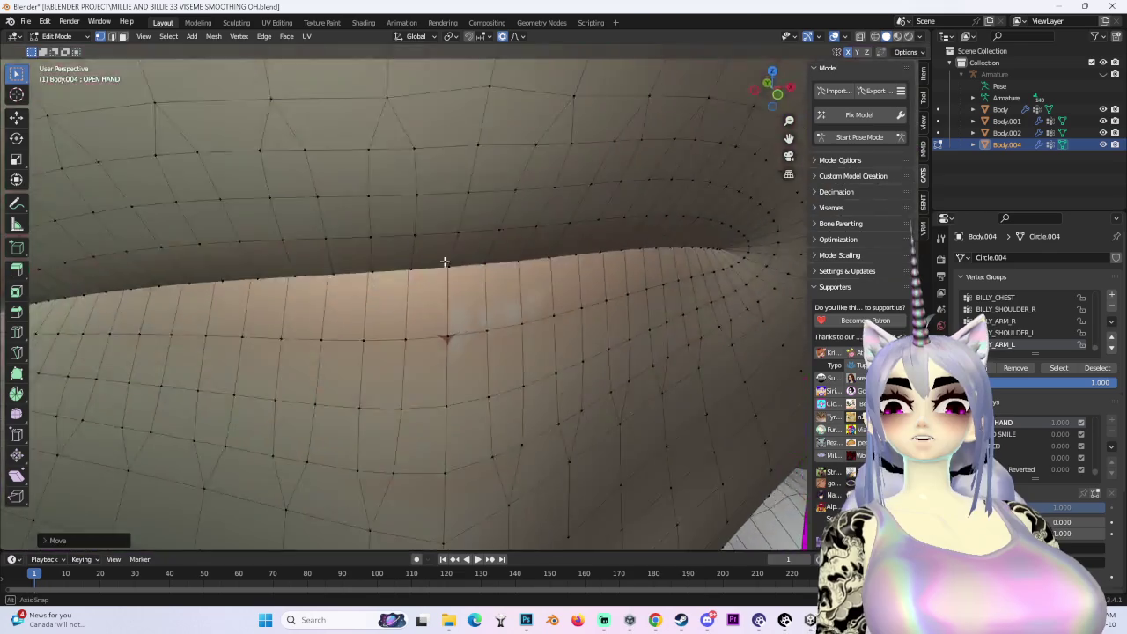
middle_drag(446, 262, 483, 304)
scroll(444, 381, down, 3)
mouse_move(443, 378)
middle_down()
mouse_move(543, 373)
mouse_move(494, 371)
middle_up()
scroll(494, 371, up, 3)
middle_drag(571, 388, 523, 382)
Make two vertical Z-axis soft moves on the mouth corner edge
key(g)
key(z)
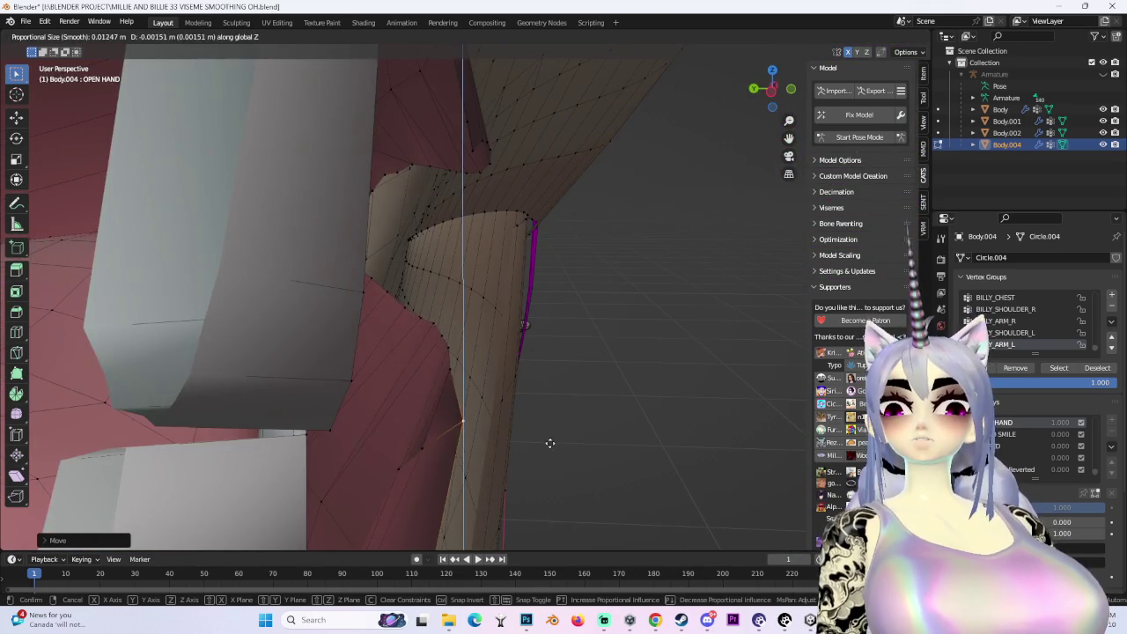
click(549, 443)
middle_drag(549, 443, 564, 390)
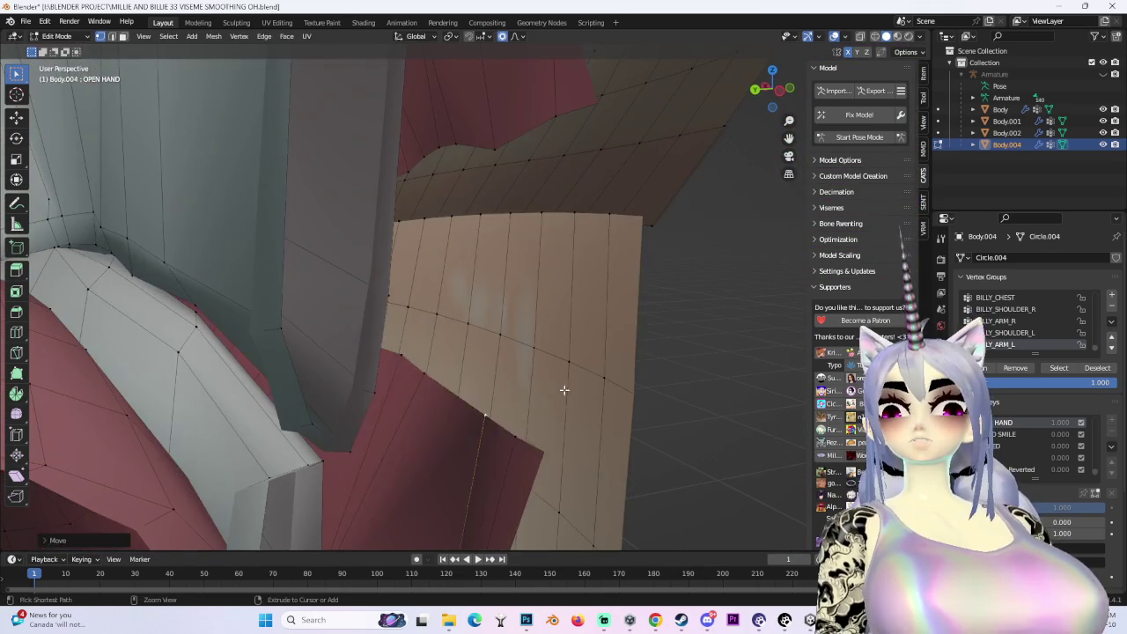
key(g)
key(z)
click(558, 413)
mouse_move(401, 321)
middle_down()
mouse_move(406, 343)
mouse_move(458, 314)
mouse_move(495, 375)
mouse_move(484, 339)
middle_up()
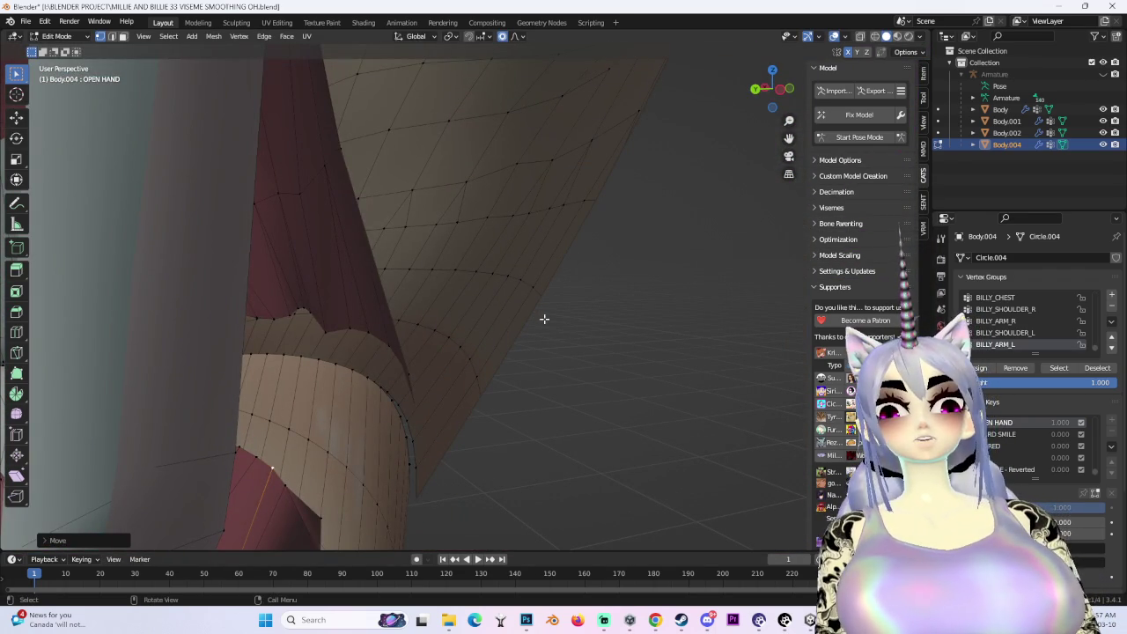
Move the vertex at the mesh seam vertically, resizing the falloff radius
mouse_move(414, 290)
middle_down()
mouse_move(285, 322)
mouse_move(325, 336)
middle_up()
scroll(284, 322, up, 3)
scroll(347, 327, down, 3)
key(g)
key(z)
scroll(308, 303, up, 2)
scroll(315, 295, down, 2)
scroll(324, 304, down, 3)
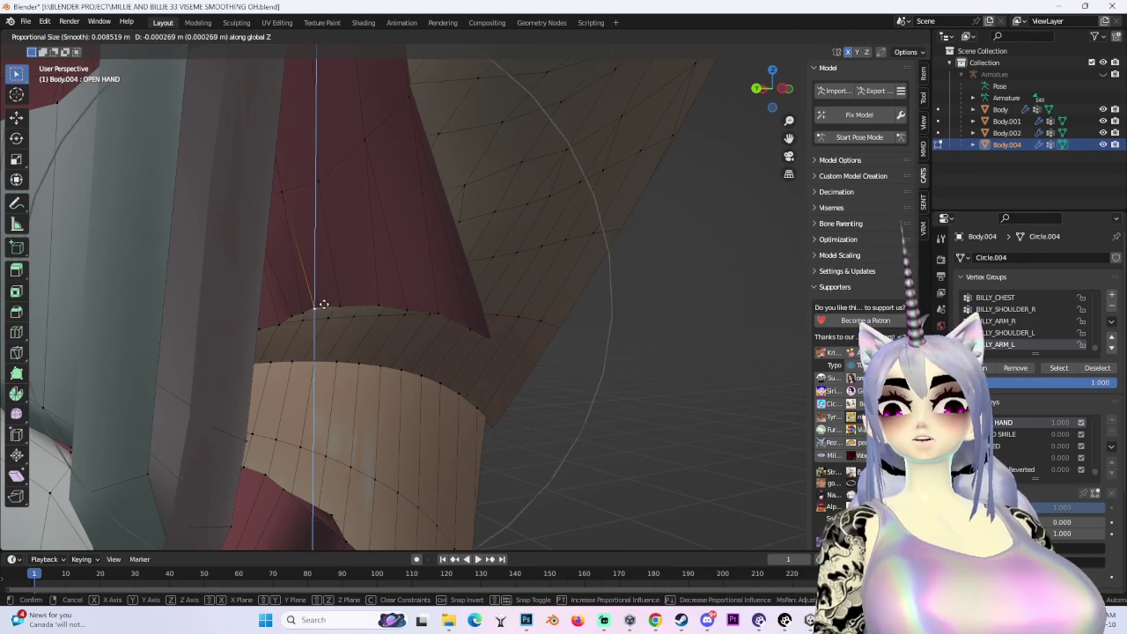
click(325, 304)
In front view, lower the mouth corner along Z and make further vertical soft moves
middle_drag(405, 297, 780, 91)
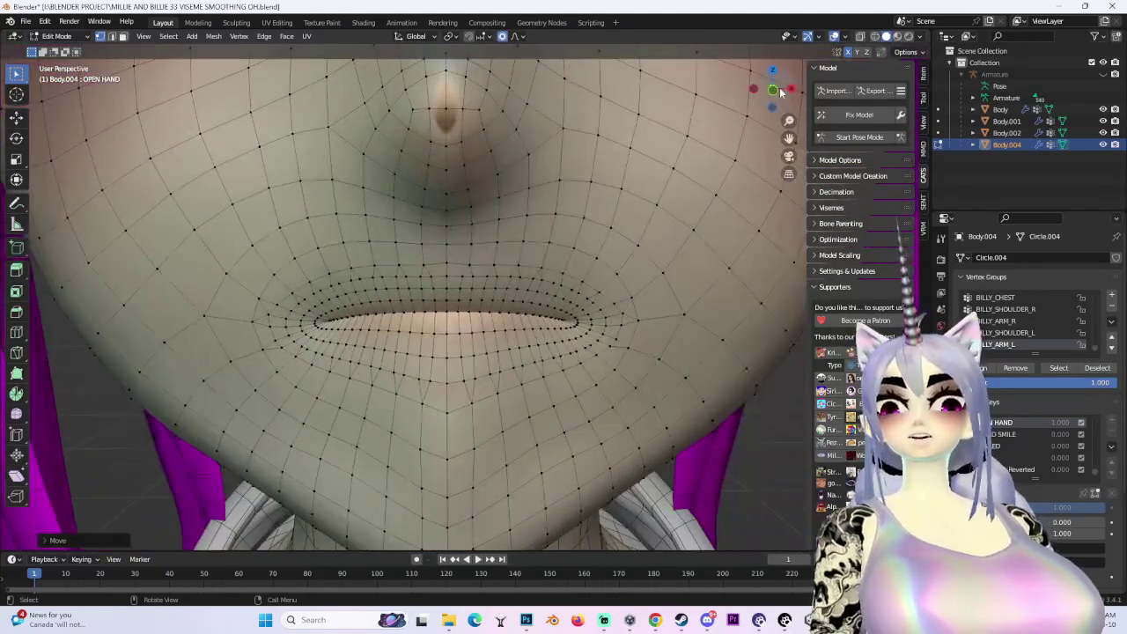
click(776, 90)
key(g)
key(z)
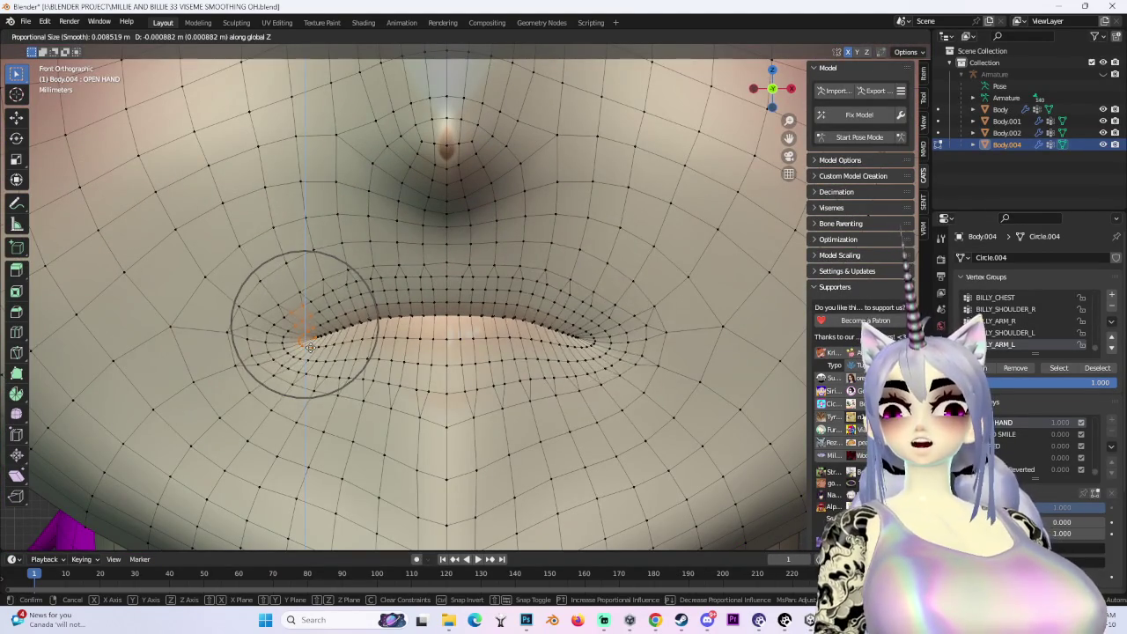
scroll(300, 339, down, 2)
scroll(310, 350, down, 2)
click(310, 350)
mouse_move(310, 350)
middle_down()
mouse_move(486, 309)
mouse_move(278, 351)
middle_up()
key(g)
click(449, 322)
key(g)
key(z)
click(385, 338)
Move the mouth corner outward along X and raise it with soft falloff
key(g)
click(466, 342)
key(g)
key(x)
click(332, 332)
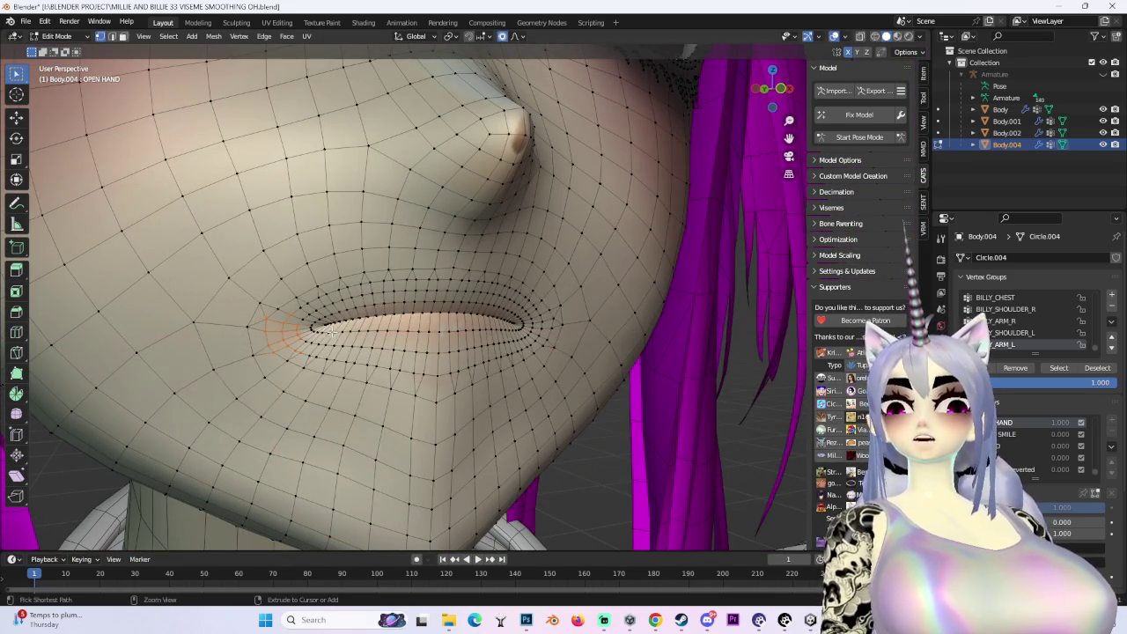
key(g)
scroll(348, 317, down, 8)
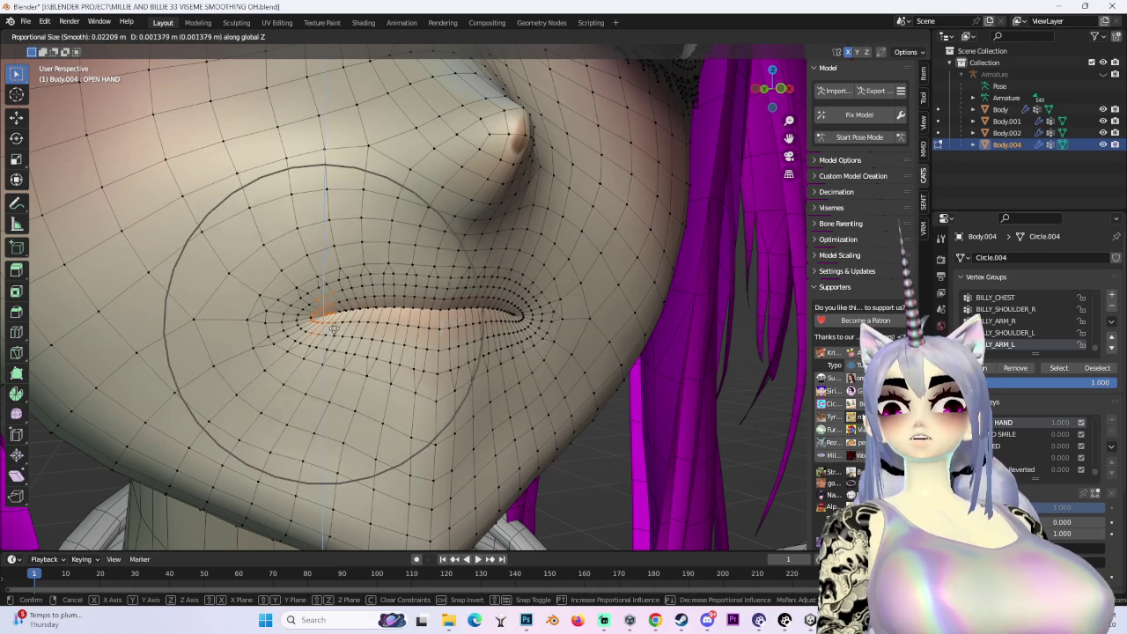
click(361, 280)
key(g)
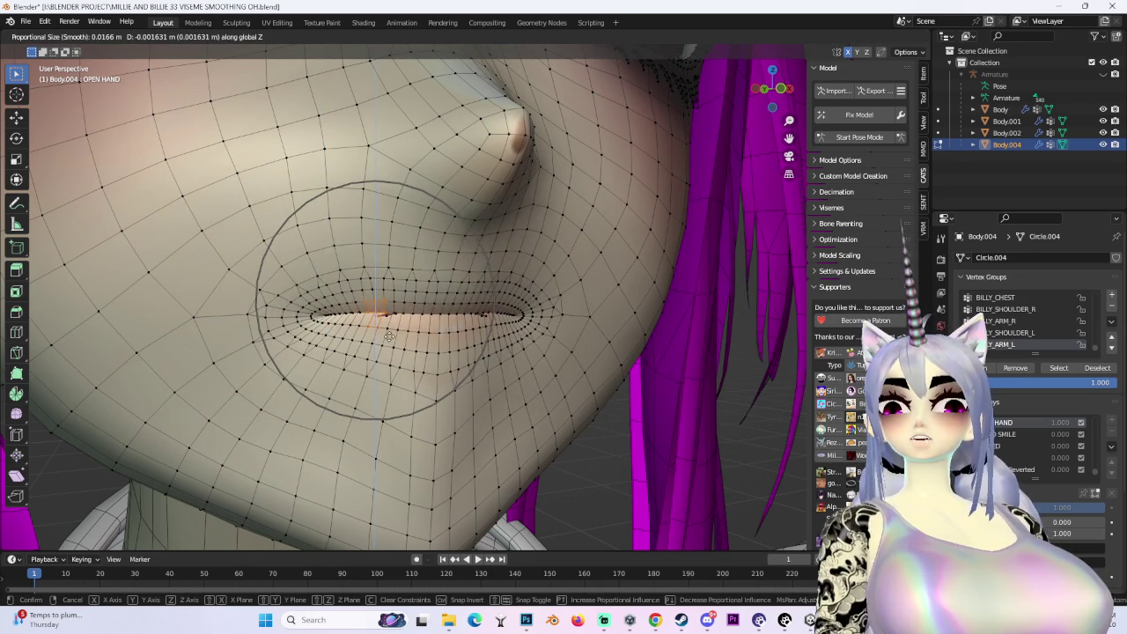
key(Escape)
From the side, shift the lip edge along X and twice in Y depth, then view the whole face
mouse_move(361, 280)
middle_down()
mouse_move(493, 363)
mouse_move(475, 352)
mouse_move(508, 327)
mouse_move(484, 361)
mouse_move(433, 378)
mouse_move(426, 403)
mouse_move(372, 407)
middle_up()
key(g)
key(x)
click(473, 349)
key(g)
click(405, 402)
key(g)
key(y)
click(524, 380)
scroll(524, 380, down, 5)
scroll(524, 380, down, 4)
middle_drag(524, 381, 474, 343)
middle_drag(567, 384, 414, 308)
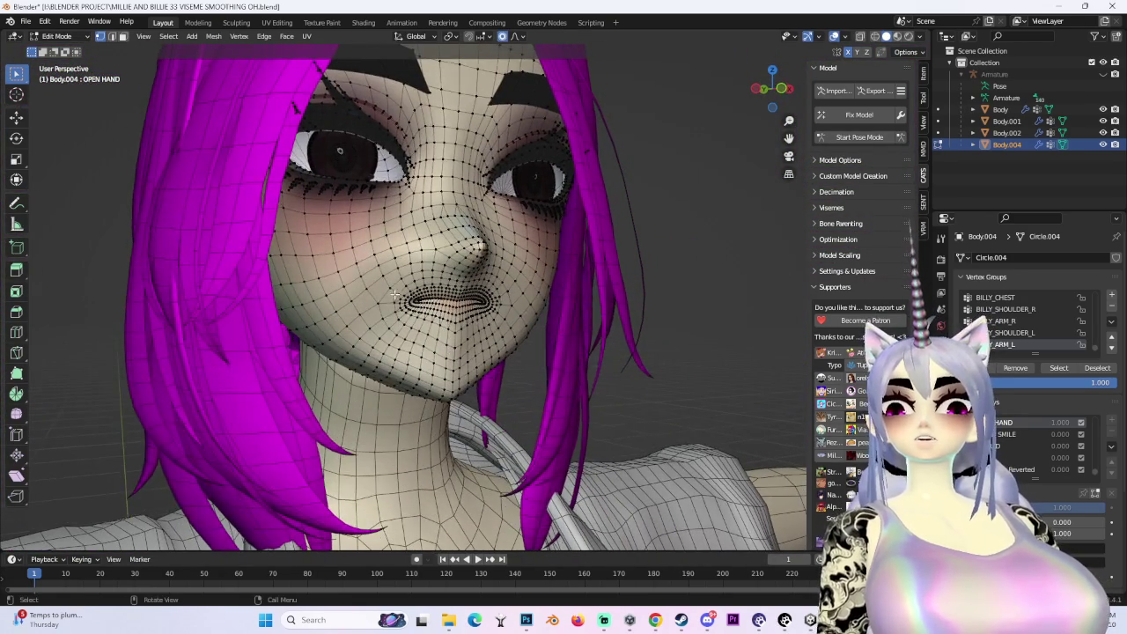
Select a mouth-corner vertex and nudge it vertically
click(411, 302)
key(g)
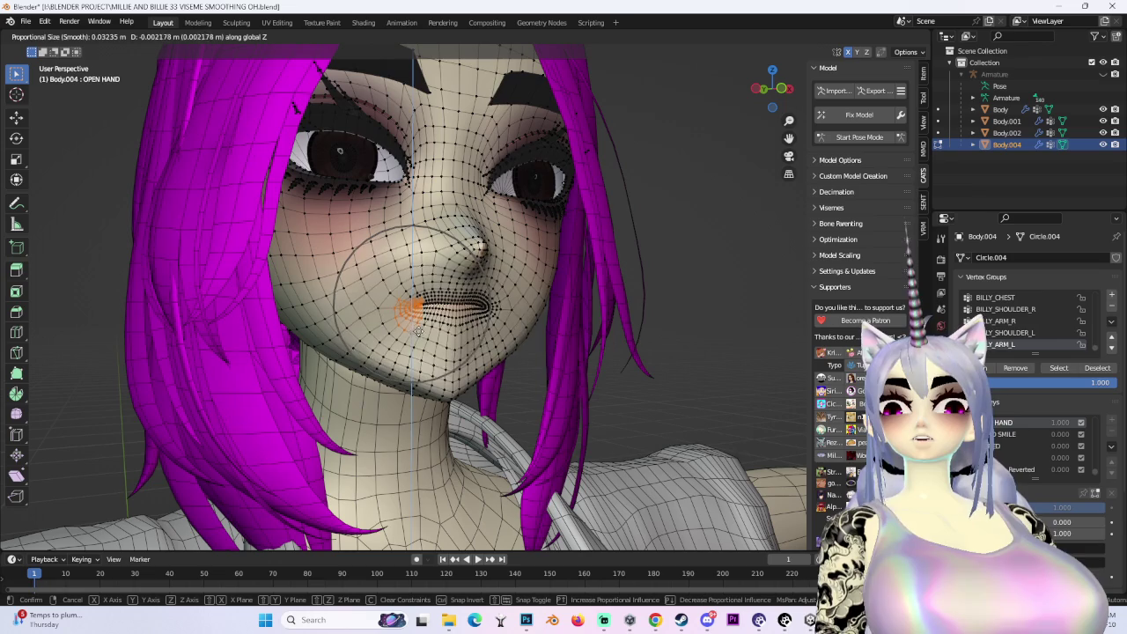
click(418, 337)
mouse_move(419, 337)
middle_down()
mouse_move(624, 317)
mouse_move(674, 270)
mouse_move(614, 254)
middle_up()
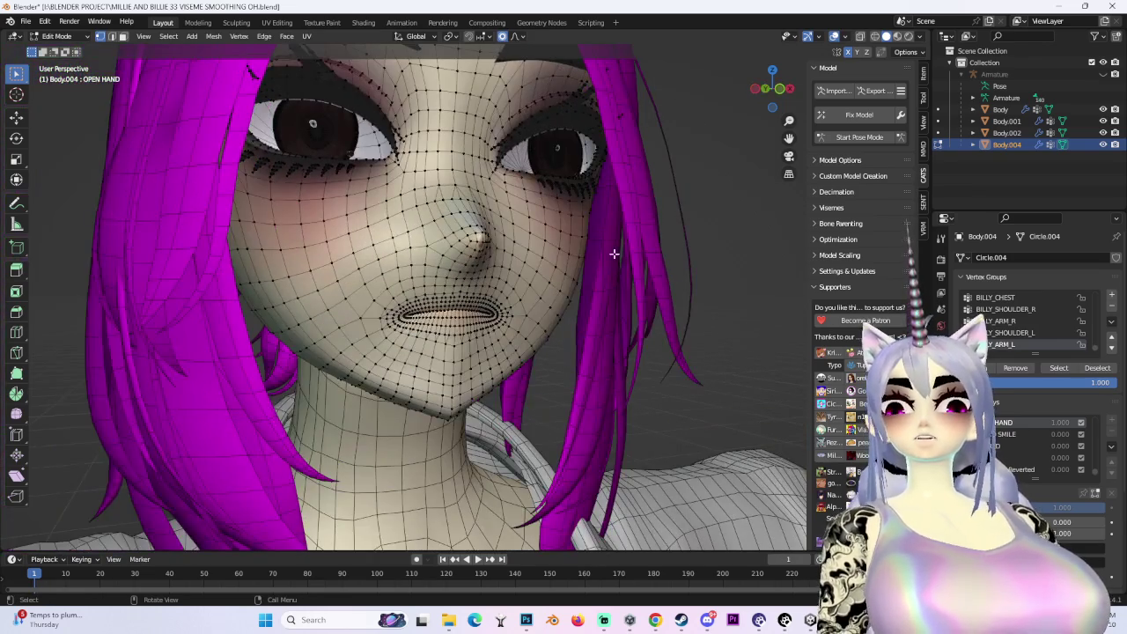
Preview the face without wireframe under brighter viewport lighting, then restore the wireframe
click(834, 36)
click(920, 36)
click(951, 126)
mouse_move(564, 282)
middle_down()
mouse_move(502, 302)
mouse_move(599, 278)
middle_up()
key(shift+alt+z)
Move the lip corner with soft falloff, trying Z and Y axis constraints
key(g)
key(z)
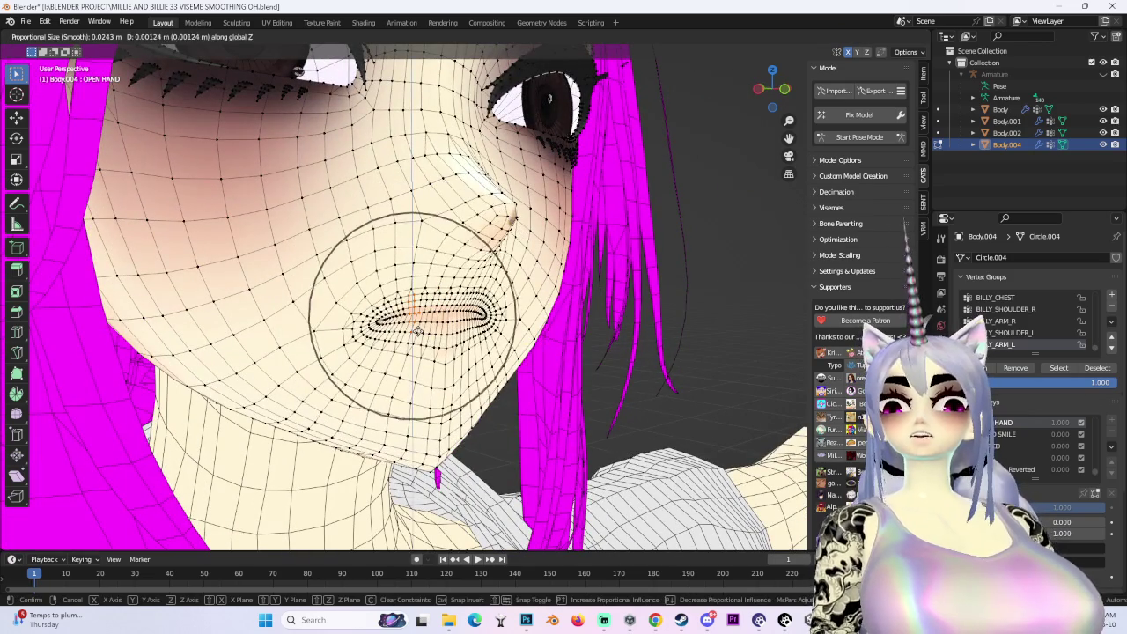
key(z)
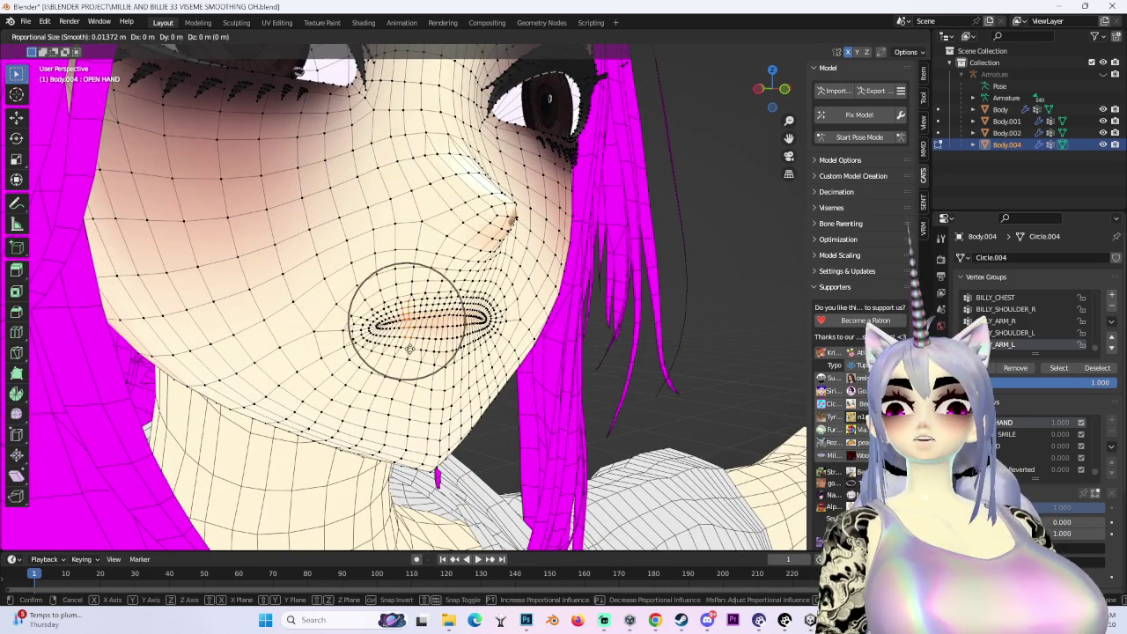
middle_drag(411, 339, 385, 346)
key(y)
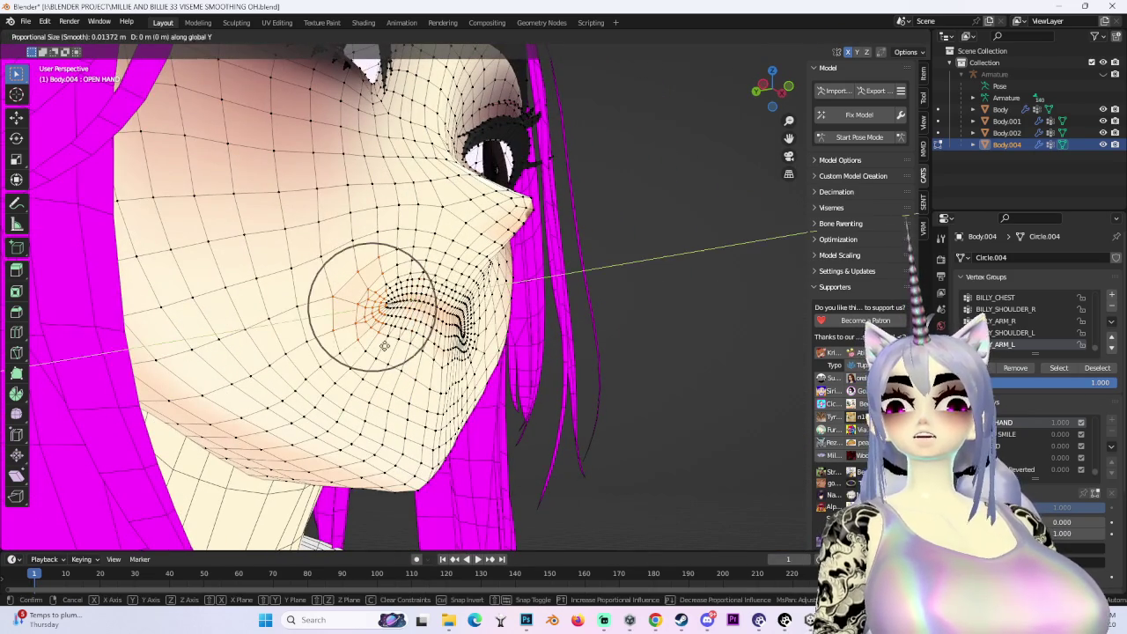
middle_drag(382, 346, 342, 262)
key(y)
click(401, 310)
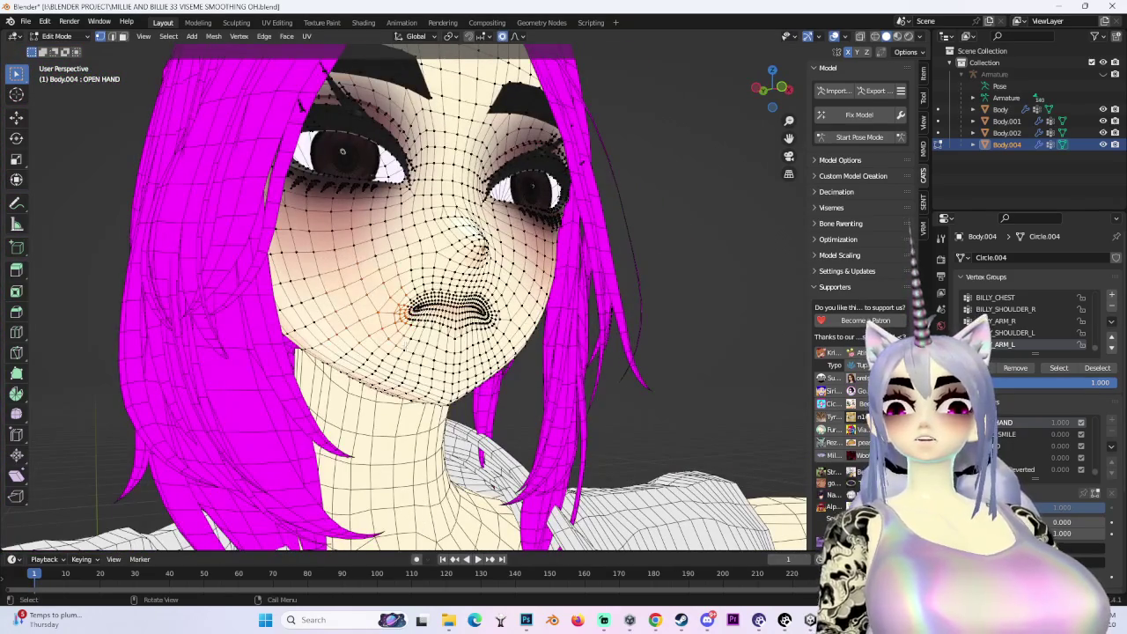
Reposition the mouth corner with a fresh soft-falloff move at a larger falloff radius
scroll(471, 305, up, 2)
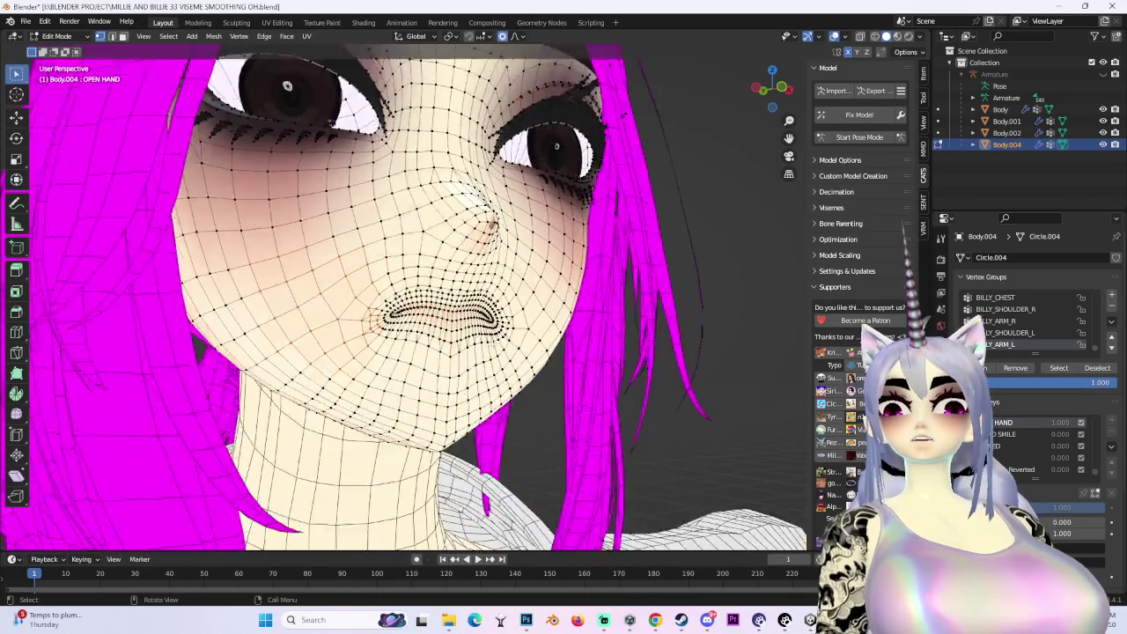
middle_drag(471, 305, 485, 269)
key(g)
key(x)
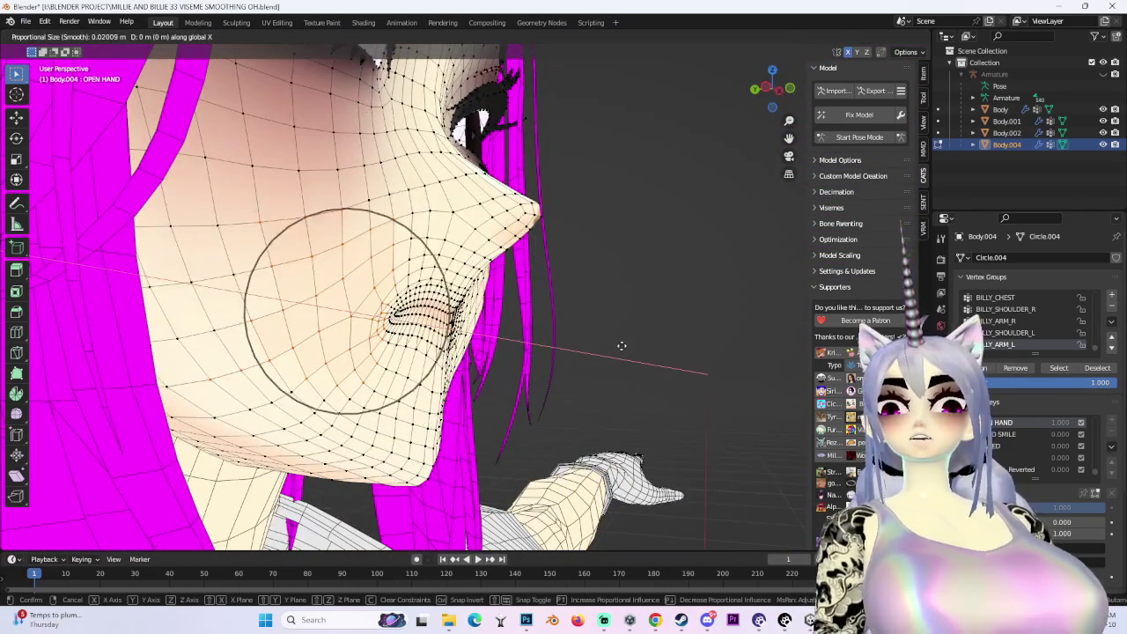
key(y)
scroll(608, 338, up, 3)
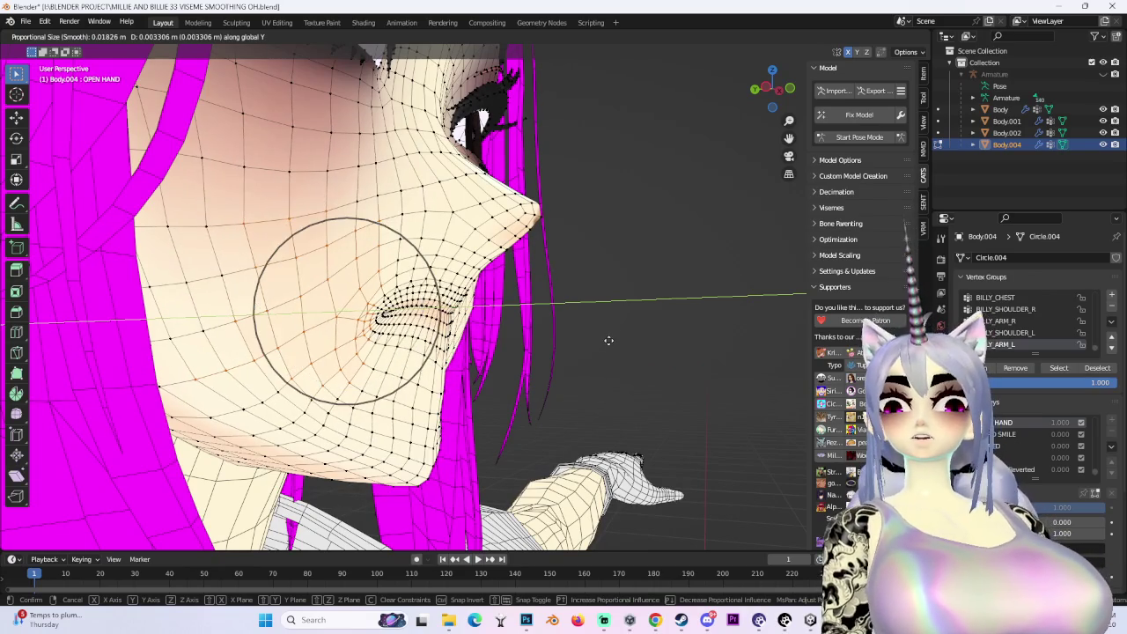
scroll(609, 339, up, 3)
key(Escape)
key(g)
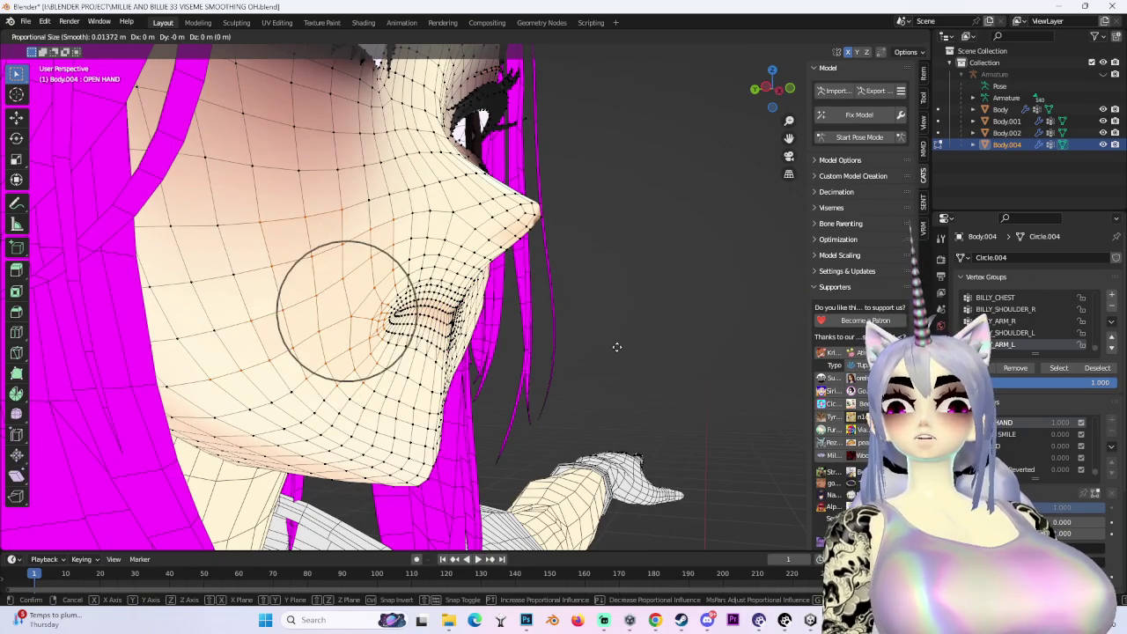
click(608, 351)
Push the mouth corner along the depth (Y) axis and abandon a follow-up move
key(g)
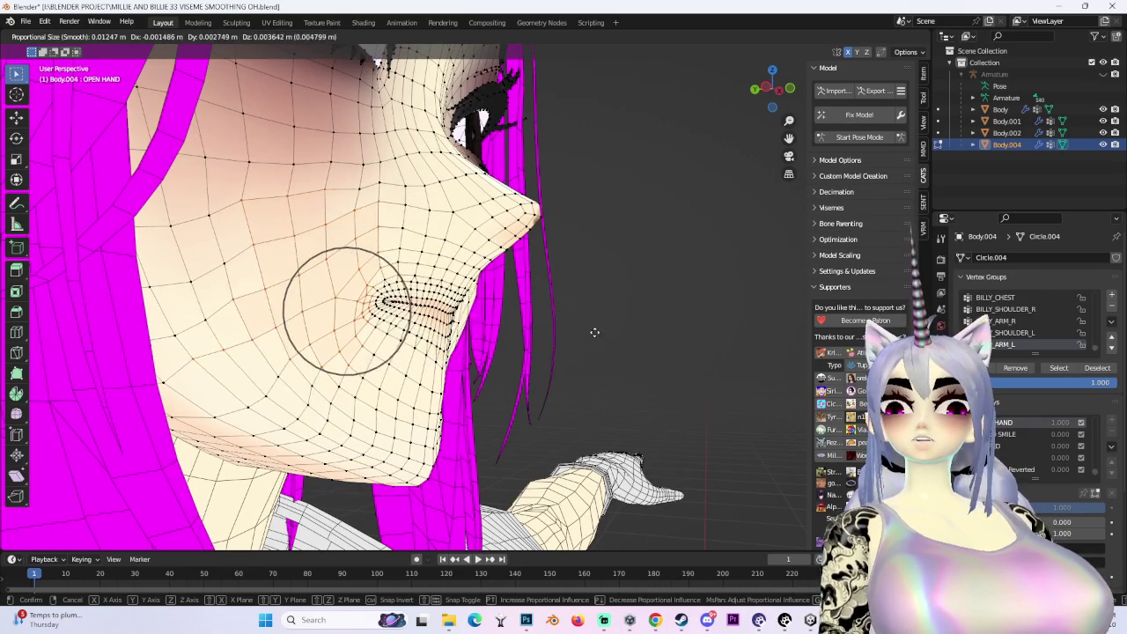
scroll(594, 350, down, 4)
key(y)
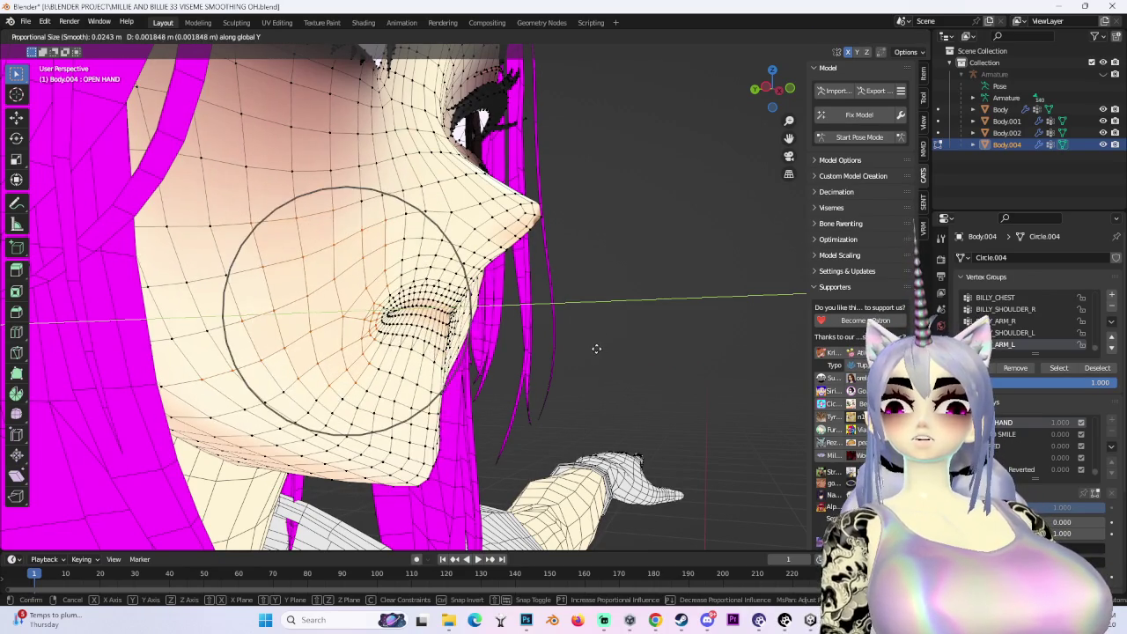
click(594, 350)
middle_drag(611, 355, 396, 334)
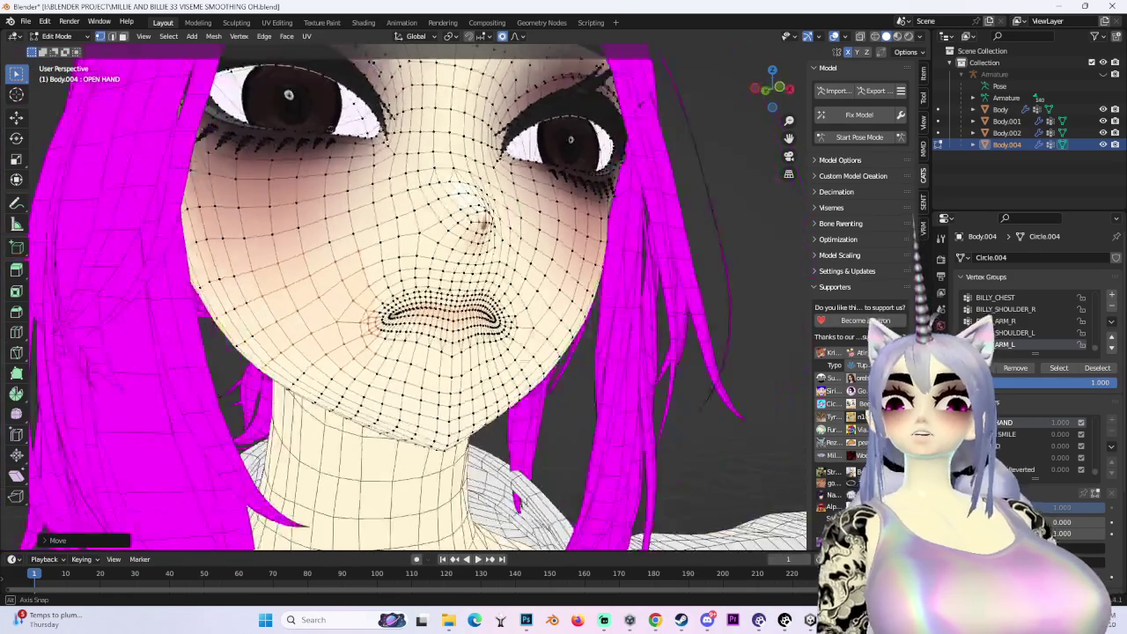
key(g)
scroll(396, 334, down, 3)
right_click(520, 346)
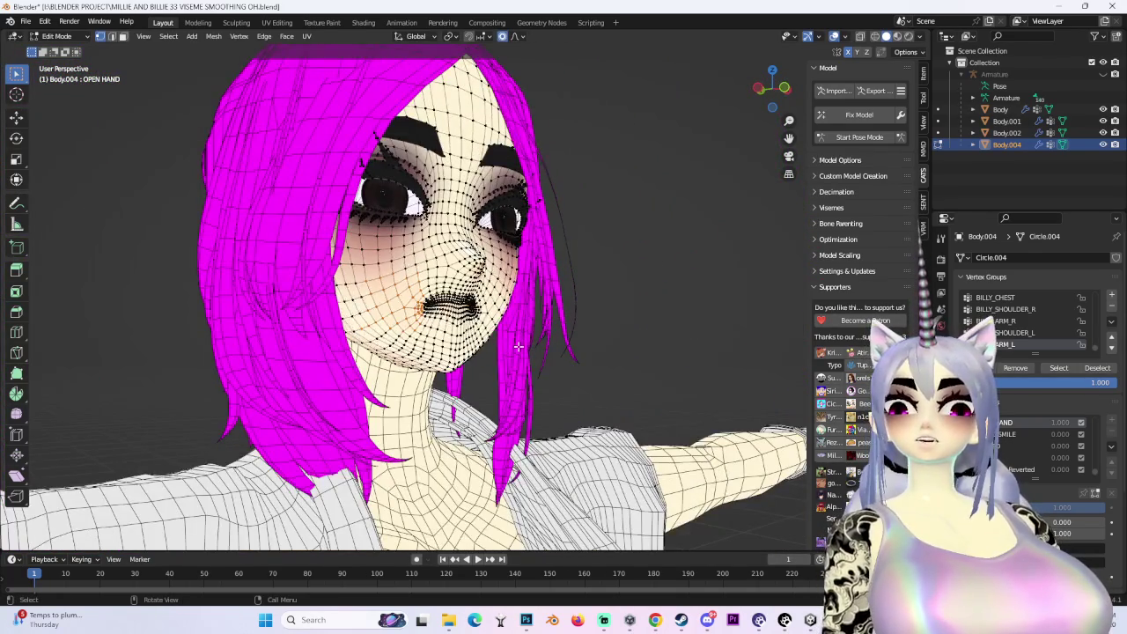
middle_drag(520, 346, 537, 335)
scroll(537, 335, up, 2)
Shift the mouth corner sideways along X with soft falloff
key(g)
key(x)
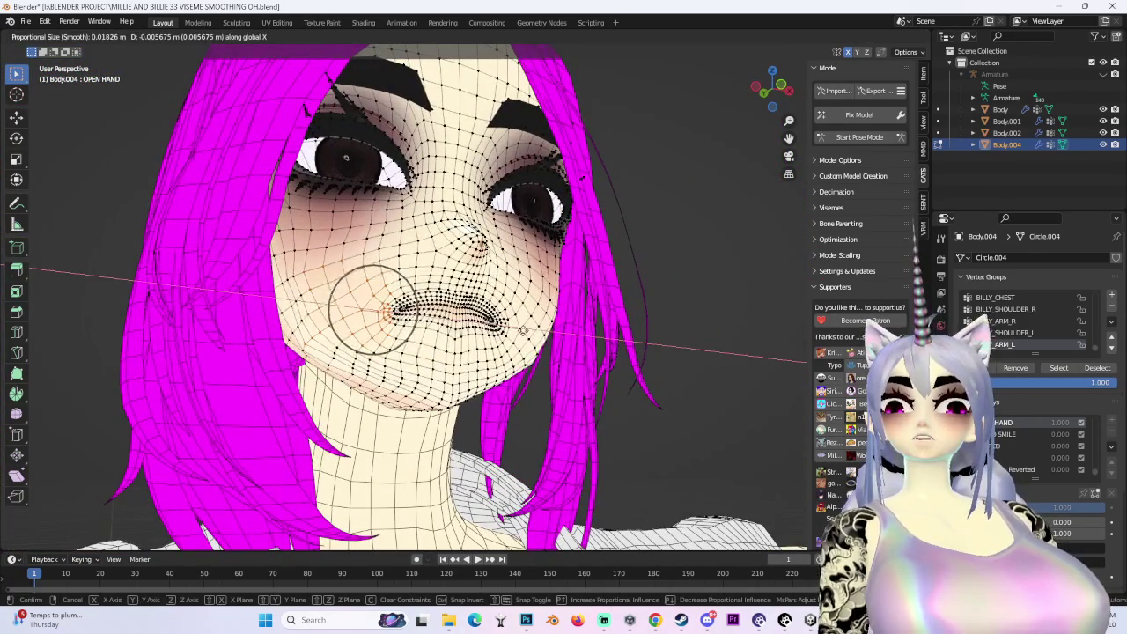
scroll(523, 330, down, 2)
click(520, 330)
scroll(519, 330, up, 2)
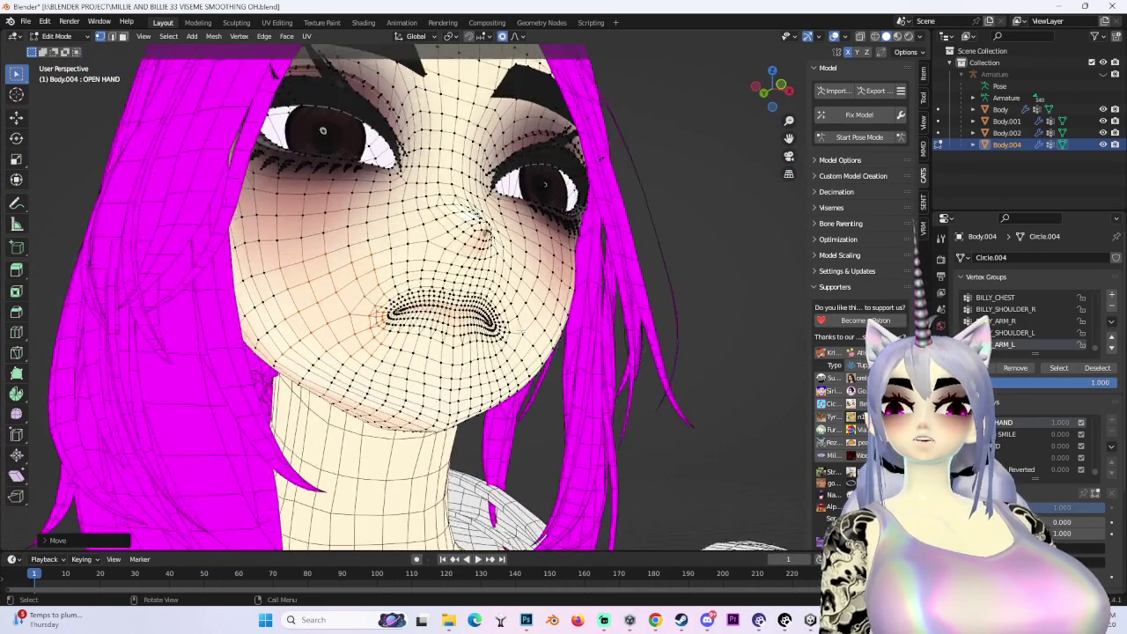
scroll(520, 330, up, 2)
scroll(520, 330, up, 2)
scroll(630, 68, up, 2)
middle_drag(493, 334, 545, 337)
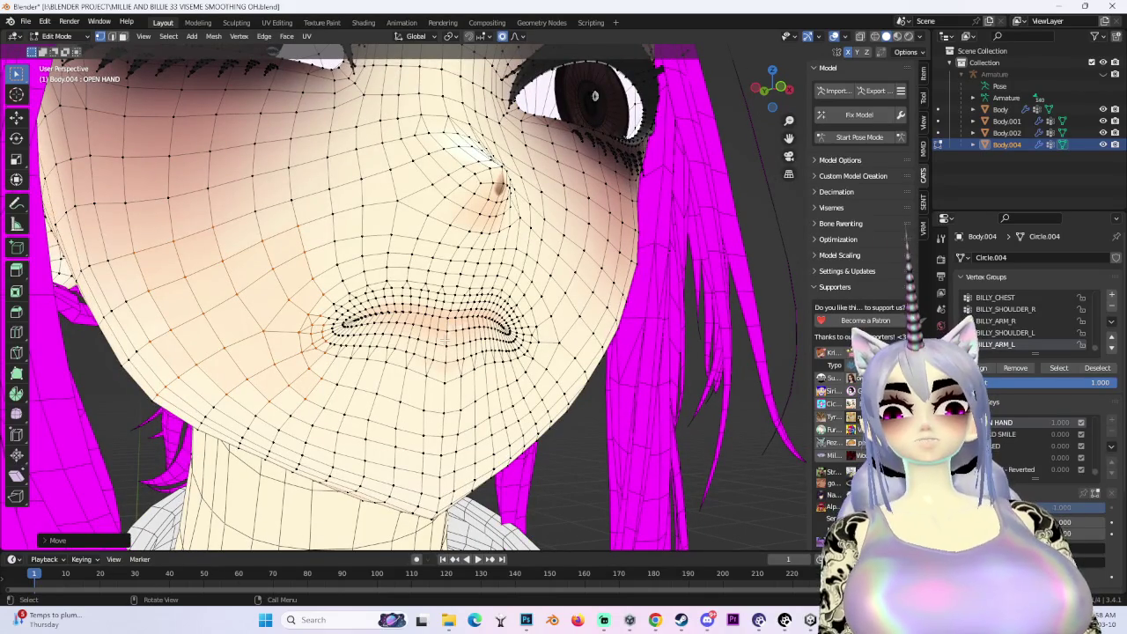
mouse_move(191, 277)
middle_down()
mouse_move(370, 267)
mouse_move(410, 302)
mouse_move(475, 299)
mouse_move(477, 337)
mouse_move(524, 297)
mouse_move(381, 307)
mouse_move(440, 229)
mouse_move(476, 220)
middle_up()
After several cancelled attempts, move the mouth vertices front-back along Y with soft falloff
key(g)
key(y)
key(Escape)
key(g)
key(Escape)
key(g)
key(Escape)
key(g)
key(y)
scroll(524, 298, up, 1)
scroll(524, 298, up, 1)
click(379, 307)
Make two more soft mouth moves, then hide the wireframe to preview the shaded face
key(g)
key(y)
click(386, 304)
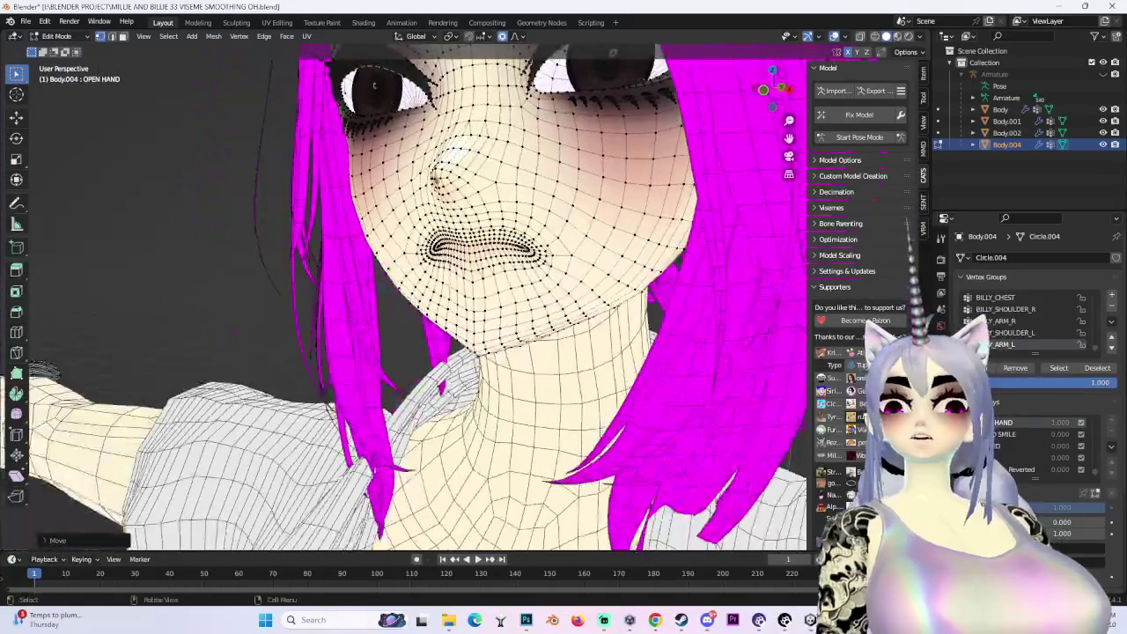
key(g)
click(417, 296)
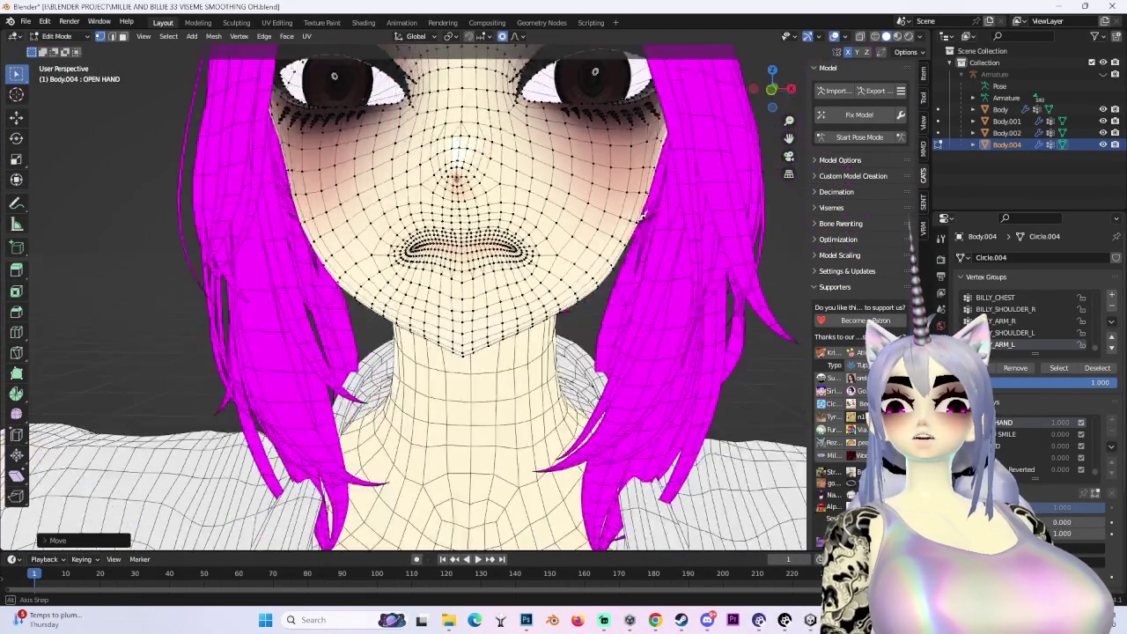
mouse_move(414, 291)
middle_down()
mouse_move(529, 282)
mouse_move(542, 232)
mouse_move(570, 268)
middle_up()
click(881, 40)
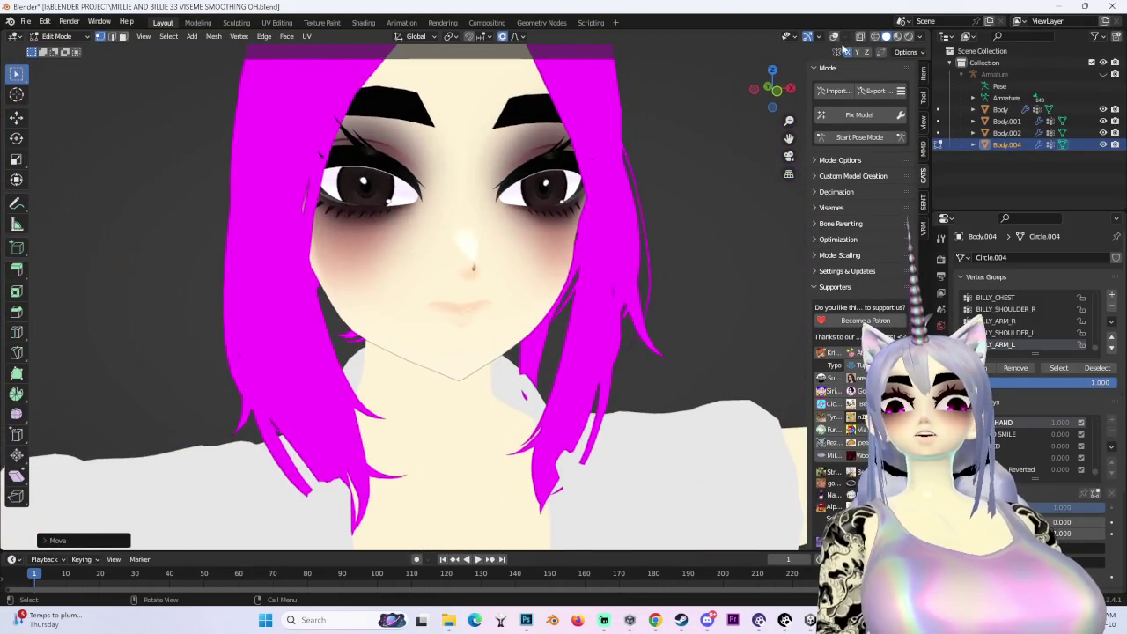
Show the wireframe again and nudge a selected mouth-corner vertex with soft falloff
click(834, 36)
scroll(397, 308, up, 4)
middle_drag(396, 308, 378, 264)
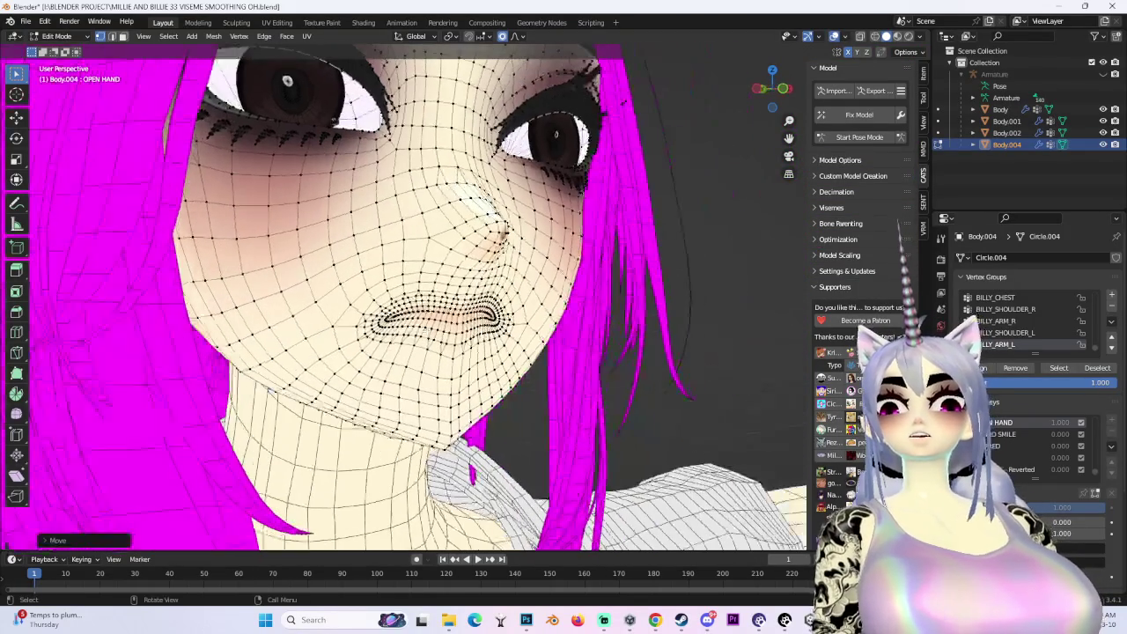
click(377, 334)
key(g)
click(386, 350)
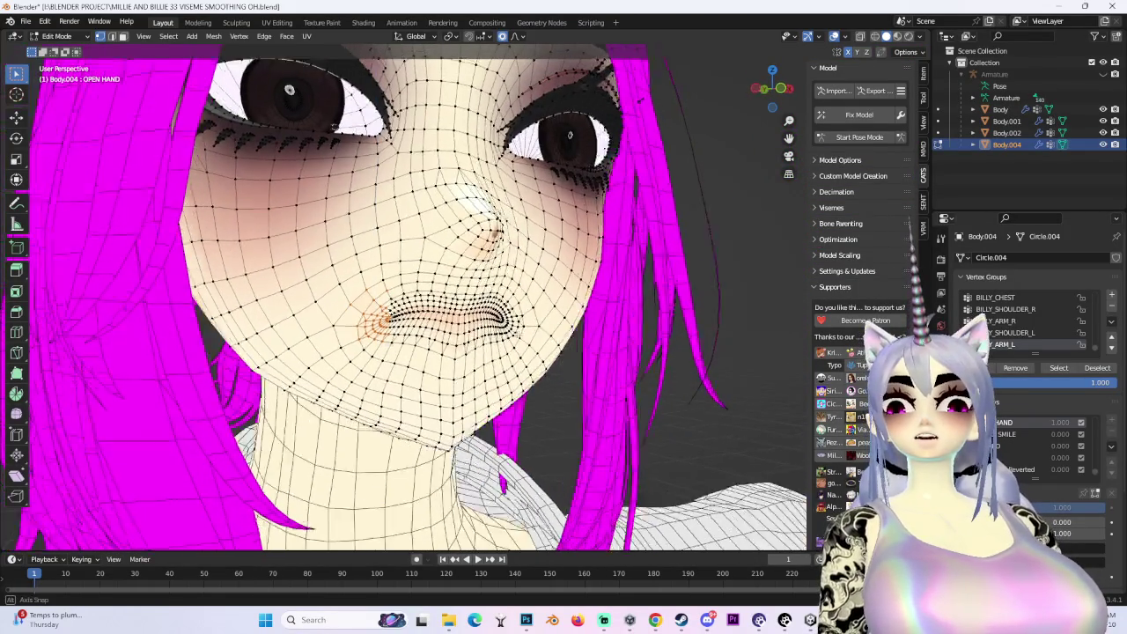
middle_drag(386, 350, 584, 326)
Move the mouth vertices vertically along Z with soft falloff
key(g)
click(523, 321)
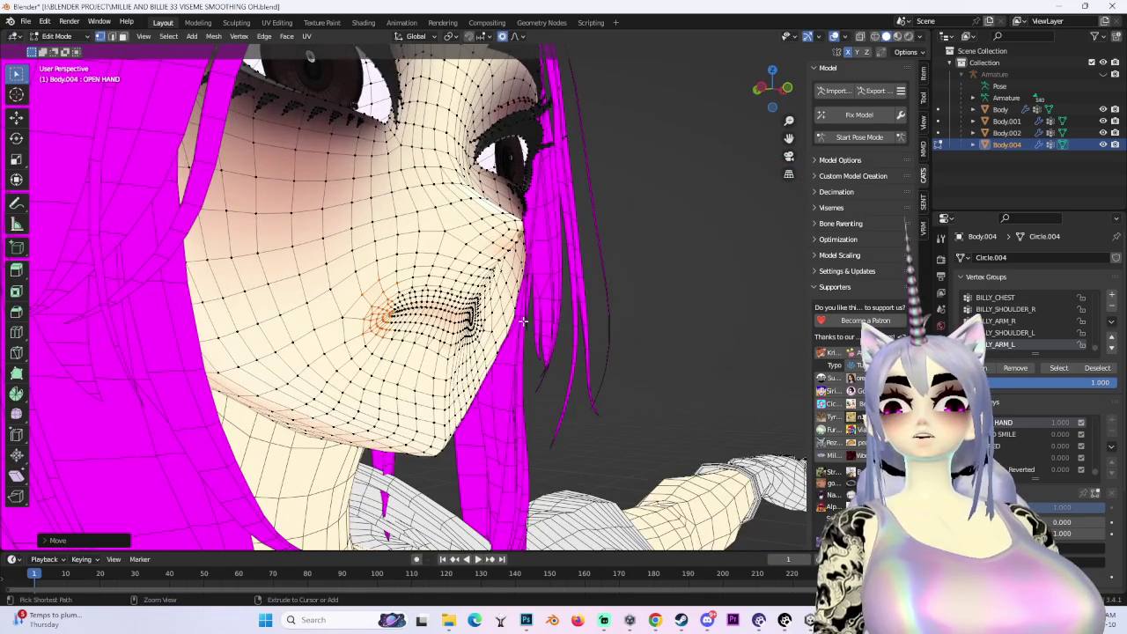
key(g)
key(z)
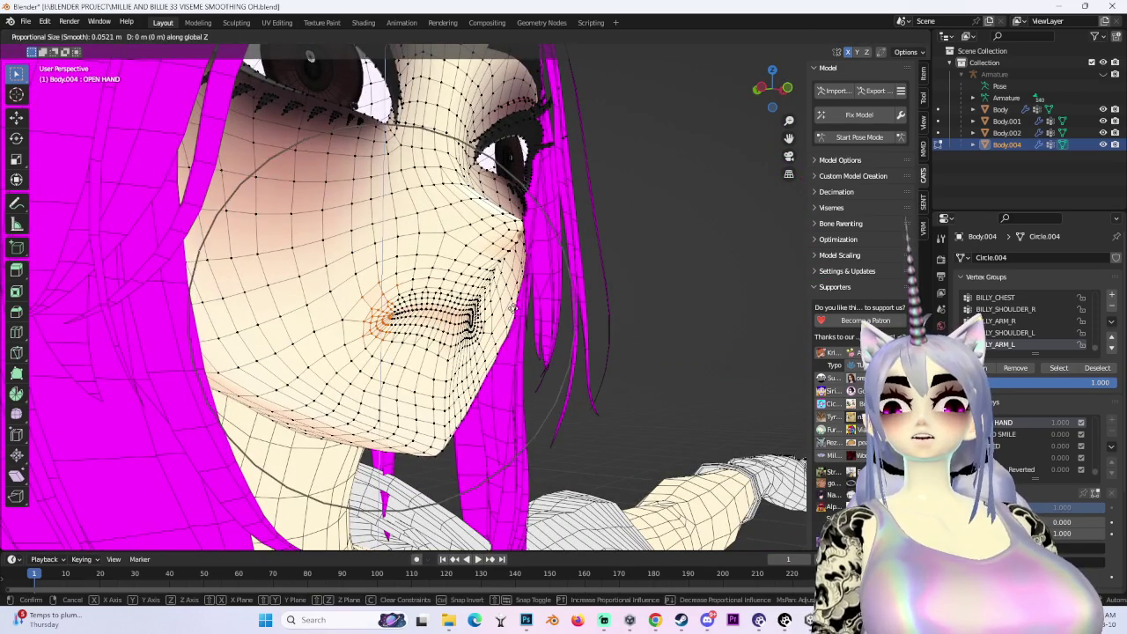
click(513, 302)
mouse_move(513, 302)
middle_down()
mouse_move(573, 300)
mouse_move(523, 352)
middle_up()
scroll(440, 308, up, 2)
Reshape the lips with several soft-falloff moves, the last locked to Z
key(g)
scroll(523, 352, up, 2)
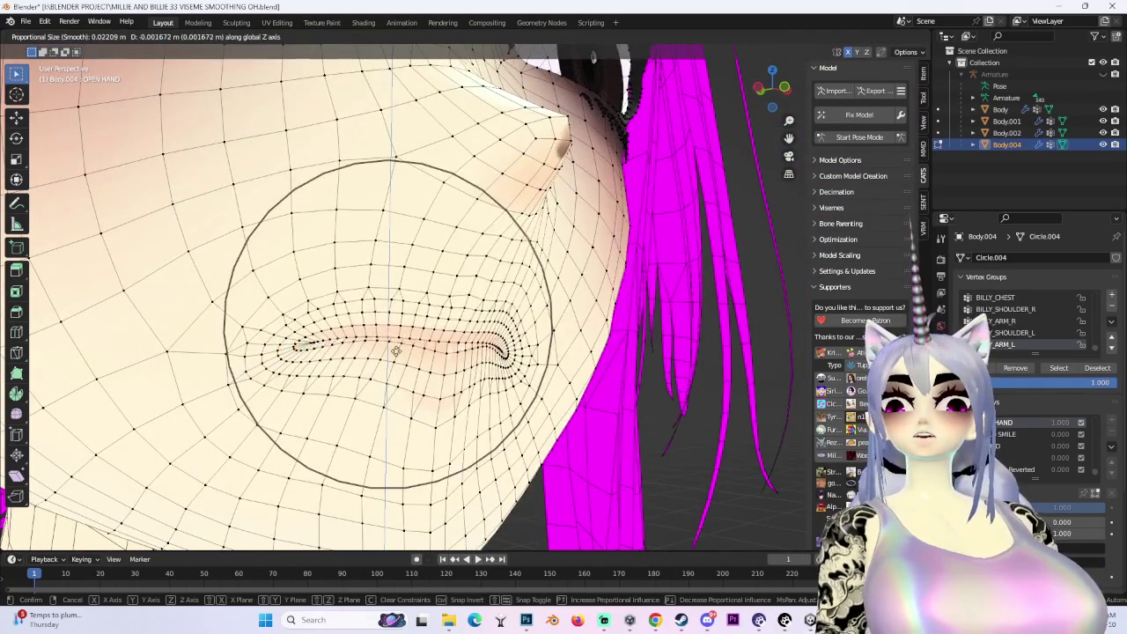
click(523, 352)
middle_drag(436, 380, 574, 168)
key(g)
click(388, 310)
mouse_move(388, 310)
middle_down()
mouse_move(477, 352)
mouse_move(519, 348)
middle_up()
key(g)
key(z)
click(476, 337)
Open the mouth slightly, then move it vertically with a wider falloff
key(g)
click(459, 350)
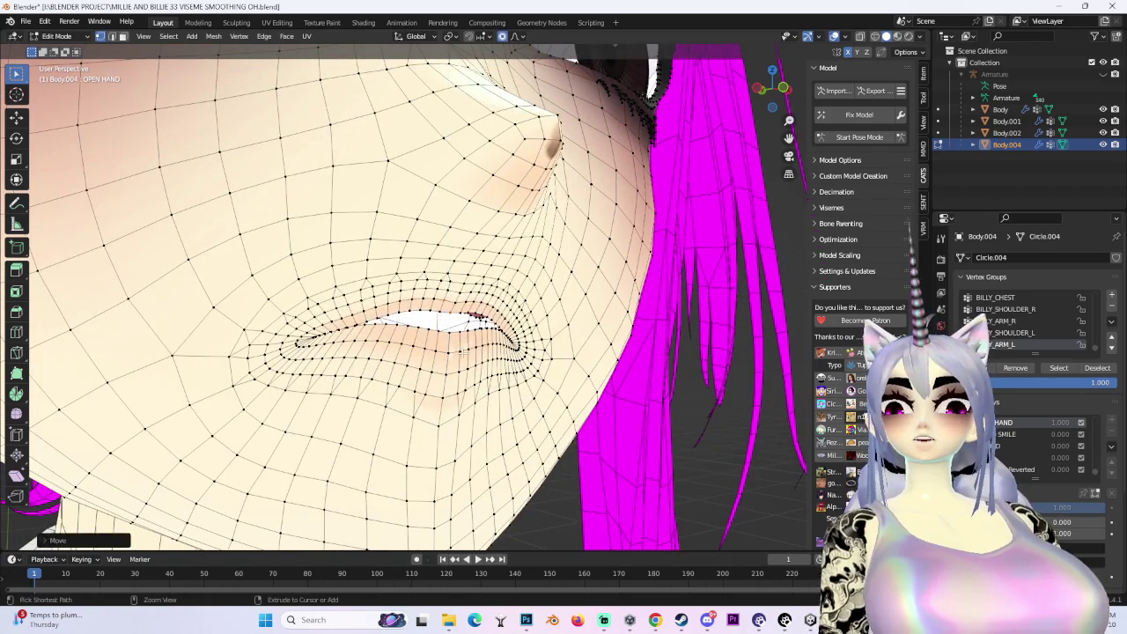
key(g)
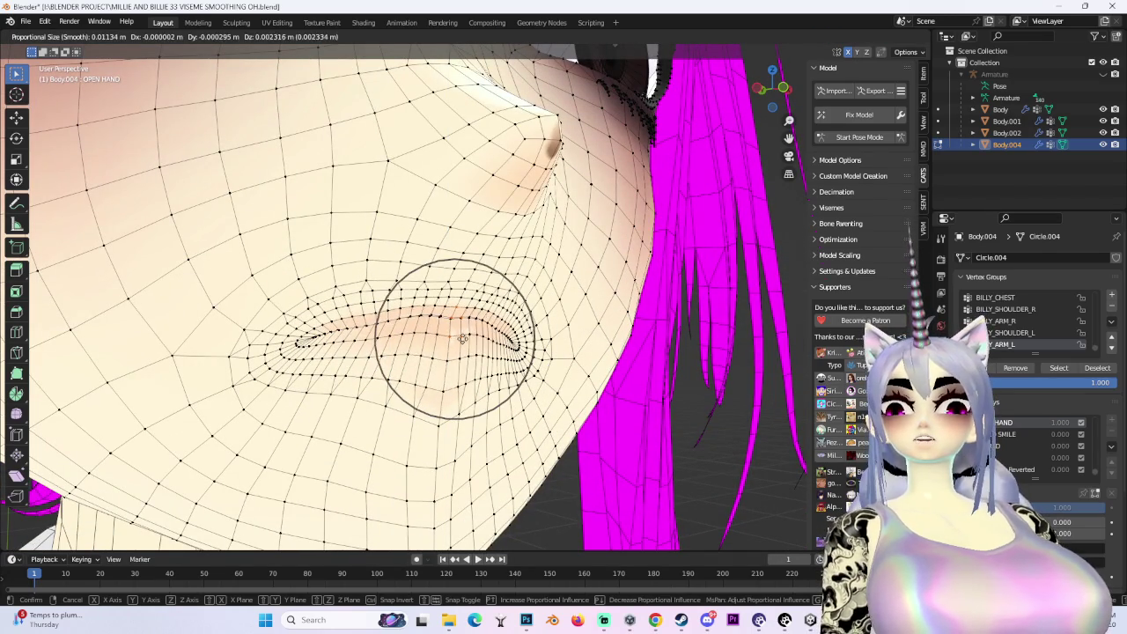
click(458, 344)
middle_drag(459, 344, 334, 387)
key(g)
key(z)
scroll(326, 374, down, 2)
scroll(324, 370, down, 2)
click(324, 369)
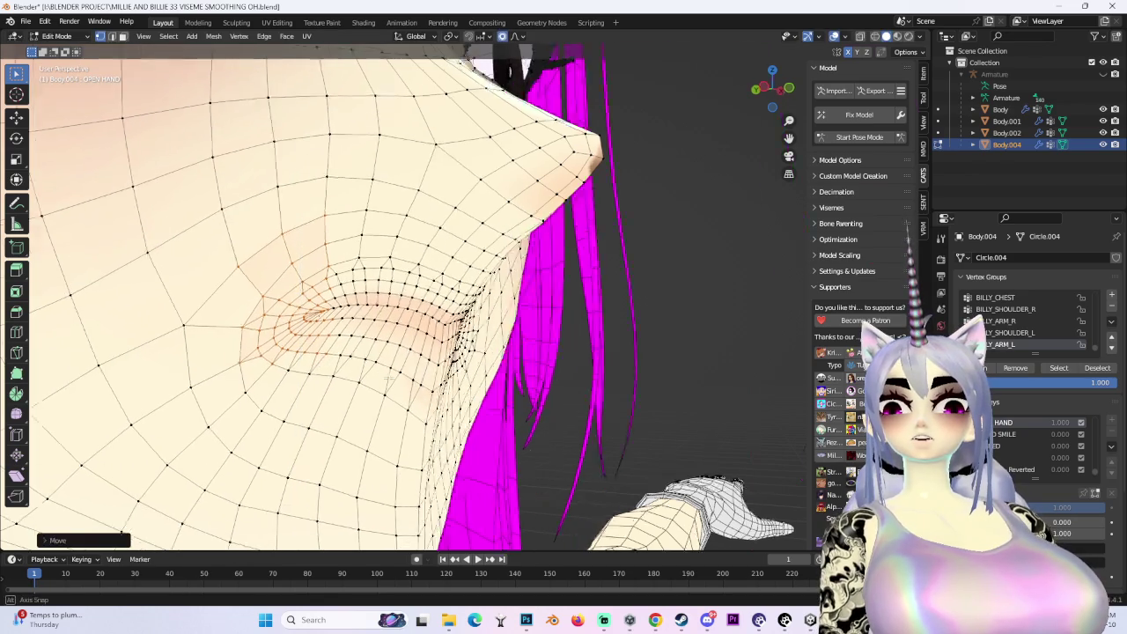
middle_drag(325, 370, 290, 414)
mouse_move(418, 386)
middle_down()
mouse_move(403, 377)
mouse_move(523, 350)
mouse_move(682, 374)
middle_up()
Lower the mouth corner along Z and briefly preview the shaded face without wireframe
key(g)
click(406, 370)
key(g)
key(z)
click(524, 352)
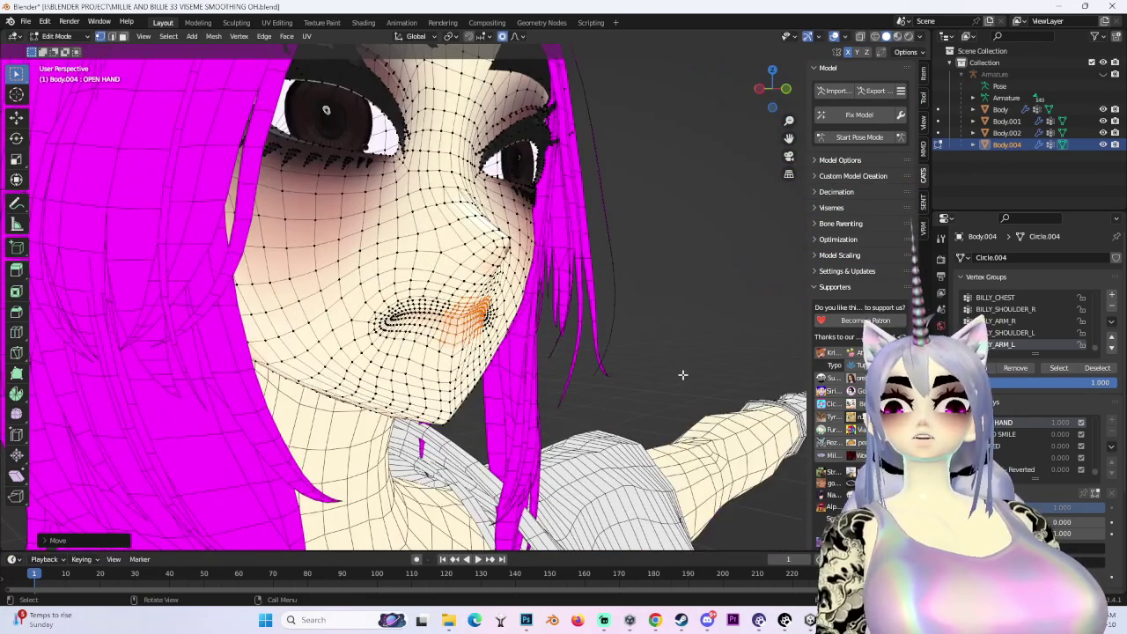
click(834, 38)
mouse_move(684, 244)
middle_down()
mouse_move(624, 270)
mouse_move(616, 222)
middle_up()
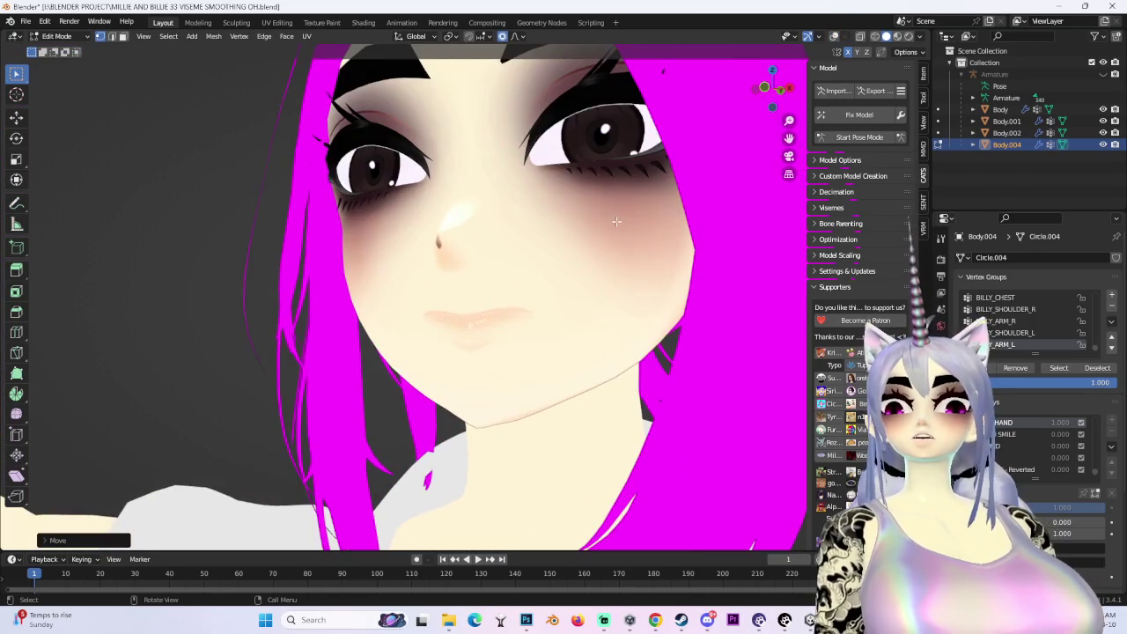
click(834, 38)
middle_drag(529, 291, 447, 361)
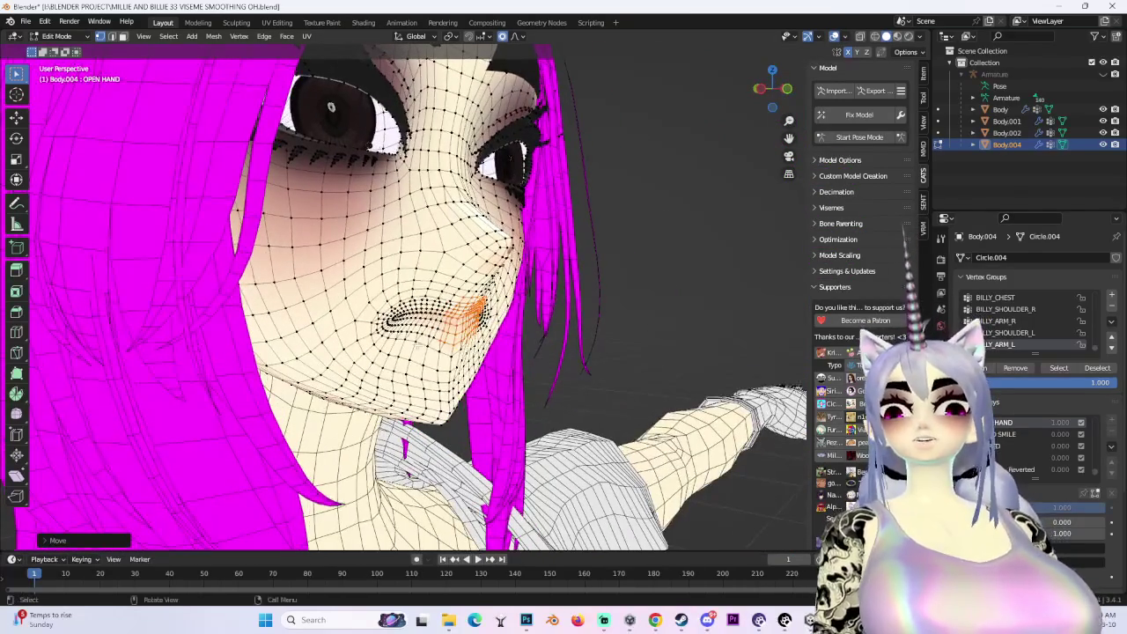
Push the mouth vertices front-back along Y, then hide the wireframe to check shading
key(g)
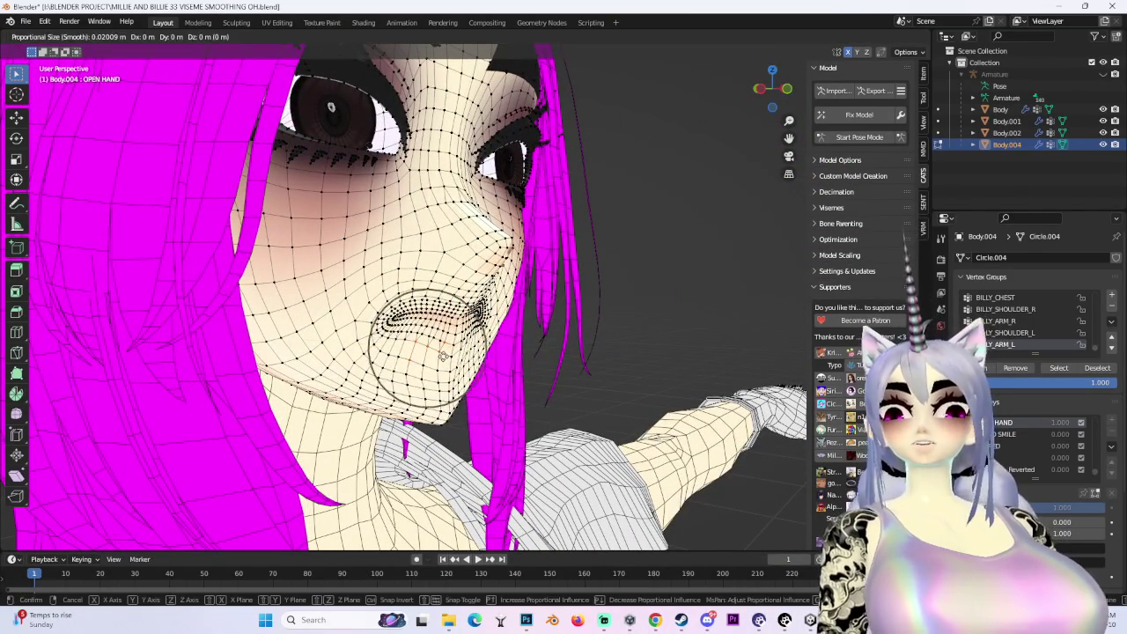
click(439, 363)
mouse_move(439, 363)
middle_down()
mouse_move(414, 326)
mouse_move(423, 299)
middle_up()
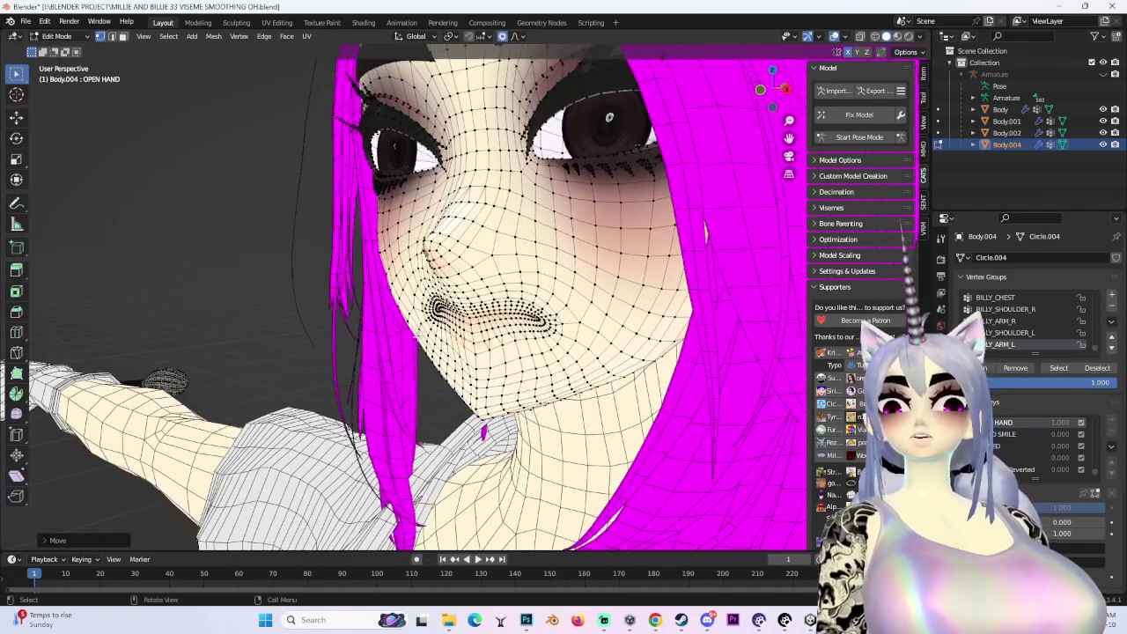
key(g)
key(y)
click(426, 333)
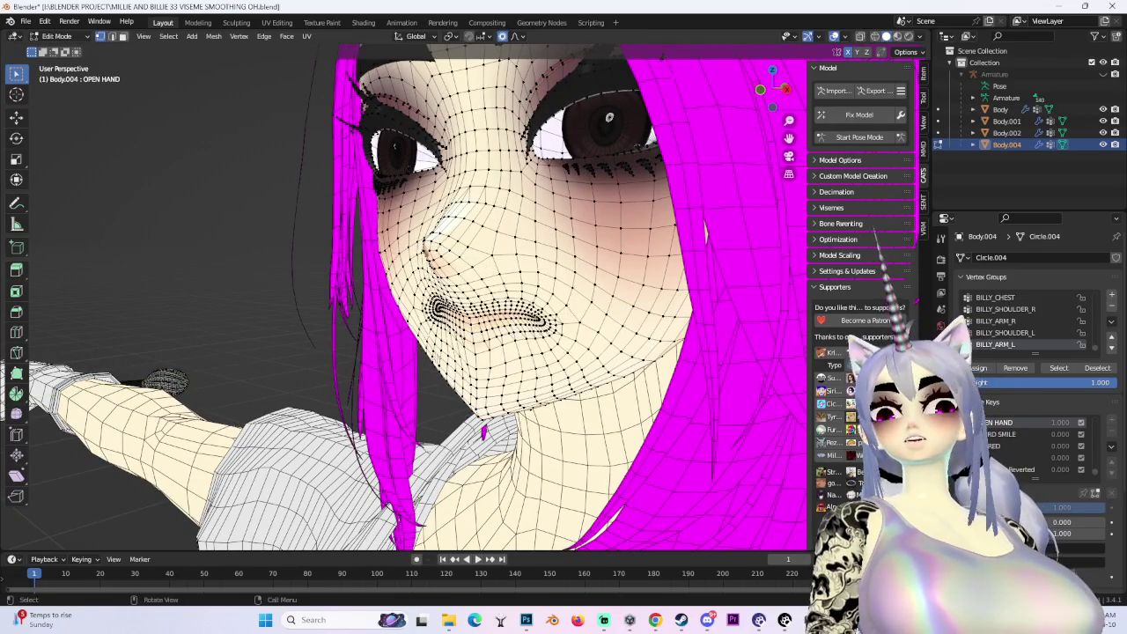
key(g)
click(546, 334)
mouse_move(546, 335)
middle_down()
mouse_move(493, 326)
mouse_move(538, 317)
mouse_move(602, 143)
middle_up()
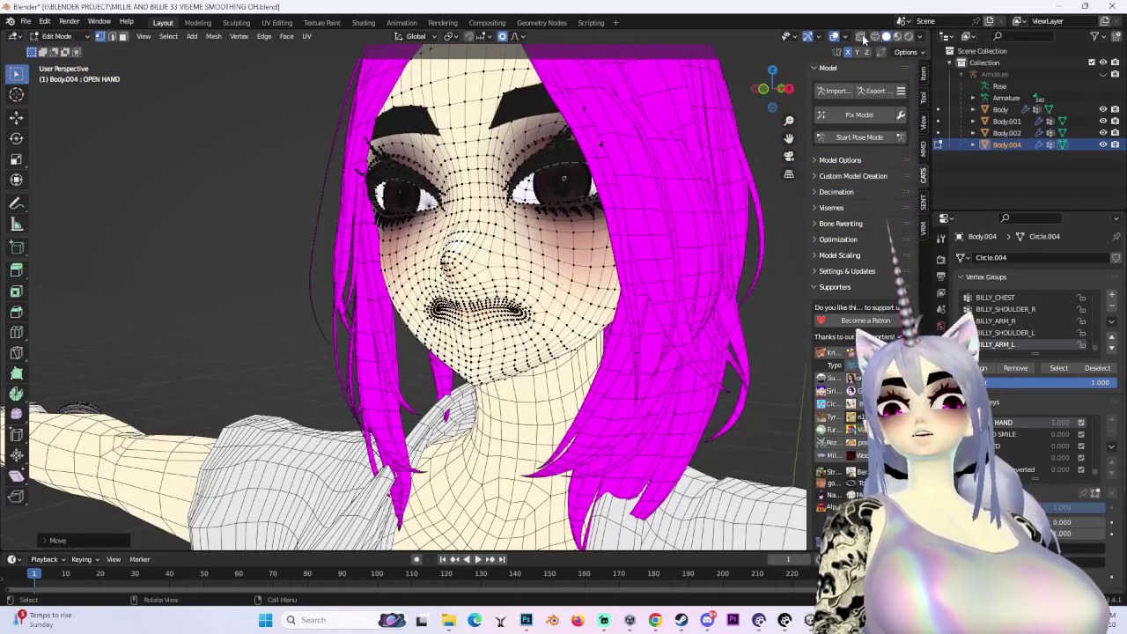
click(834, 38)
mouse_move(493, 334)
middle_down()
mouse_move(483, 374)
mouse_move(559, 351)
mouse_move(423, 331)
middle_up()
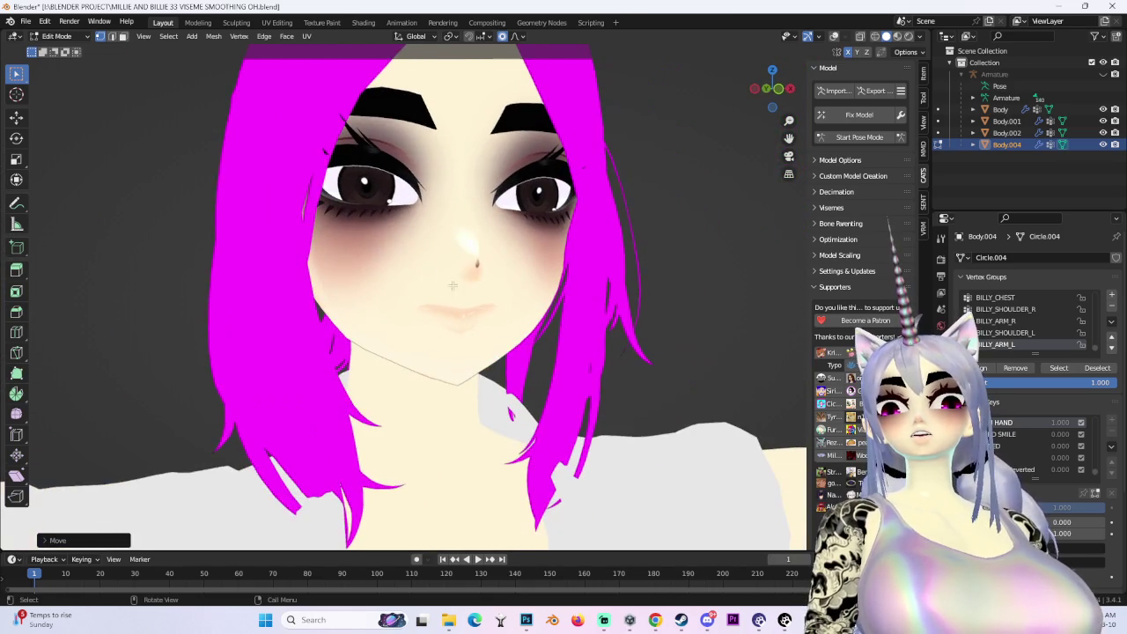
Make one more soft mouth move and turn the mesh wireframe back on
key(g)
click(422, 337)
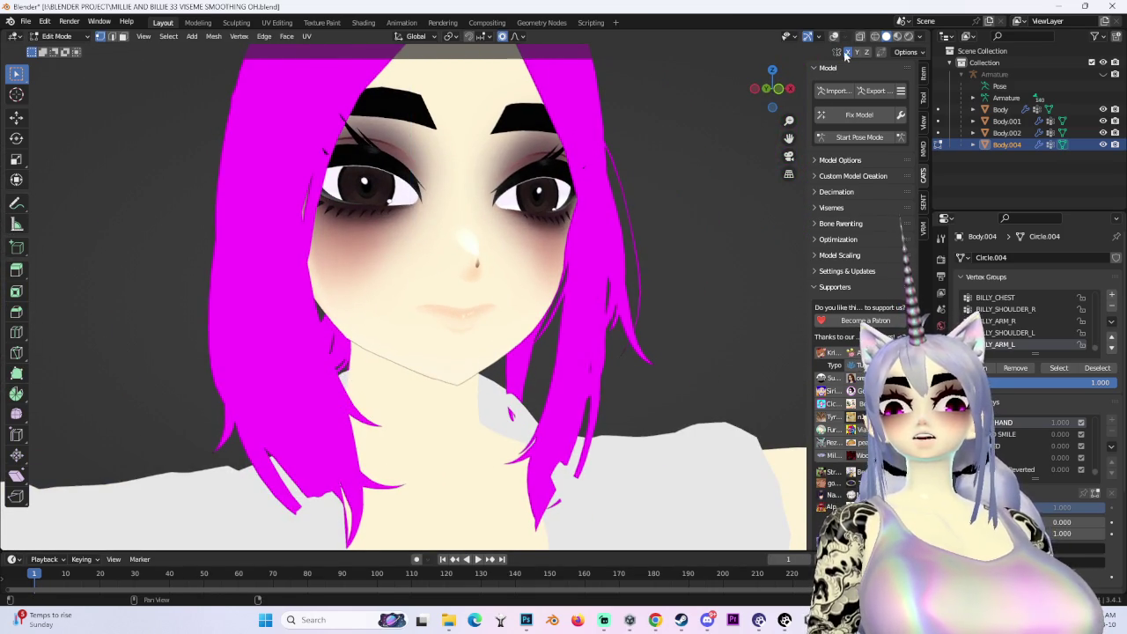
click(834, 38)
middle_drag(235, 352, 265, 334)
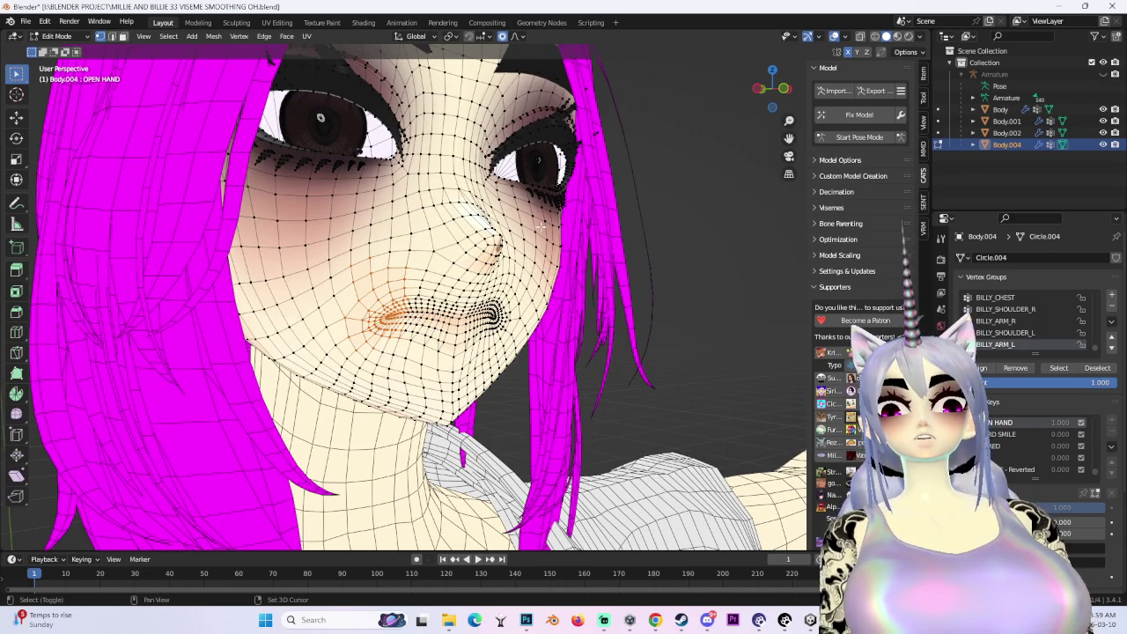
mouse_move(56, 281)
middle_down()
mouse_move(196, 255)
mouse_move(440, 383)
middle_up()
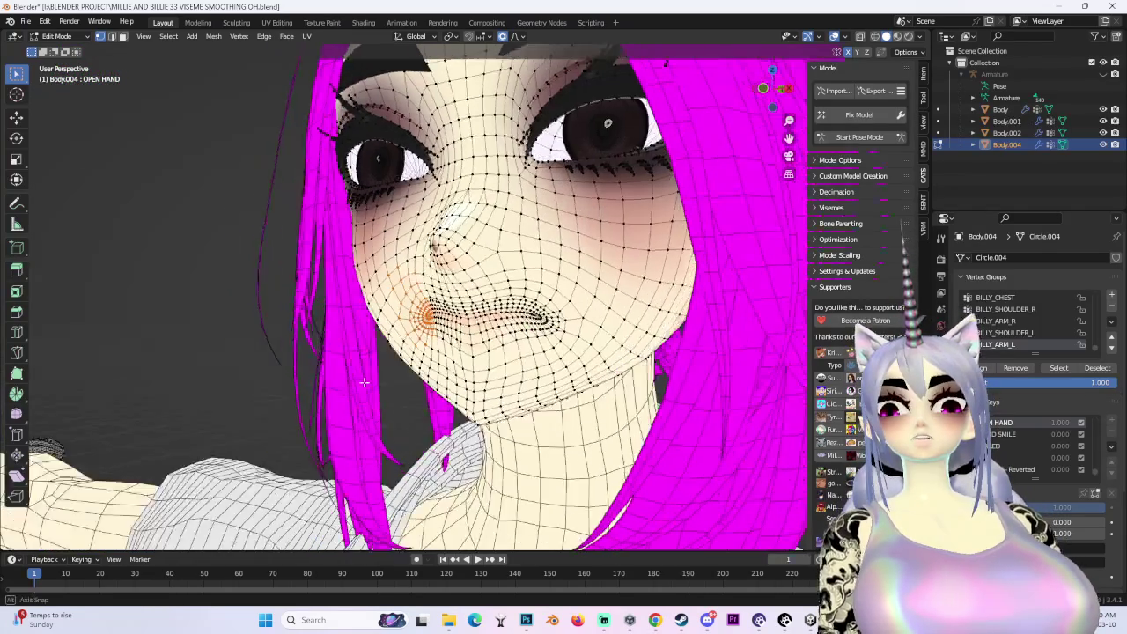
Shift the mouth corner sideways along X with soft falloff
key(g)
key(x)
click(440, 383)
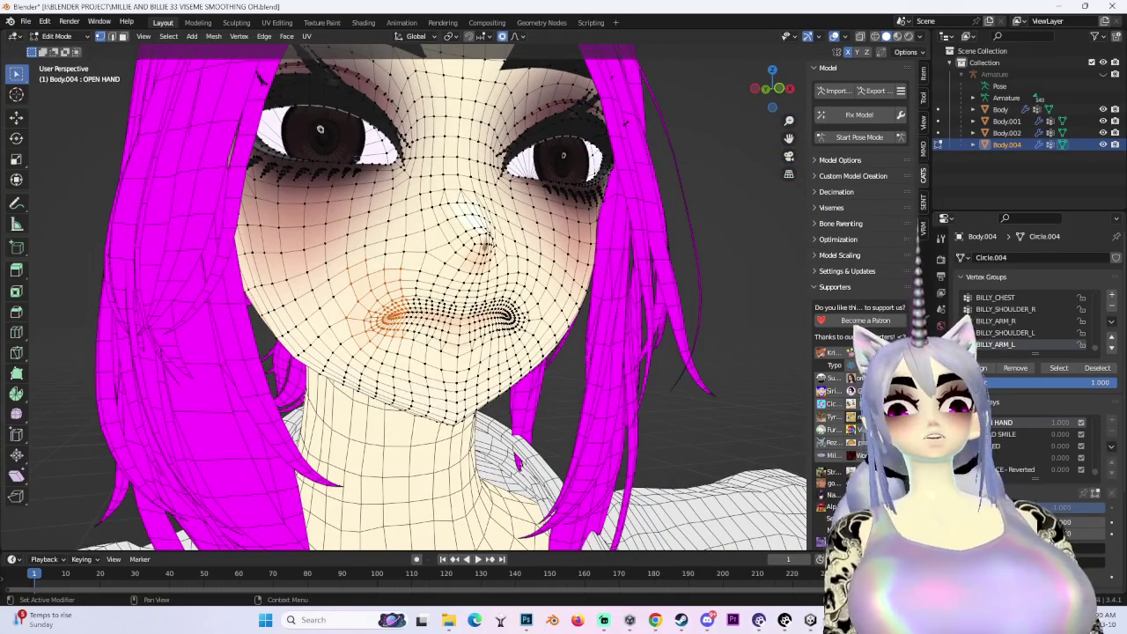
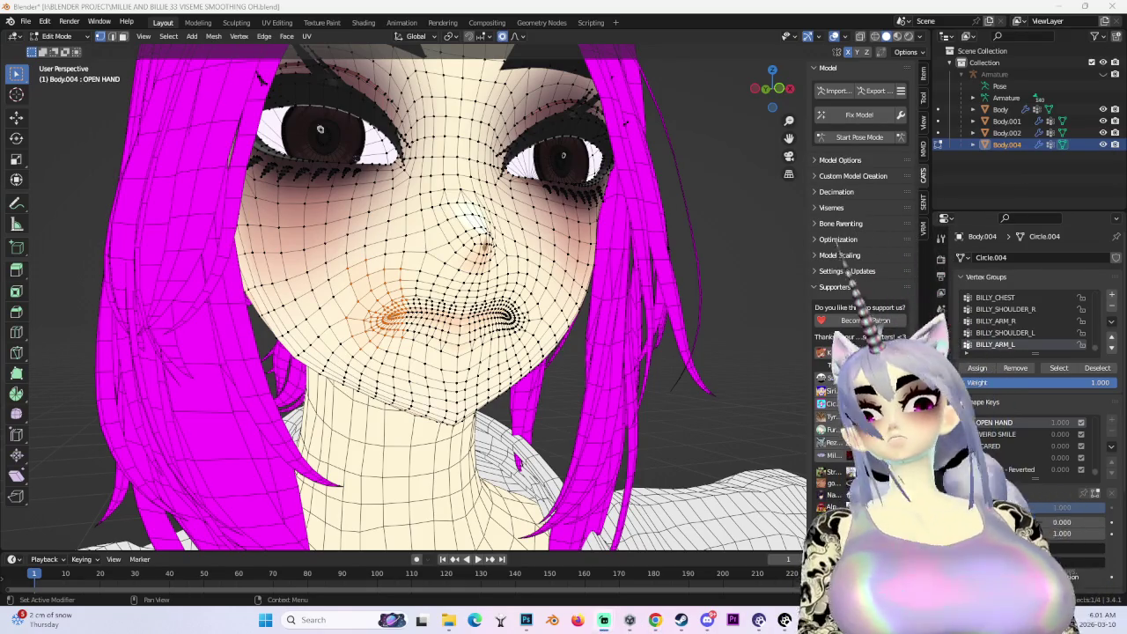
Orbit around the face and check it shaded with overlays hidden, then restore the wireframe
scroll(473, 297, down, 2)
middle_drag(473, 297, 583, 293)
click(826, 39)
scroll(584, 293, up, 2)
scroll(584, 293, up, 2)
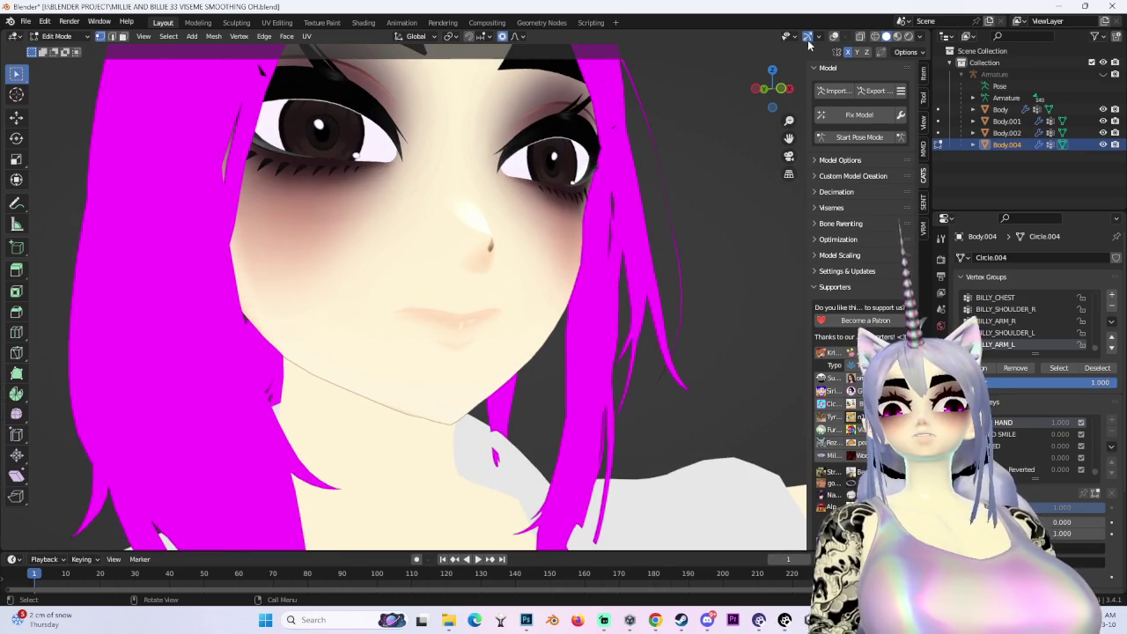
click(826, 39)
scroll(583, 293, up, 3)
Try soft-falloff moves on the lip vertices, cancelling the unwanted pucker
key(g)
scroll(391, 340, up, 2)
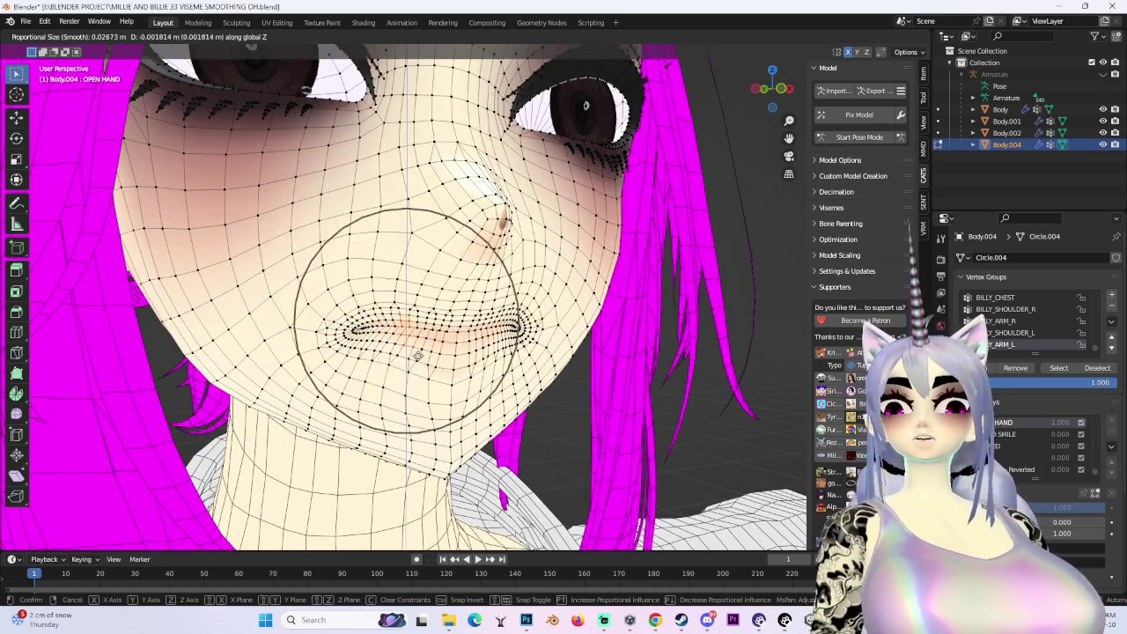
key(Return)
scroll(403, 298, down, 3)
key(g)
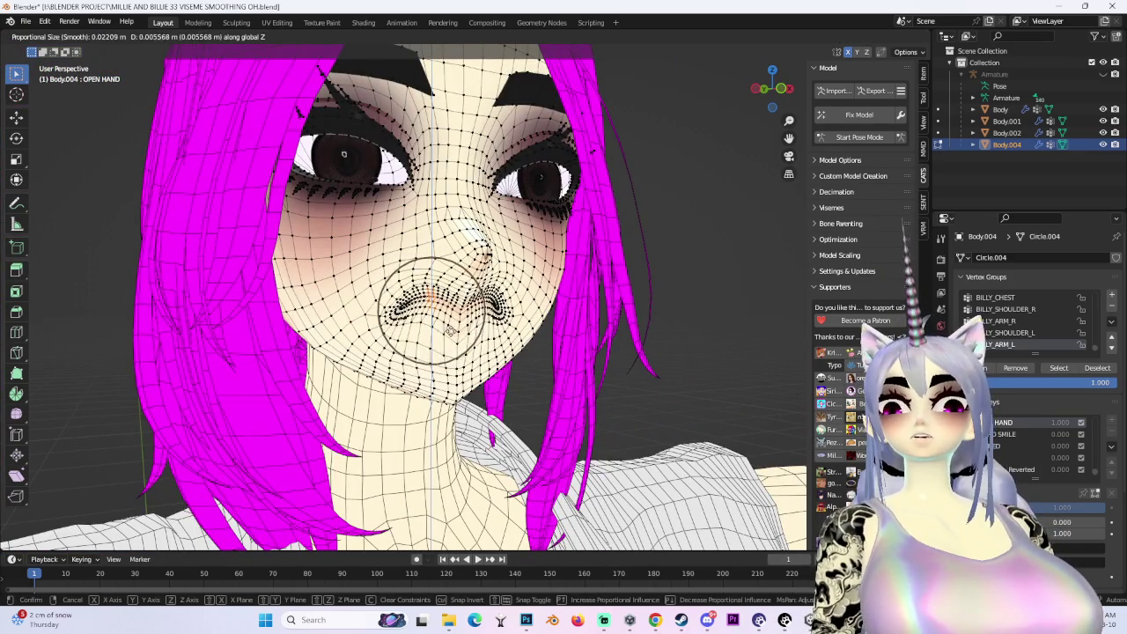
key(Escape)
mouse_move(348, 159)
middle_down()
mouse_move(364, 178)
mouse_move(315, 81)
mouse_move(370, 123)
mouse_move(383, 176)
middle_up()
key(g)
key(Escape)
scroll(315, 81, up, 2)
key(g)
key(Escape)
Pull the lips with three Z-locked soft-falloff moves and one free move
key(g)
key(z)
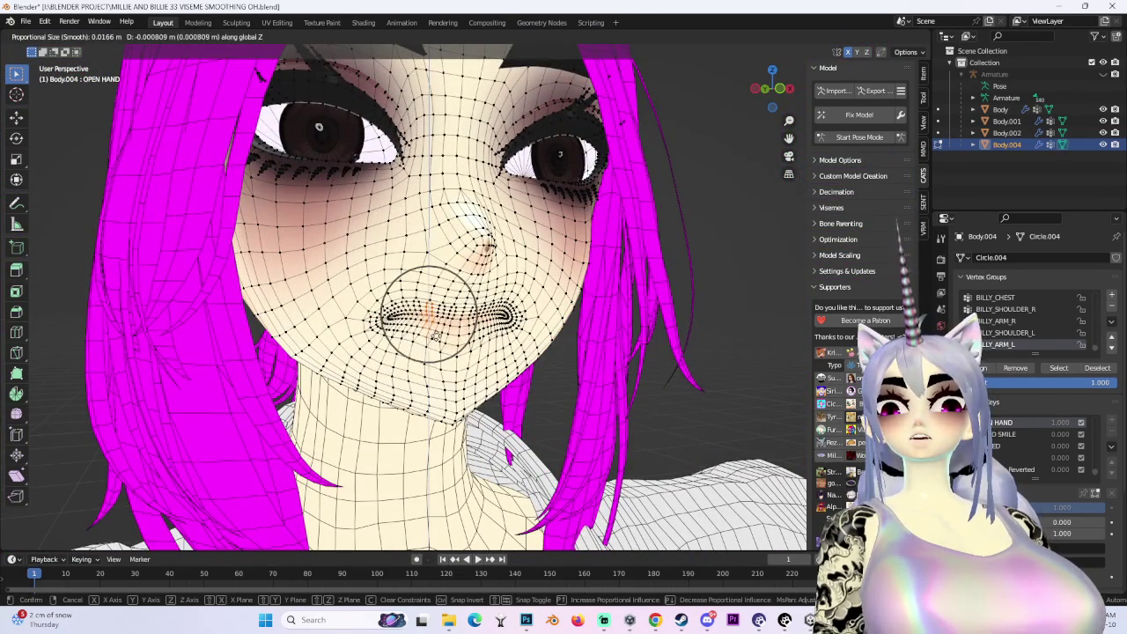
click(435, 343)
mouse_move(436, 343)
middle_down()
mouse_move(422, 299)
mouse_move(457, 264)
middle_up()
key(g)
key(z)
click(423, 300)
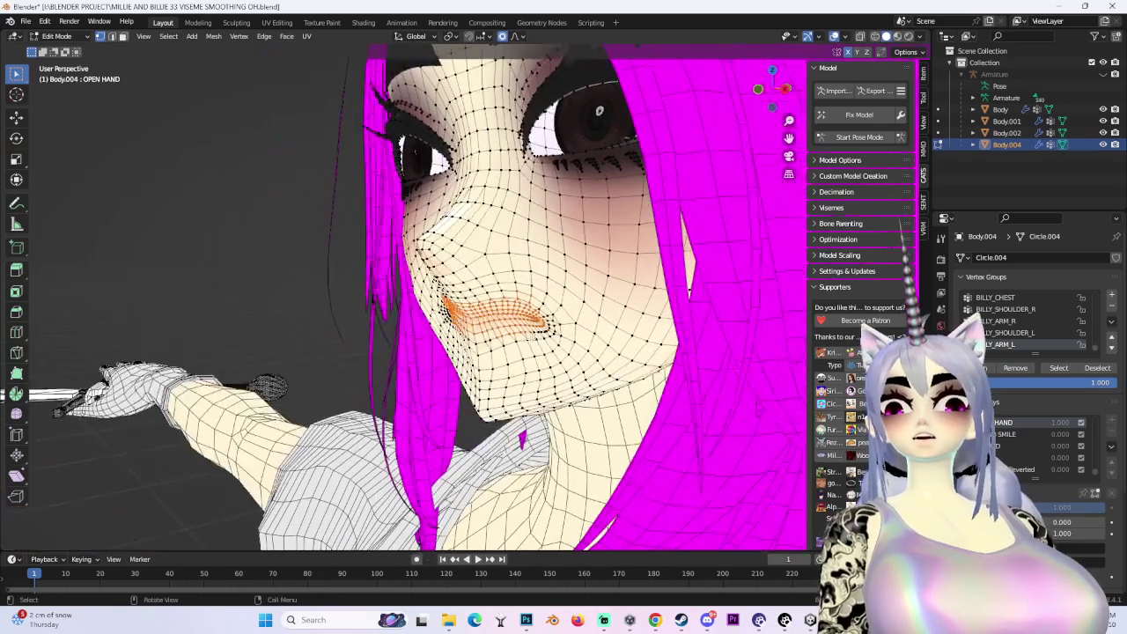
key(g)
key(z)
click(597, 347)
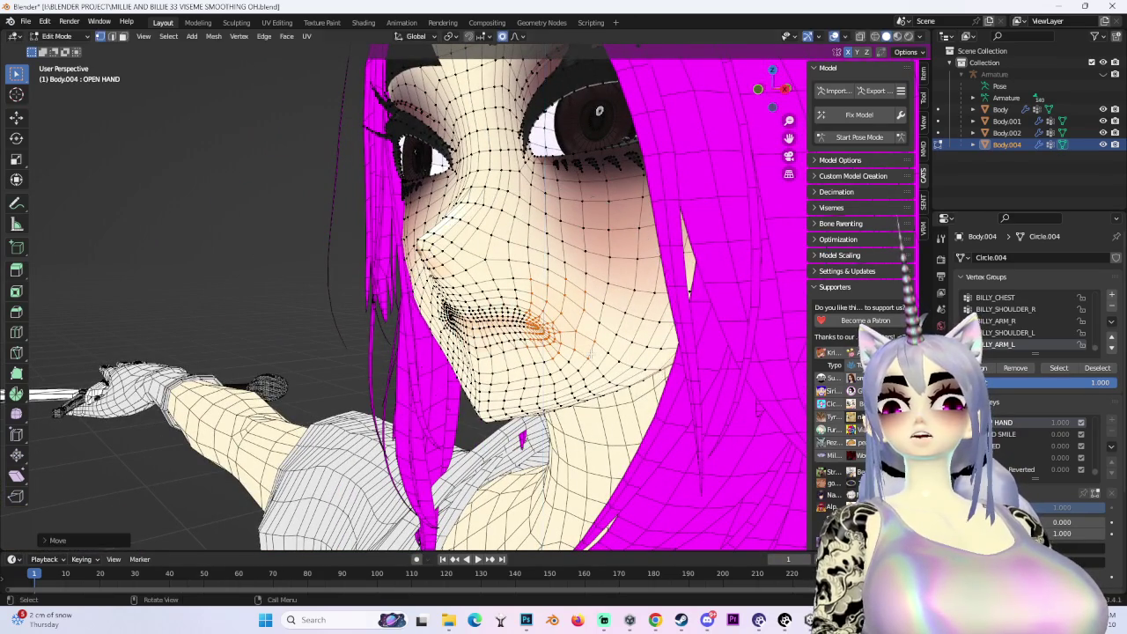
key(g)
click(602, 346)
Rotate the lips with soft falloff, then make two more vertical Z adjustments
mouse_move(602, 346)
middle_down()
mouse_move(669, 340)
mouse_move(620, 322)
mouse_move(426, 340)
mouse_move(530, 322)
mouse_move(493, 318)
middle_up()
scroll(621, 321, up, 2)
key(r)
key(Escape)
key(g)
key(z)
click(426, 340)
scroll(530, 322, down, 2)
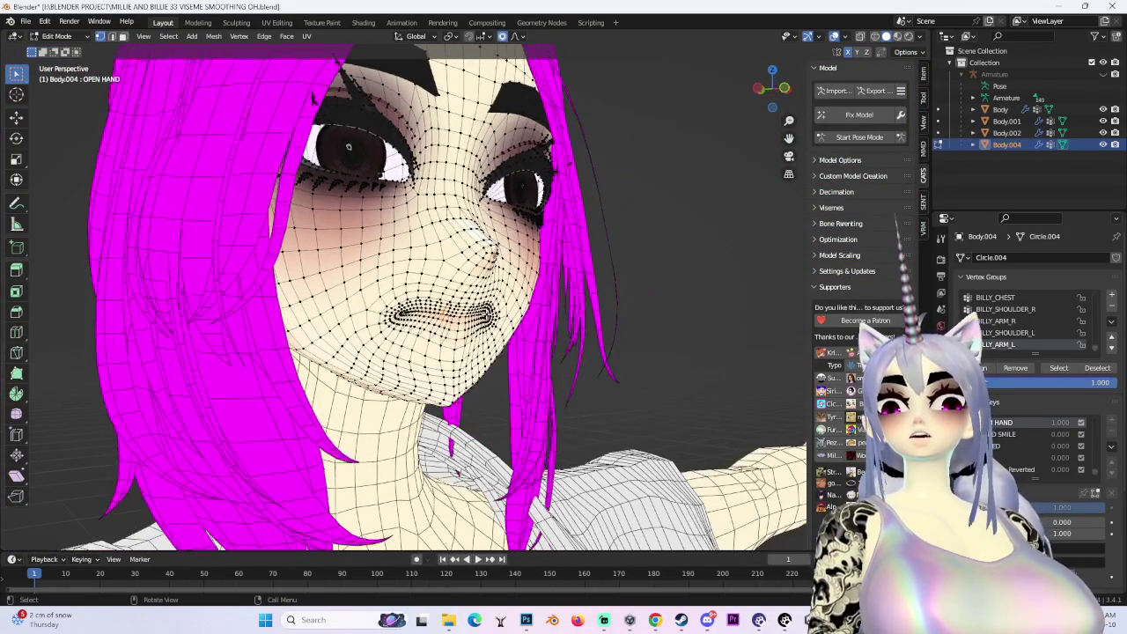
key(g)
key(z)
click(577, 312)
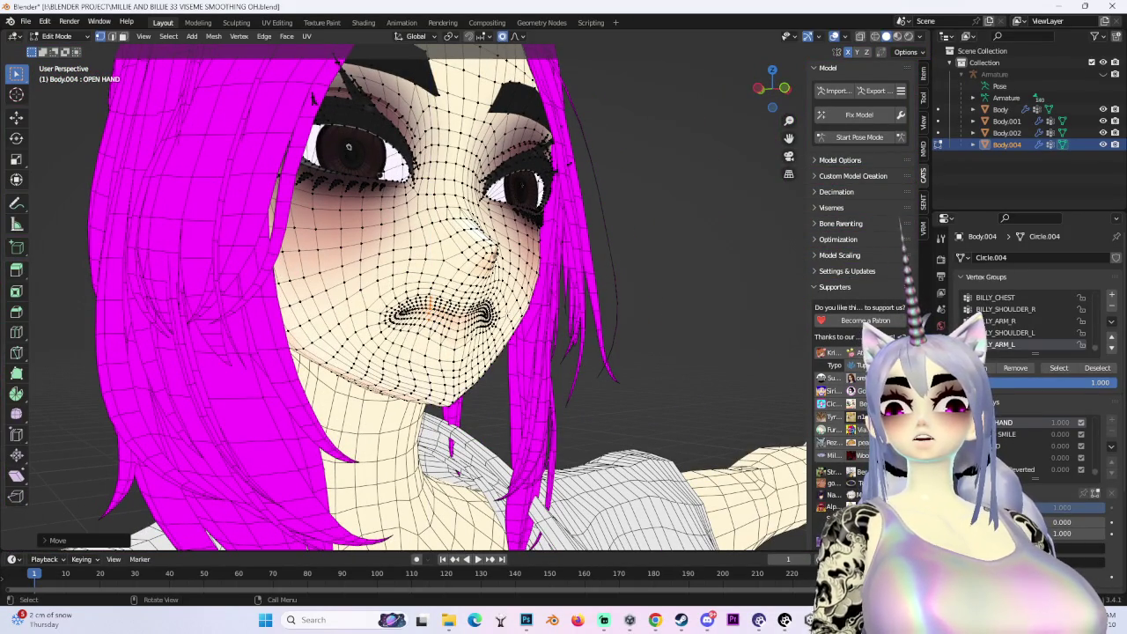
Nudge the lips along Z, then shift the lip corner sideways along X twice
key(g)
key(z)
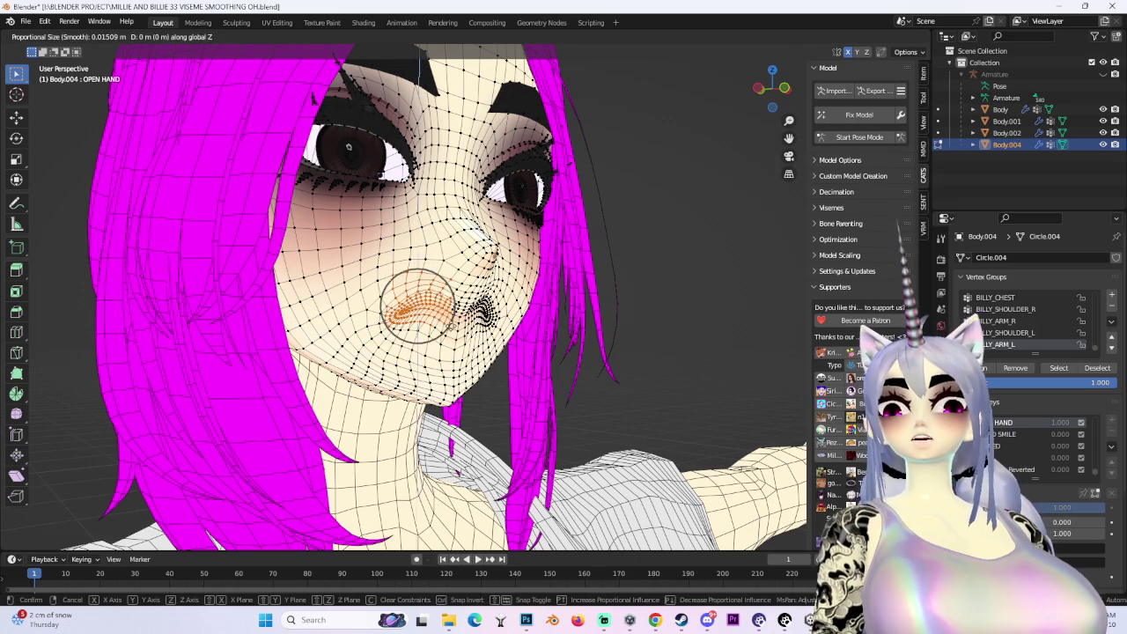
click(452, 330)
middle_drag(626, 327, 528, 327)
key(g)
key(x)
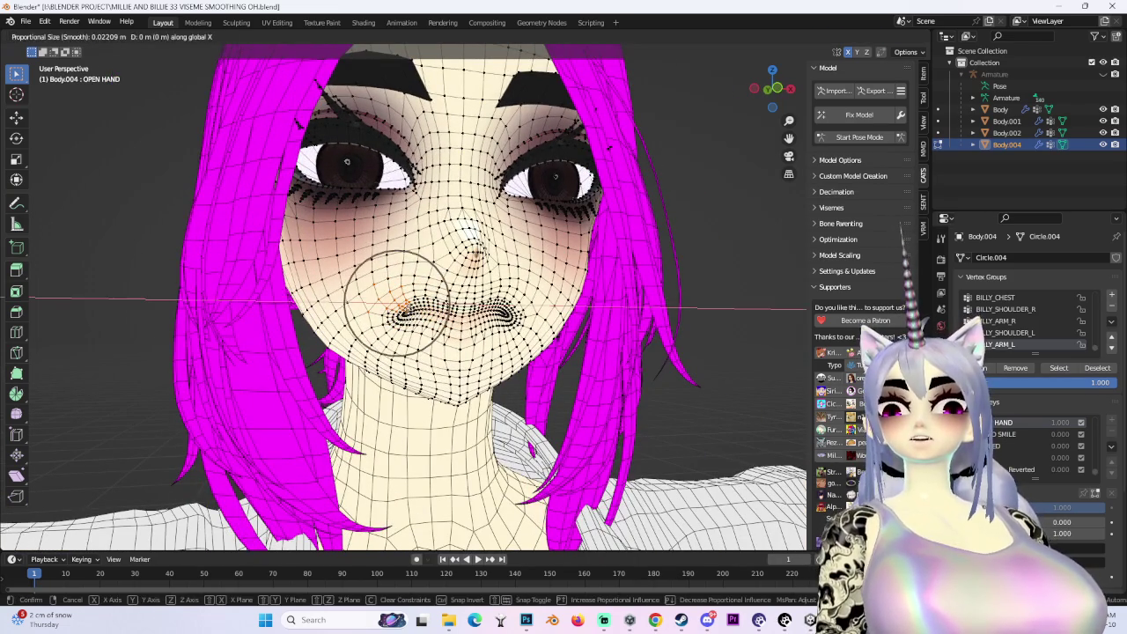
key(Return)
key(g)
key(x)
key(Return)
key(g)
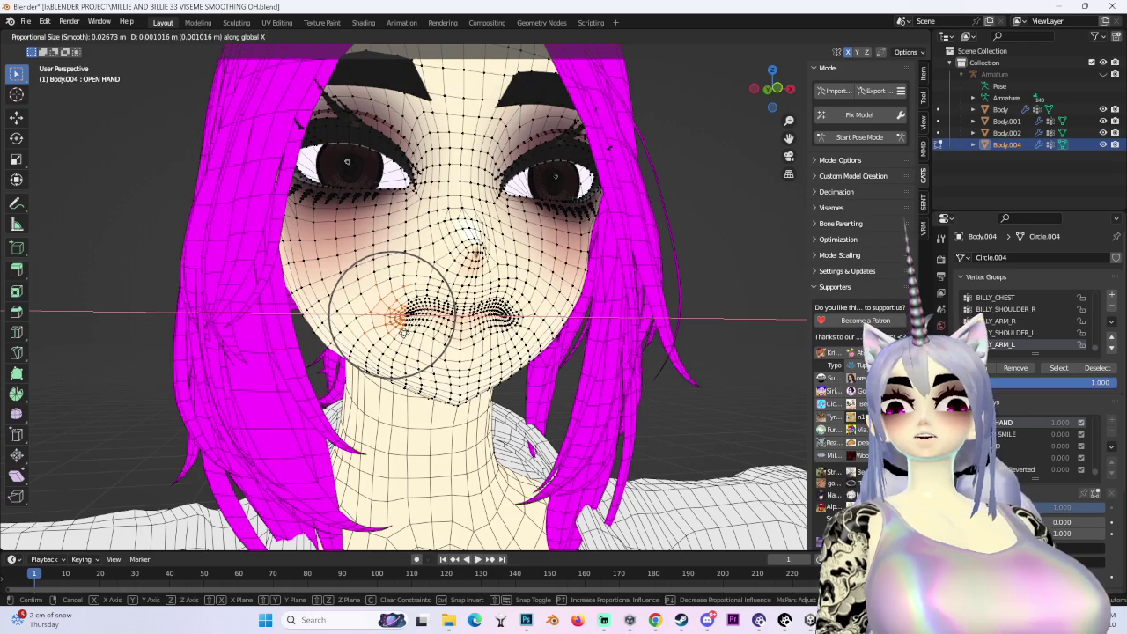
key(Return)
Refine the lips with small soft-falloff moves, checking from the side and from below
middle_drag(400, 332, 529, 335)
key(g)
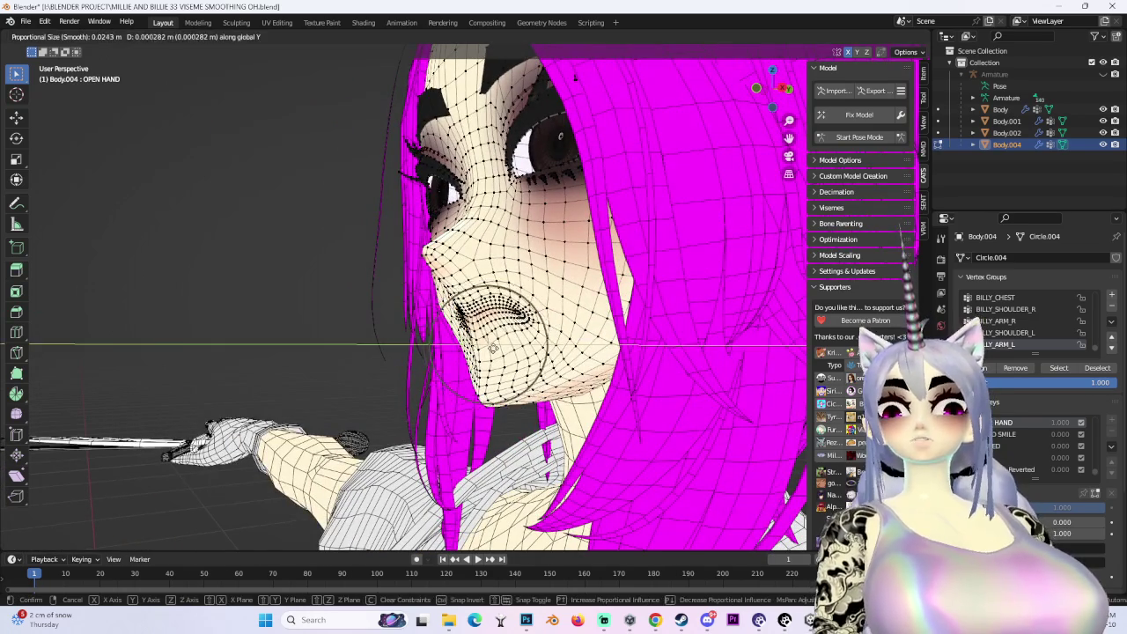
key(Return)
middle_drag(616, 264, 493, 264)
scroll(426, 343, up, 4)
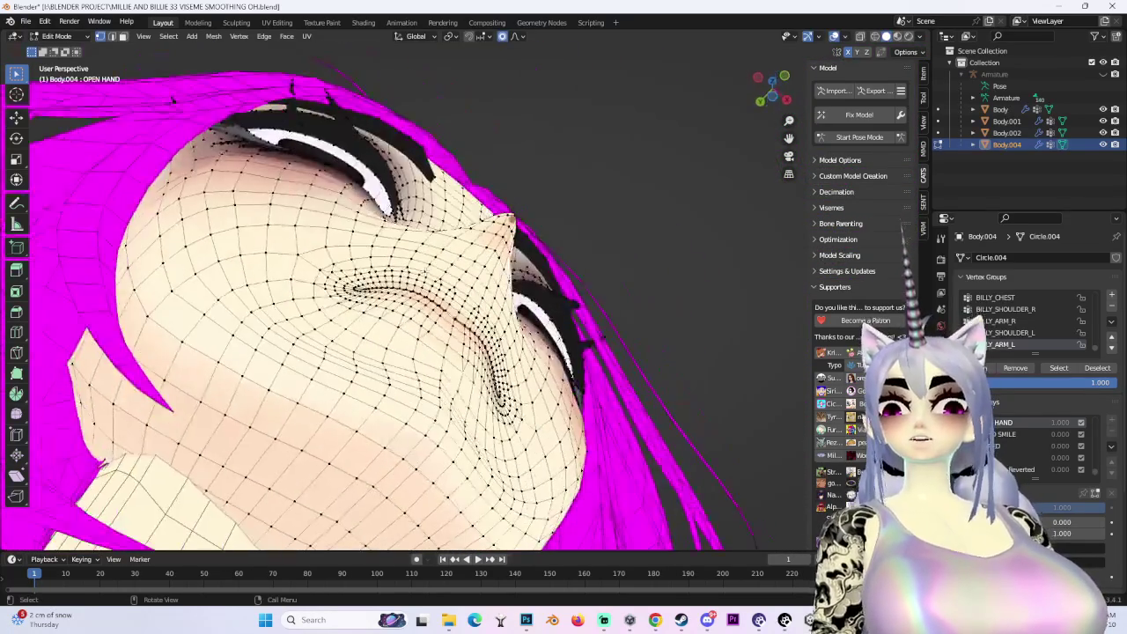
middle_drag(378, 335, 426, 343)
key(g)
key(Return)
key(g)
scroll(426, 350, up, 2)
key(Return)
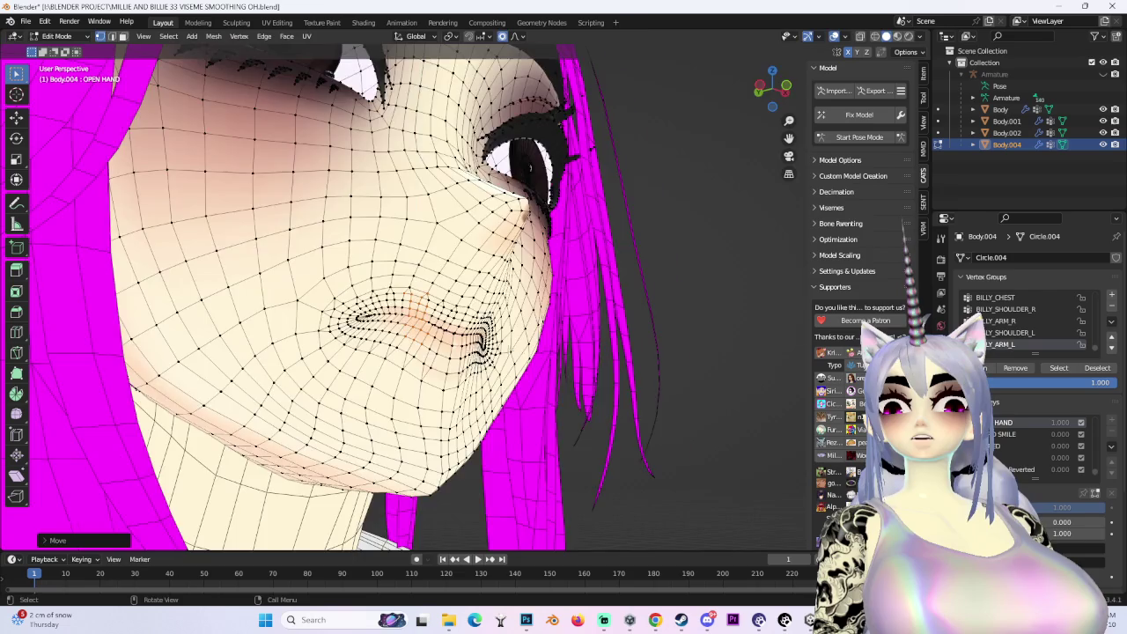
scroll(530, 167, down, 4)
middle_drag(530, 167, 521, 350)
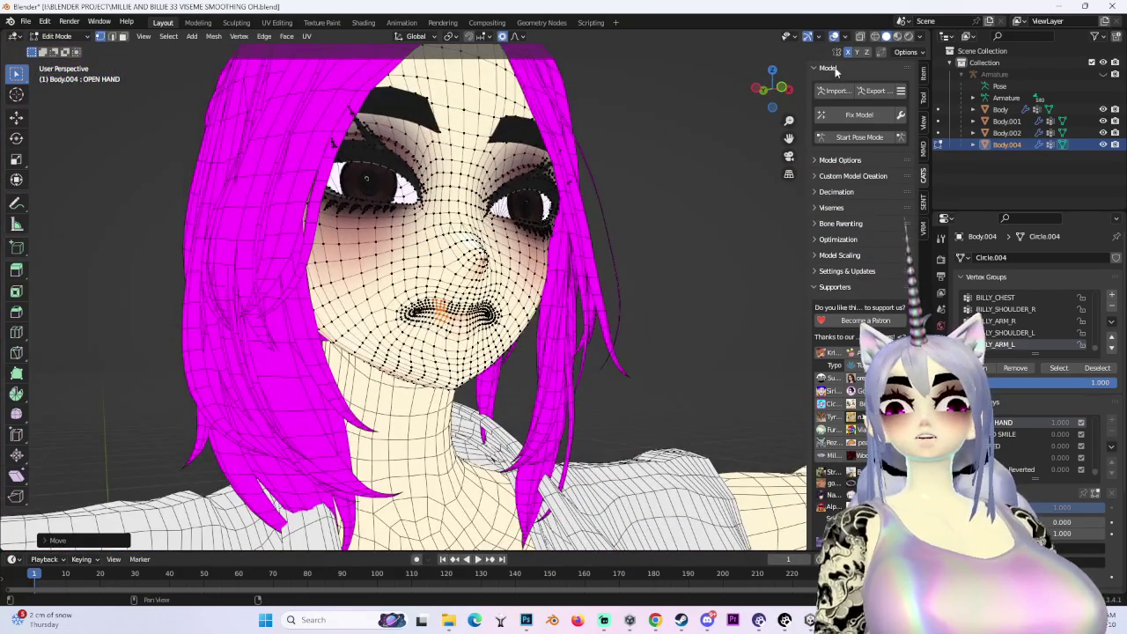
Inspect the whole head without overlays, including the back view, then restore the wireframe
key(shift+alt+z)
middle_drag(660, 201, 609, 222)
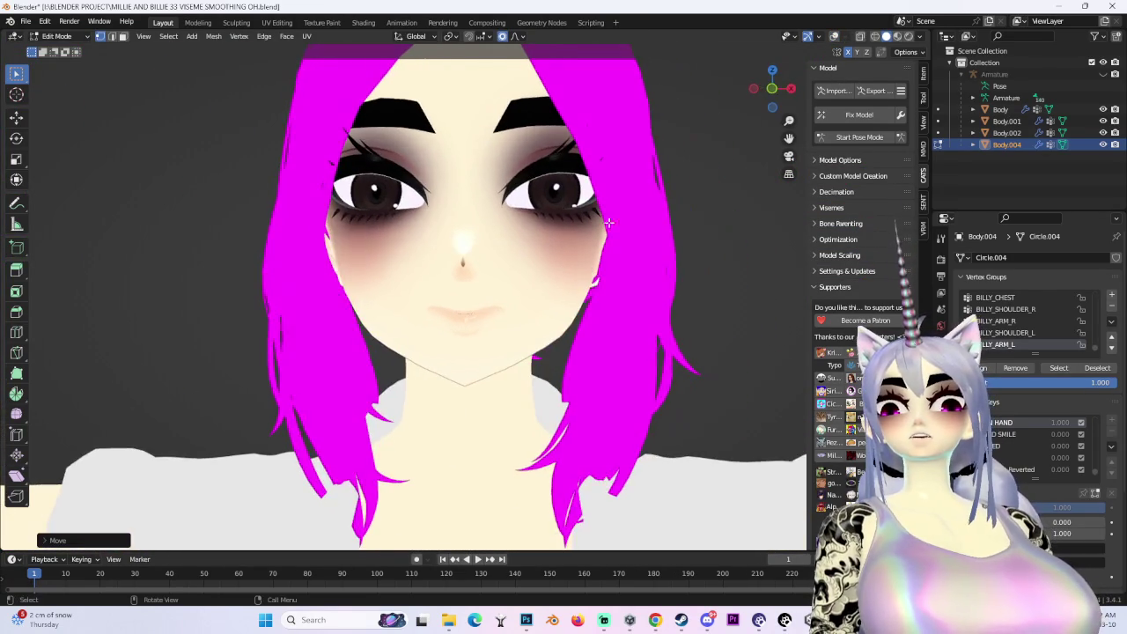
click(774, 90)
click(834, 37)
mouse_move(669, 264)
middle_down()
mouse_move(603, 352)
mouse_move(568, 328)
mouse_move(599, 332)
middle_up()
Nudge the lips along Z, then shift the mouth and the cheek beside it
key(g)
key(z)
click(565, 328)
key(g)
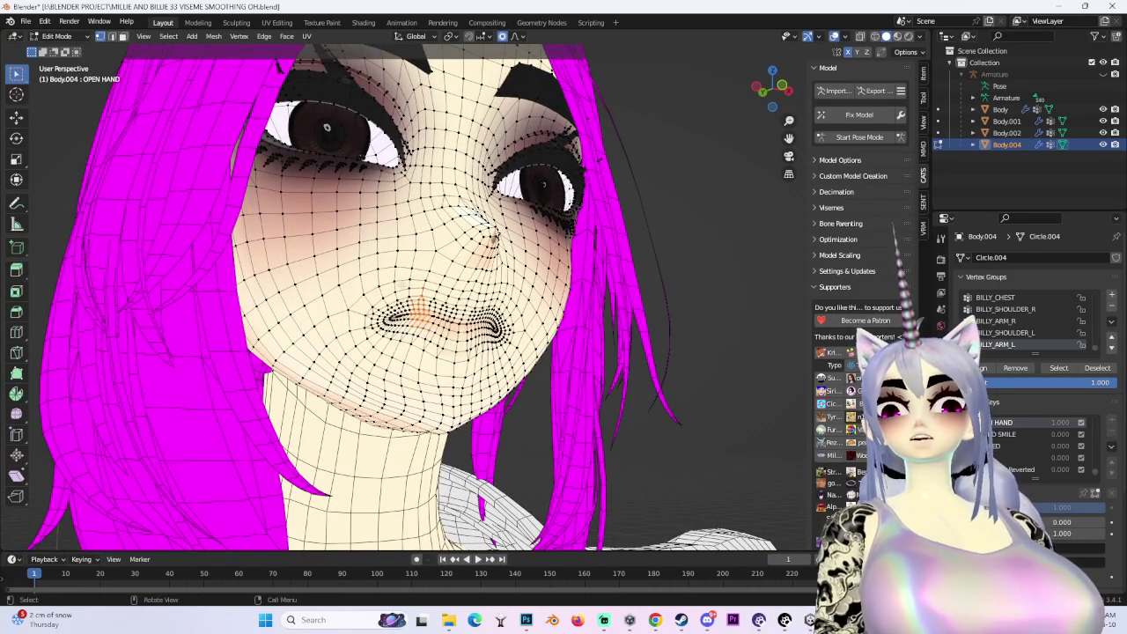
click(408, 331)
middle_drag(408, 330, 422, 303)
key(g)
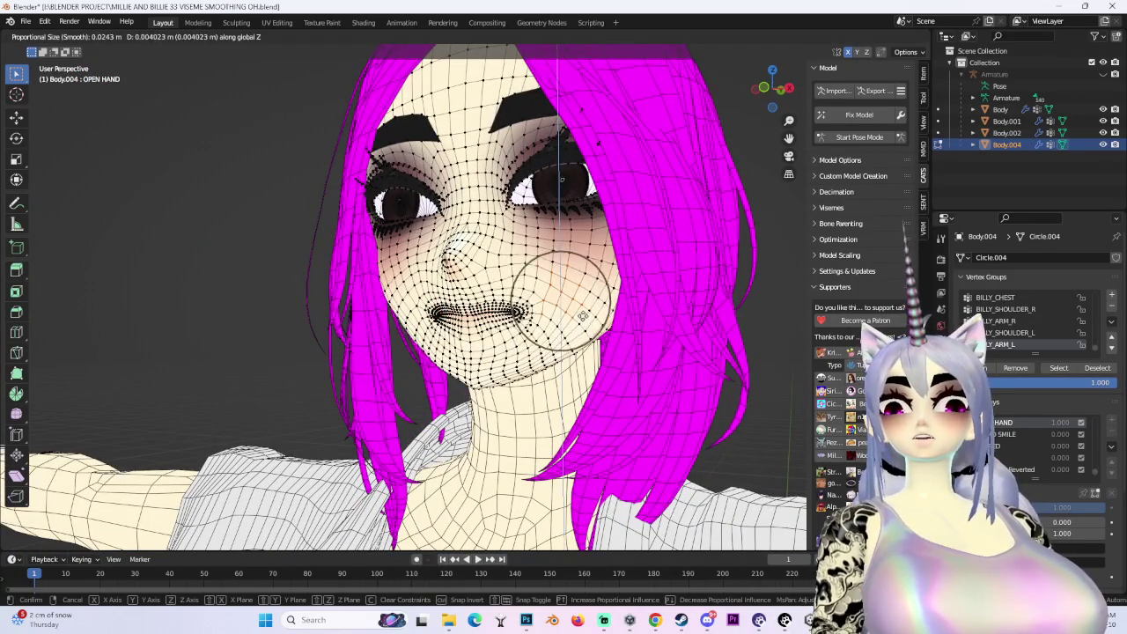
scroll(582, 315, down, 4)
scroll(584, 312, down, 5)
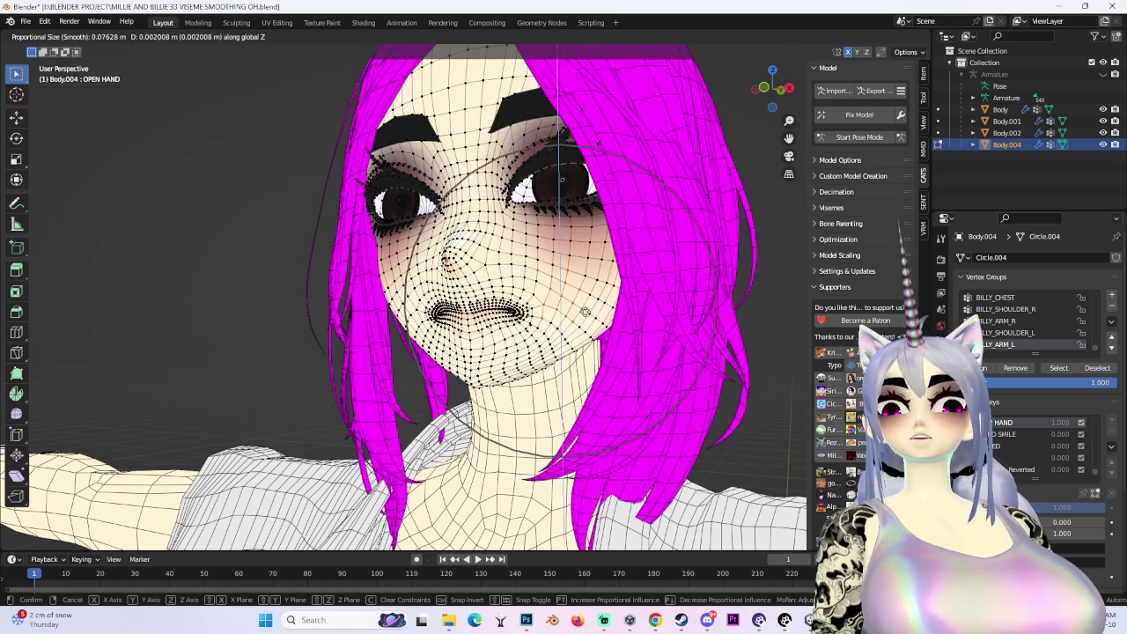
click(588, 311)
click(520, 36)
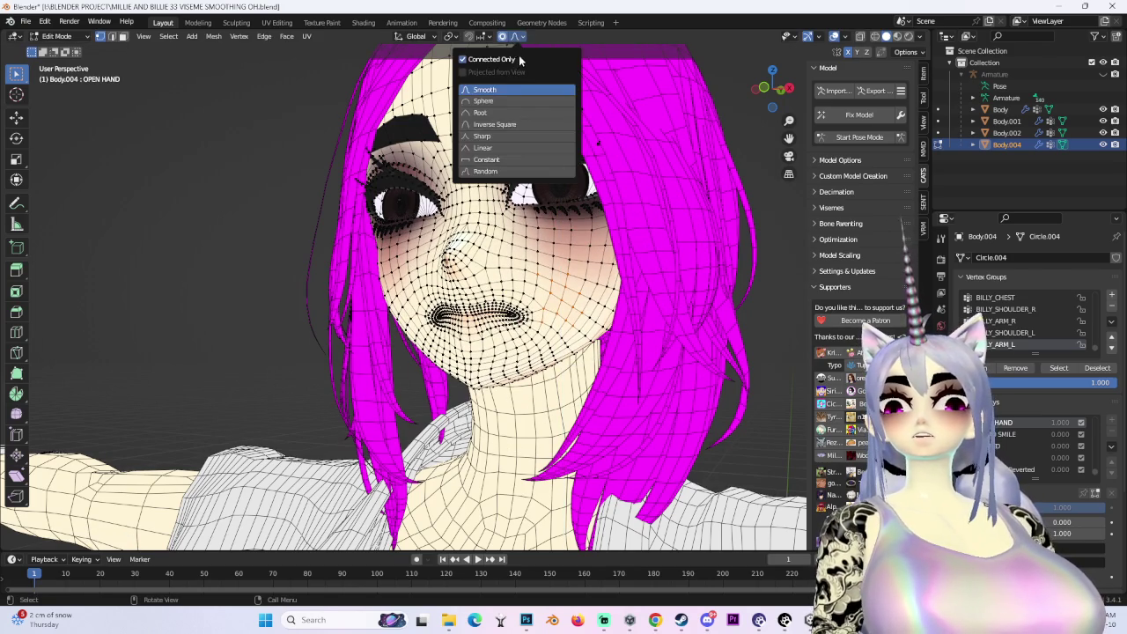
Shift the face area once more, then try and cancel a vertical move around the mouth
key(g)
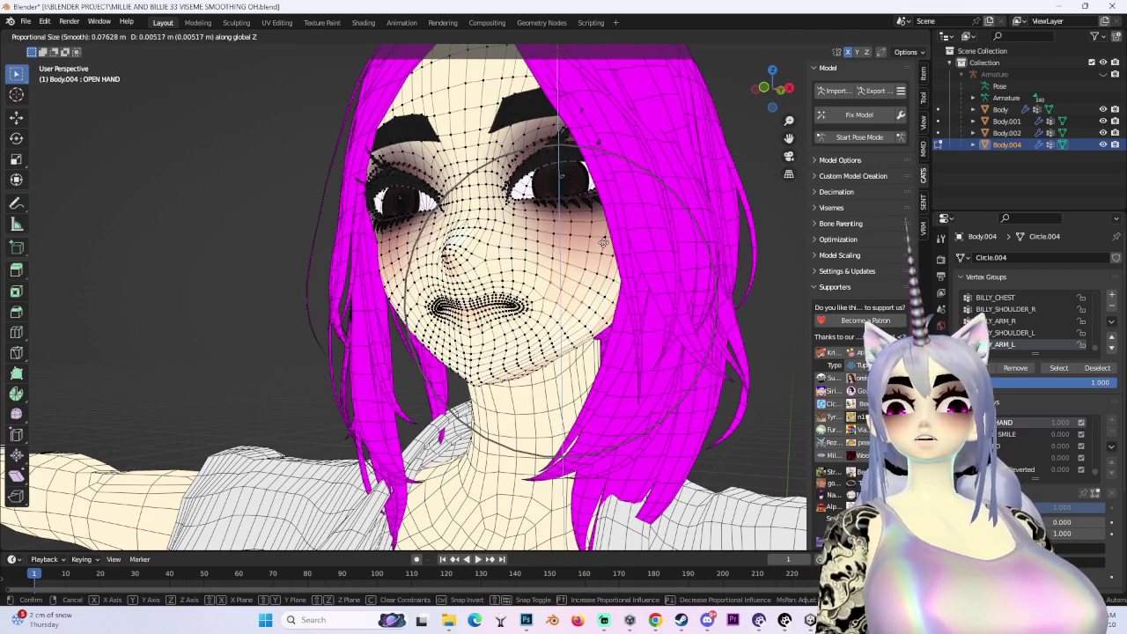
click(579, 302)
middle_drag(579, 302, 551, 292)
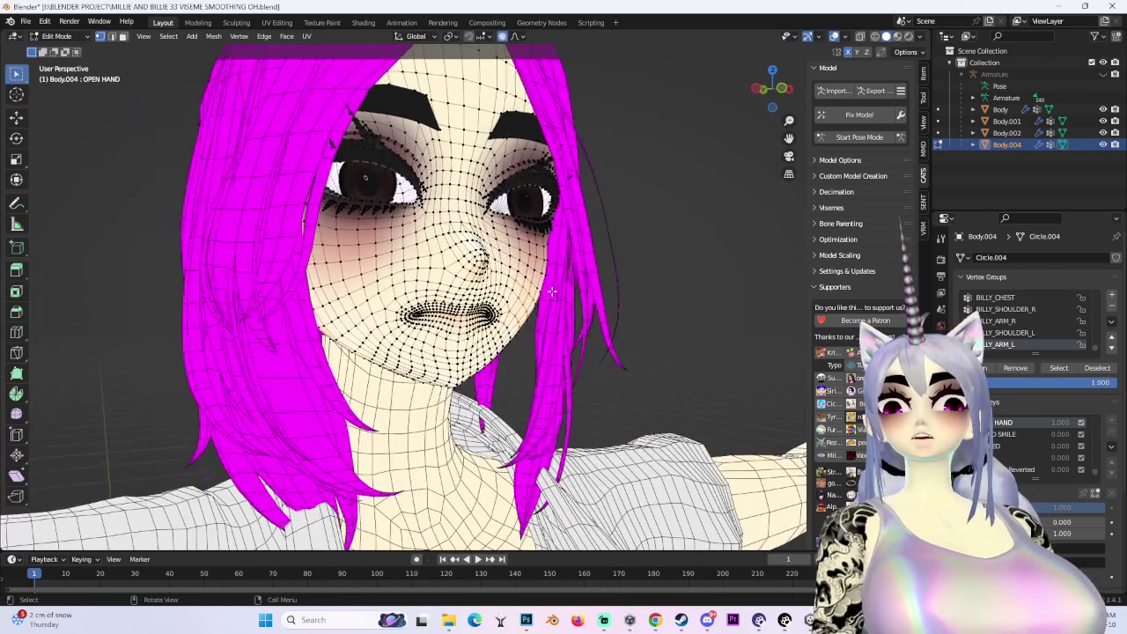
key(g)
key(z)
scroll(467, 277, up, 1)
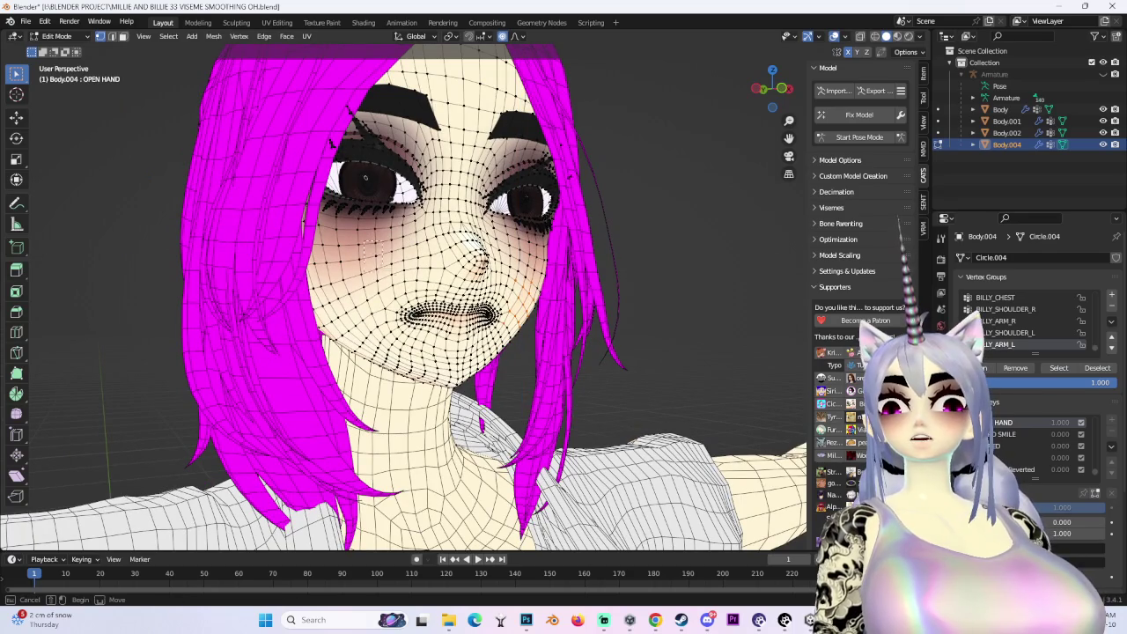
scroll(391, 266, up, 1)
right_click(391, 266)
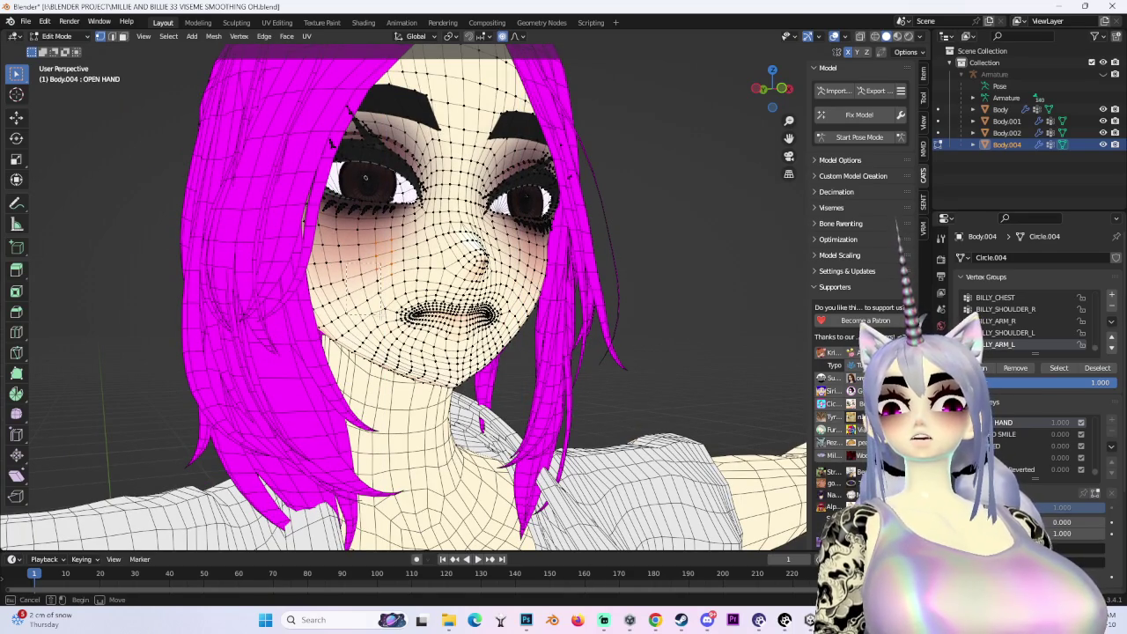
Make a small Z-locked move around the mouth with reduced falloff, then switch to the browser
key(g)
key(z)
scroll(394, 265, up, 1)
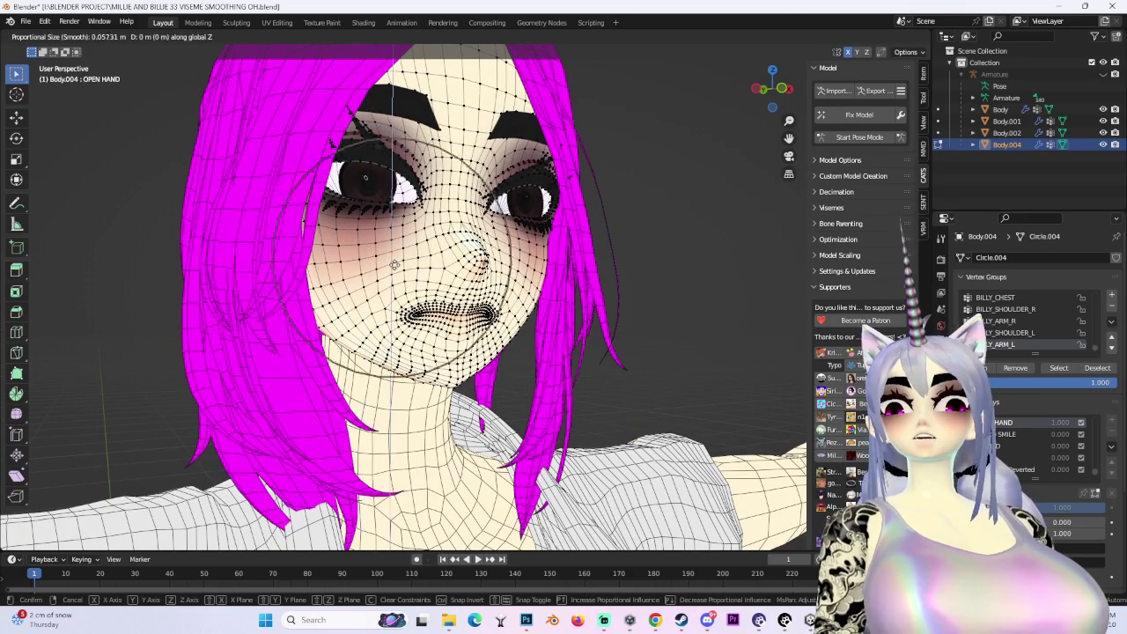
scroll(423, 266, up, 1)
scroll(475, 267, up, 1)
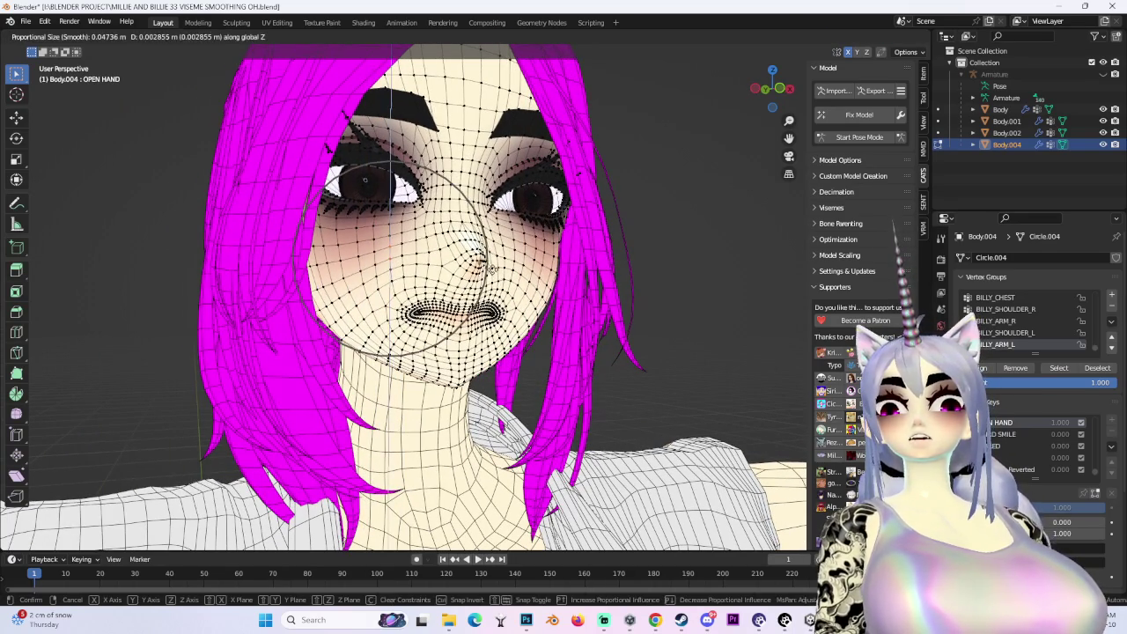
click(486, 266)
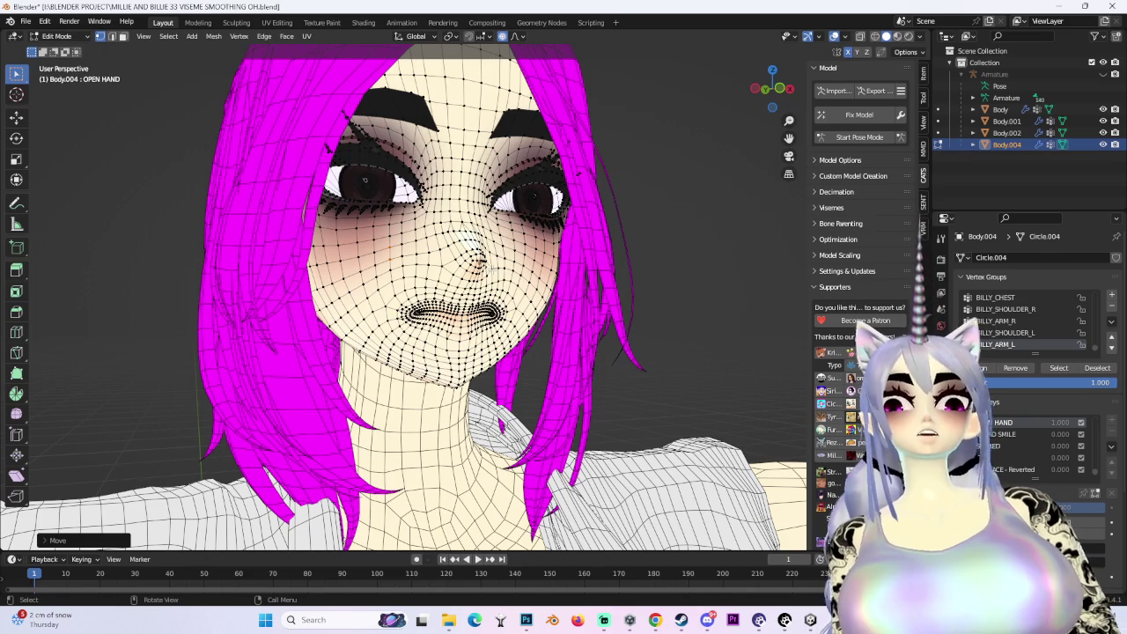
key(alt+Tab)
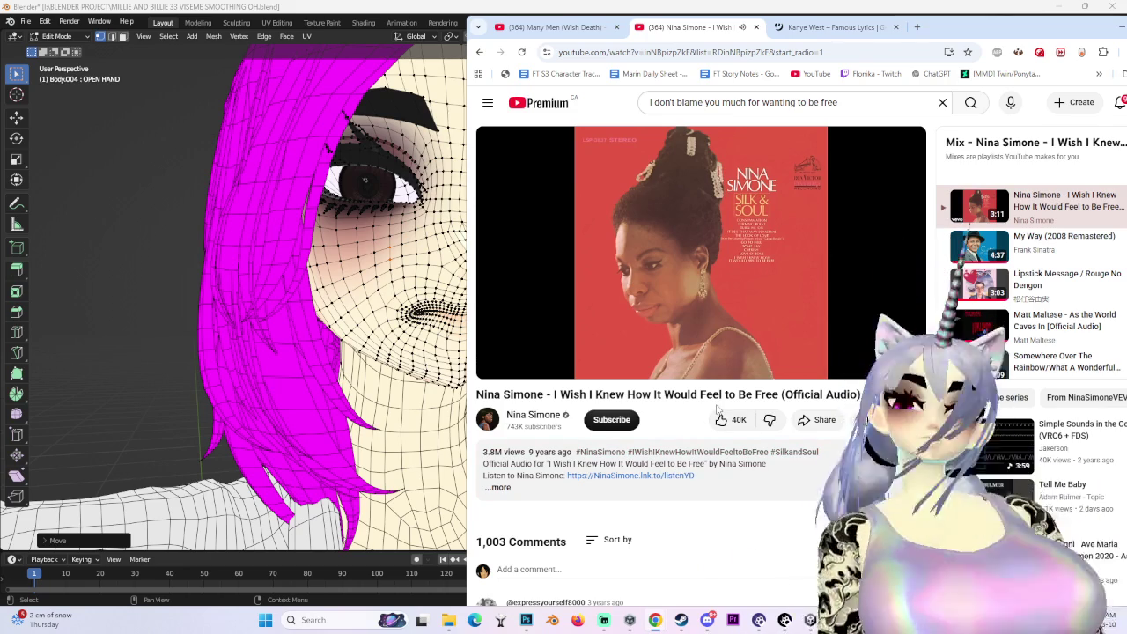
Scroll the YouTube page, then bring Blender back in front of the browser
scroll(668, 489, down, 3)
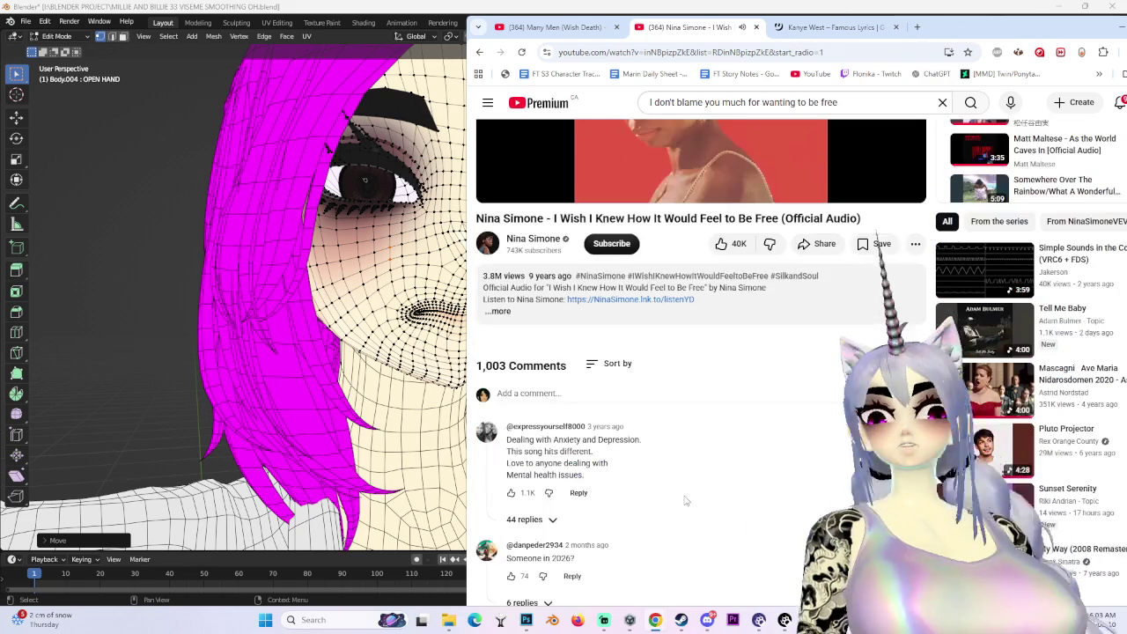
scroll(665, 504, up, 1)
scroll(665, 504, up, 1)
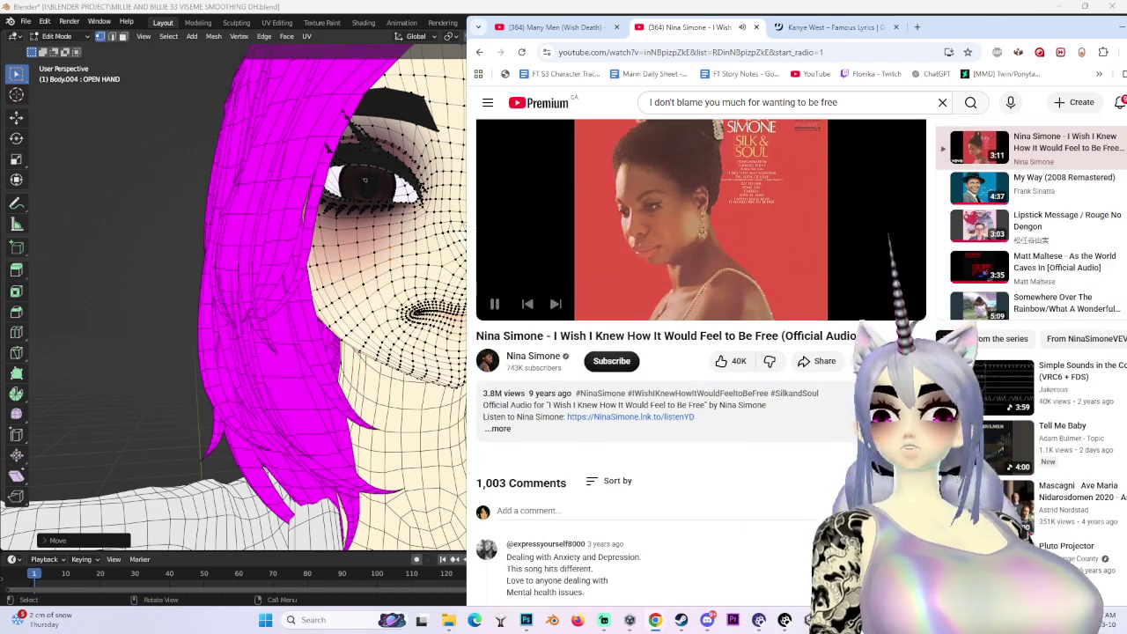
click(374, 273)
Cancel a trial Z move, then move the face vertices along Y with smooth falloff
key(g)
key(z)
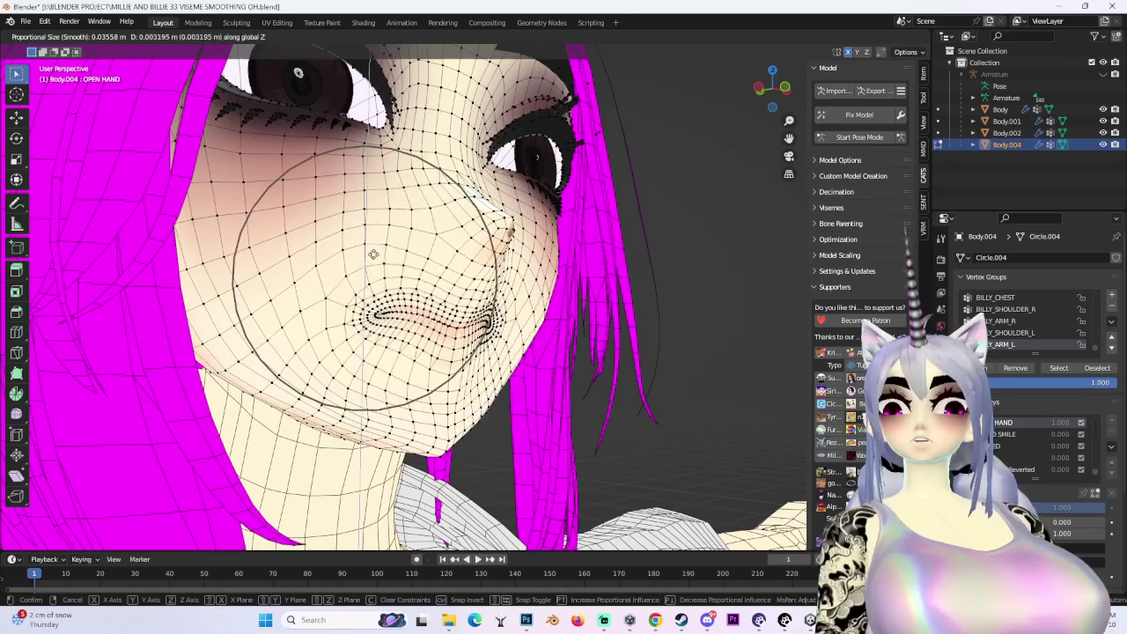
scroll(480, 276, down, 2)
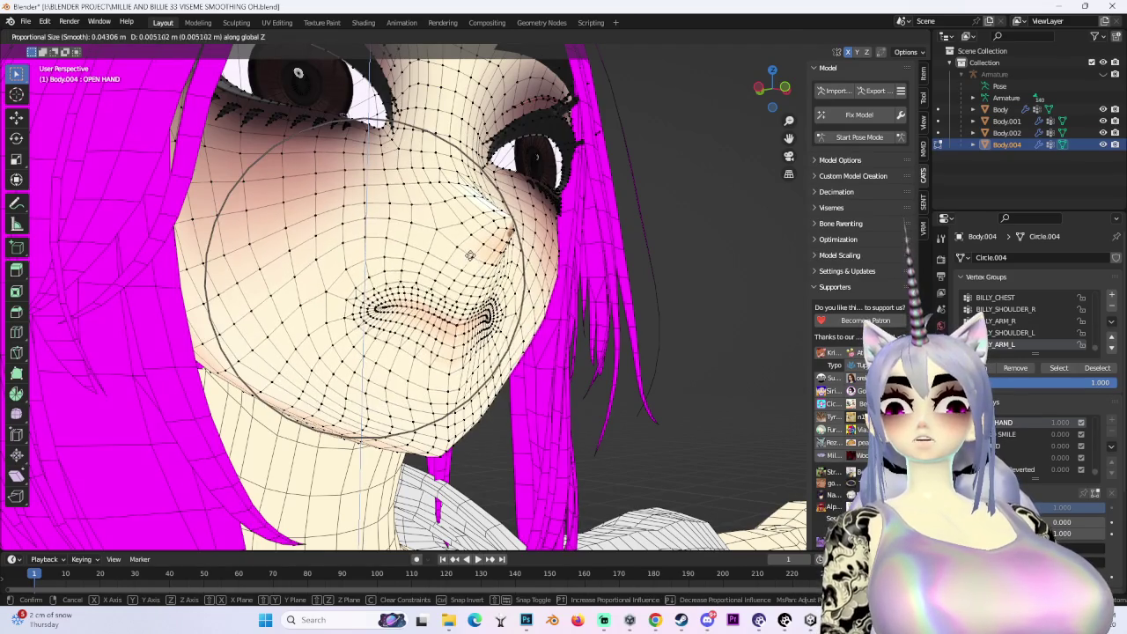
middle_drag(480, 276, 502, 257)
key(y)
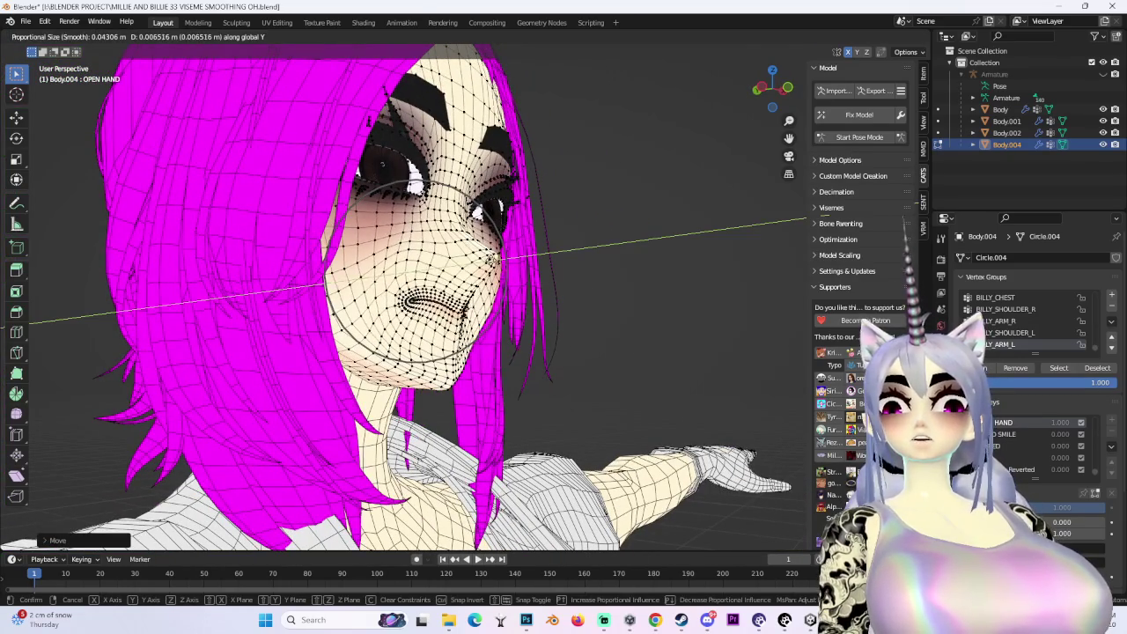
scroll(573, 292, down, 4)
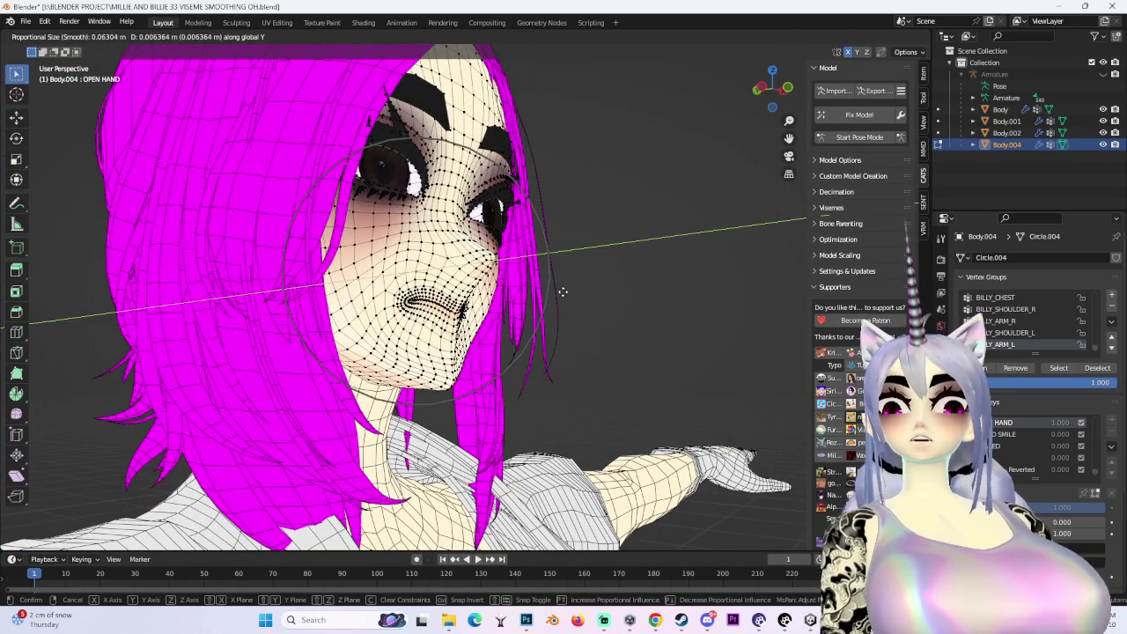
key(Escape)
key(g)
key(y)
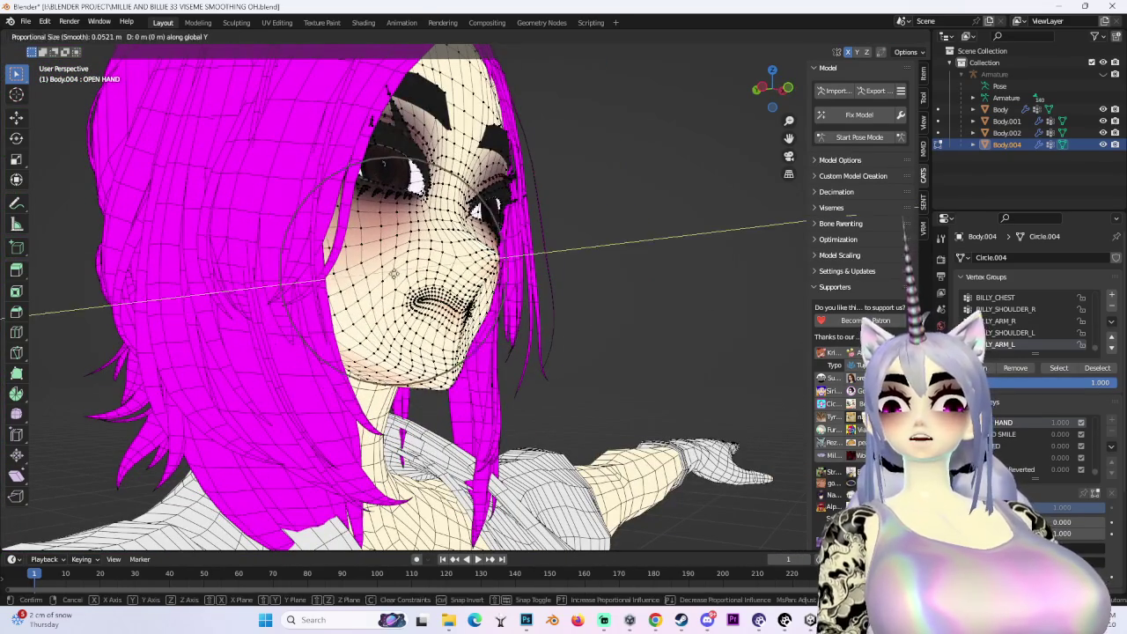
click(558, 289)
Nudge the face and chin vertices further along Y with proportional falloff
key(g)
key(y)
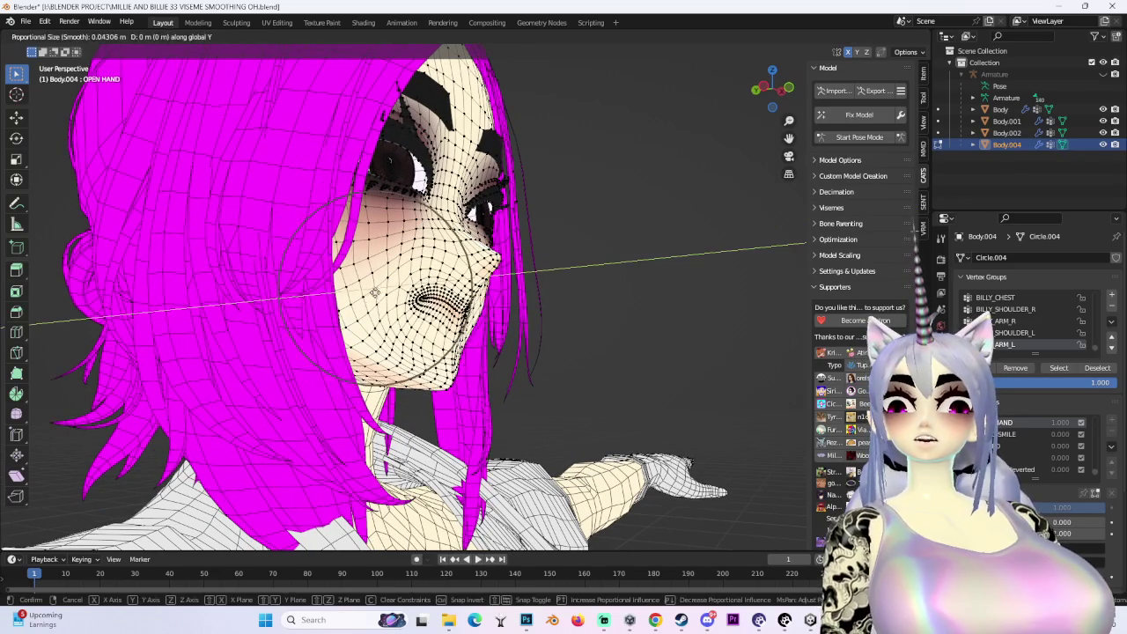
click(576, 299)
scroll(576, 298, up, 2)
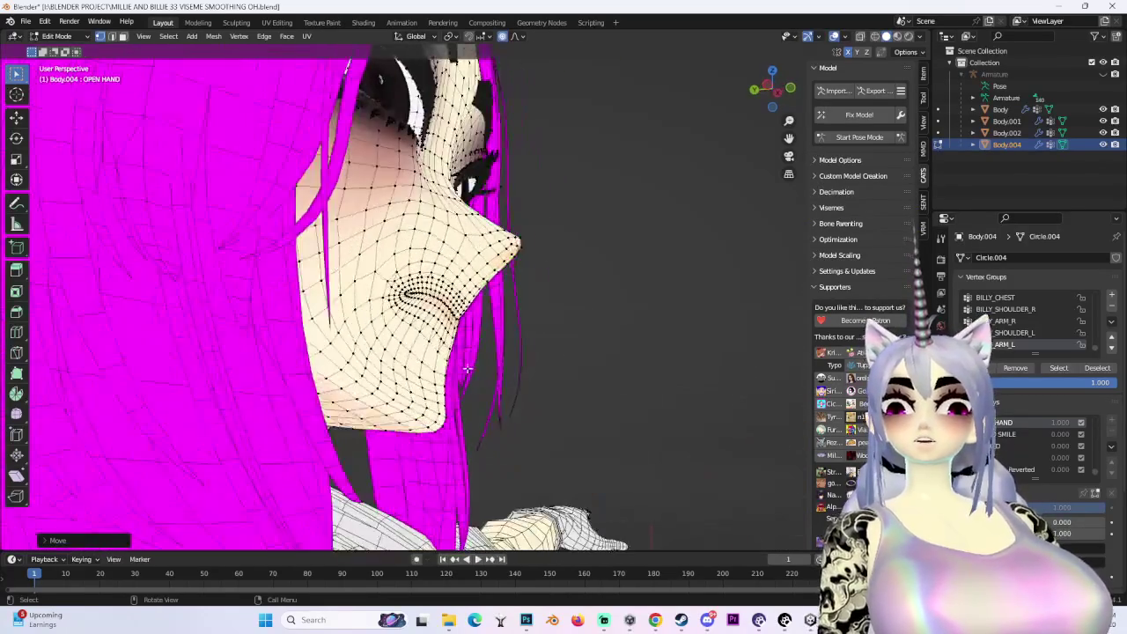
scroll(458, 369, up, 2)
key(g)
key(y)
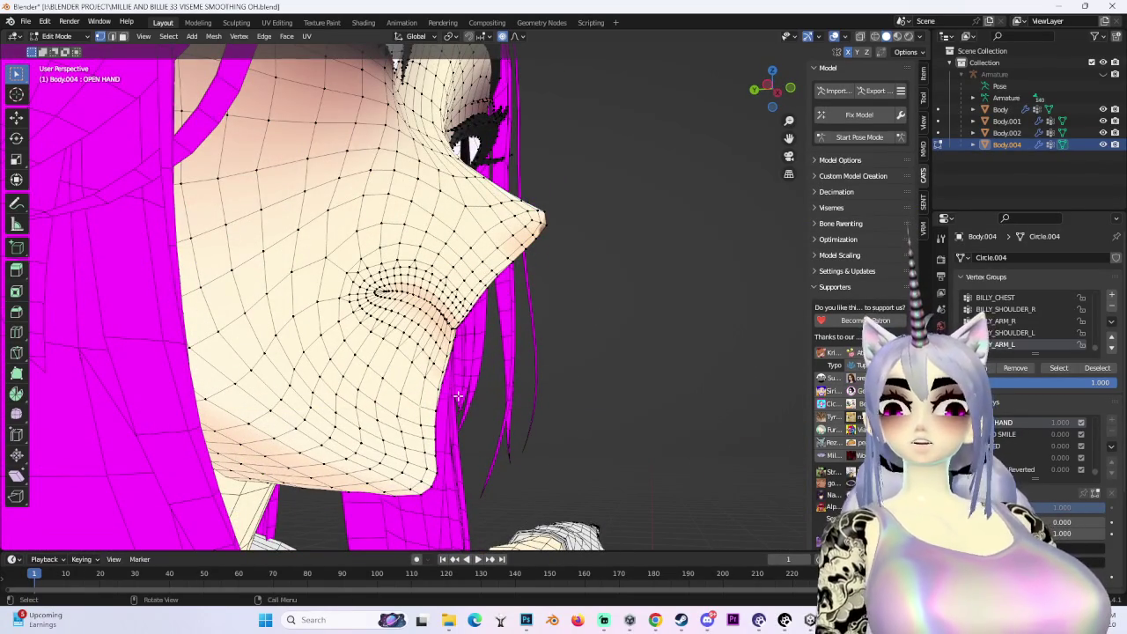
click(489, 418)
Adjust the area near the mouth vertically along Z with a wider falloff
middle_drag(490, 418, 489, 358)
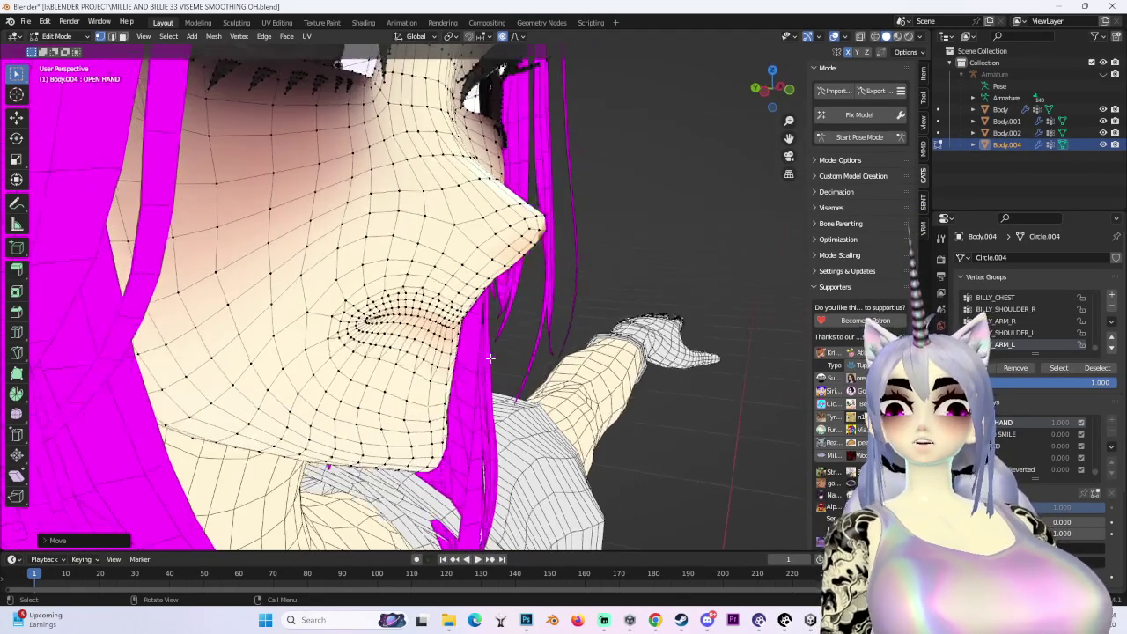
key(g)
scroll(414, 343, up, 2)
key(z)
click(392, 332)
View the face from below and make a free falloff move of the chin vertices
scroll(475, 326, down, 2)
mouse_move(581, 313)
middle_down()
mouse_move(577, 145)
mouse_move(576, 349)
middle_up()
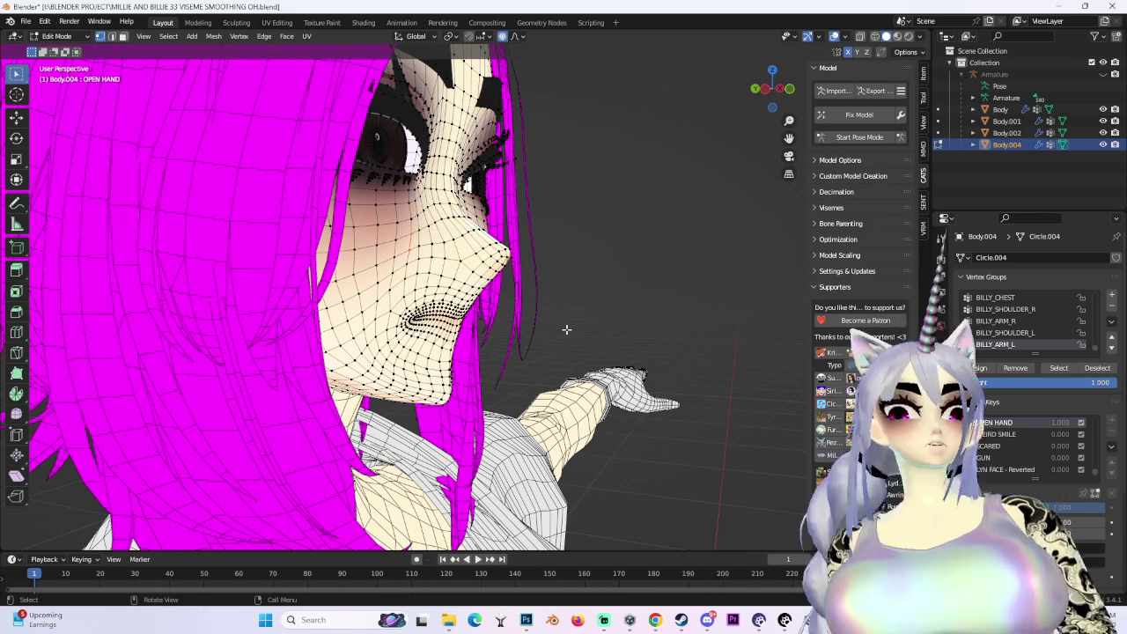
middle_drag(566, 330, 458, 326)
scroll(405, 299, up, 3)
middle_drag(405, 264, 405, 335)
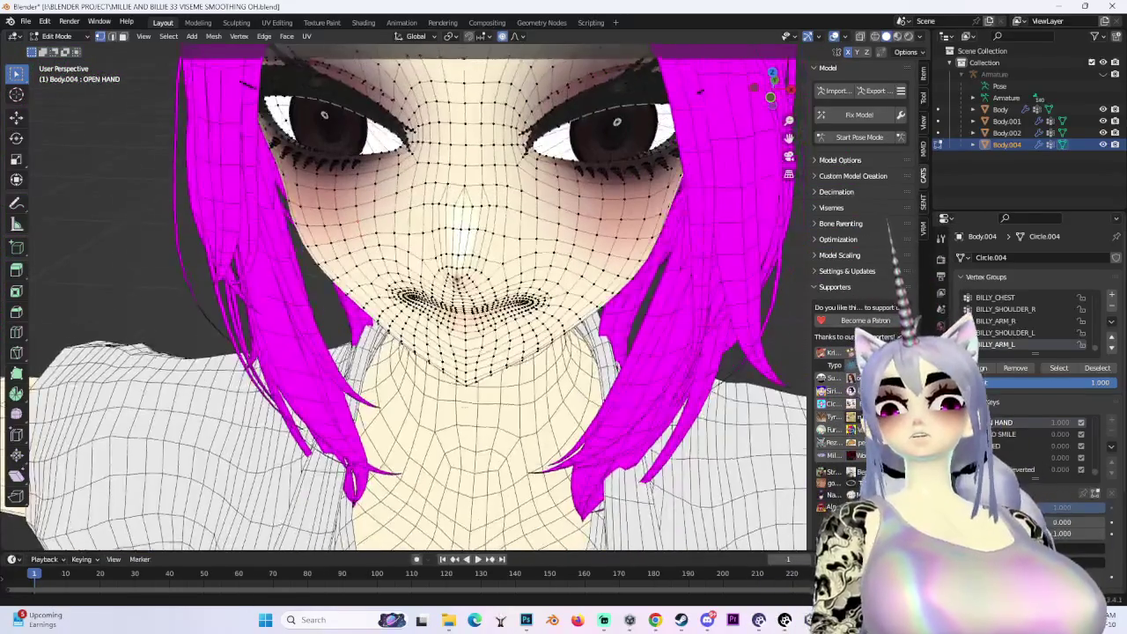
scroll(406, 299, up, 3)
middle_drag(405, 264, 406, 317)
middle_drag(519, 340, 529, 348)
key(g)
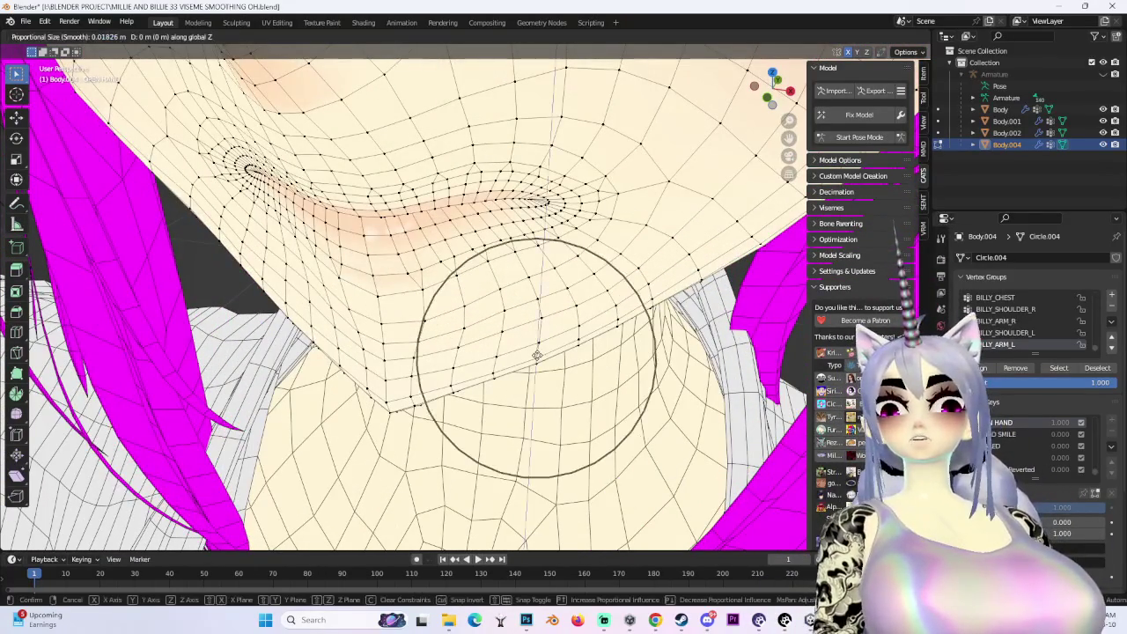
click(536, 349)
Make small falloff moves under the mouth along Y and on the jaw
key(g)
key(y)
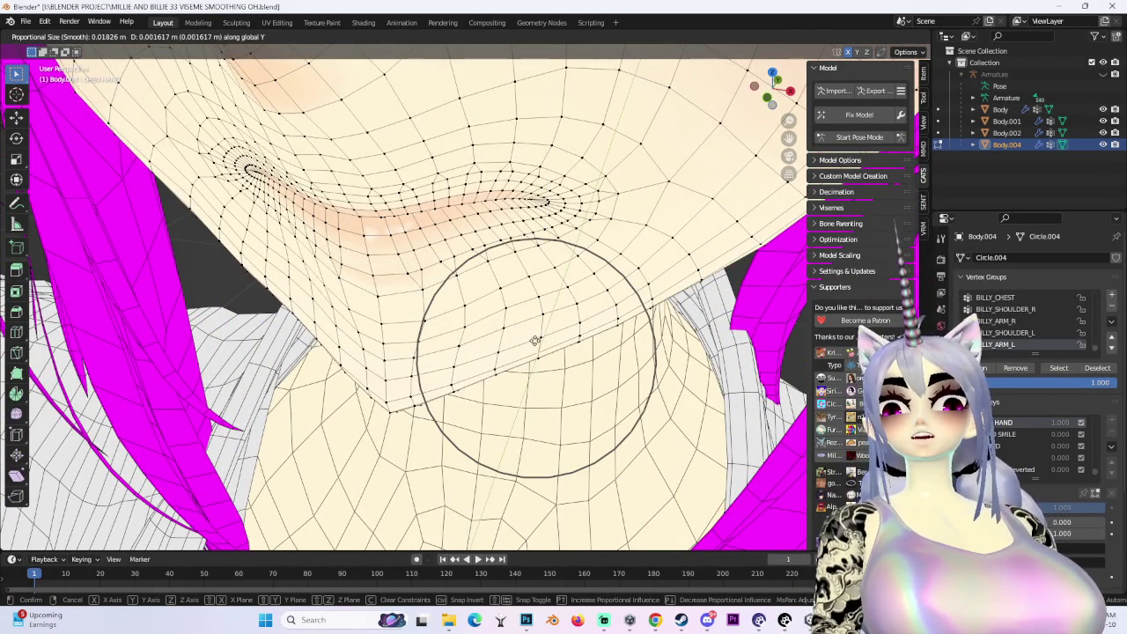
click(539, 345)
middle_drag(539, 345, 605, 312)
key(g)
click(466, 352)
mouse_move(655, 620)
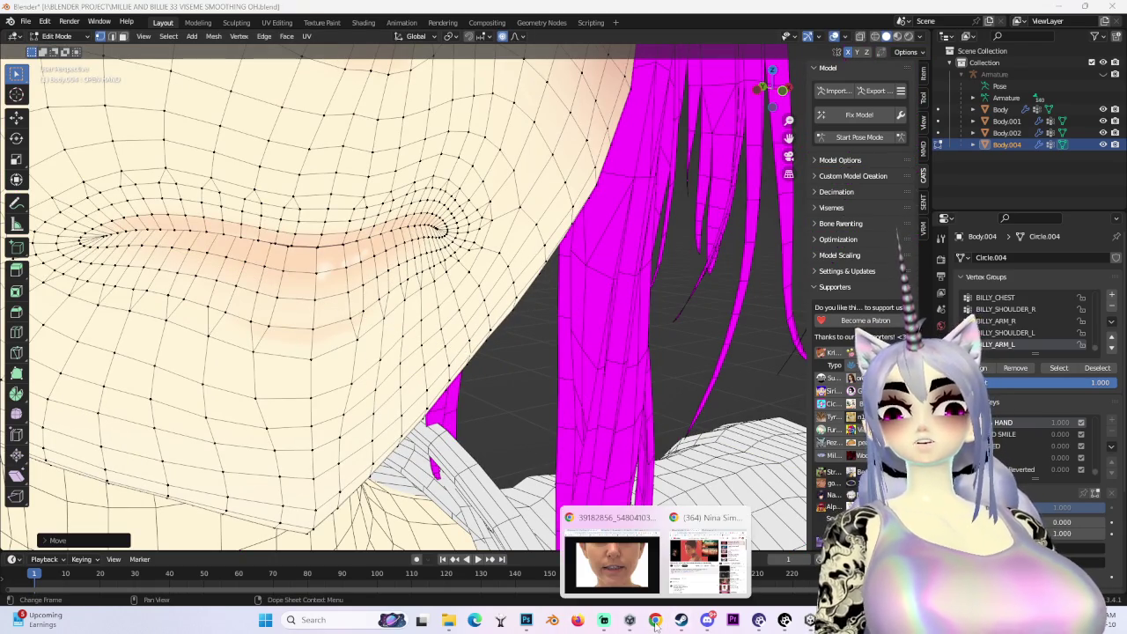
Bring the browser forward and go back to the Nina Simone song video
click(612, 553)
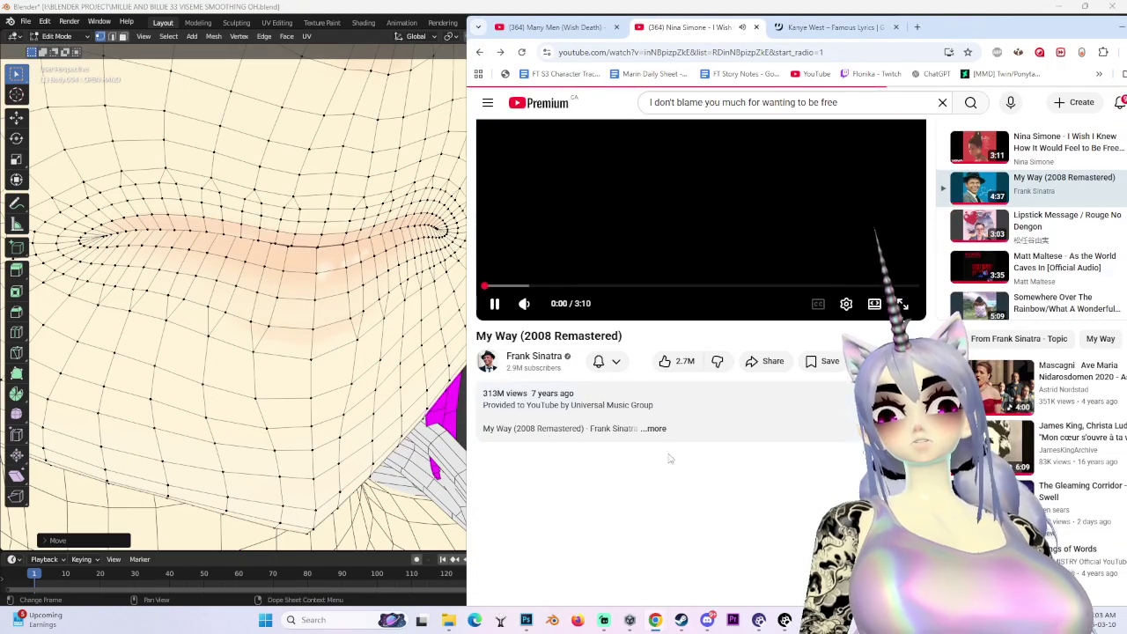
key(alt+Left)
scroll(649, 440, down, 2)
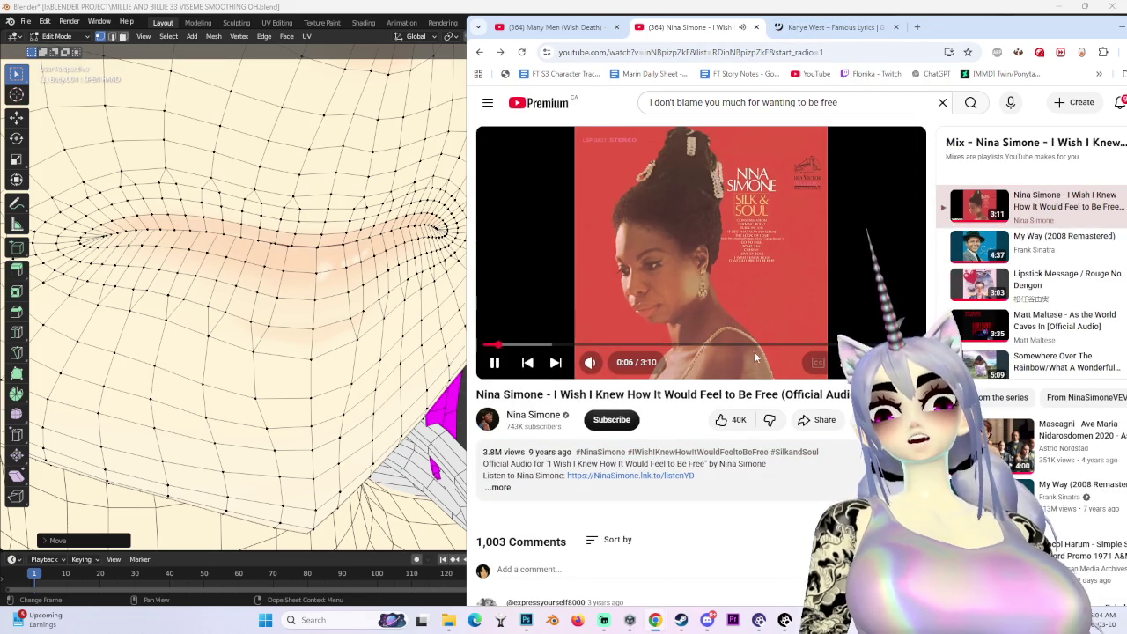
In the lyrics tab, search 'sh i knew how it' and open the song's Wikipedia article
click(832, 27)
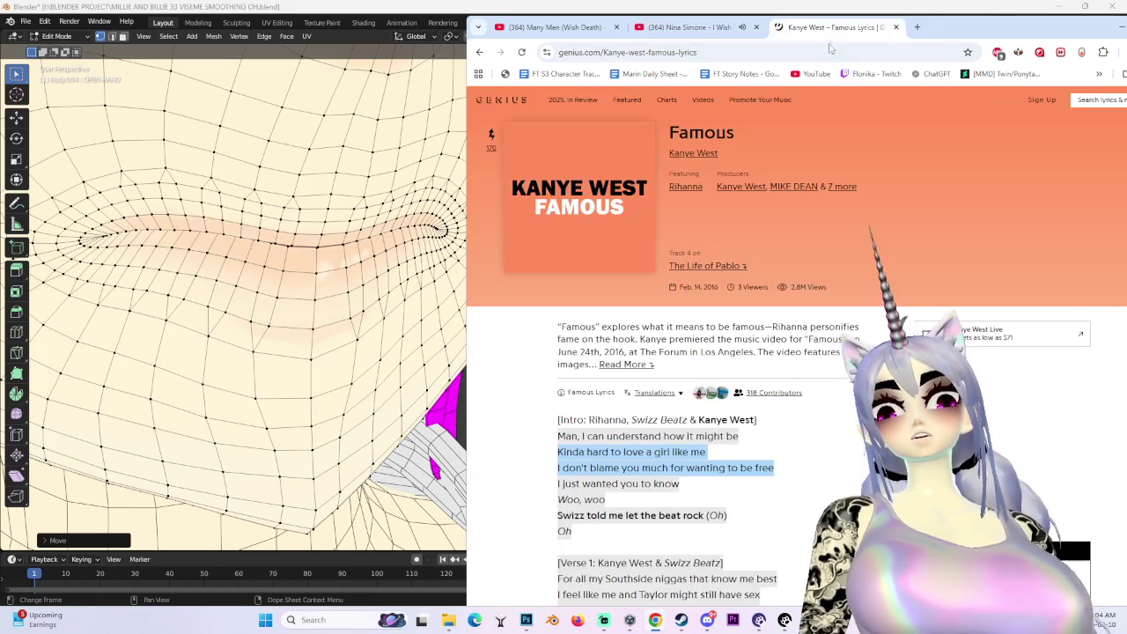
click(829, 51)
text(sh)
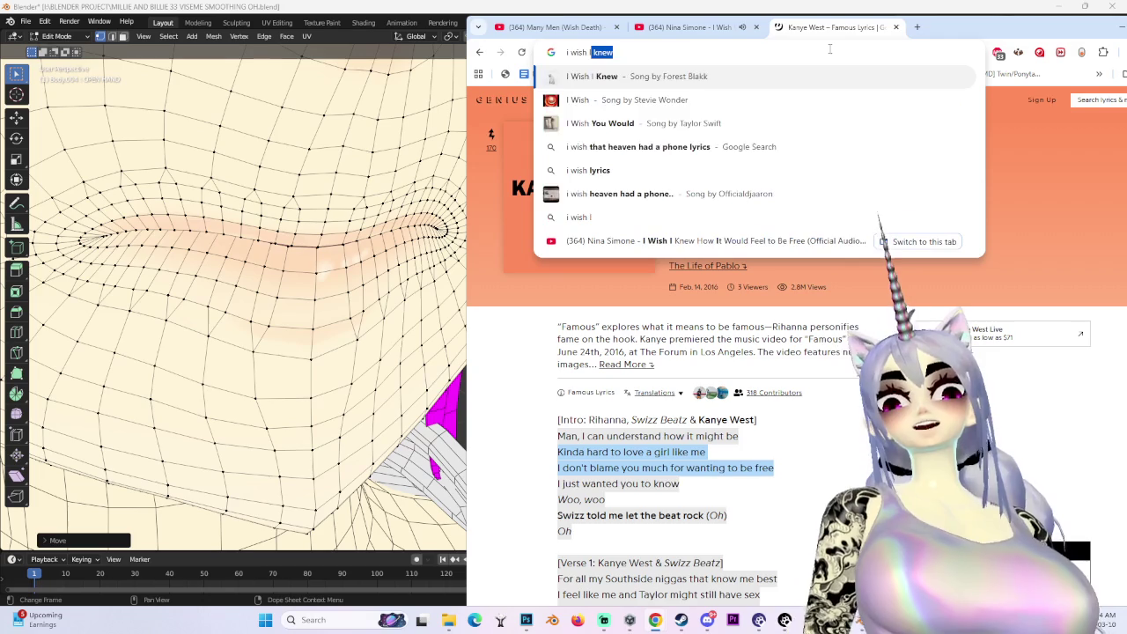
text( i knew how it)
key(Return)
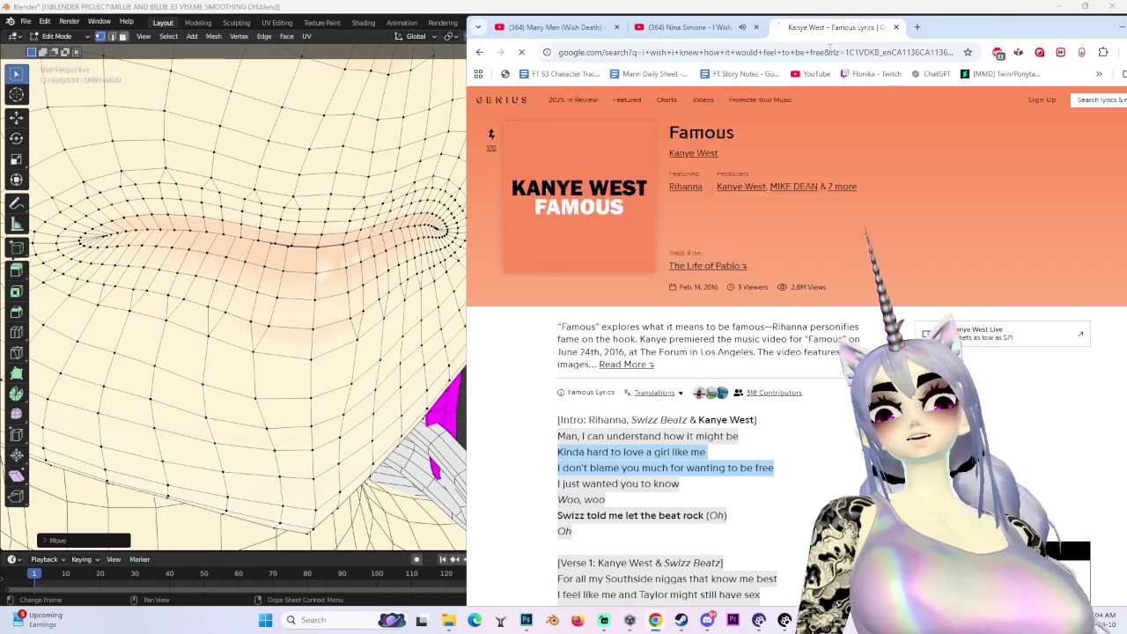
click(656, 286)
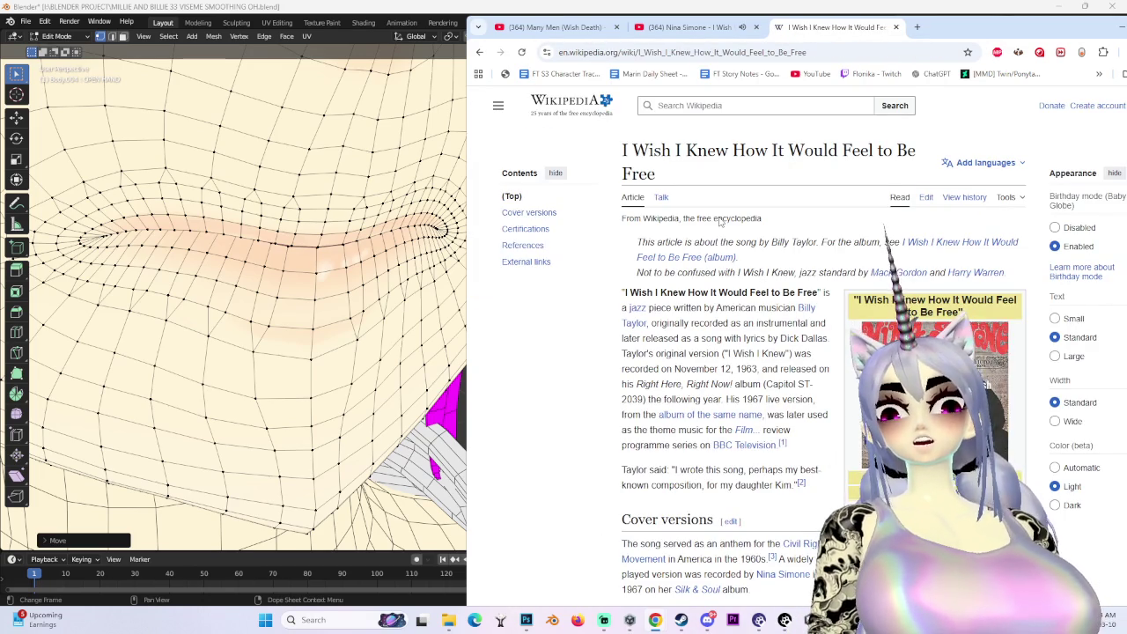
Scroll through the Wikipedia article on the song, then close its tab
scroll(768, 272, down, 2)
scroll(775, 264, down, 4)
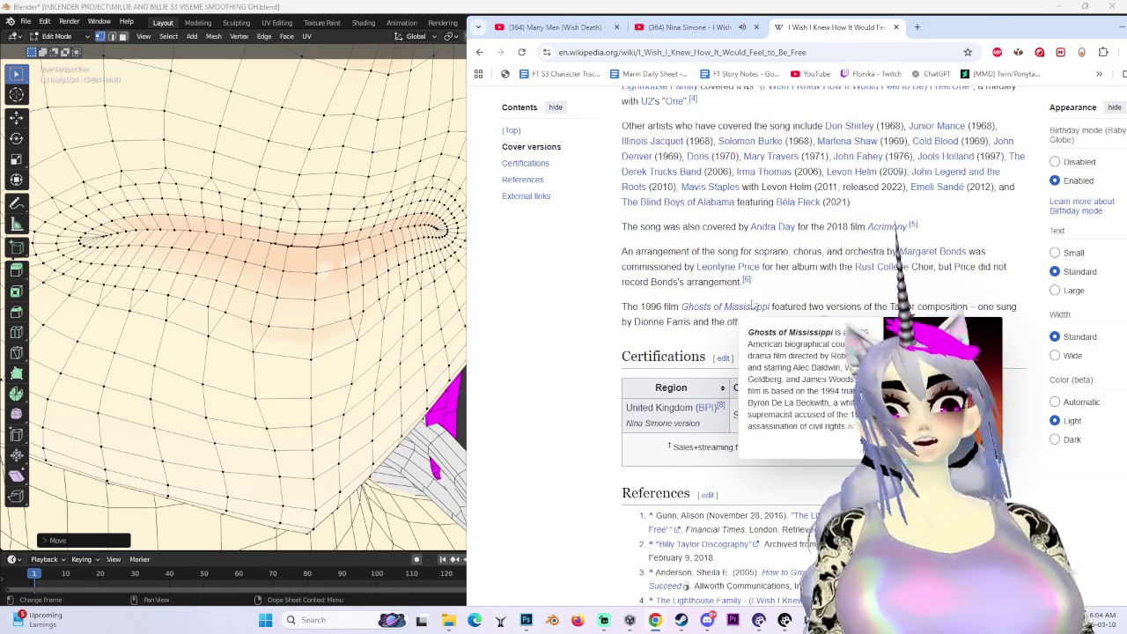
scroll(752, 313, down, 1)
scroll(753, 300, down, 3)
scroll(686, 367, up, 3)
scroll(687, 365, up, 3)
scroll(754, 186, up, 3)
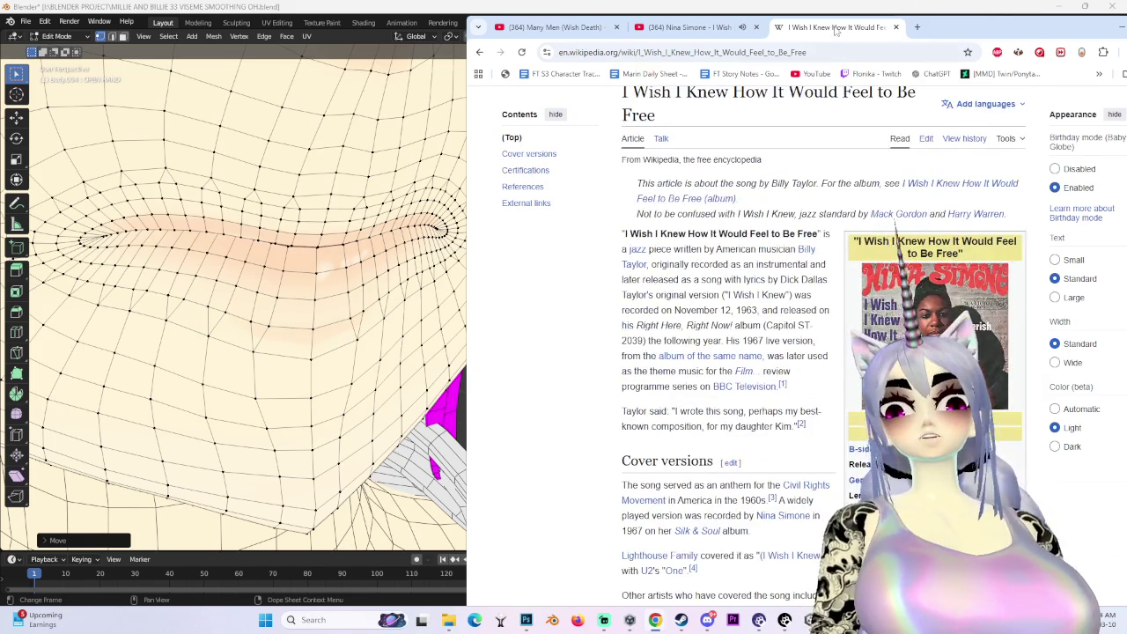
middle_click(835, 30)
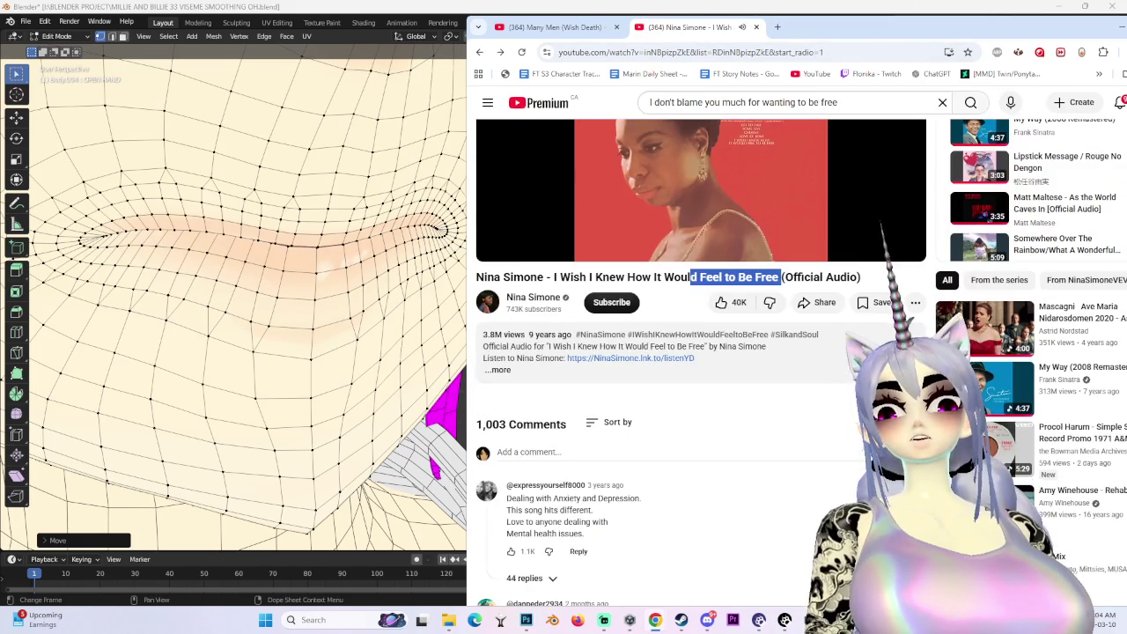
Expand the Nina Simone video description and read through the lyrics
drag(881, 26, 749, 26)
scroll(680, 421, down, 2)
scroll(680, 422, down, 2)
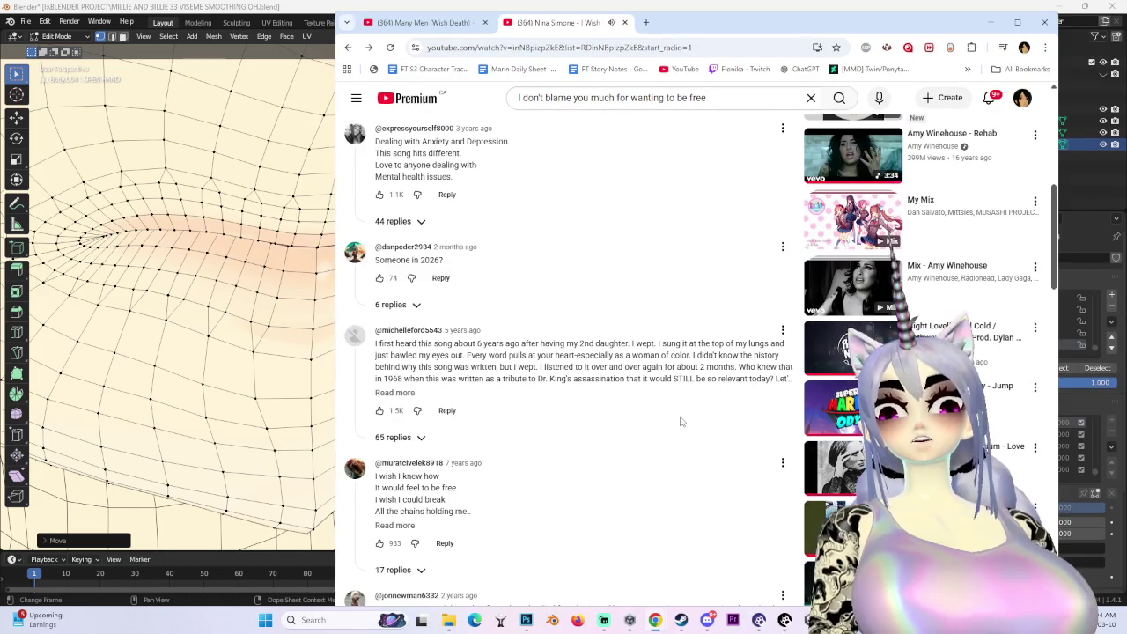
scroll(676, 440, up, 2)
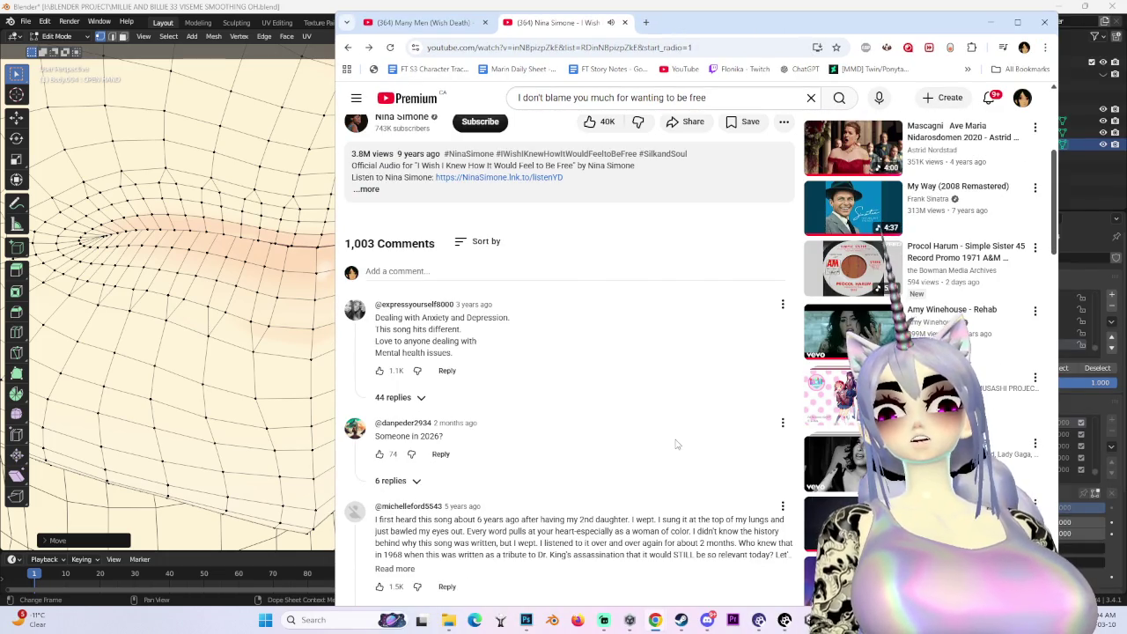
scroll(676, 444, up, 2)
click(390, 374)
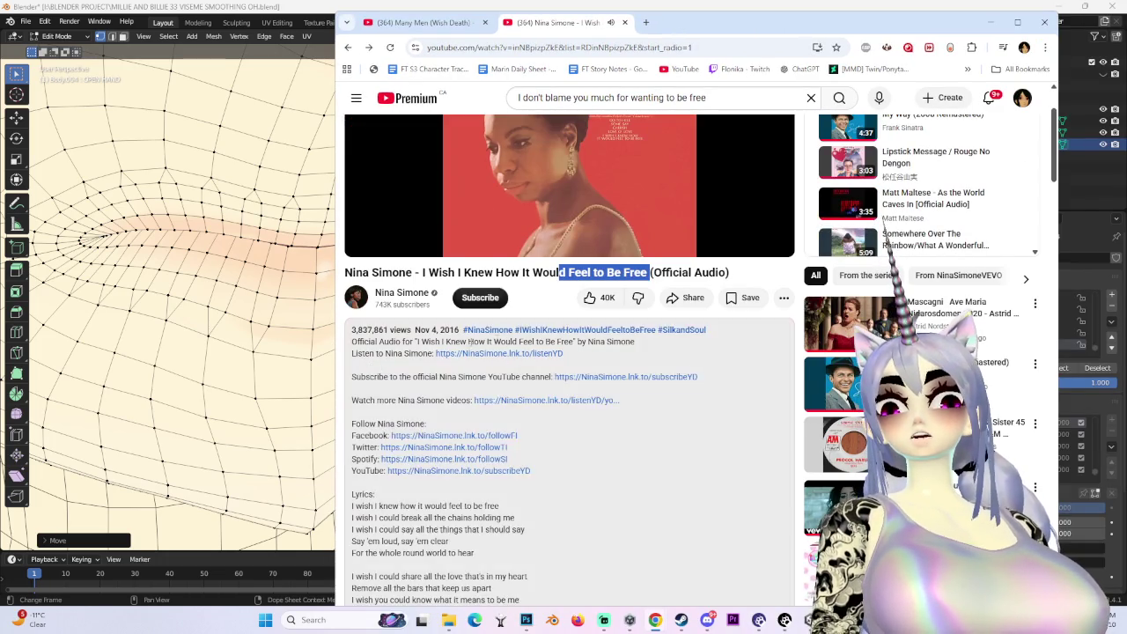
scroll(558, 486, down, 1)
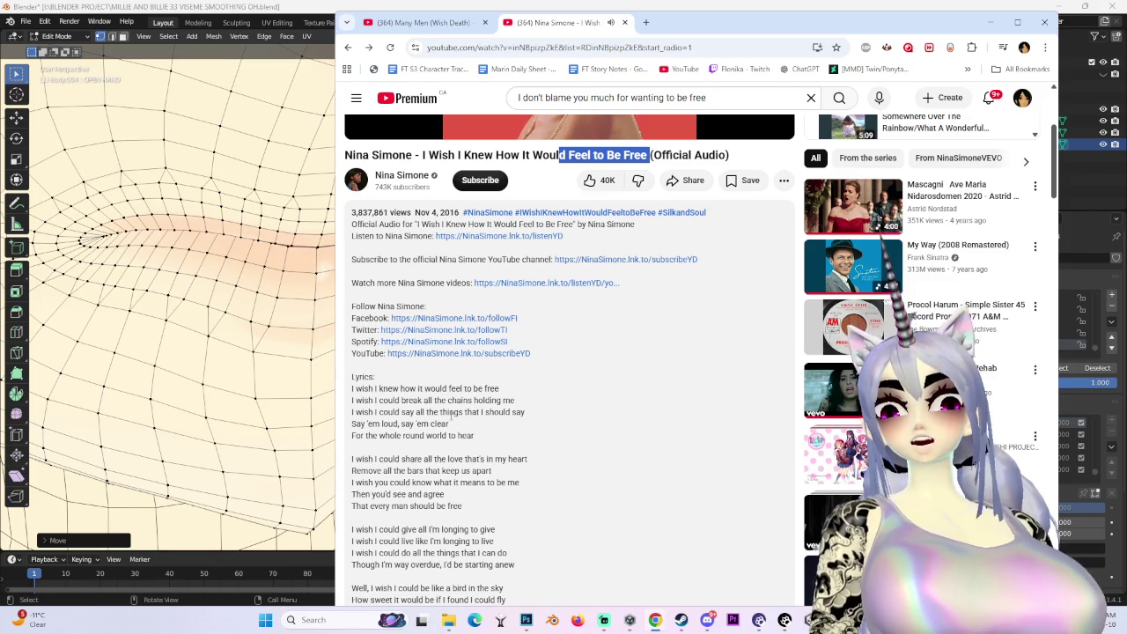
drag(355, 423, 430, 424)
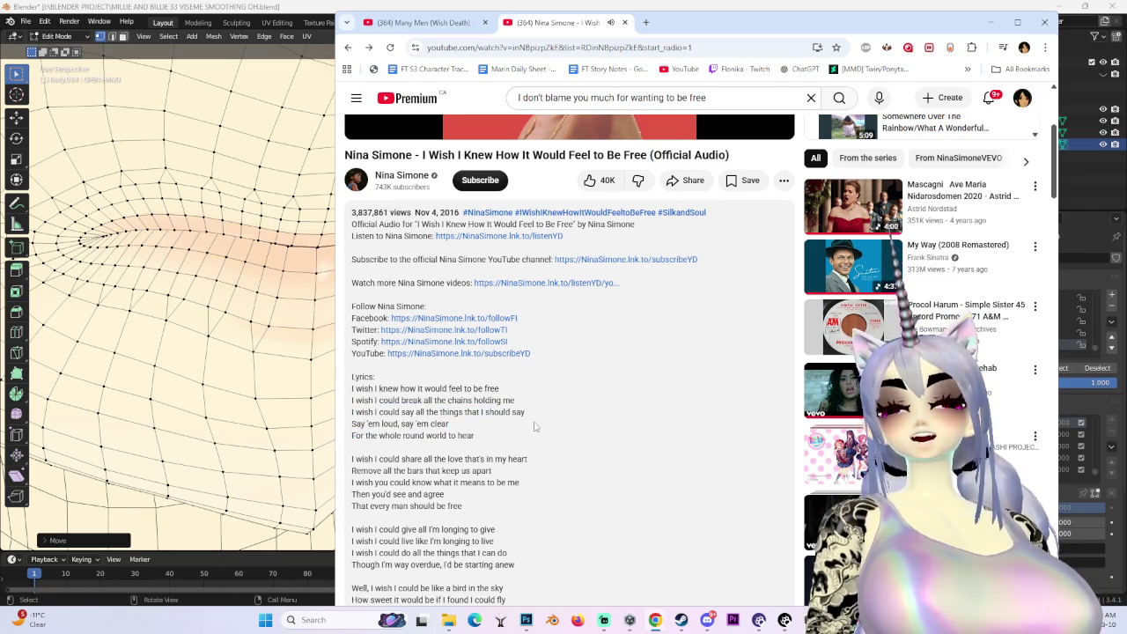
scroll(534, 426, up, 3)
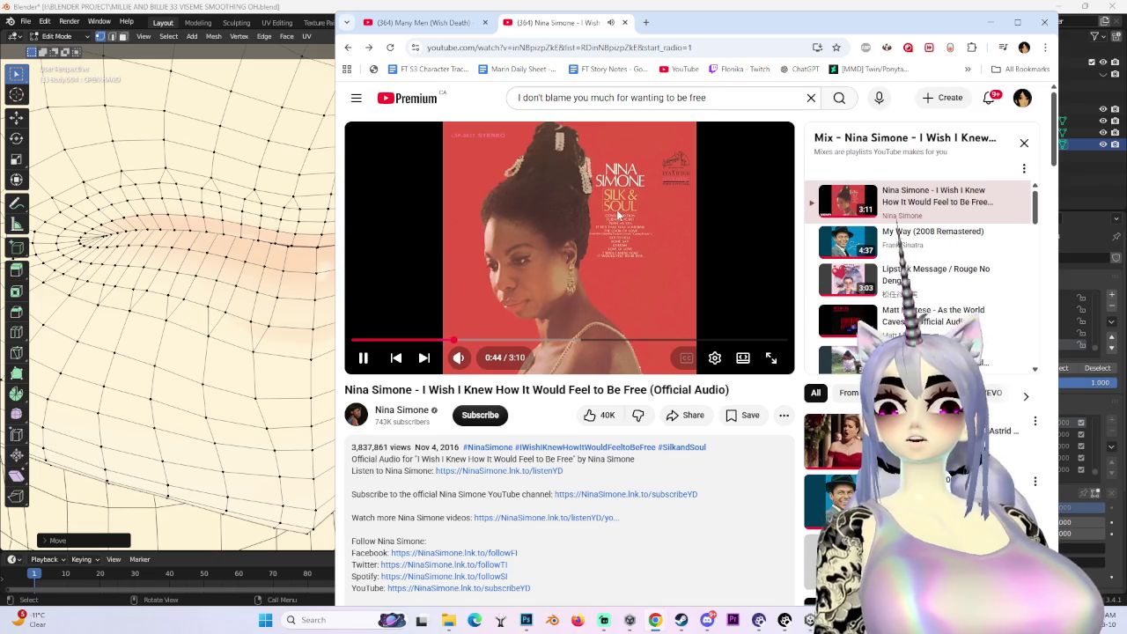
scroll(609, 346, down, 2)
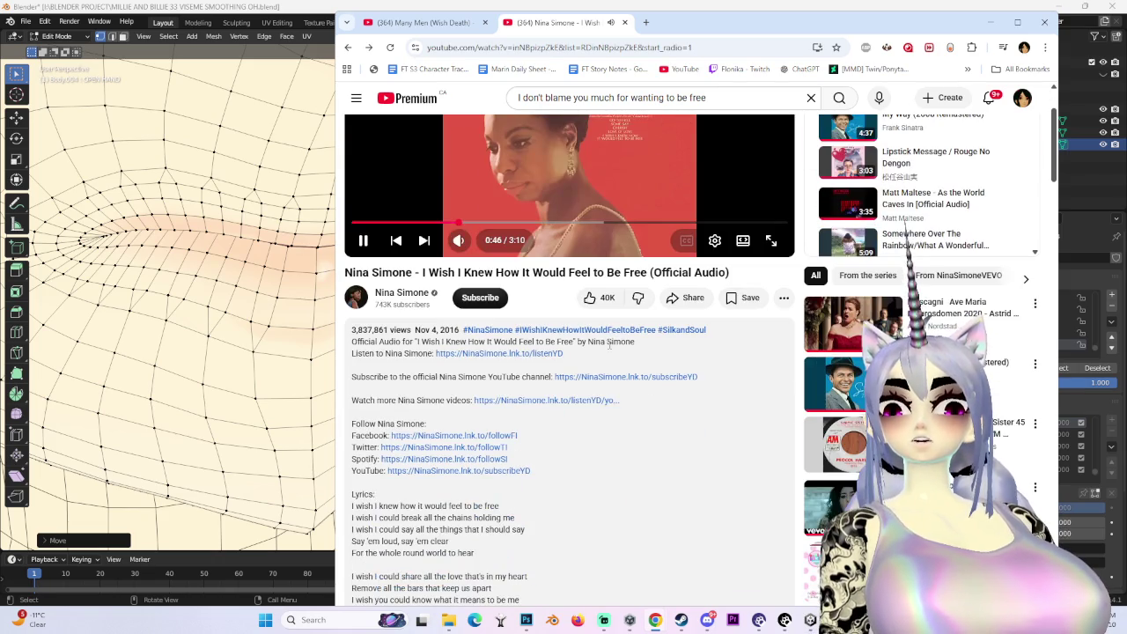
Pause the track at 0:47, browse the page, and minimize Chrome to reveal Blender
click(629, 148)
scroll(716, 428, down, 3)
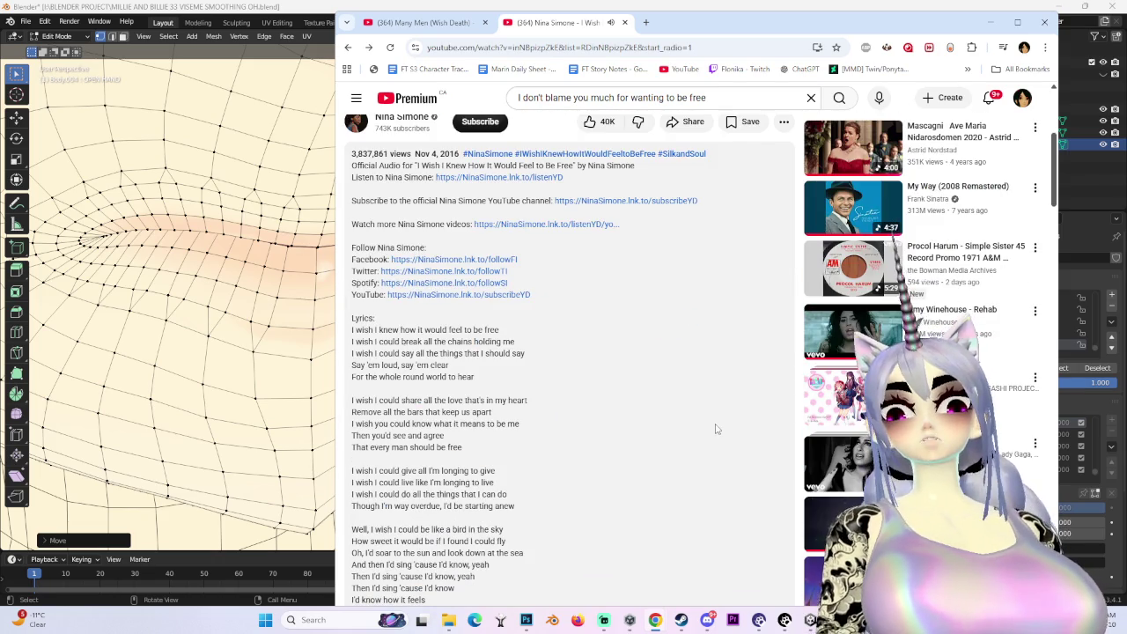
scroll(721, 430, down, 3)
scroll(719, 409, up, 2)
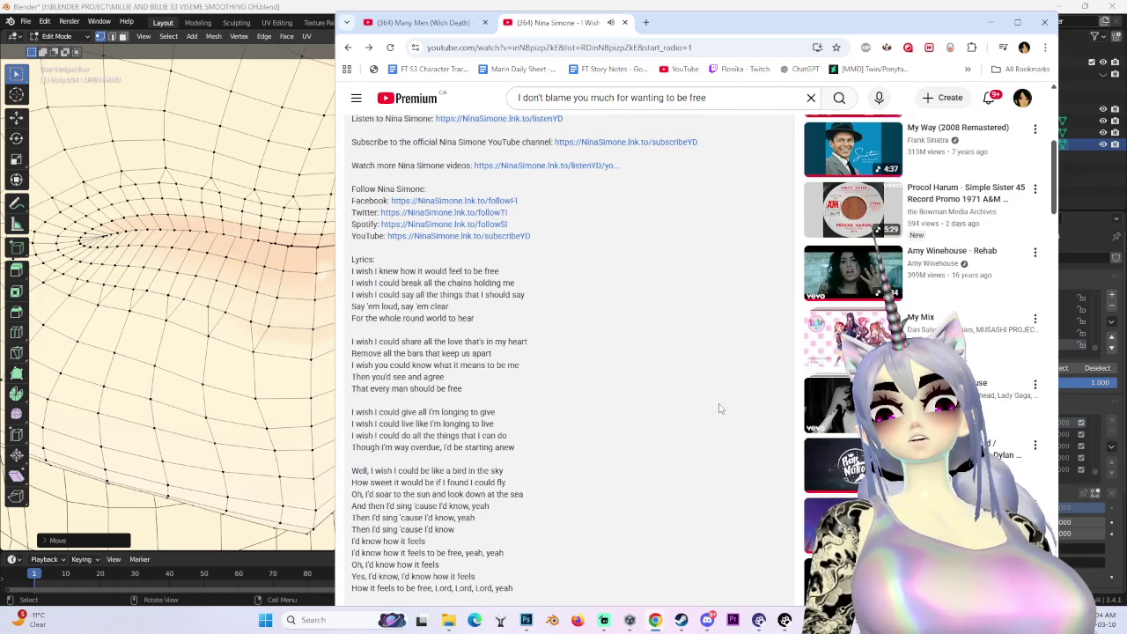
scroll(719, 409, down, 5)
scroll(719, 414, down, 2)
scroll(705, 408, down, 8)
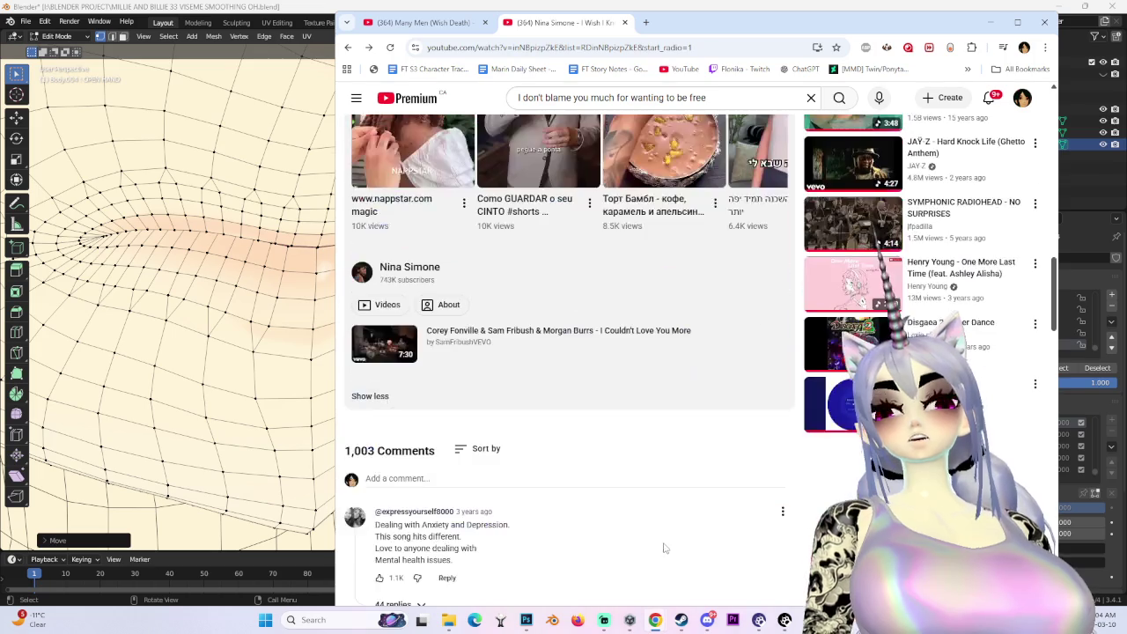
scroll(654, 493, up, 6)
scroll(746, 365, up, 2)
scroll(749, 465, up, 5)
scroll(792, 459, up, 8)
scroll(792, 460, down, 5)
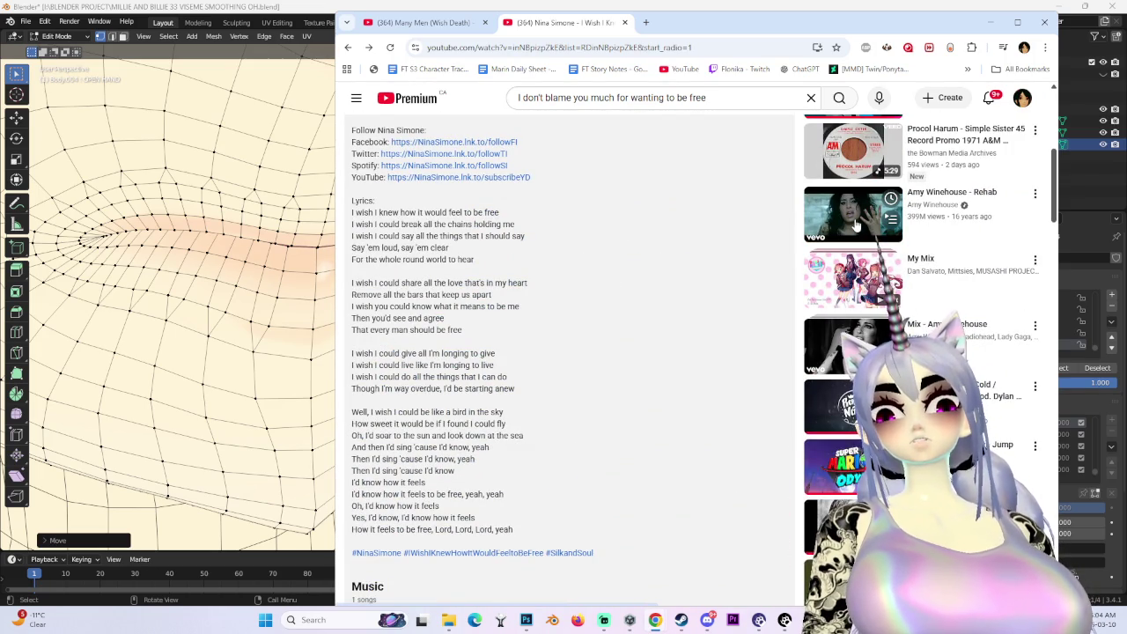
scroll(860, 227, down, 3)
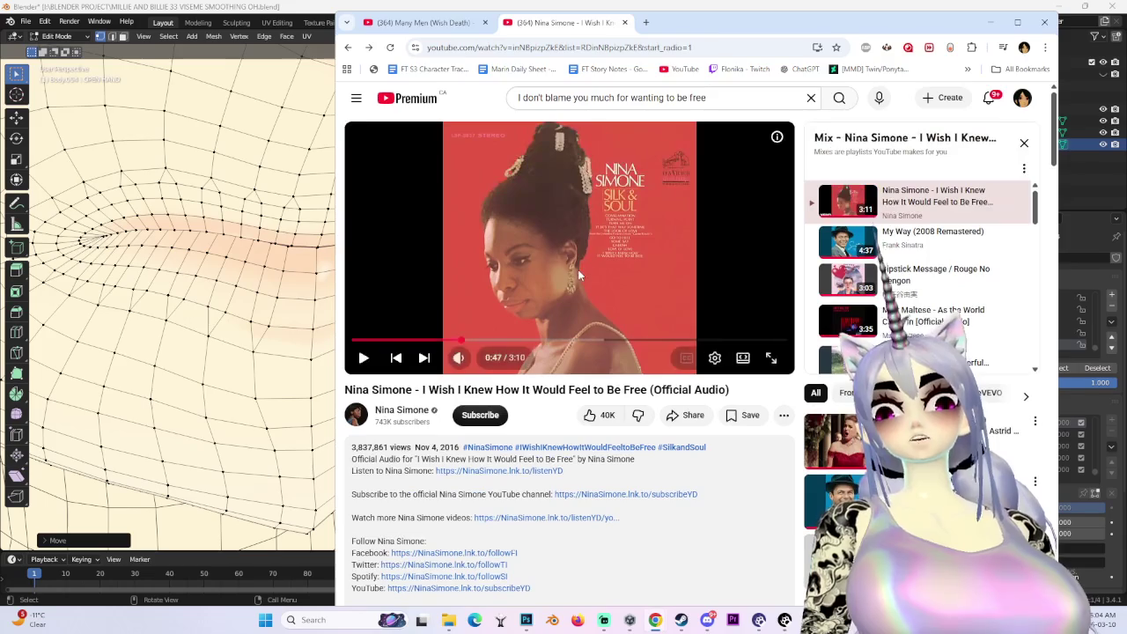
click(991, 22)
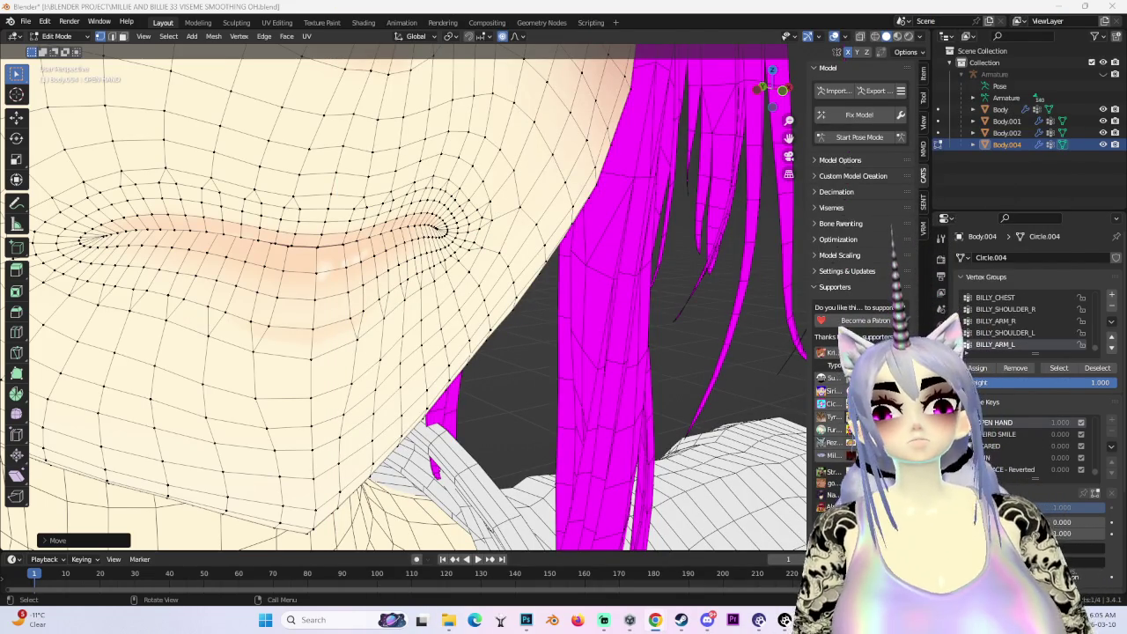
Frame the face and undo a trial move of the lip vertices
key(KP_Decimal)
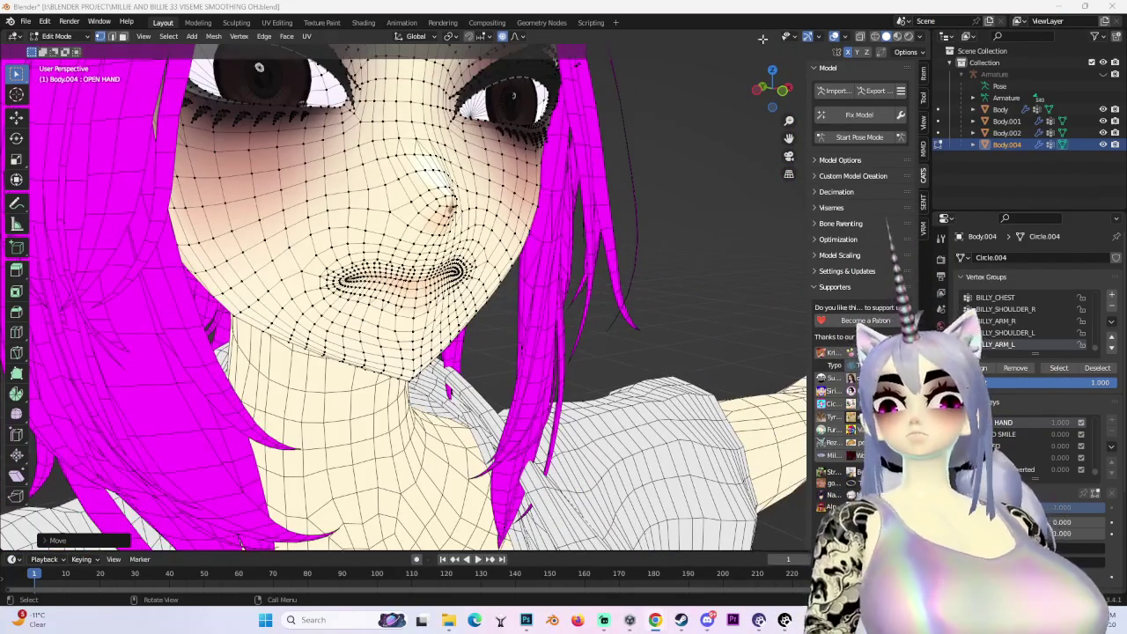
drag(772, 88, 784, 95)
key(g)
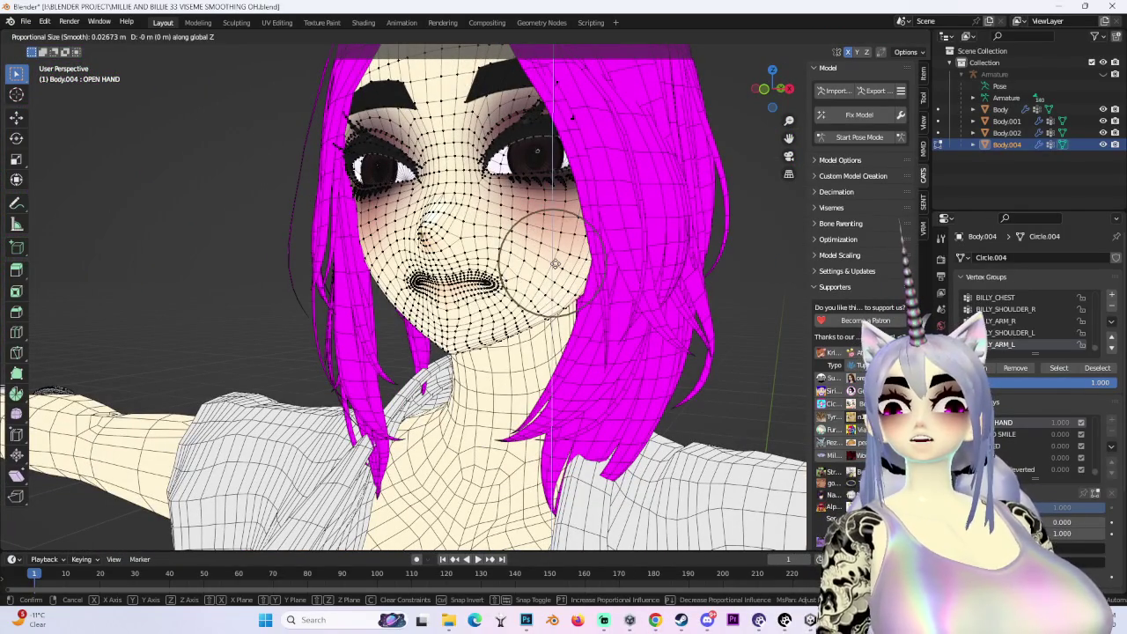
click(553, 263)
key(ctrl+z)
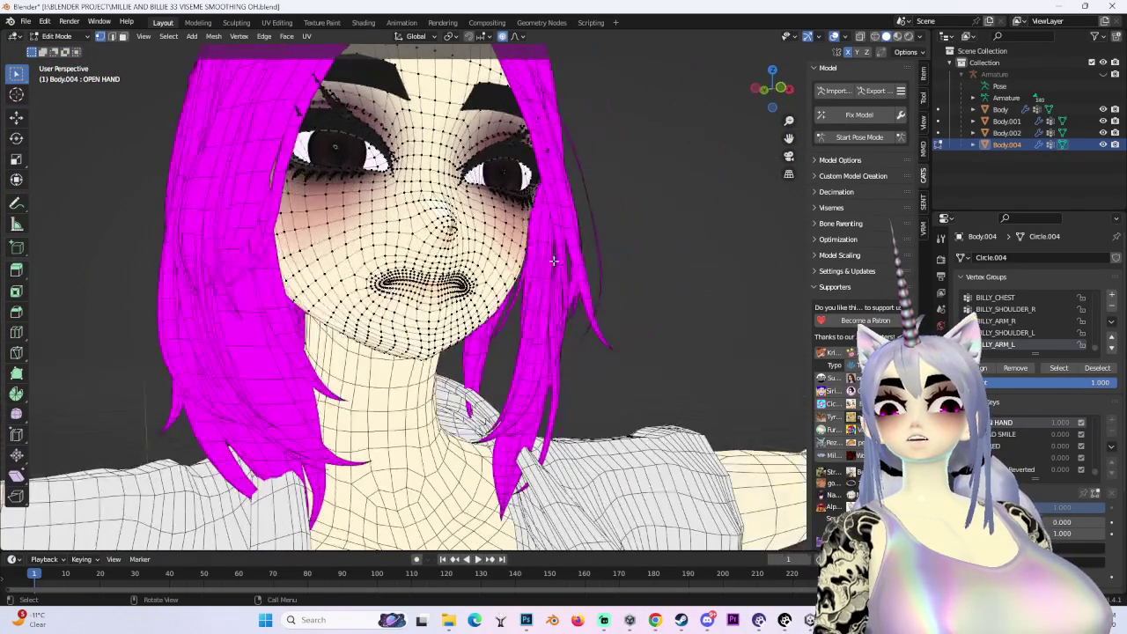
middle_drag(552, 263, 349, 222)
Nudge the lip vertices along Z with an enlarged proportional falloff radius
key(g)
key(z)
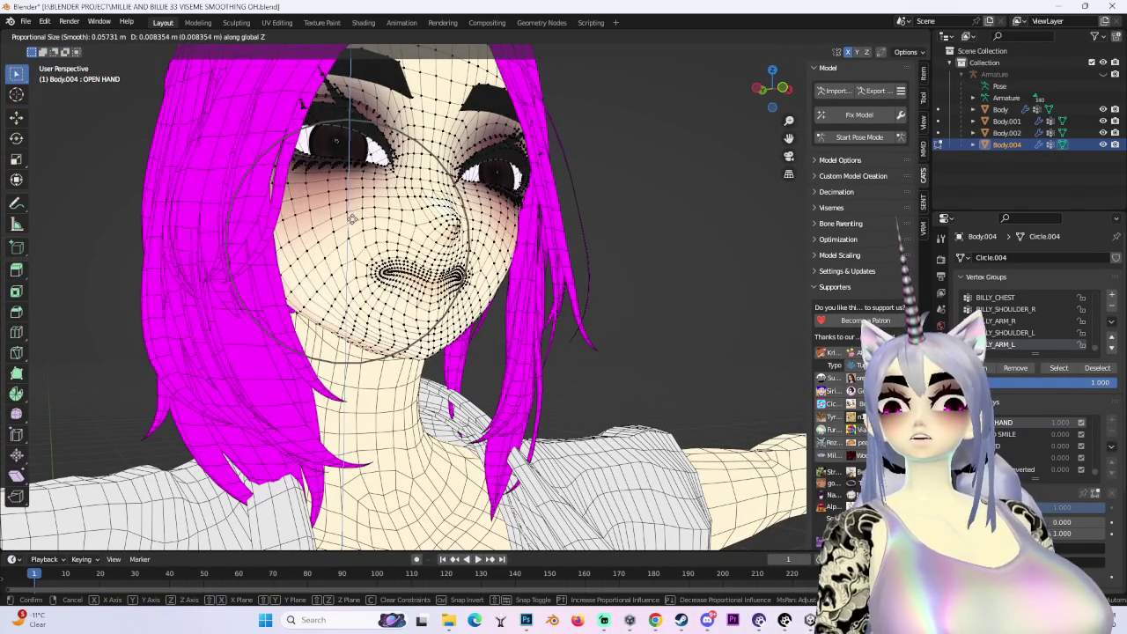
key(Escape)
key(g)
scroll(406, 225, up, 4)
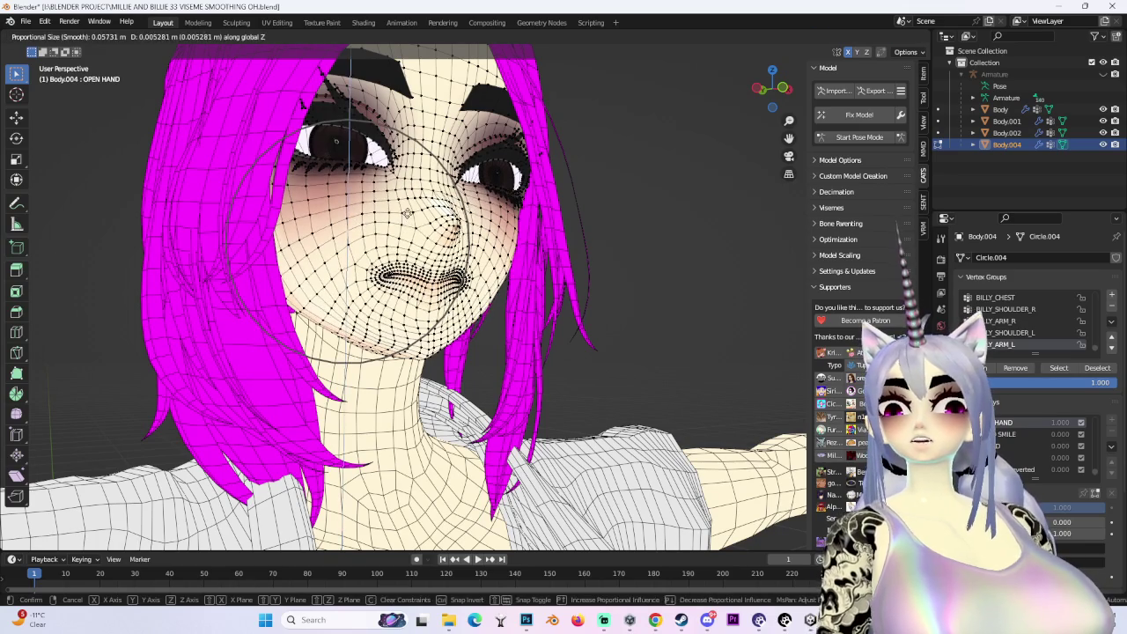
key(z)
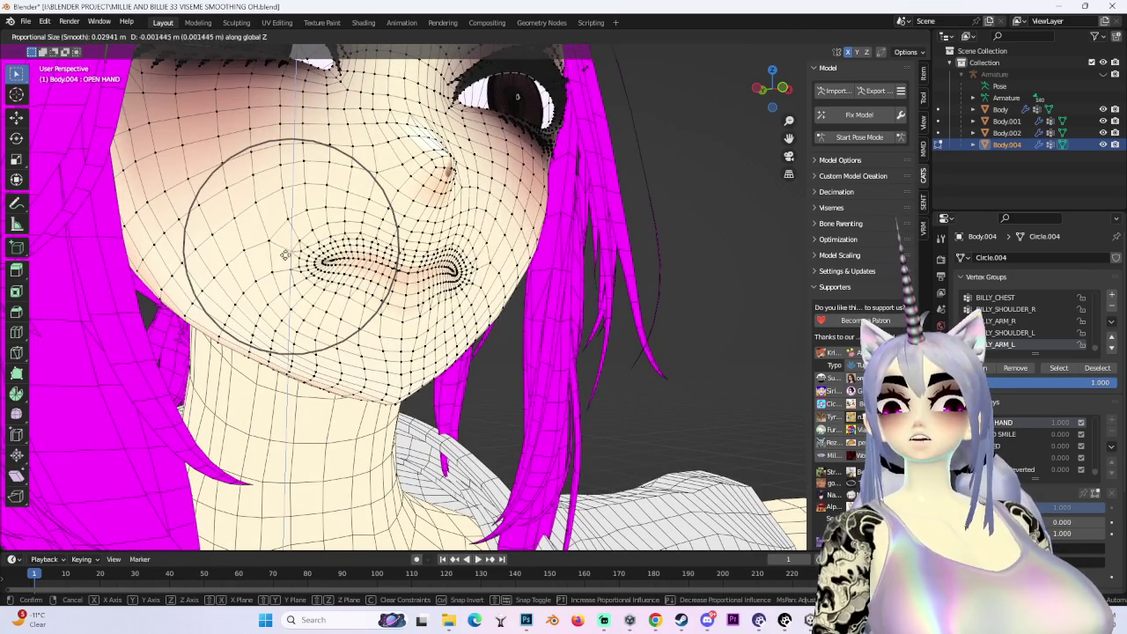
click(281, 250)
After cancelling a trial scale, nudge the mouth-corner vertices along Z with falloff
middle_drag(281, 250, 493, 238)
key(s)
key(Escape)
mouse_move(308, 231)
middle_down()
mouse_move(349, 264)
mouse_move(326, 255)
middle_up()
scroll(325, 255, up, 3)
key(g)
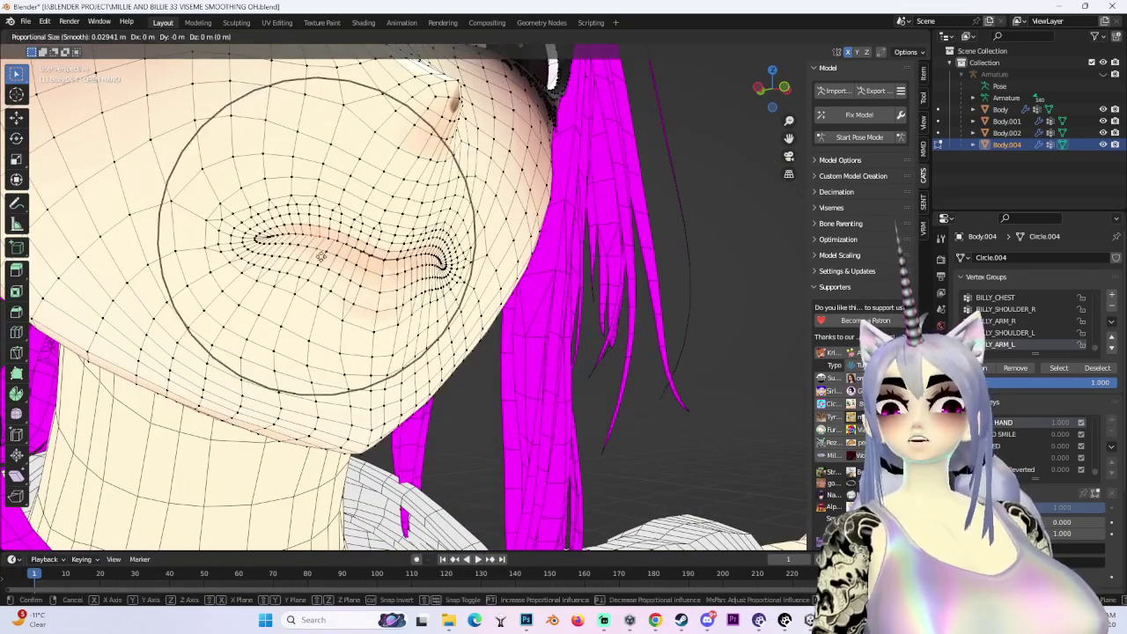
scroll(321, 256, up, 3)
key(z)
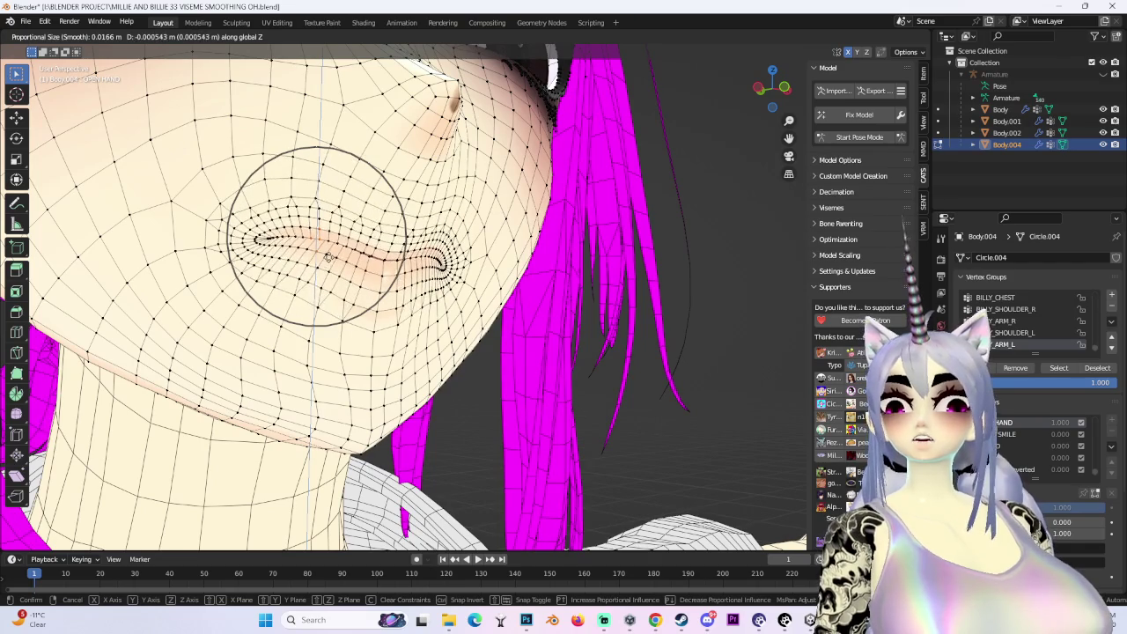
click(327, 257)
Make two more small lip adjustments, one along Z and one free move
key(g)
key(z)
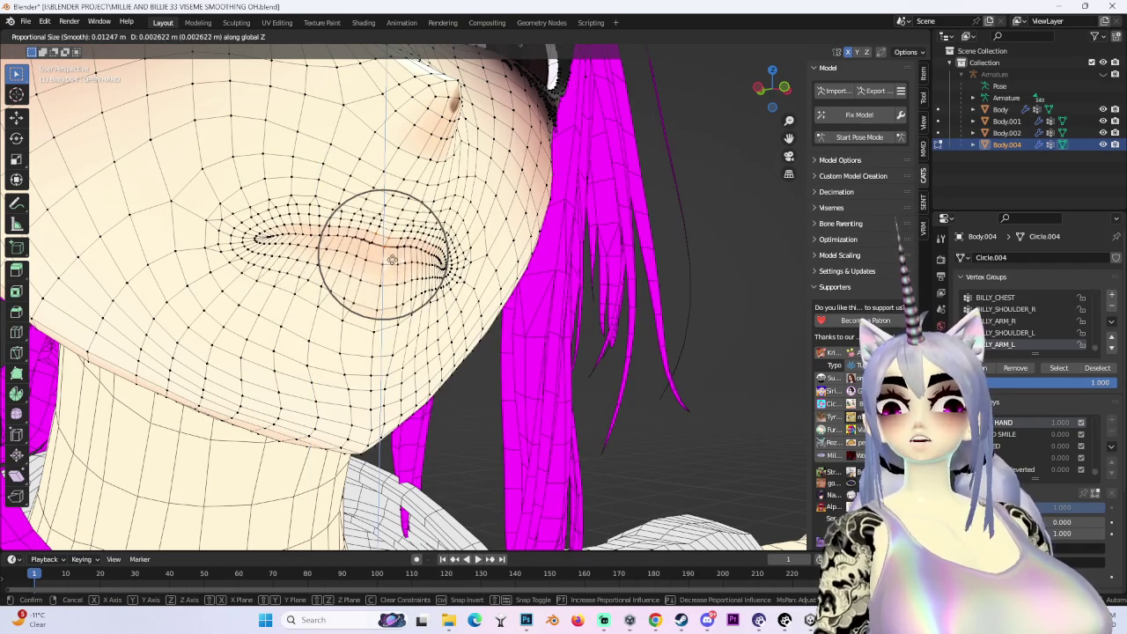
click(392, 260)
key(g)
click(425, 265)
mouse_move(426, 265)
middle_down()
mouse_move(493, 282)
mouse_move(422, 273)
mouse_move(483, 269)
mouse_move(528, 220)
mouse_move(575, 73)
middle_up()
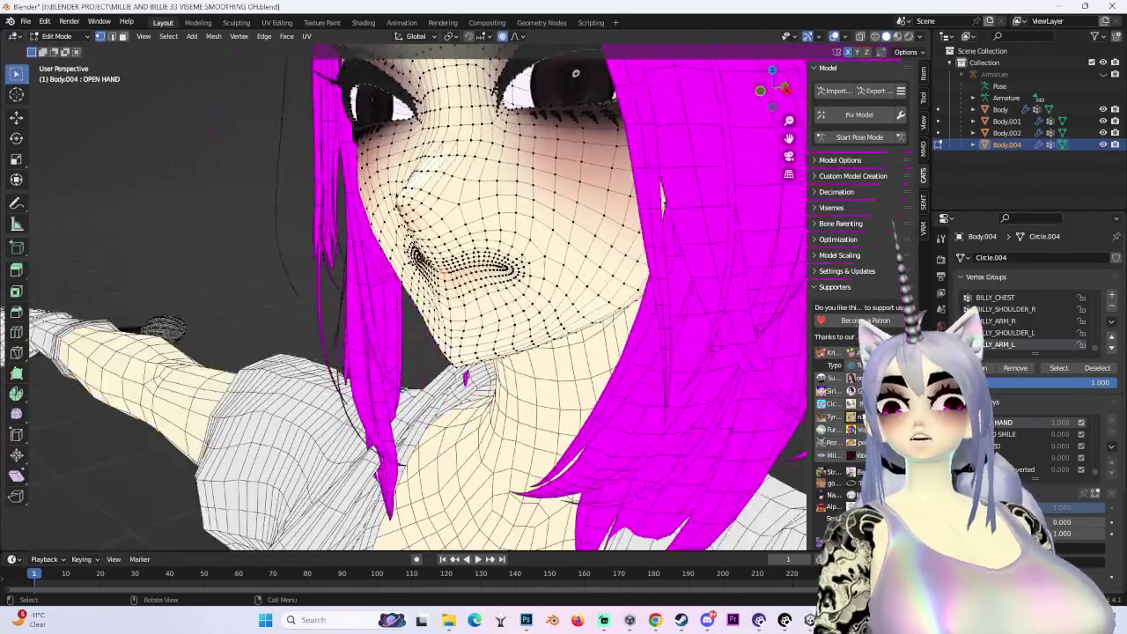
Reshape the mouth vertices with proportional falloff, pushing the mouth corners back along Y
key(g)
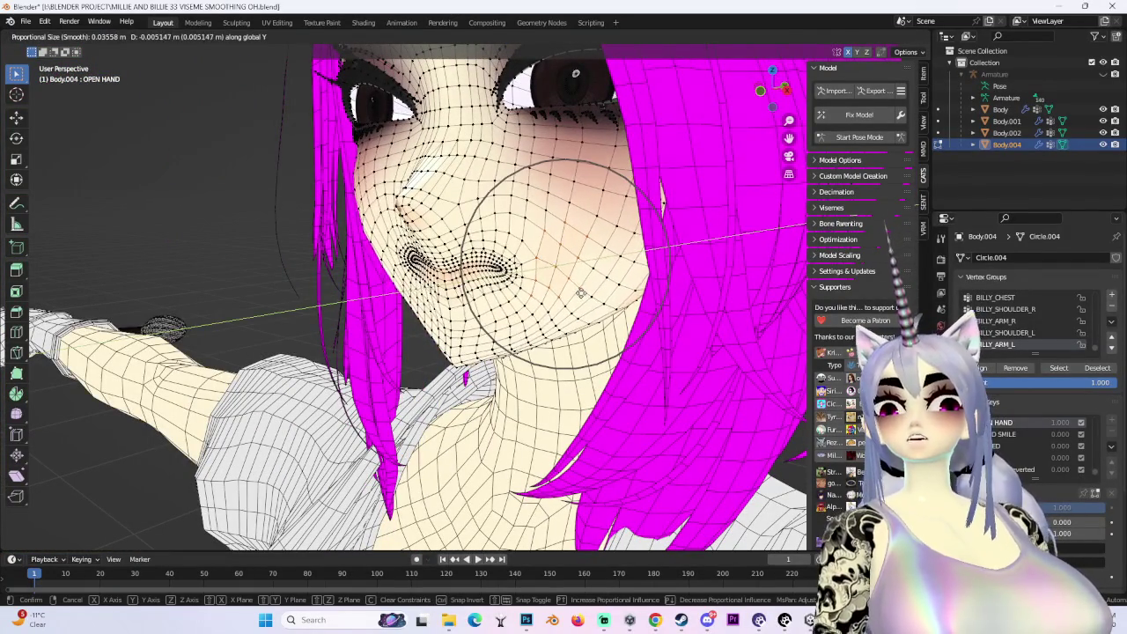
click(583, 289)
middle_drag(575, 73, 558, 267)
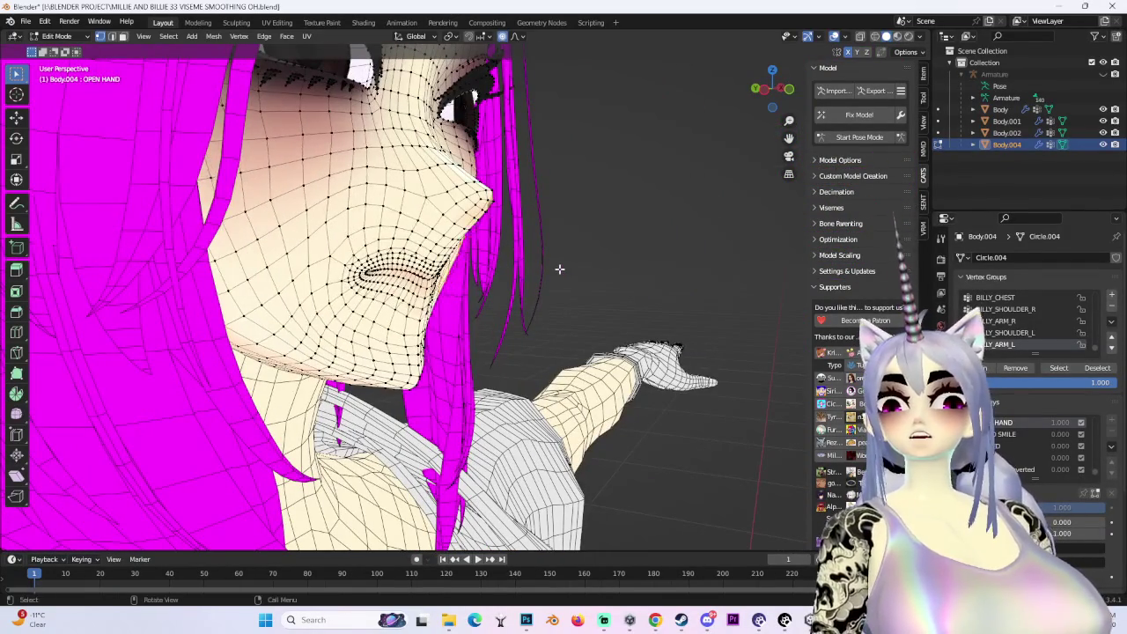
key(g)
key(y)
scroll(570, 269, up, 4)
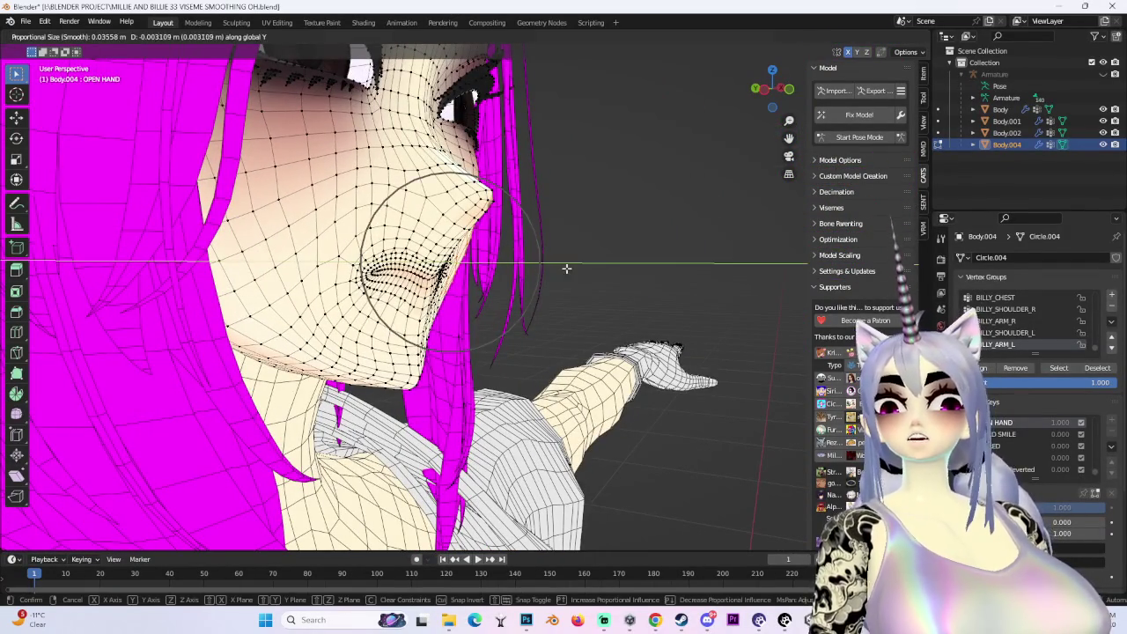
click(330, 292)
middle_drag(330, 292, 264, 291)
mouse_move(524, 239)
middle_down()
mouse_move(436, 326)
mouse_move(581, 315)
middle_up()
key(g)
key(y)
click(436, 327)
key(g)
click(492, 314)
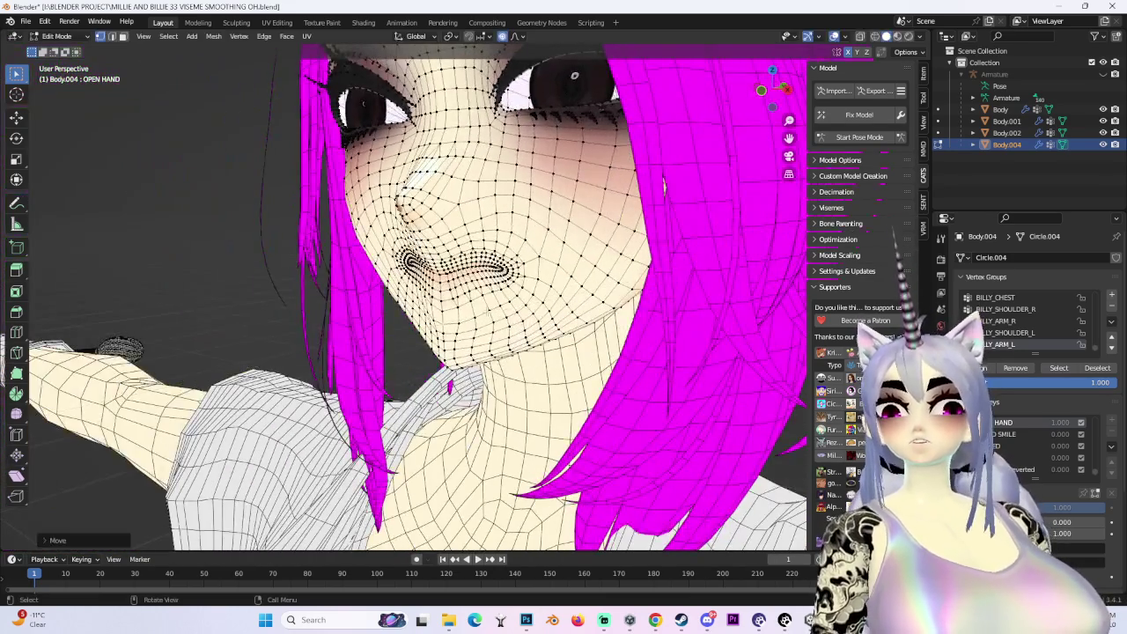
From a side profile, refine the mouth-corner depth with several small Y-axis moves
middle_drag(574, 76, 560, 64)
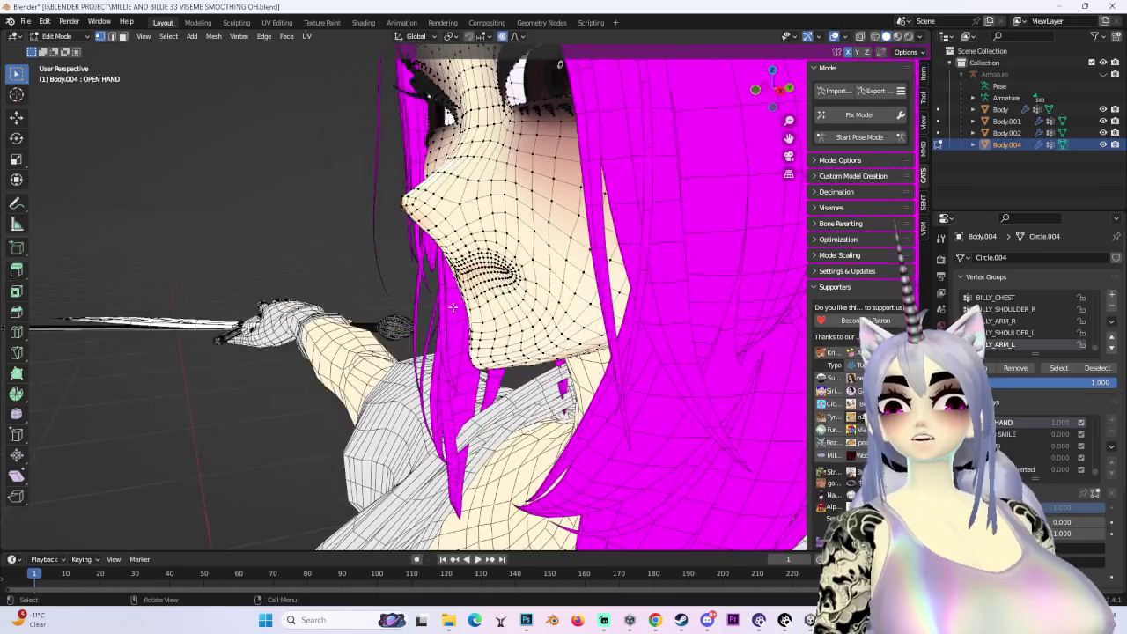
key(g)
key(y)
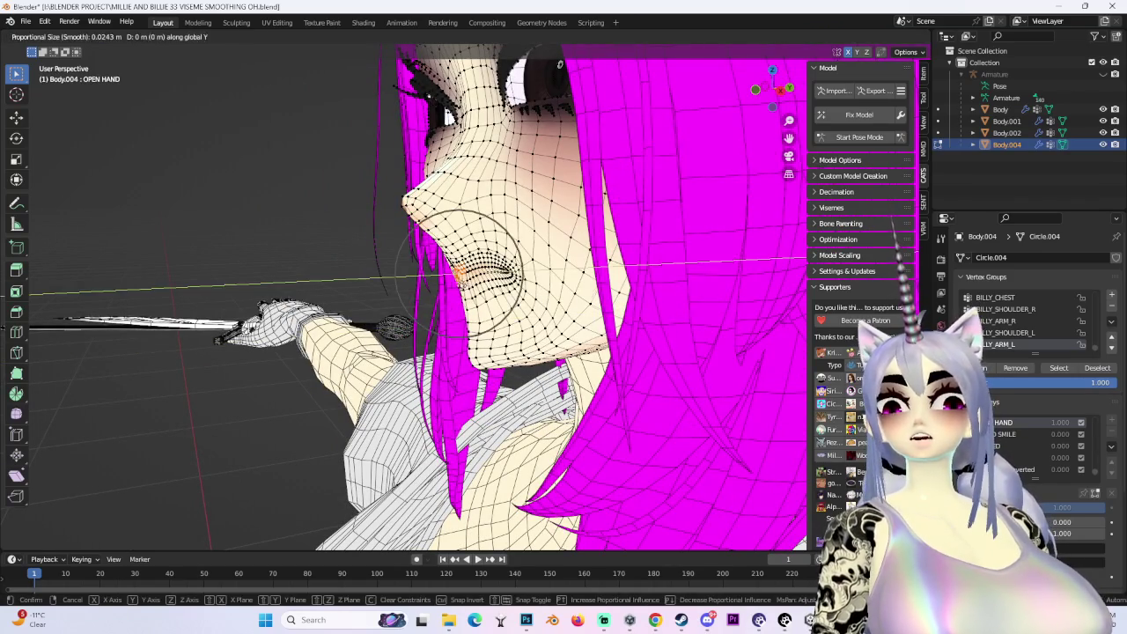
middle_drag(448, 274, 448, 270)
scroll(447, 270, up, 2)
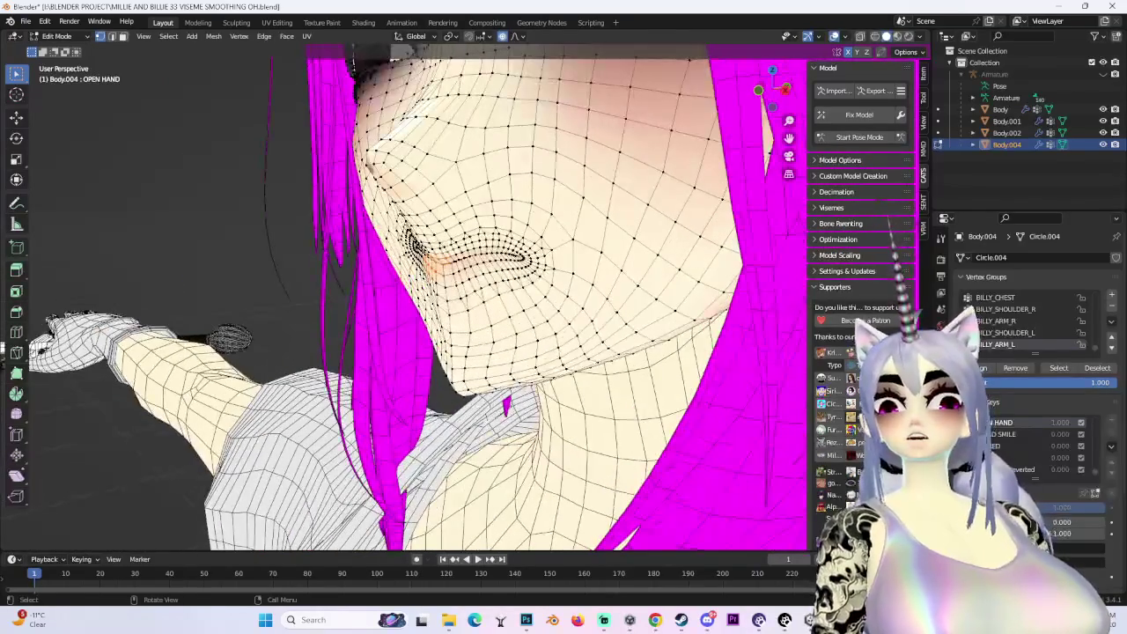
mouse_move(442, 272)
middle_down()
mouse_move(451, 282)
mouse_move(405, 282)
middle_up()
scroll(453, 286, up, 3)
click(456, 289)
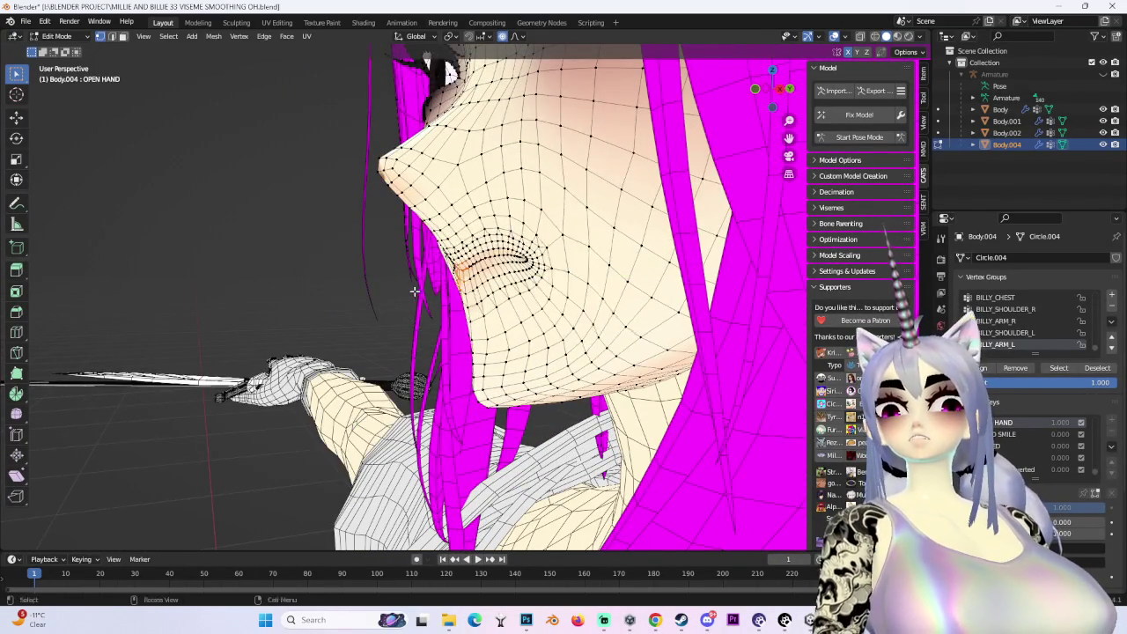
scroll(405, 282, up, 2)
middle_drag(340, 325, 440, 291)
key(g)
key(y)
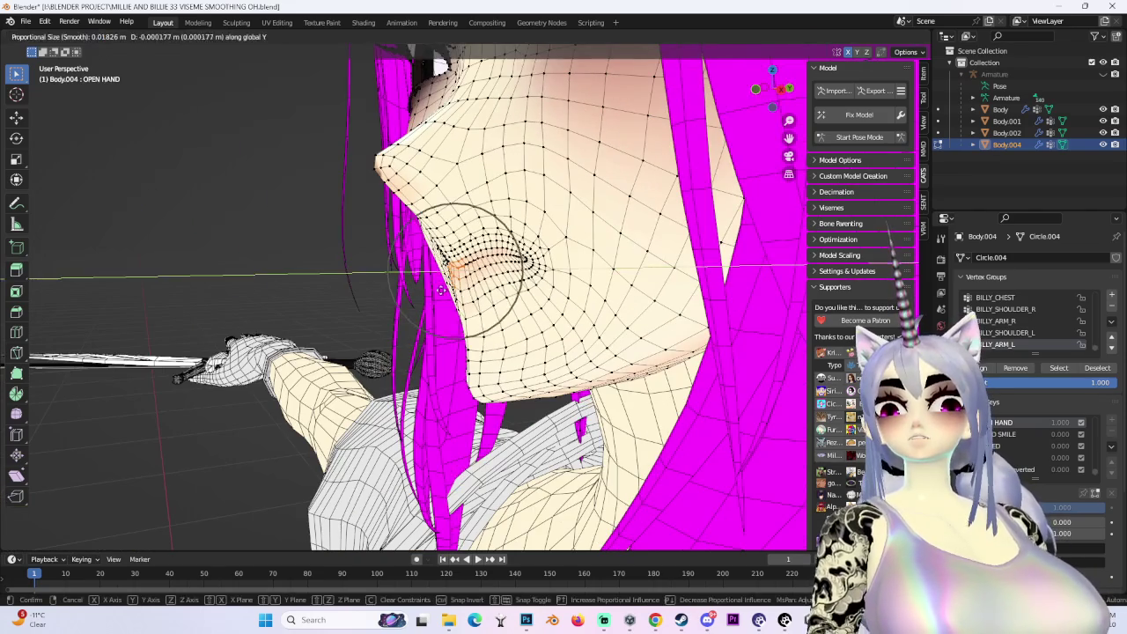
click(422, 290)
key(g)
key(y)
click(422, 291)
Continue evening out the mouth outline with further Y-axis depth nudges from new angles
mouse_move(421, 291)
middle_down()
mouse_move(482, 255)
mouse_move(370, 282)
middle_up()
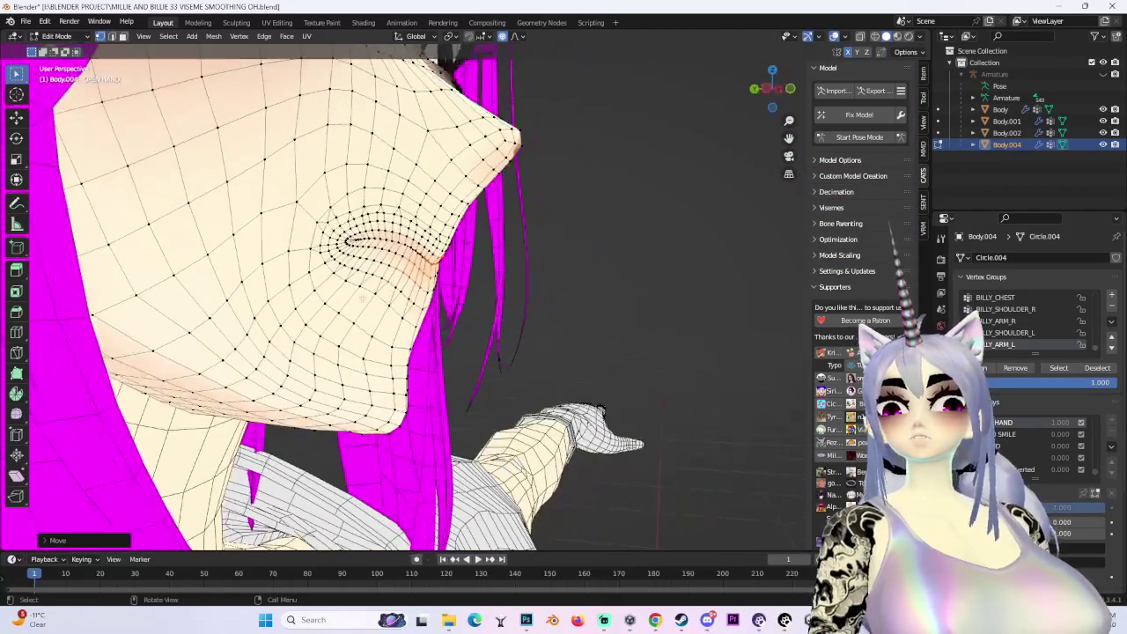
key(g)
key(y)
click(370, 291)
key(g)
key(y)
click(348, 287)
mouse_move(348, 287)
middle_down()
mouse_move(379, 273)
mouse_move(334, 291)
mouse_move(396, 281)
mouse_move(392, 291)
middle_up()
key(g)
key(y)
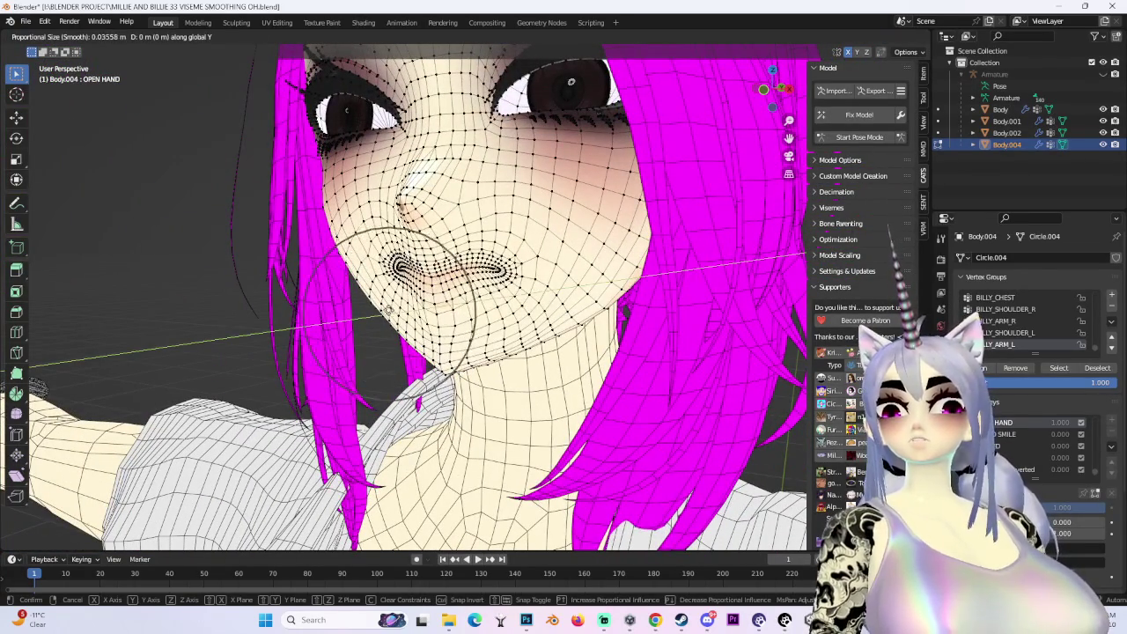
click(398, 301)
With the wireframe hidden, shift the mouth vertices vertically along Z, then show the wireframe again
scroll(398, 301, down, 2)
scroll(398, 301, up, 2)
scroll(324, 185, up, 2)
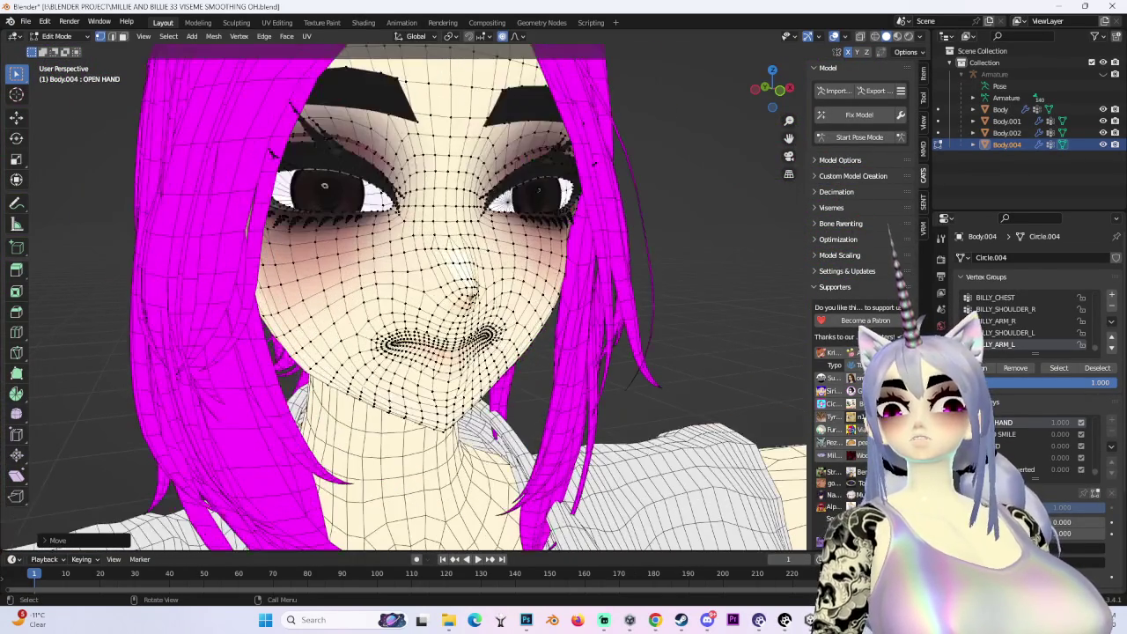
click(834, 39)
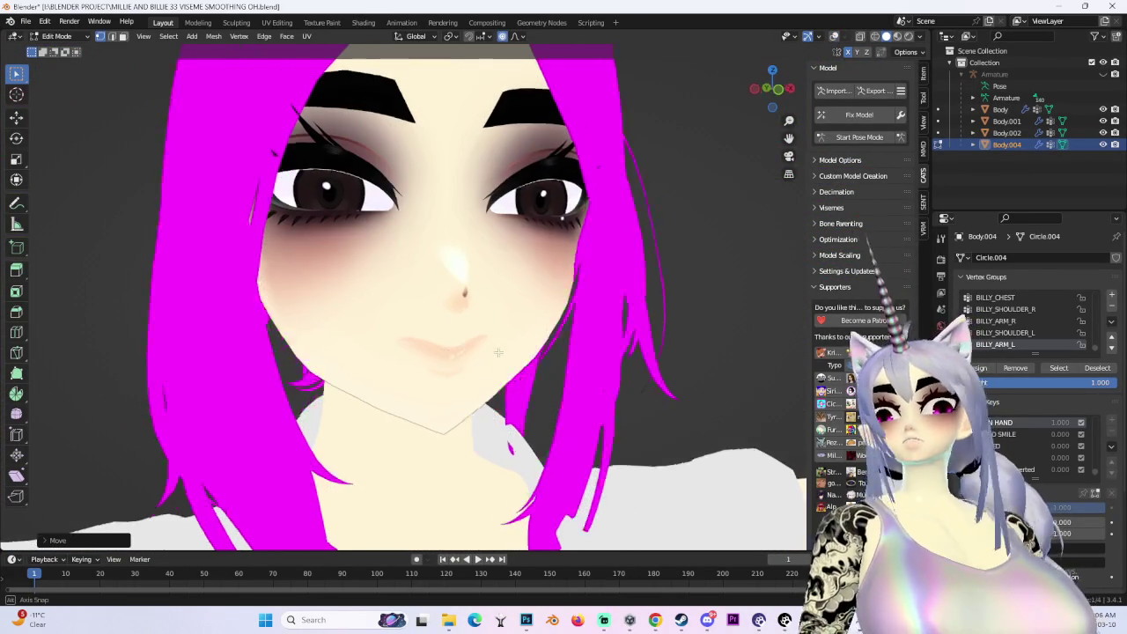
scroll(511, 351, down, 2)
scroll(511, 350, down, 2)
mouse_move(458, 343)
middle_down()
mouse_move(511, 350)
mouse_move(404, 363)
mouse_move(557, 326)
mouse_move(529, 317)
middle_up()
key(g)
key(z)
scroll(404, 363, down, 3)
click(405, 362)
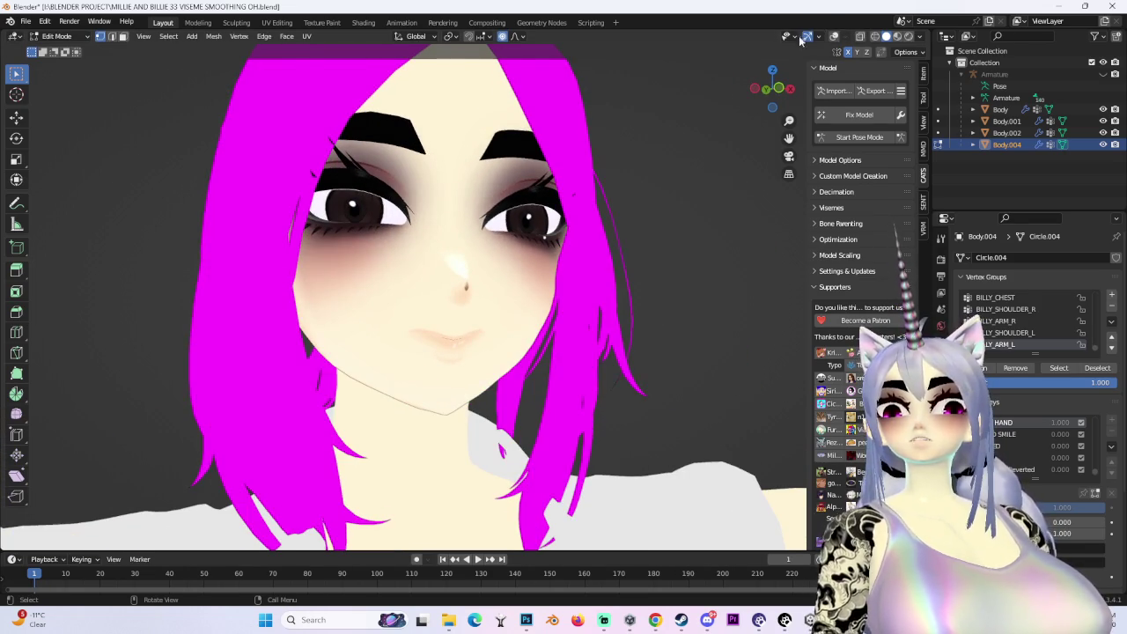
click(833, 39)
Adjust the mouth vertices with soft falloff and a Z-axis move viewed from below the face
scroll(422, 335, up, 3)
key(g)
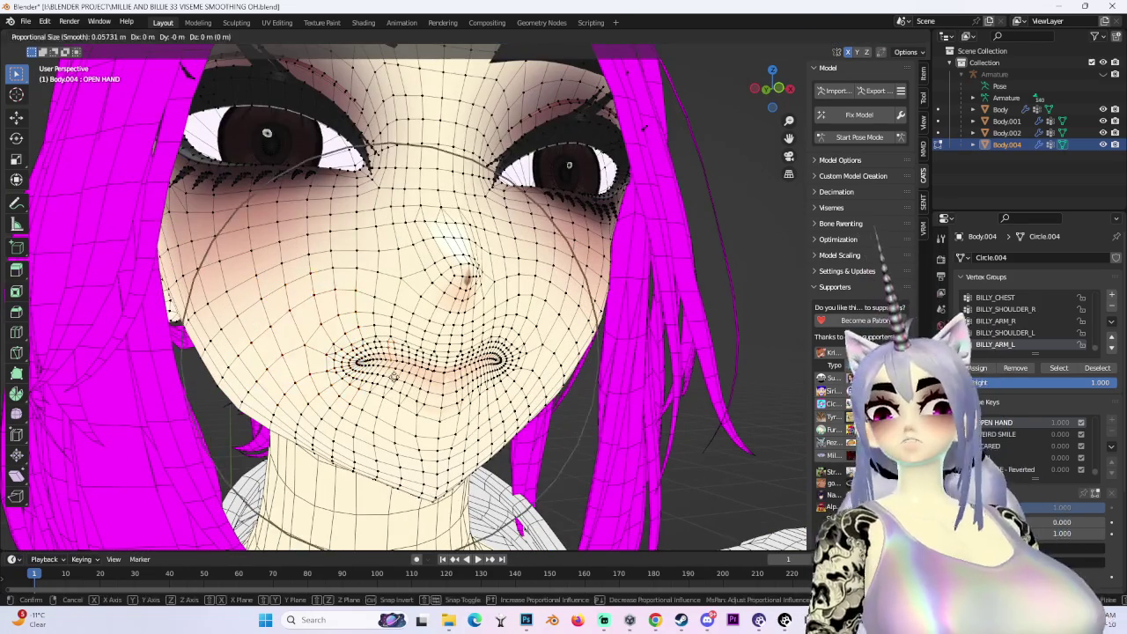
scroll(416, 407, down, 2)
click(417, 407)
middle_drag(417, 407, 363, 324)
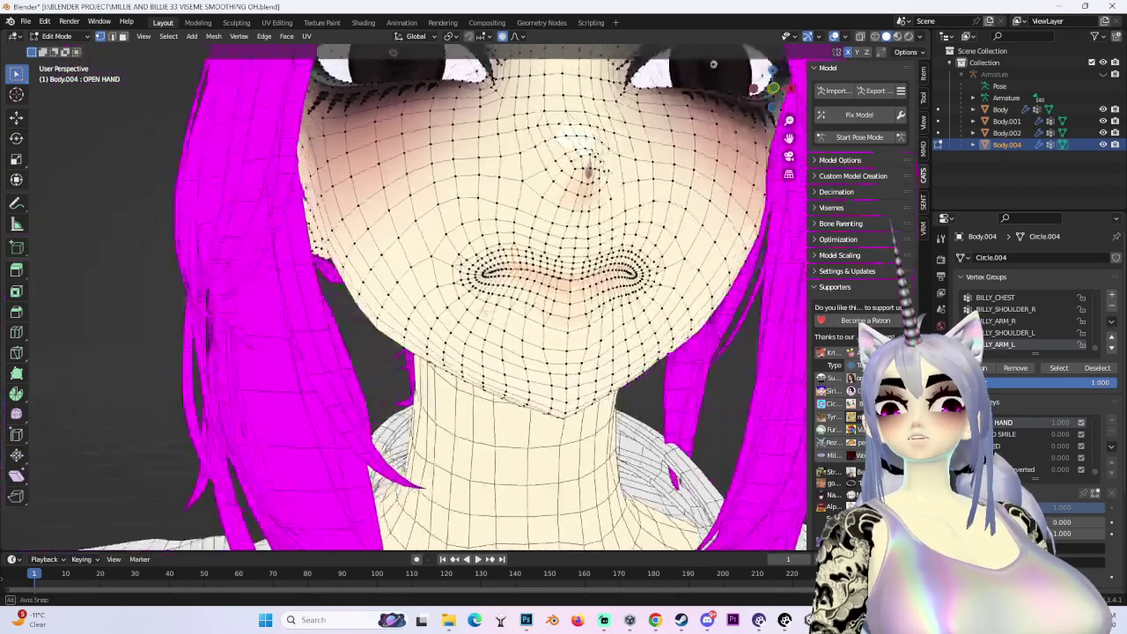
key(g)
key(z)
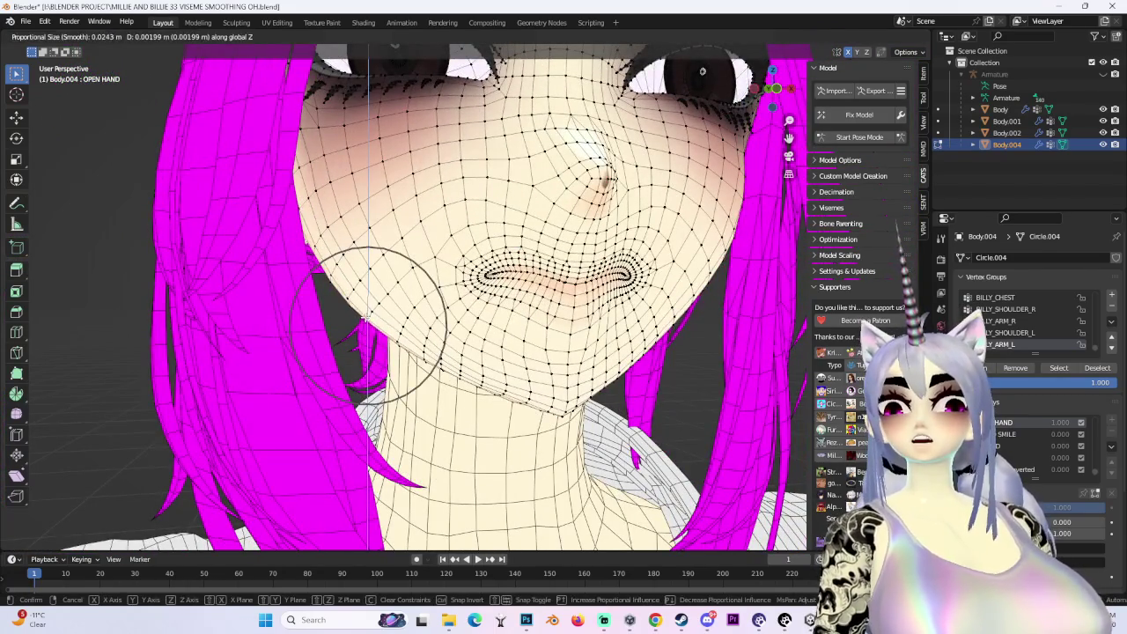
click(368, 322)
middle_drag(368, 323, 378, 414)
From the front, make a few more small mouth moves, including a vertical Z adjustment
key(g)
click(457, 311)
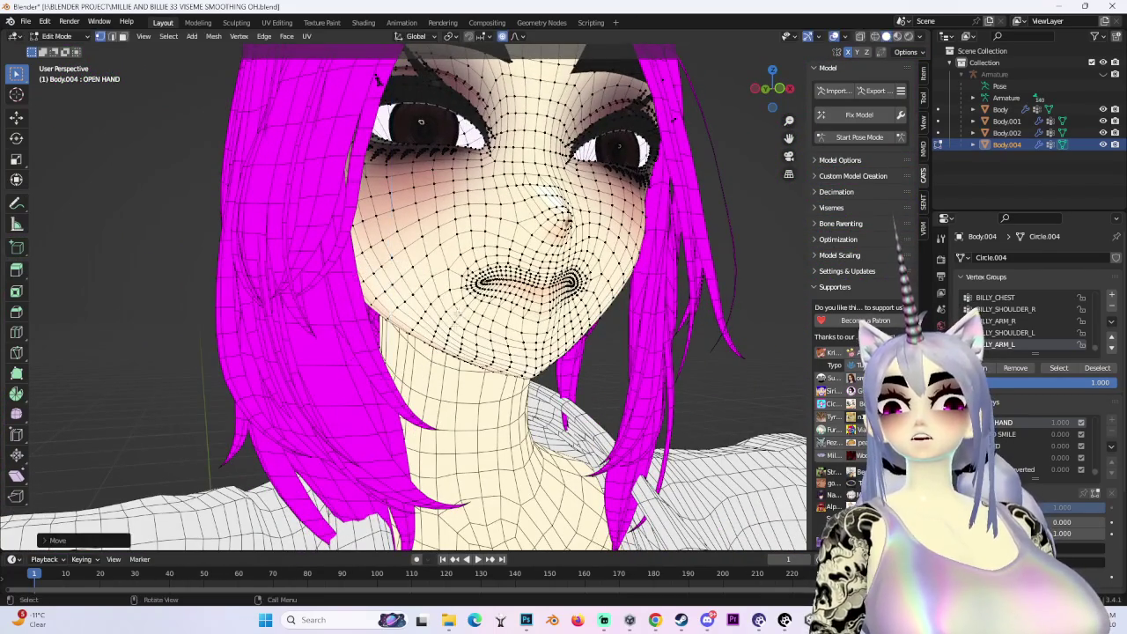
key(g)
click(568, 333)
middle_drag(568, 308, 554, 330)
key(g)
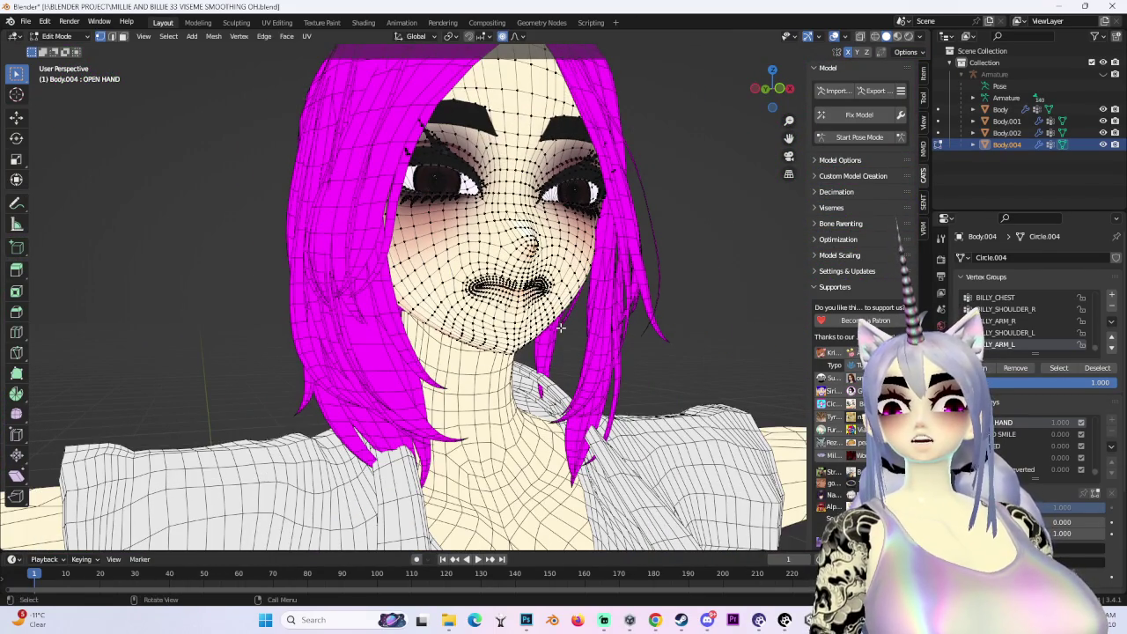
key(z)
scroll(558, 324, down, 2)
scroll(557, 323, down, 2)
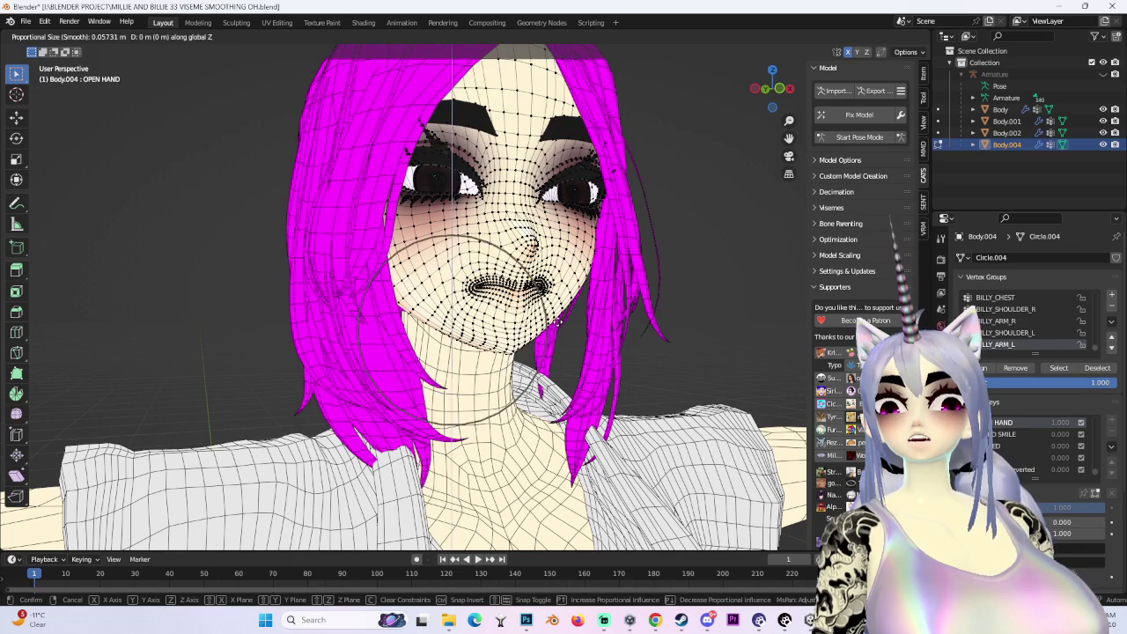
click(559, 319)
mouse_move(559, 319)
middle_down()
mouse_move(644, 317)
mouse_move(464, 329)
middle_up()
scroll(645, 317, up, 2)
scroll(464, 330, up, 3)
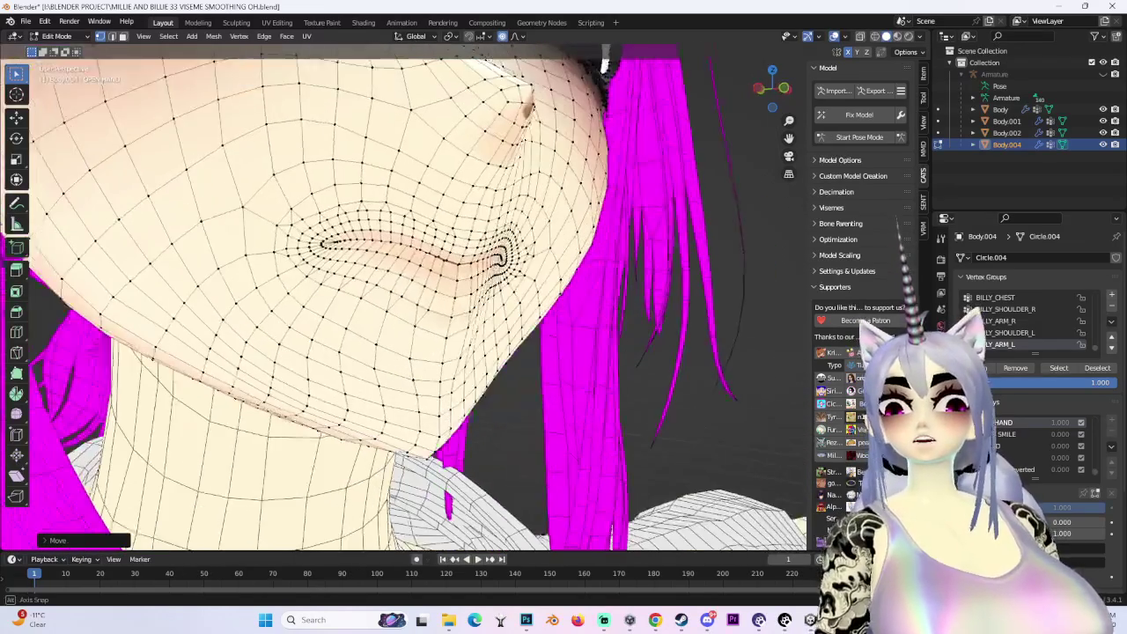
Fine-tune the lip depth along Y, cancelling and undoing the last attempted move
key(g)
key(y)
scroll(464, 330, up, 5)
mouse_move(464, 330)
middle_down()
mouse_move(399, 350)
mouse_move(516, 326)
mouse_move(483, 317)
middle_up()
scroll(399, 350, up, 2)
click(382, 347)
scroll(510, 331, down, 2)
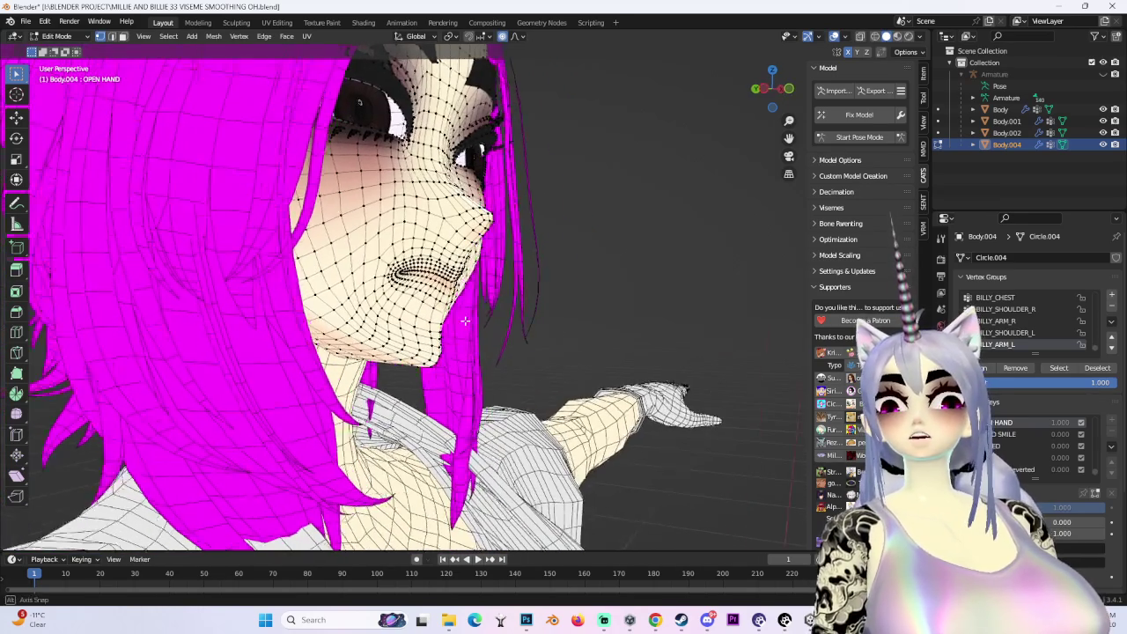
scroll(483, 317, up, 2)
key(g)
key(y)
click(484, 315)
key(g)
key(y)
click(484, 313)
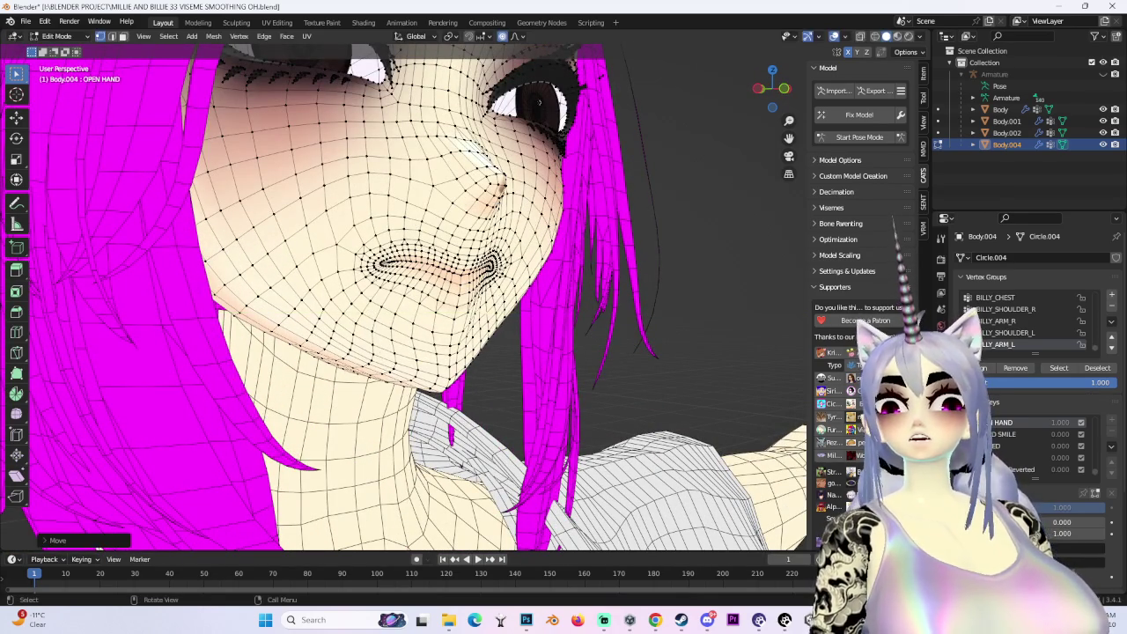
key(g)
key(y)
key(Escape)
key(ctrl+z)
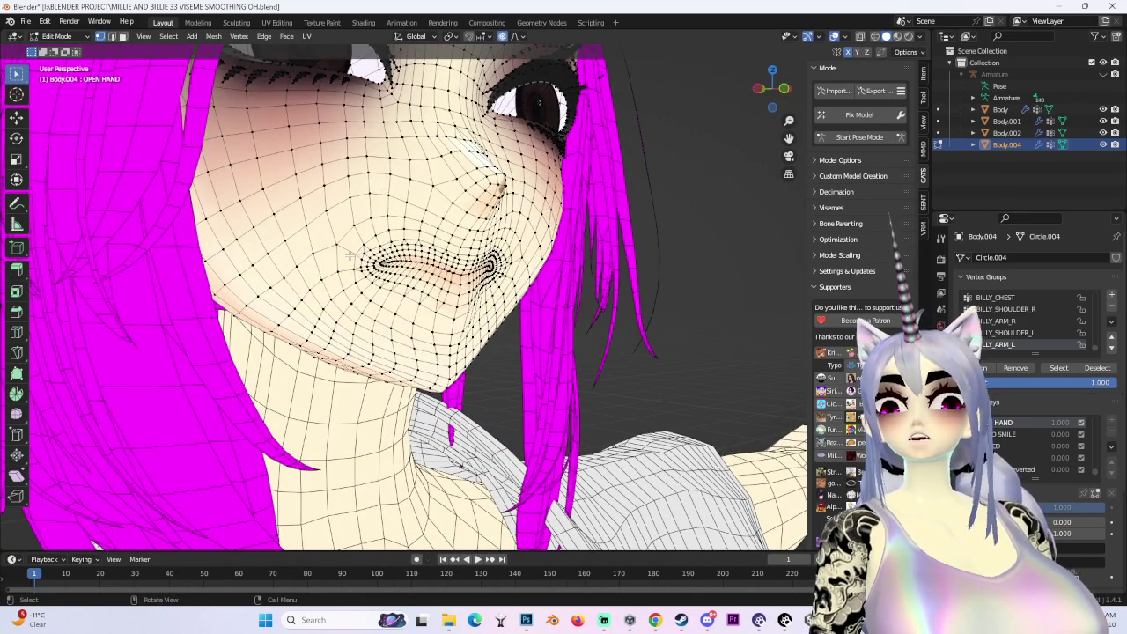
Hide all overlays and view the smoothed mouth nearly head-on
middle_drag(351, 255, 370, 148)
middle_drag(493, 264, 370, 246)
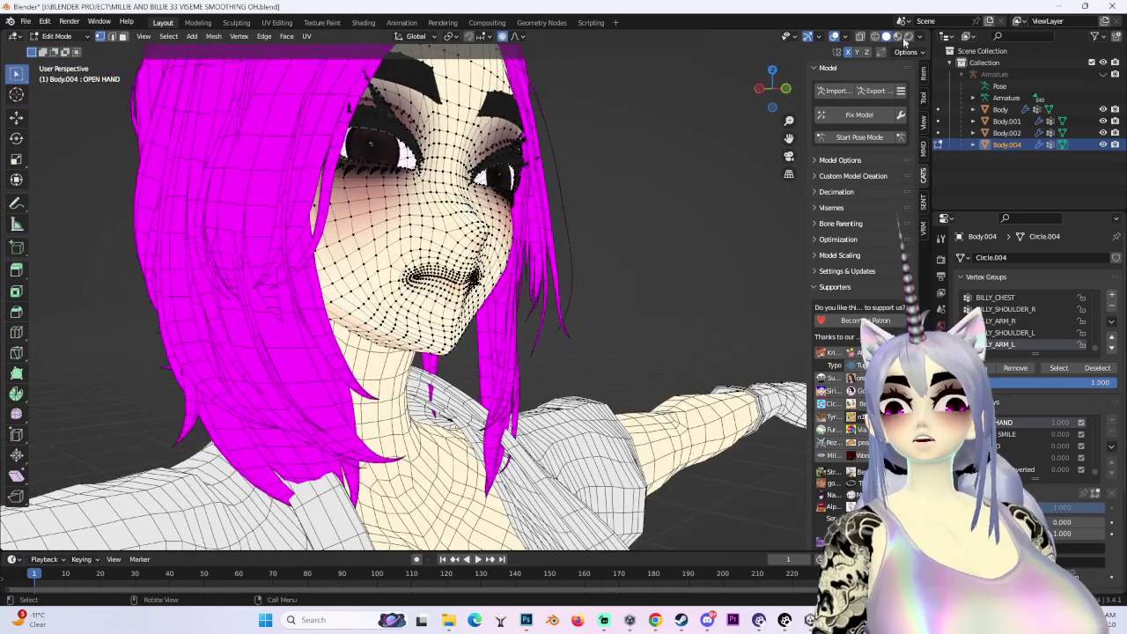
key(shift+alt+z)
middle_drag(118, 96, 104, 75)
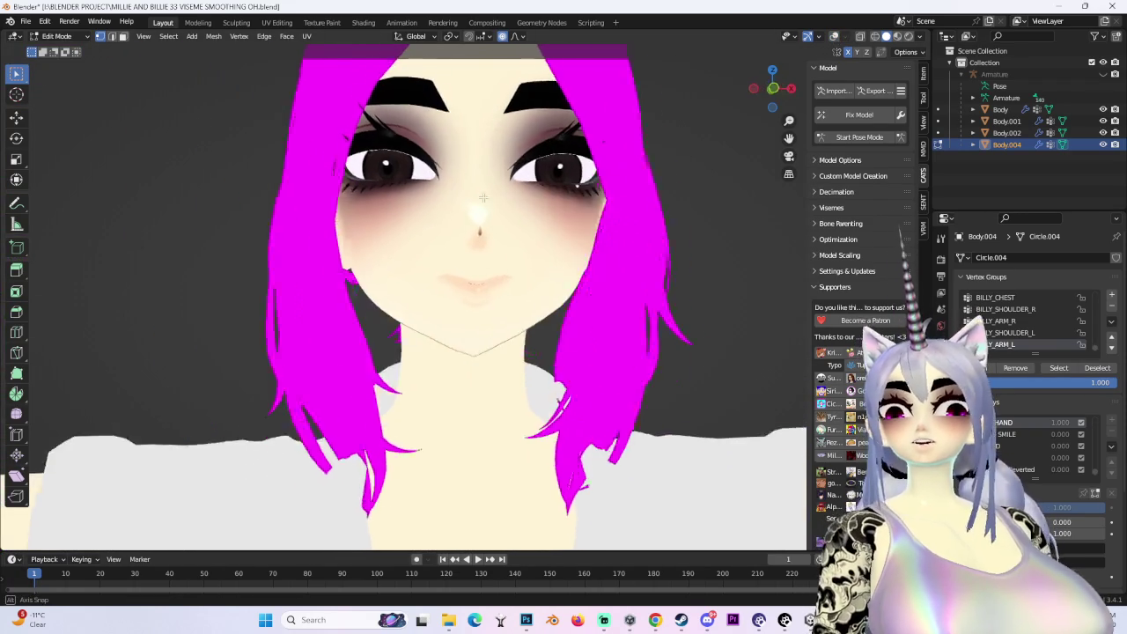
Switch the head to Object Mode and set the OPEN HAND shape key to 1.000
click(39, 35)
click(55, 46)
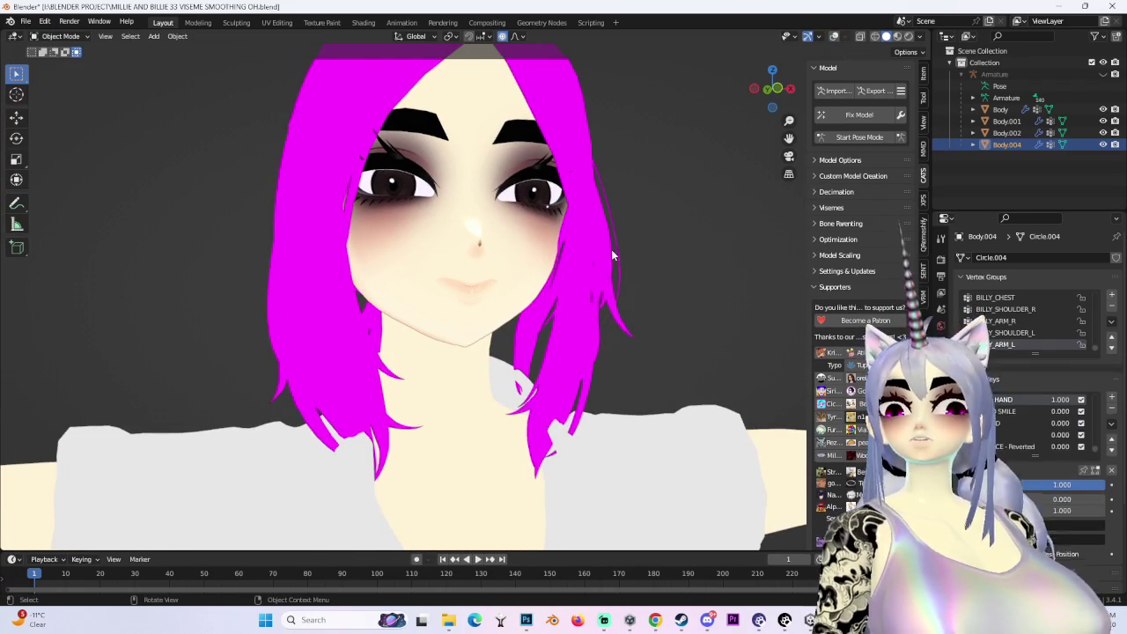
drag(1039, 478, 1101, 478)
mouse_move(528, 264)
middle_down()
mouse_move(616, 264)
mouse_move(528, 264)
middle_up()
scroll(441, 265, up, 3)
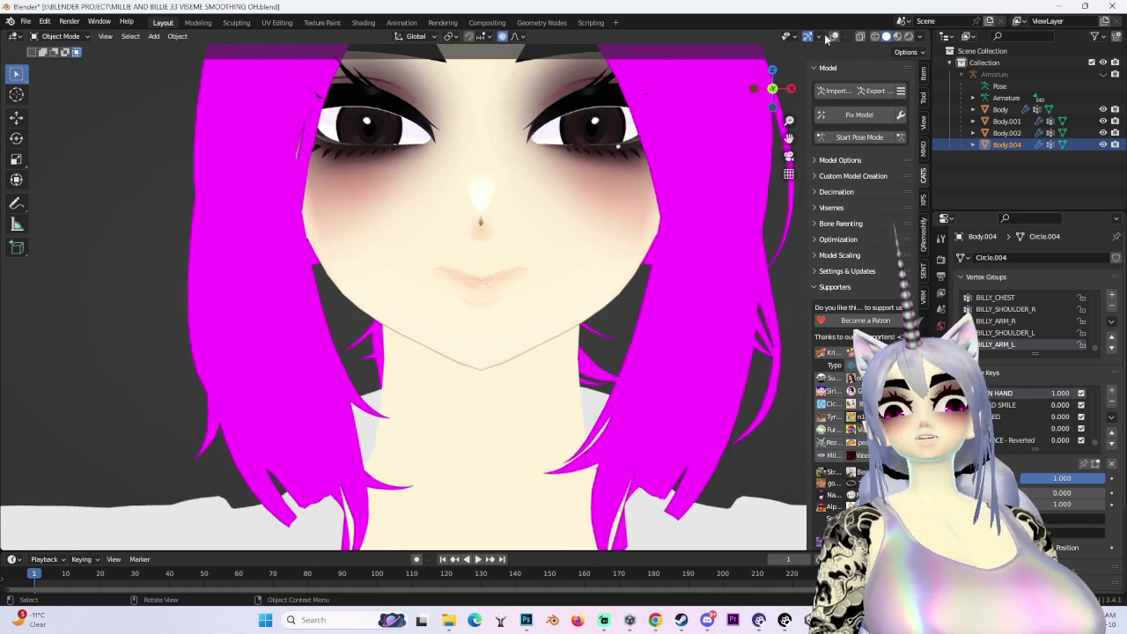
Turn overlays back on, compare the face with and without OPEN HAND, then switch to the browser
click(834, 36)
key(ctrl+z)
key(ctrl+shift+z)
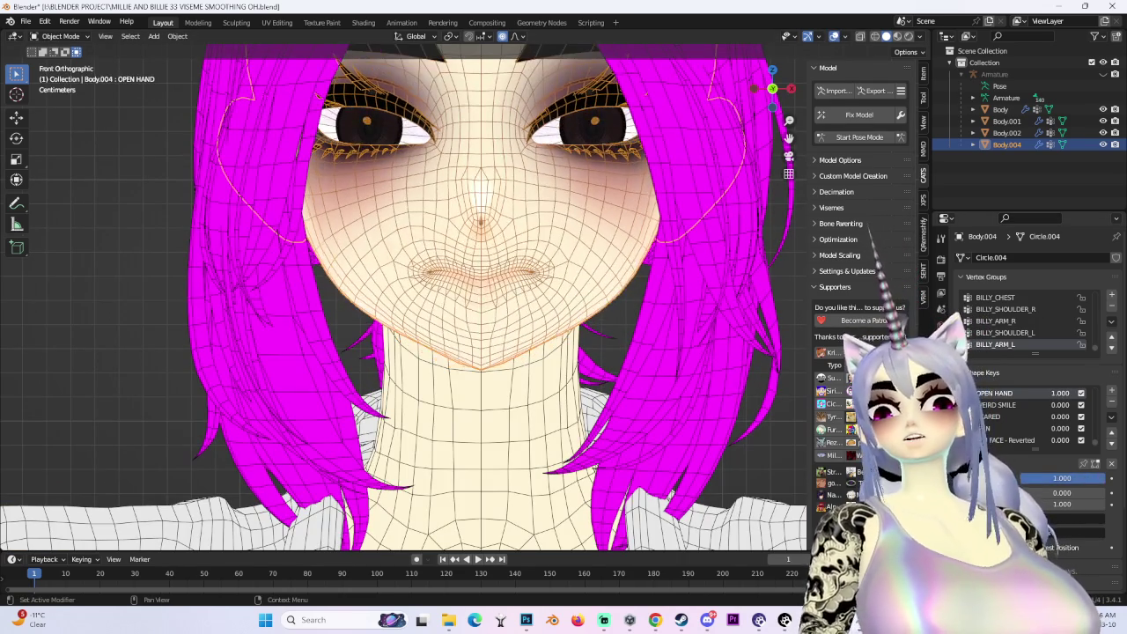
key(ctrl+z)
key(ctrl+shift+z)
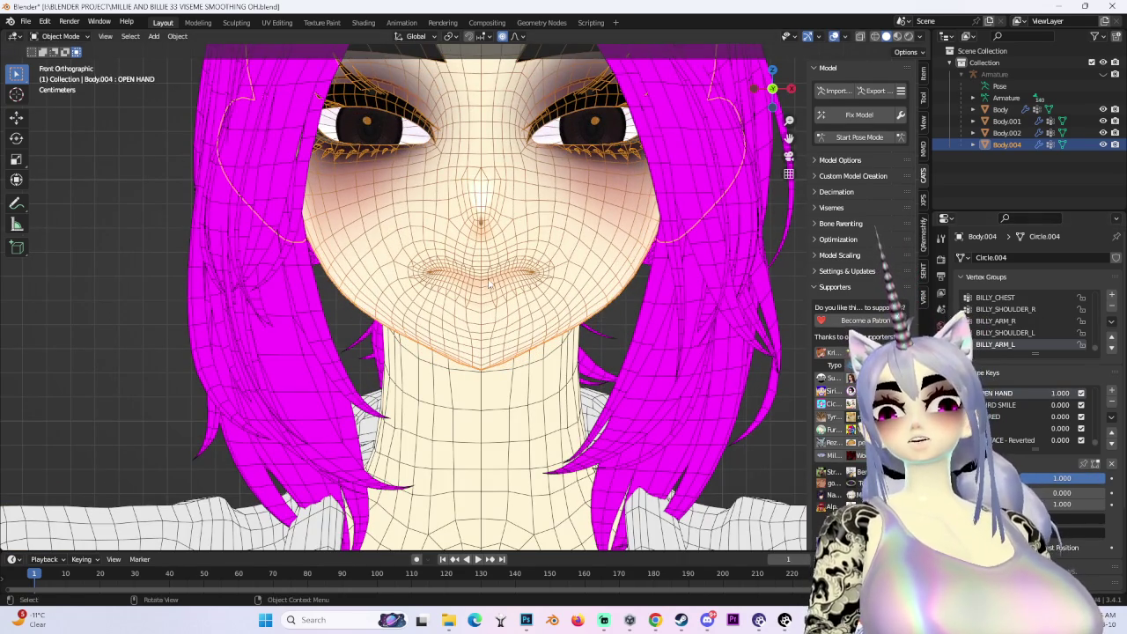
middle_drag(490, 284, 530, 274)
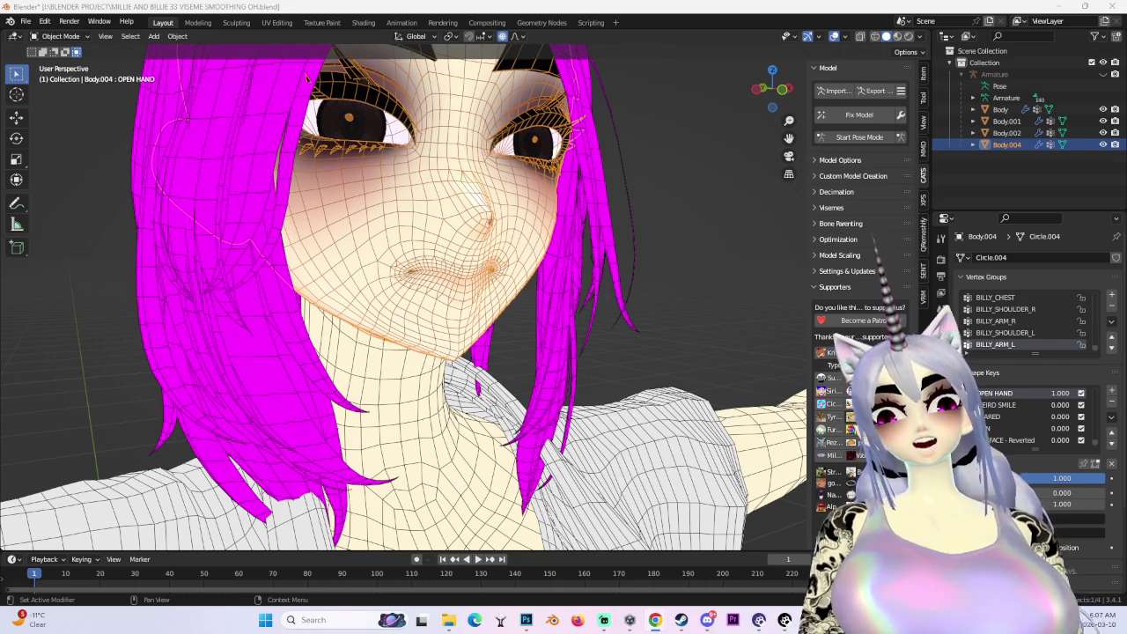
key(alt+Tab)
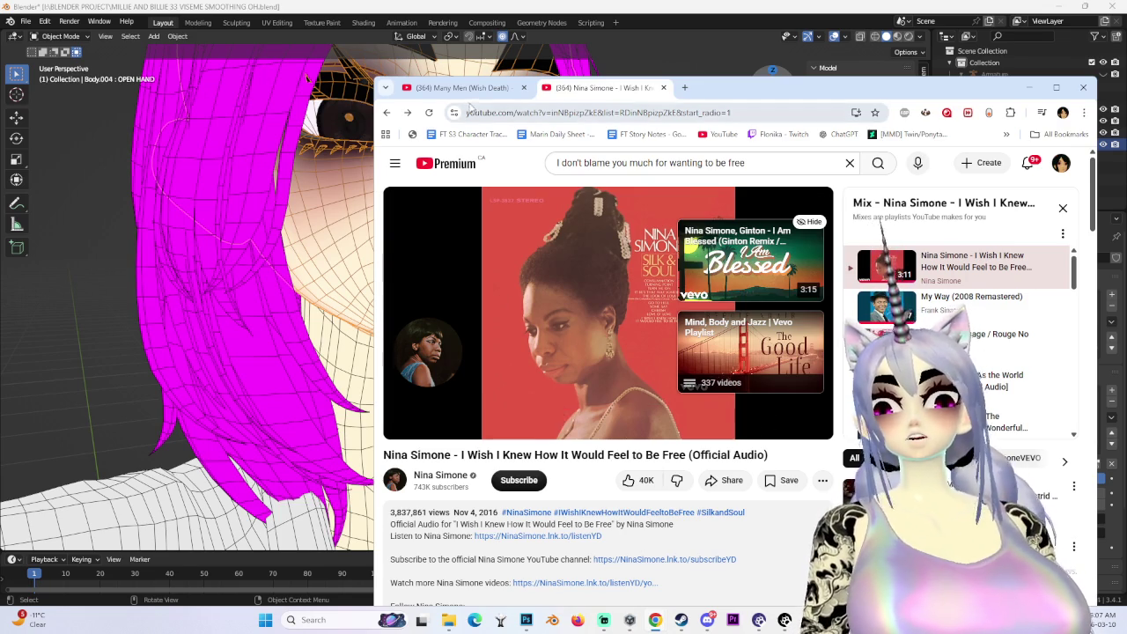
Close the Many Men (Wish Death) browser tab and return to the Blender window
key(ctrl+shift+Tab)
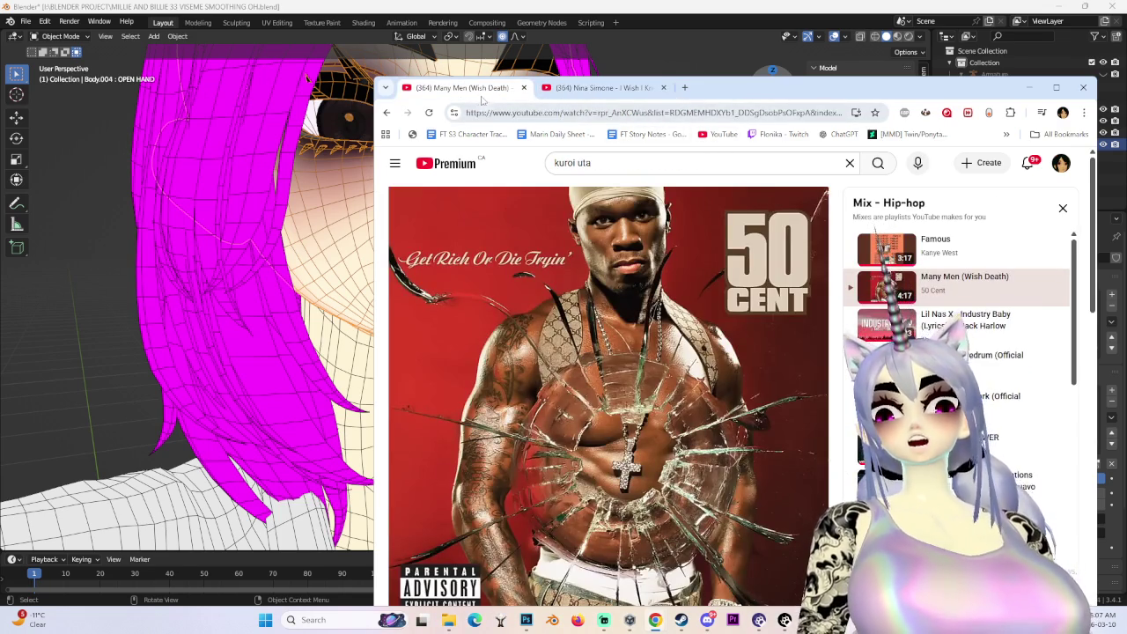
key(ctrl+w)
scroll(768, 504, down, 3)
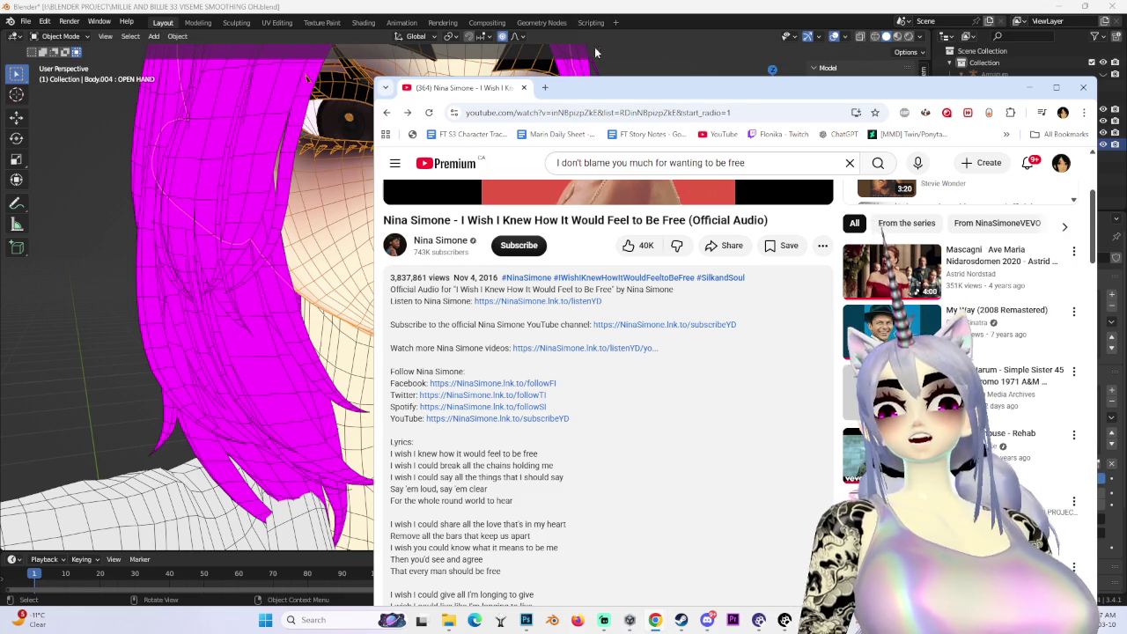
drag(594, 91, 753, 71)
click(561, 187)
mouse_move(525, 204)
middle_down()
mouse_move(550, 223)
mouse_move(462, 246)
mouse_move(493, 249)
middle_up()
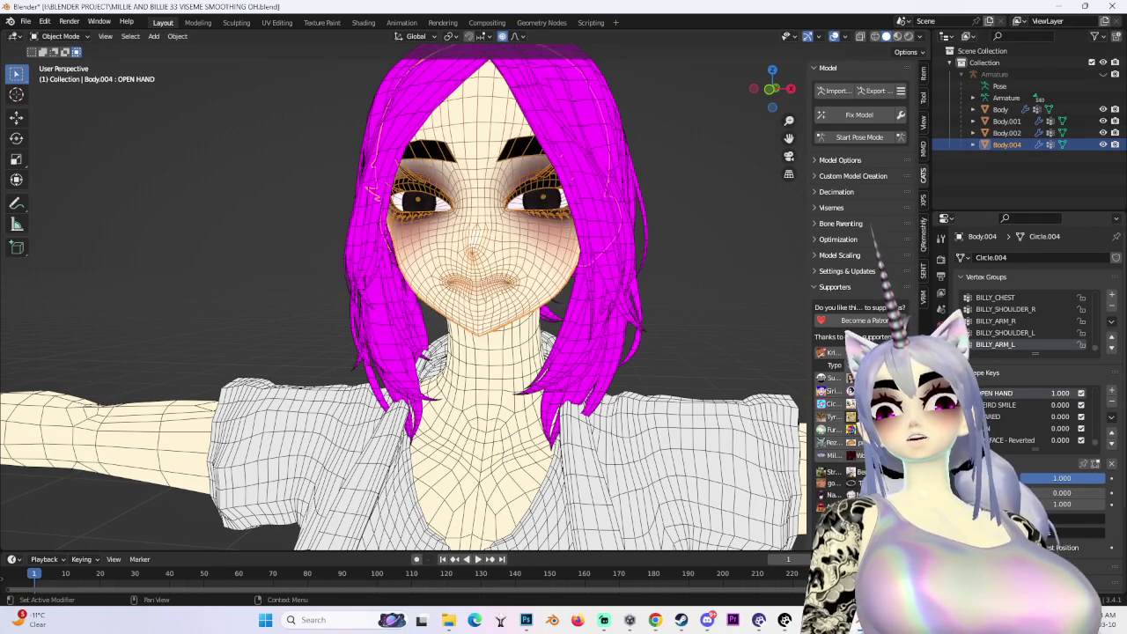
Inspect the lips and face from below, front and side using the navigation gizmo
scroll(607, 169, up, 2)
scroll(608, 170, up, 2)
mouse_move(608, 169)
middle_down()
mouse_move(573, 229)
mouse_move(556, 387)
mouse_move(615, 244)
middle_up()
scroll(557, 387, up, 3)
scroll(557, 387, down, 4)
scroll(557, 388, down, 3)
scroll(614, 244, up, 2)
drag(779, 83, 775, 93)
click(773, 92)
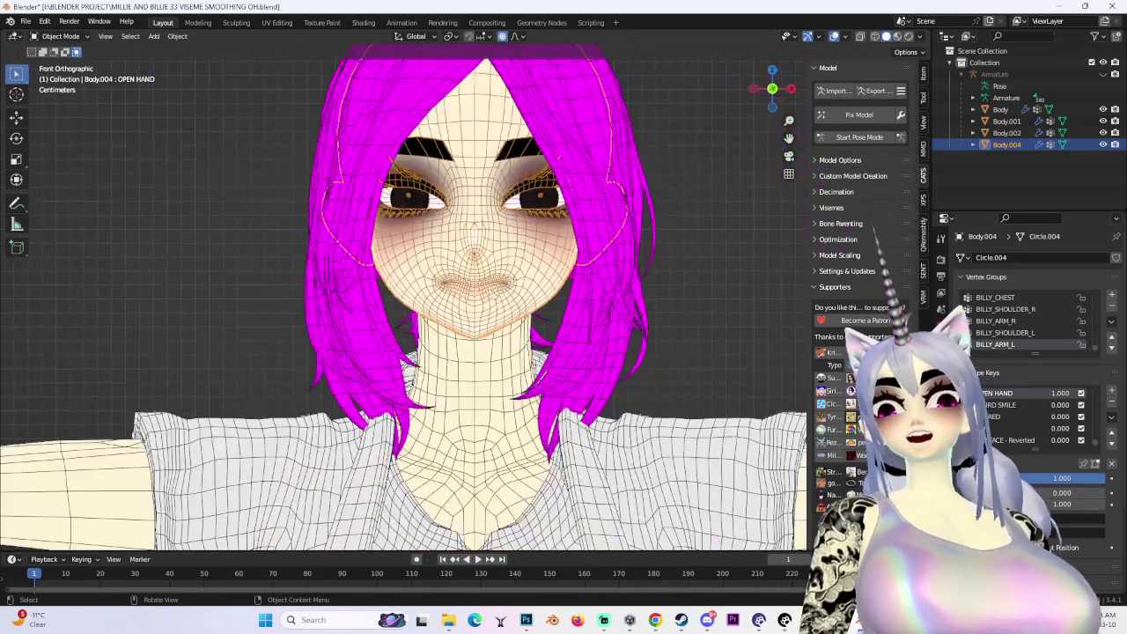
scroll(519, 273, up, 3)
mouse_move(520, 273)
middle_down()
mouse_move(593, 232)
mouse_move(522, 234)
middle_up()
scroll(594, 232, up, 3)
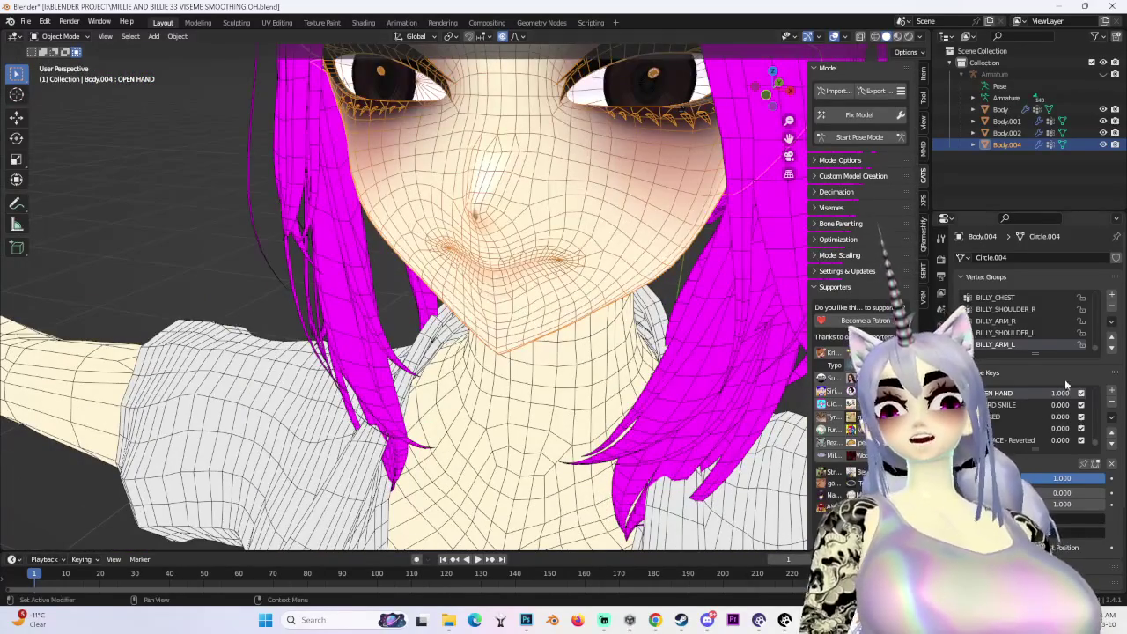
middle_drag(669, 211, 693, 206)
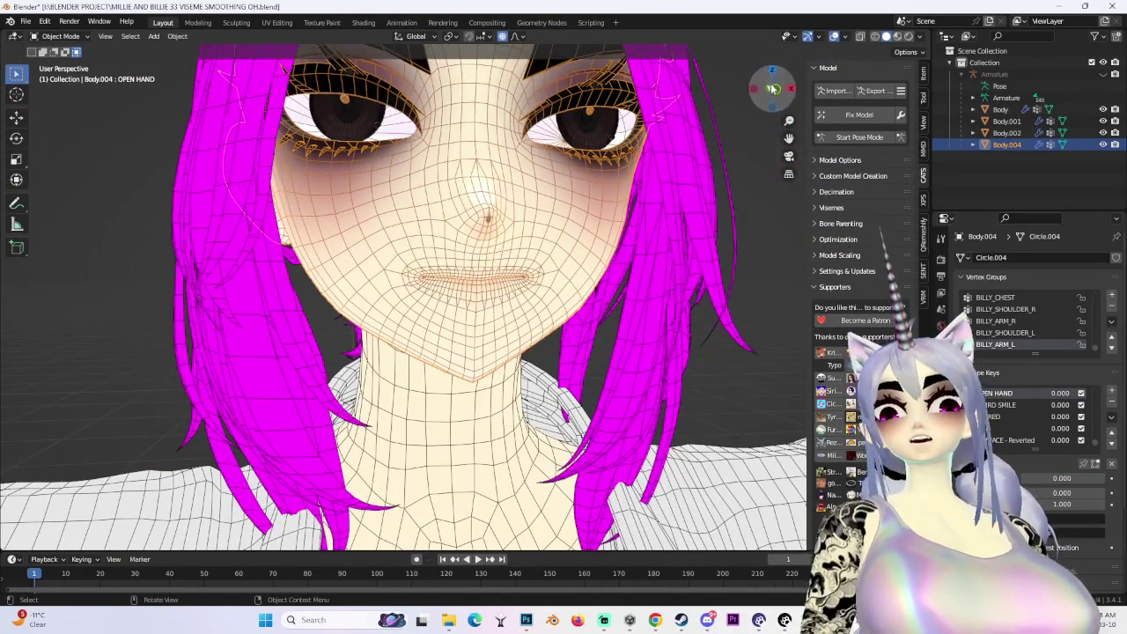
click(758, 95)
scroll(756, 106, down, 3)
middle_drag(756, 105, 722, 132)
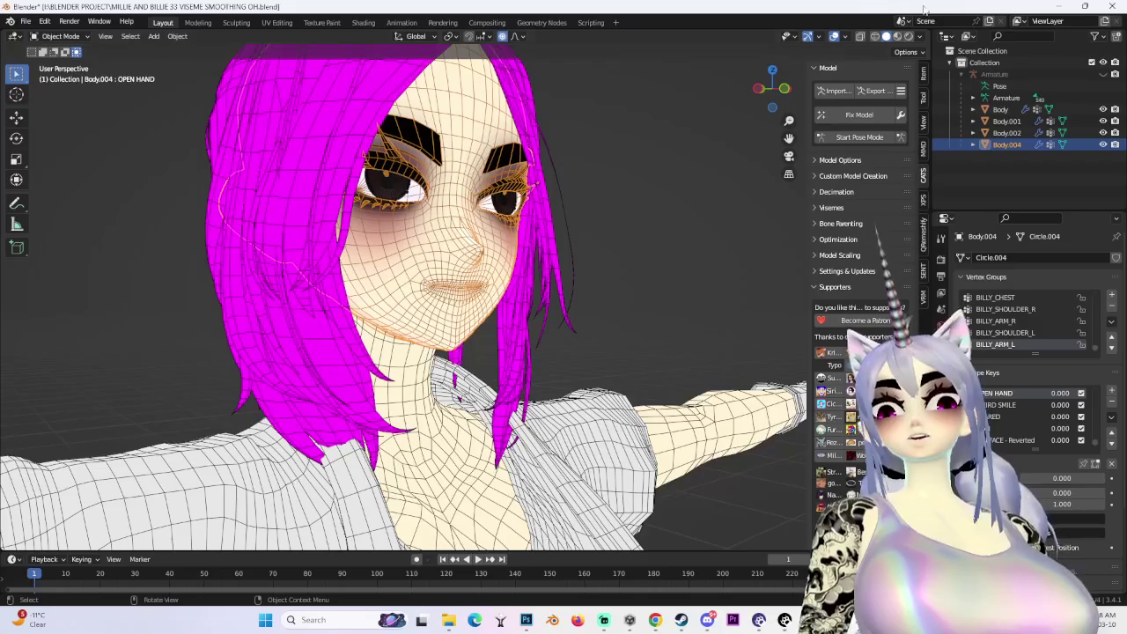
Hide overlays to check the clean shaded head, then bring up the File menu
click(834, 36)
click(758, 90)
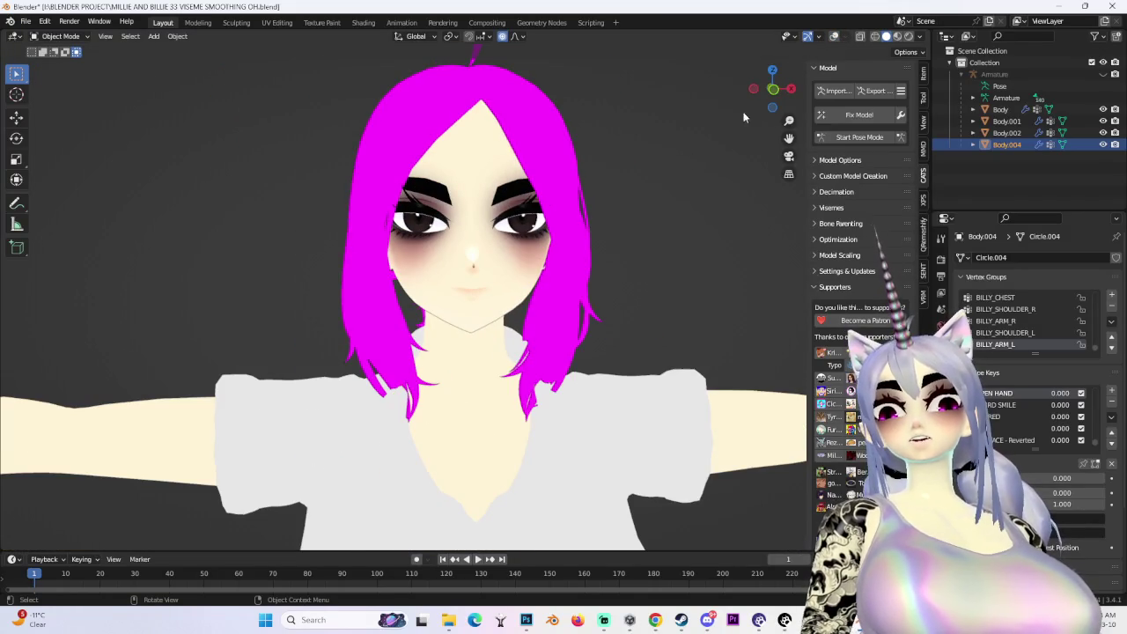
drag(767, 96, 511, 304)
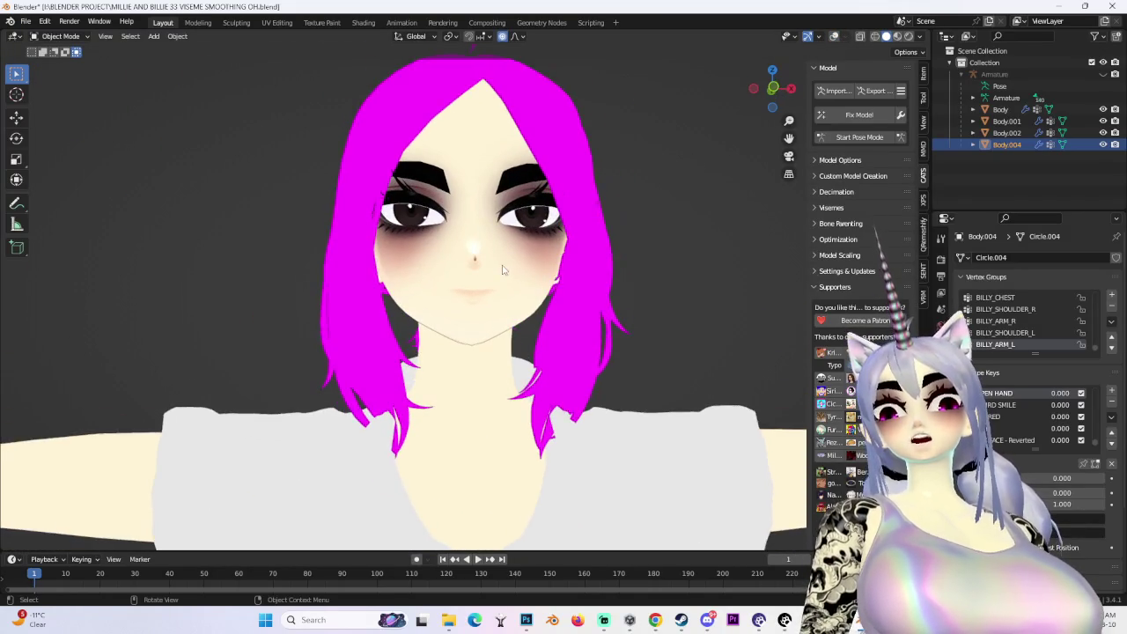
click(25, 20)
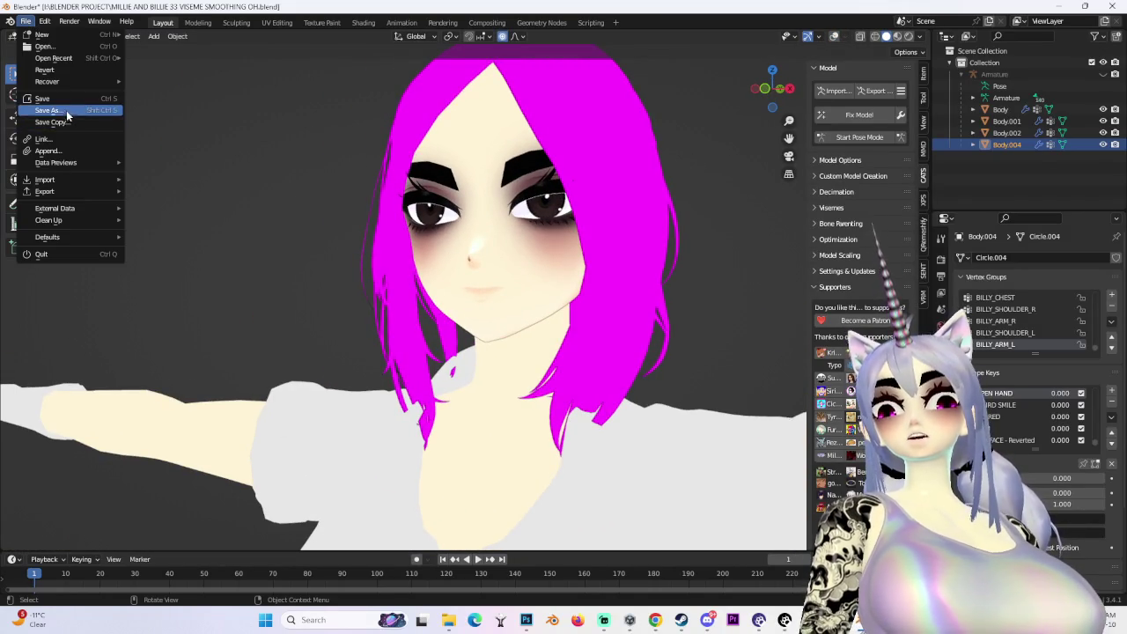
Save the project as MILLIE AND BILLIE 34 VISEME SMOOTHING OH.blend and bring the YouTube browser forward
click(67, 115)
click(300, 511)
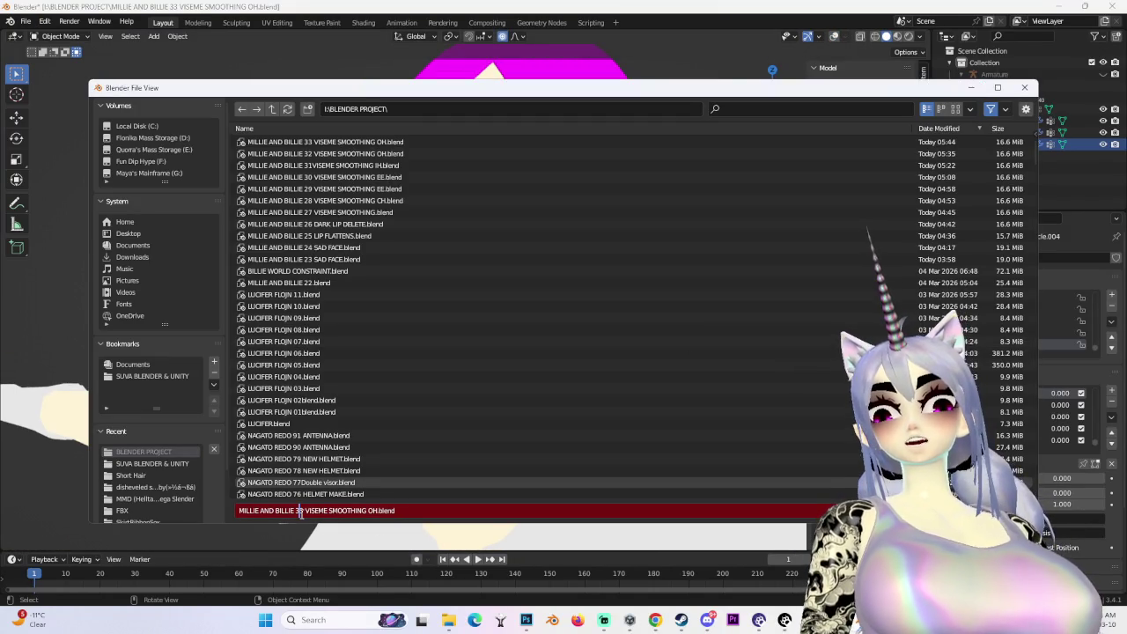
key(BackSpace)
text(4)
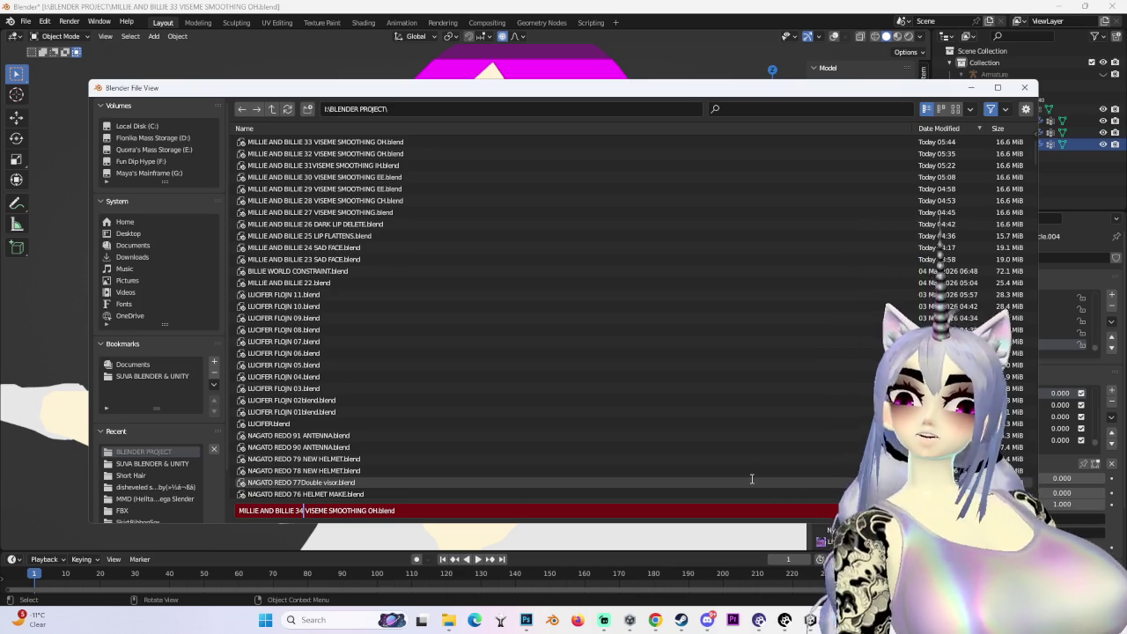
key(Return)
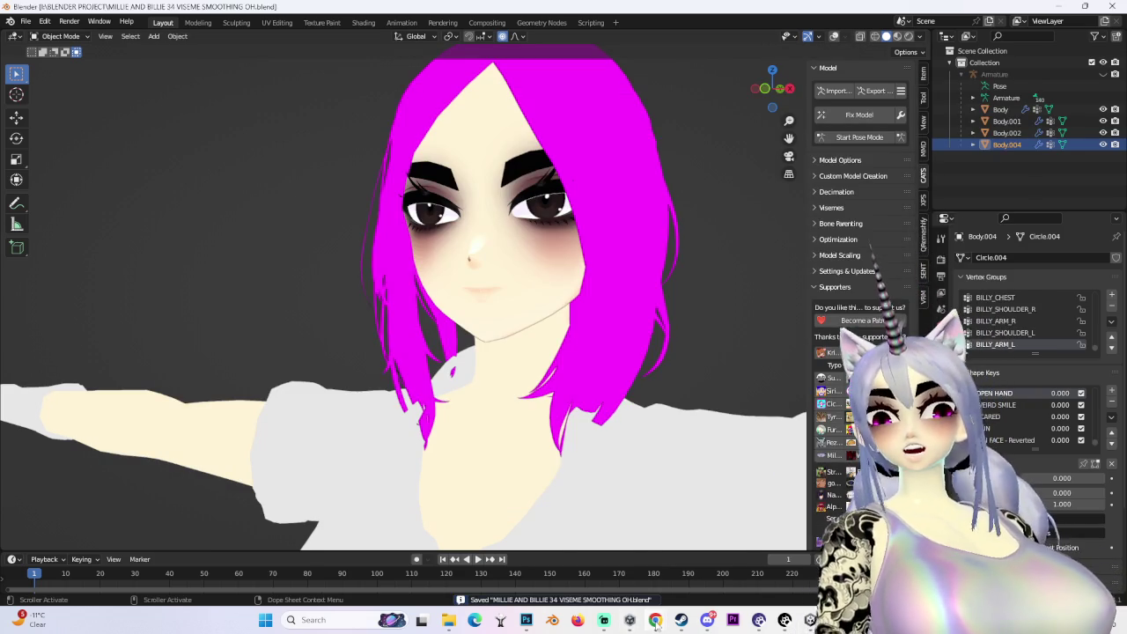
click(699, 561)
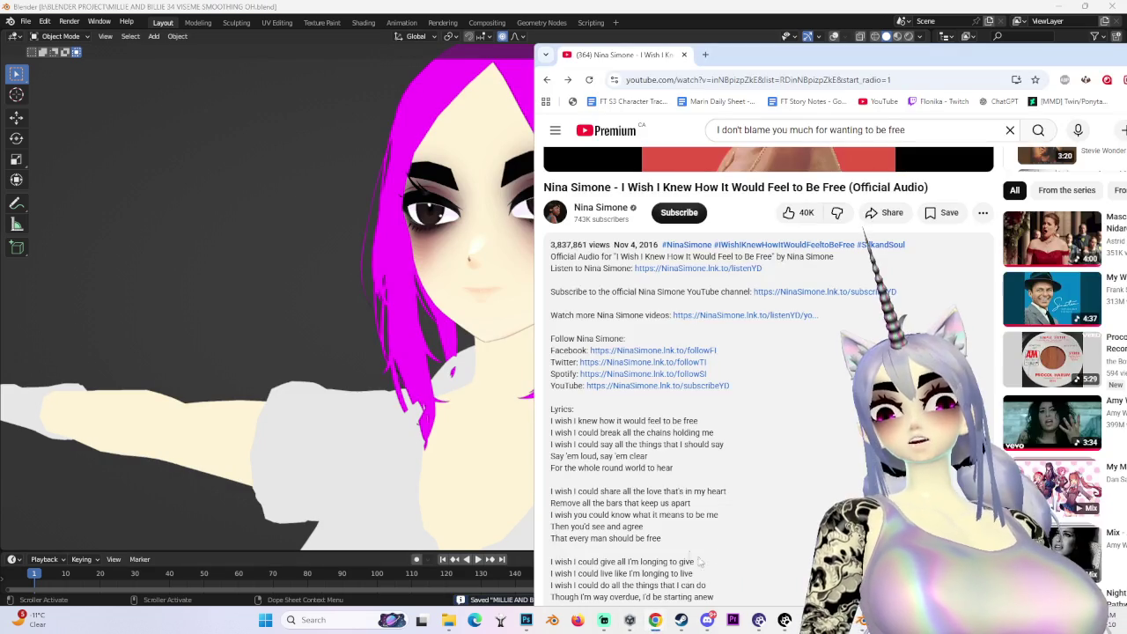
Go to the YouTube home page and move the browser window up and to the left
scroll(654, 392, up, 3)
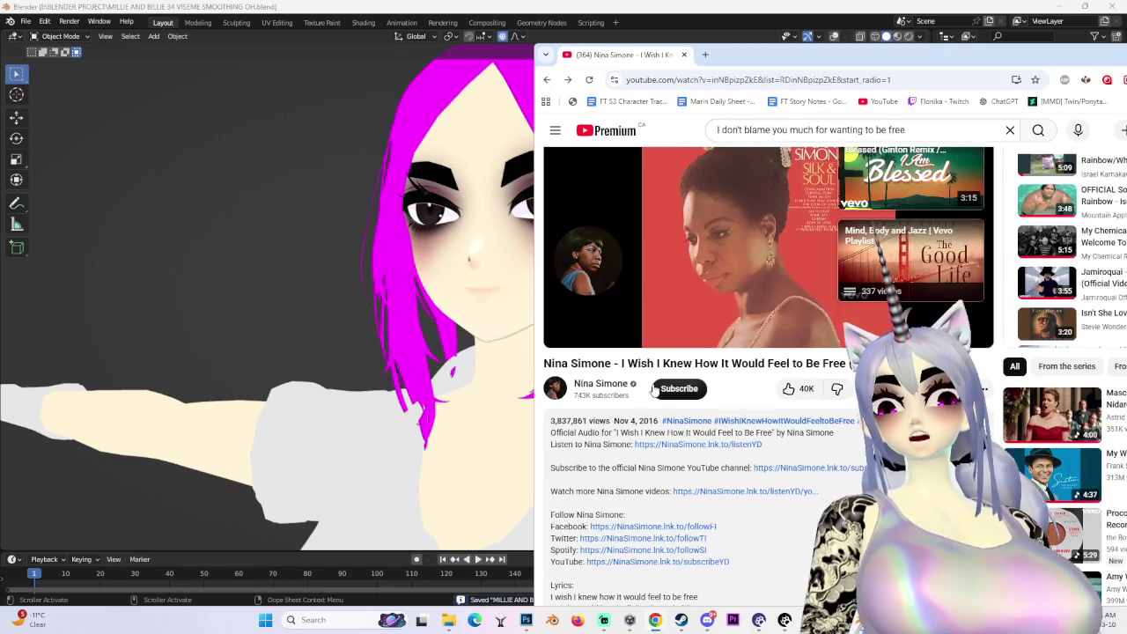
click(616, 132)
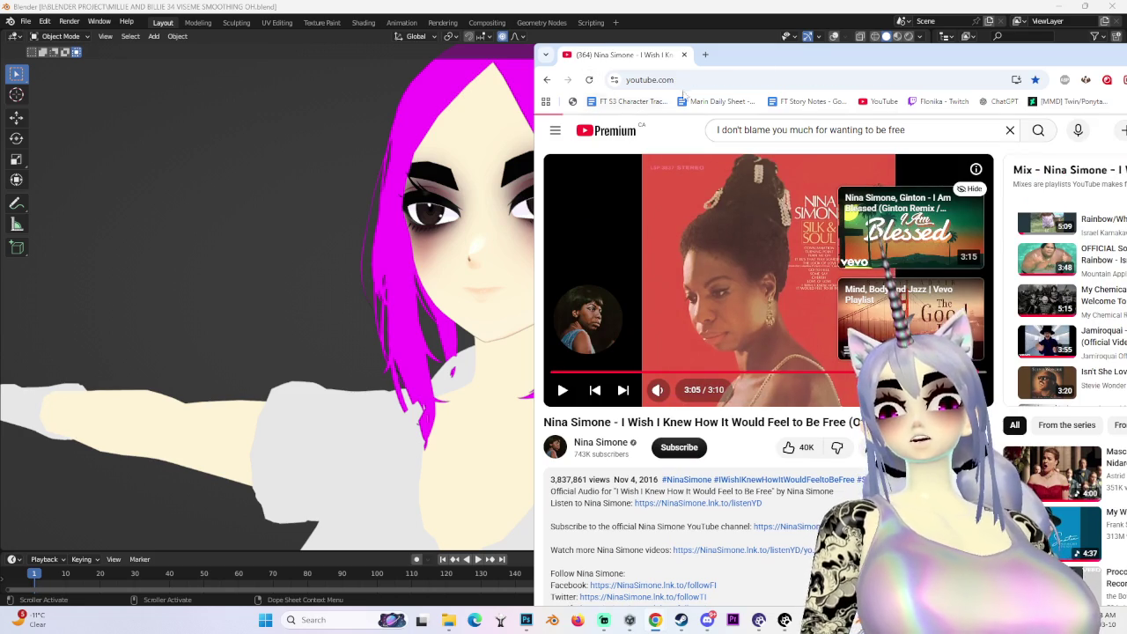
drag(766, 54, 603, 41)
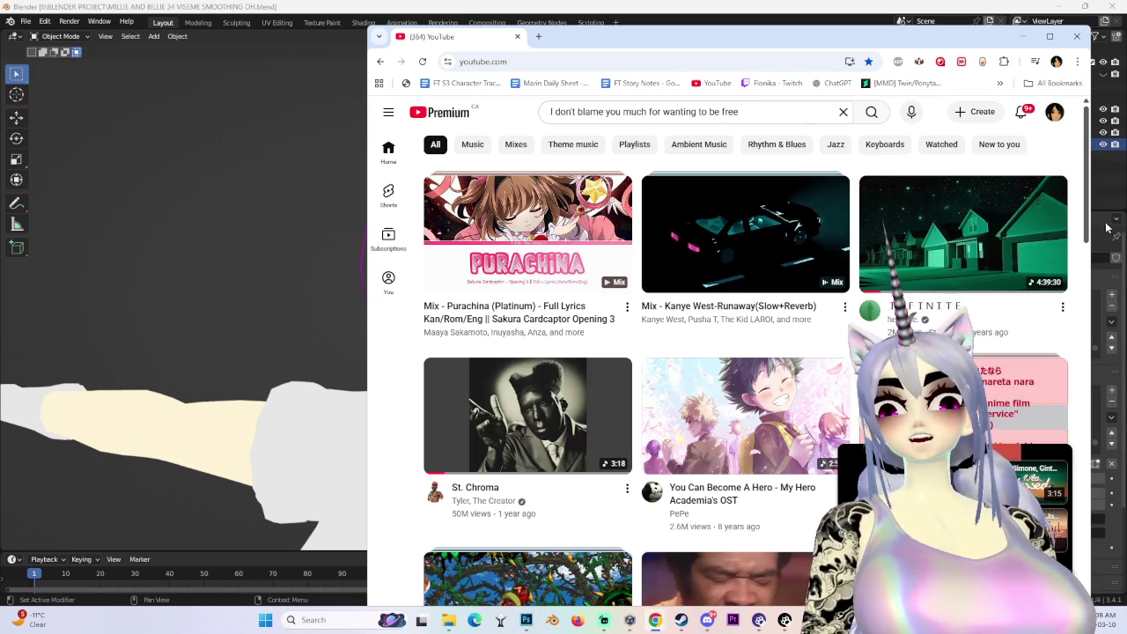
Start the INFINITE snowy-houses video and return to the Blender viewport
drag(586, 51, 513, 55)
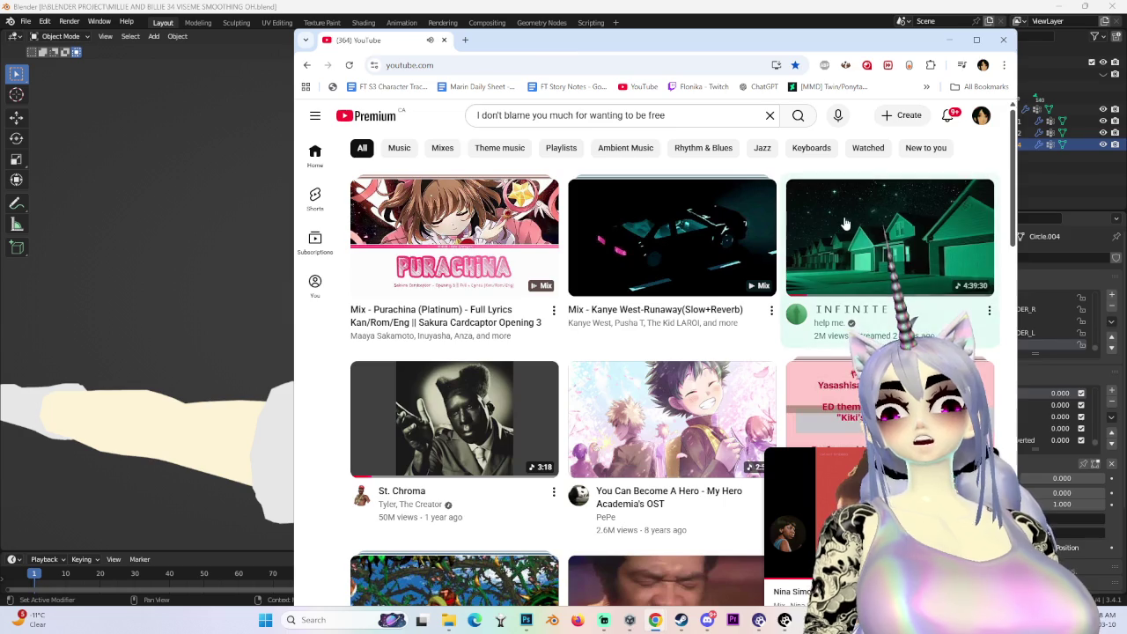
click(845, 223)
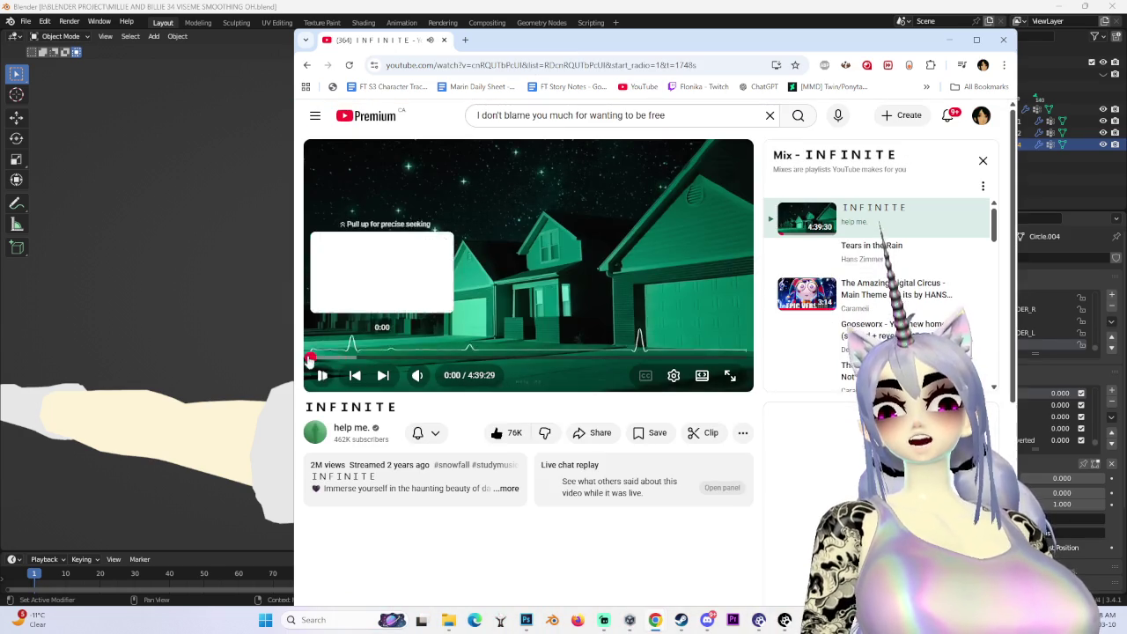
click(191, 349)
mouse_move(231, 356)
middle_down()
mouse_move(387, 397)
mouse_move(416, 391)
middle_up()
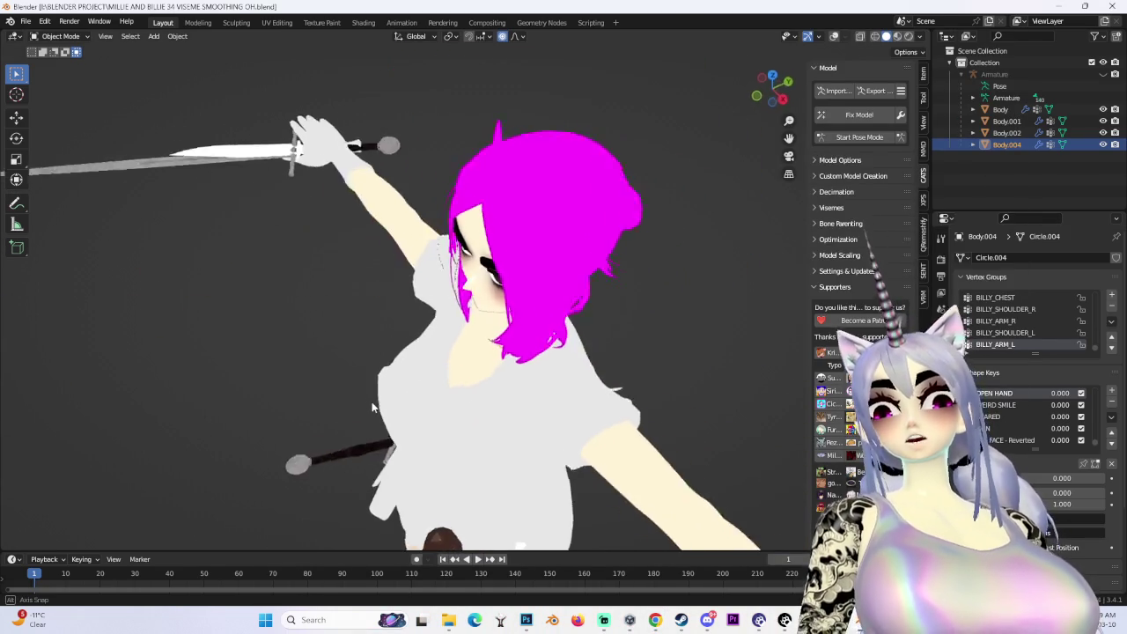
Orbit around the head with the wireframe overlay toggled, ending in an orthographic front view
scroll(415, 391, down, 5)
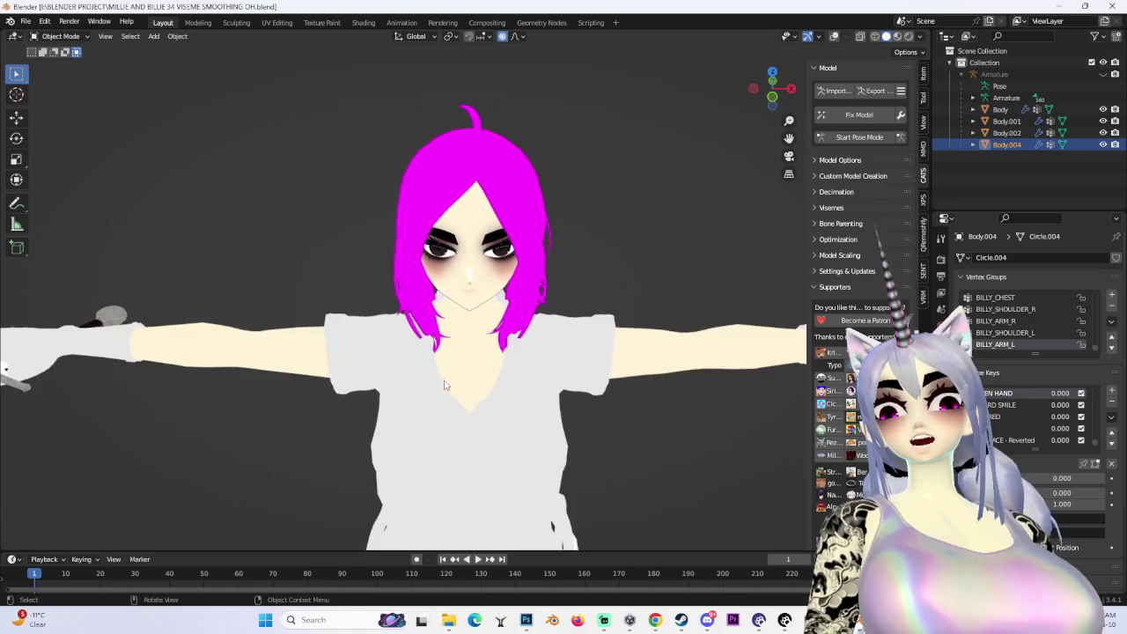
middle_drag(415, 391, 359, 349)
scroll(359, 348, up, 3)
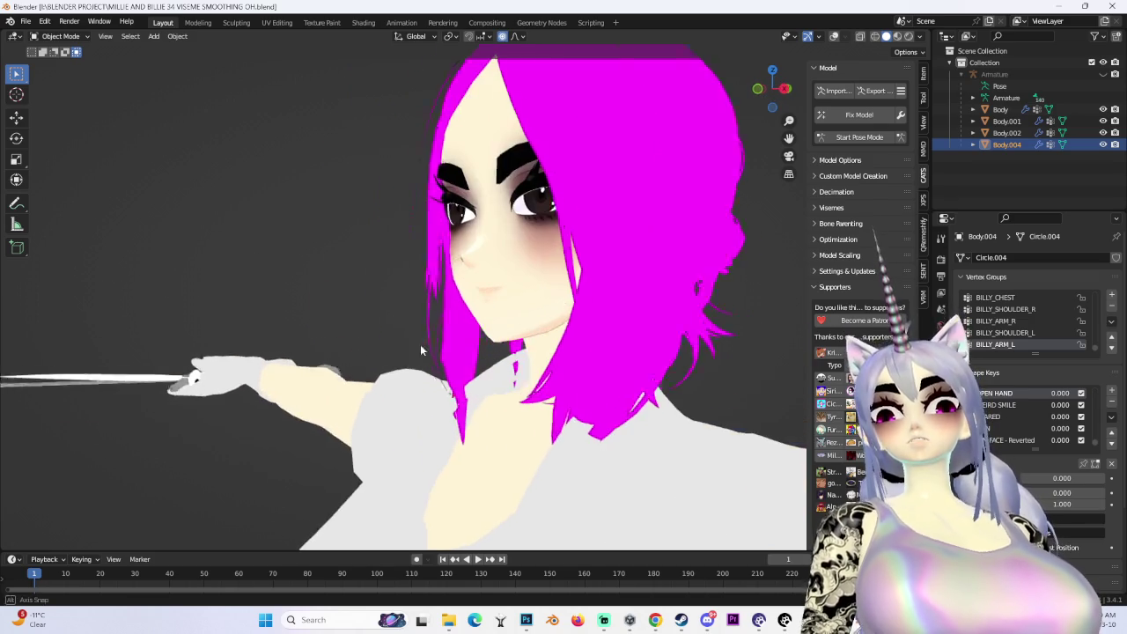
click(755, 108)
drag(767, 94, 431, 313)
mouse_move(431, 312)
middle_down()
mouse_move(405, 231)
mouse_move(820, 62)
middle_up()
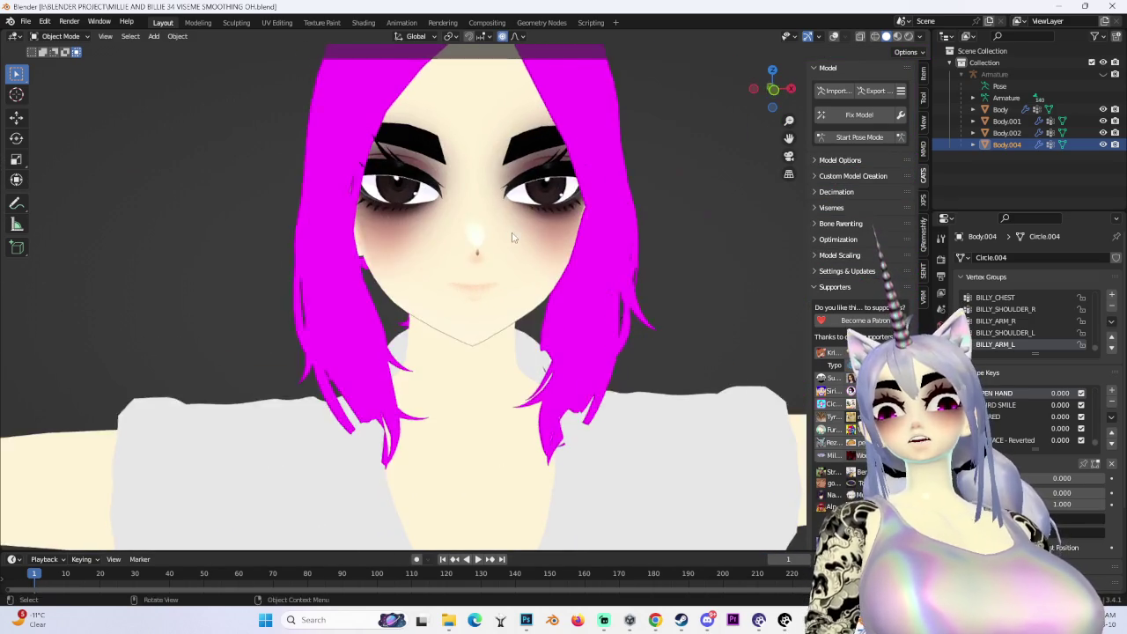
drag(772, 89, 525, 204)
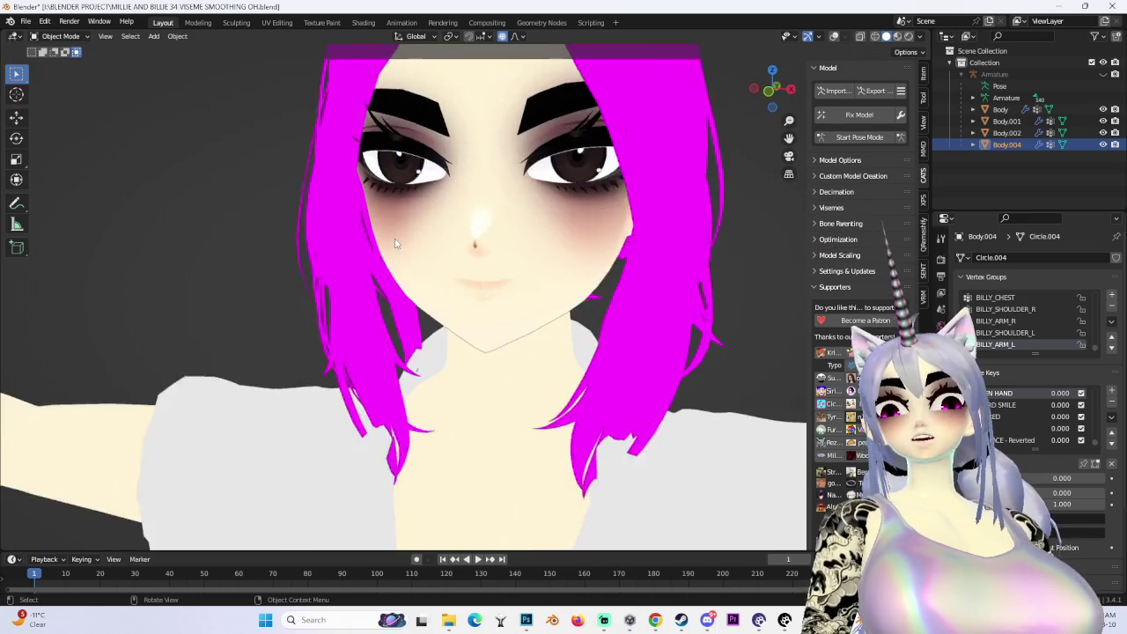
drag(526, 204, 829, 38)
click(831, 37)
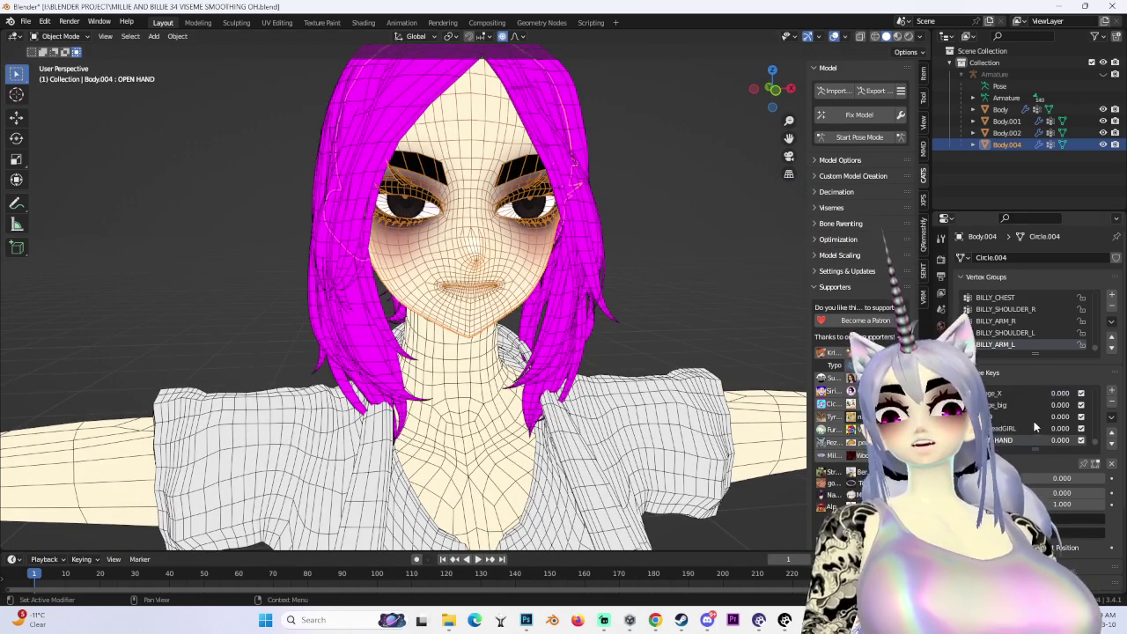
drag(774, 91, 786, 109)
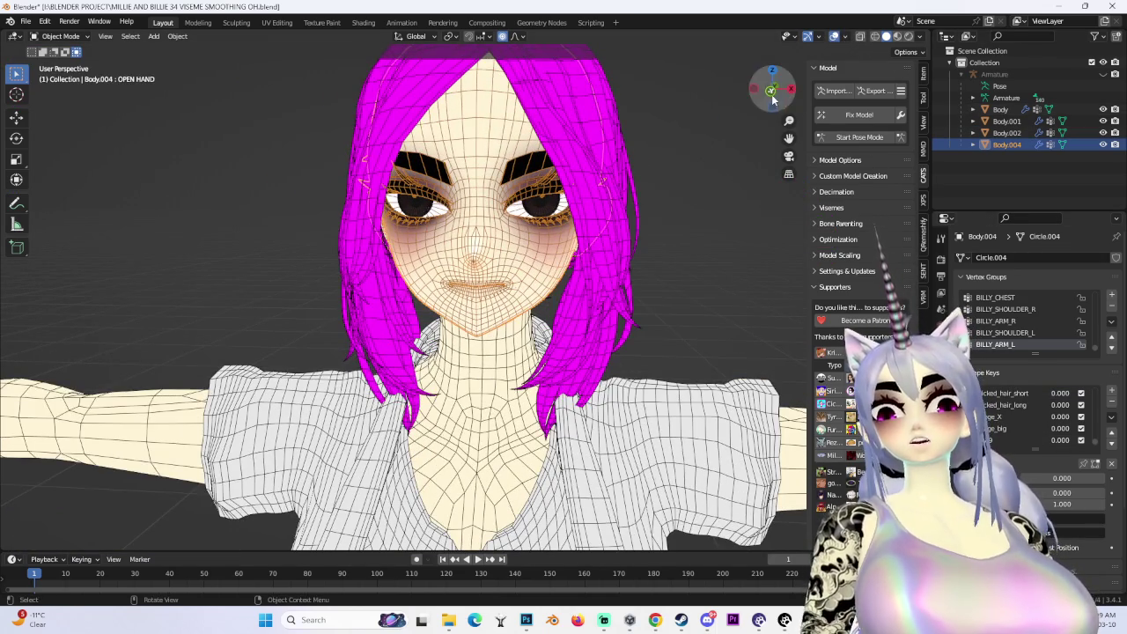
click(772, 90)
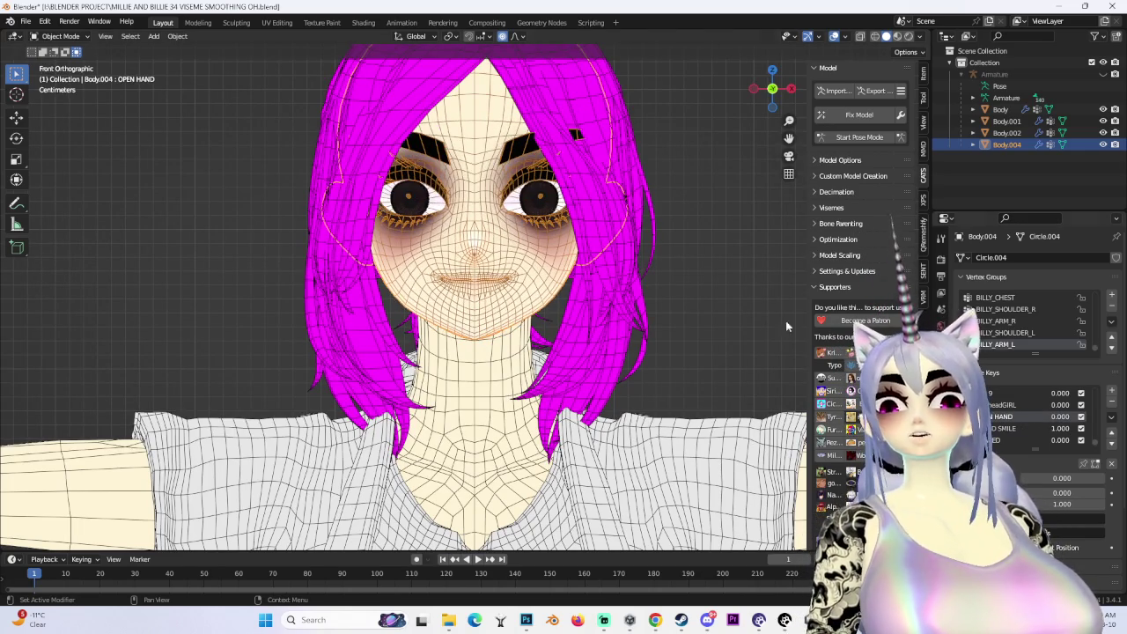
click(834, 36)
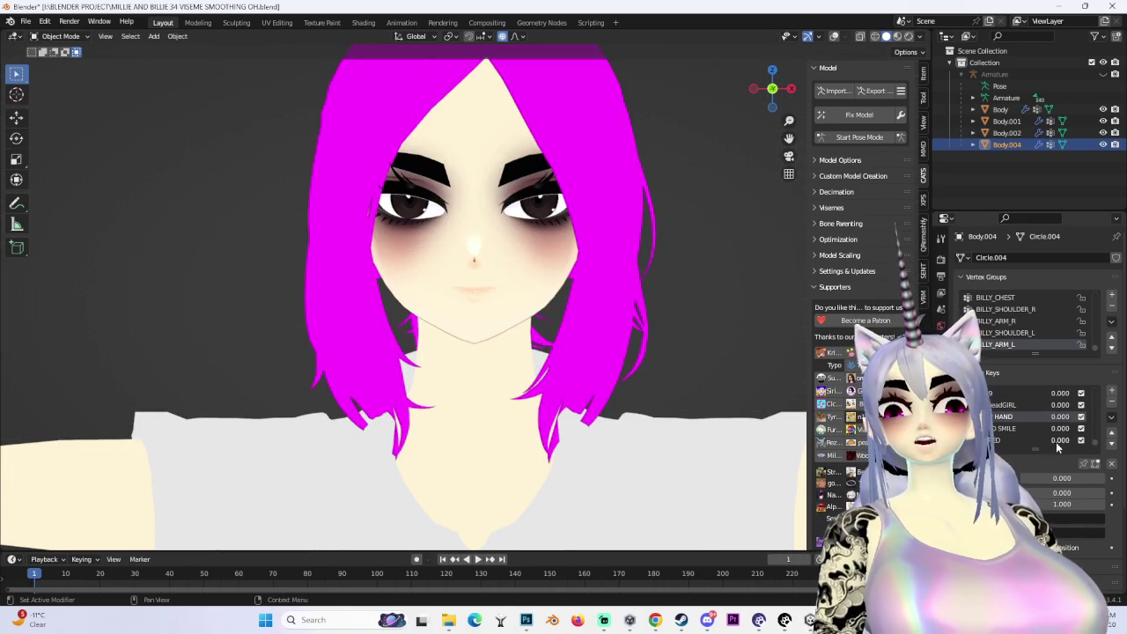
Reset the smile shape key to 0.000 and check the face from the front
drag(1061, 428, 1030, 440)
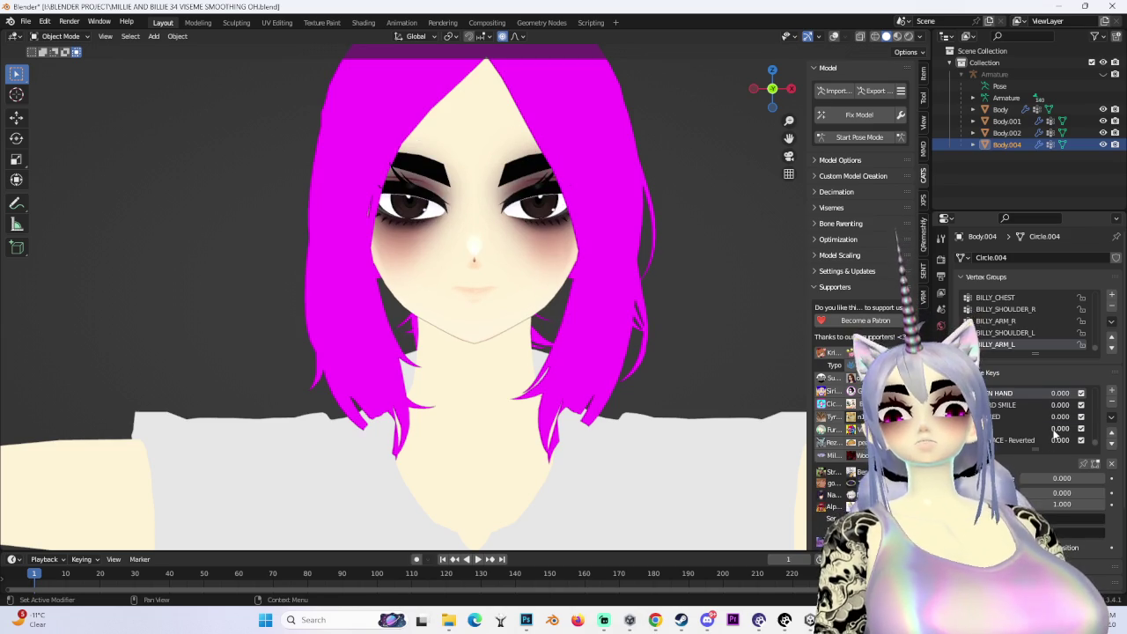
scroll(1030, 439, down, 2)
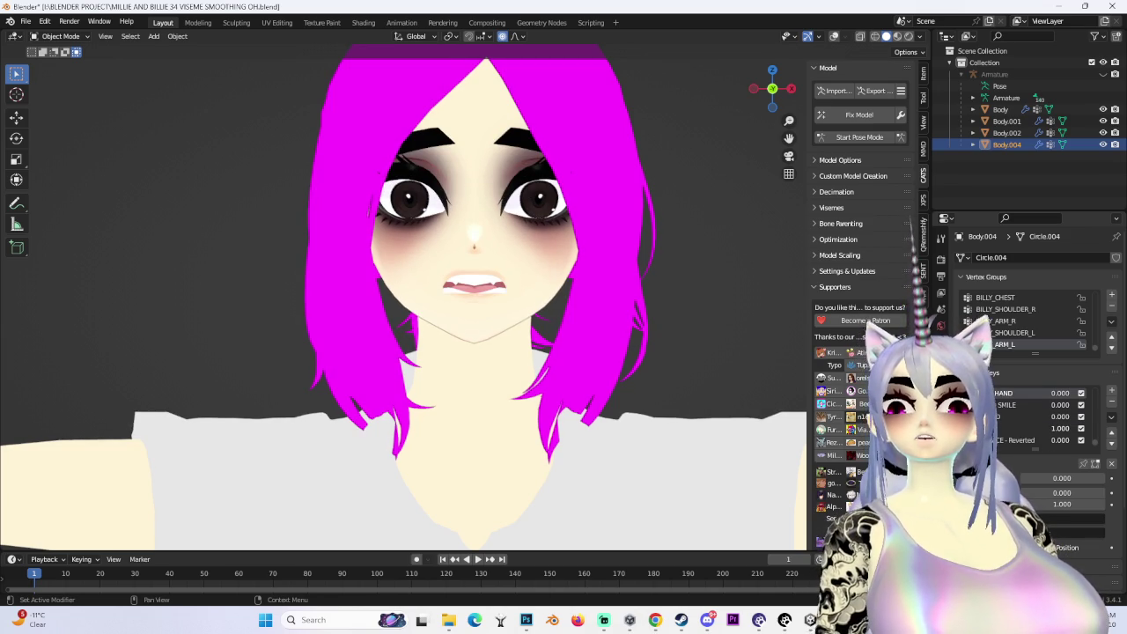
middle_drag(528, 317, 590, 328)
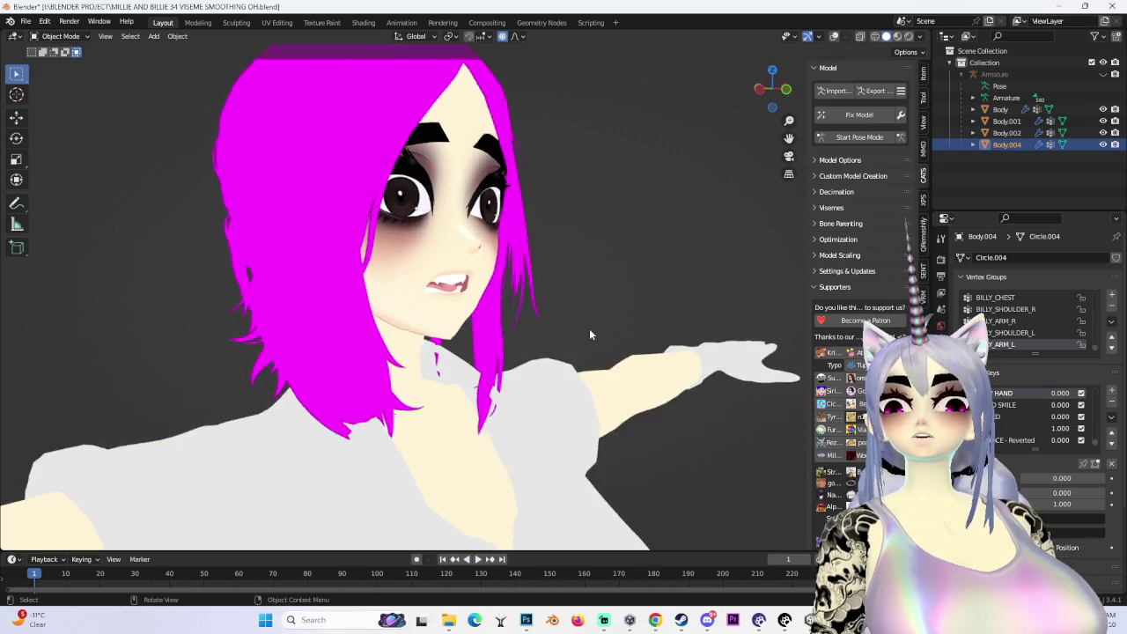
scroll(642, 204, up, 3)
key(KP_1)
Preview the FACE - Reverted shape key at 1.000
click(1013, 428)
scroll(1014, 438, down, 3)
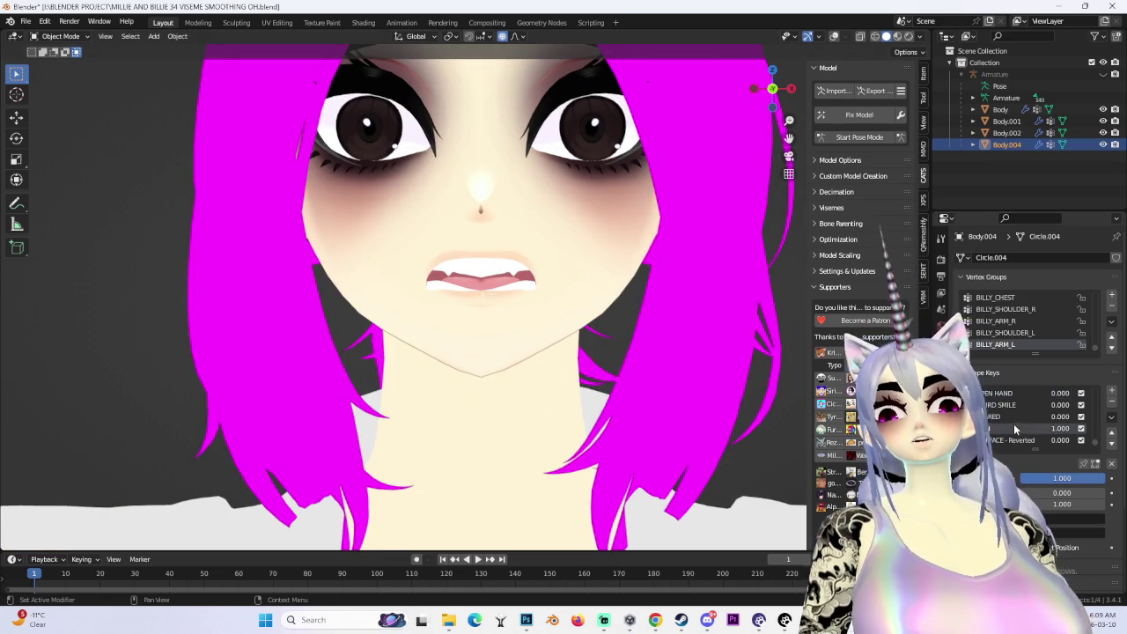
scroll(1014, 438, up, 2)
click(1041, 428)
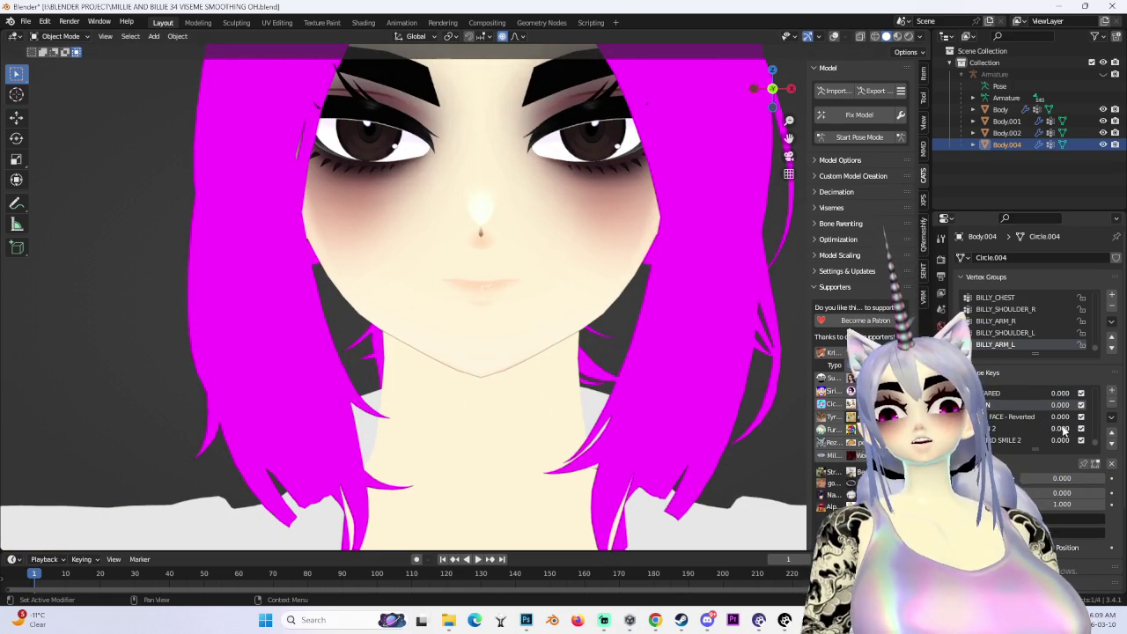
click(1063, 430)
Reset the open-mouth shape key to 0.000
scroll(494, 300, down, 3)
mouse_move(476, 291)
middle_down()
mouse_move(497, 297)
mouse_move(480, 280)
mouse_move(519, 281)
middle_up()
scroll(497, 296, up, 2)
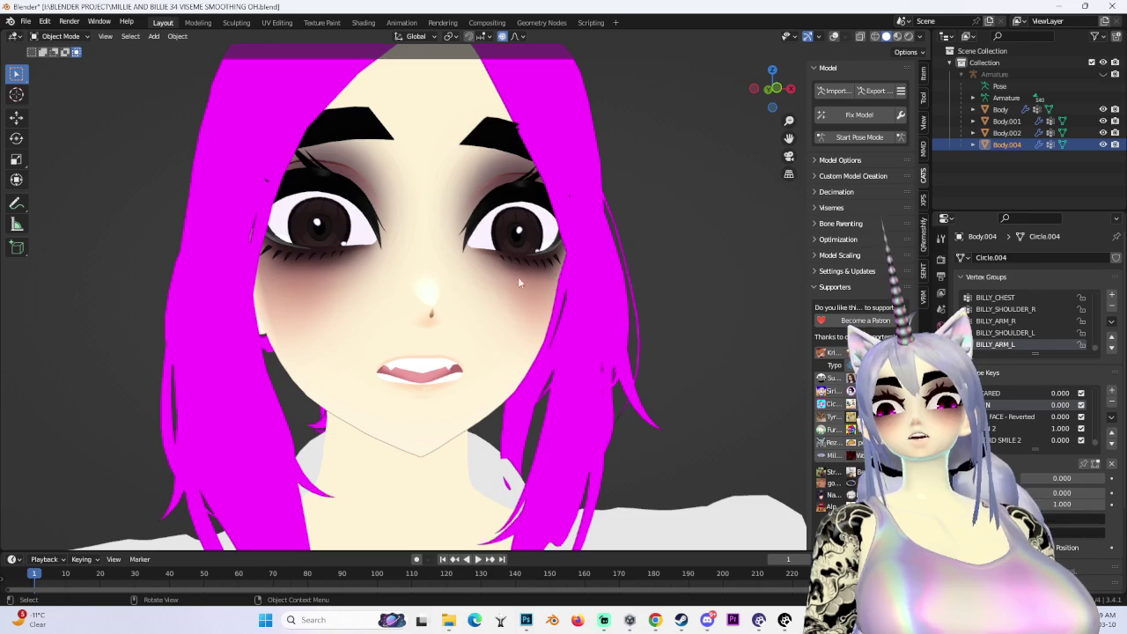
scroll(1046, 435, down, 2)
mouse_move(1063, 429)
mouse_down()
mouse_move(1047, 435)
mouse_move(1070, 416)
mouse_move(1053, 417)
mouse_move(1070, 428)
mouse_up()
Raise the SADNESS shape key to 1.000 and close in on the face with the wireframe shown
scroll(1070, 441, down, 1)
middle_drag(528, 369, 616, 376)
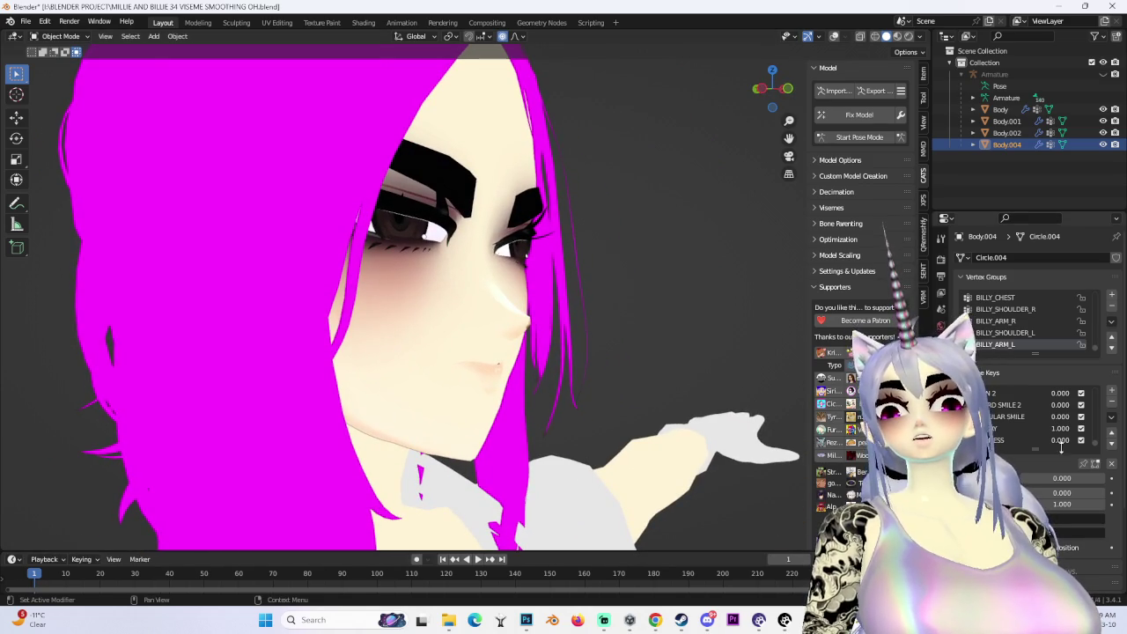
drag(1061, 441, 1079, 441)
middle_drag(546, 370, 598, 370)
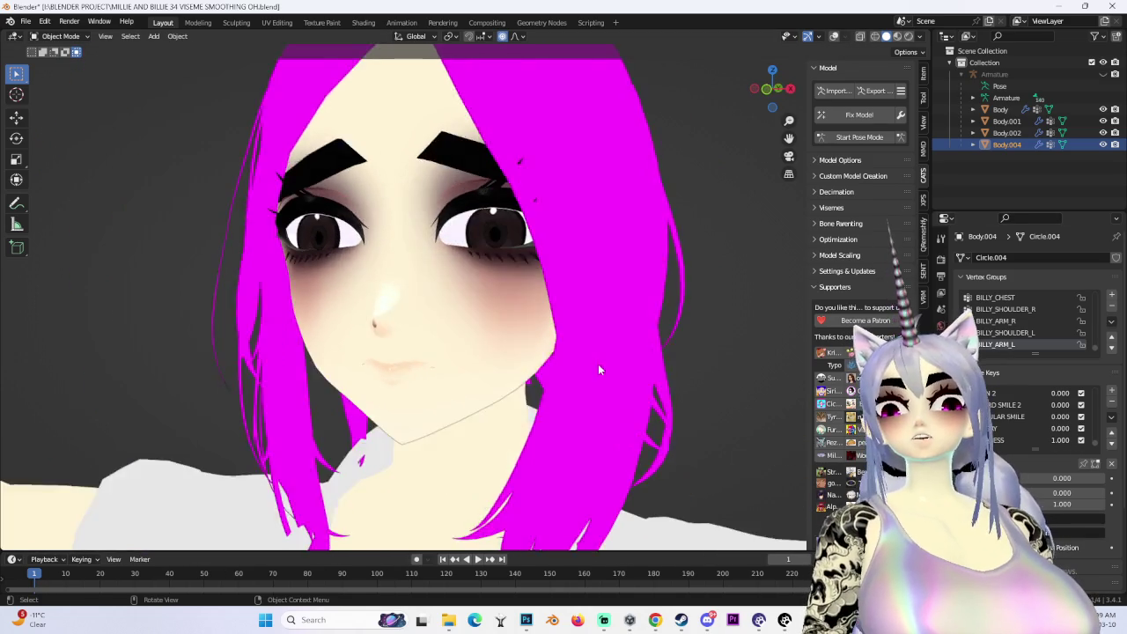
scroll(597, 370, down, 3)
key(shift+alt+z)
scroll(529, 282, up, 3)
mouse_move(529, 281)
middle_down()
mouse_move(516, 261)
mouse_move(546, 317)
middle_up()
scroll(557, 338, up, 2)
click(60, 36)
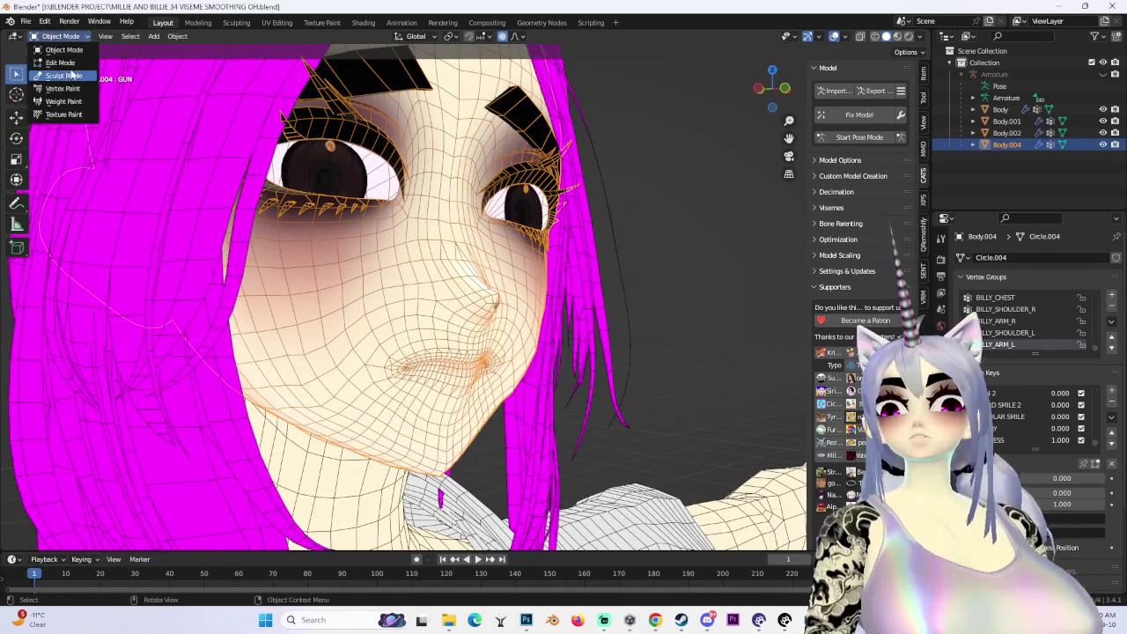
In Edit Mode on the SADNESS key, move the mouth vertices twice along Y with soft falloff
click(57, 64)
middle_drag(605, 390, 528, 370)
click(1012, 458)
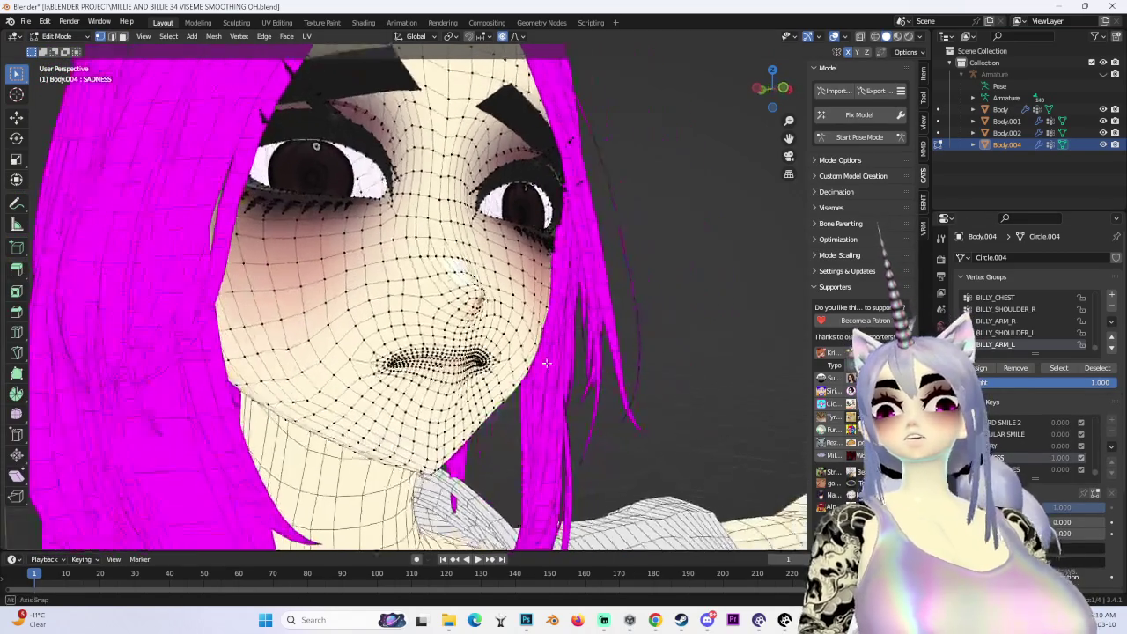
key(g)
key(y)
click(519, 368)
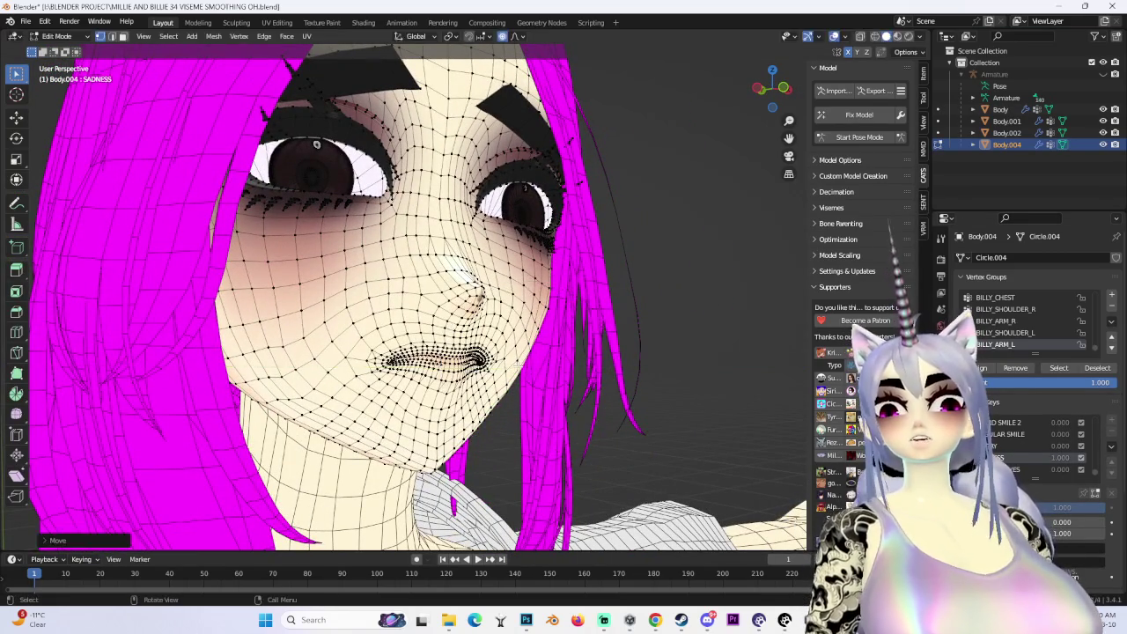
key(g)
key(y)
click(563, 382)
Check the mouth without the wireframe from a front view, cancelling a trial move
mouse_move(563, 383)
middle_down()
mouse_move(475, 387)
mouse_move(555, 264)
mouse_move(471, 270)
mouse_move(313, 368)
middle_up()
key(shift+alt+z)
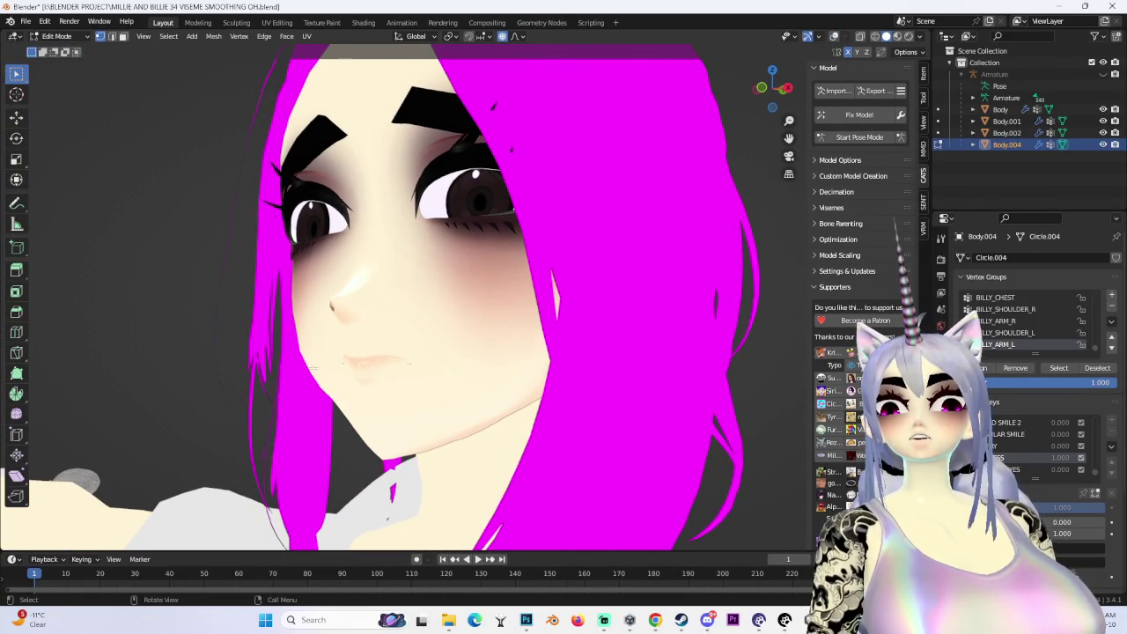
key(g)
key(y)
key(Escape)
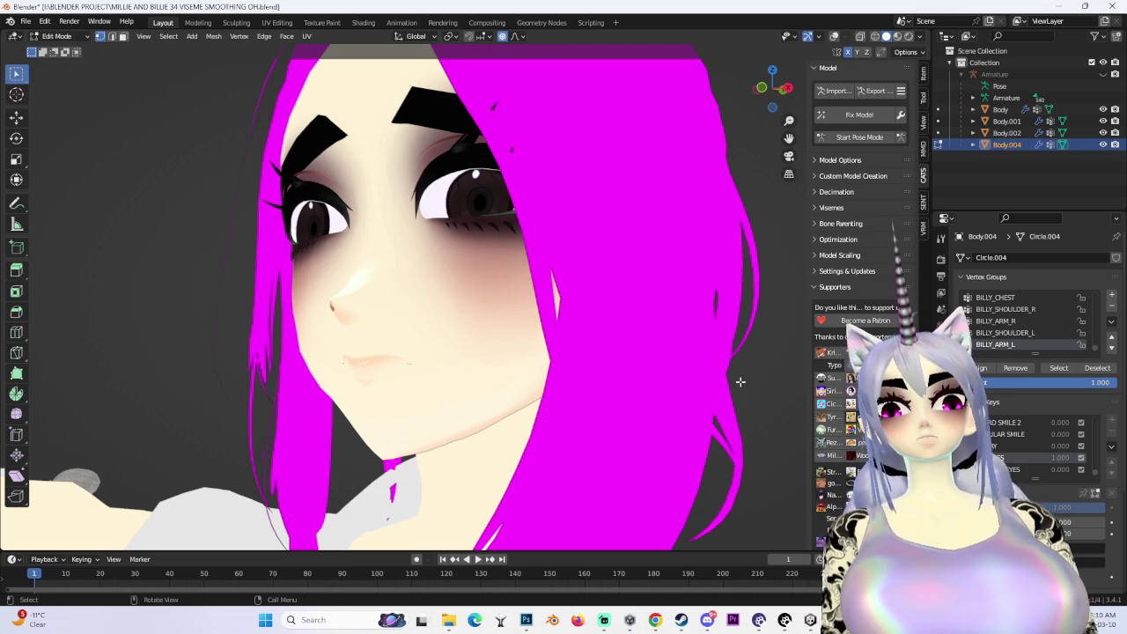
key(KP_1)
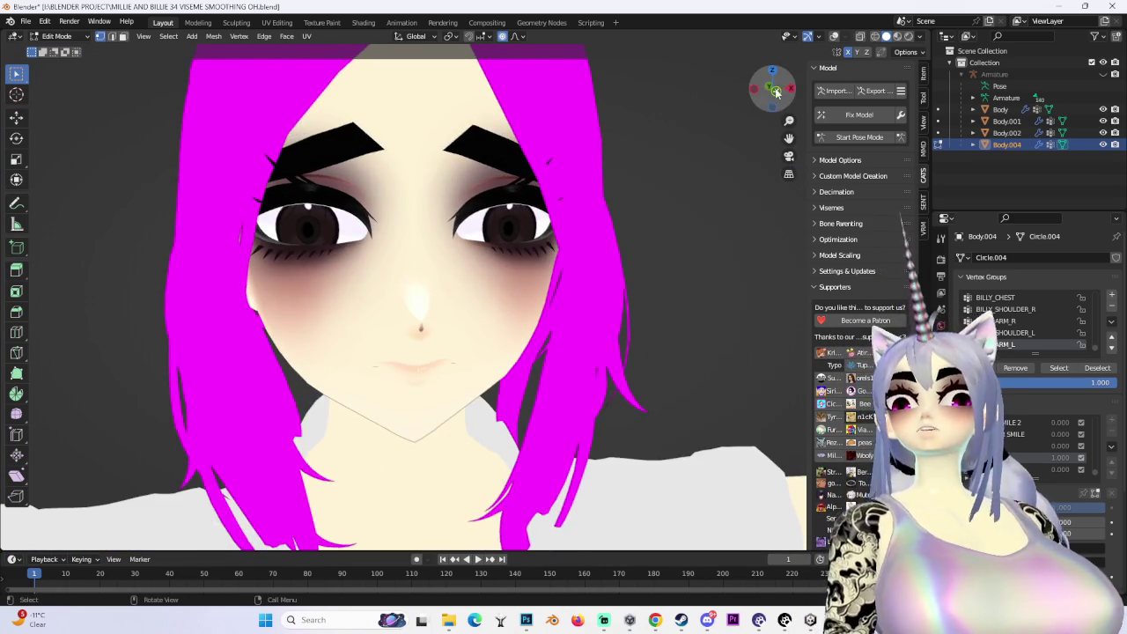
click(56, 36)
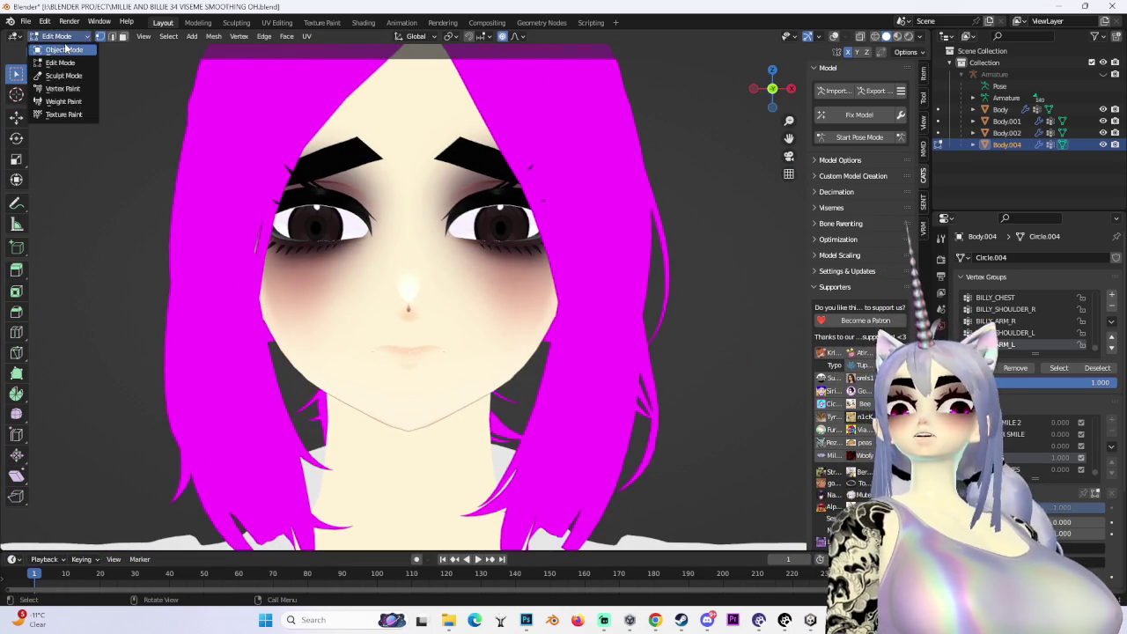
Back in Object Mode, turn the SADNESS shape key down to 0
click(54, 51)
middle_drag(414, 309, 469, 313)
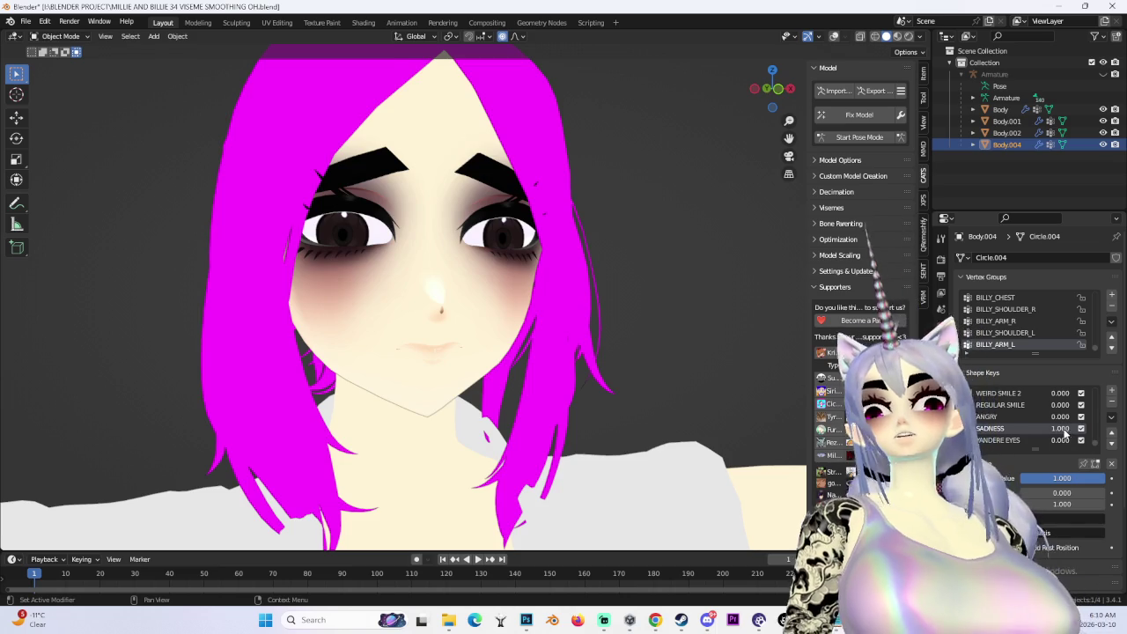
drag(1062, 478, 1021, 479)
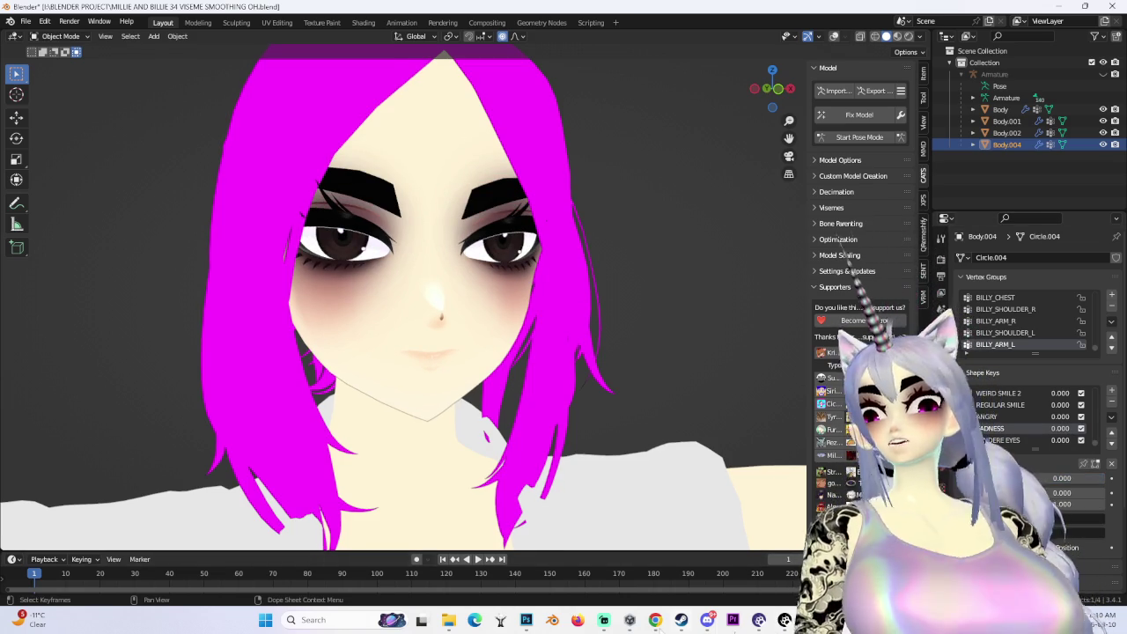
Move the browser window aside to uncover Blender and briefly toggle the viewport overlays
mouse_move(655, 620)
click(700, 572)
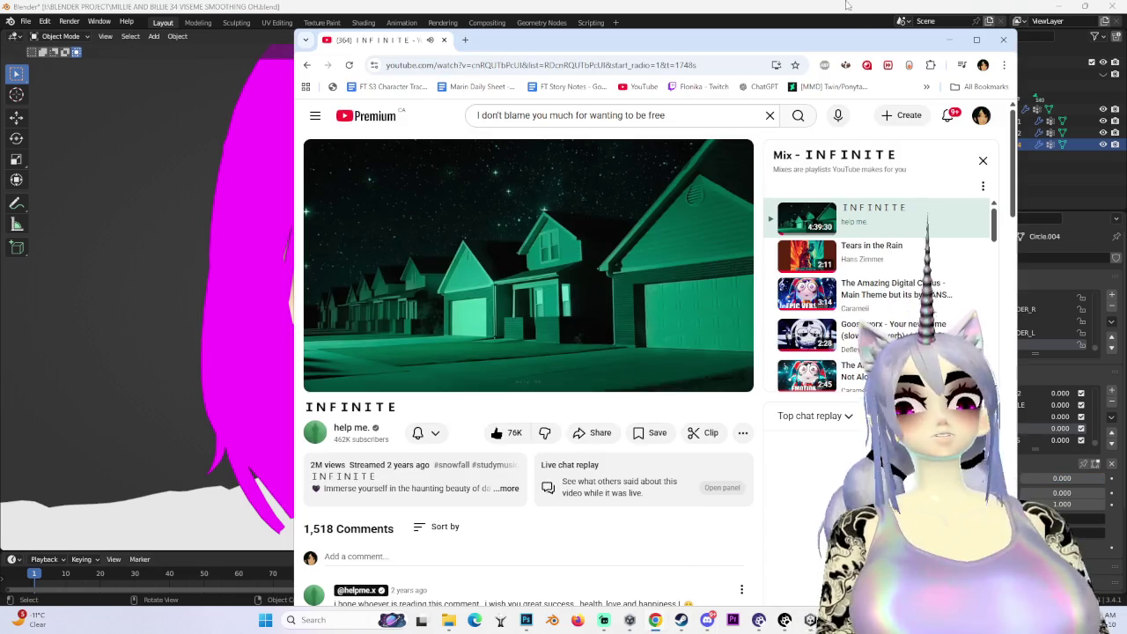
drag(370, 39, 1097, 134)
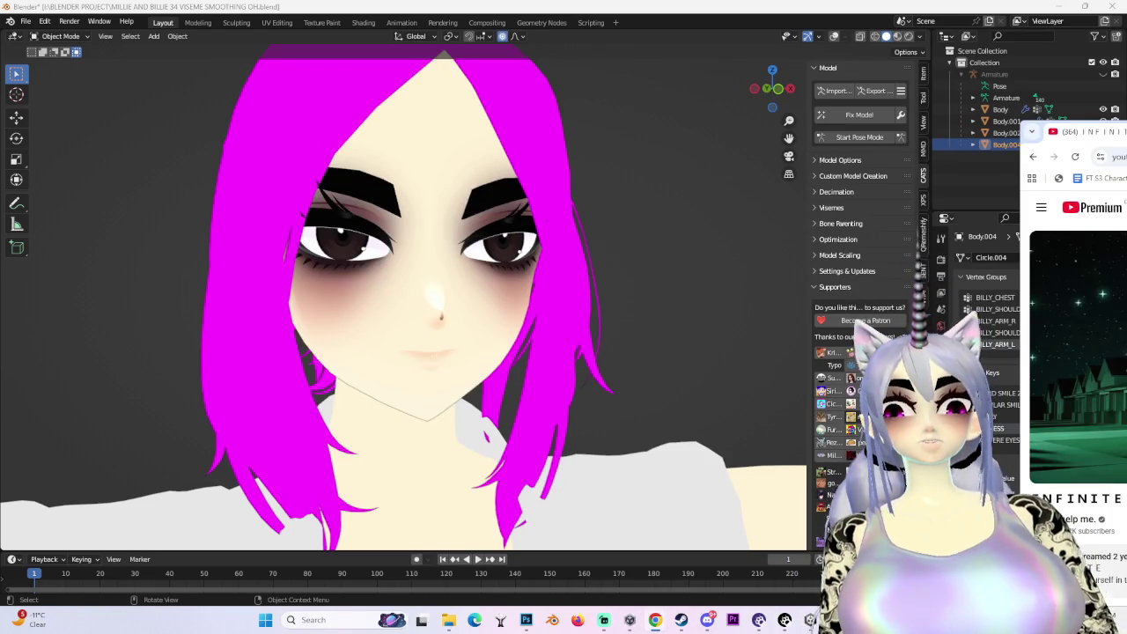
scroll(1074, 370, down, 10)
key(alt+Tab)
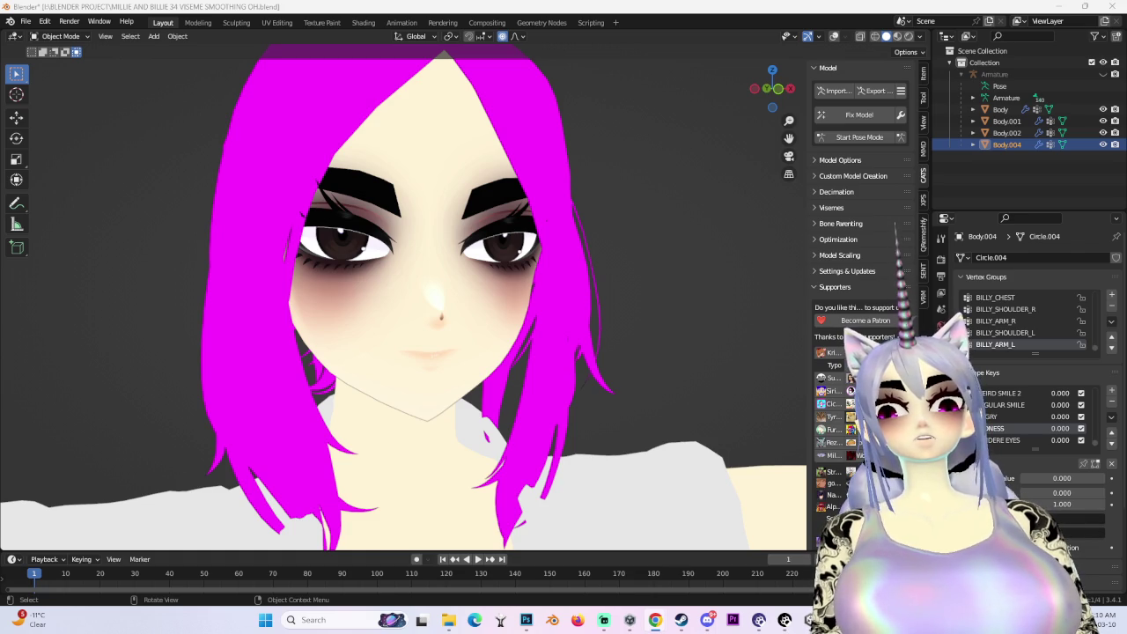
click(823, 37)
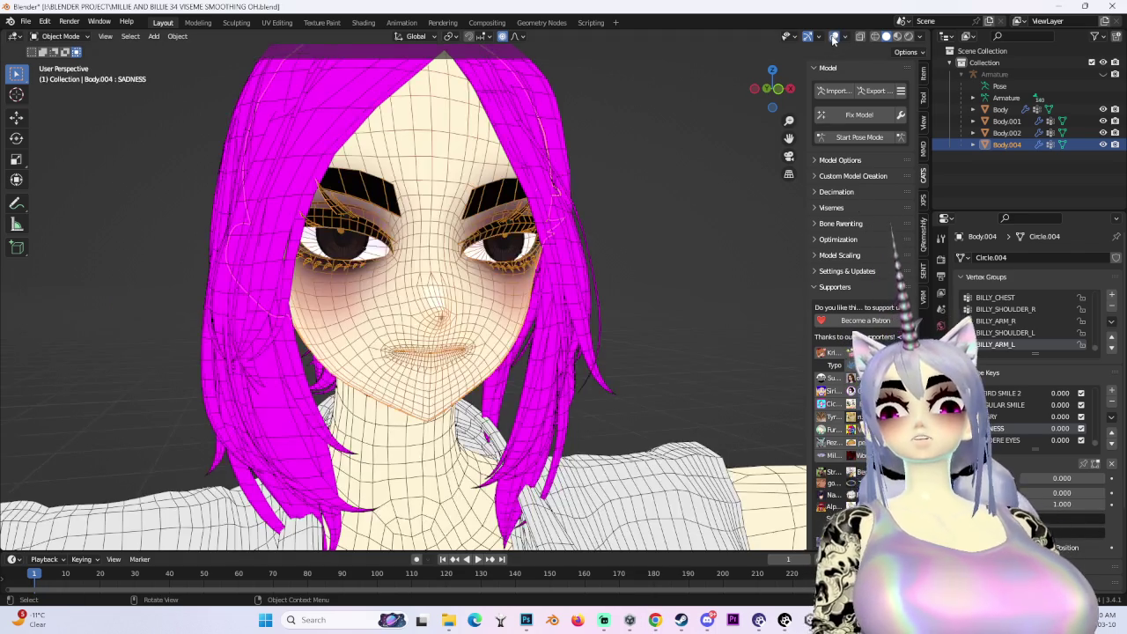
scroll(735, 370, down, 3)
scroll(735, 370, up, 3)
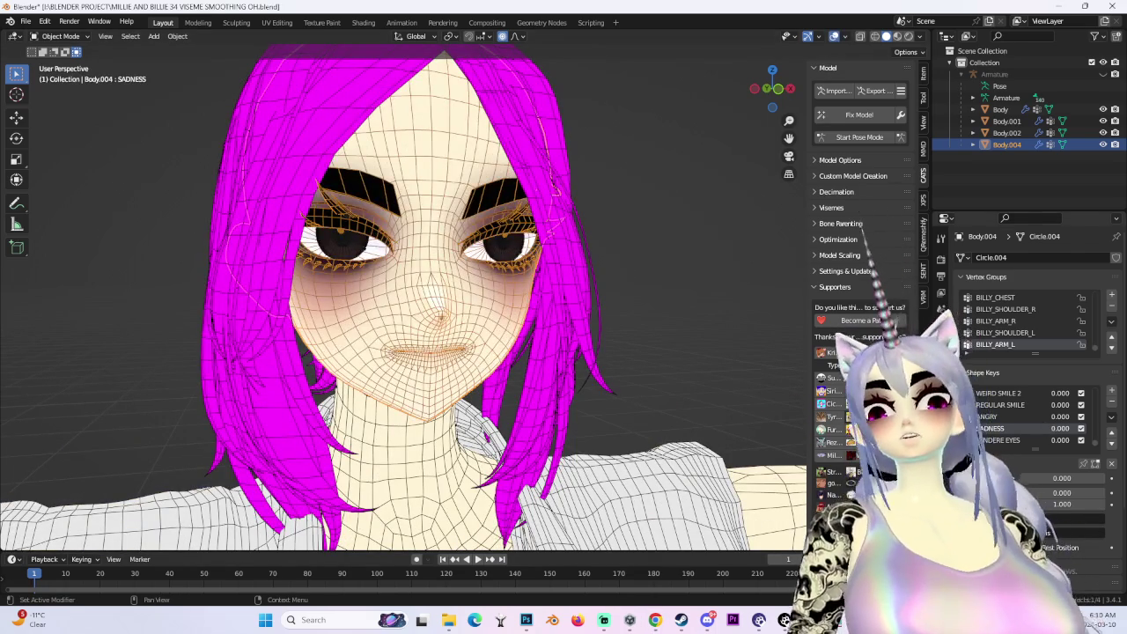
click(834, 36)
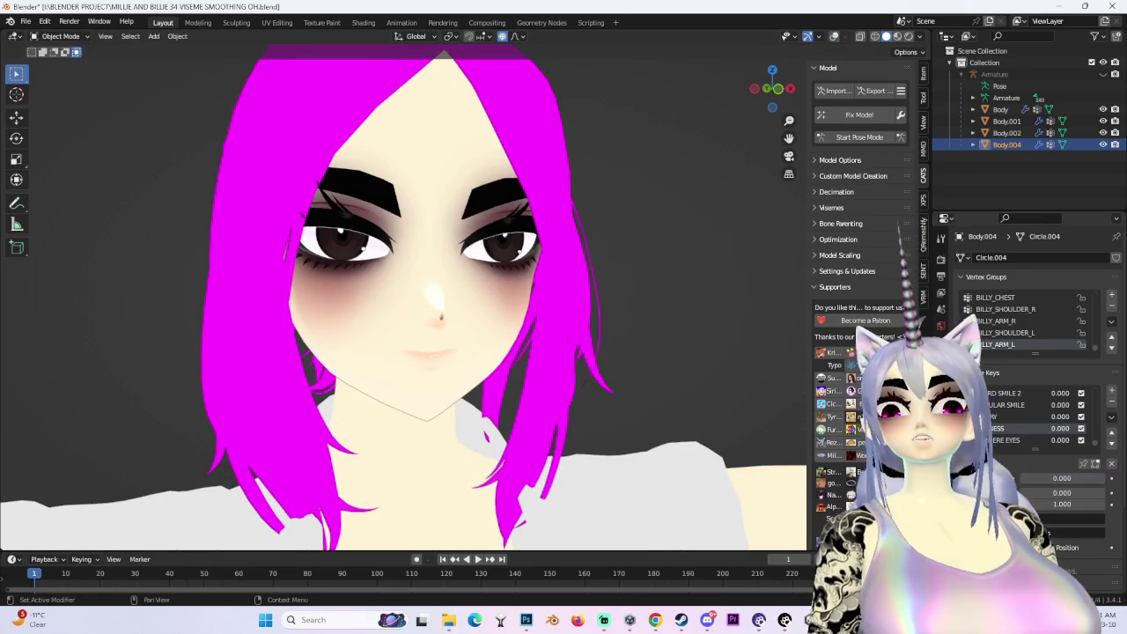
scroll(1059, 441, down, 2)
Raise YANDERE SMILE 2 to 1.000, view it from the front, and enter Edit Mode
drag(1058, 440, 1092, 441)
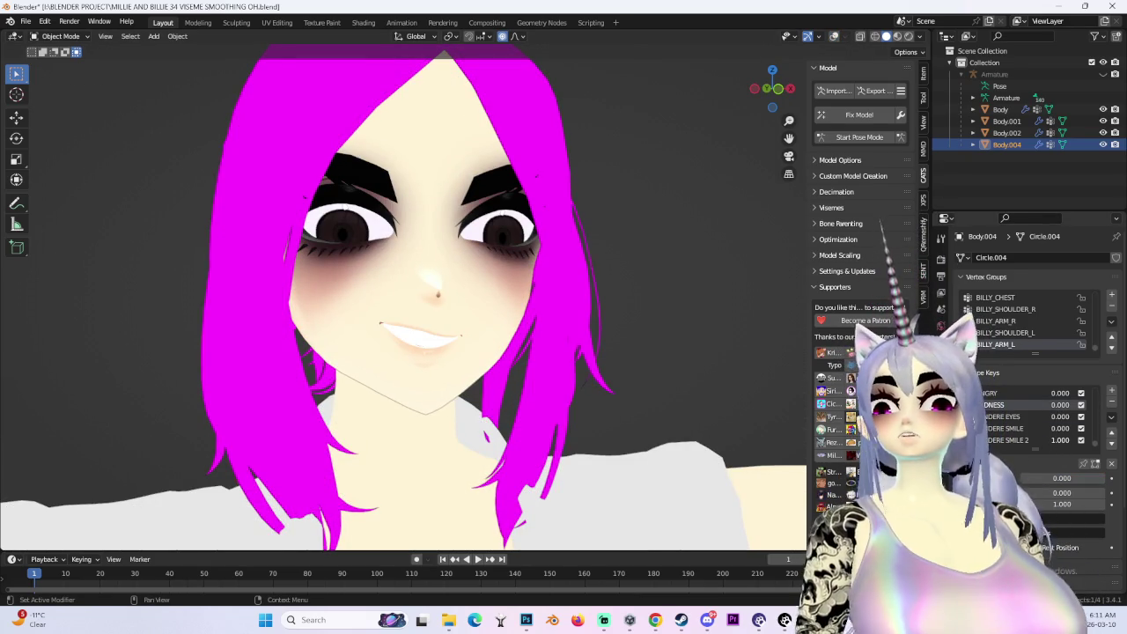
middle_drag(691, 319, 632, 335)
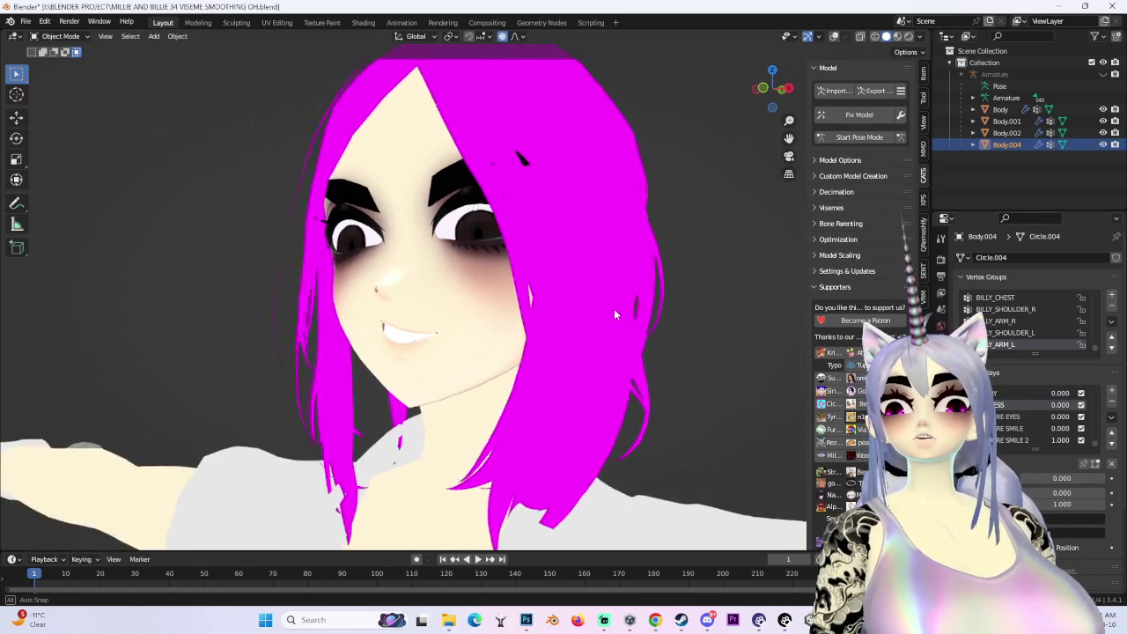
click(782, 90)
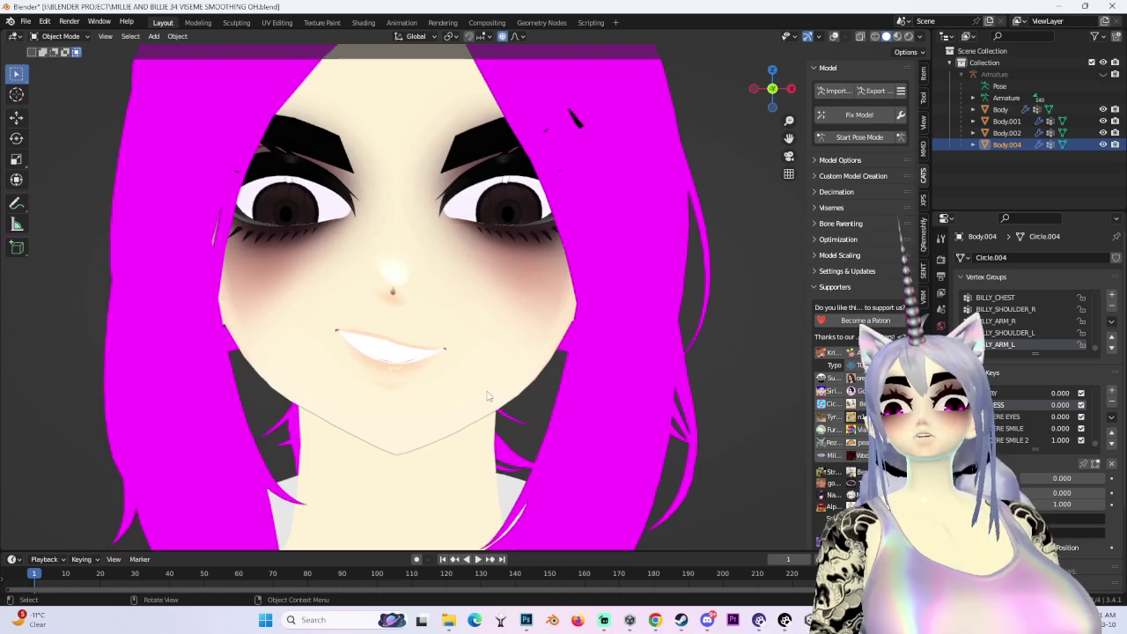
click(59, 37)
click(57, 65)
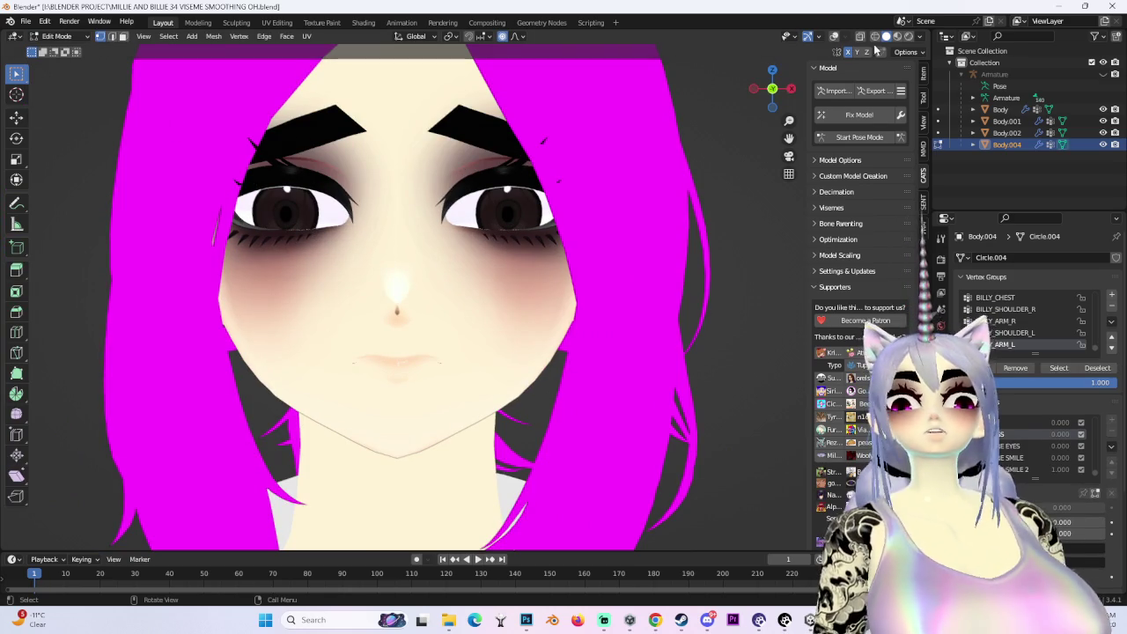
With YANDERE SMILE 2 active, select the mouth-corner vertex and raise it along Z
click(833, 37)
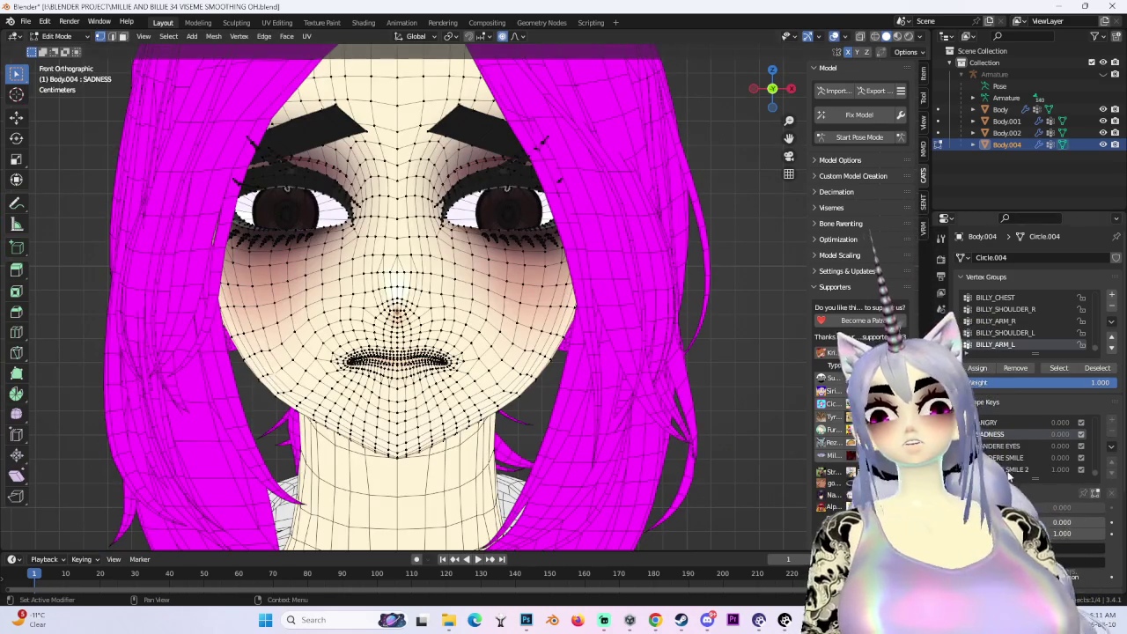
click(1039, 469)
scroll(396, 352, up, 3)
mouse_move(396, 352)
middle_down()
mouse_move(353, 317)
mouse_move(251, 370)
middle_up()
click(252, 367)
key(g)
key(z)
scroll(239, 384, down, 3)
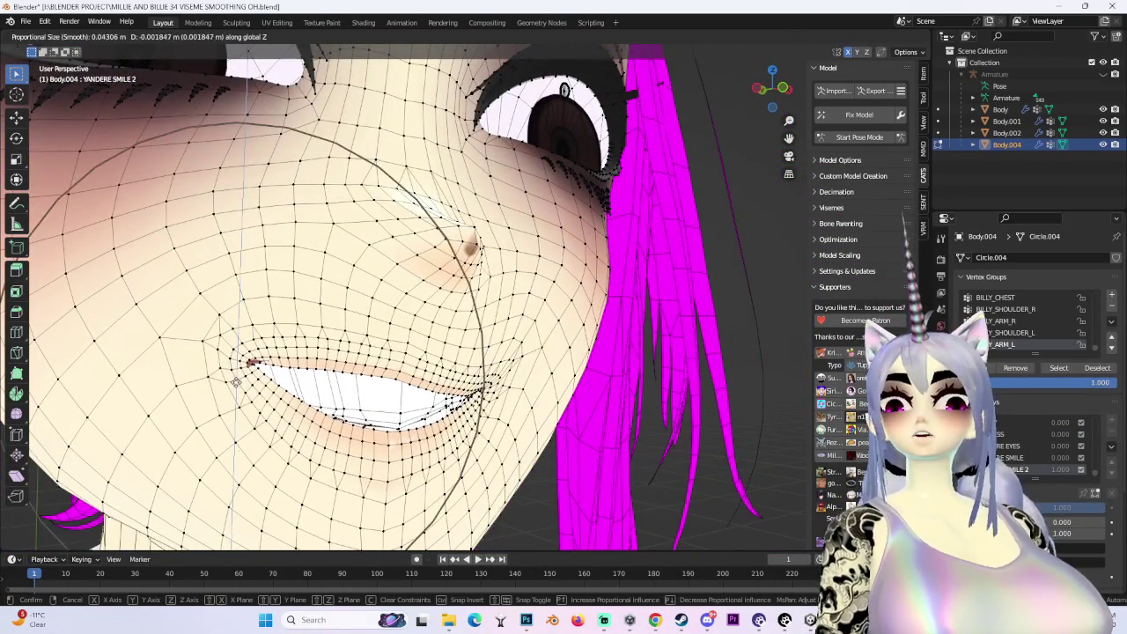
click(240, 375)
Pick a proportional falloff shape and adjust the mouth corner along Z again from the front
click(520, 37)
key(KP_1)
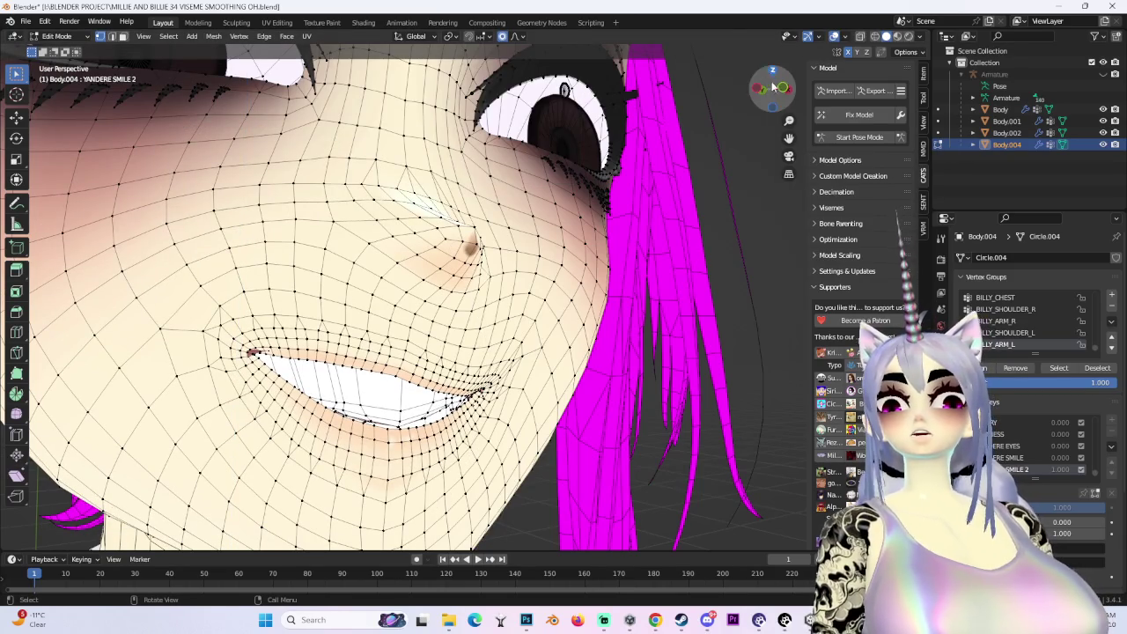
key(g)
key(z)
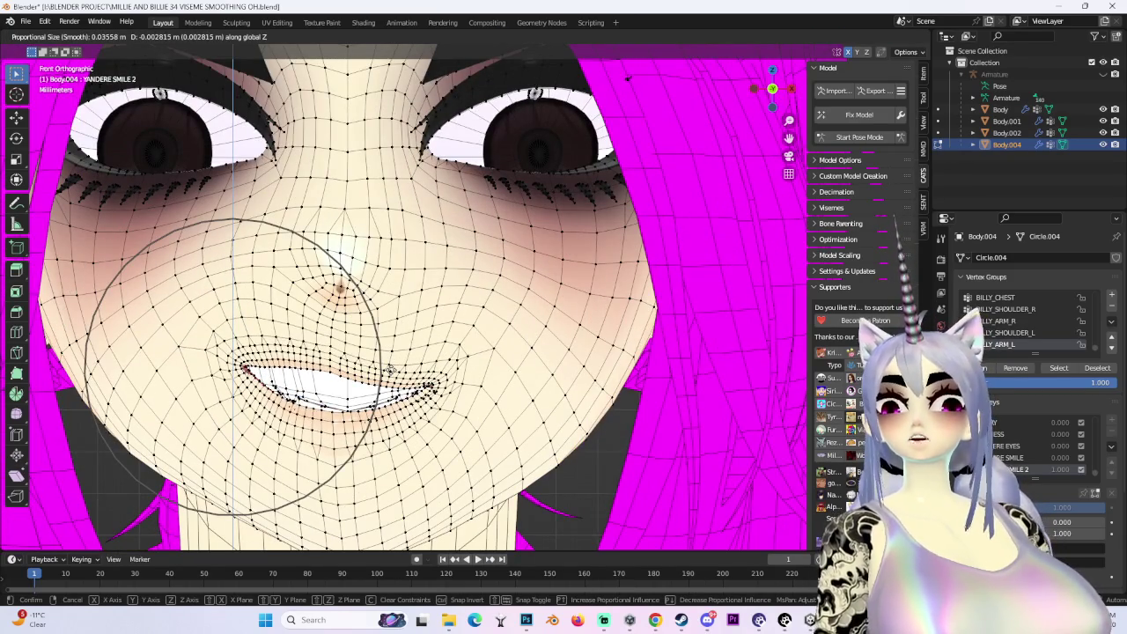
scroll(390, 370, down, 2)
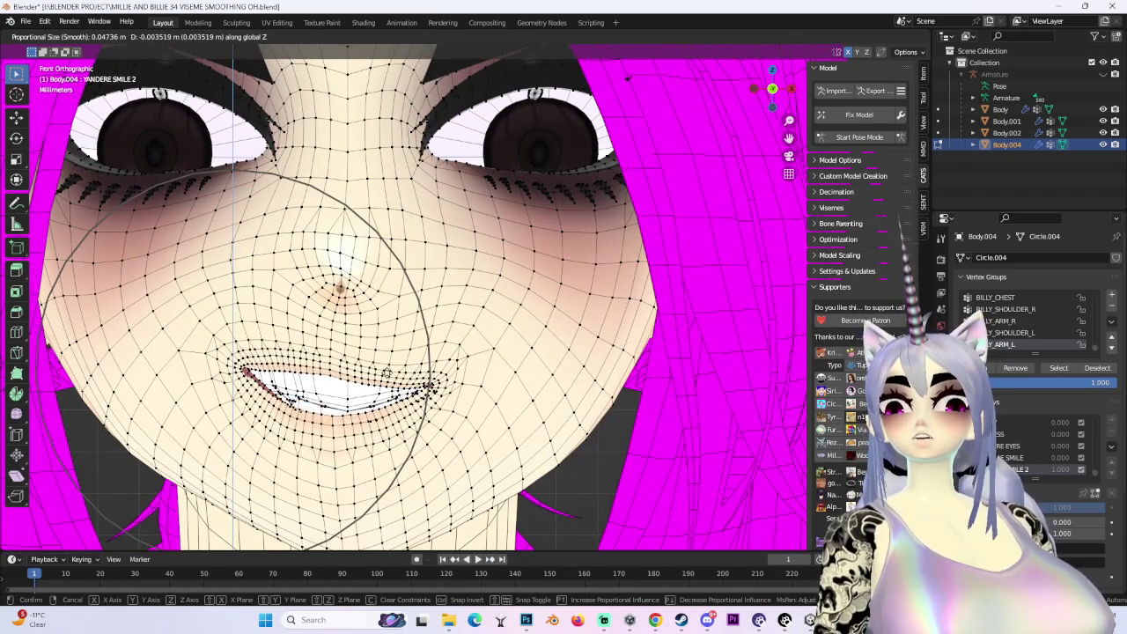
click(386, 374)
Push the upper lip vertices back along global Y and inspect the result from several angles
scroll(387, 374, up, 3)
middle_drag(387, 373, 423, 379)
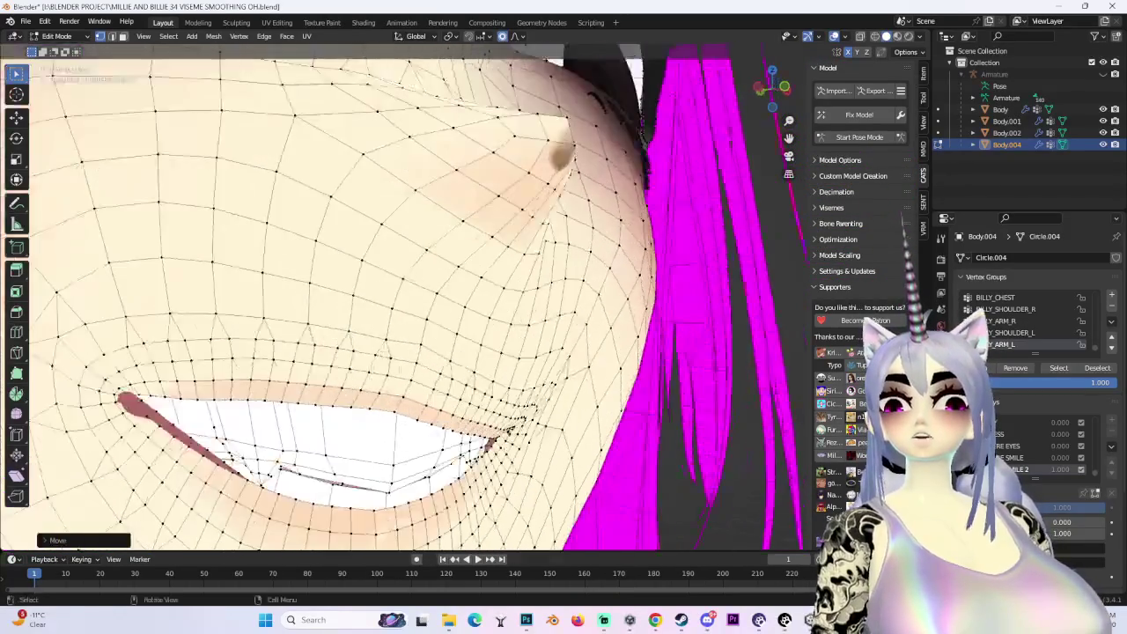
scroll(390, 372, up, 2)
key(g)
key(y)
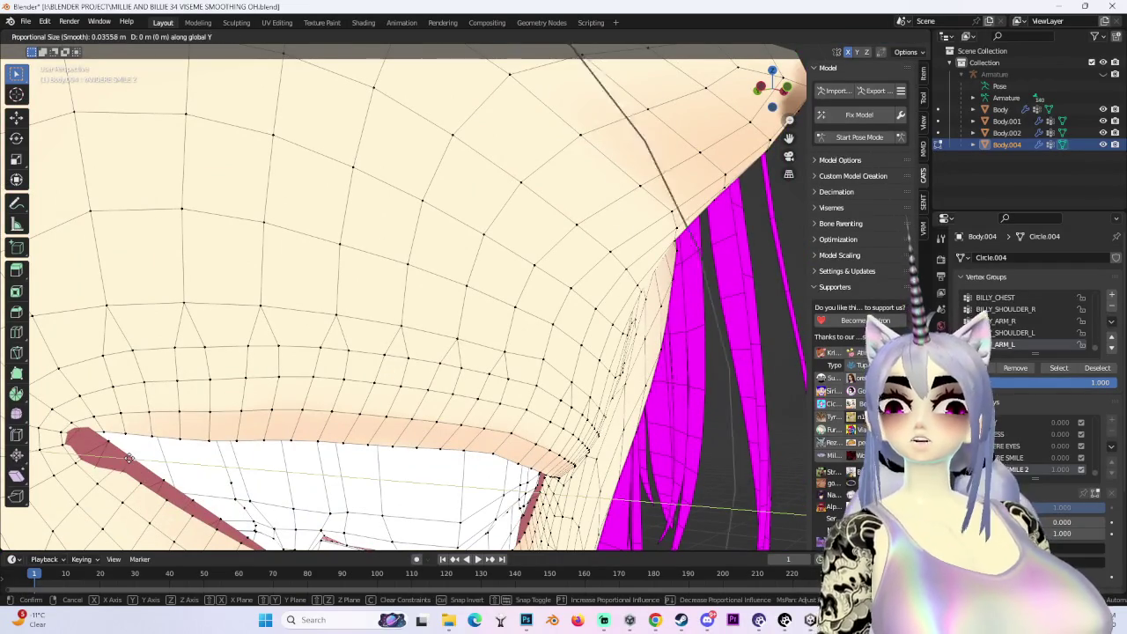
click(38, 461)
scroll(264, 352, down, 3)
mouse_move(264, 352)
middle_down()
mouse_move(317, 405)
mouse_move(409, 375)
mouse_move(358, 413)
mouse_move(333, 341)
middle_up()
scroll(319, 408, up, 3)
scroll(353, 409, up, 2)
scroll(359, 413, down, 3)
mouse_move(407, 401)
middle_down()
mouse_move(414, 355)
mouse_move(413, 412)
mouse_move(314, 424)
mouse_move(593, 399)
middle_up()
Tuck the inner-mouth teeth faces back along global Y
mouse_move(569, 464)
middle_down()
mouse_move(551, 411)
mouse_move(549, 448)
mouse_move(352, 382)
mouse_move(338, 356)
middle_up()
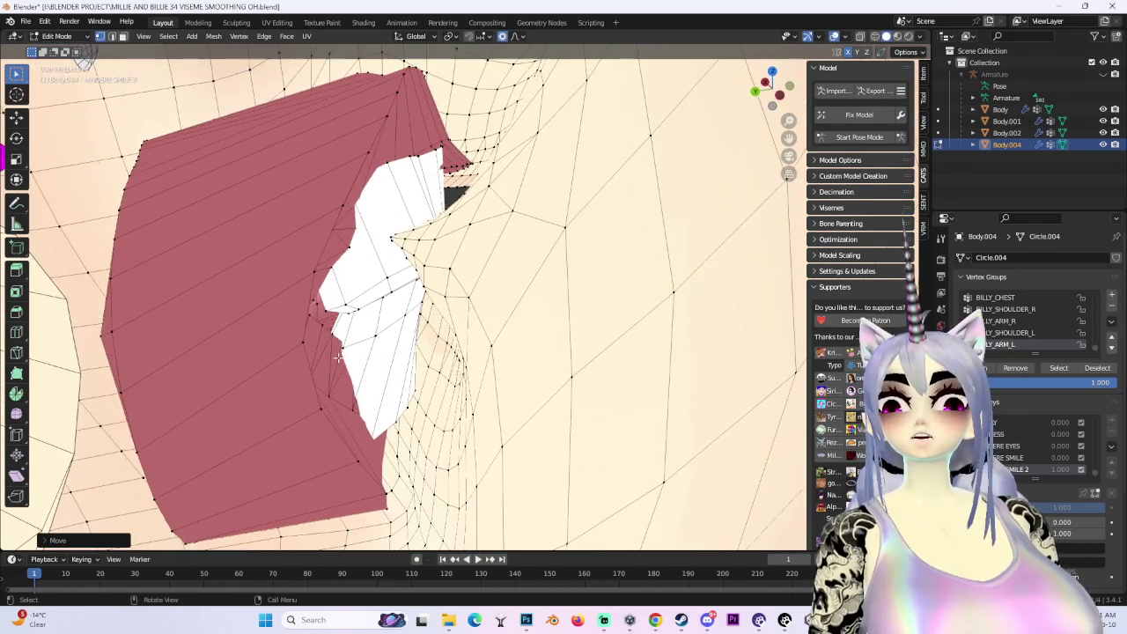
key(g)
key(y)
click(313, 310)
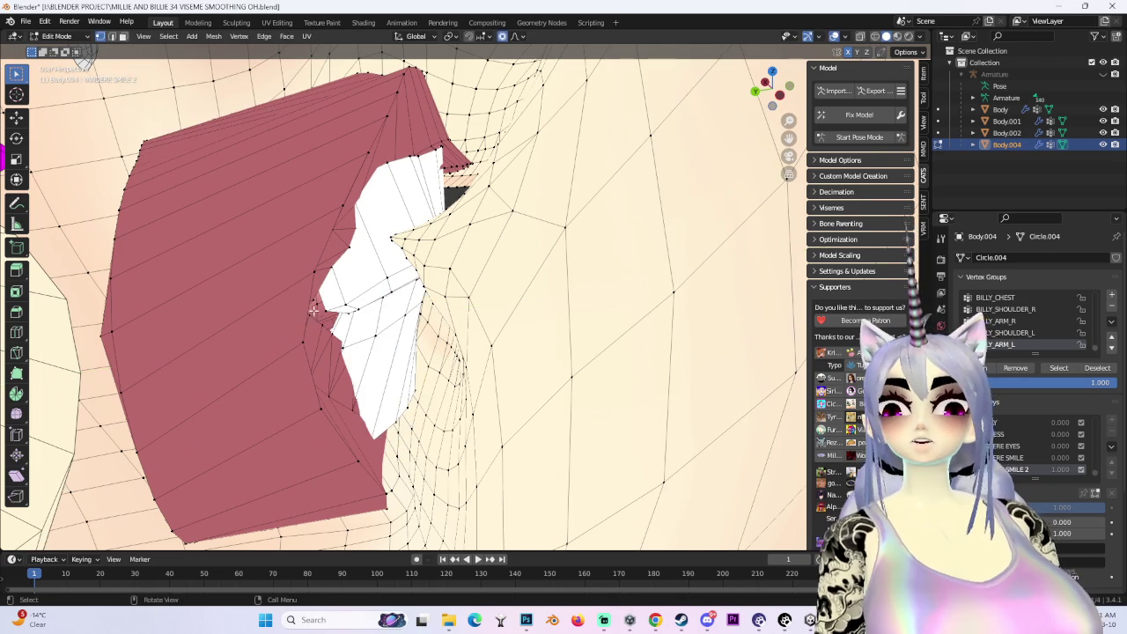
click(410, 316)
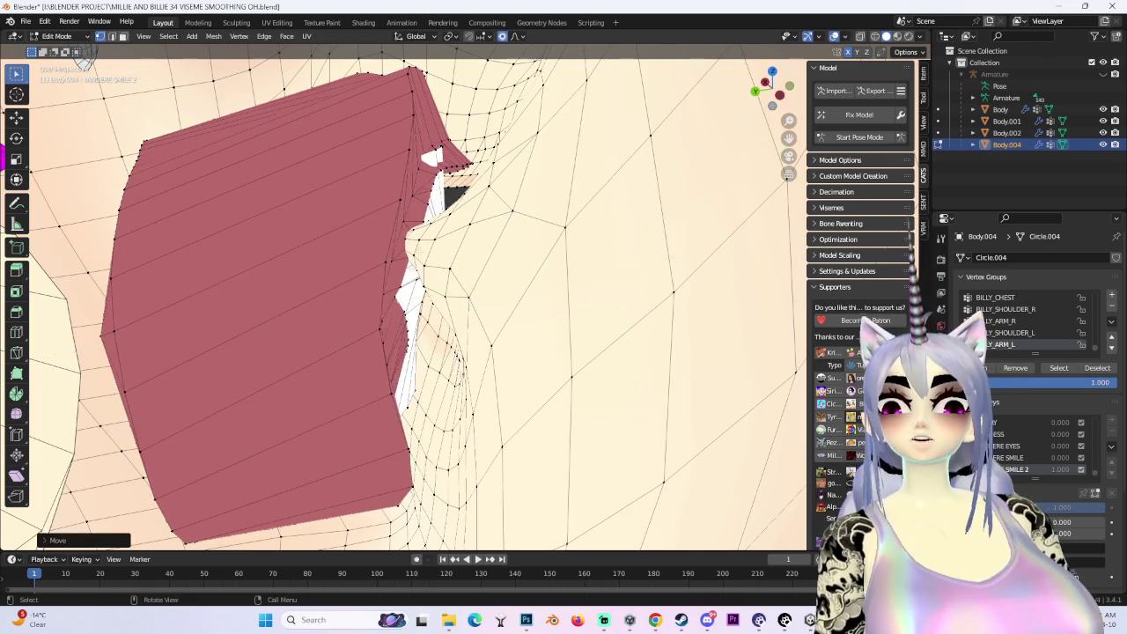
Make several small proportional moves on the lip vertices, one constrained to Y
middle_drag(410, 315, 429, 166)
key(g)
click(414, 264)
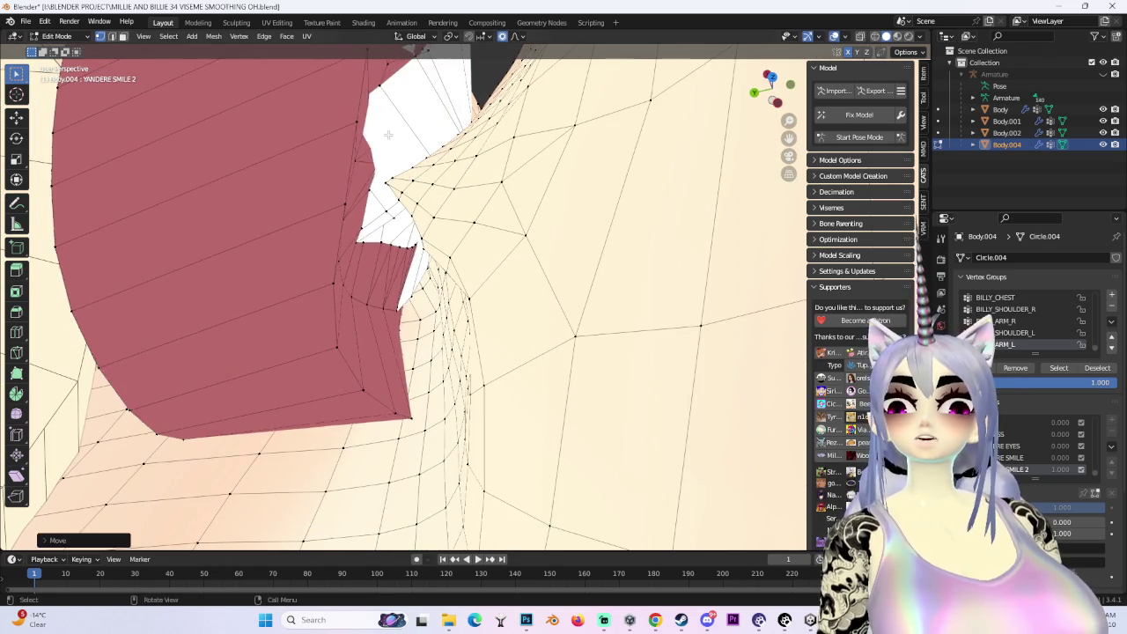
middle_drag(414, 264, 399, 320)
key(g)
key(y)
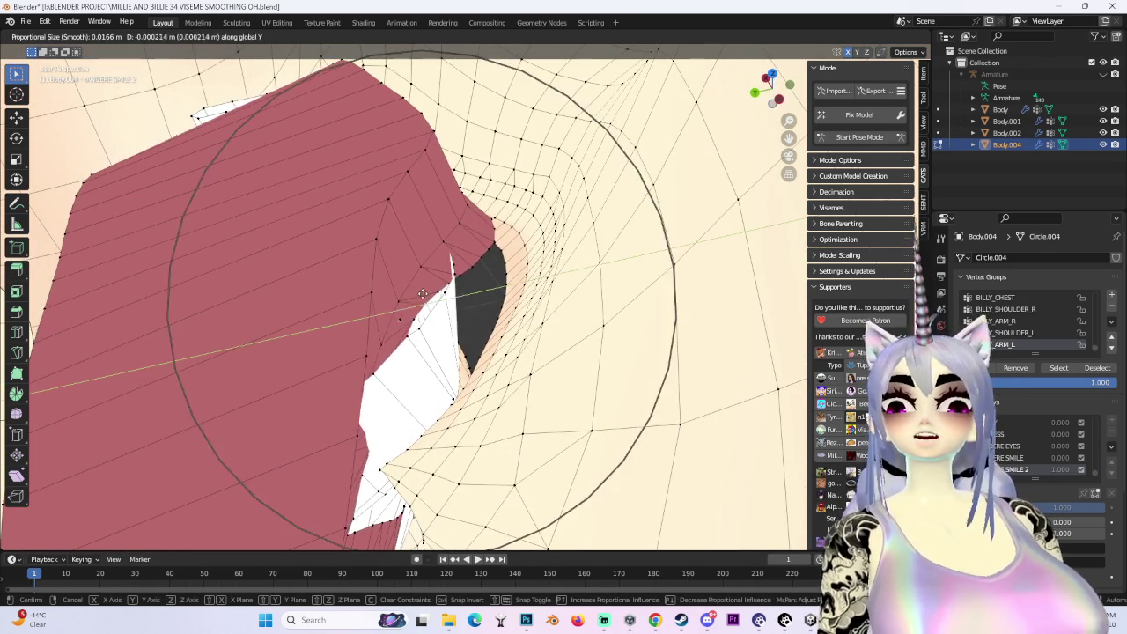
click(480, 314)
mouse_move(480, 315)
middle_down()
mouse_move(503, 302)
mouse_move(449, 342)
mouse_move(422, 405)
mouse_move(352, 370)
mouse_move(100, 69)
mouse_move(279, 353)
mouse_move(329, 301)
mouse_move(377, 332)
middle_up()
key(g)
click(493, 313)
key(g)
click(449, 342)
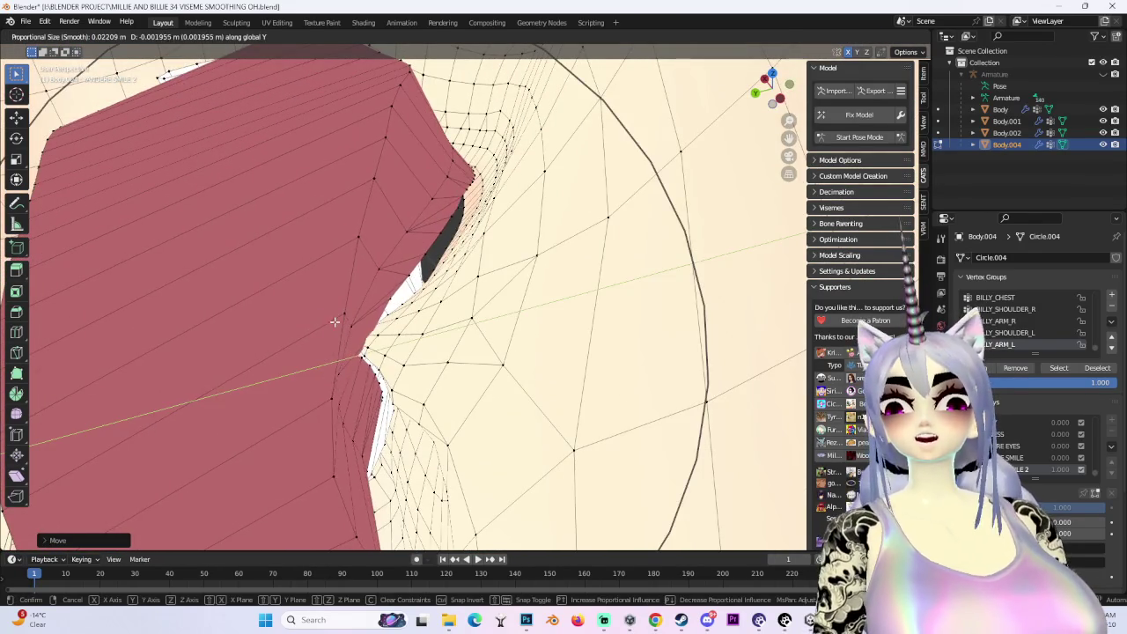
In X-ray shading, nudge the lip edge vertices once more and return to a front view
click(462, 333)
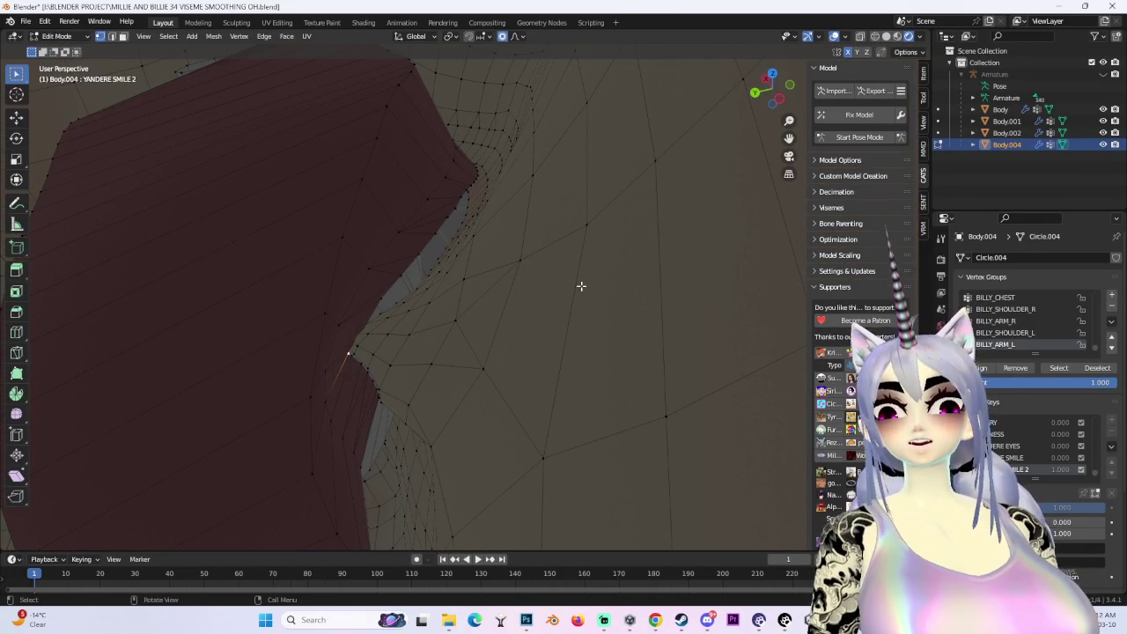
mouse_move(607, 287)
middle_down()
mouse_move(534, 322)
mouse_move(566, 322)
mouse_move(496, 322)
mouse_move(523, 360)
mouse_move(564, 370)
mouse_move(586, 317)
mouse_move(597, 329)
mouse_move(583, 336)
middle_up()
key(g)
click(557, 318)
mouse_move(173, 271)
middle_down()
mouse_move(326, 307)
mouse_move(433, 315)
mouse_move(729, 95)
middle_up()
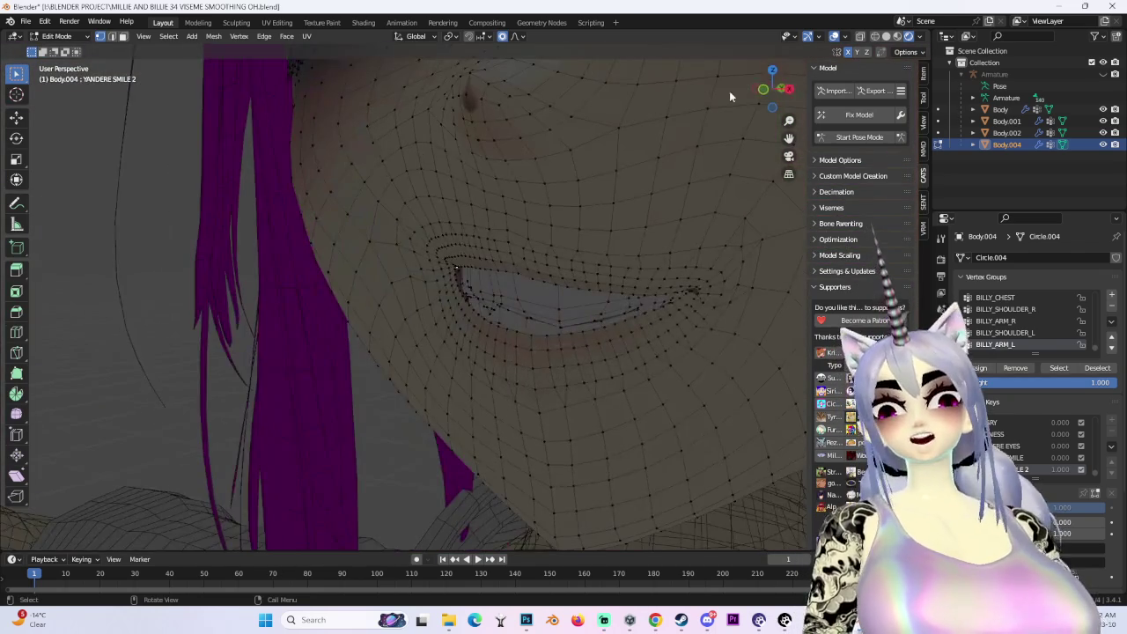
On YANDERE SMILE 2, push the mouth vertices along Y and soften the corners with proportional moves
mouse_move(873, 51)
middle_down()
mouse_move(669, 264)
mouse_move(493, 317)
middle_up()
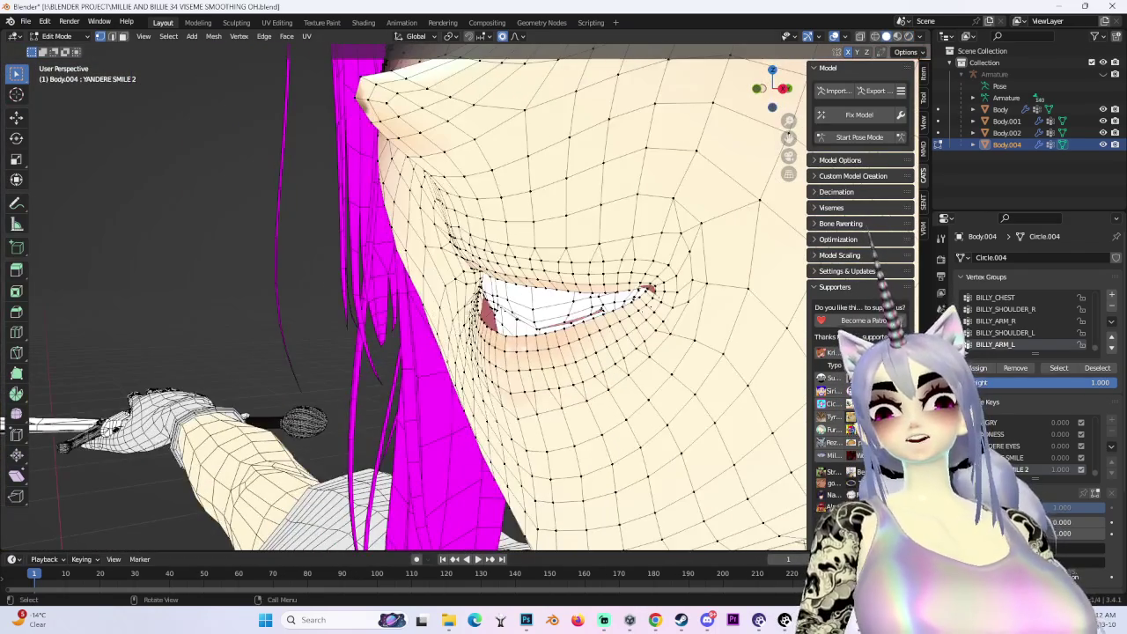
key(g)
key(y)
scroll(476, 309, down, 3)
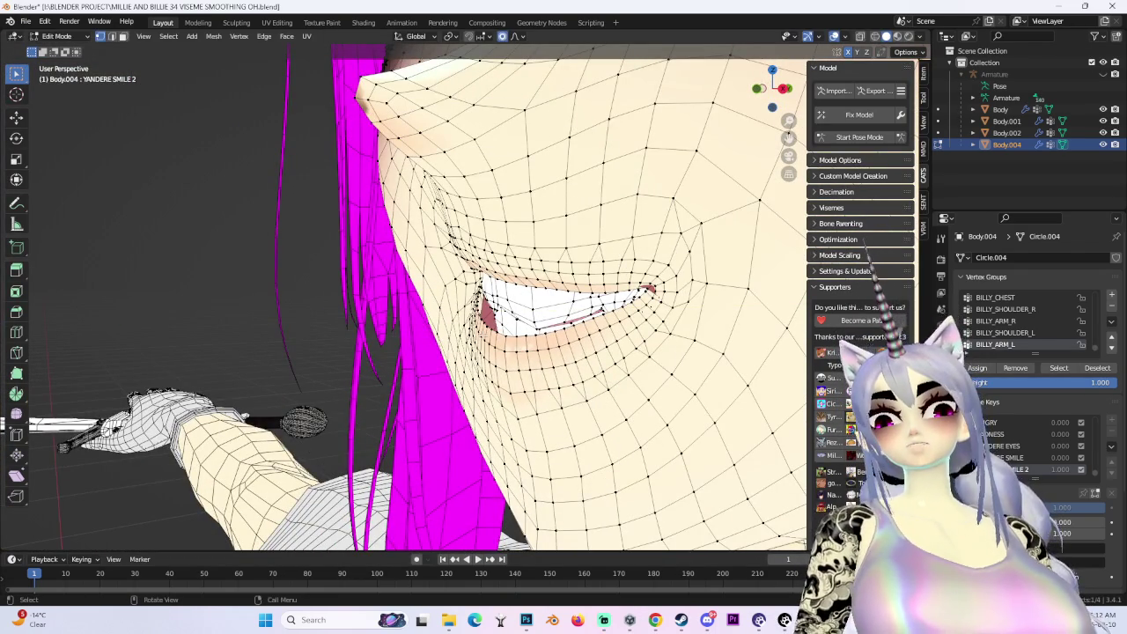
click(489, 335)
middle_drag(489, 334, 529, 317)
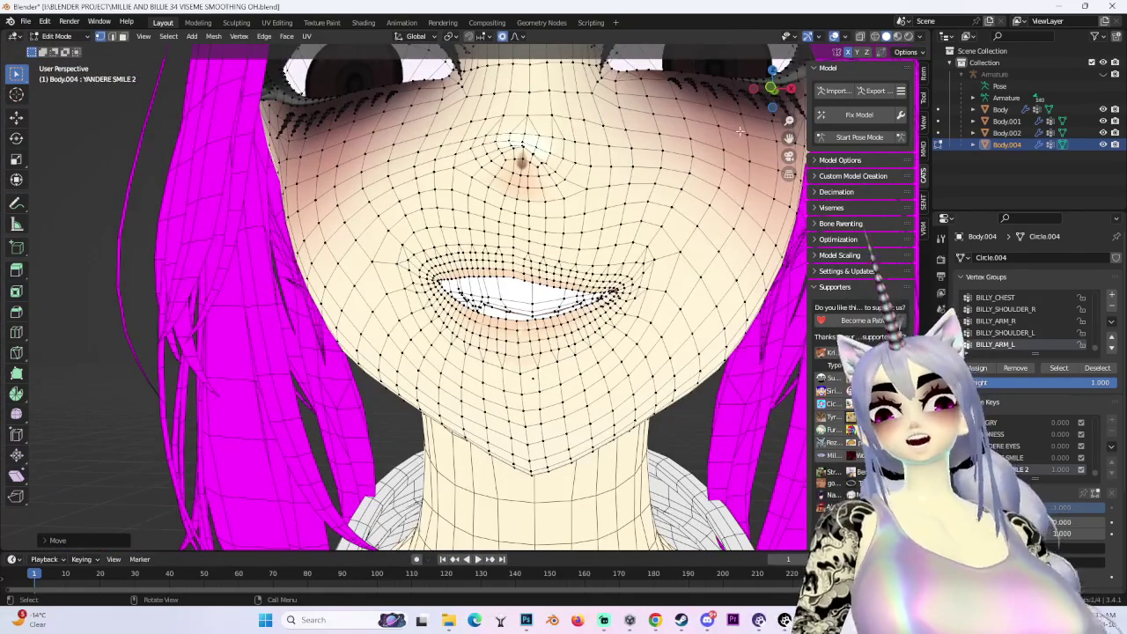
mouse_move(693, 173)
middle_down()
mouse_move(546, 414)
mouse_move(640, 417)
mouse_move(546, 342)
mouse_move(531, 354)
mouse_move(669, 220)
middle_up()
key(g)
click(552, 427)
key(g)
click(634, 405)
key(g)
click(531, 354)
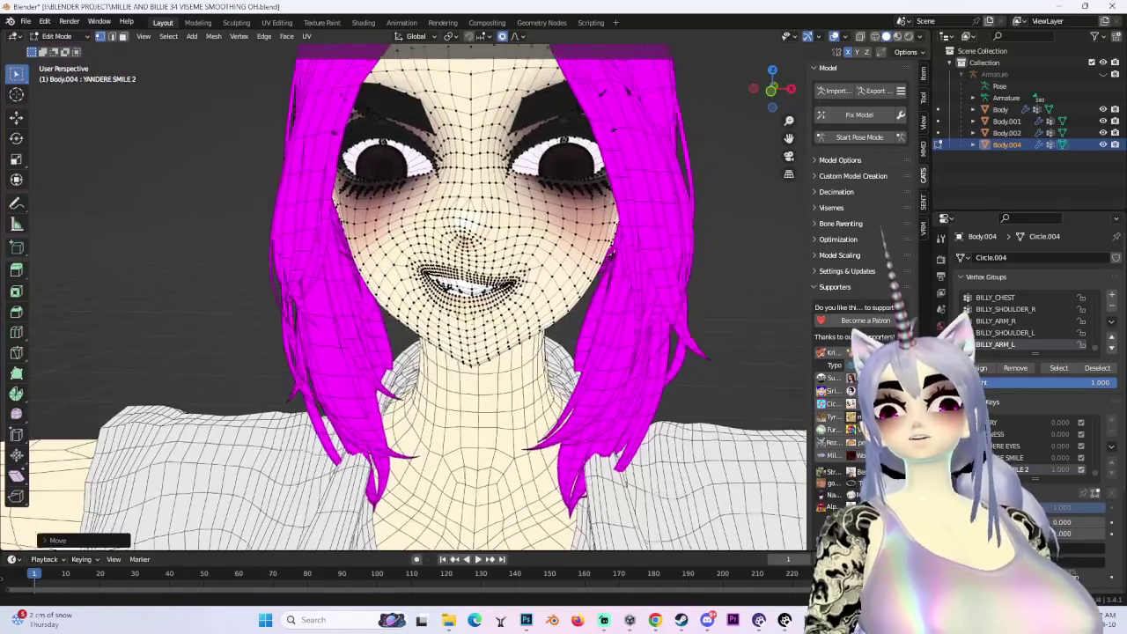
click(771, 91)
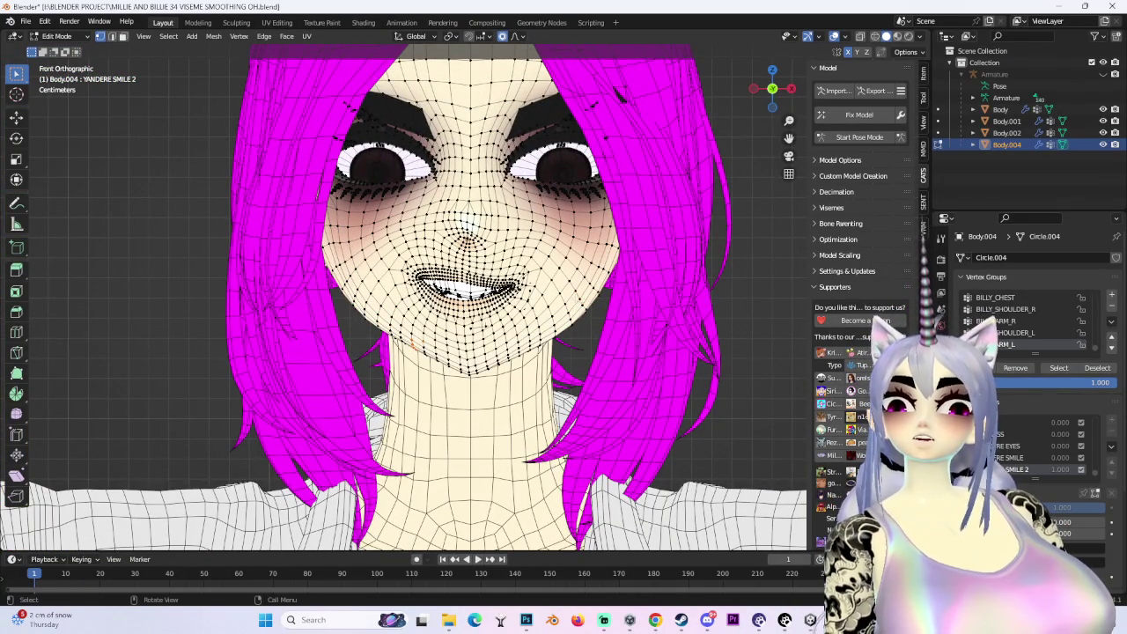
From the front view, shift the YANDERE SMILE 2 mouth vertically with soft falloff
key(g)
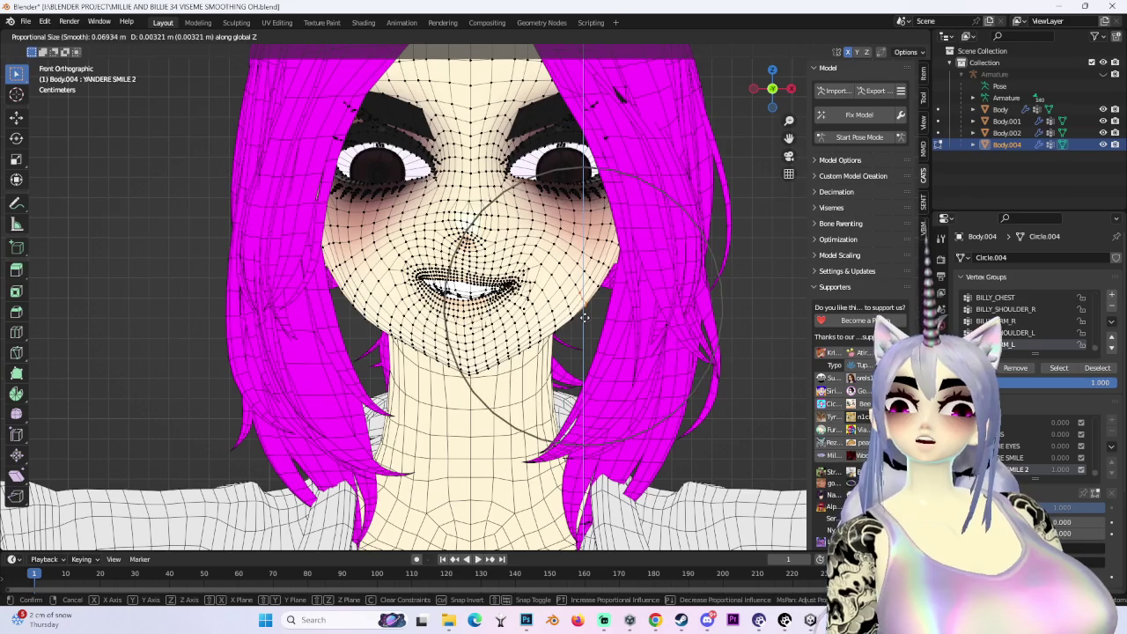
scroll(720, 292, down, 9)
key(z)
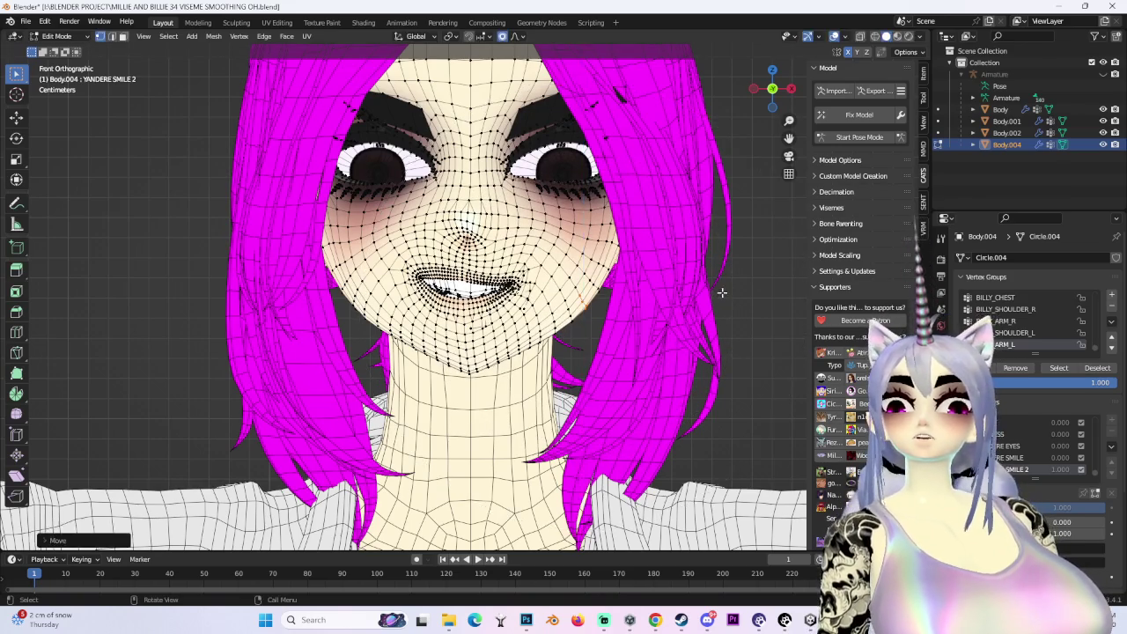
scroll(721, 293, down, 3)
scroll(709, 296, up, 3)
key(z)
scroll(633, 297, up, 3)
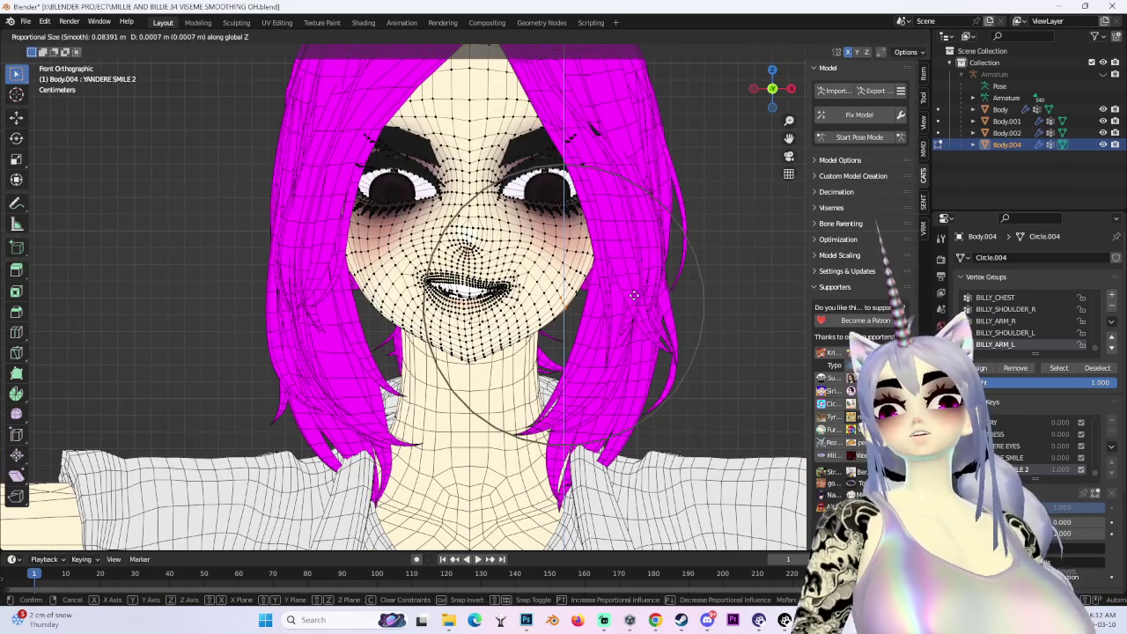
click(634, 295)
mouse_move(633, 295)
middle_down()
mouse_move(581, 291)
mouse_move(605, 264)
middle_up()
key(g)
key(Escape)
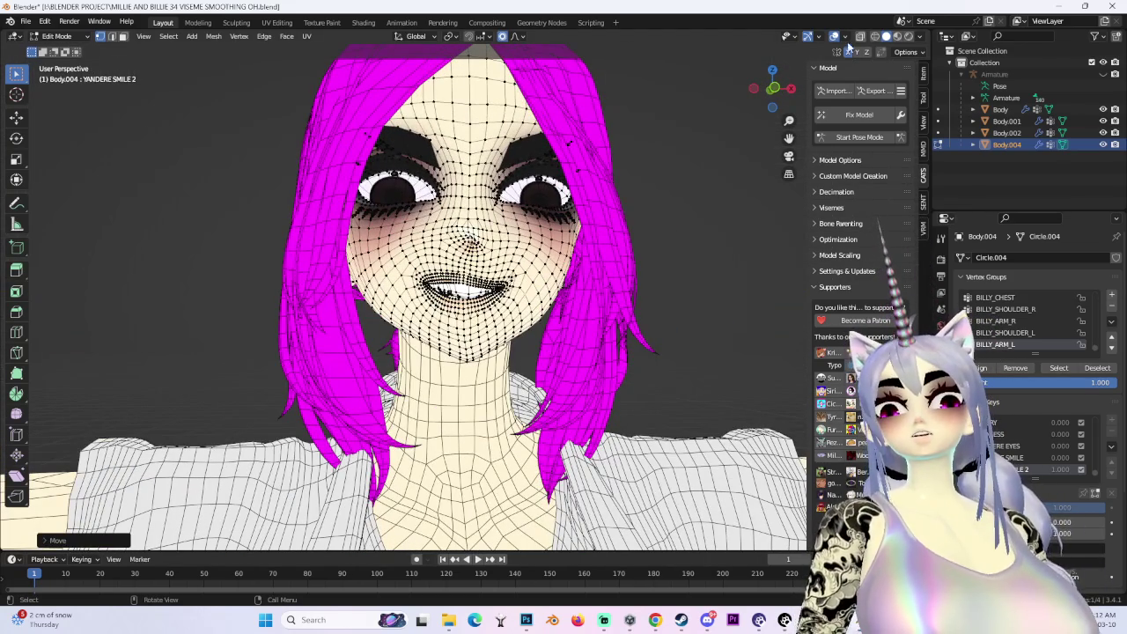
Preview the shaded face and refine the YANDERE SMILE 2 mouth with soft-falloff and Z-axis moves
click(841, 36)
scroll(441, 264, up, 5)
mouse_move(441, 265)
middle_down()
mouse_move(99, 478)
mouse_move(440, 282)
mouse_move(568, 281)
mouse_move(612, 250)
middle_up()
key(g)
key(Escape)
key(g)
click(493, 256)
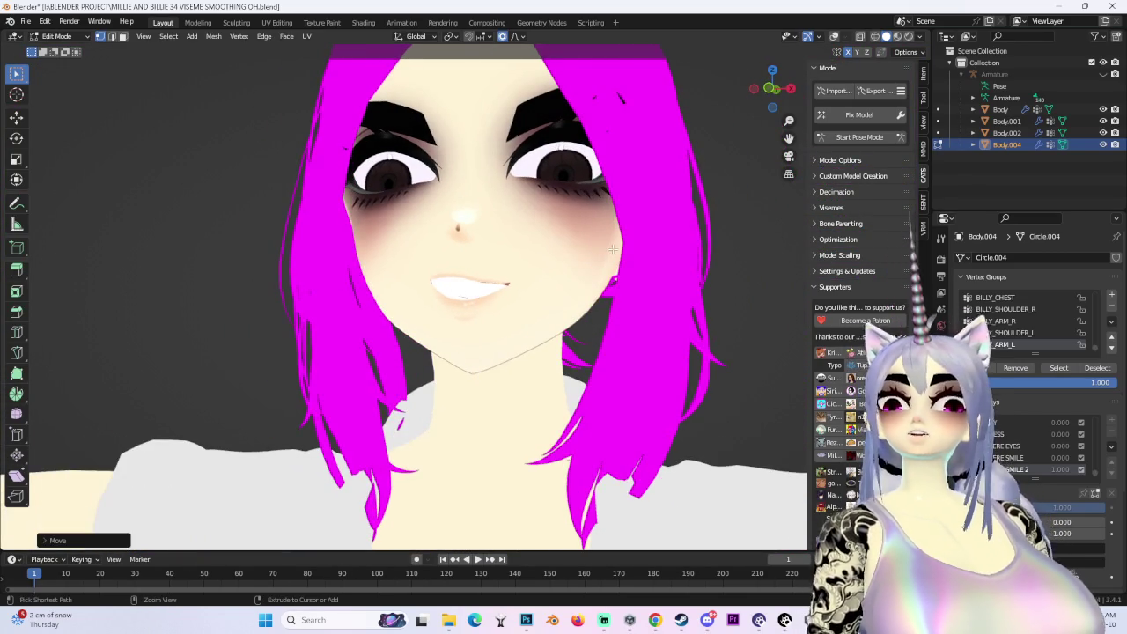
scroll(540, 293, up, 1)
key(g)
key(z)
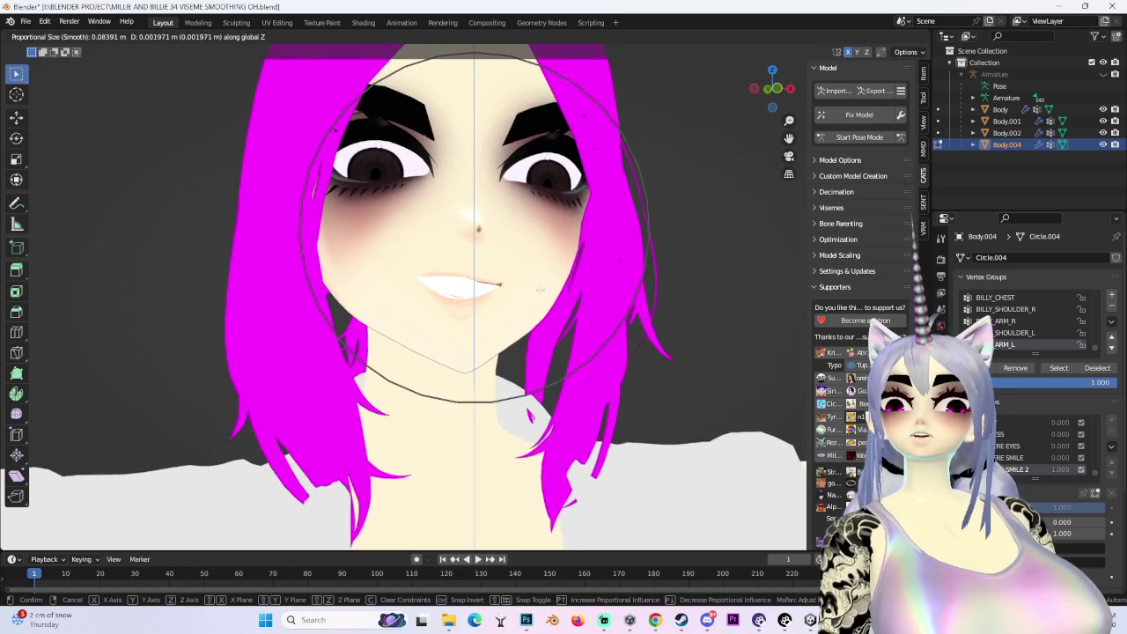
click(540, 289)
scroll(539, 288, down, 2)
mouse_move(540, 288)
middle_down()
mouse_move(645, 290)
mouse_move(563, 281)
mouse_move(537, 267)
mouse_move(703, 102)
middle_up()
scroll(564, 282, up, 2)
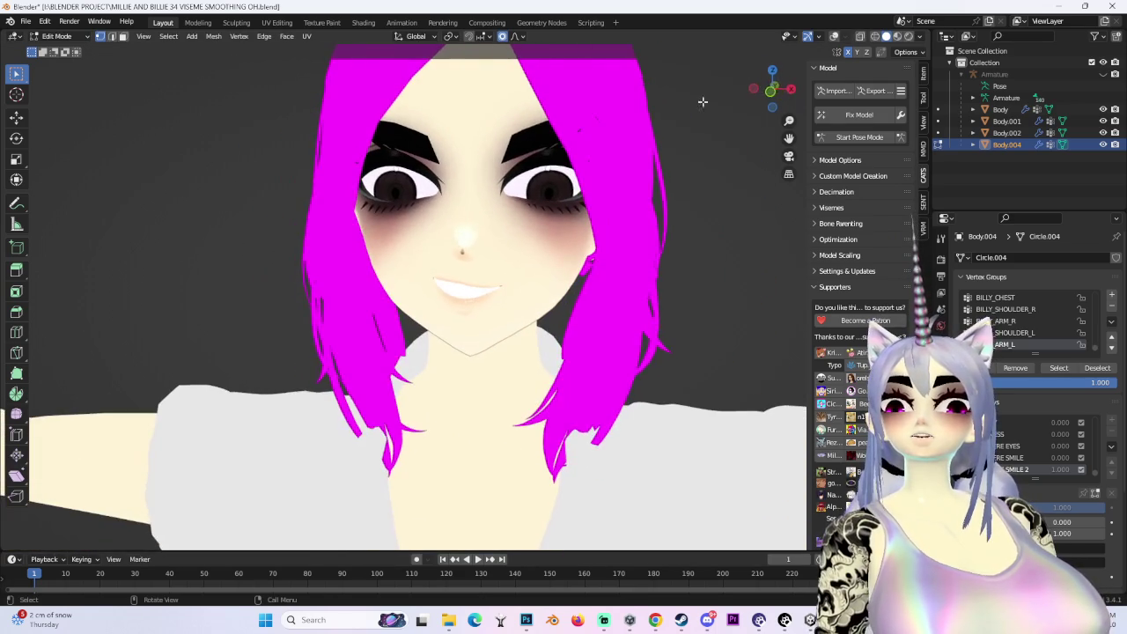
click(770, 91)
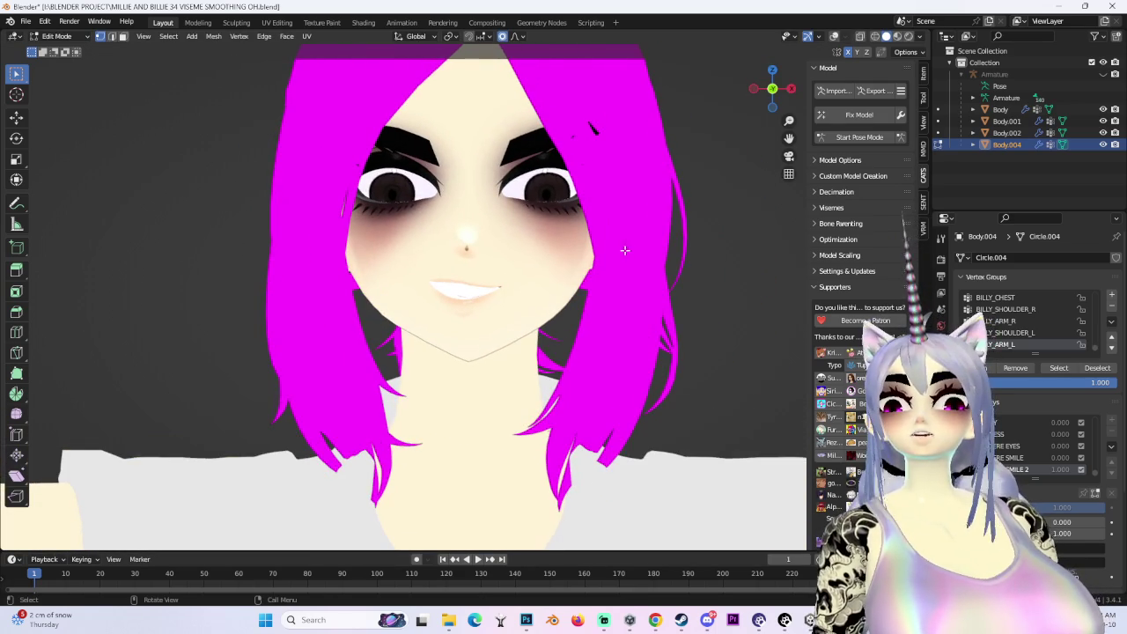
On YANDERE SMILE, lift the mouth vertices along Z, then return to YANDERE SMILE 2
click(1013, 457)
click(860, 37)
click(861, 37)
click(834, 37)
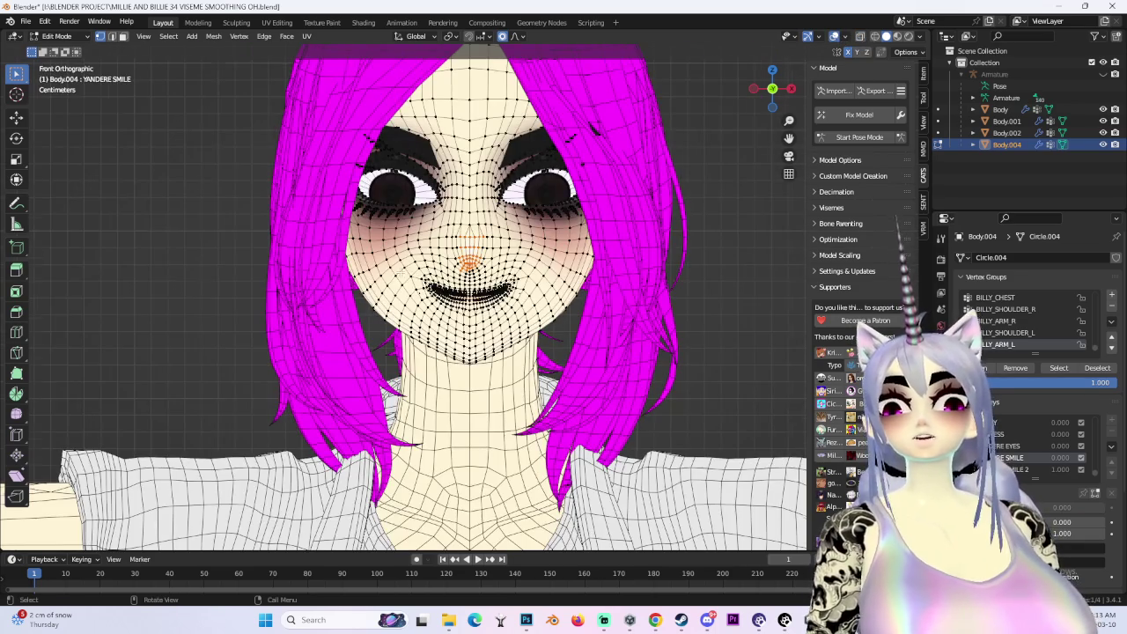
scroll(532, 304, up, 3)
key(g)
key(z)
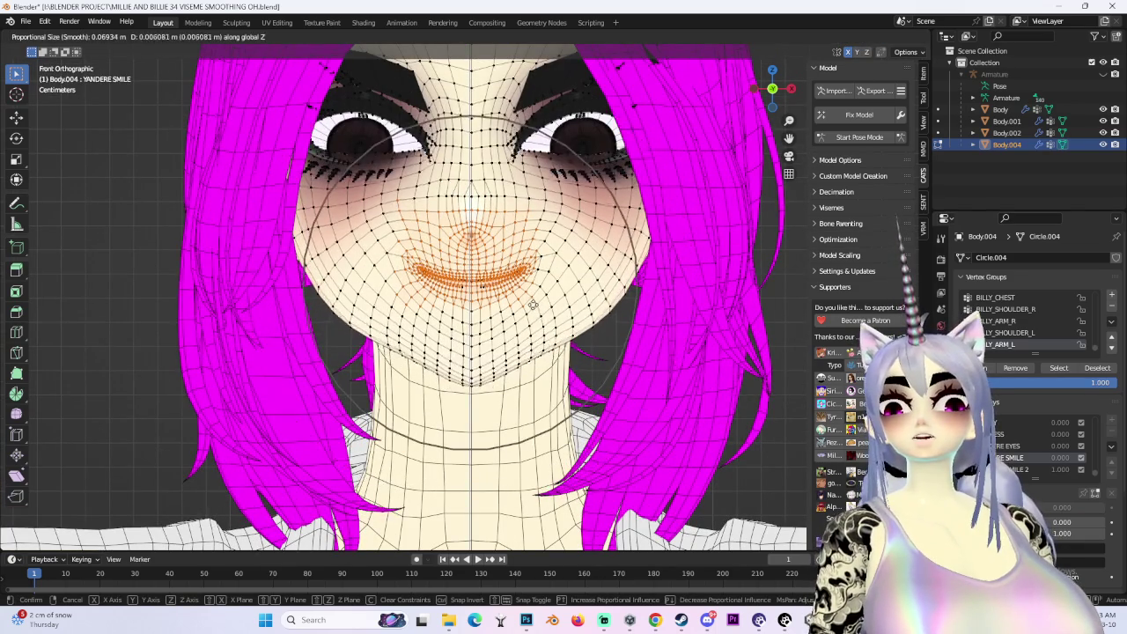
click(533, 304)
mouse_move(533, 304)
middle_down()
mouse_move(637, 320)
mouse_move(581, 308)
middle_up()
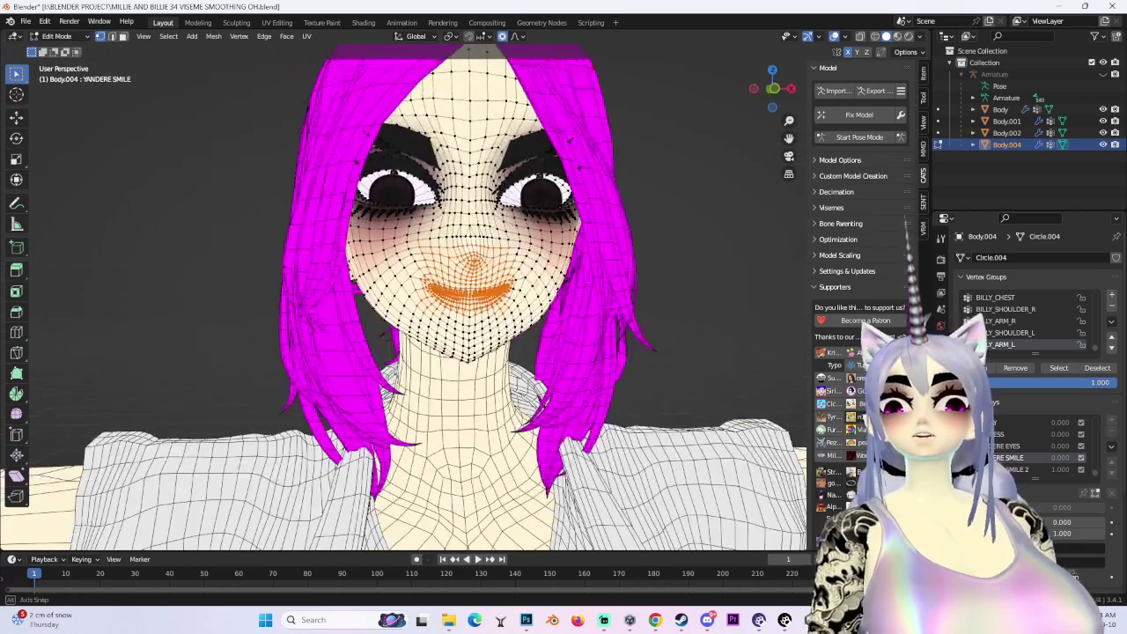
drag(476, 260, 480, 265)
mouse_move(479, 264)
middle_down()
mouse_move(582, 309)
mouse_move(612, 304)
middle_up()
key(ctrl+z)
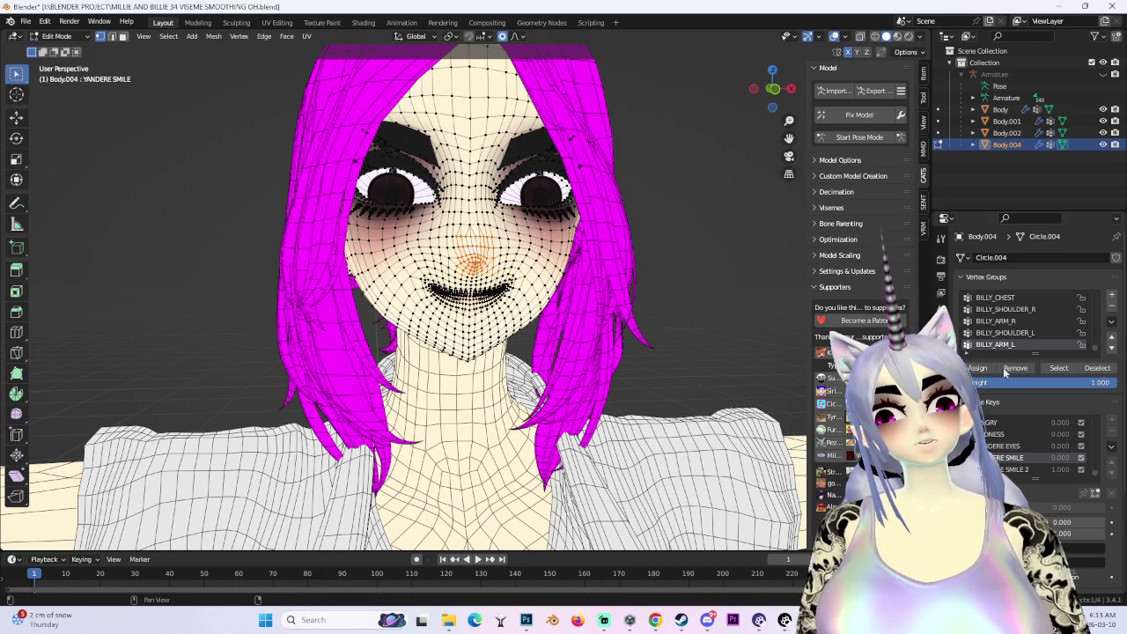
click(1013, 470)
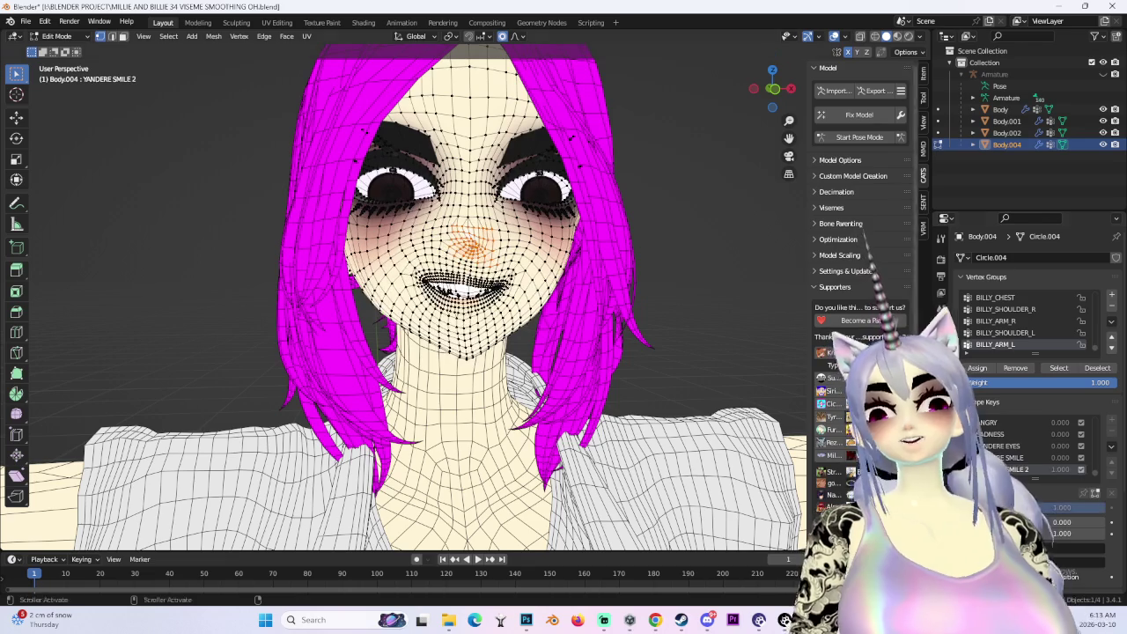
Inspect the YANDERE SMILE 2 mouth from close up and below, with the shaded and wireframe views
click(834, 36)
mouse_move(573, 291)
middle_down()
mouse_move(652, 294)
mouse_move(586, 269)
mouse_move(513, 274)
mouse_move(716, 106)
middle_up()
scroll(617, 288, up, 5)
mouse_move(783, 90)
mouse_down()
mouse_move(649, 234)
mouse_move(582, 249)
mouse_move(456, 403)
mouse_up()
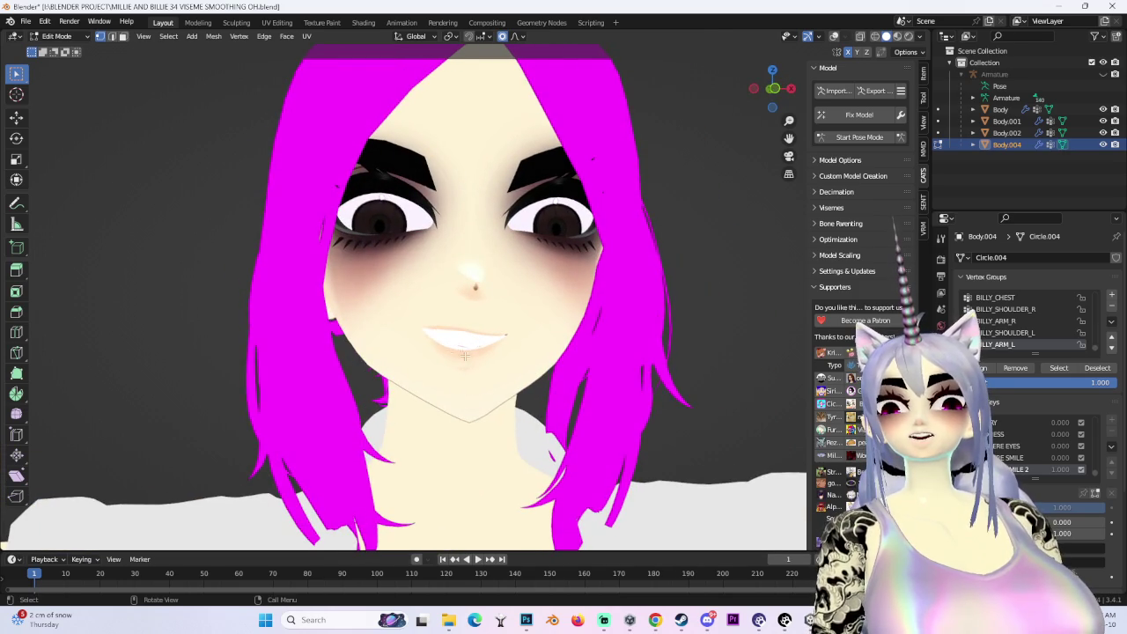
key(g)
right_click(469, 381)
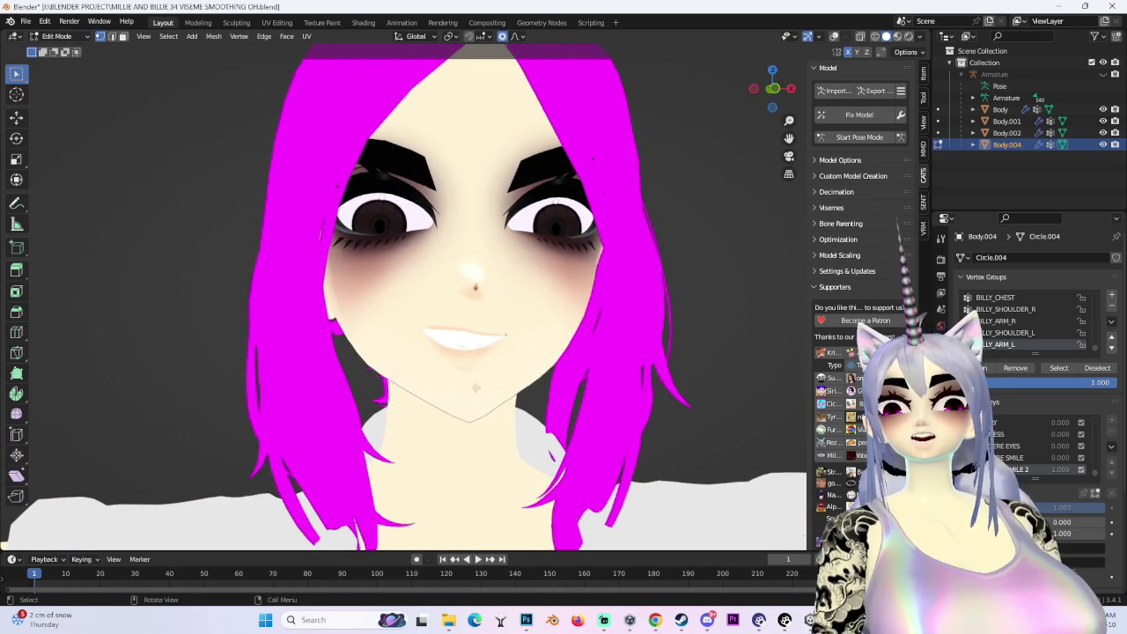
scroll(475, 370, up, 3)
key(Tab)
scroll(493, 370, up, 3)
scroll(406, 304, up, 1)
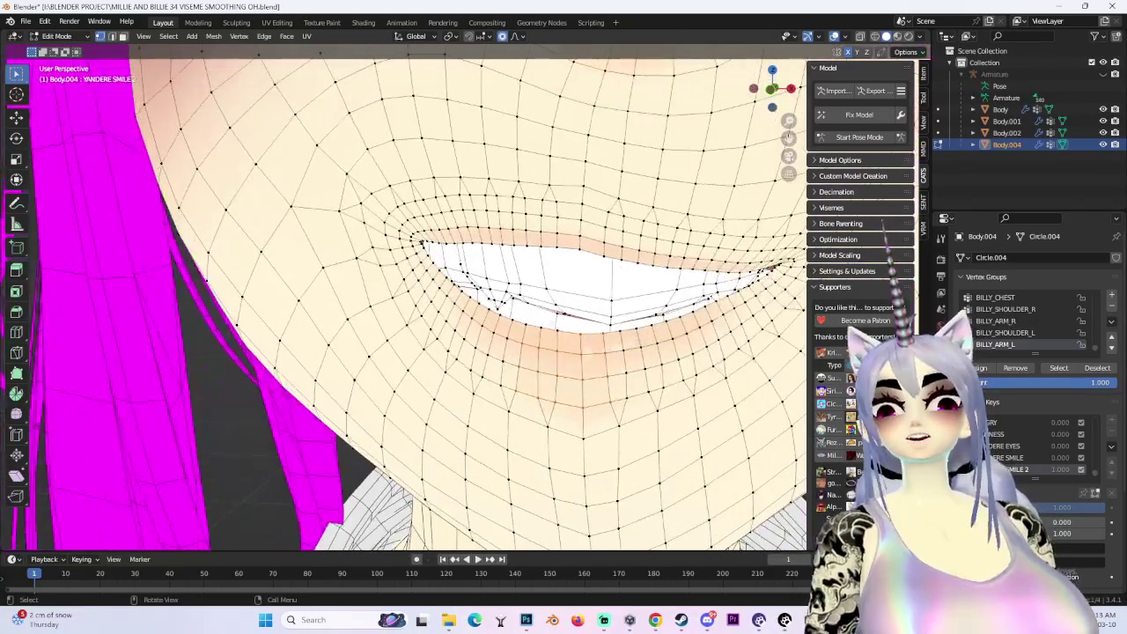
scroll(641, 388, down, 4)
Reshape the grin with soft-falloff moves, undoing an overly wide-open mouth
key(g)
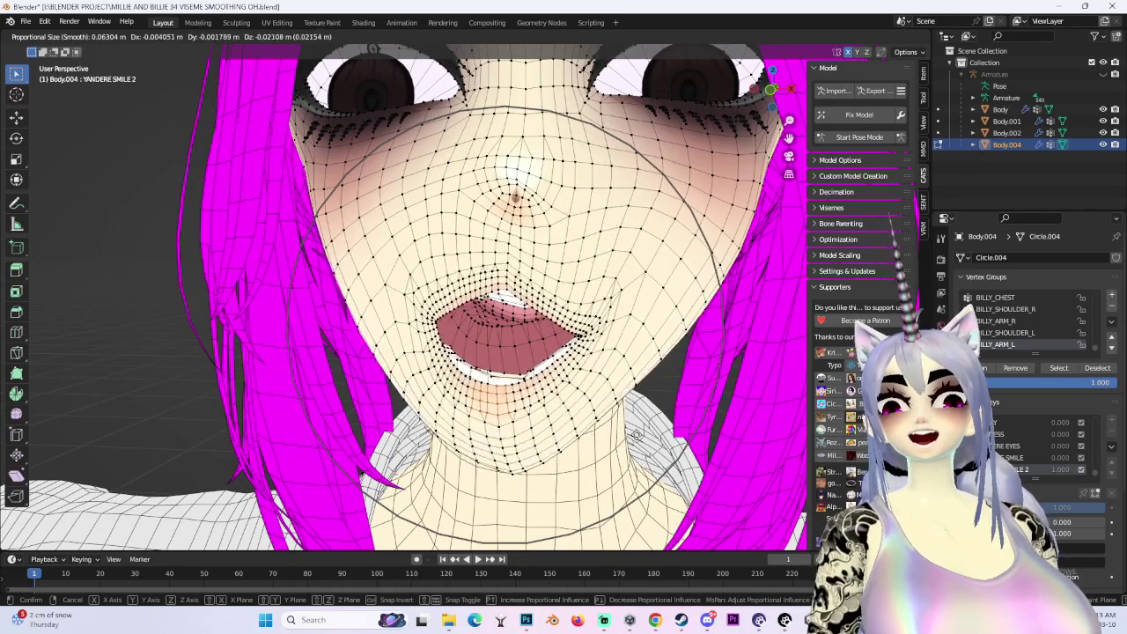
click(649, 424)
scroll(648, 422, down, 4)
scroll(648, 422, up, 2)
key(ctrl+z)
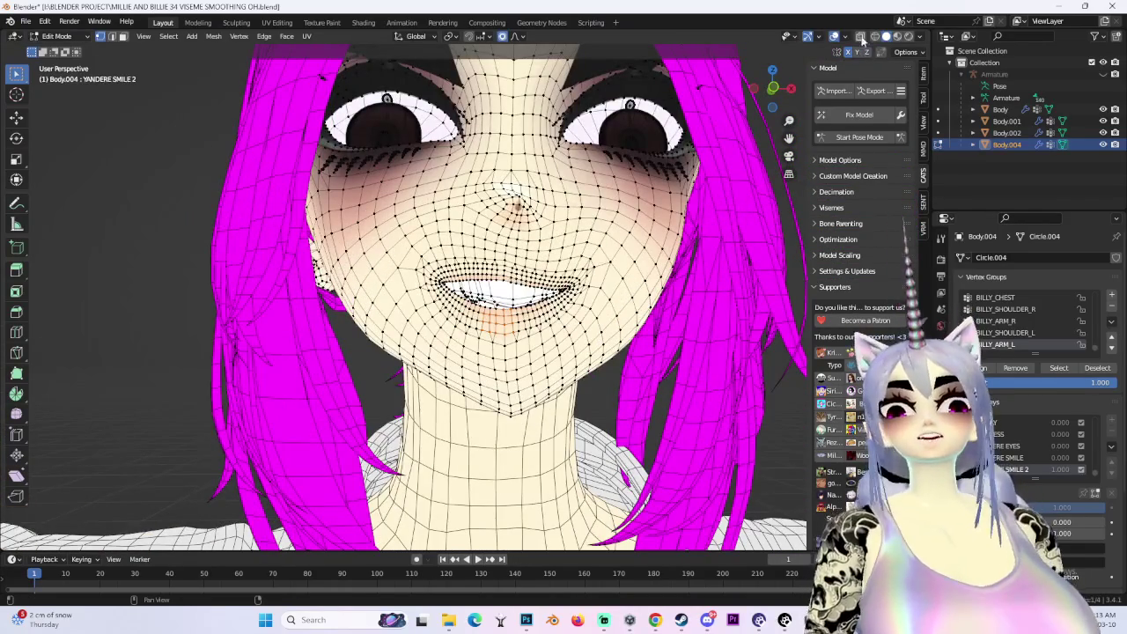
key(shift+alt+z)
scroll(592, 287, down, 3)
key(g)
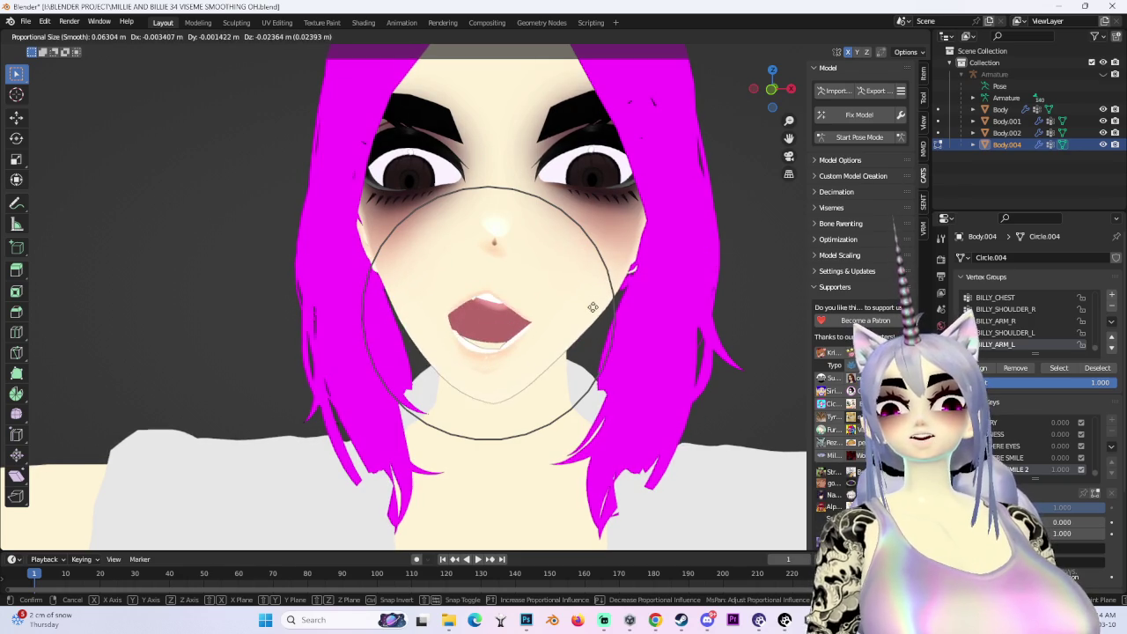
click(595, 272)
mouse_move(595, 272)
middle_down()
mouse_move(553, 274)
mouse_move(636, 269)
mouse_move(530, 259)
middle_up()
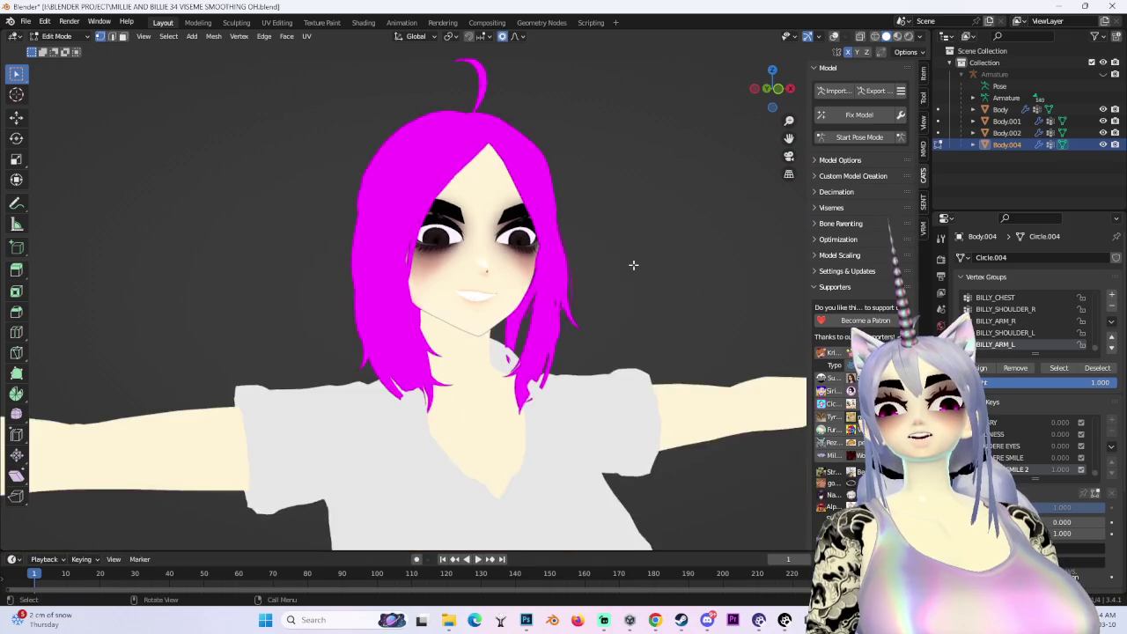
scroll(493, 300, up, 4)
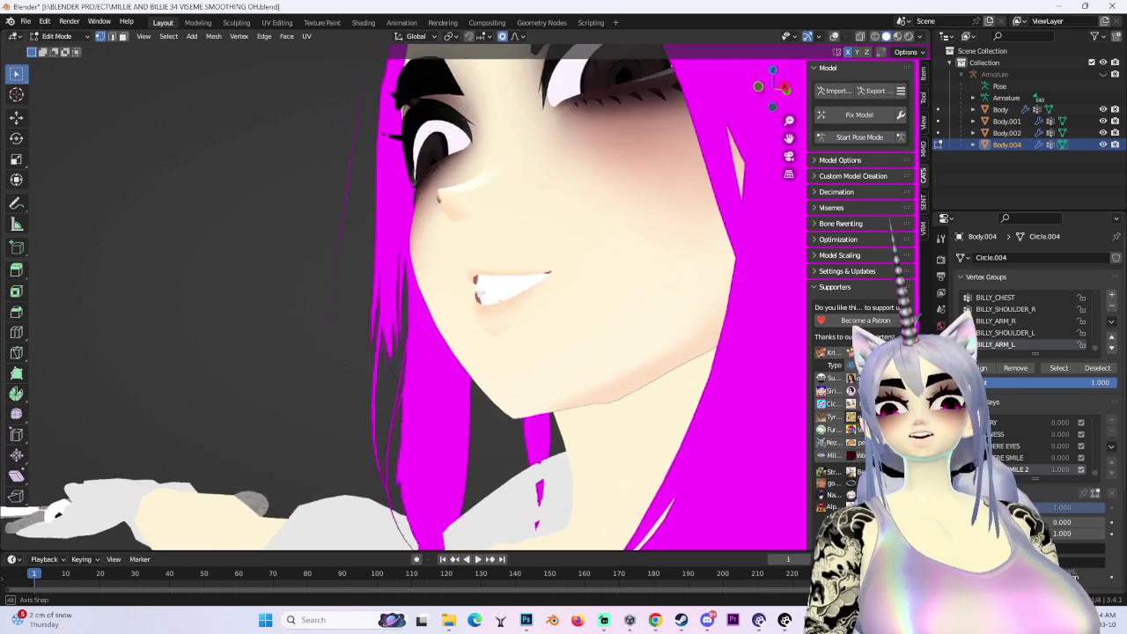
Push the mouth vertices front-to-back along Y in three proportional moves
key(g)
key(y)
click(466, 347)
mouse_move(467, 347)
middle_down()
mouse_move(517, 362)
mouse_move(460, 344)
middle_up()
key(g)
key(y)
click(462, 344)
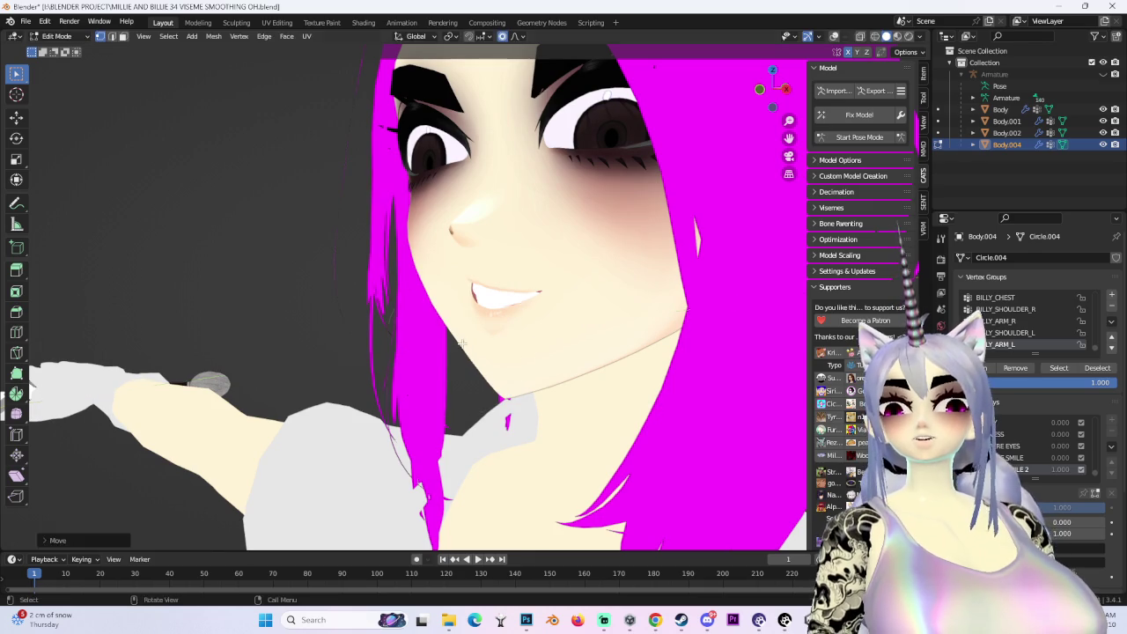
key(g)
key(y)
click(598, 340)
mouse_move(599, 340)
middle_down()
mouse_move(721, 336)
mouse_move(619, 327)
middle_up()
Lift the mouth along Z, make a final front-view adjustment, and return to Object Mode
scroll(619, 327, up, 3)
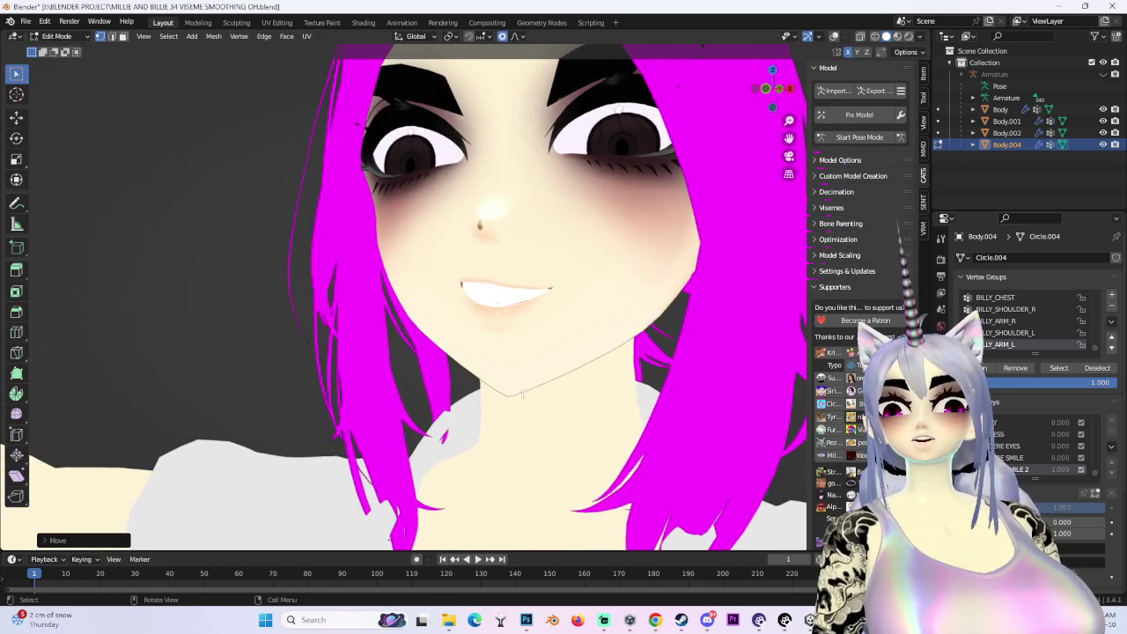
key(g)
key(z)
scroll(524, 391, up, 1)
scroll(617, 379, down, 5)
scroll(649, 370, down, 4)
click(656, 370)
scroll(656, 370, down, 3)
mouse_move(656, 370)
middle_down()
mouse_move(633, 347)
mouse_move(741, 55)
middle_up()
click(767, 92)
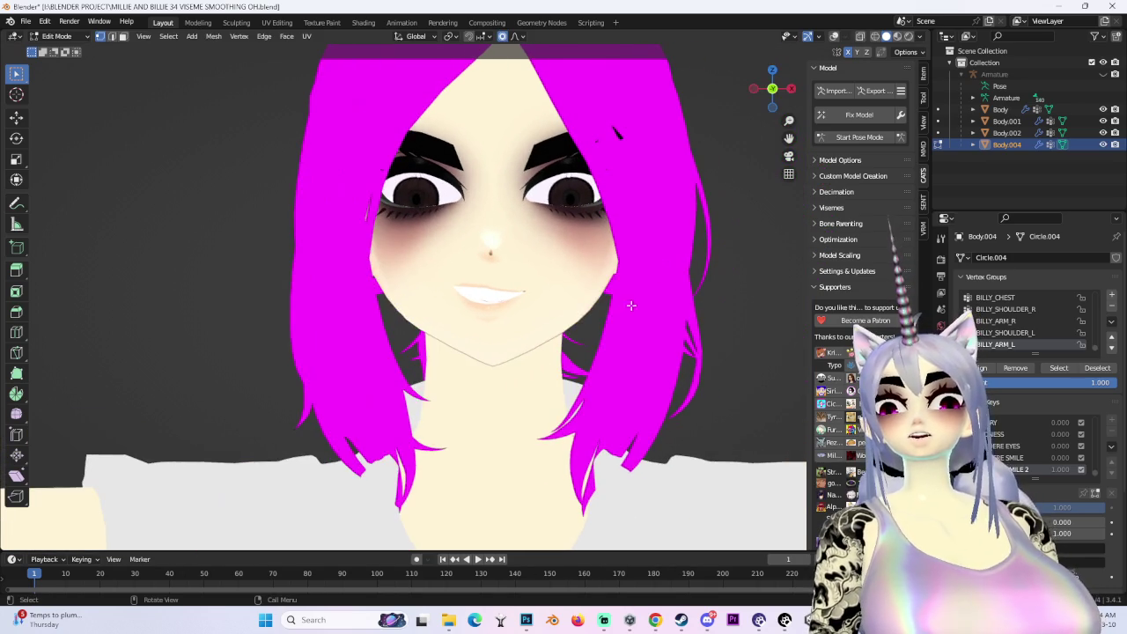
key(g)
click(624, 280)
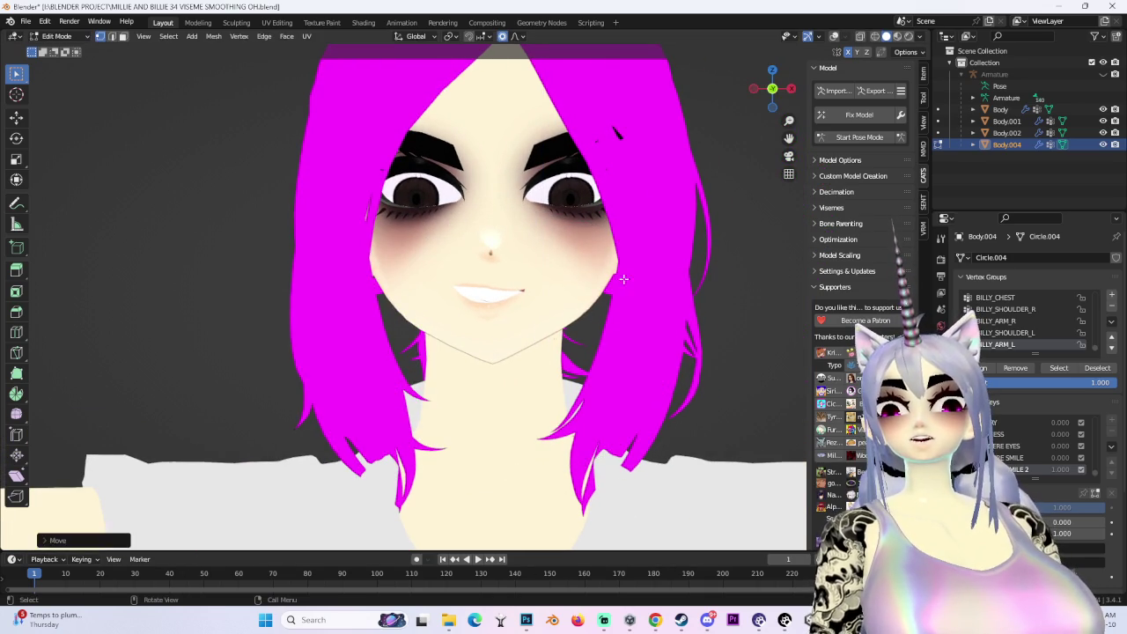
key(g)
right_click(390, 458)
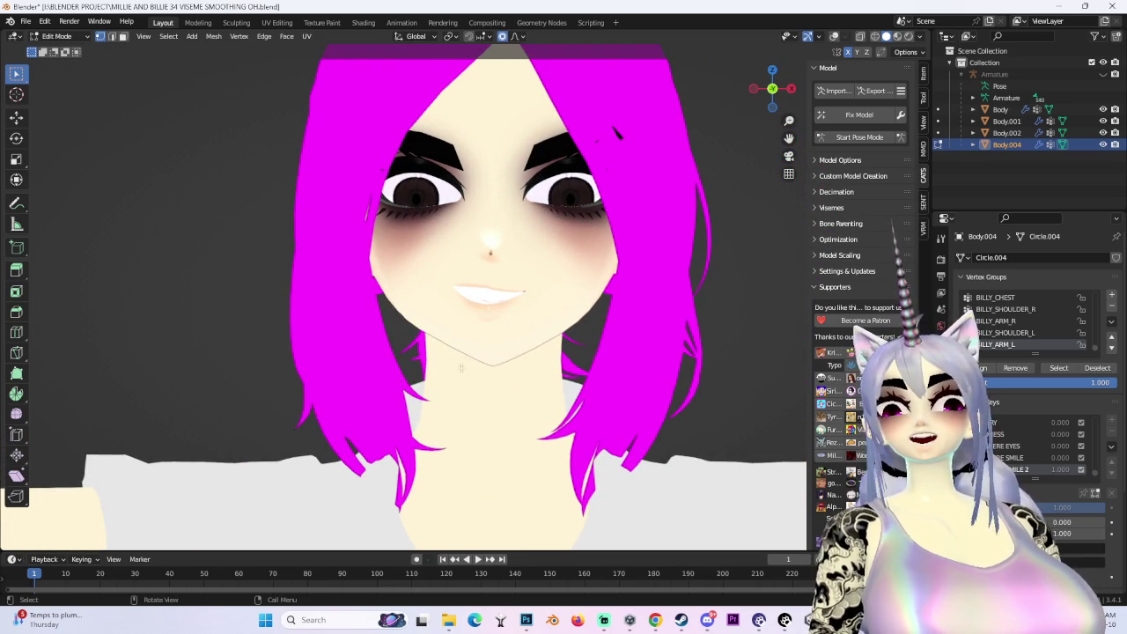
key(Tab)
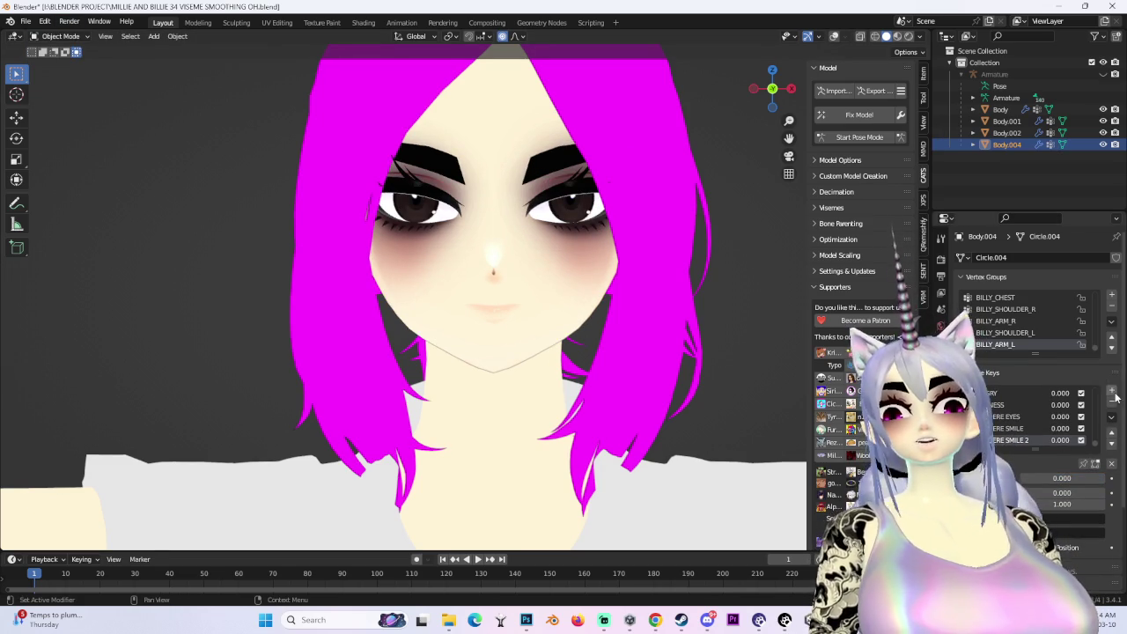
Join Body.002 into Body.004 with Ctrl+J and check the merged head from the front
click(60, 36)
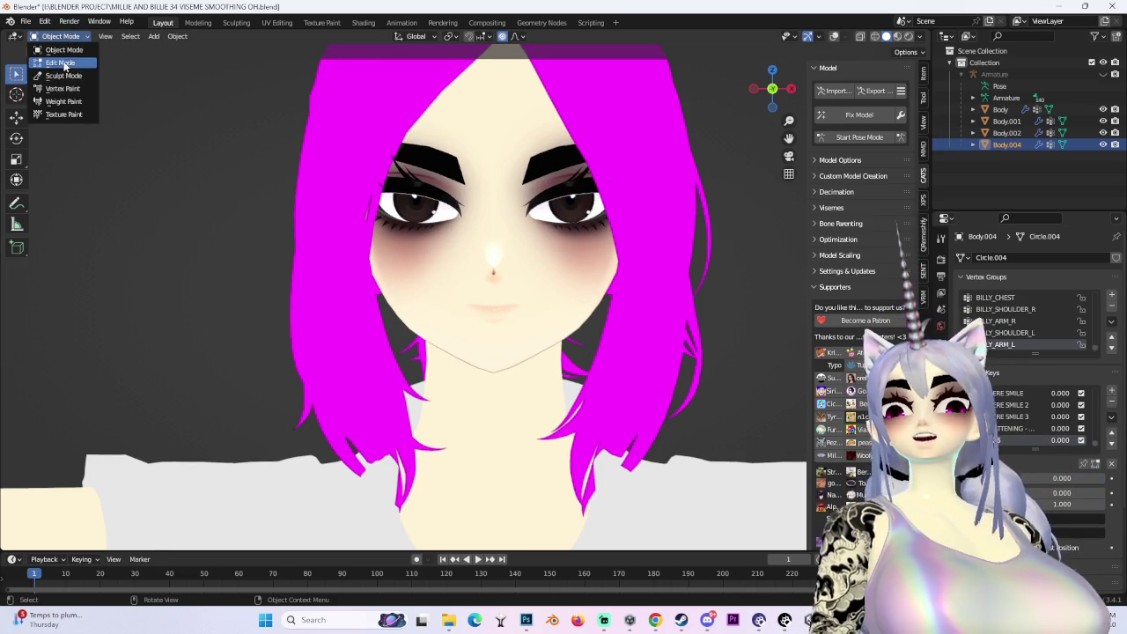
click(834, 36)
shift+click(444, 253)
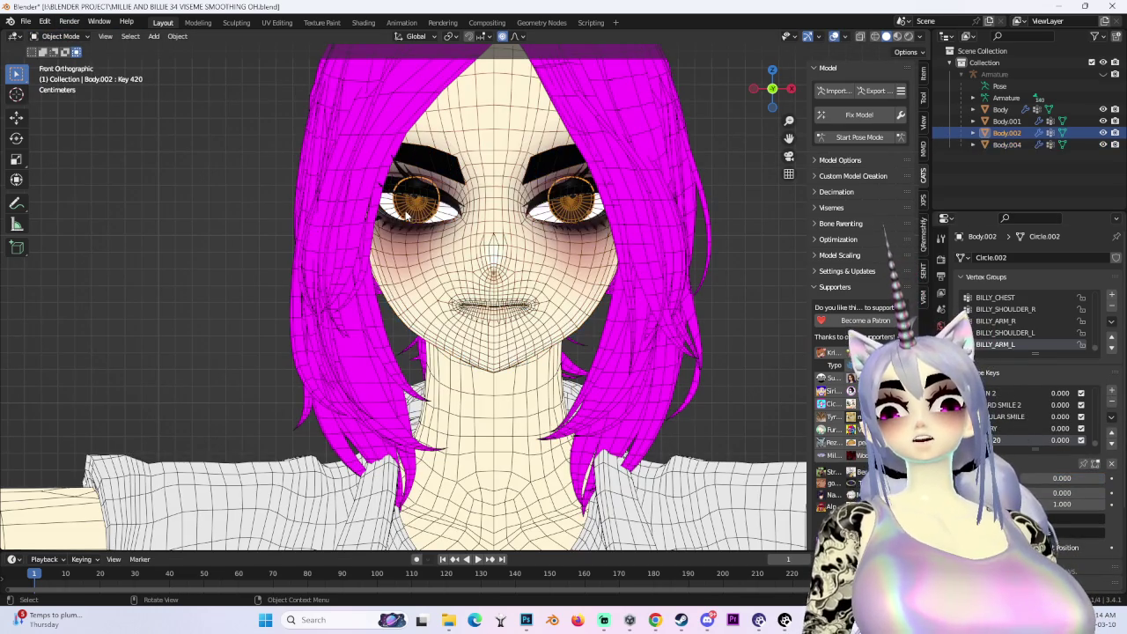
key(ctrl+j)
middle_drag(531, 274, 583, 309)
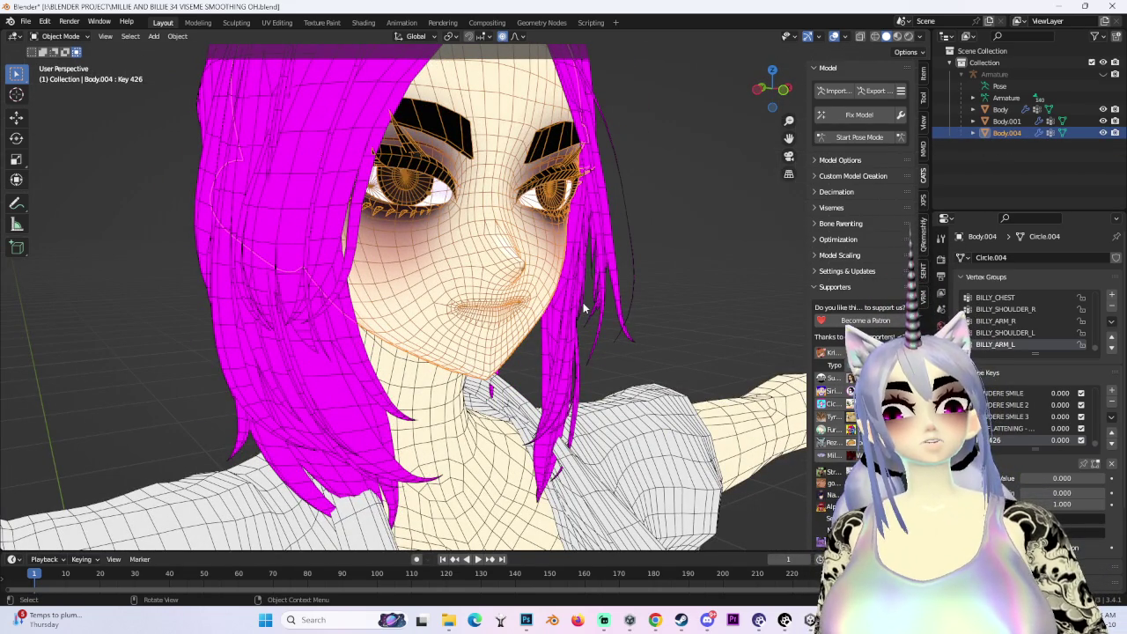
key(KP_1)
Hide the hair object Body.001 and put Body.004 into Edit Mode
click(1094, 121)
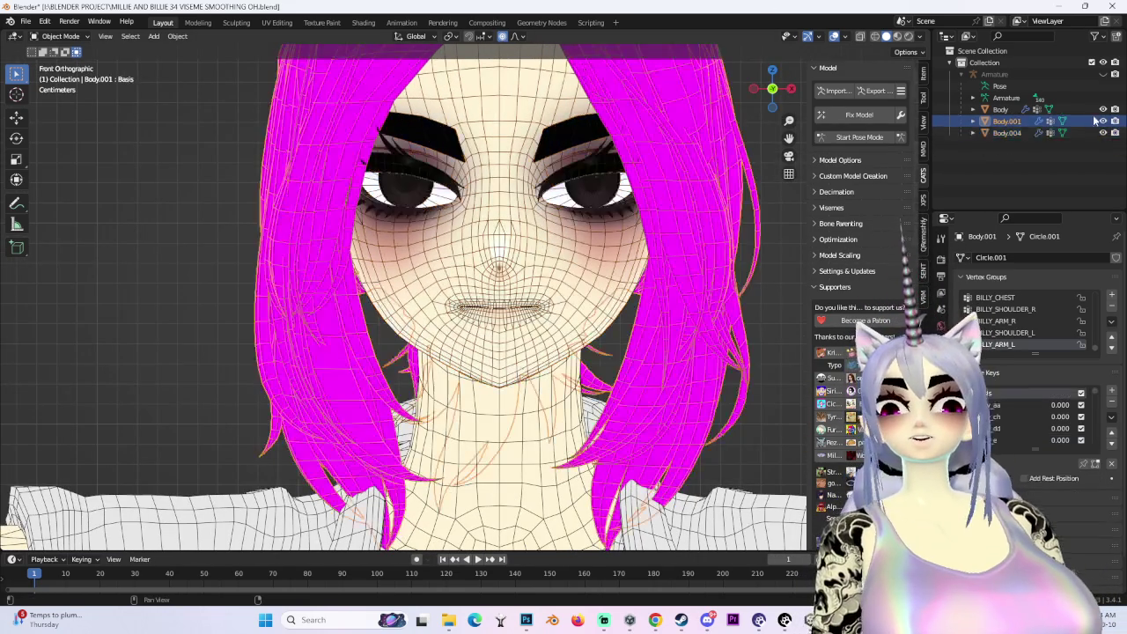
click(1102, 132)
click(1102, 132)
click(1103, 121)
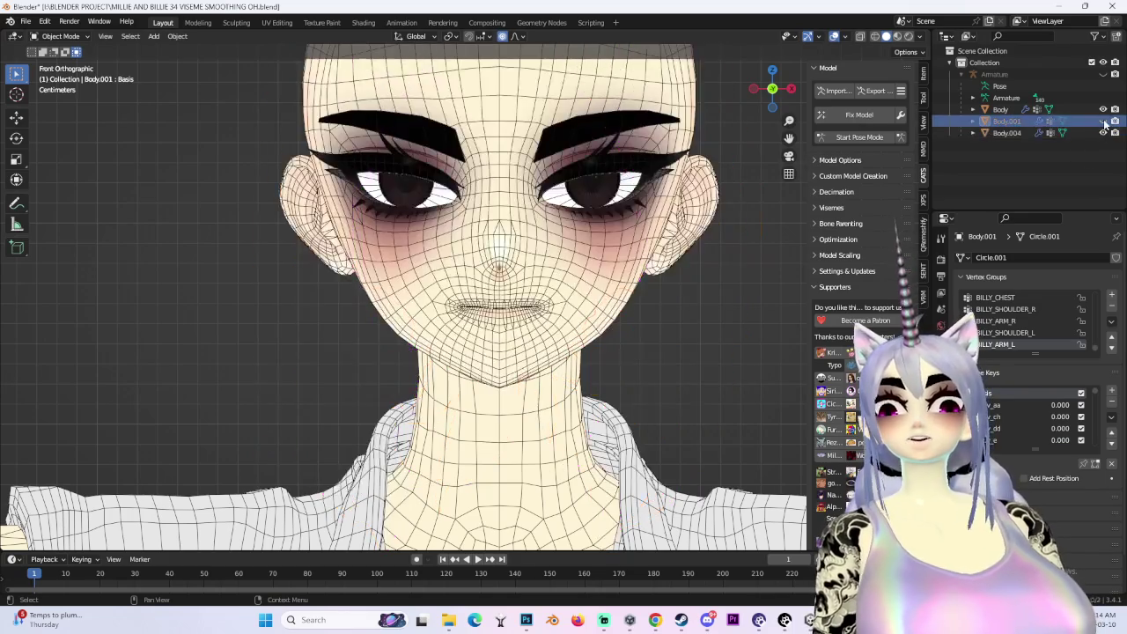
click(1007, 132)
scroll(264, 176, down, 2)
click(60, 36)
click(52, 66)
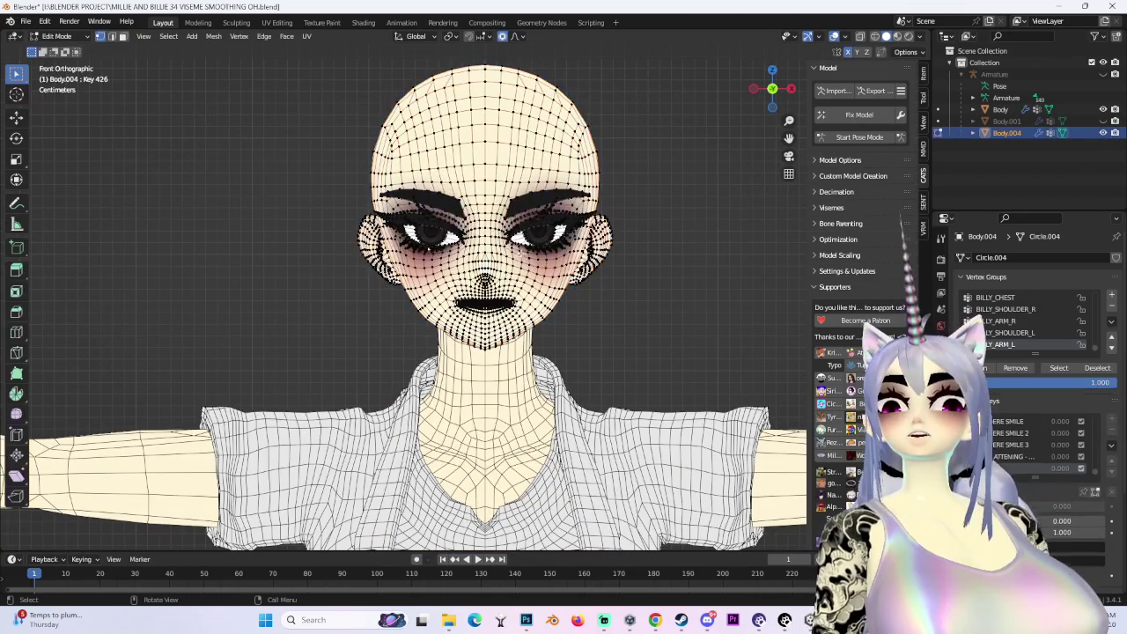
Soft-move Body.004's face vertices on Key 426, then preview the shaded face from the side
key(g)
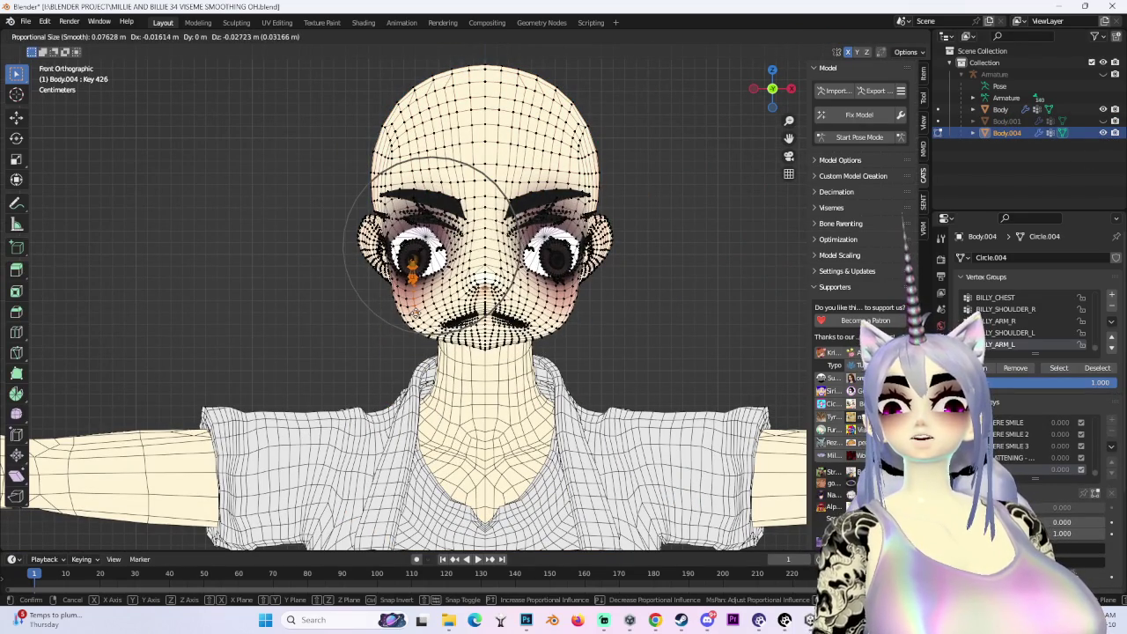
key(Return)
click(833, 36)
middle_drag(546, 340, 581, 345)
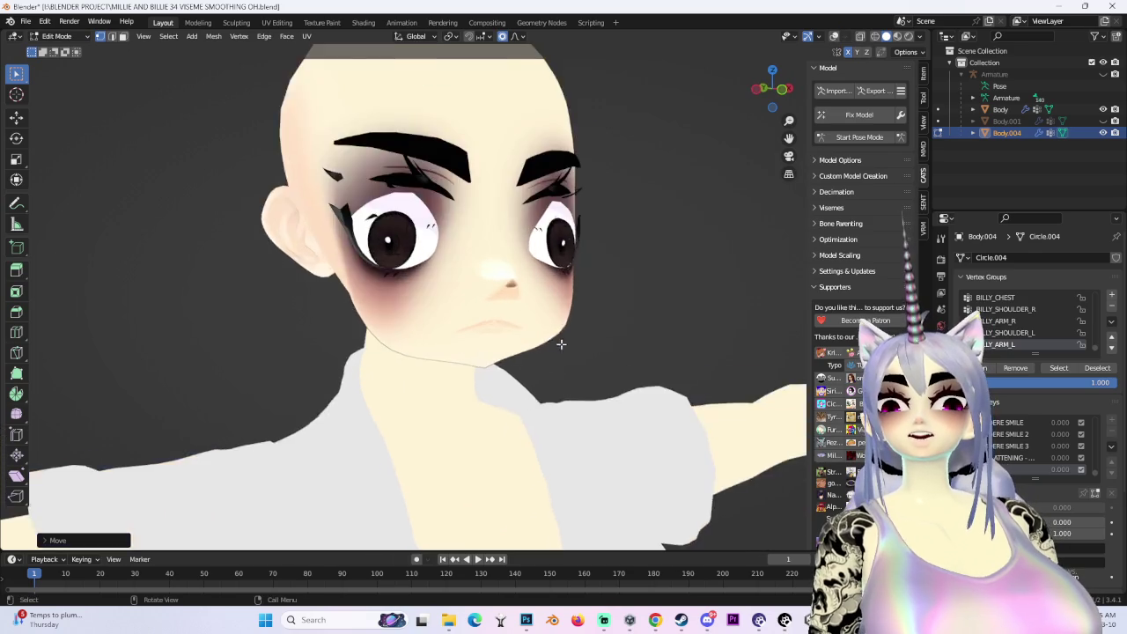
Unhide the magenta hair object Body.001 and return to a close frontal view of the face
click(1104, 121)
mouse_move(529, 264)
middle_down()
mouse_move(562, 271)
mouse_move(493, 229)
middle_up()
scroll(562, 271, up, 3)
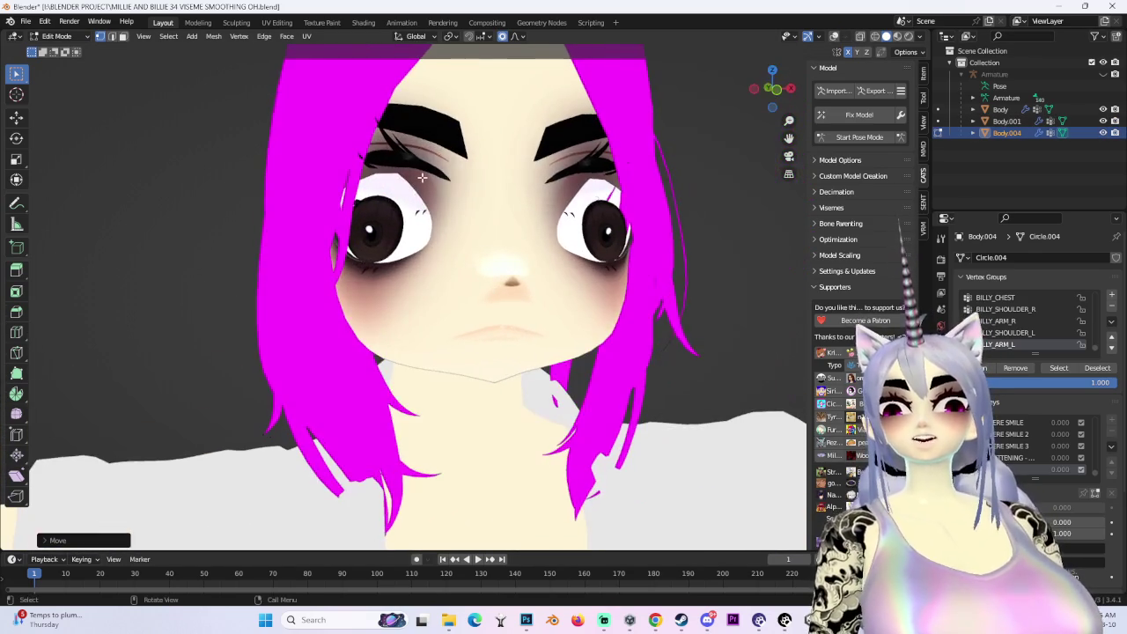
Soft-move the eye area, checking the result from the side and a straight front view
key(g)
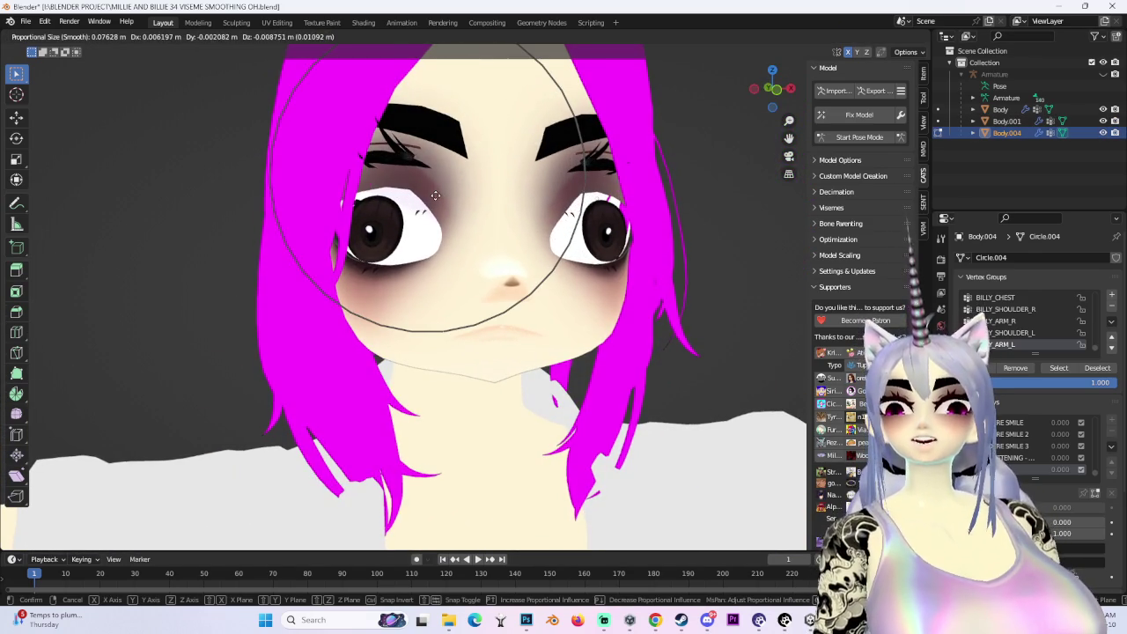
click(438, 192)
mouse_move(438, 192)
middle_down()
mouse_move(674, 221)
mouse_move(664, 244)
middle_up()
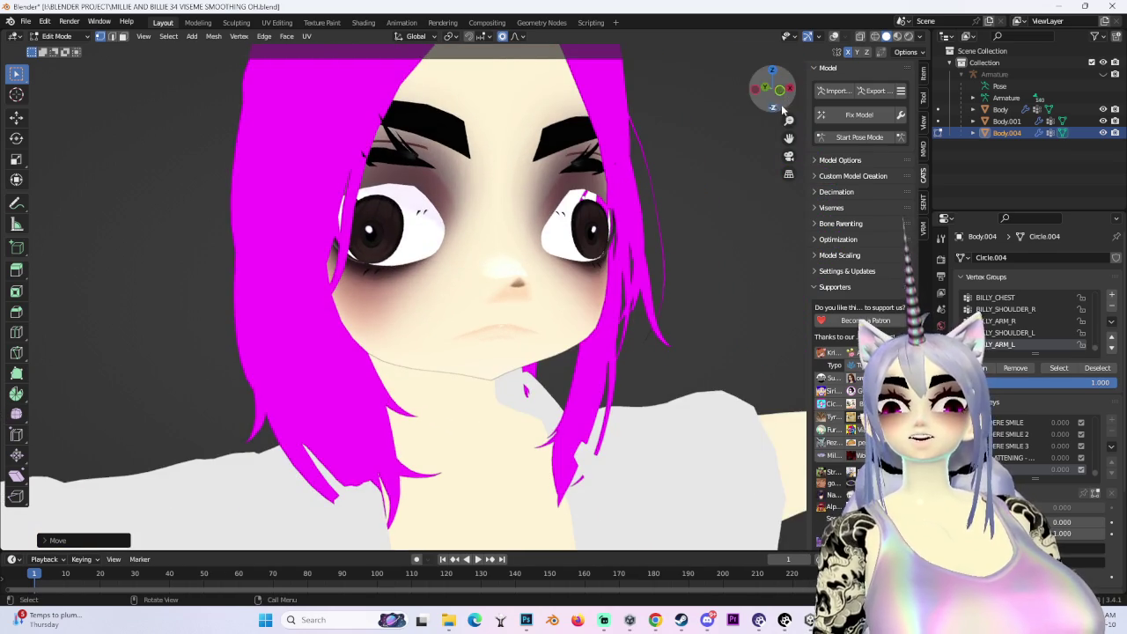
click(781, 107)
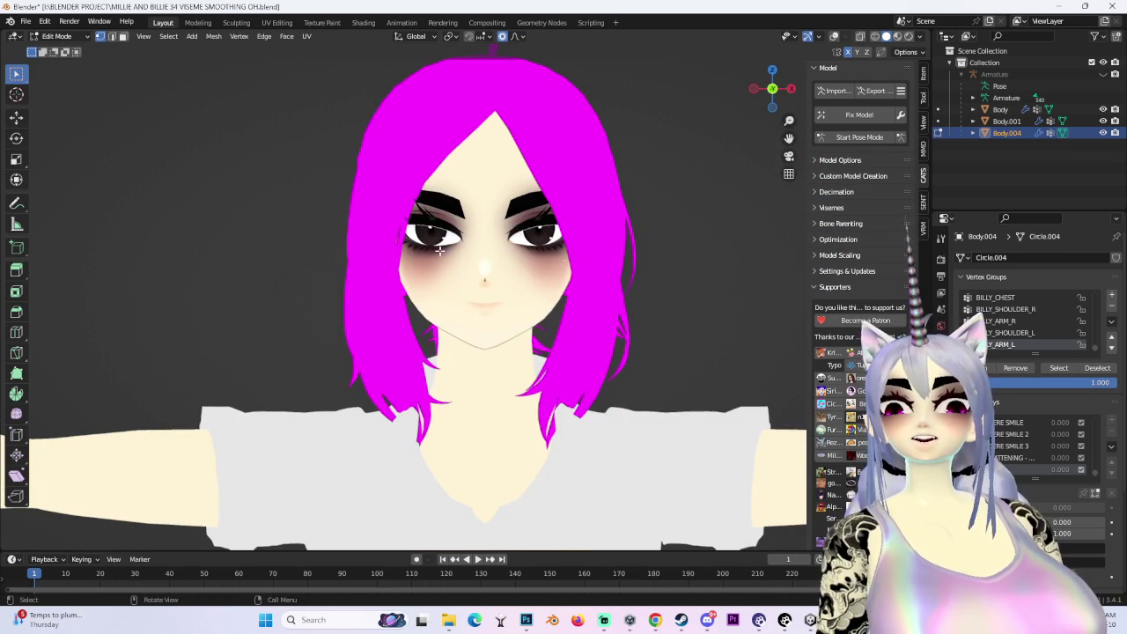
scroll(439, 250, up, 4)
Try soft moves near the eye, undo them, and review the proportional falloff shape options
key(g)
key(Escape)
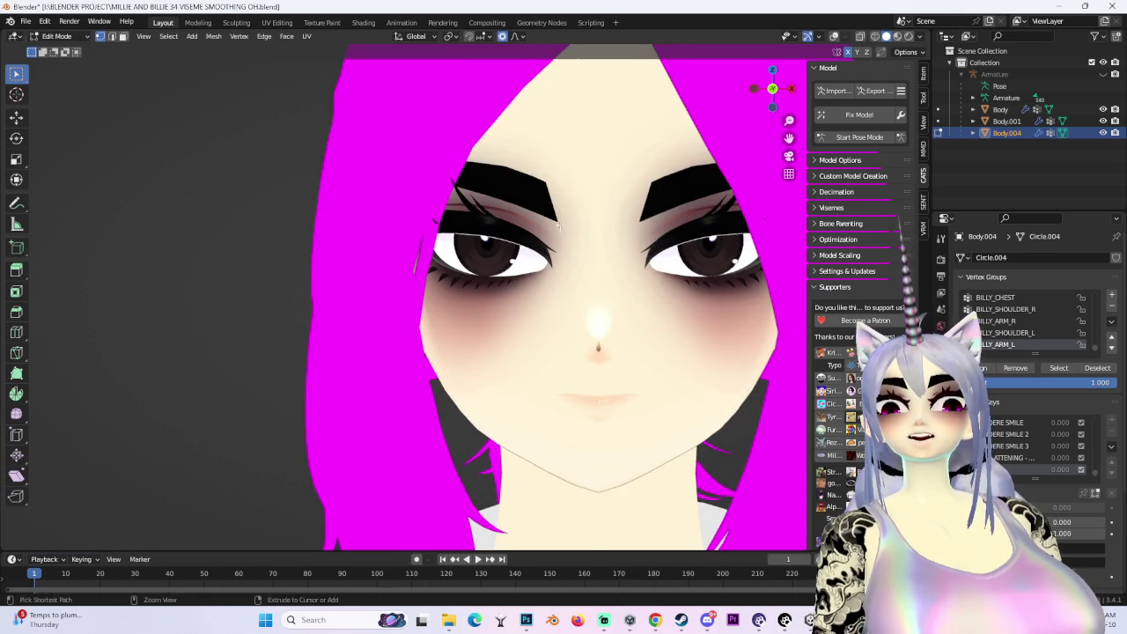
key(g)
key(Return)
key(ctrl+z)
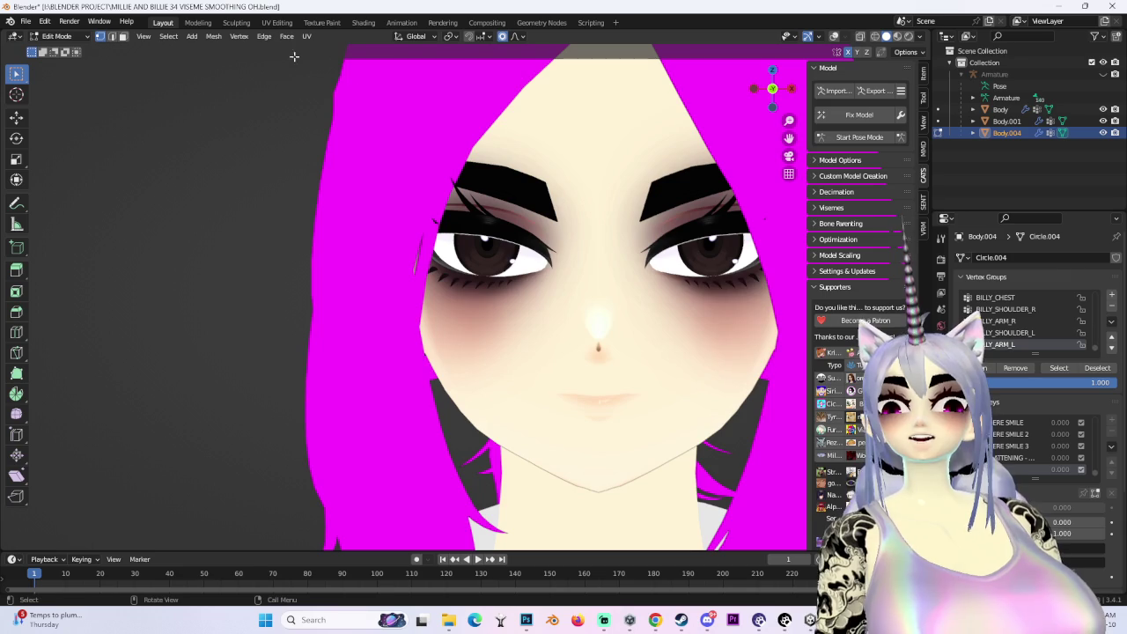
click(520, 38)
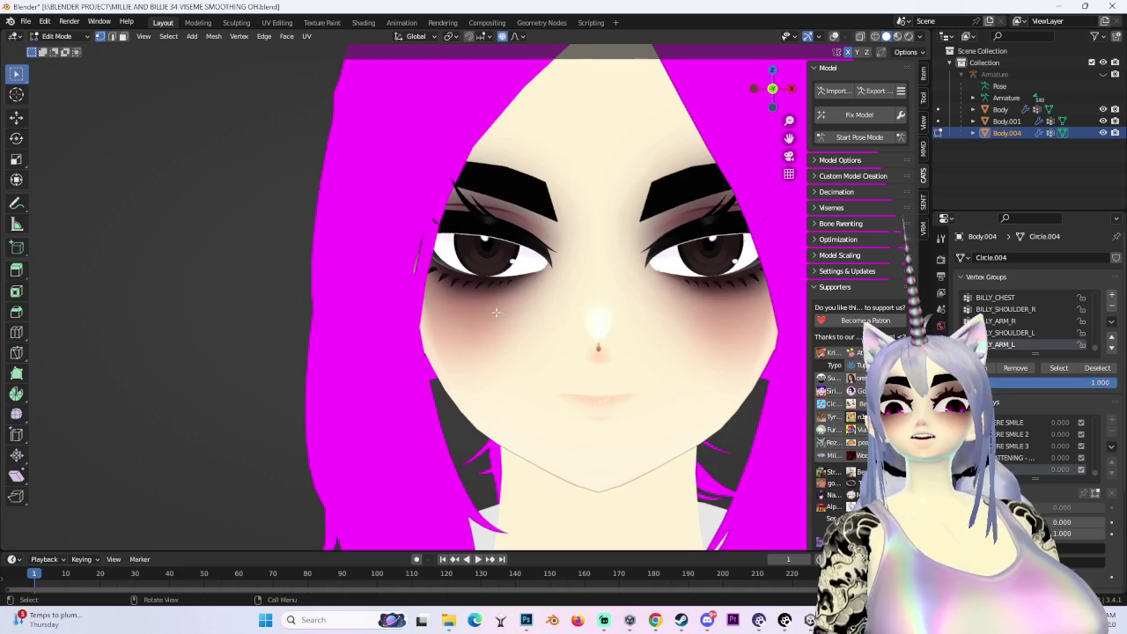
Test Z-constrained soft moves of the eye region with a smaller falloff radius, cancelling each
key(g)
key(z)
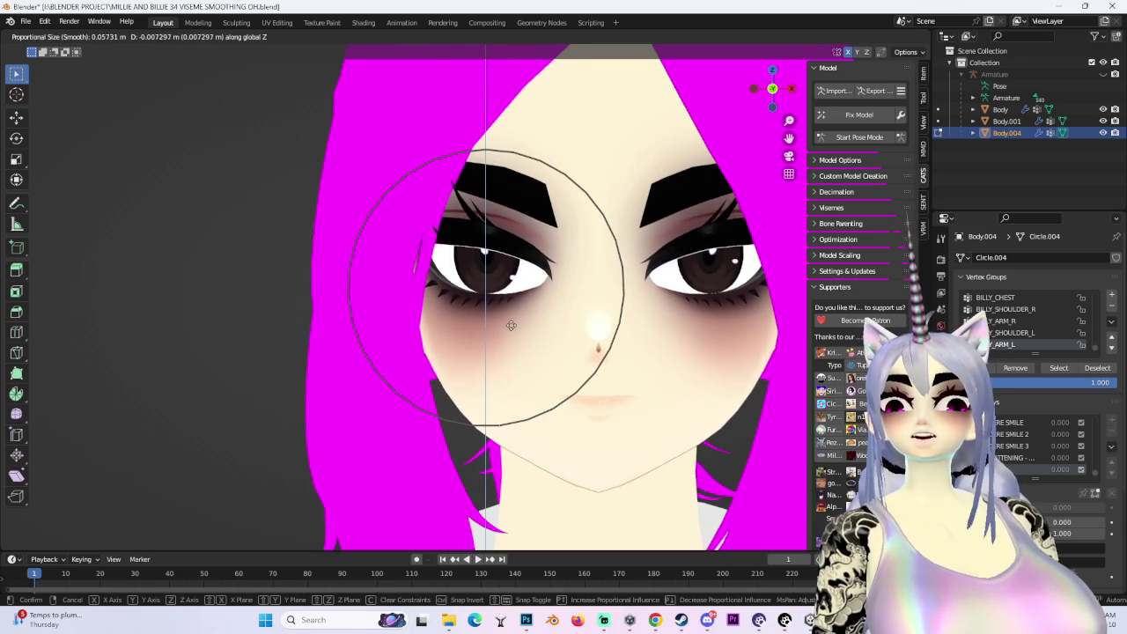
scroll(510, 330, down, 3)
key(Escape)
key(g)
scroll(497, 244, down, 3)
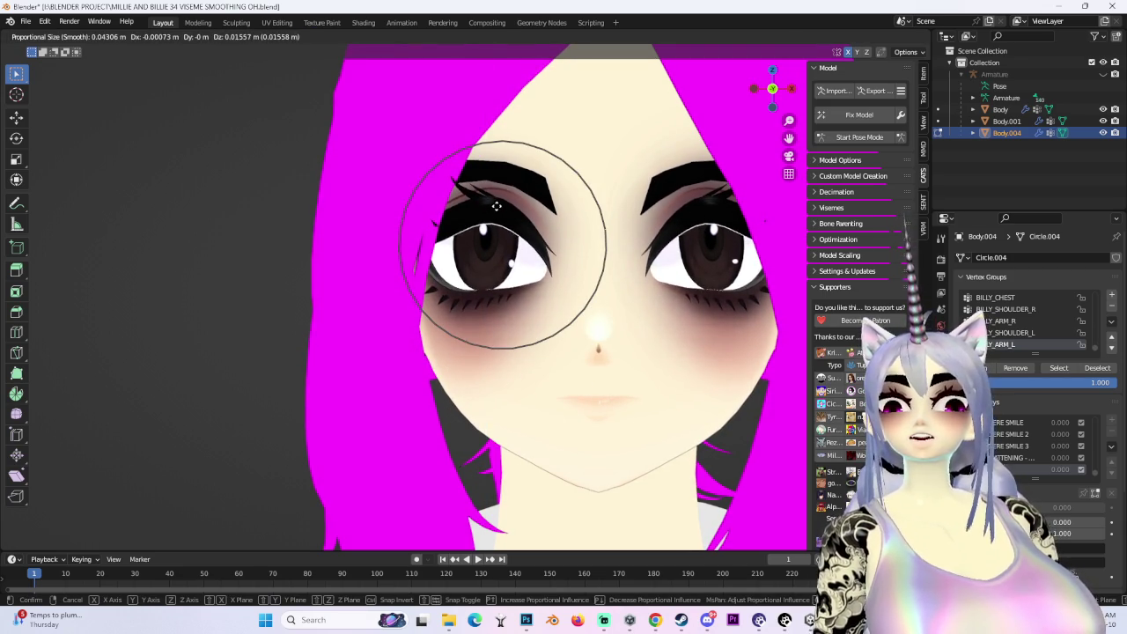
key(Escape)
Raise the eye area along Z with smooth falloff, then shift the region around the eye
key(g)
key(z)
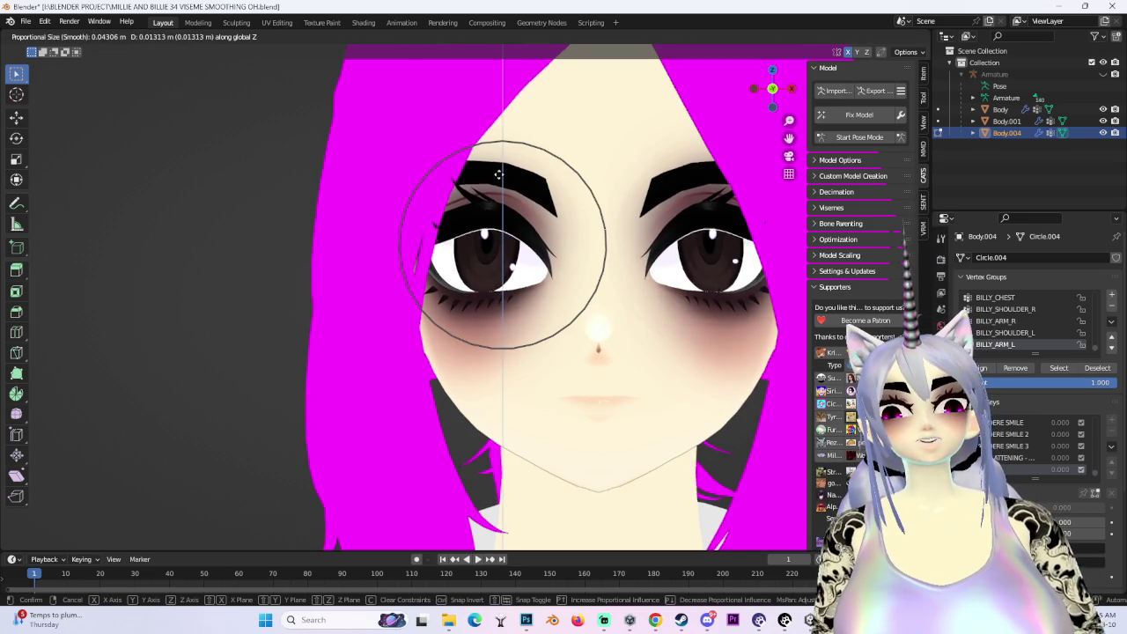
click(462, 198)
key(g)
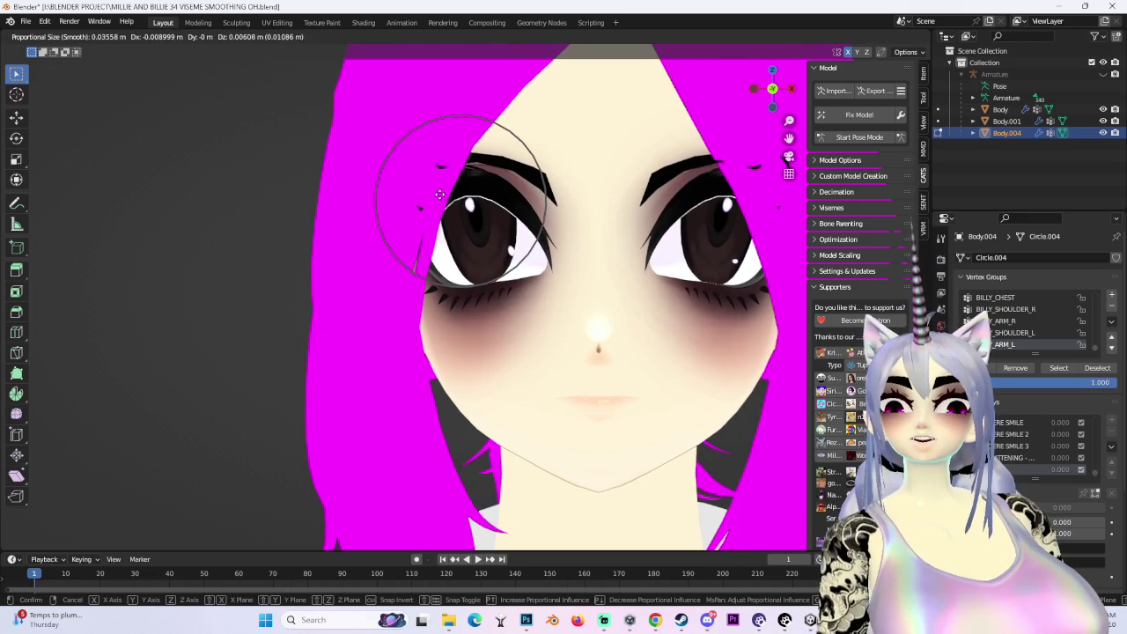
click(588, 217)
Attempt stretching the left eye region with soft moves, cancelling them, and zoom to review
key(g)
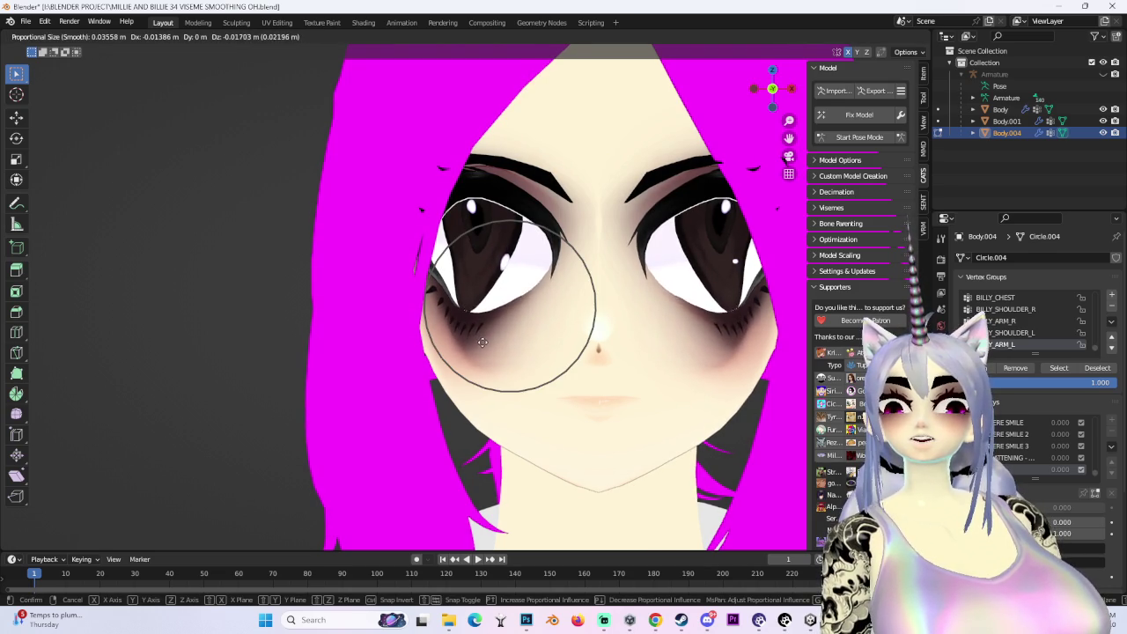
key(Escape)
key(g)
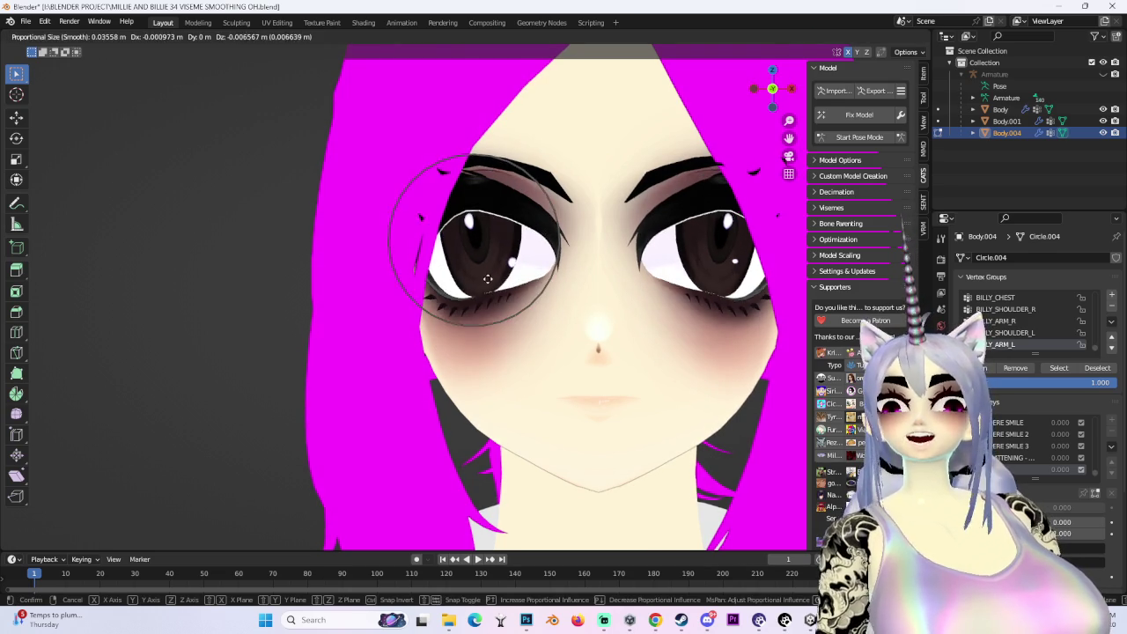
key(Escape)
scroll(475, 281, down, 4)
scroll(458, 294, up, 2)
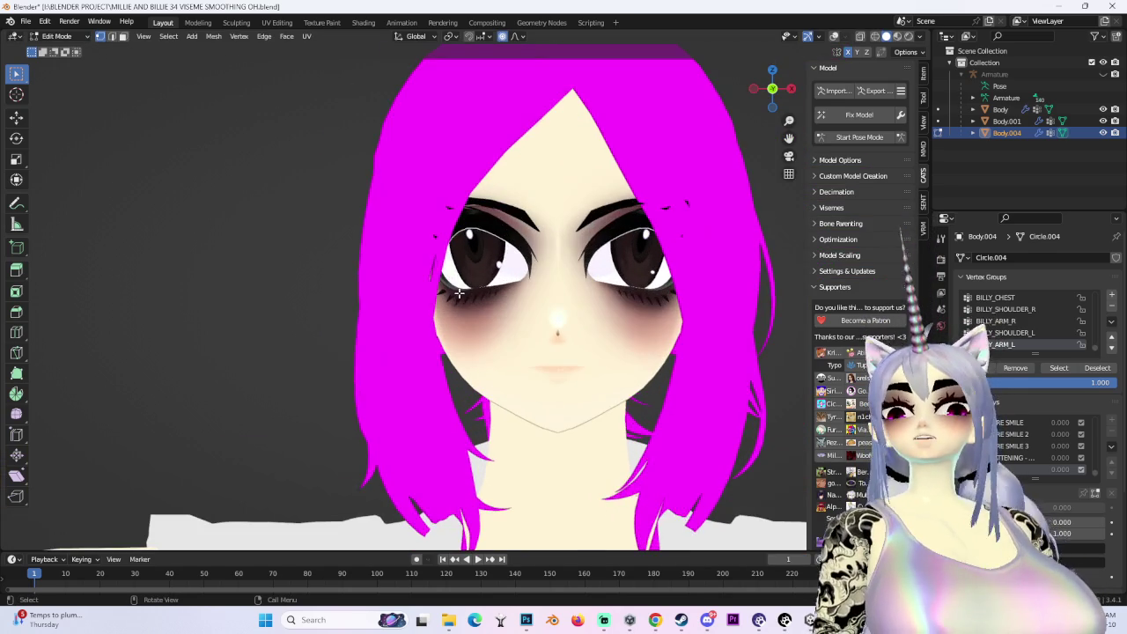